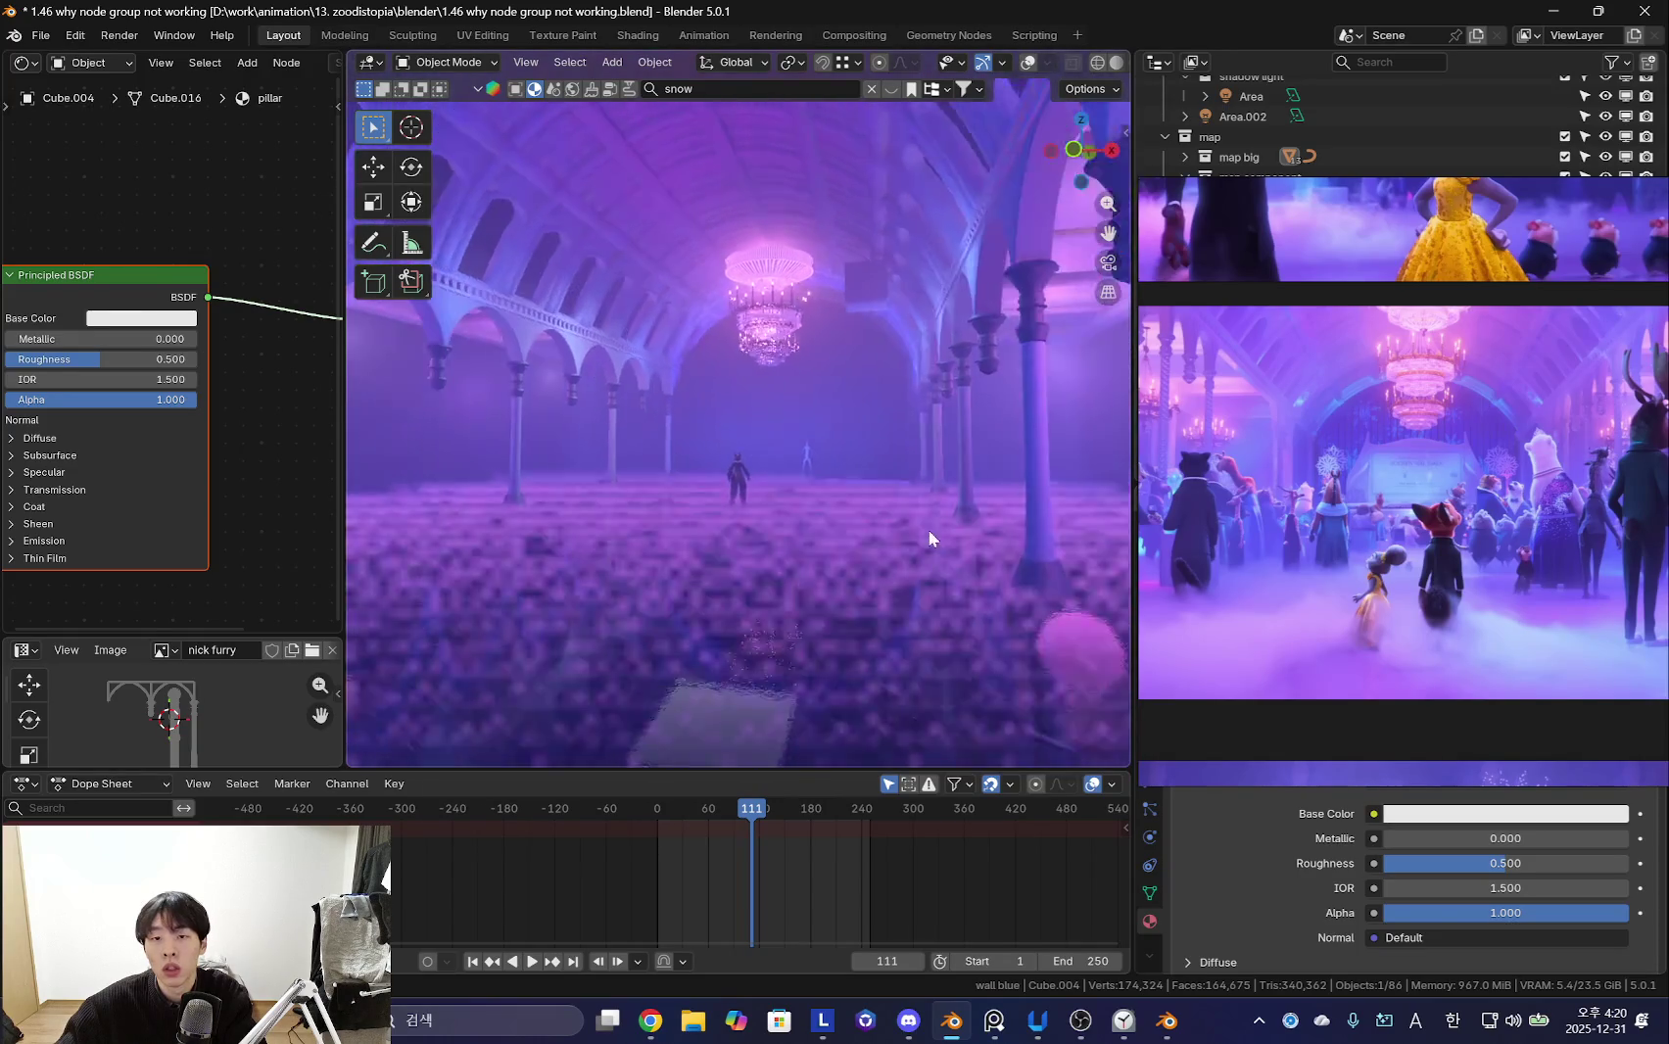
# - Widen the viewport lens to a 27.7 mm focal length in the sidebar View settings
pyautogui.scroll(-2, 1385, 545)
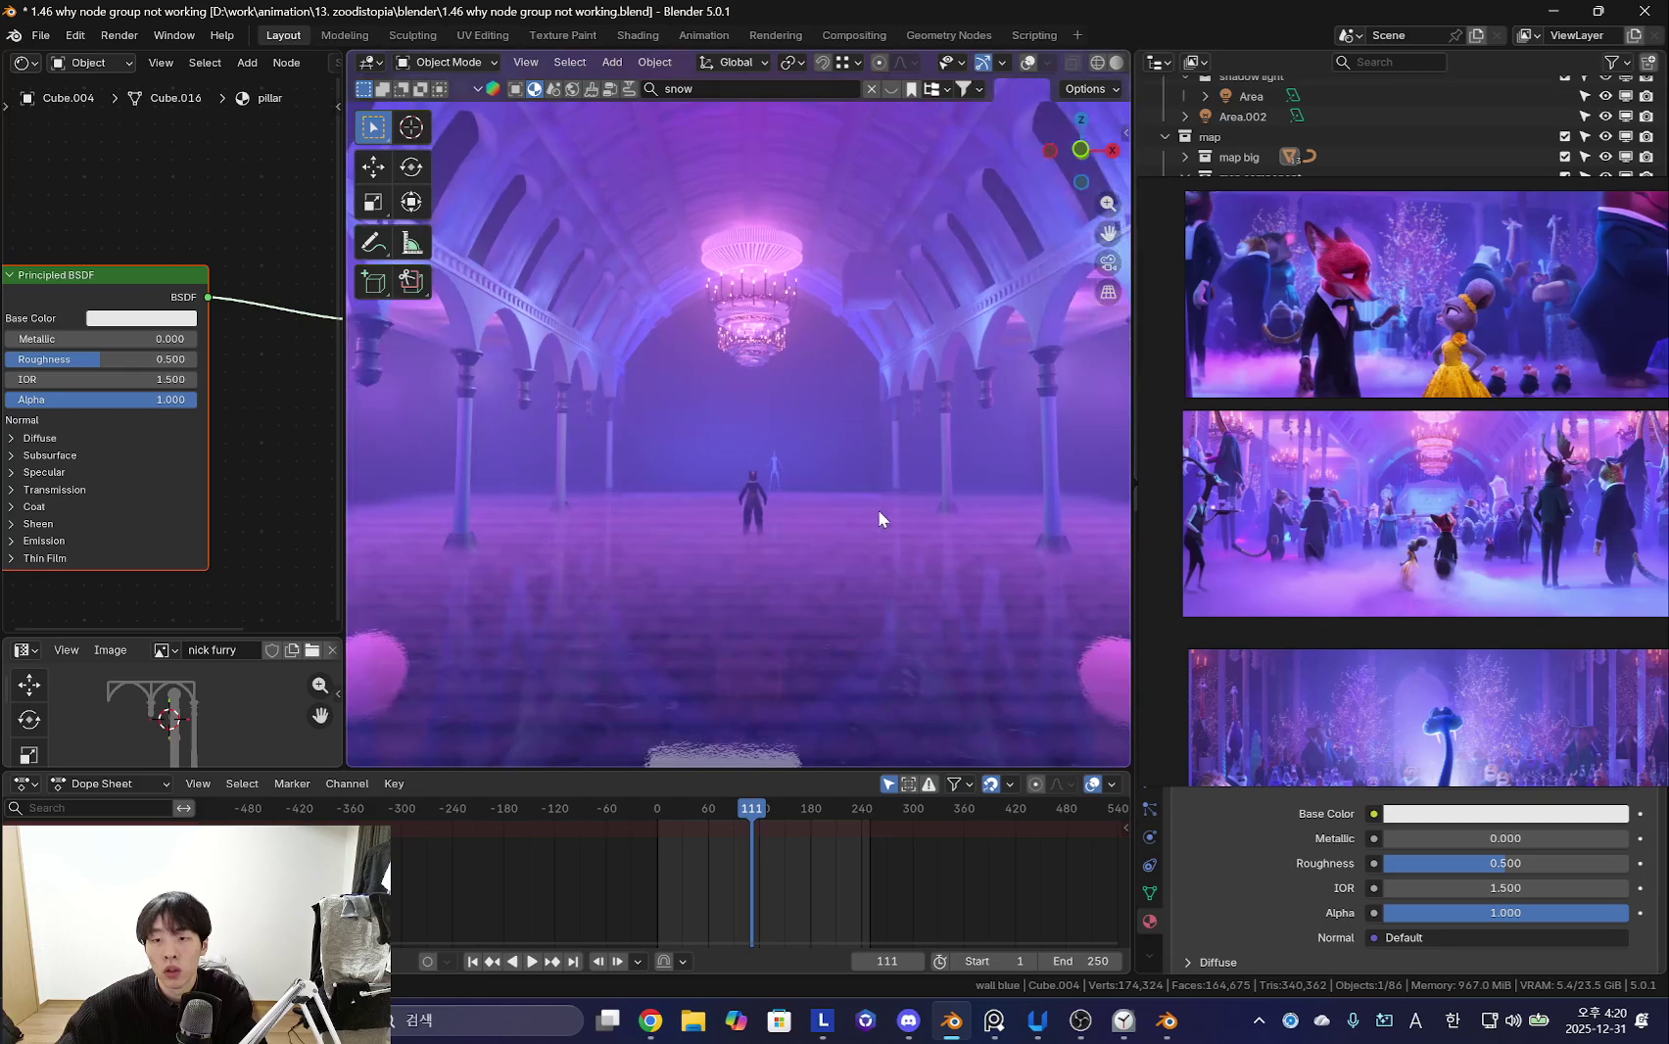
pyautogui.press('n')
pyautogui.click(1118, 213)
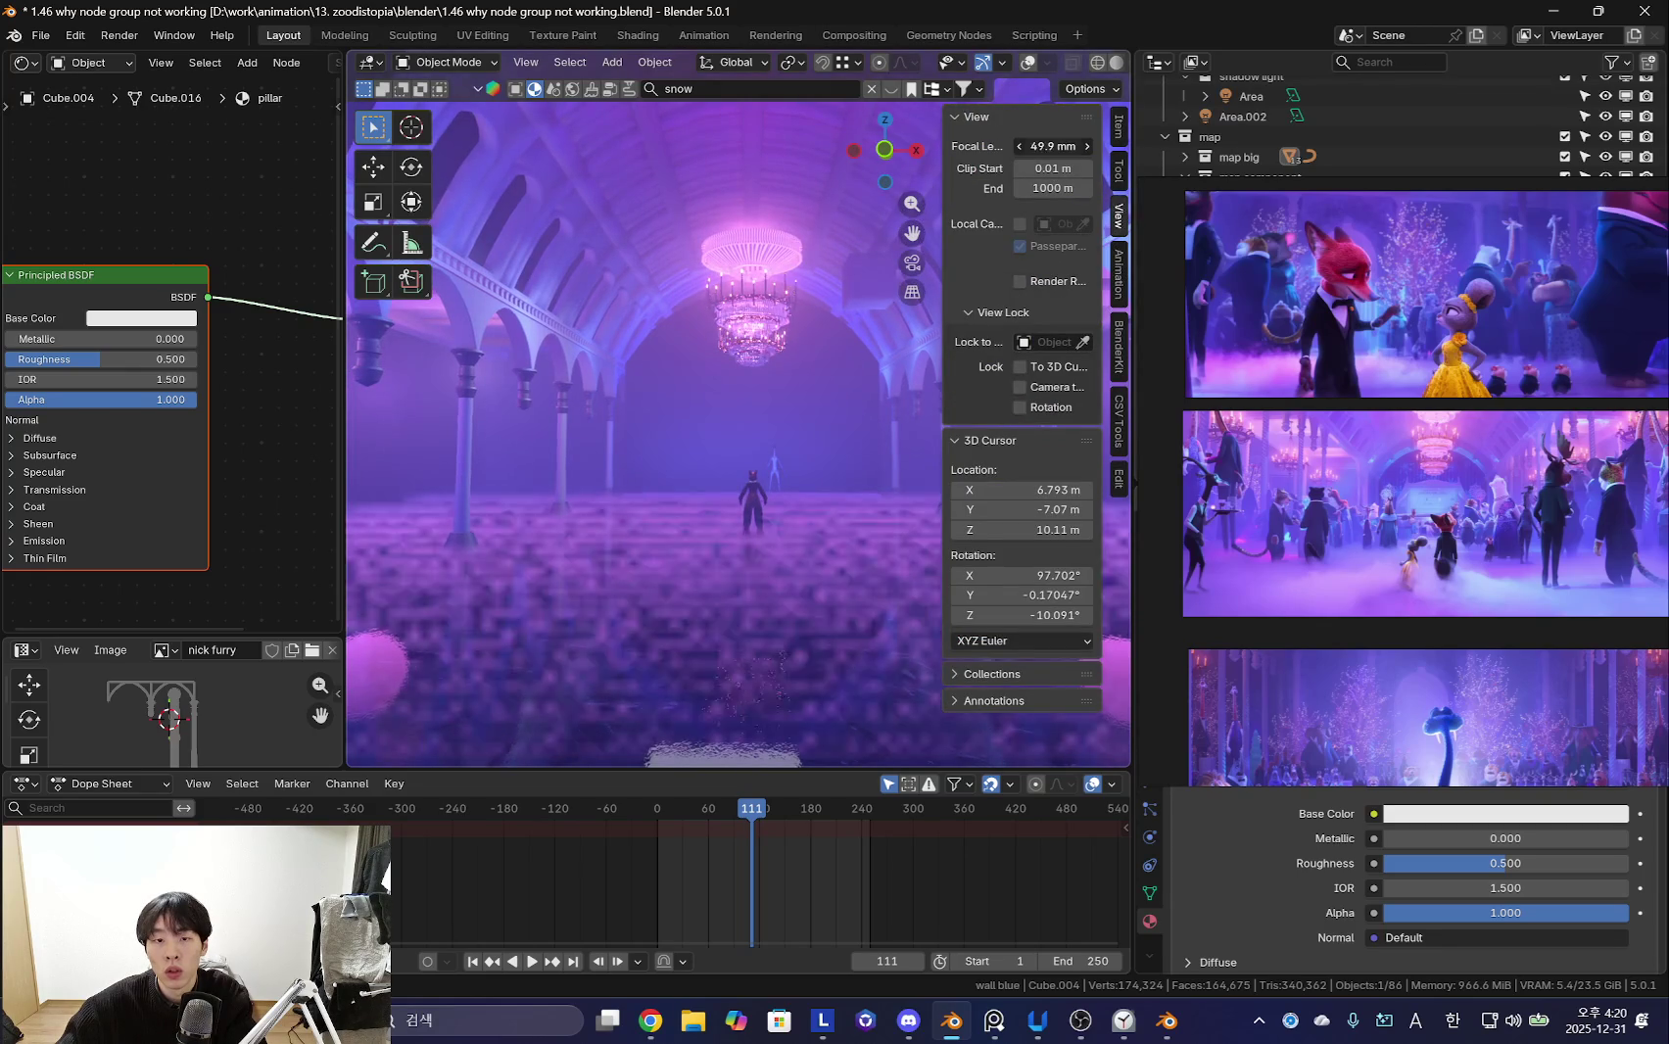
pyautogui.moveTo(1053, 146); pyautogui.dragTo(979, 146)
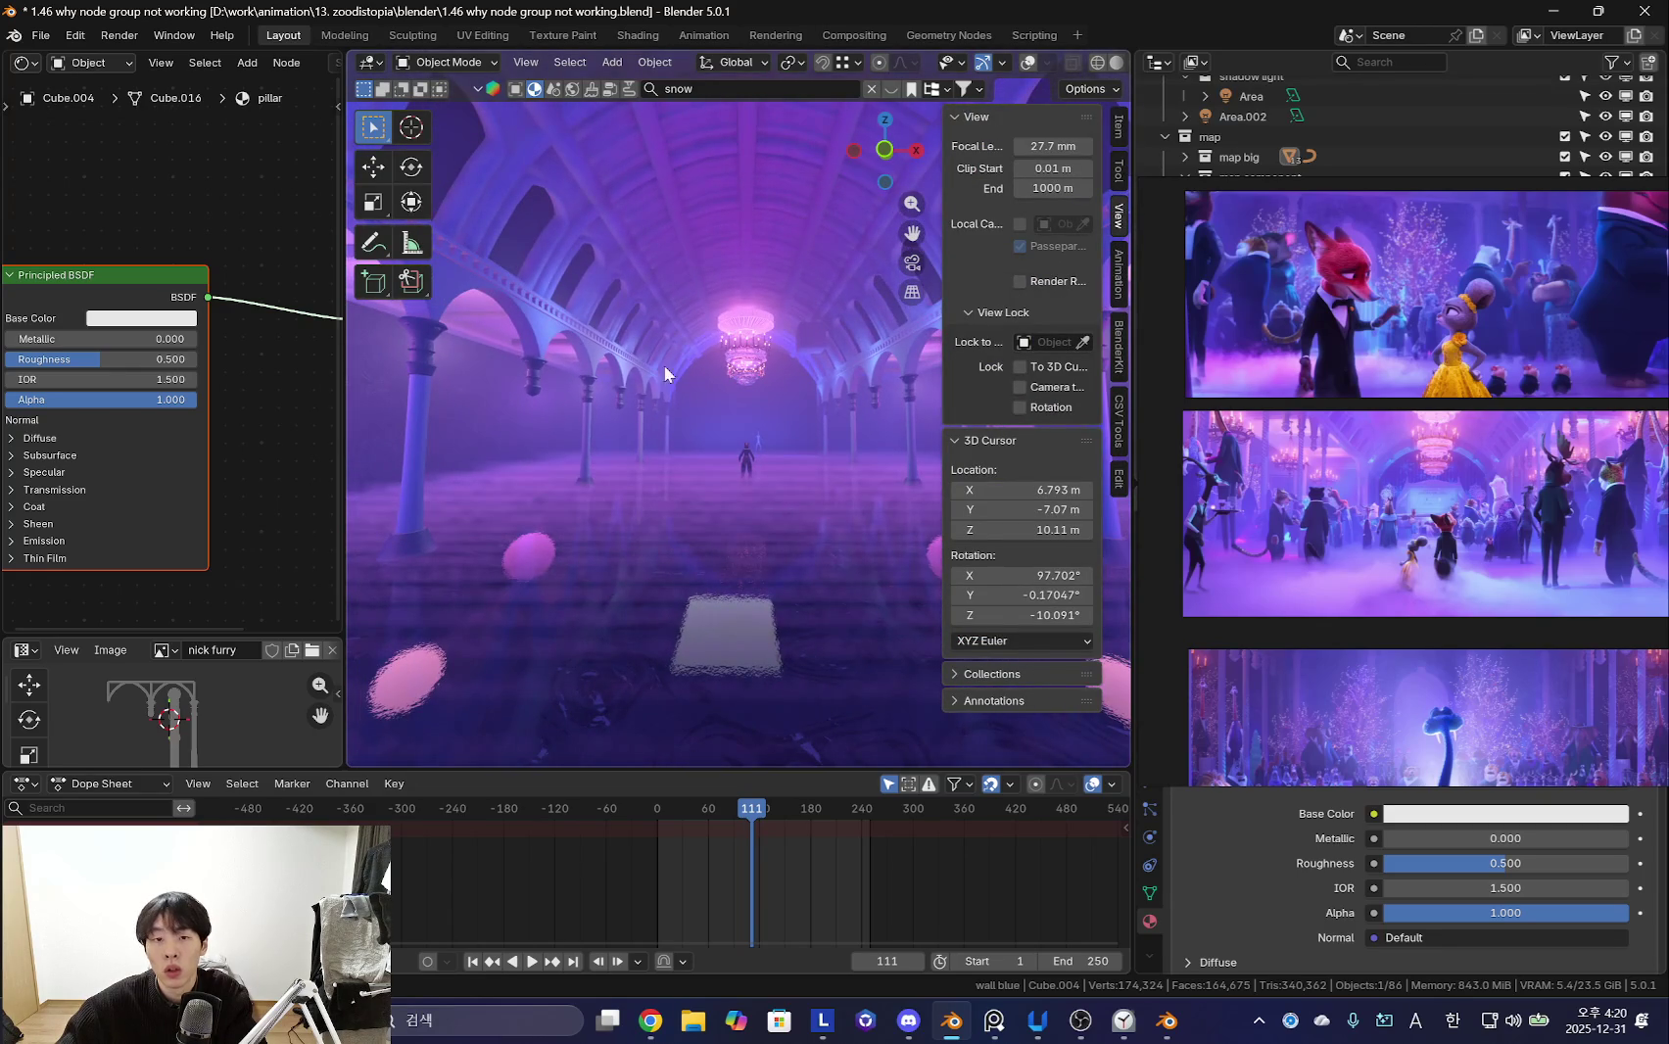
# - Walk through the purple ballroom toward the chandelier with walk navigation
pyautogui.hotkey('shift', '`')
pyautogui.press('w')
pyautogui.press('w')
pyautogui.click(670, 366)
pyautogui.press('n')
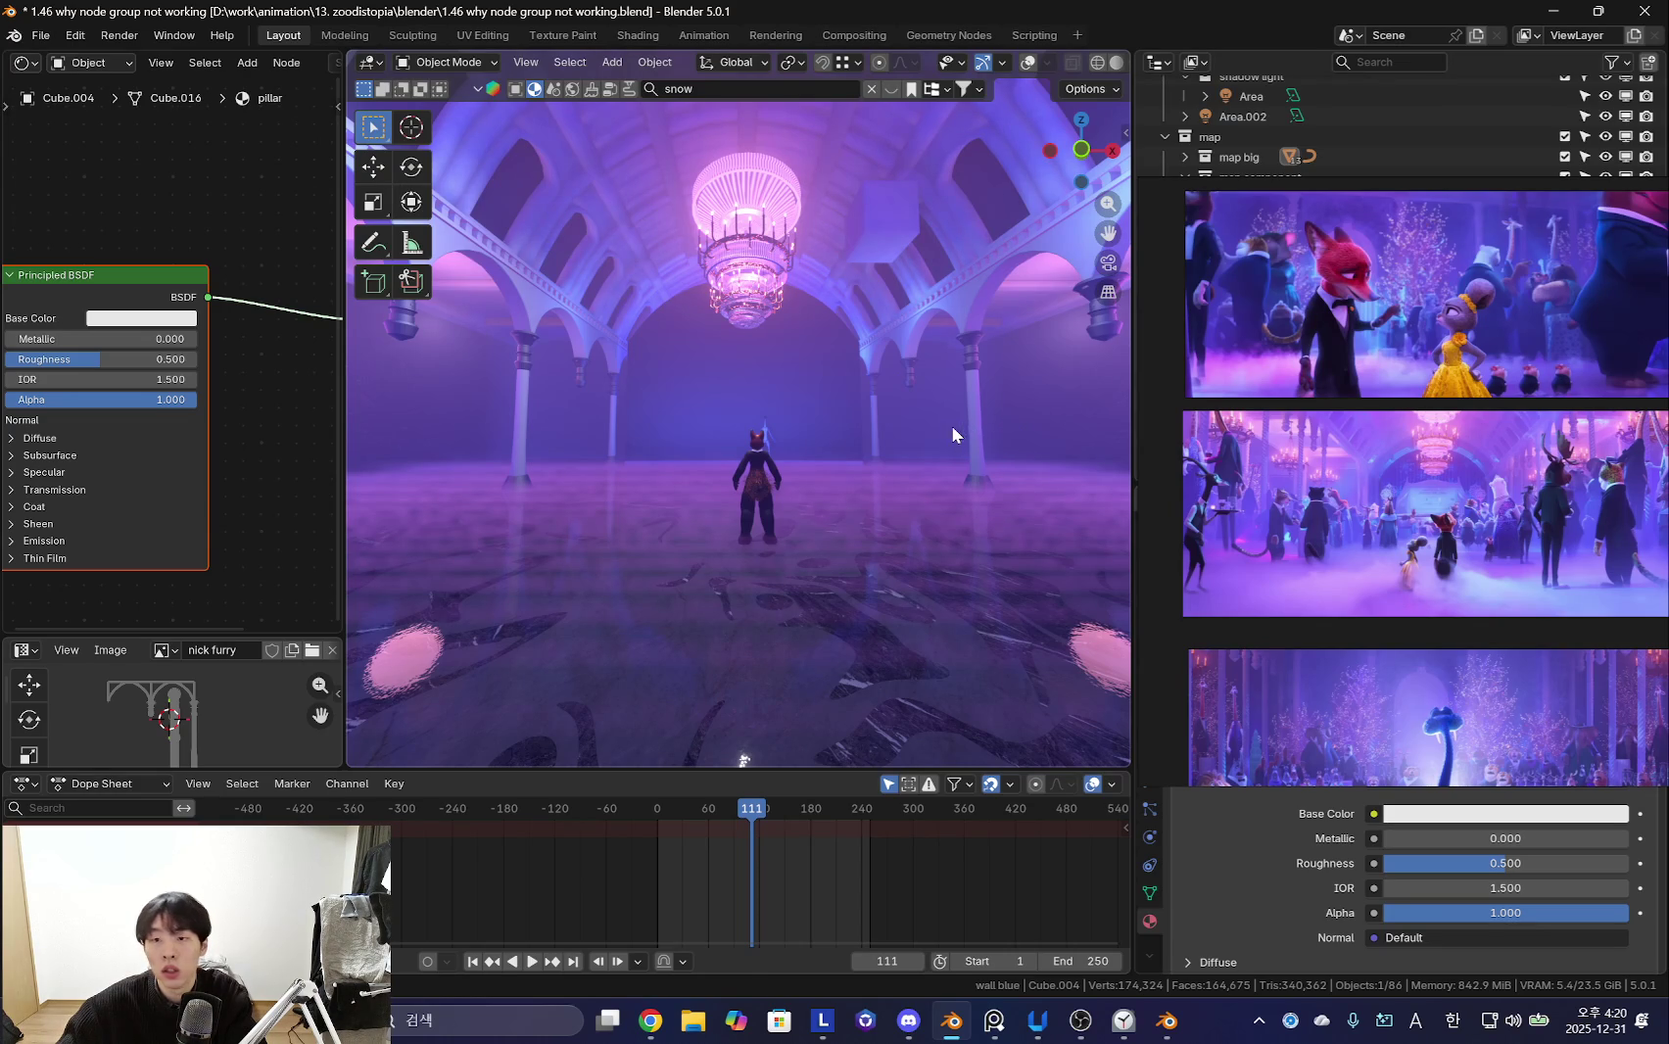
pyautogui.hotkey('shift', '`')
pyautogui.press('w')
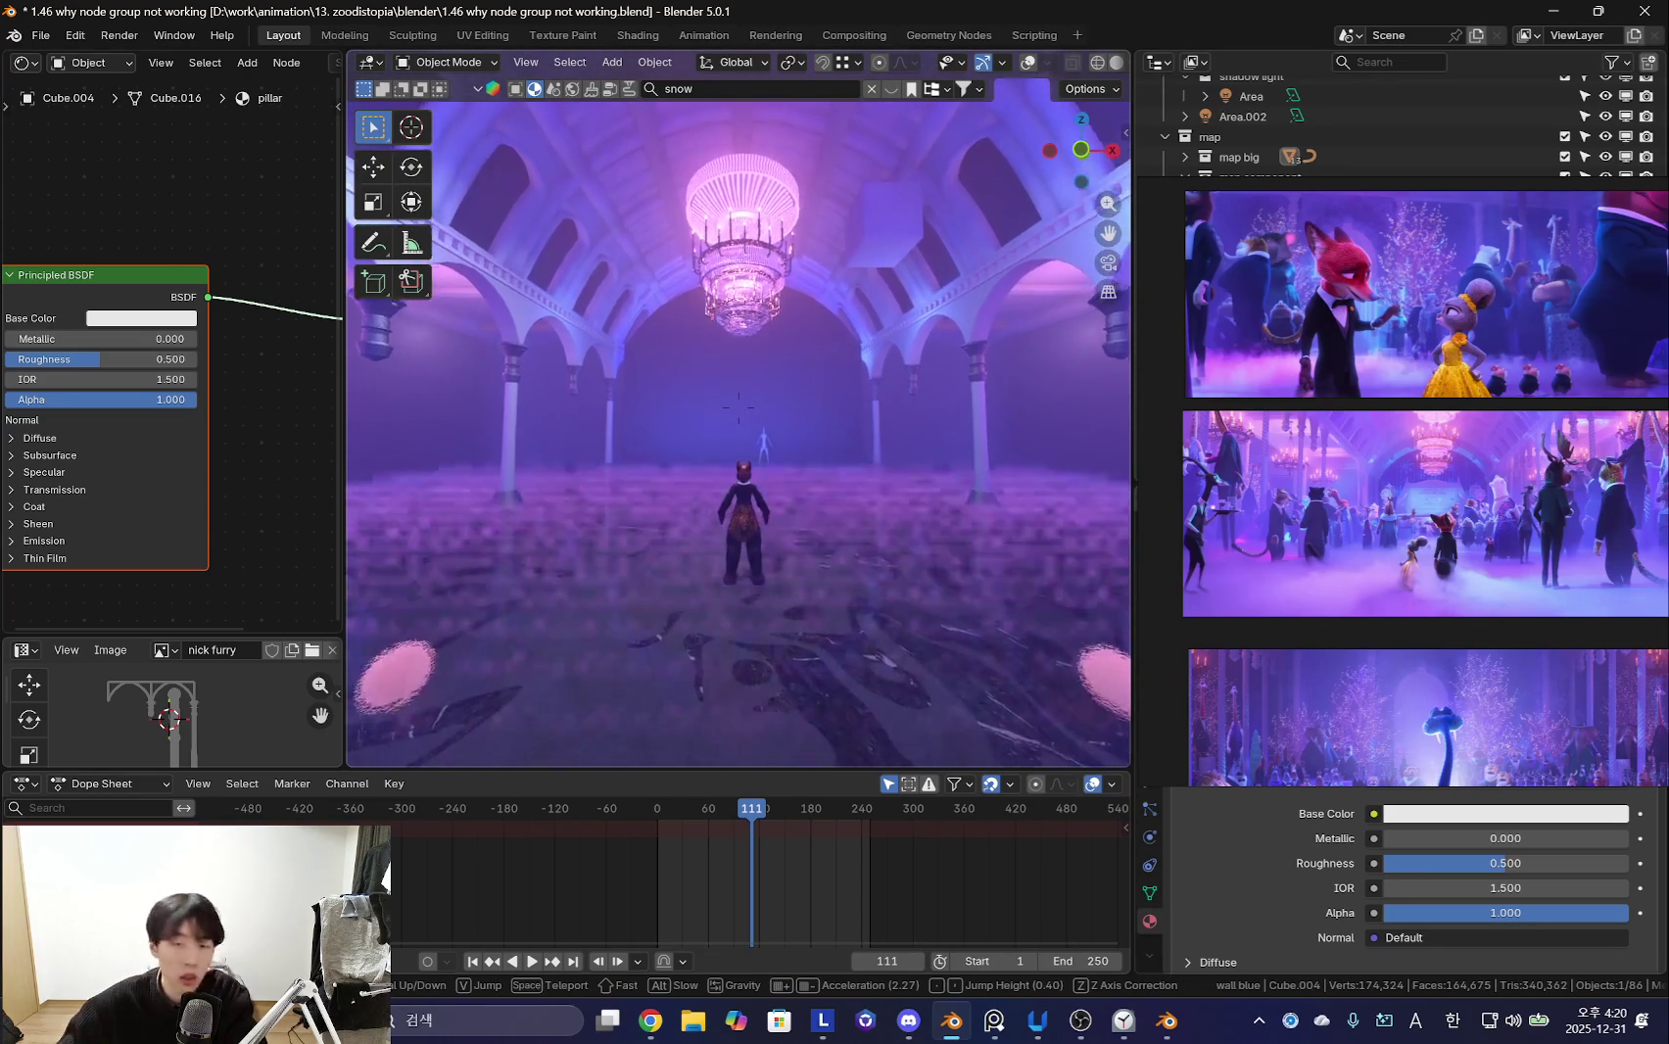
pyautogui.click(1077, 399)
pyautogui.scroll(3, 1495, 492)
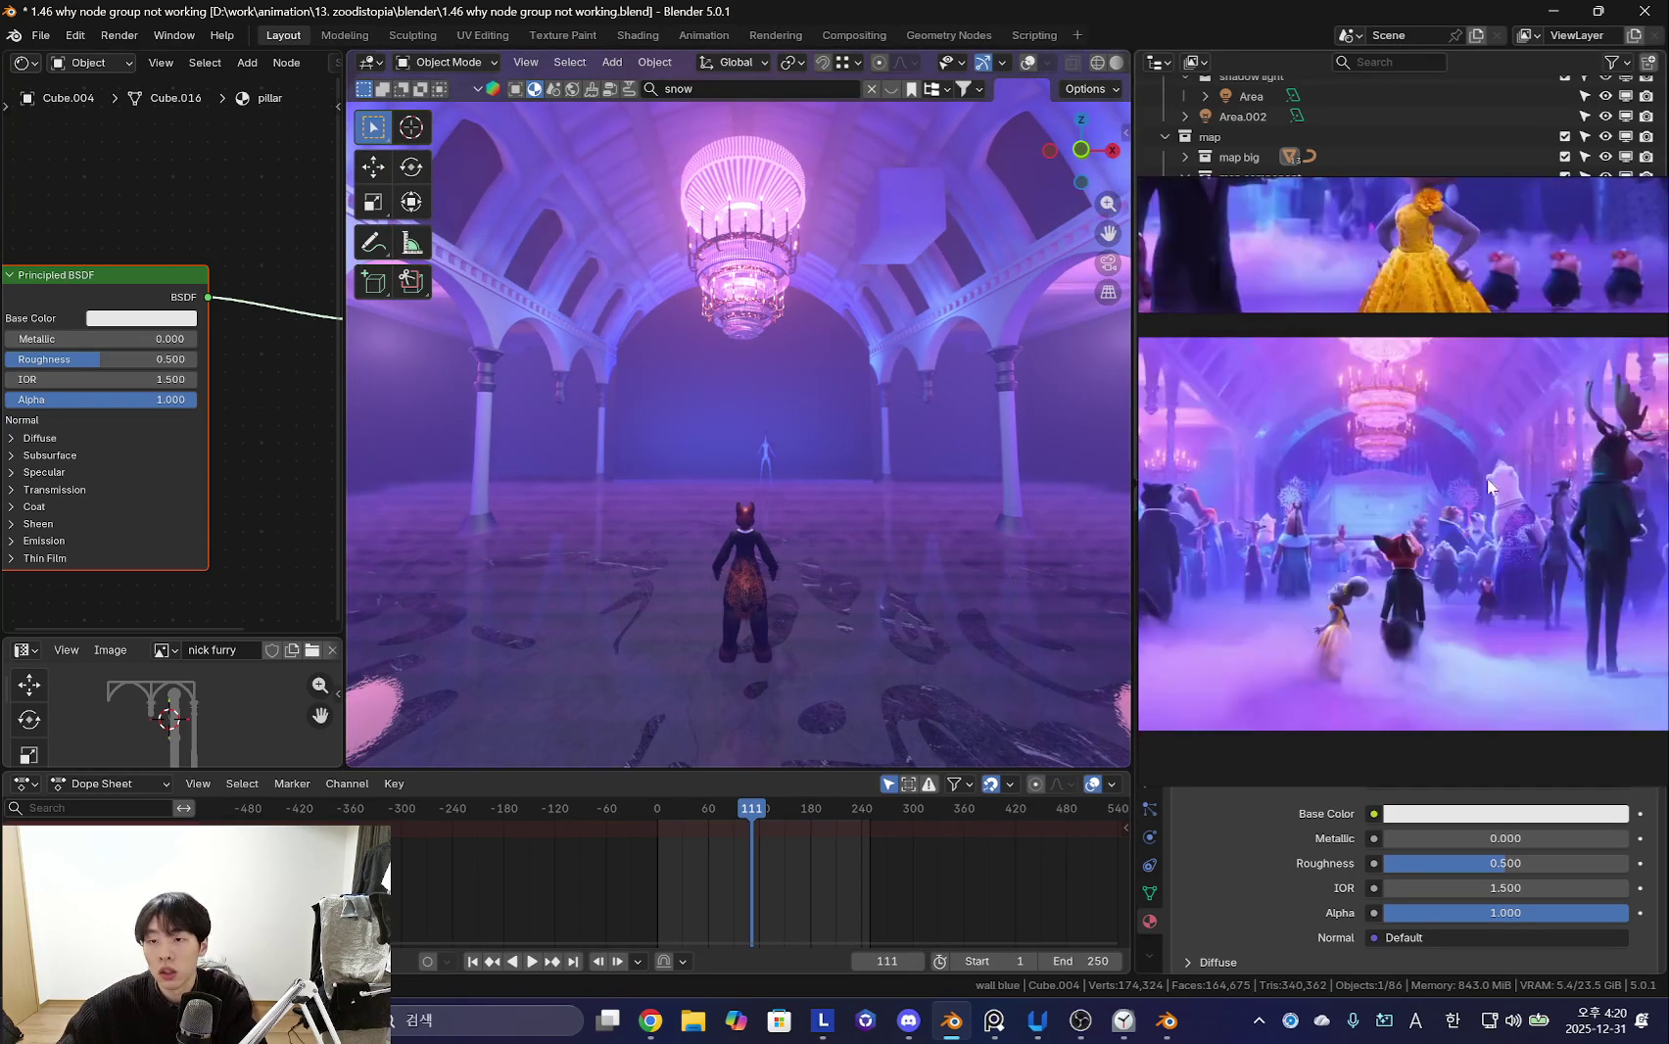
# - Orbit out to a wide view of the pillars and hall, then select the floor
pyautogui.moveTo(905, 350)
pyautogui.mouseDown(button='middle')
pyautogui.moveTo(854, 387)
pyautogui.moveTo(911, 452)
pyautogui.moveTo(804, 437)
pyautogui.moveTo(874, 488)
pyautogui.moveTo(904, 482)
pyautogui.moveTo(865, 360)
pyautogui.moveTo(848, 424)
pyautogui.moveTo(767, 501)
pyautogui.moveTo(842, 519)
pyautogui.mouseUp(button='middle')
pyautogui.press('n')
pyautogui.press('n')
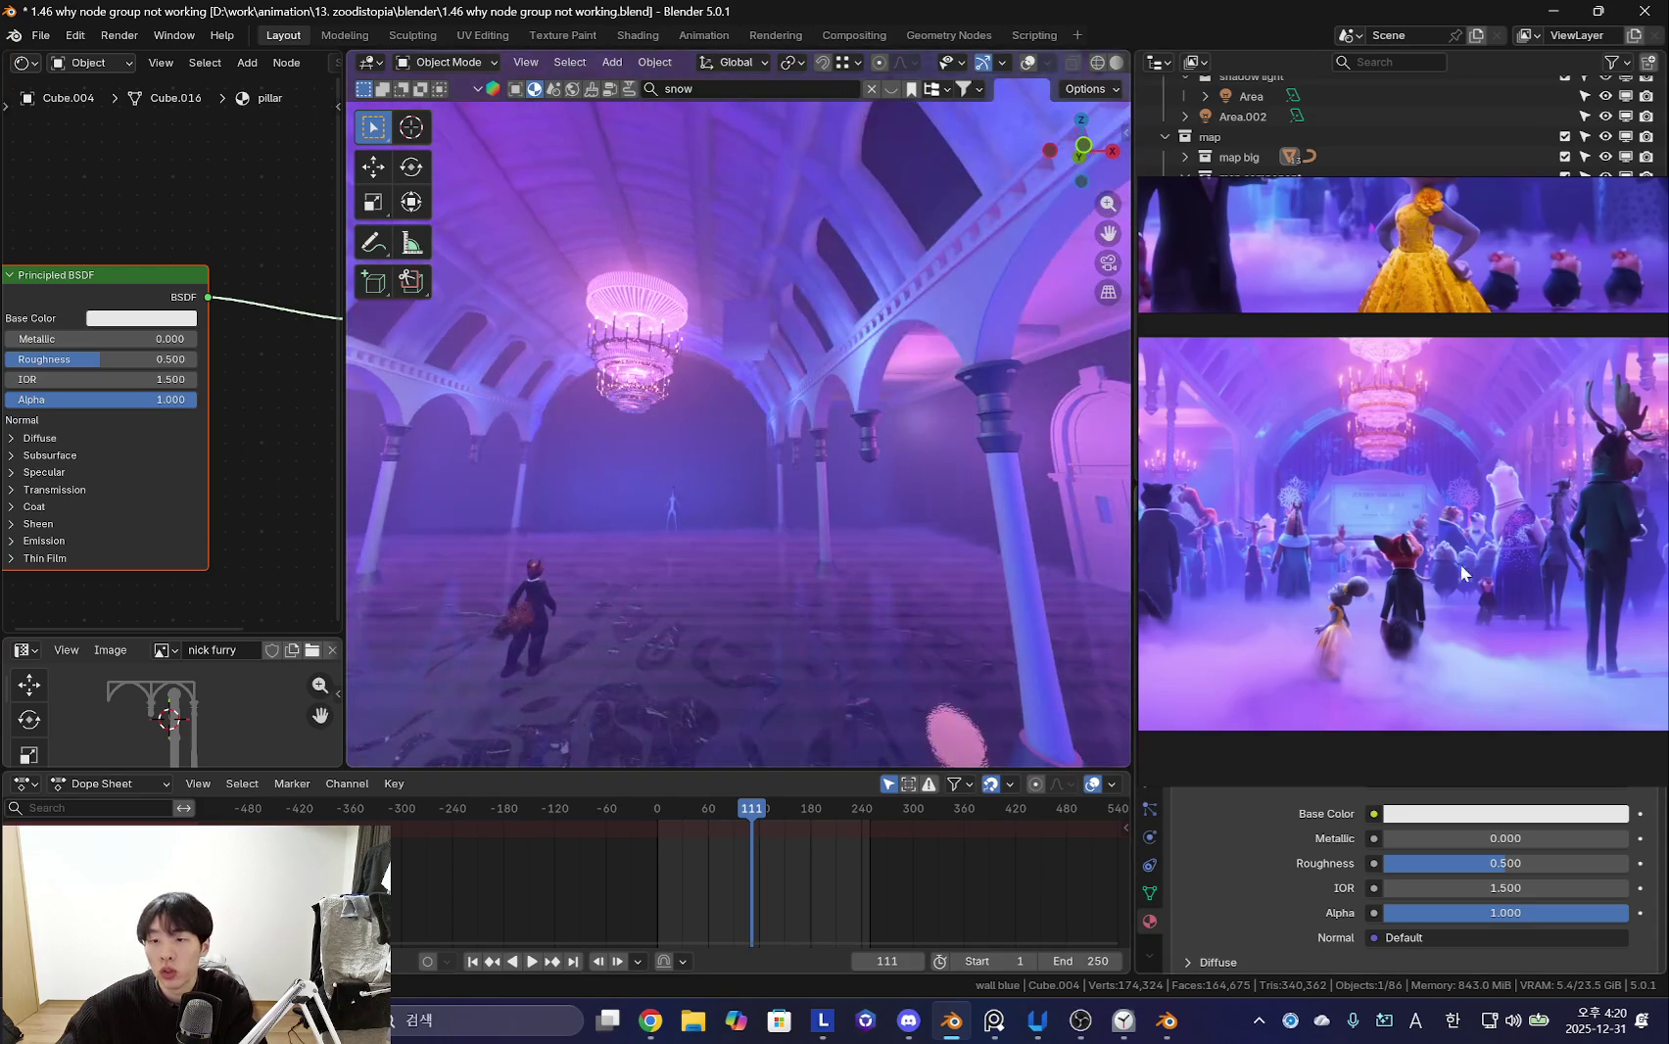
pyautogui.moveTo(1126, 437)
pyautogui.mouseDown(button='middle')
pyautogui.moveTo(981, 441)
pyautogui.moveTo(764, 513)
pyautogui.moveTo(908, 499)
pyautogui.moveTo(976, 514)
pyautogui.moveTo(840, 498)
pyautogui.moveTo(837, 476)
pyautogui.moveTo(897, 492)
pyautogui.moveTo(790, 548)
pyautogui.moveTo(539, 559)
pyautogui.moveTo(689, 525)
pyautogui.mouseUp(button='middle')
pyautogui.hotkey('shift', 'alt', 'z')
pyautogui.click(753, 548)
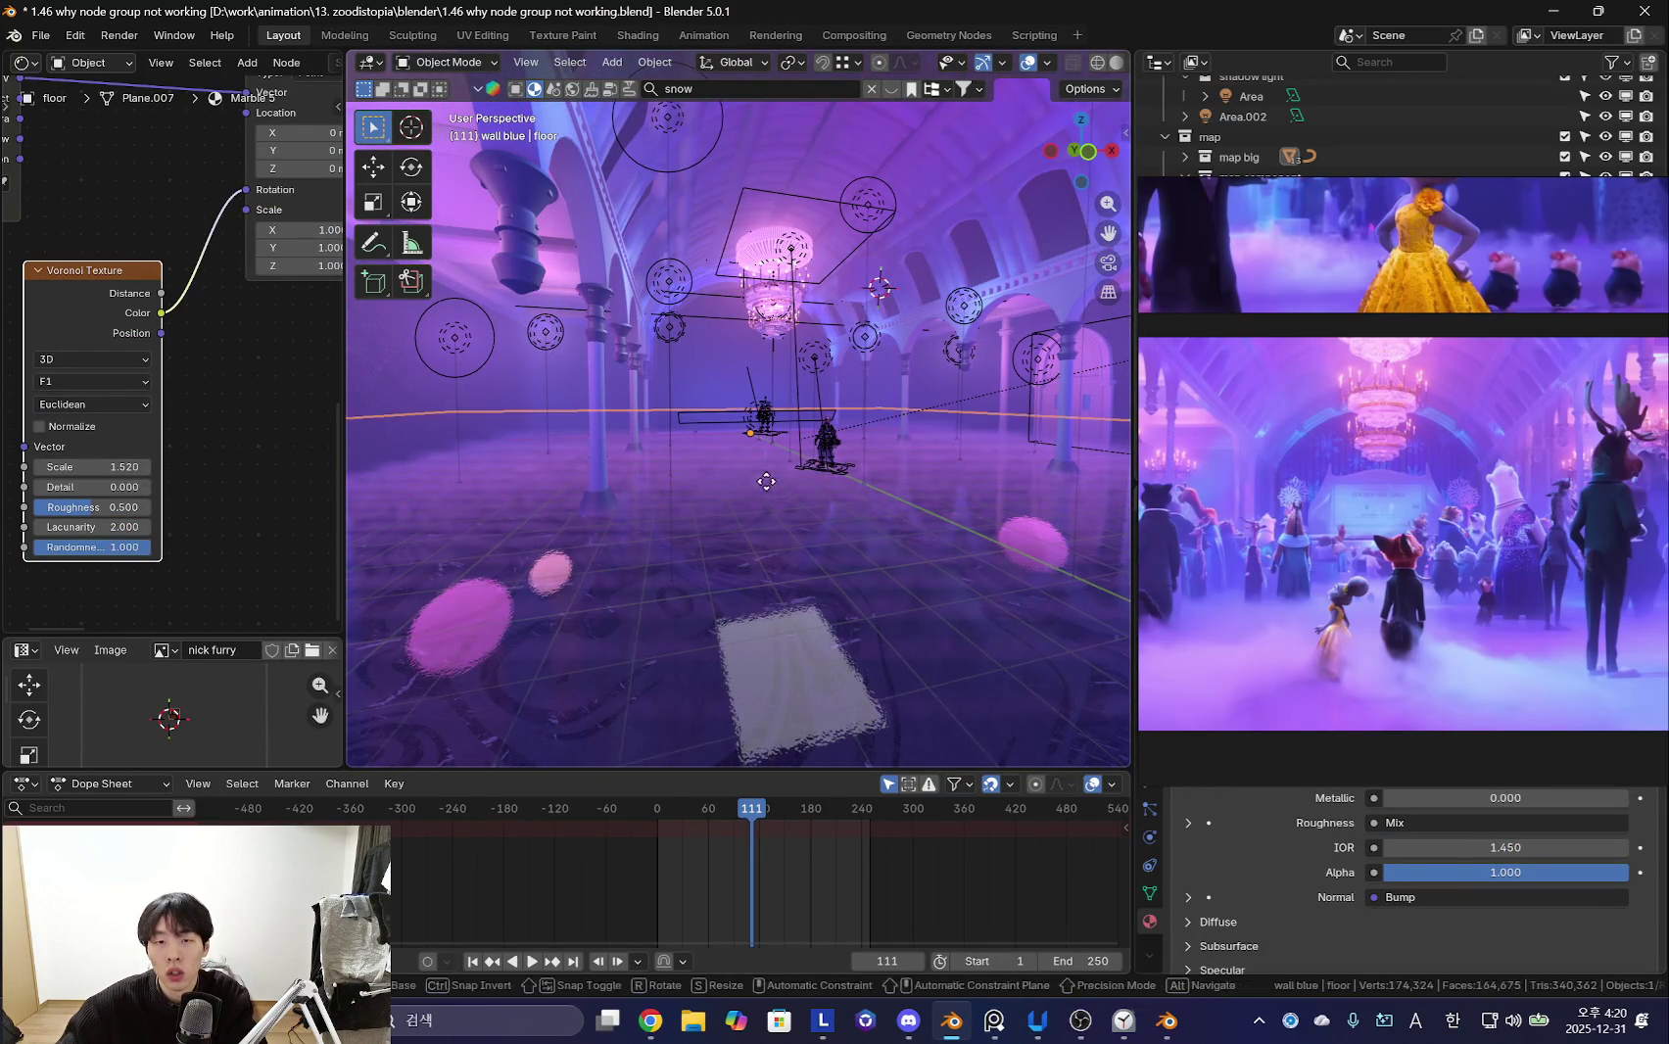
# - Move the floor vertically to a new height and confirm it
pyautogui.press('g')
pyautogui.press('z')
pyautogui.hotkey('shift', 'alt', 'z')
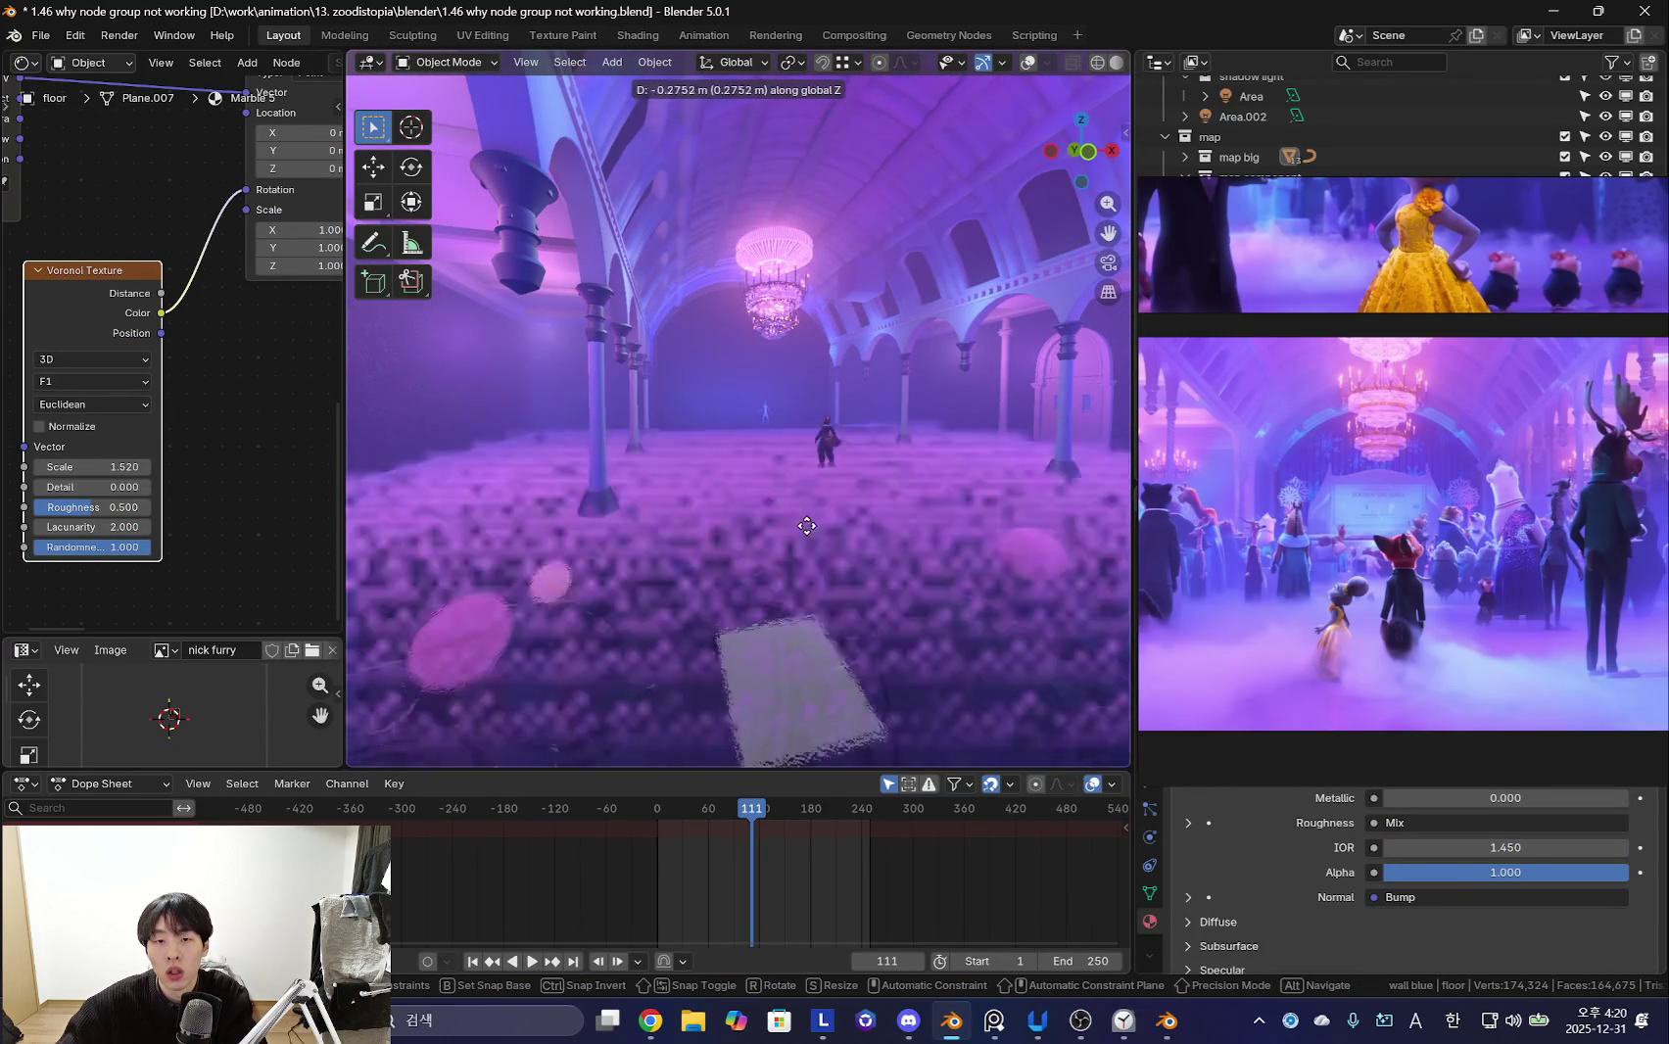
pyautogui.click(802, 514)
pyautogui.press('KP_0')
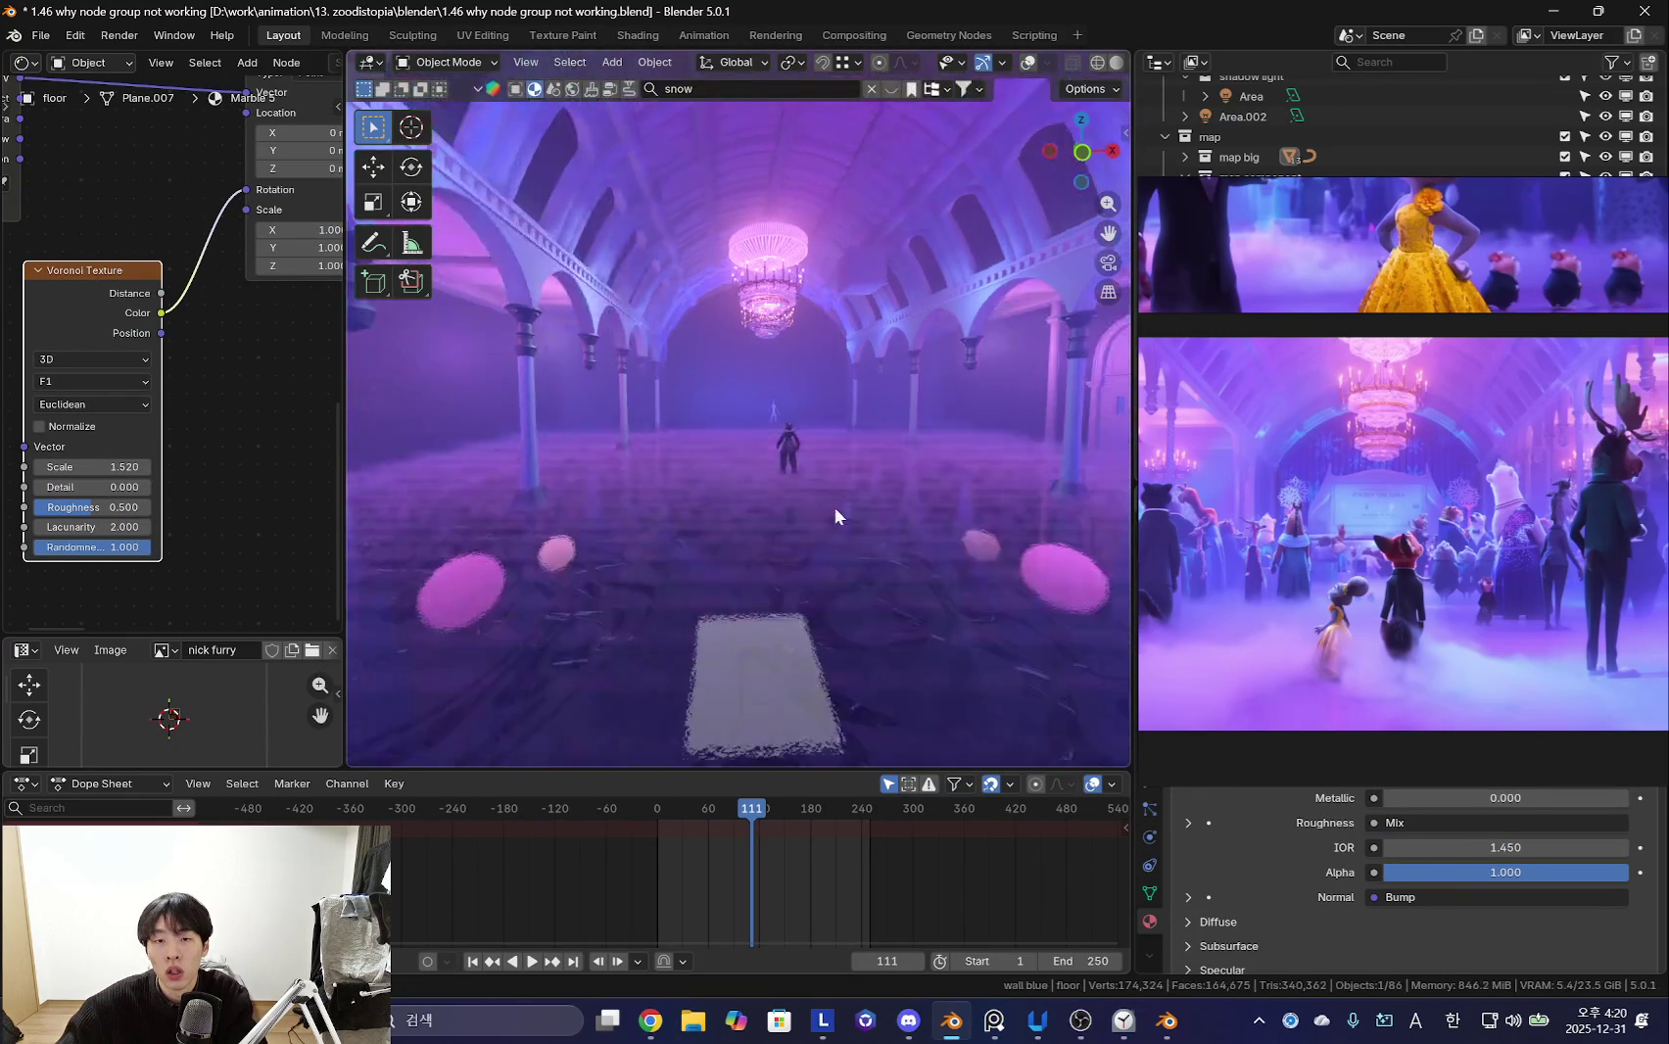
pyautogui.moveTo(798, 505)
pyautogui.mouseDown(button='middle')
pyautogui.moveTo(921, 500)
pyautogui.moveTo(832, 552)
pyautogui.moveTo(676, 484)
pyautogui.moveTo(719, 460)
pyautogui.moveTo(812, 485)
pyautogui.mouseUp(button='middle')
# - Set the viewport lens focal length back to 50 mm
pyautogui.press('n')
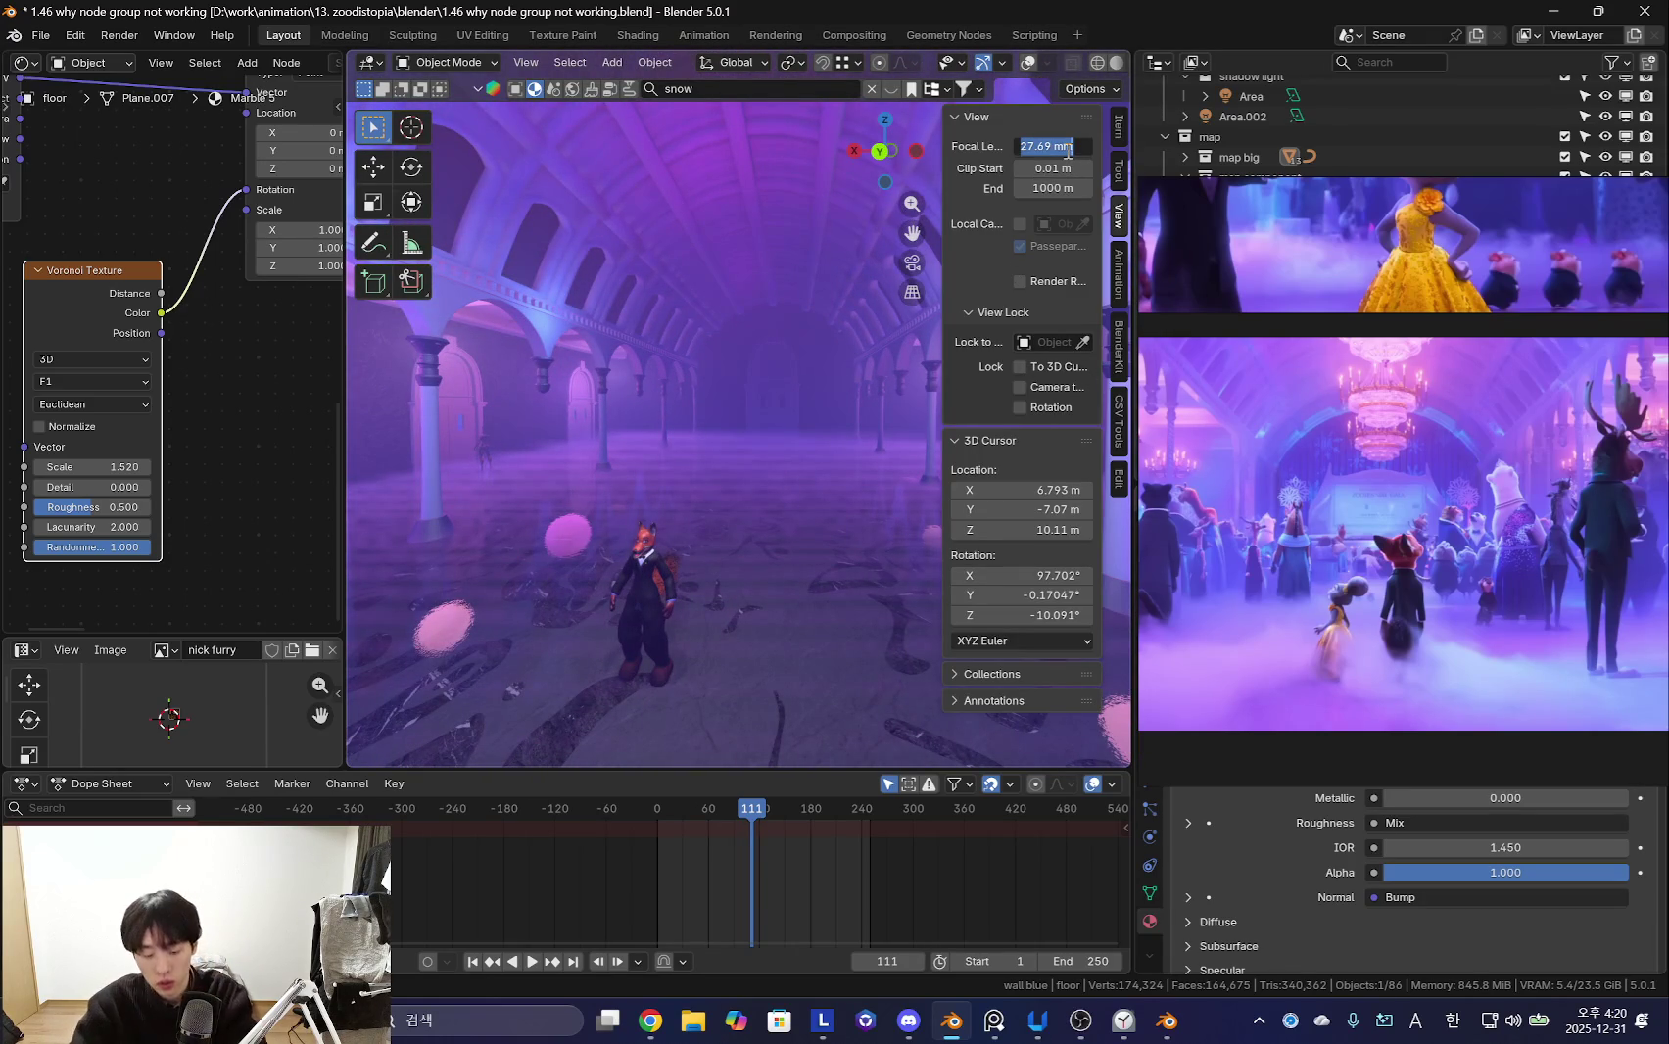
pyautogui.write('50')
pyautogui.press('Return')
pyautogui.rightClick(685, 377)
pyautogui.moveTo(816, 263)
pyautogui.mouseDown(button='middle')
pyautogui.moveTo(704, 276)
pyautogui.moveTo(756, 382)
pyautogui.moveTo(908, 506)
pyautogui.moveTo(948, 451)
pyautogui.moveTo(893, 452)
pyautogui.mouseUp(button='middle')
# - Select the small hexagon object Cube.011 near the ceiling arch
pyautogui.press('n')
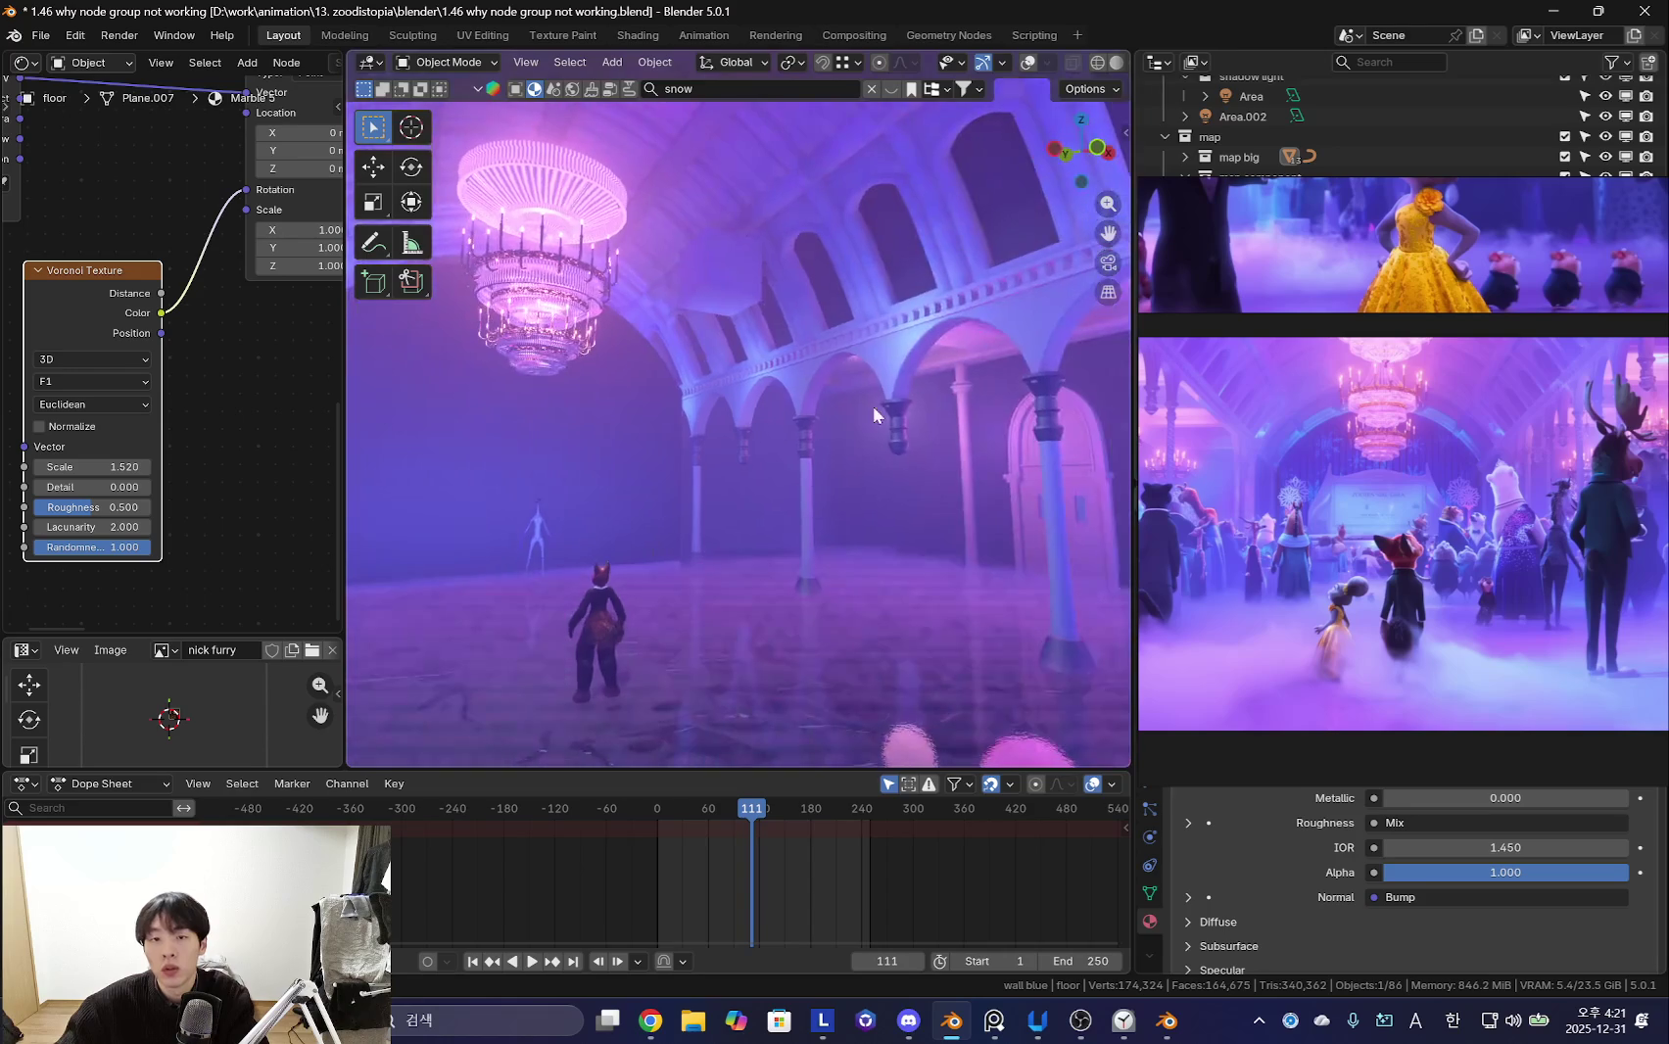
pyautogui.click(707, 279)
pyautogui.moveTo(707, 284)
pyautogui.mouseDown(button='middle')
pyautogui.moveTo(689, 363)
pyautogui.moveTo(705, 299)
pyautogui.mouseUp(button='middle')
pyautogui.click(712, 246)
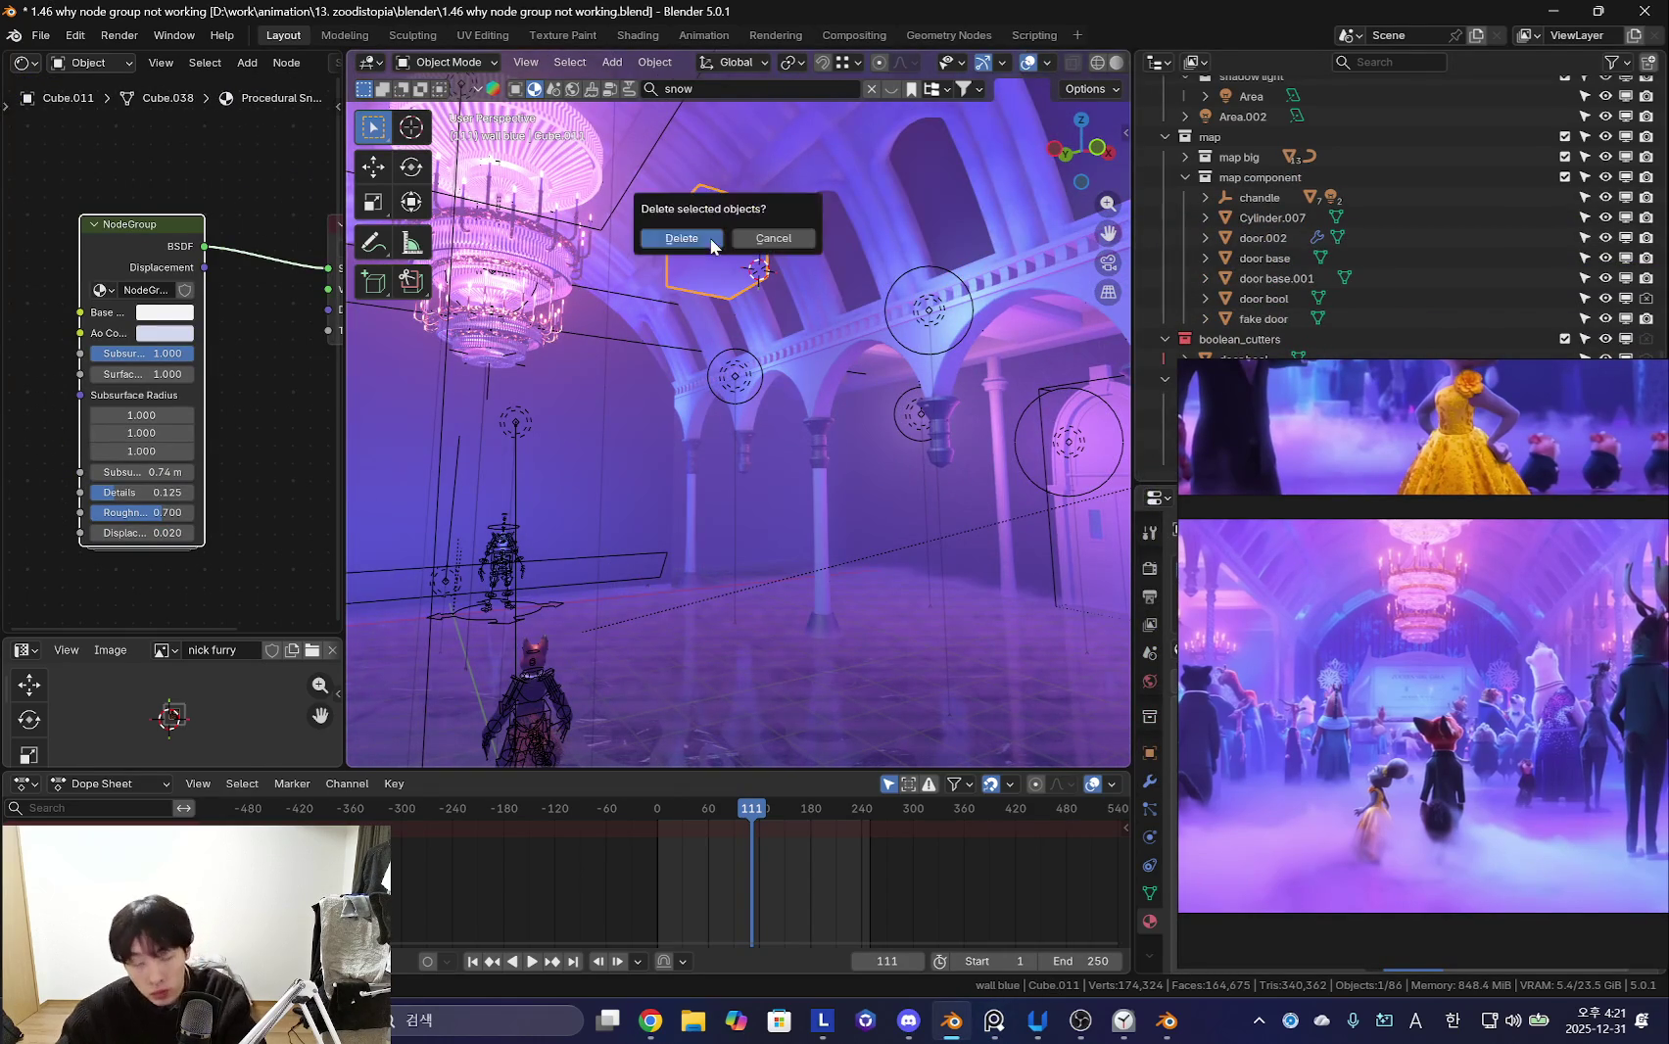
# - Delete the stray hexagon object
pyautogui.press('x')
pyautogui.scroll(5, 838, 519)
pyautogui.scroll(-5, 837, 496)
pyautogui.scroll(5, 736, 465)
# - Select the pillar-and-arch object Cube.004 and orbit around it
pyautogui.hotkey('shift', 'alt', 'z')
pyautogui.click(744, 418)
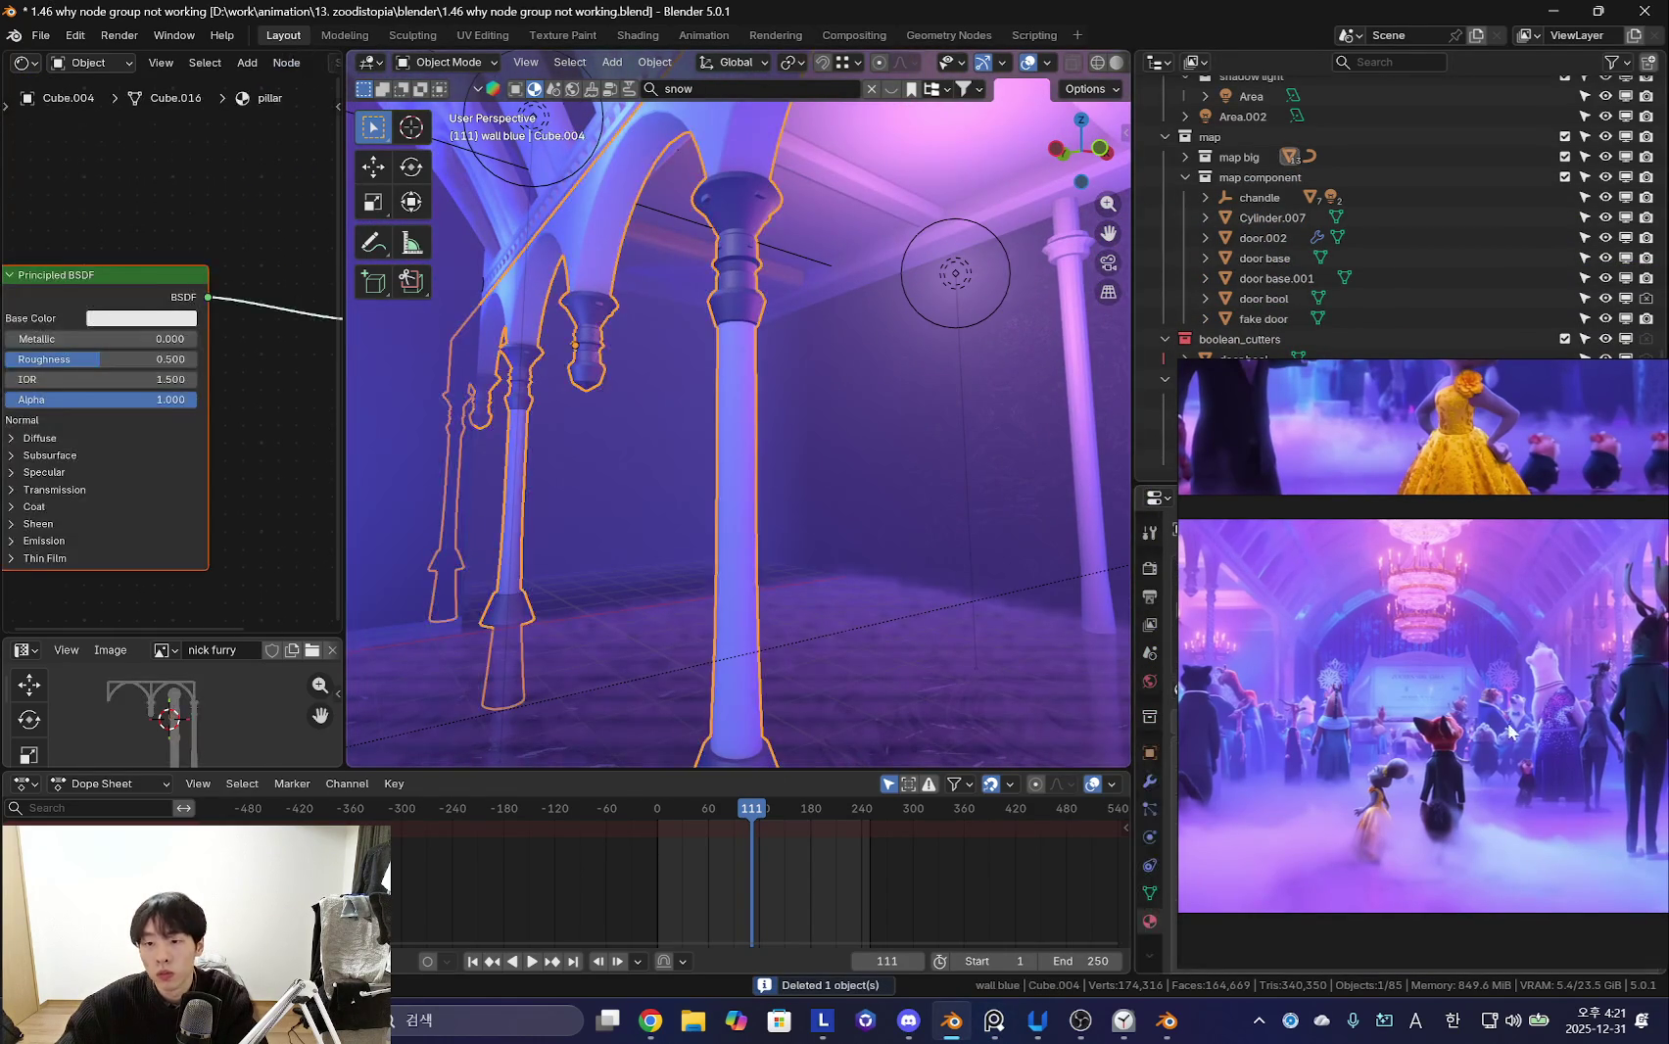
pyautogui.scroll(3, 1523, 604)
pyautogui.scroll(2, 1481, 674)
pyautogui.scroll(-2, 1469, 661)
pyautogui.scroll(-2, 1457, 645)
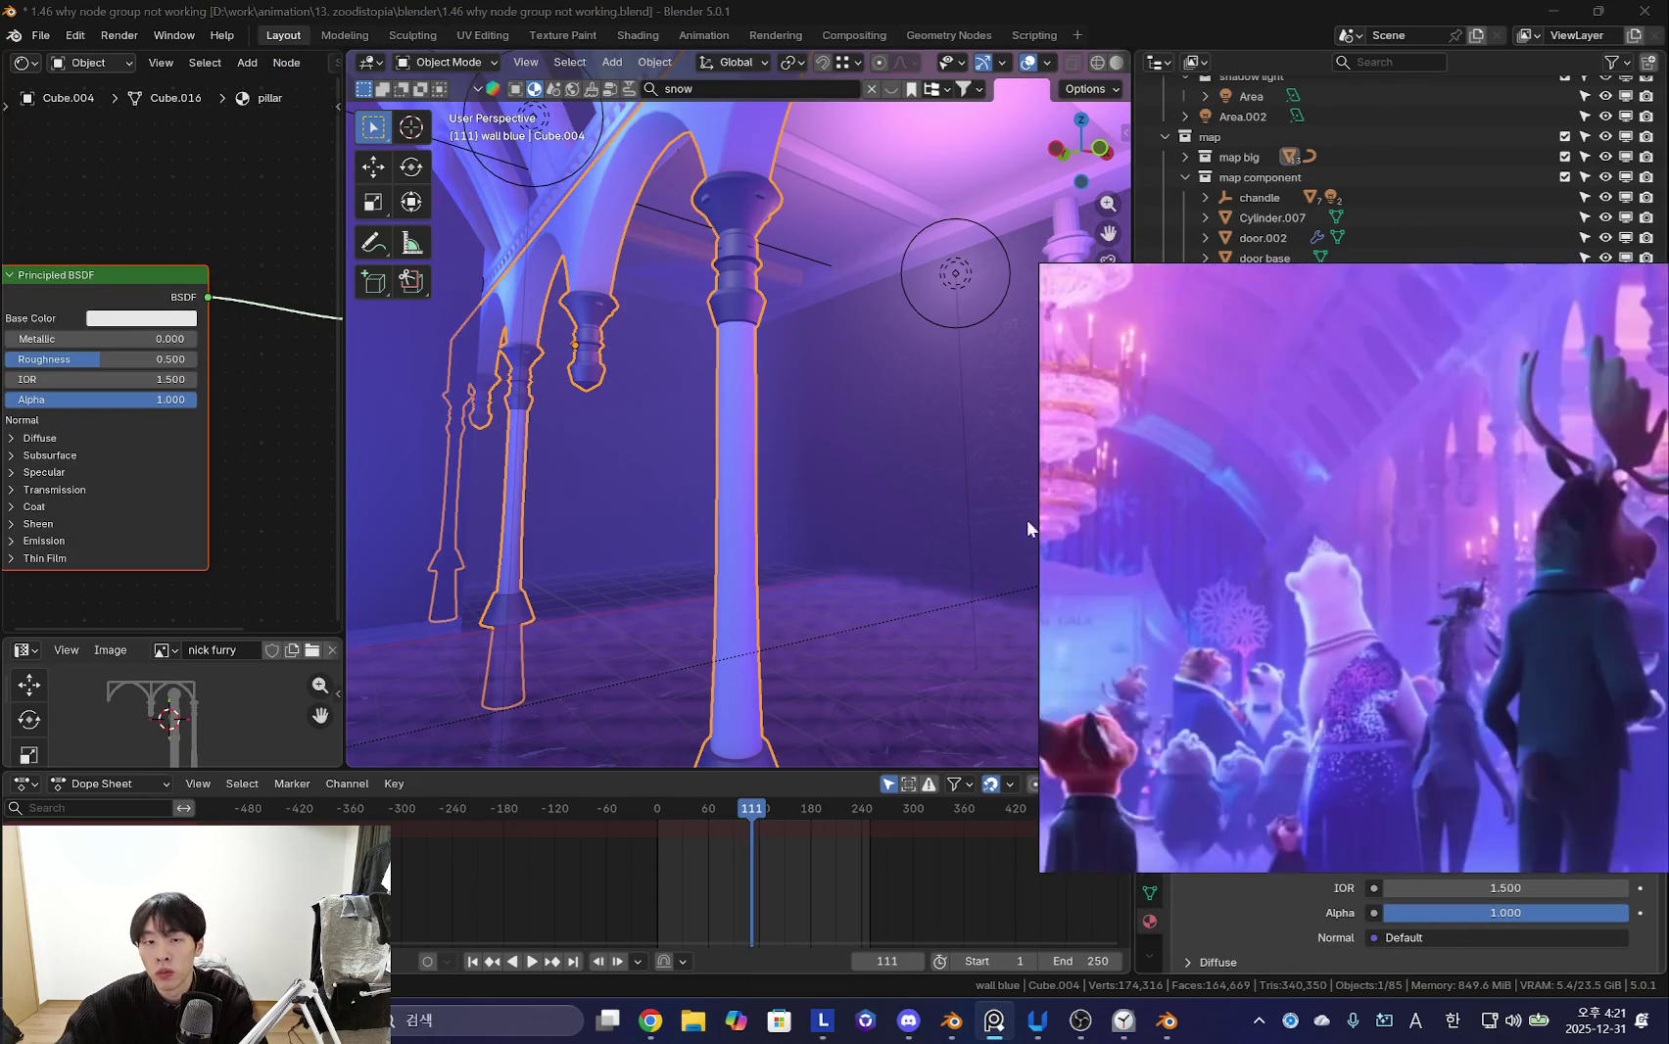
pyautogui.moveTo(931, 519); pyautogui.dragTo(730, 485, button='middle')
pyautogui.scroll(-3, 124, 373)
# - Add a Wave Texture feeding the pillar's Base Color, then enter Edit Mode
pyautogui.moveTo(338, 340); pyautogui.dragTo(532, 333)
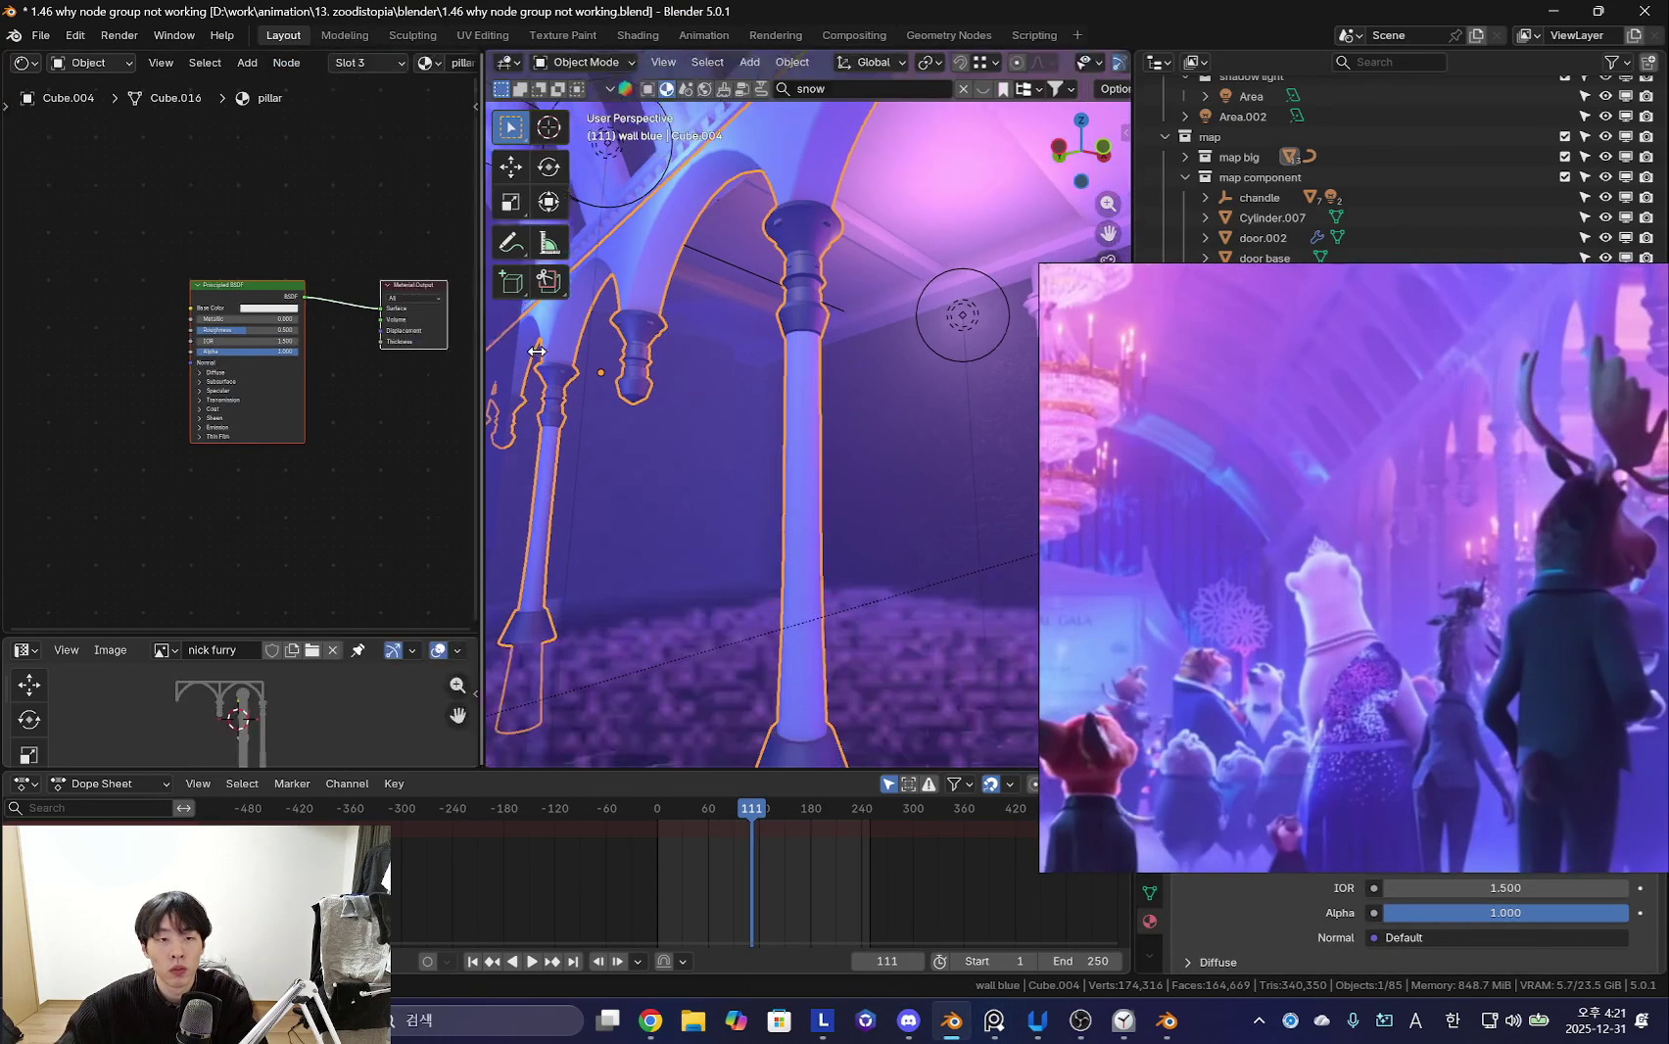
pyautogui.hotkey('shift', 'a')
pyautogui.write('wave')
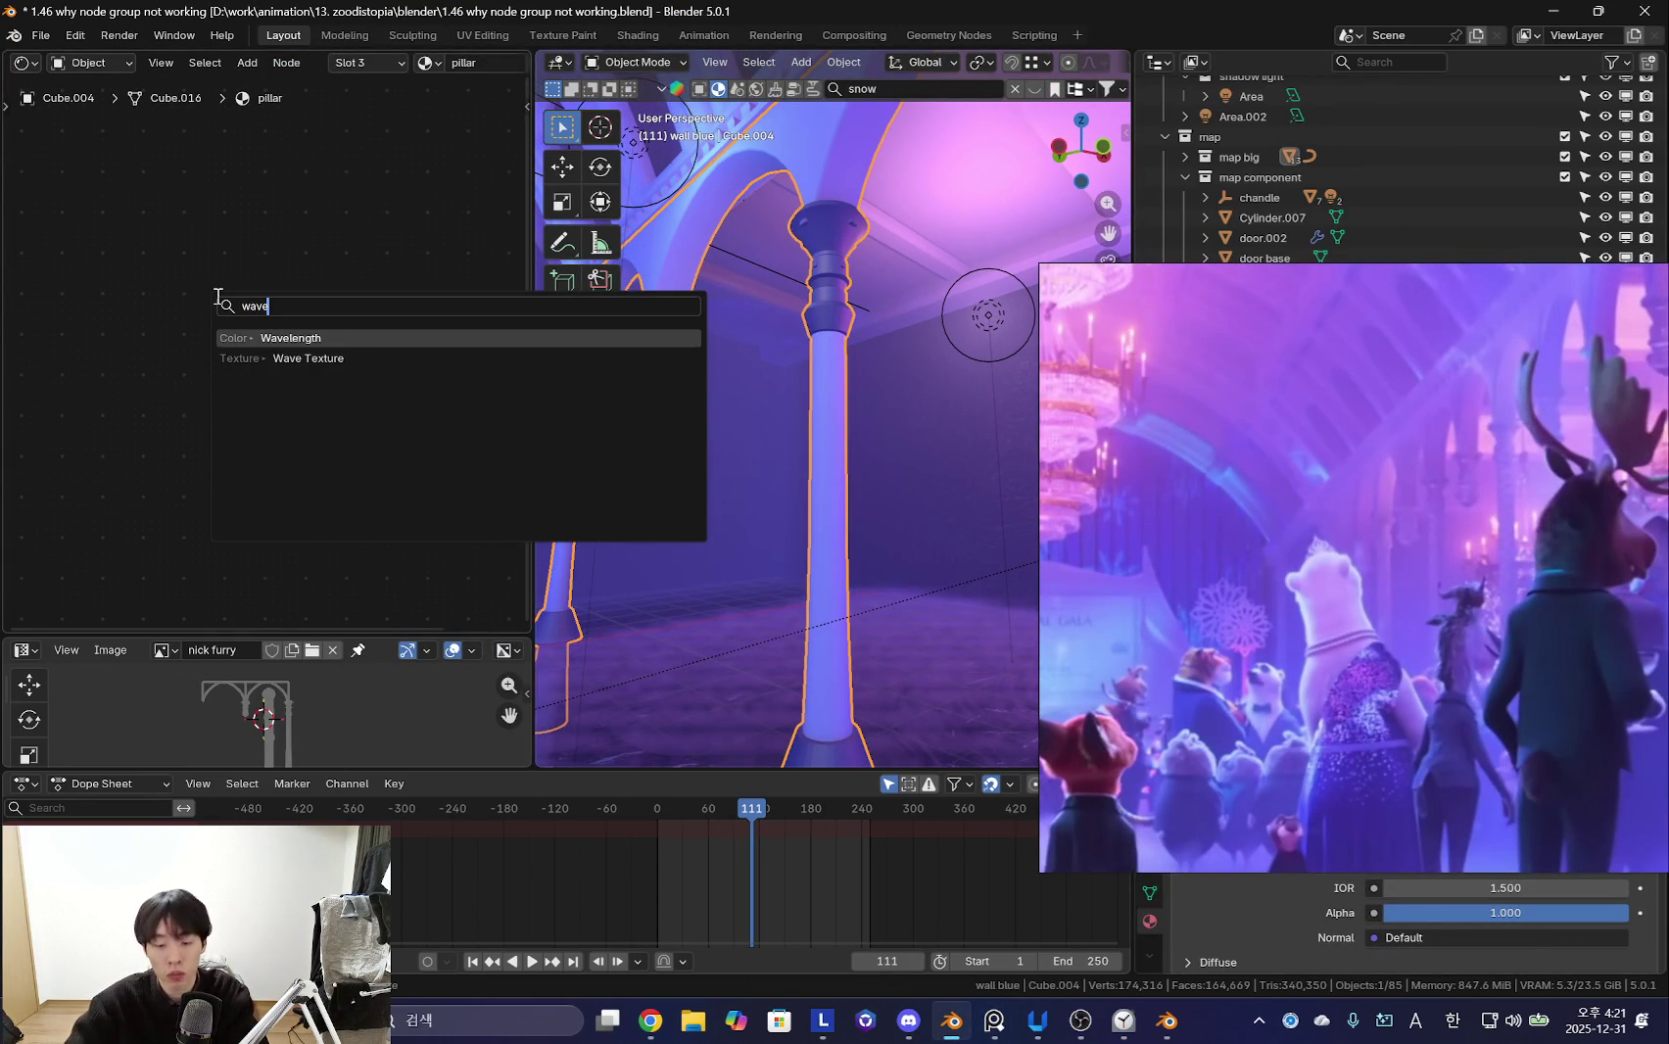
pyautogui.press('Return')
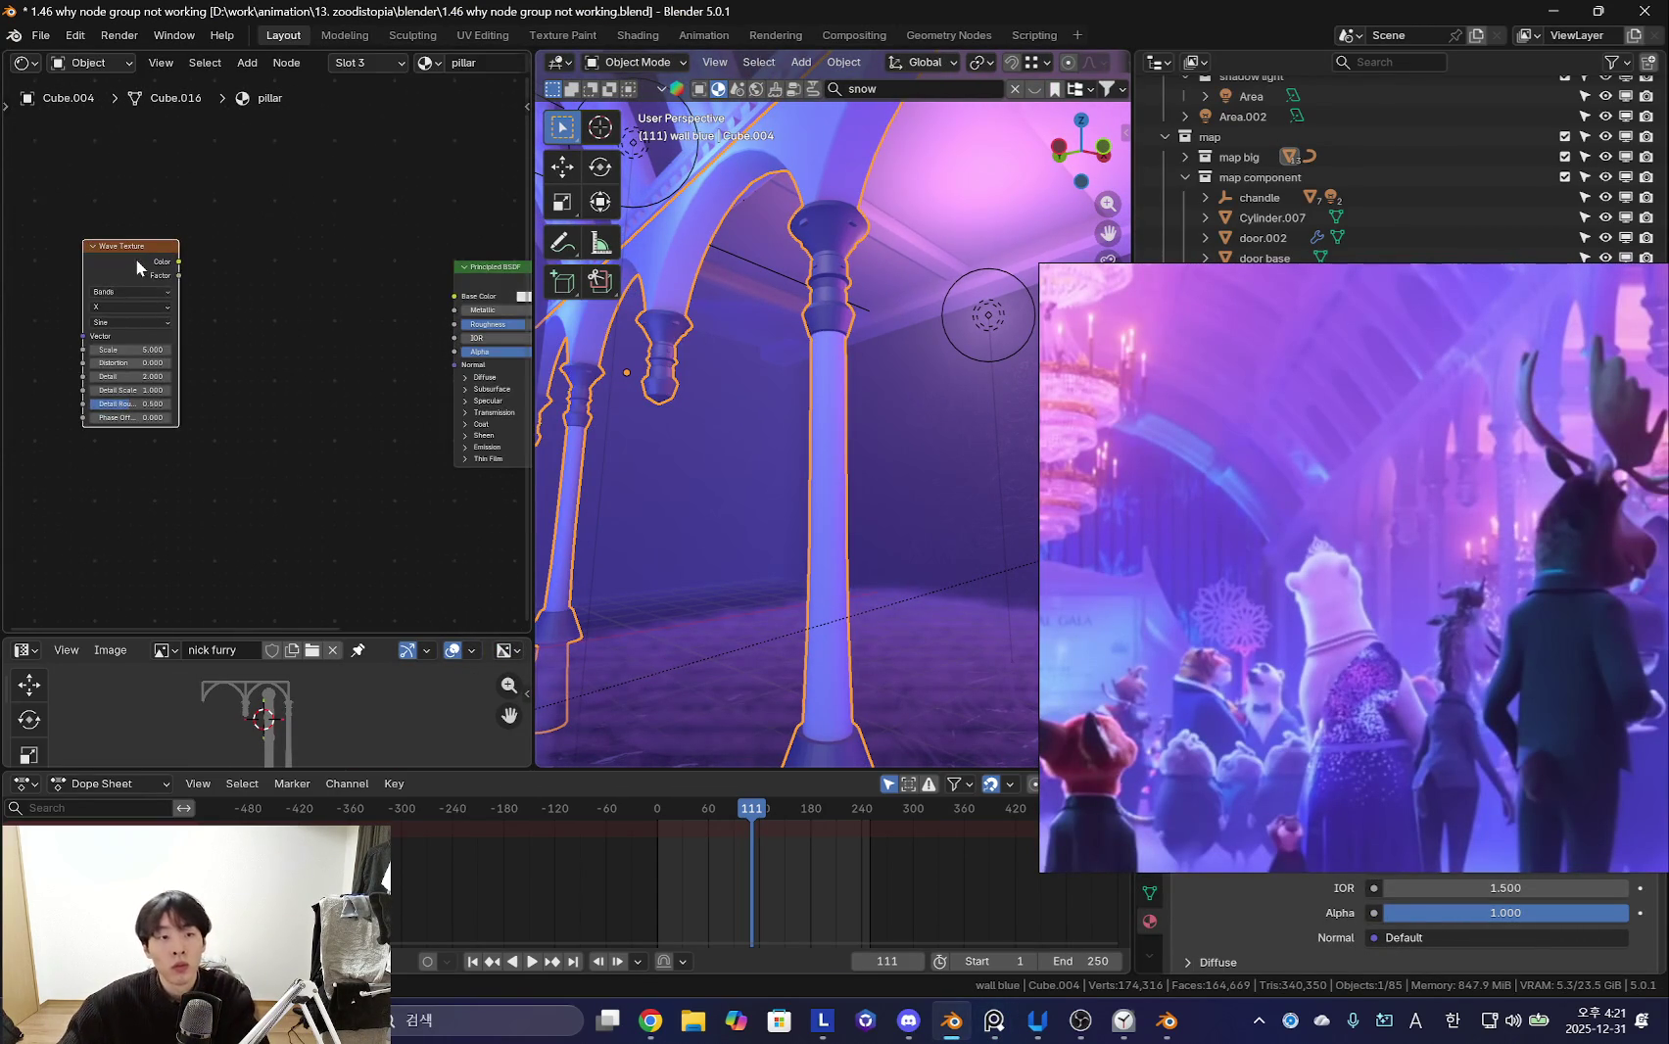
pyautogui.click(135, 259)
pyautogui.press('Tab')
pyautogui.moveTo(921, 483)
pyautogui.mouseDown(button='middle')
pyautogui.moveTo(920, 420)
pyautogui.moveTo(858, 499)
pyautogui.mouseUp(button='middle')
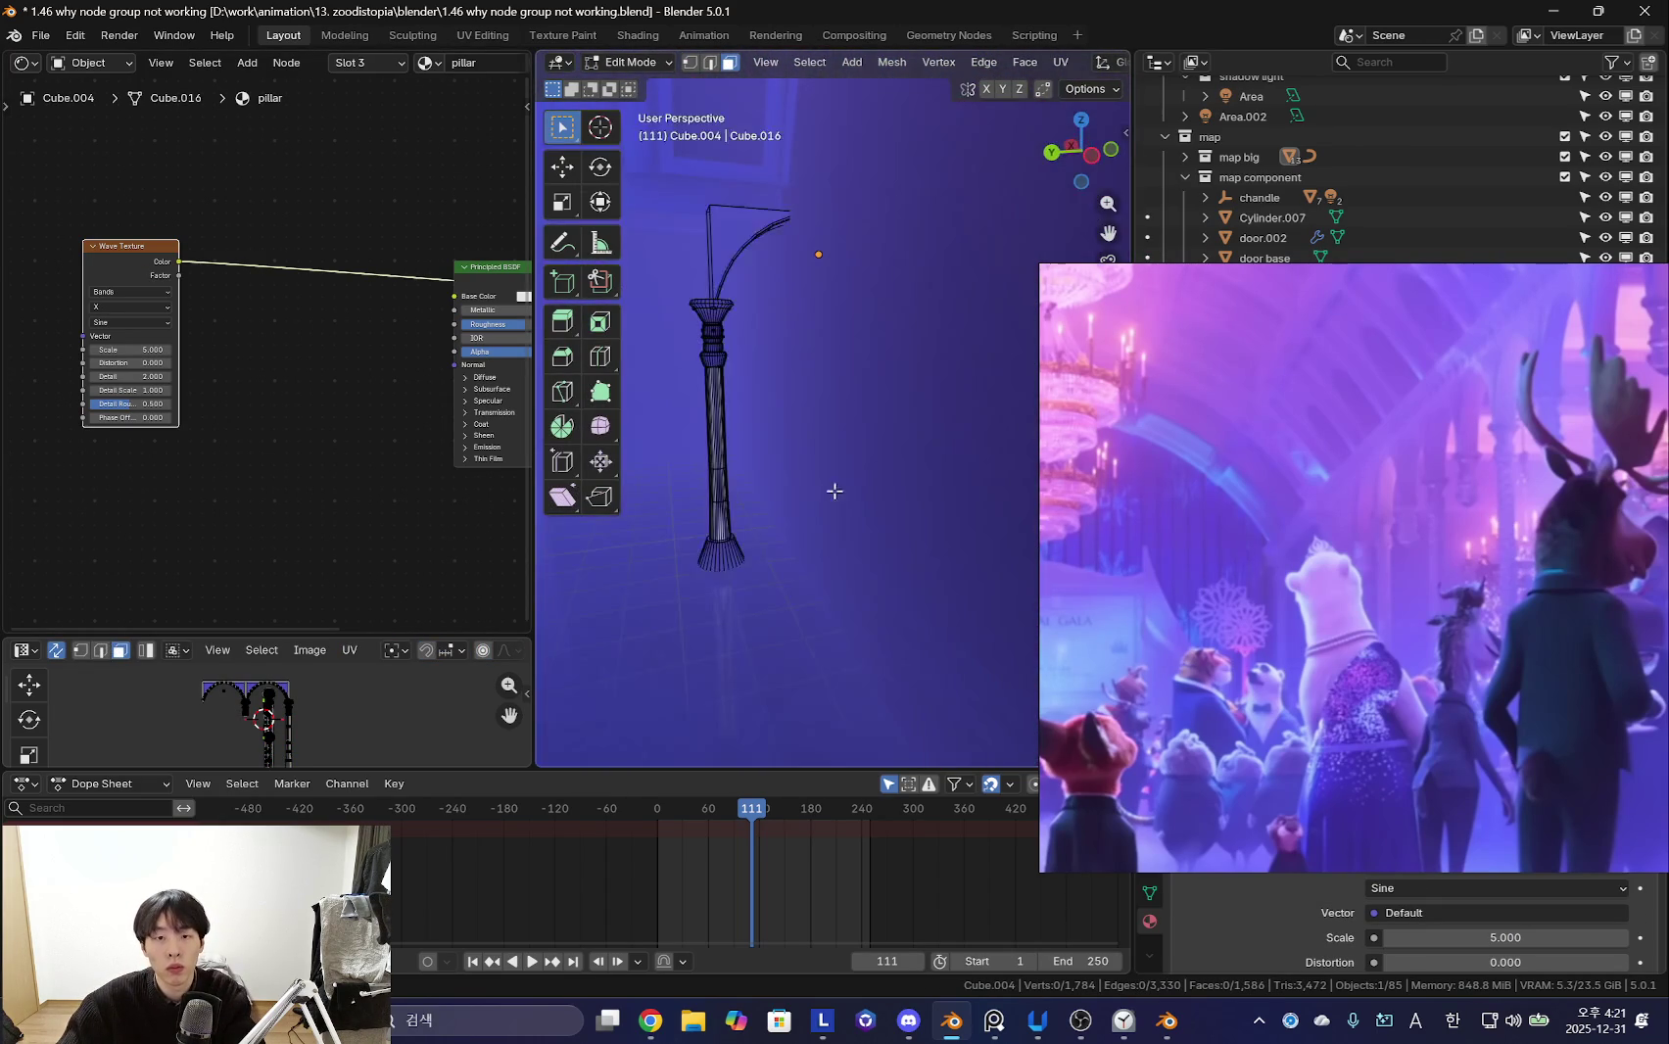
# - Select only the pillar shaft and unwrap it with Smart UV Project
pyautogui.scroll(3, 739, 448)
pyautogui.hotkey('alt', 'a')
pyautogui.press('l')
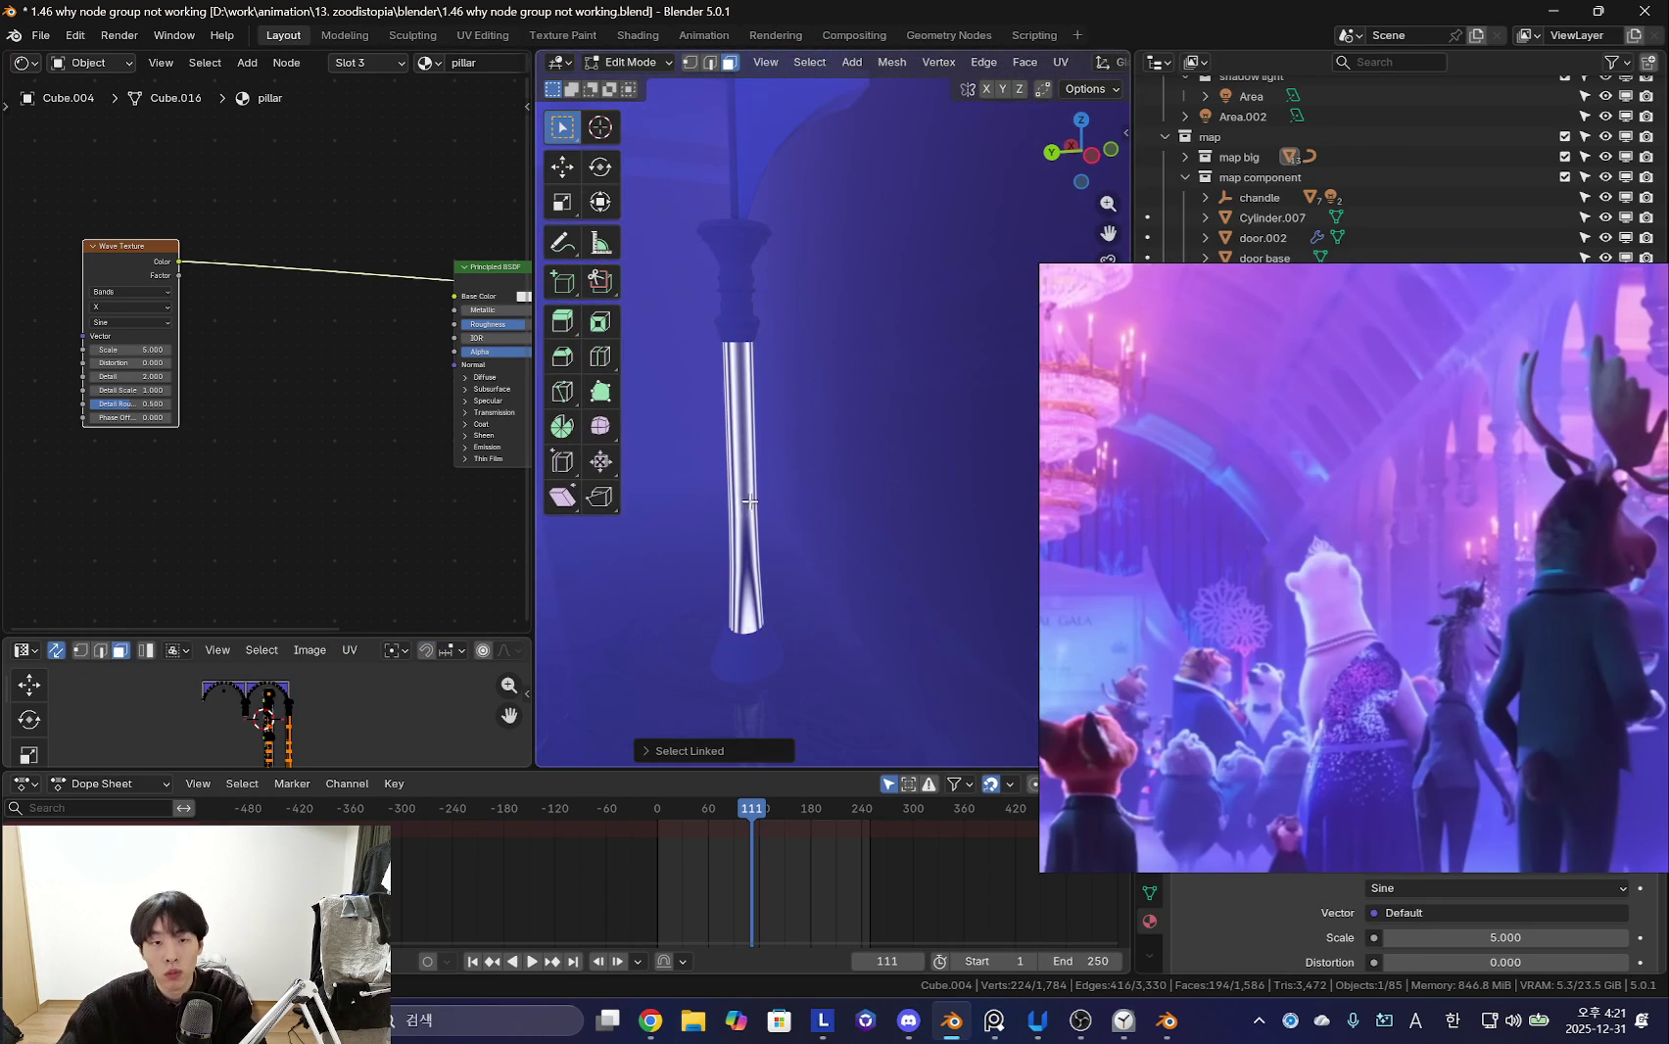
pyautogui.press('u')
pyautogui.click(783, 449)
pyautogui.click(767, 638)
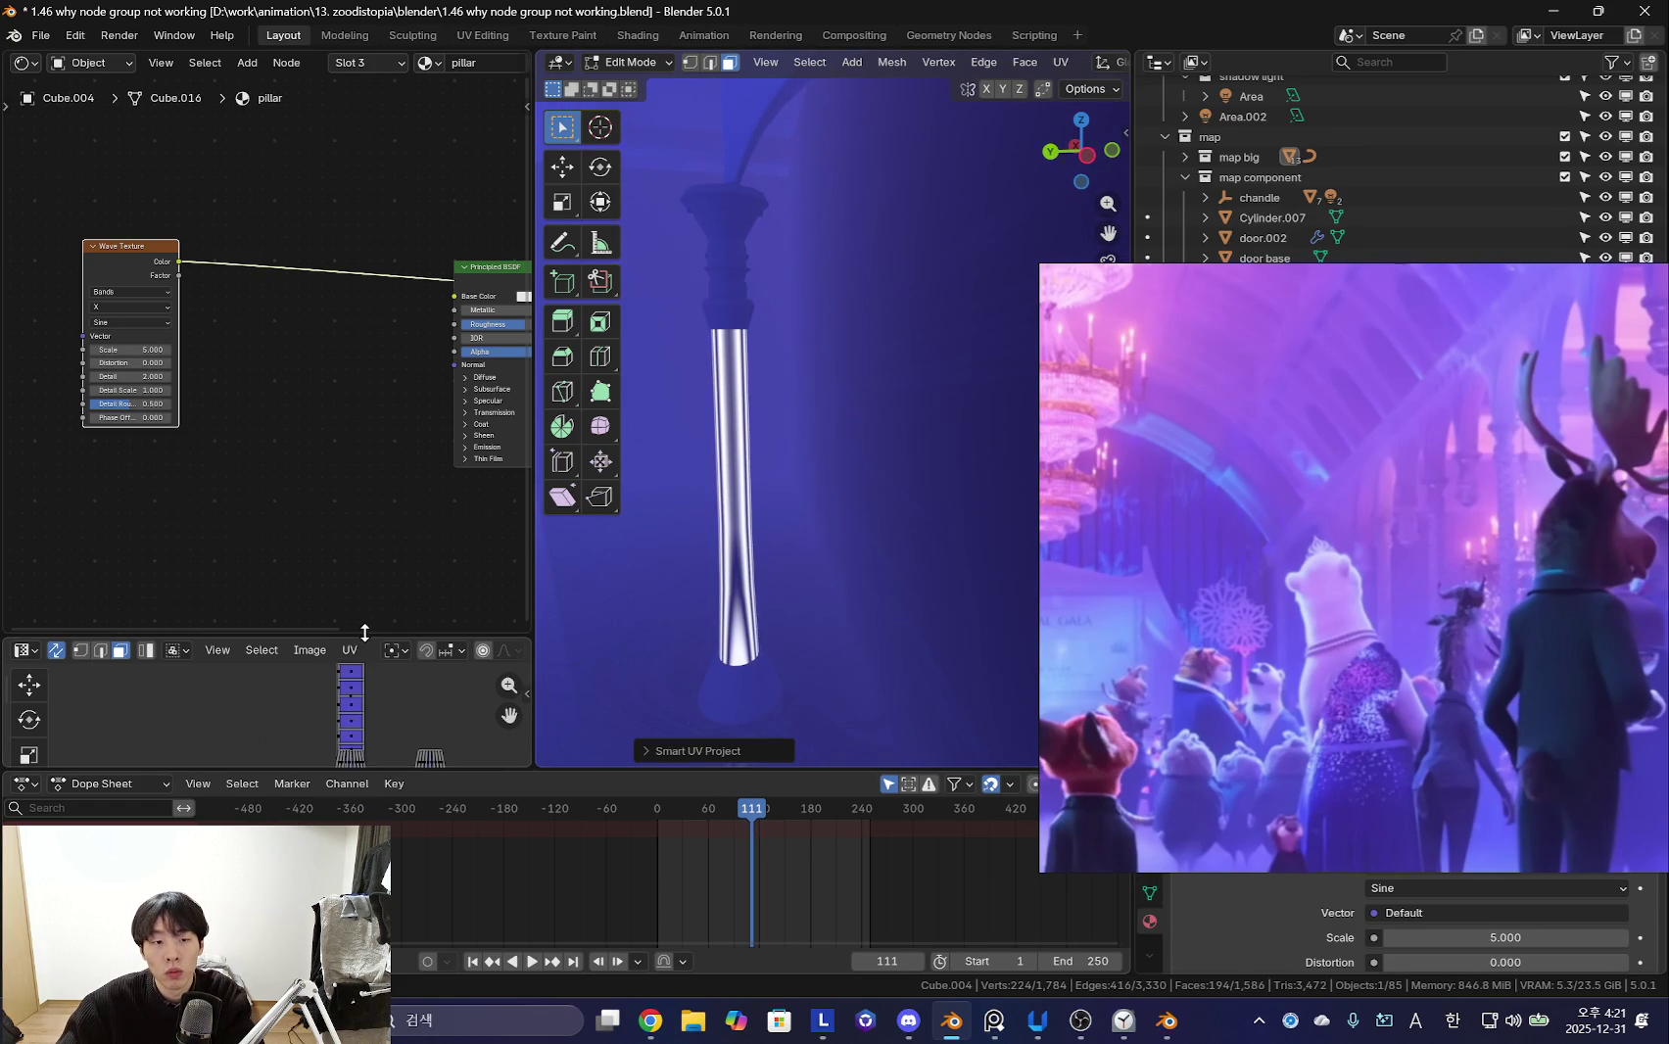
# - Rotate the shaft UVs by -24.9° and add Texture Coordinate and Mapping nodes
pyautogui.moveTo(365, 633); pyautogui.dragTo(365, 394)
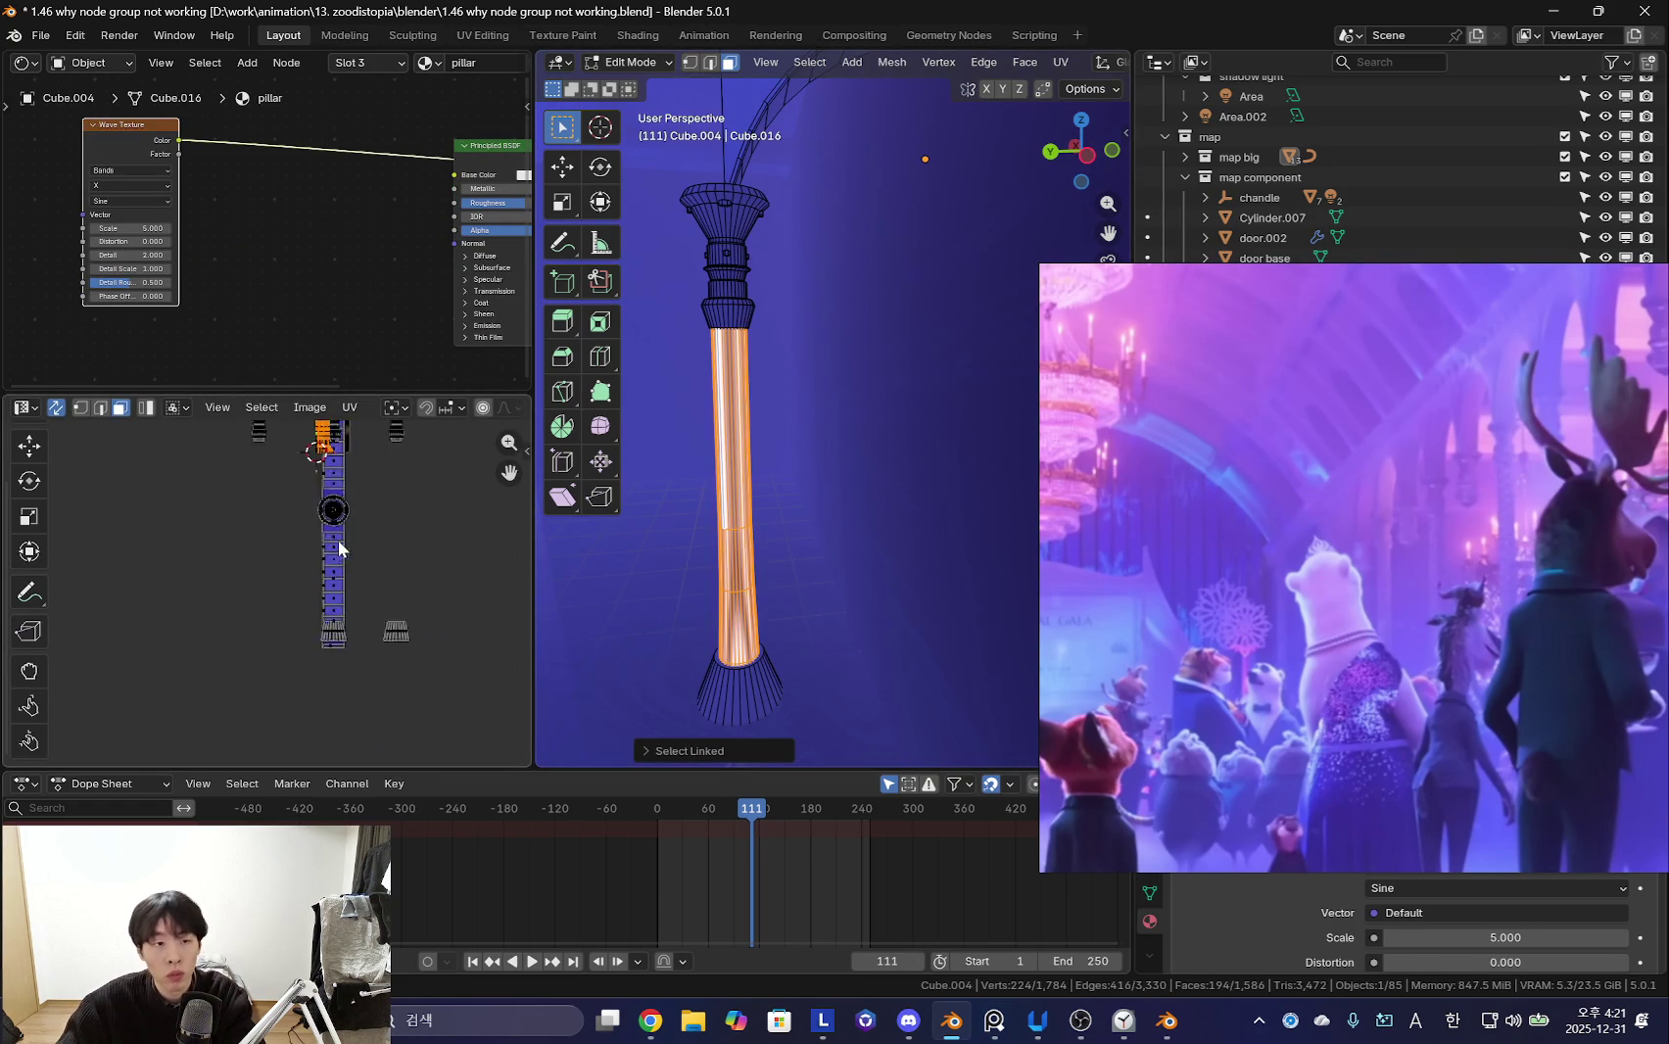
pyautogui.scroll(3, 335, 607)
pyautogui.press('r')
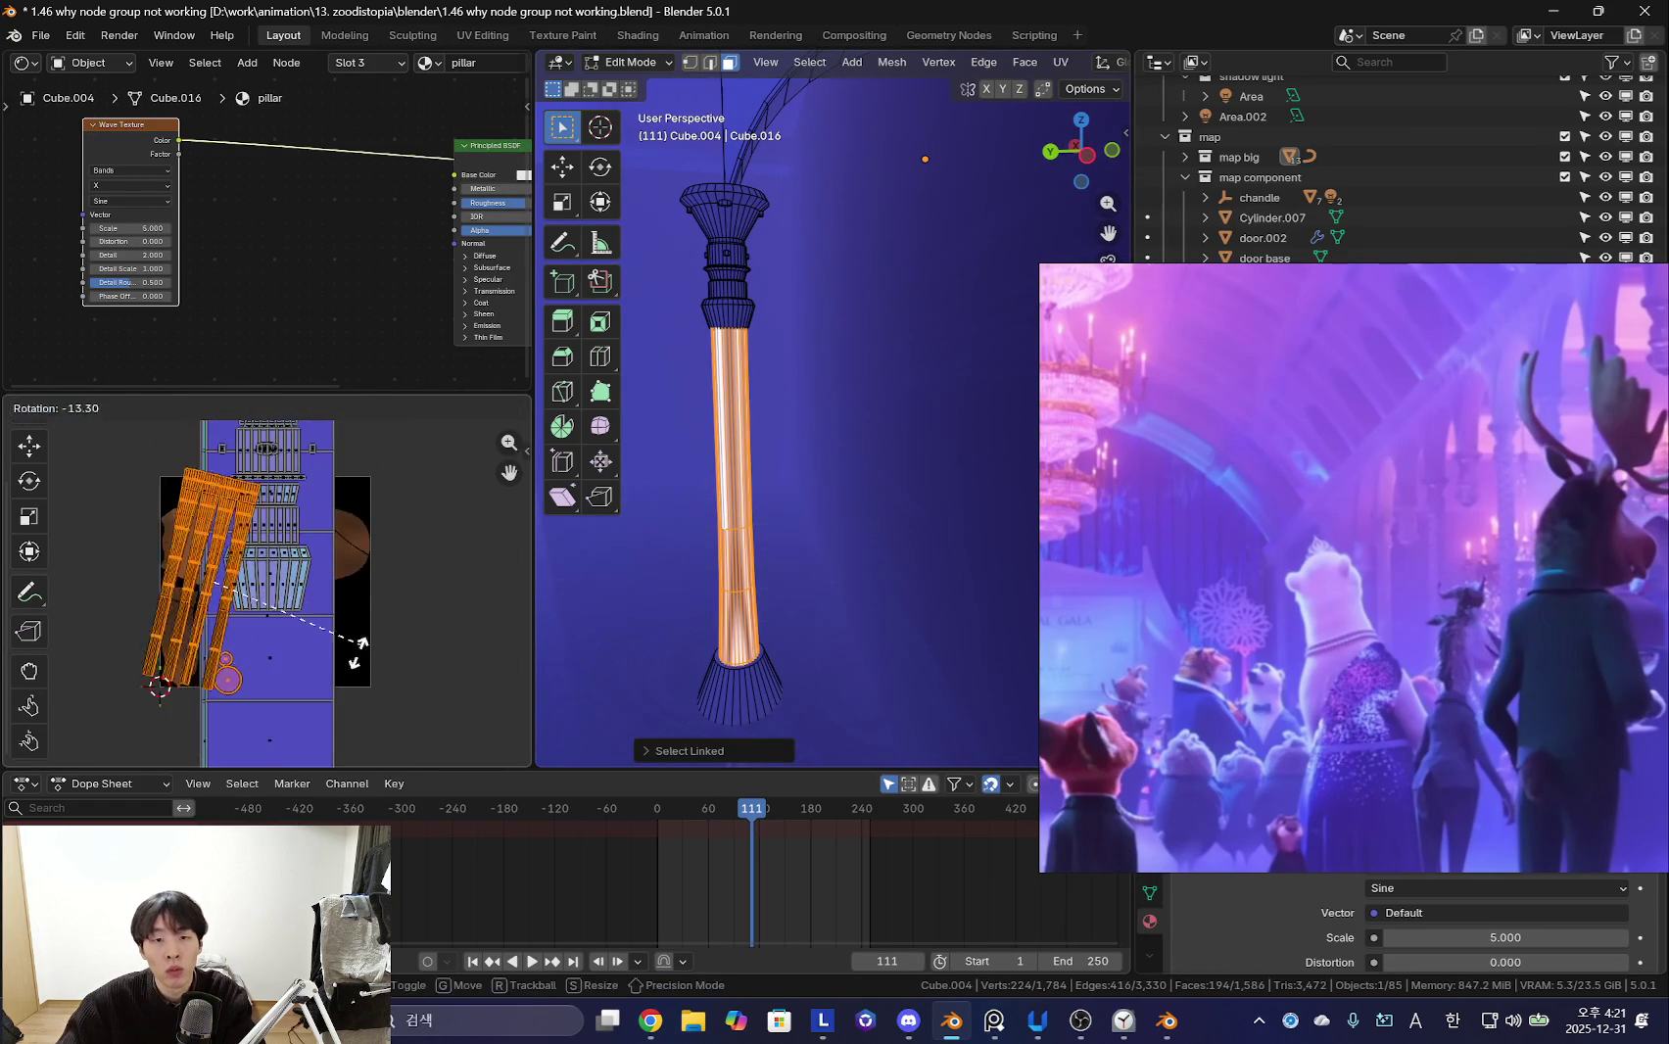
pyautogui.click(362, 627)
pyautogui.moveTo(750, 475); pyautogui.dragTo(715, 470, button='middle')
pyautogui.hotkey('ctrl', 't')
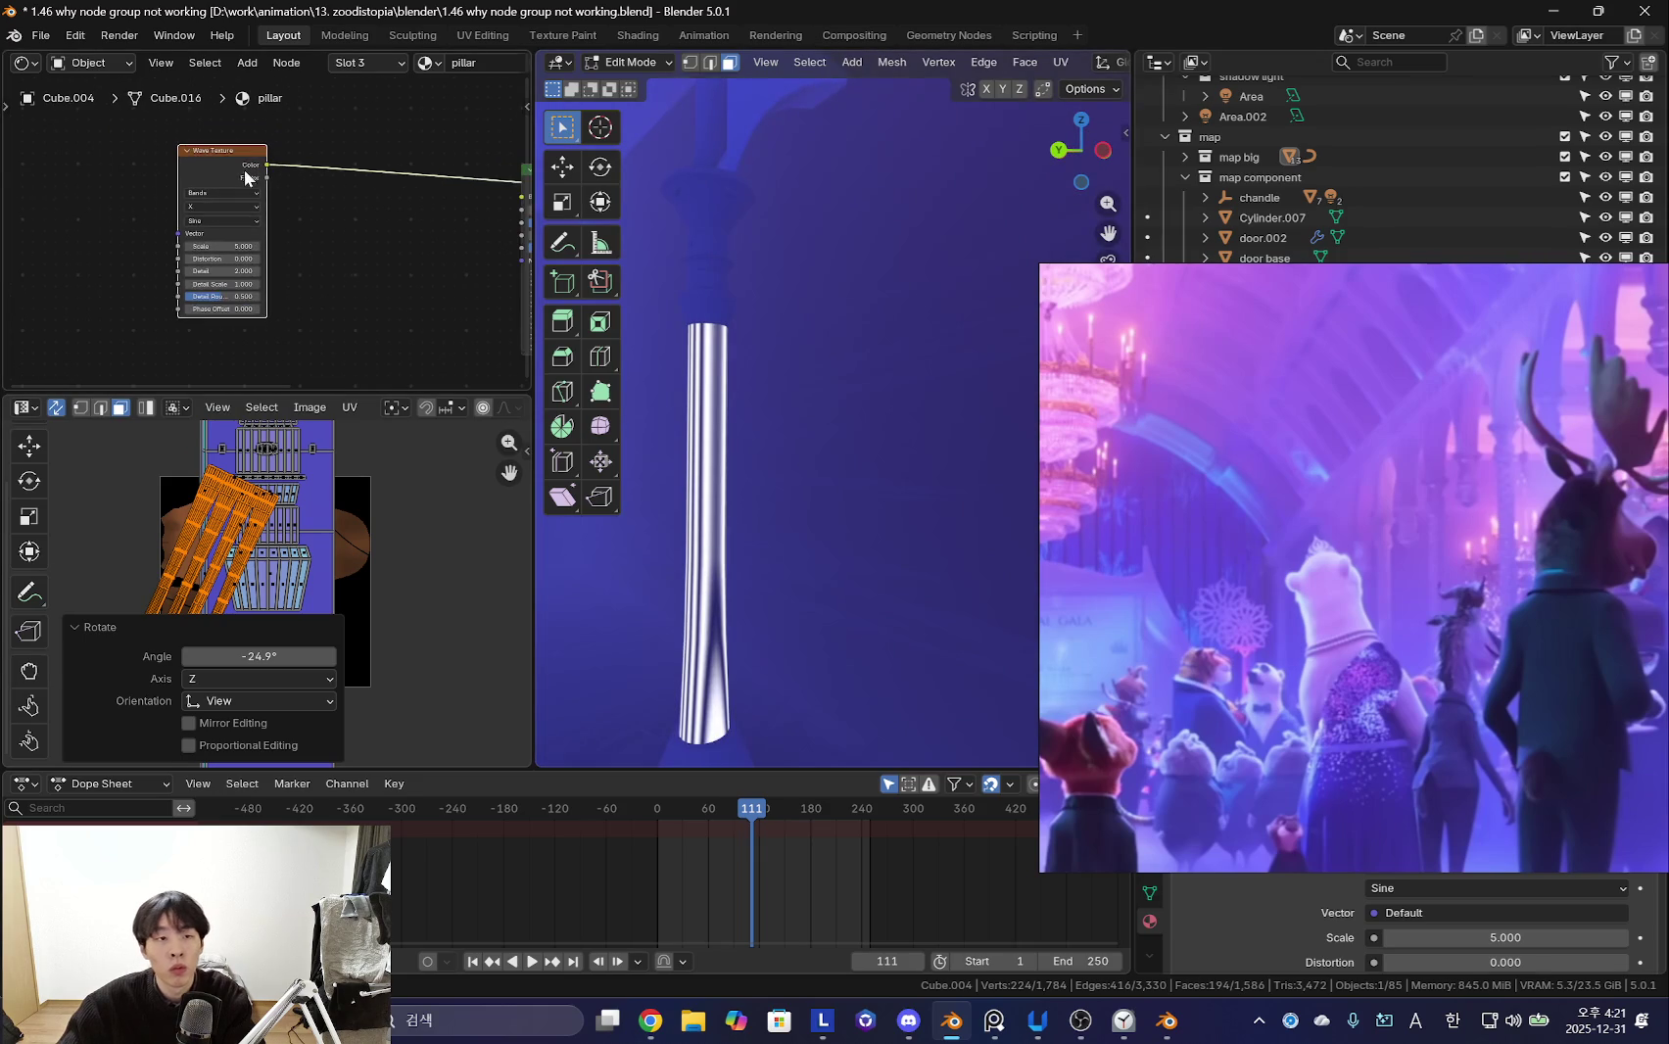
pyautogui.moveTo(942, 459)
pyautogui.mouseDown(button='middle')
pyautogui.moveTo(910, 488)
pyautogui.moveTo(815, 485)
pyautogui.mouseUp(button='middle')
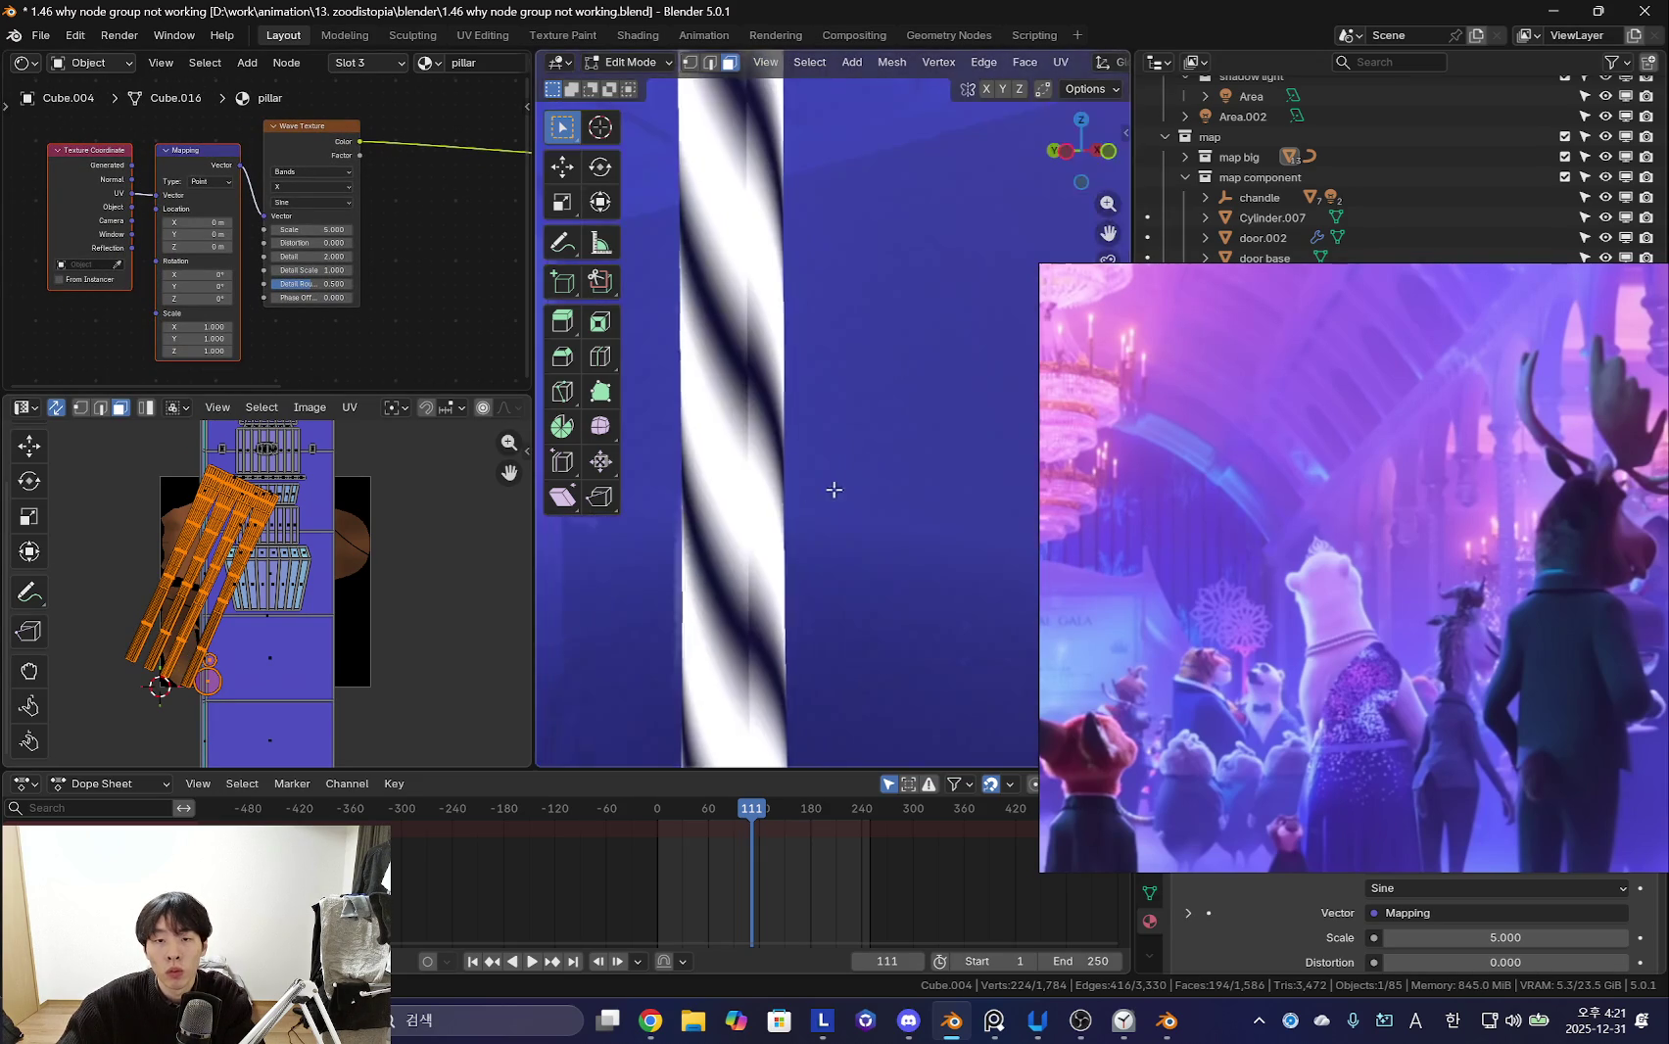
# - Scale up the shaft UV islands to 1.421 for denser diagonal stripes
pyautogui.press('s')
pyautogui.click(383, 660)
pyautogui.press('s')
pyautogui.click(595, 577)
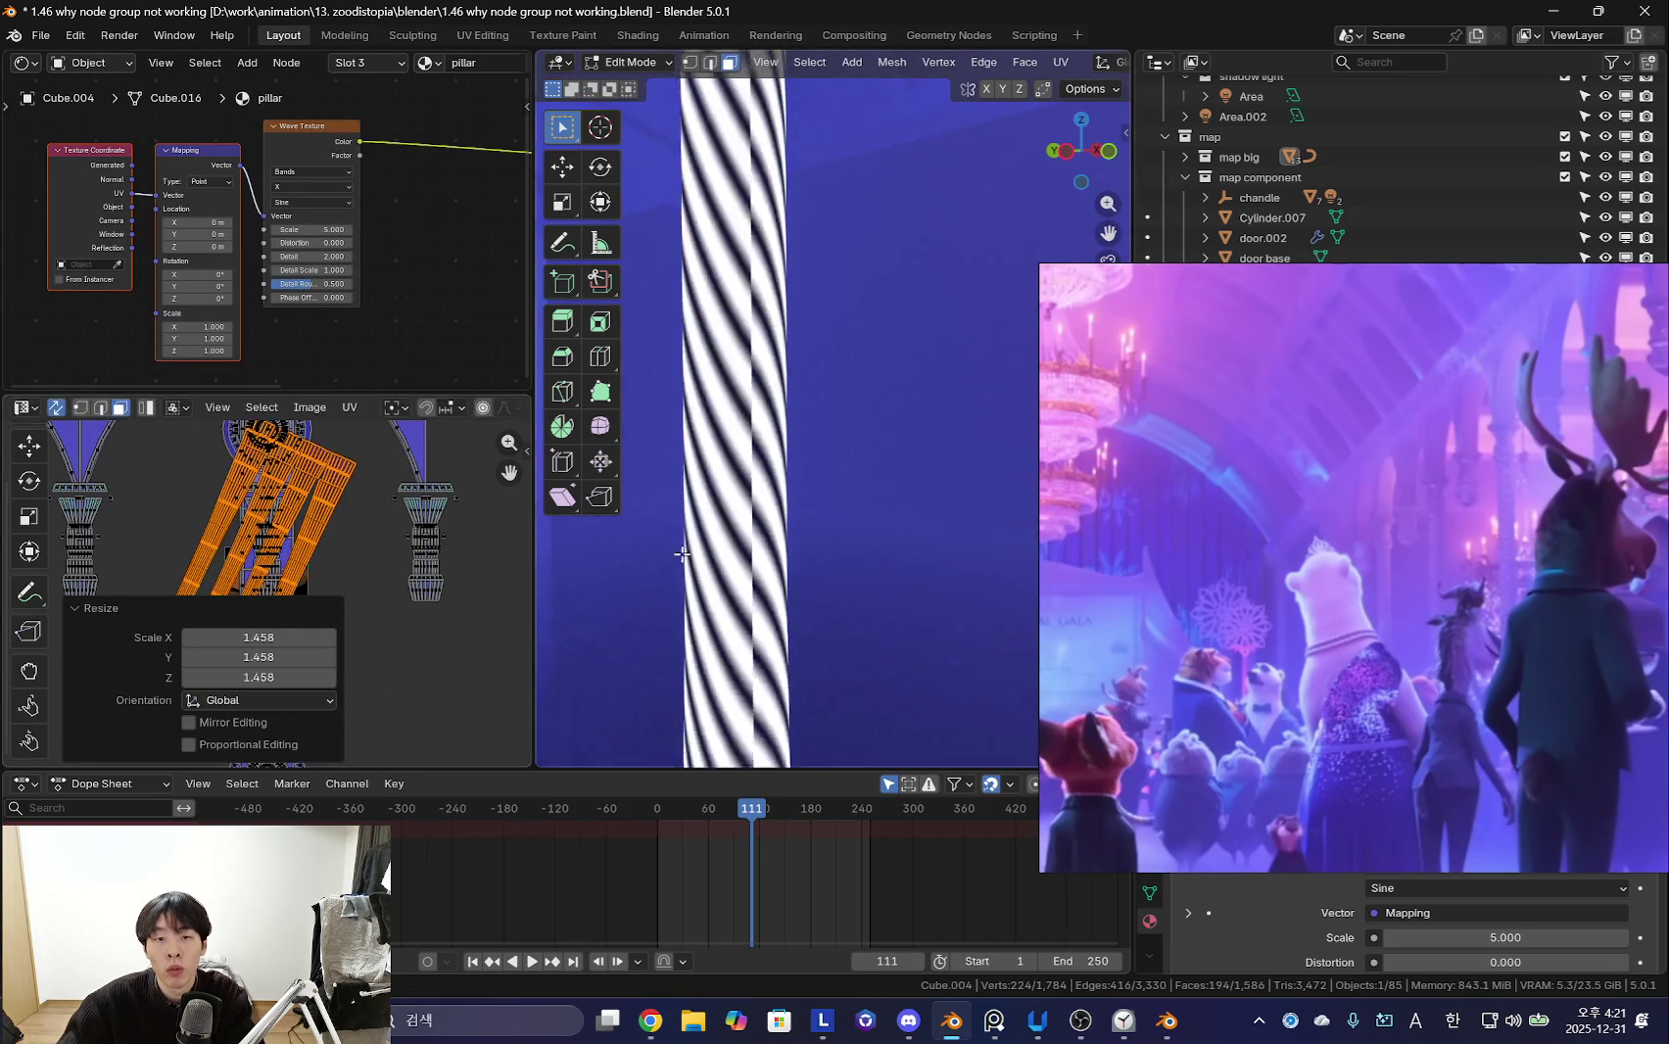
pyautogui.scroll(-3, 713, 583)
pyautogui.press('s')
pyautogui.click(715, 438)
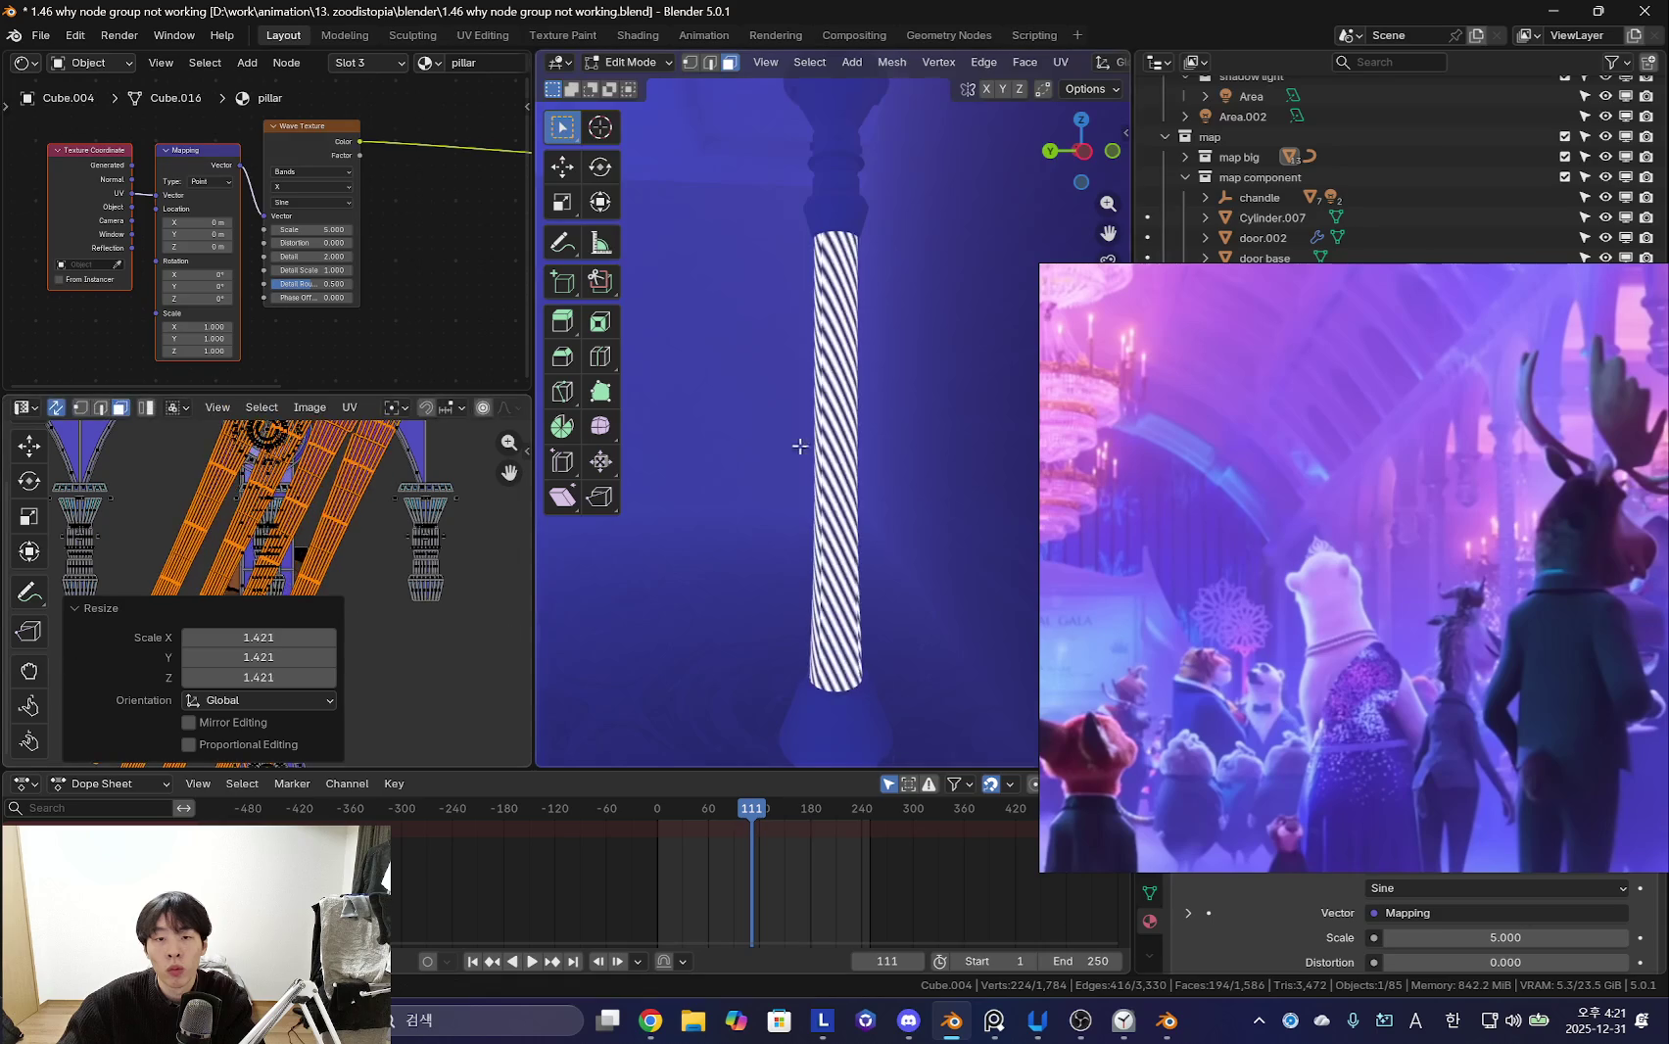
pyautogui.scroll(3, 721, 437)
pyautogui.scroll(-2, 387, 274)
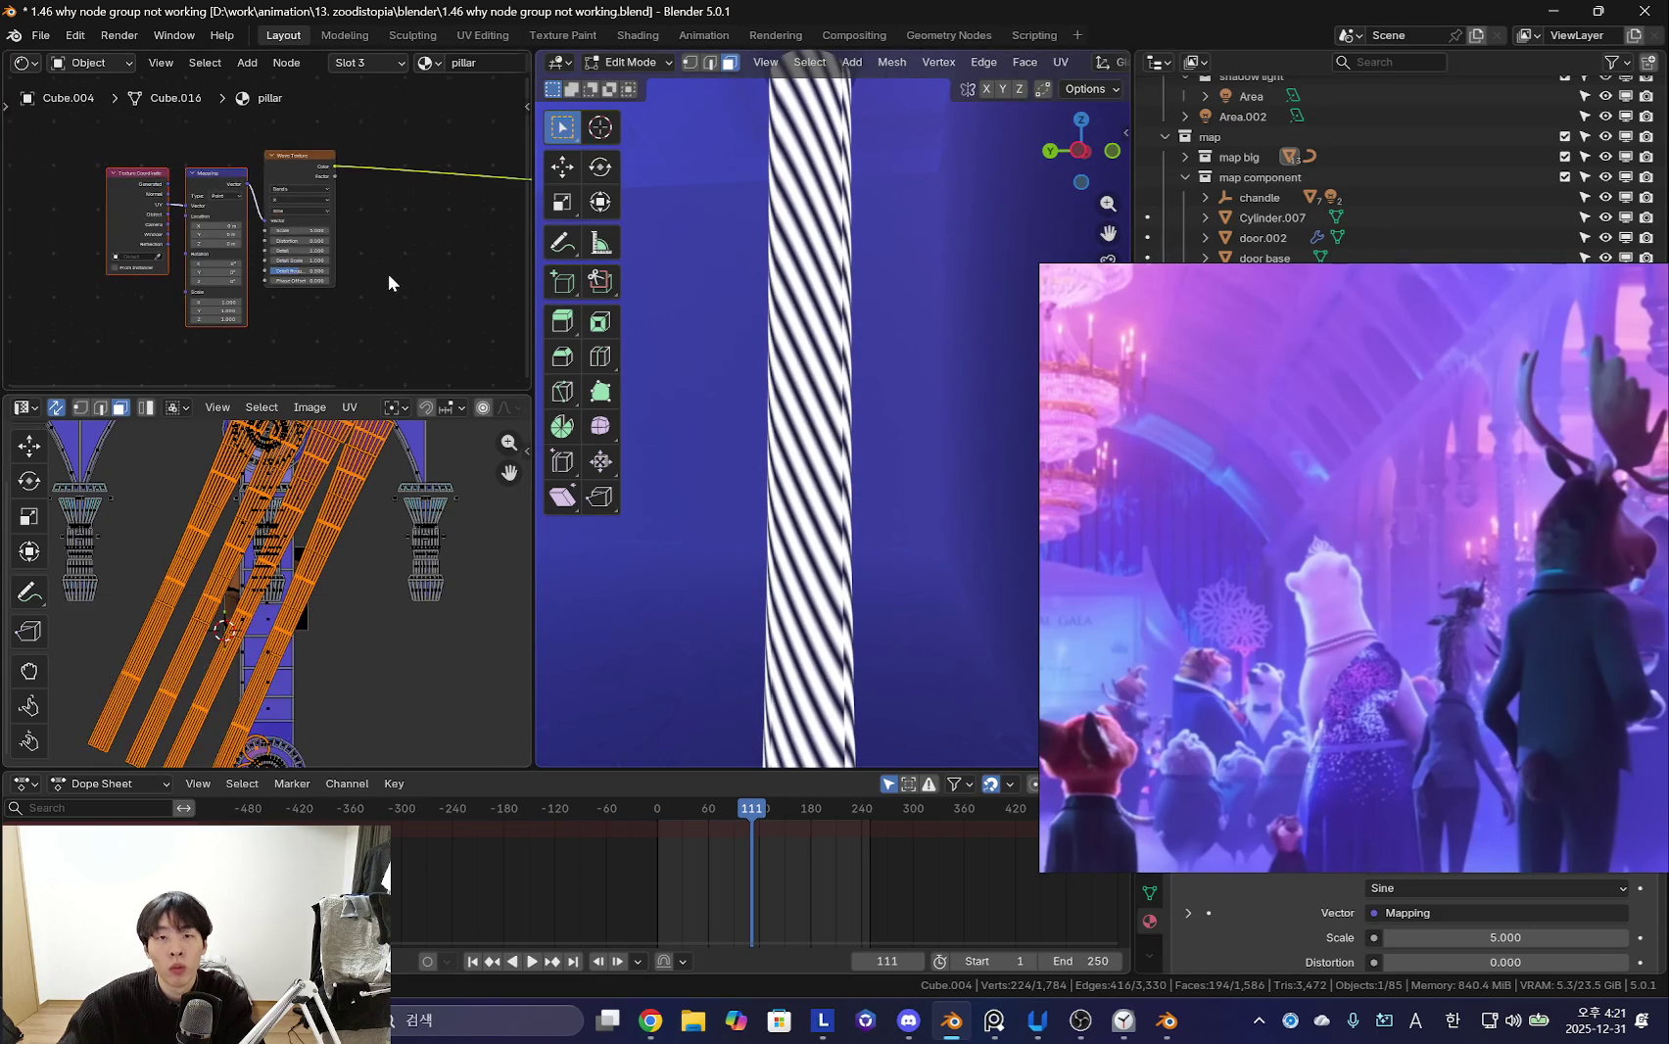
# - Search the add-node menu for 'wa'
pyautogui.hotkey('shift', 'a')
pyautogui.click(387, 279)
pyautogui.write('wa')
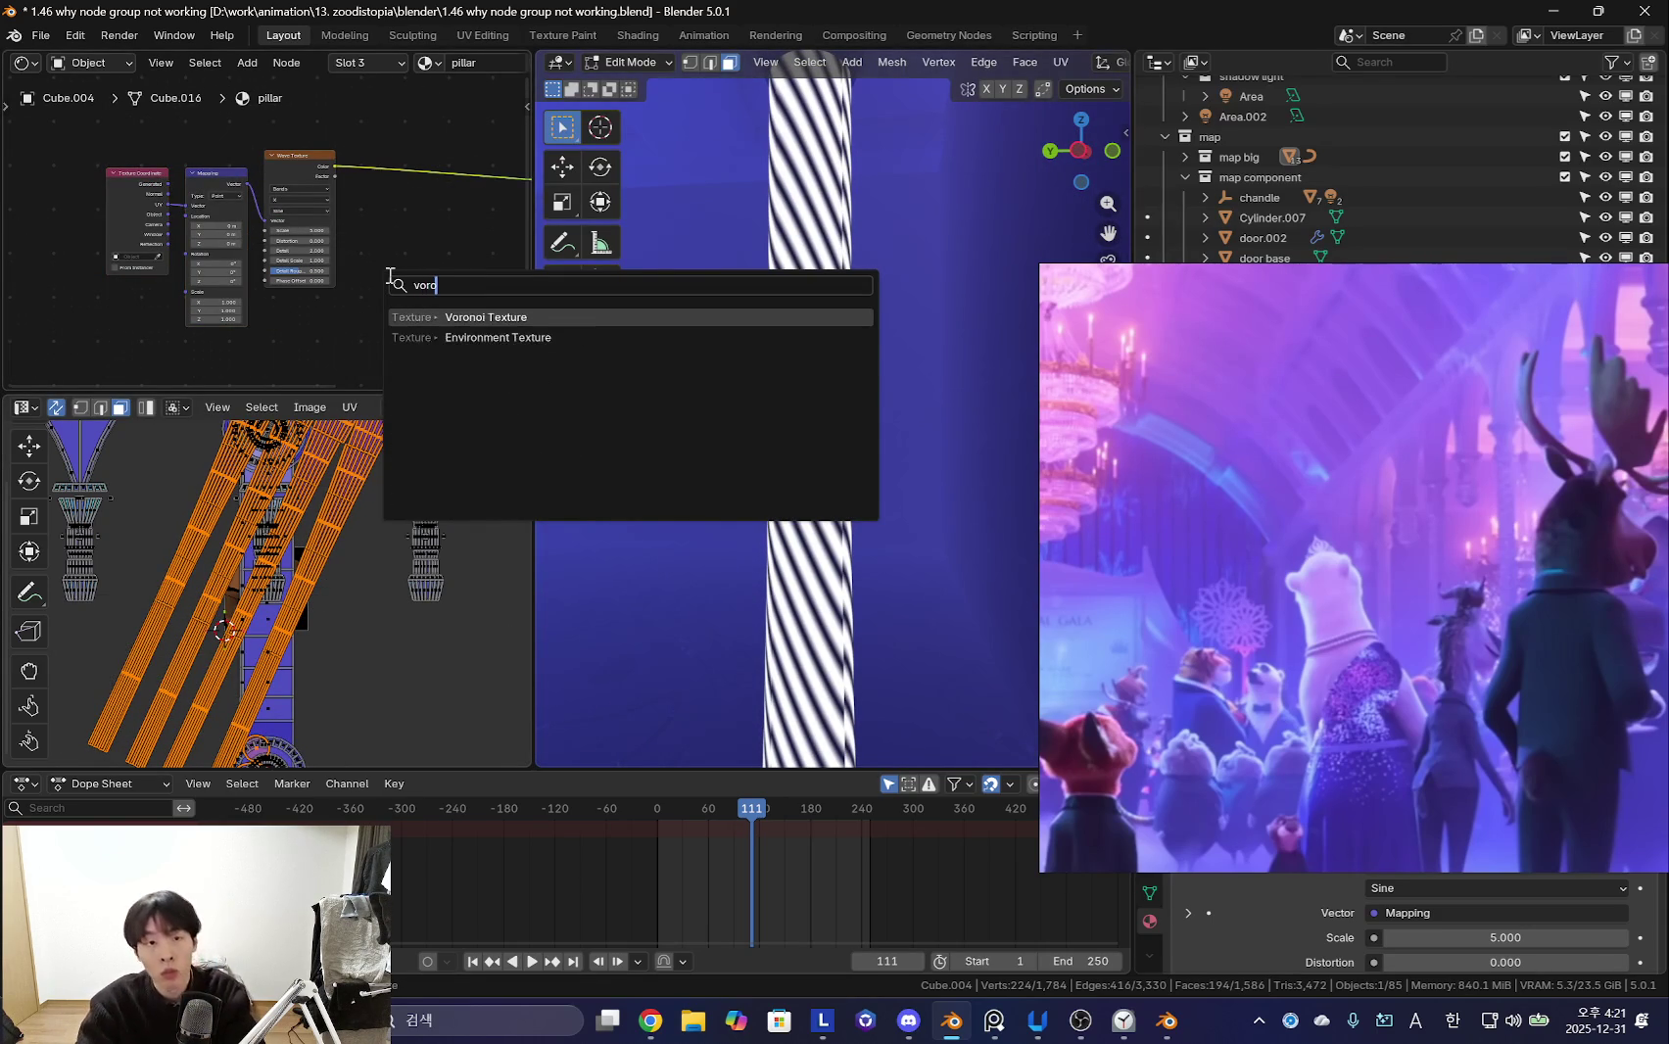
# - Add a UV-mapped Voronoi Texture via Mapping and set its Randomness to 0
pyautogui.press('Return')
pyautogui.click(245, 215)
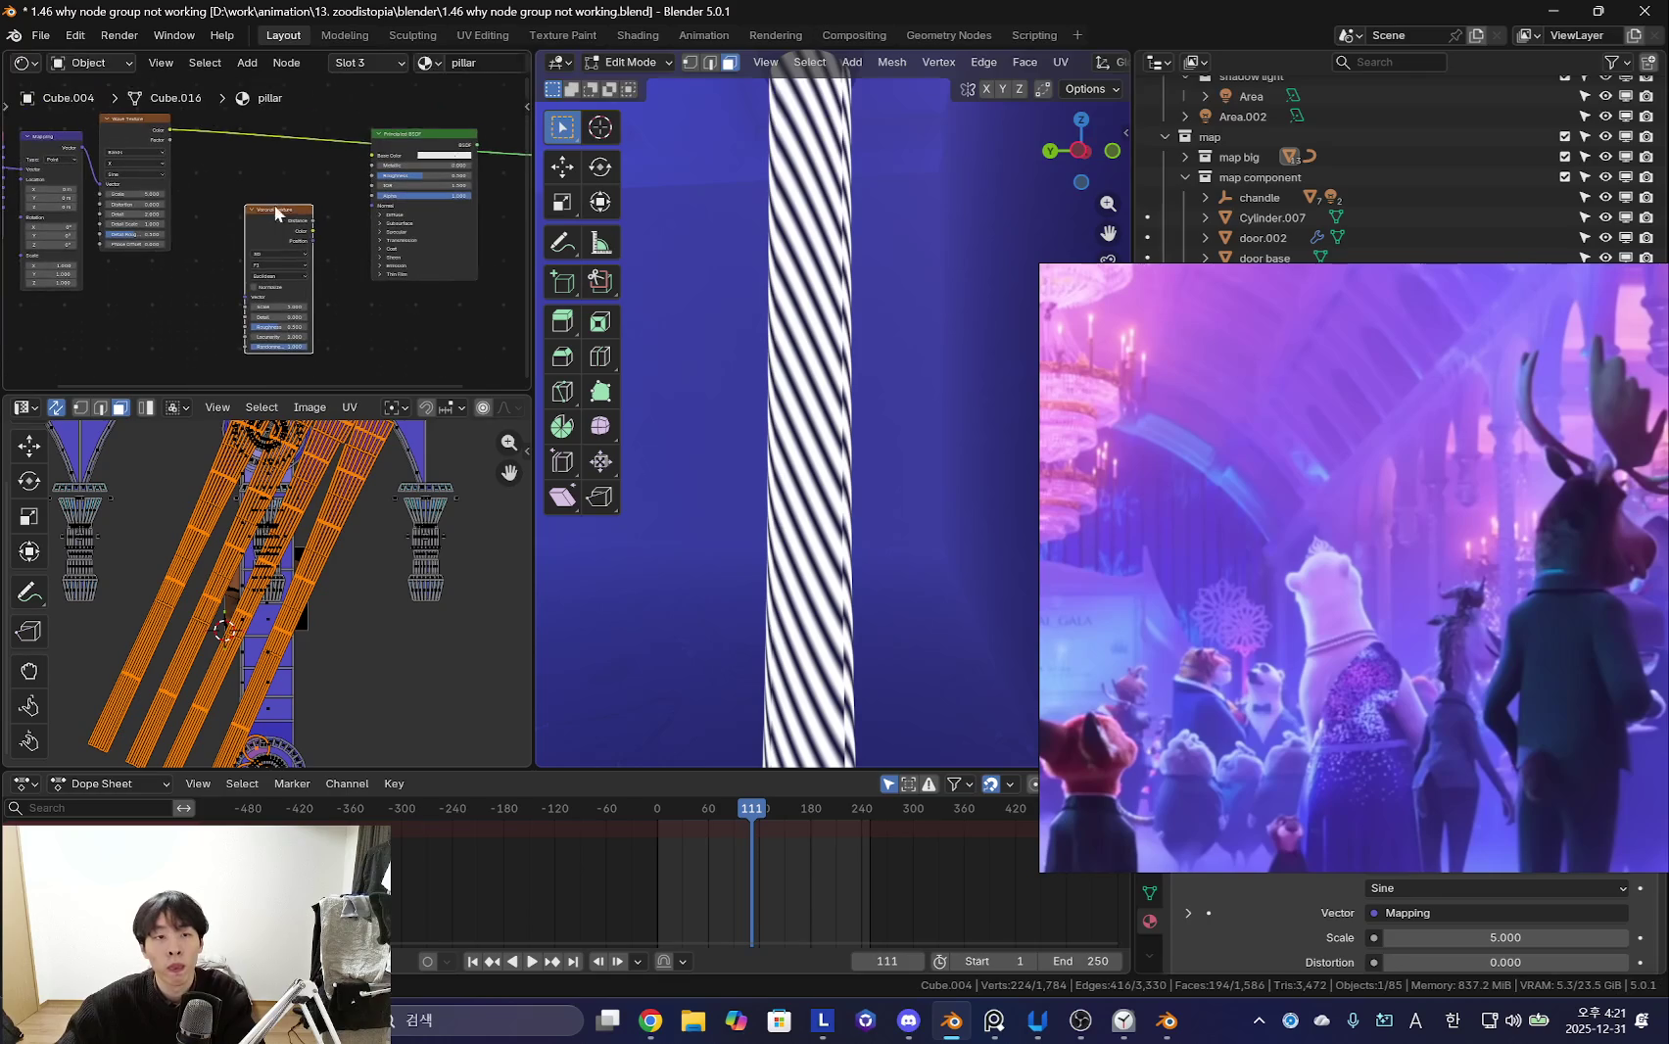
pyautogui.scroll(3, 284, 305)
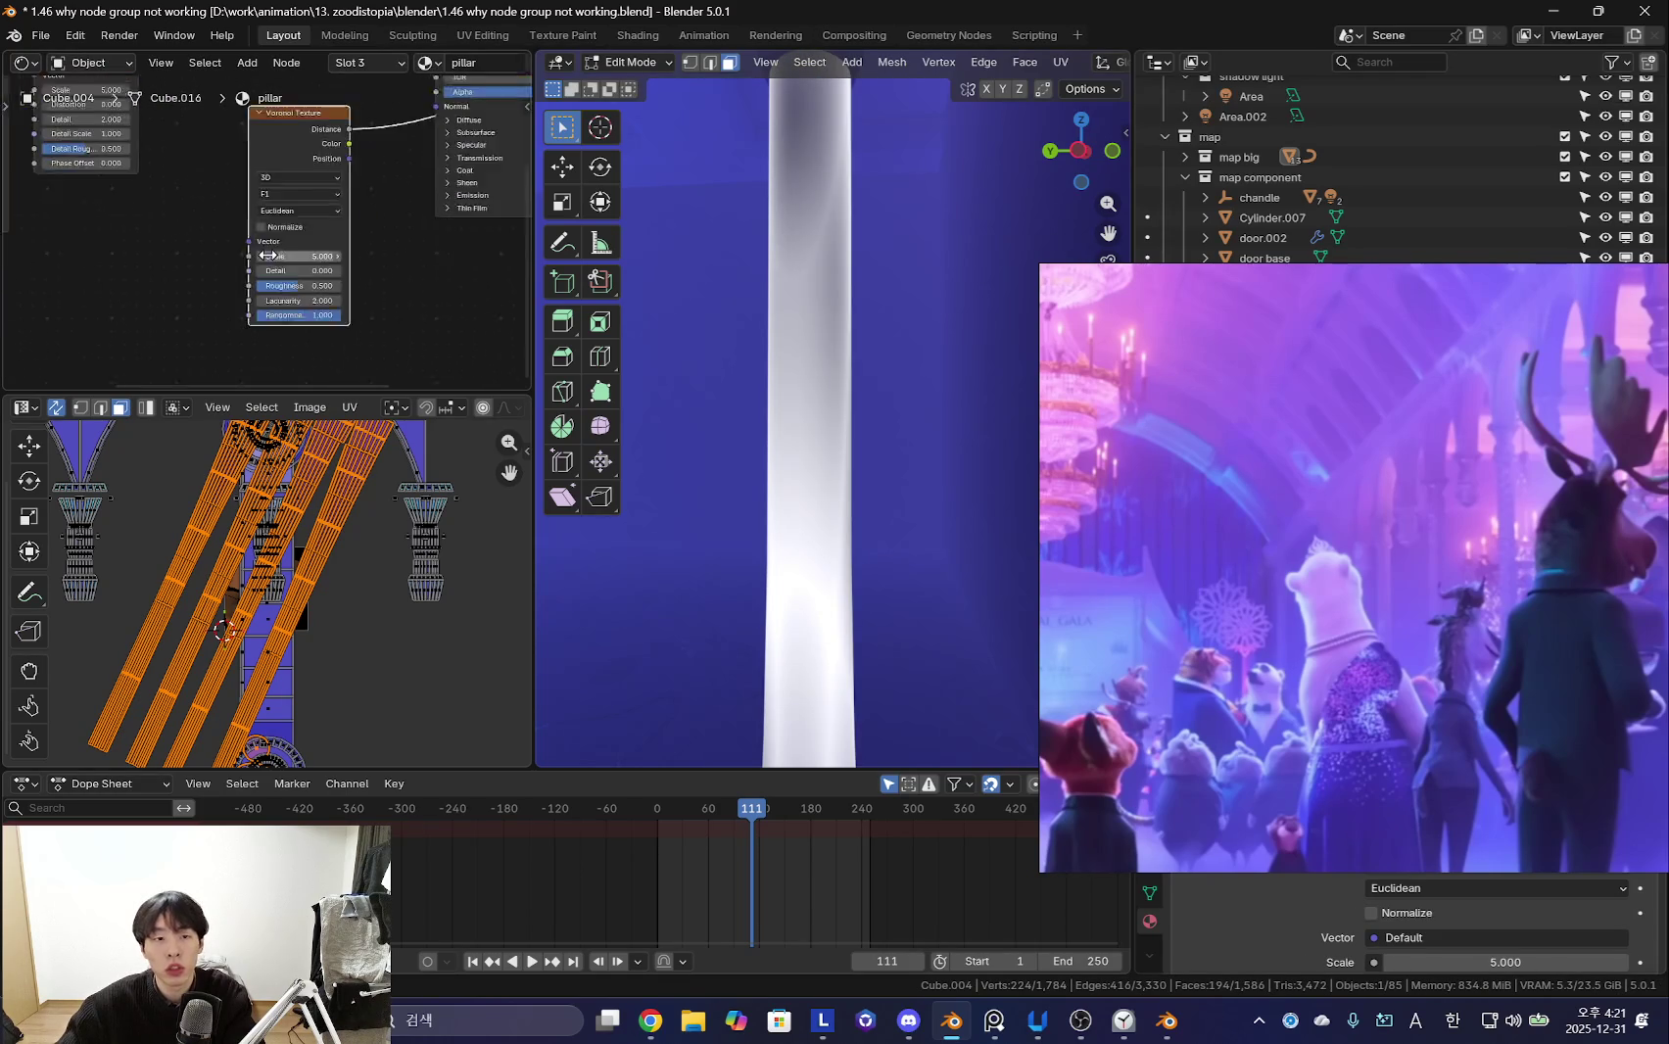
pyautogui.hotkey('ctrl', 't')
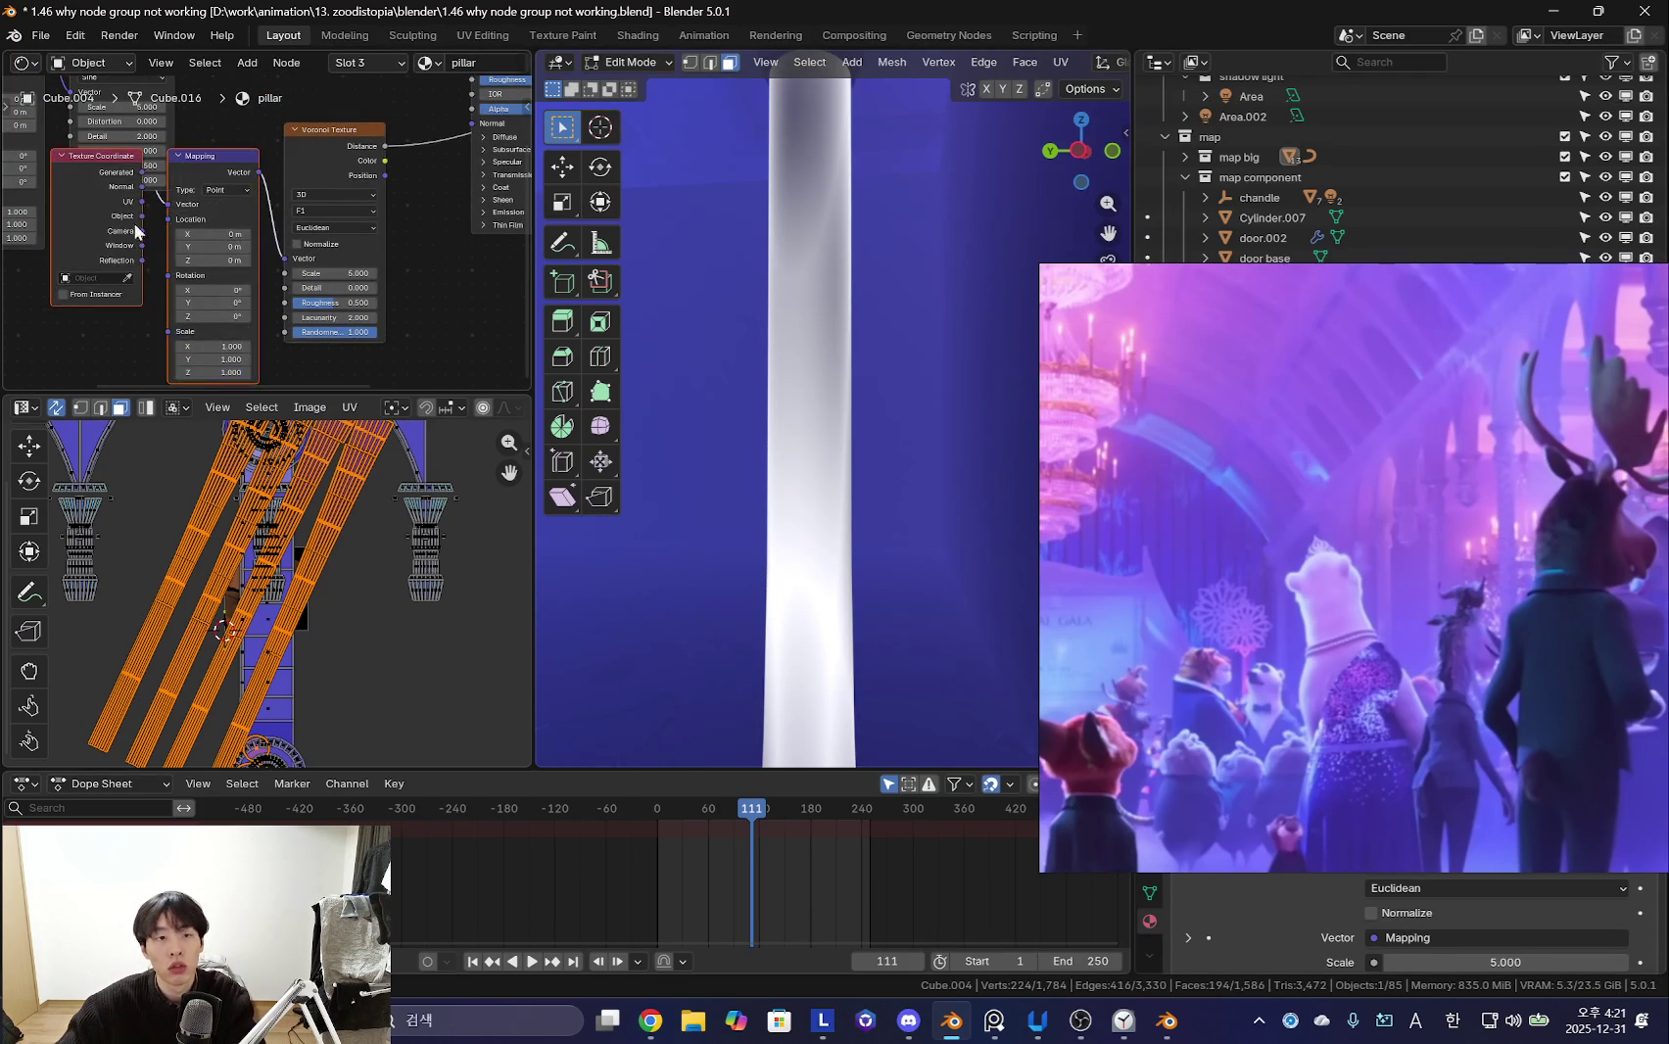
pyautogui.moveTo(140, 197); pyautogui.dragTo(74, 244)
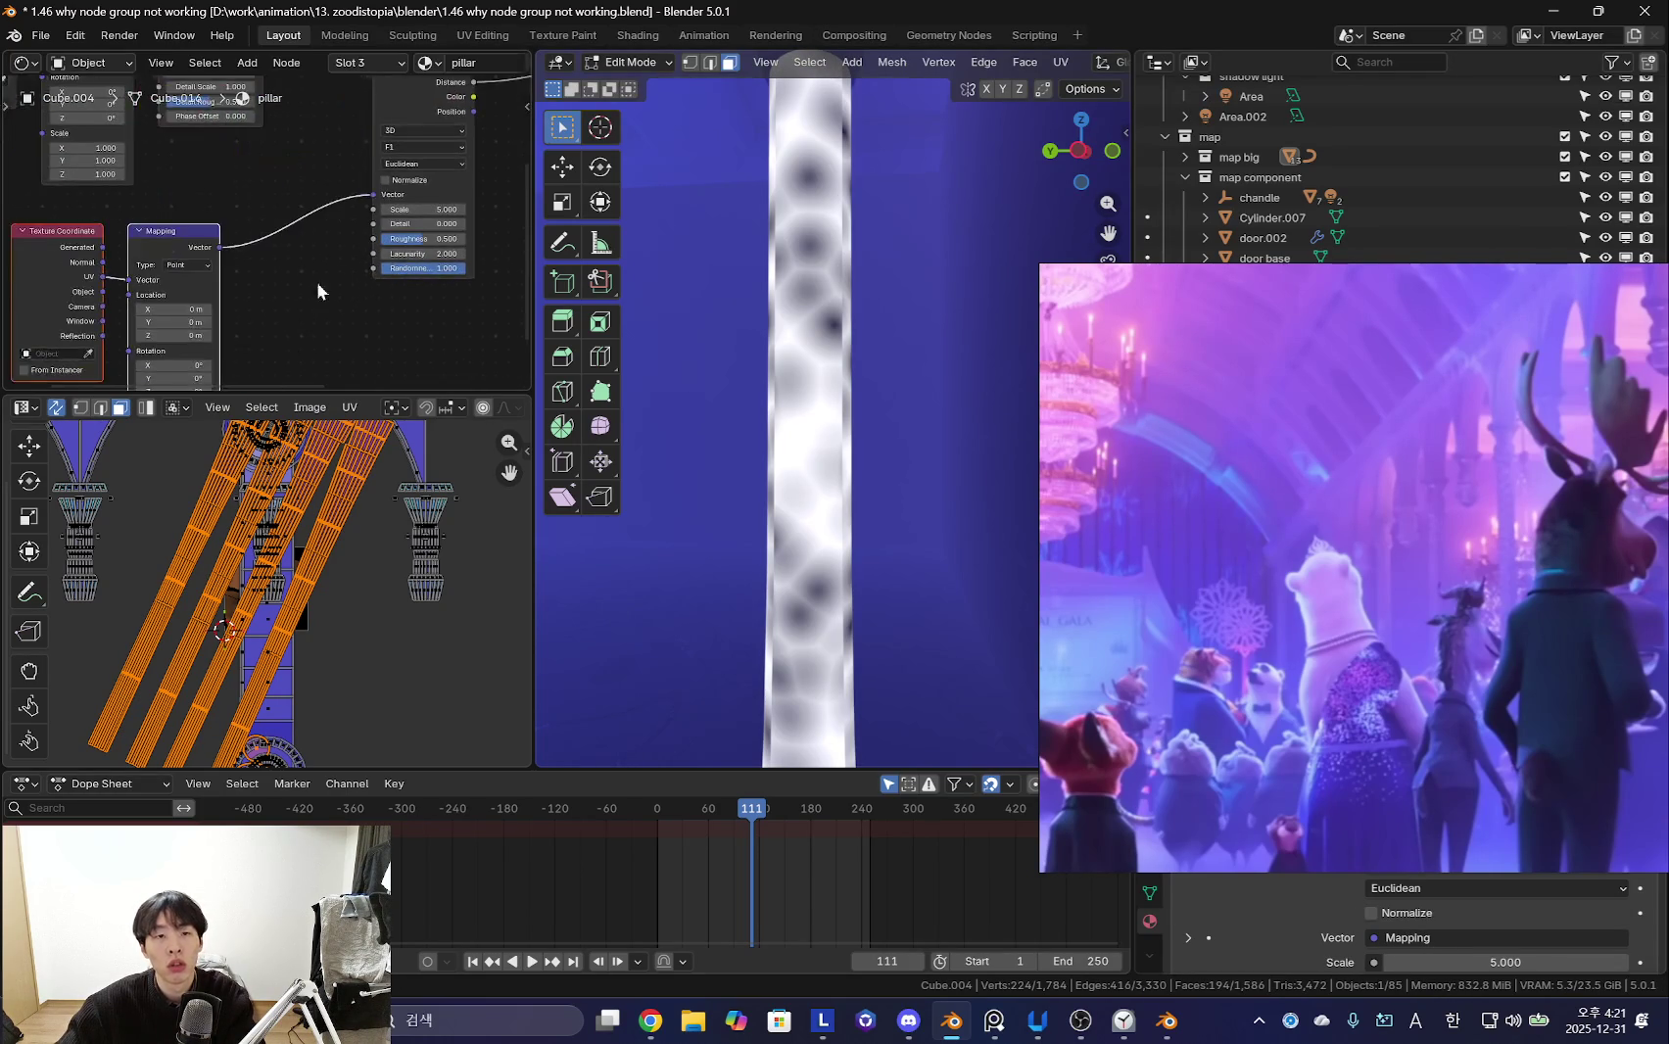
pyautogui.moveTo(381, 262); pyautogui.dragTo(323, 262)
# - Bring the Wave Texture node into view and drag a new link off its Color output
pyautogui.moveTo(627, 392)
pyautogui.mouseDown(button='middle')
pyautogui.moveTo(652, 390)
pyautogui.moveTo(689, 466)
pyautogui.mouseUp(button='middle')
pyautogui.scroll(-2, 652, 389)
pyautogui.scroll(-2, 317, 280)
pyautogui.scroll(-2, 297, 272)
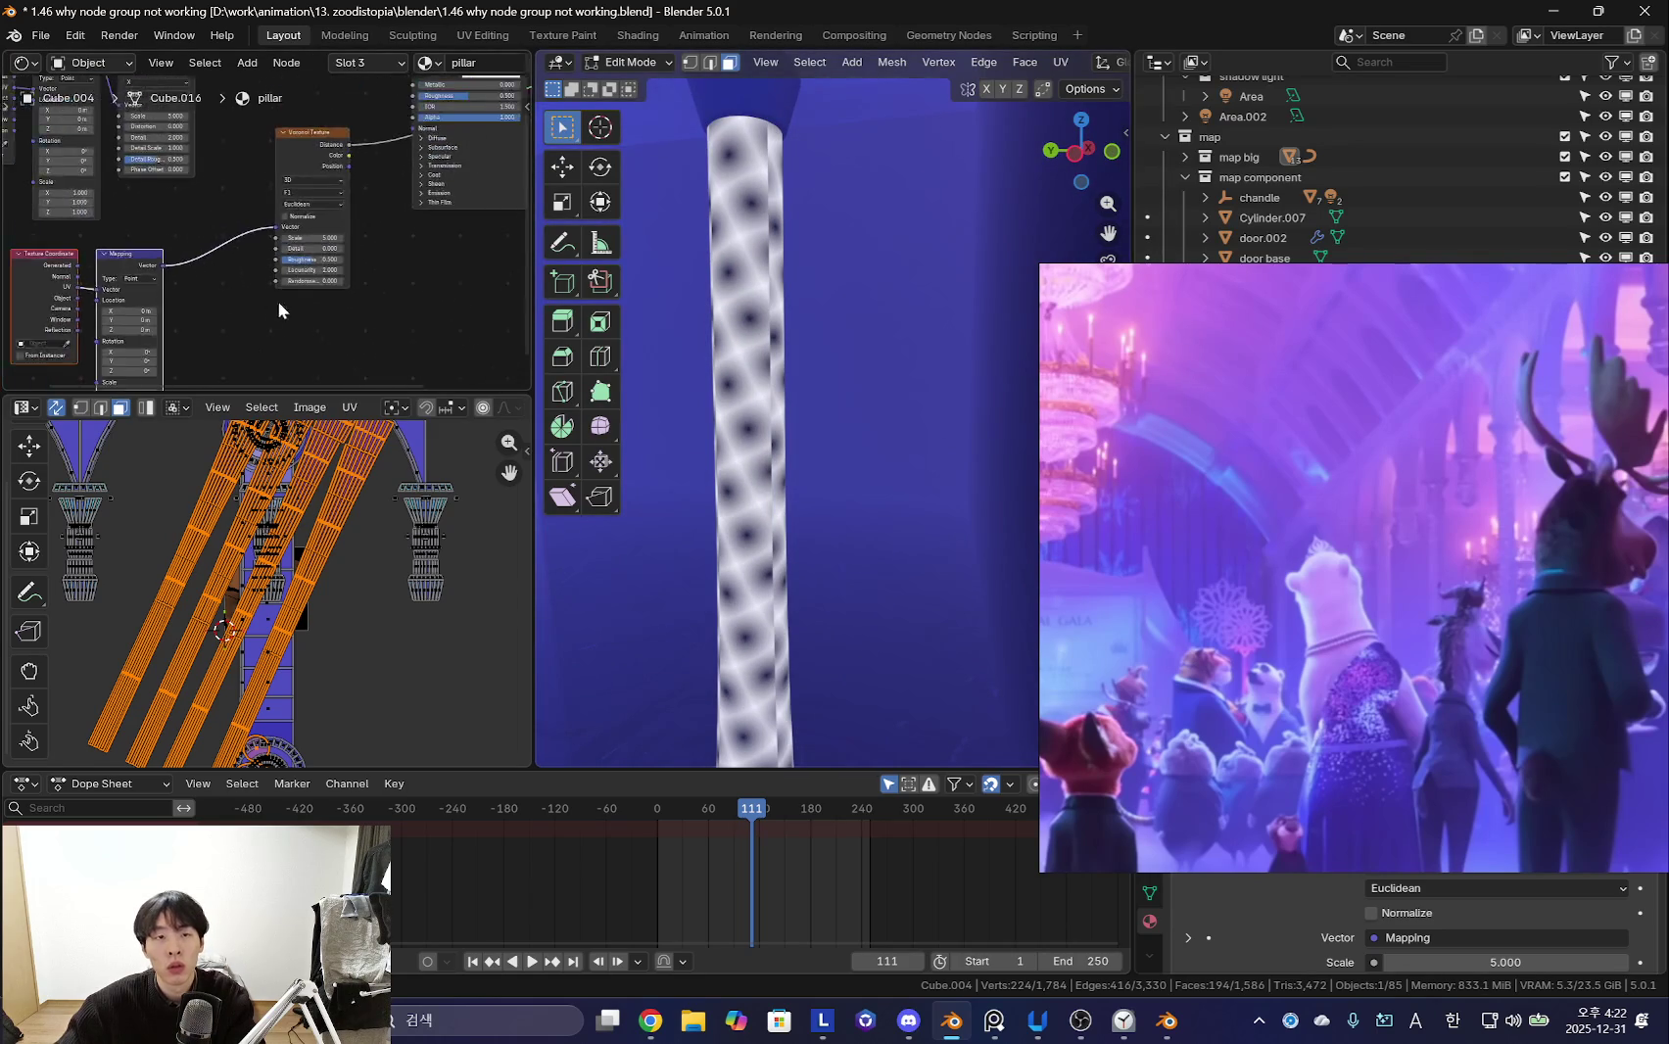
pyautogui.moveTo(6, 88); pyautogui.dragTo(117, 156, button='middle')
pyautogui.press('b')
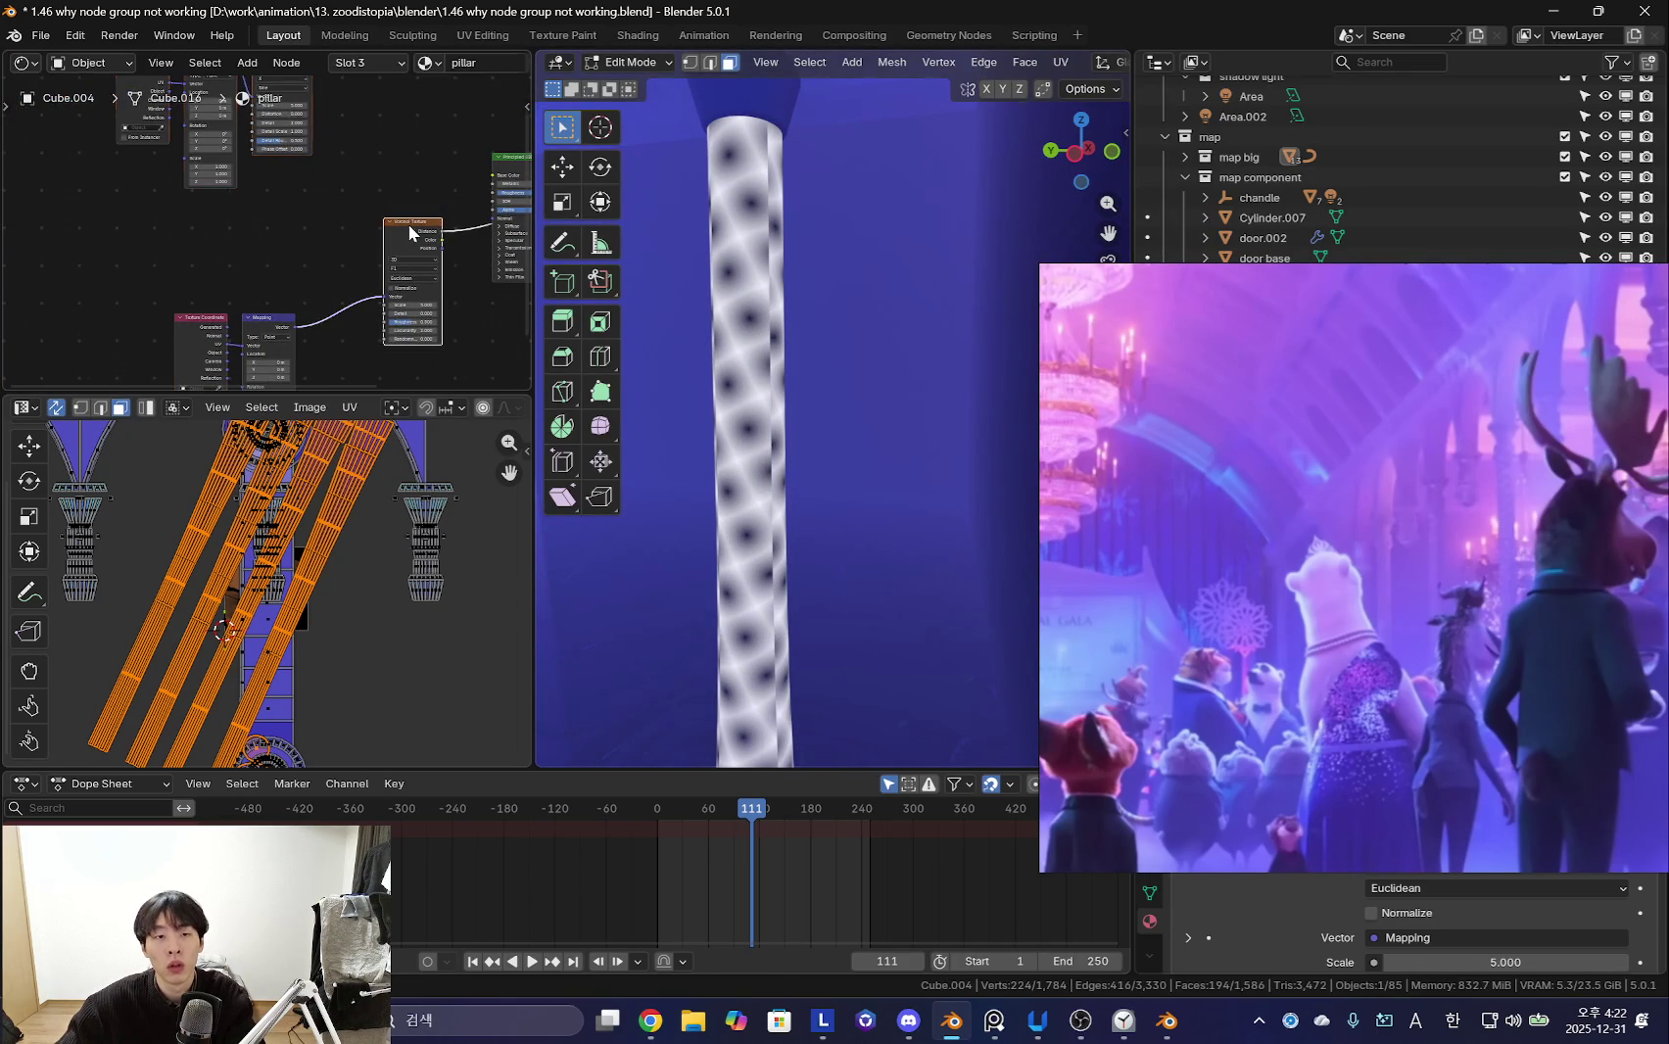
pyautogui.moveTo(315, 215); pyautogui.dragTo(196, 196, button='middle')
pyautogui.scroll(2, 190, 190)
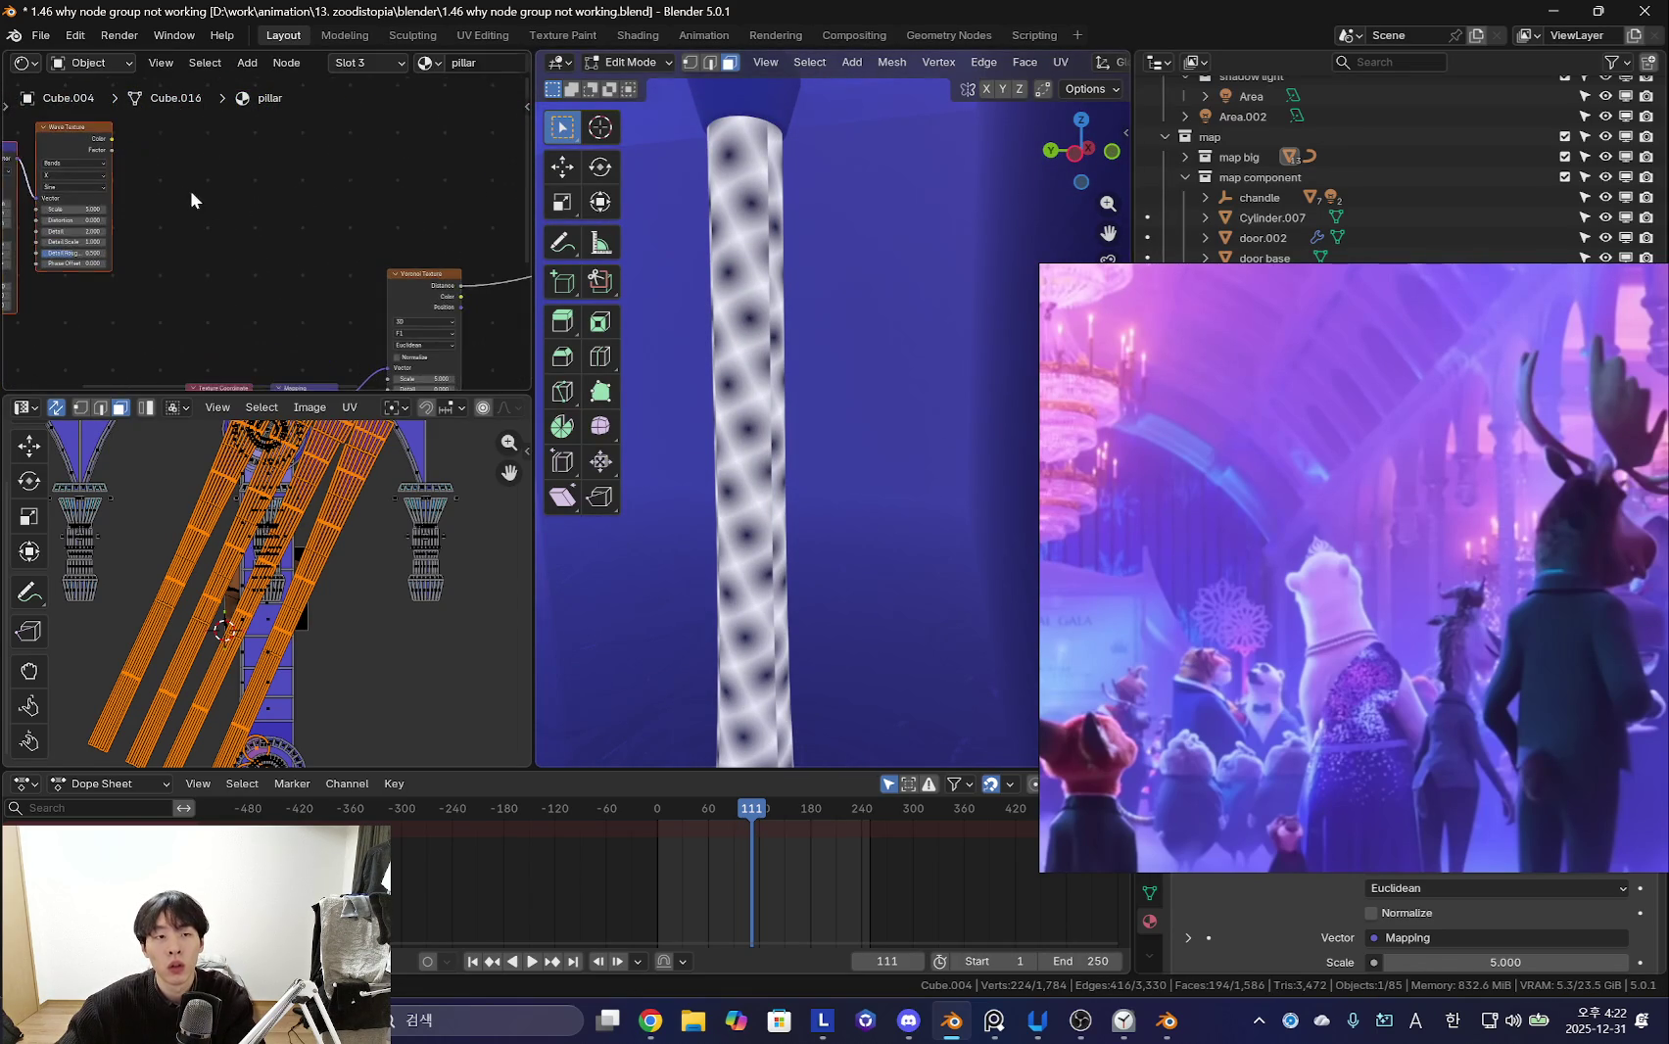
pyautogui.moveTo(162, 155); pyautogui.dragTo(263, 194)
# - Add a float Map Range node, discarding the wrong variant first
pyautogui.write('d')
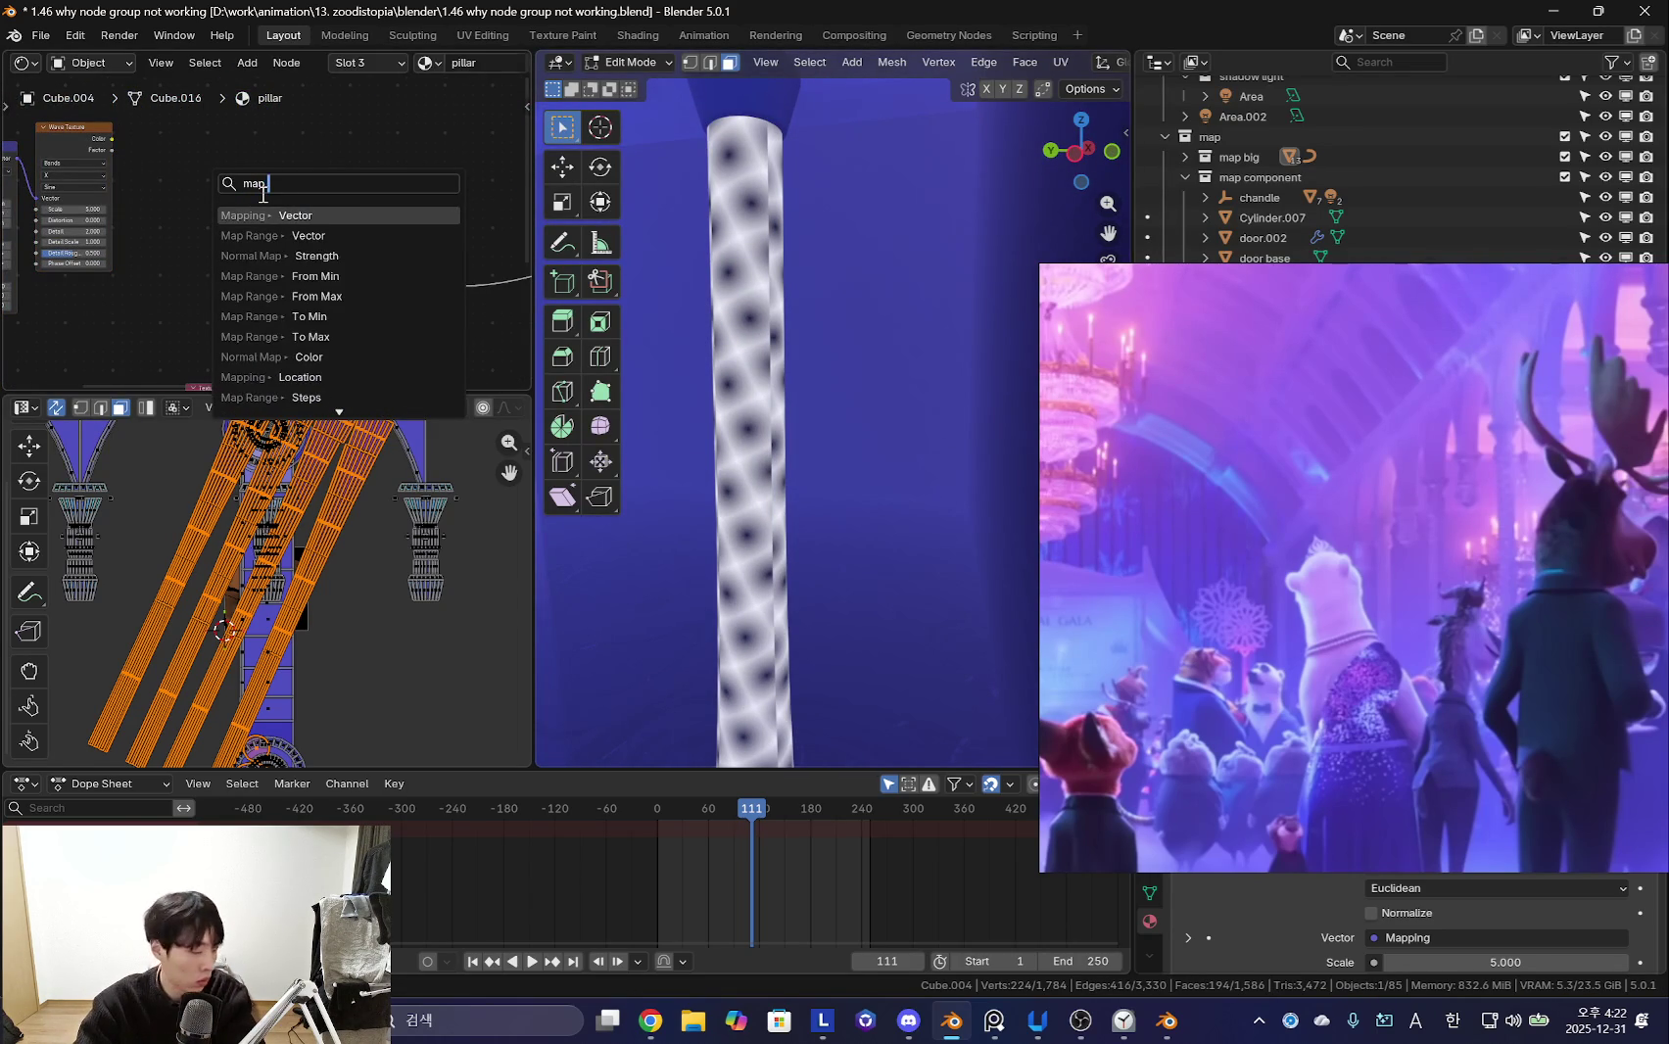
pyautogui.press('Down')
pyautogui.press('Return')
pyautogui.press('Escape')
pyautogui.hotkey('shift', 'a')
pyautogui.click(274, 174)
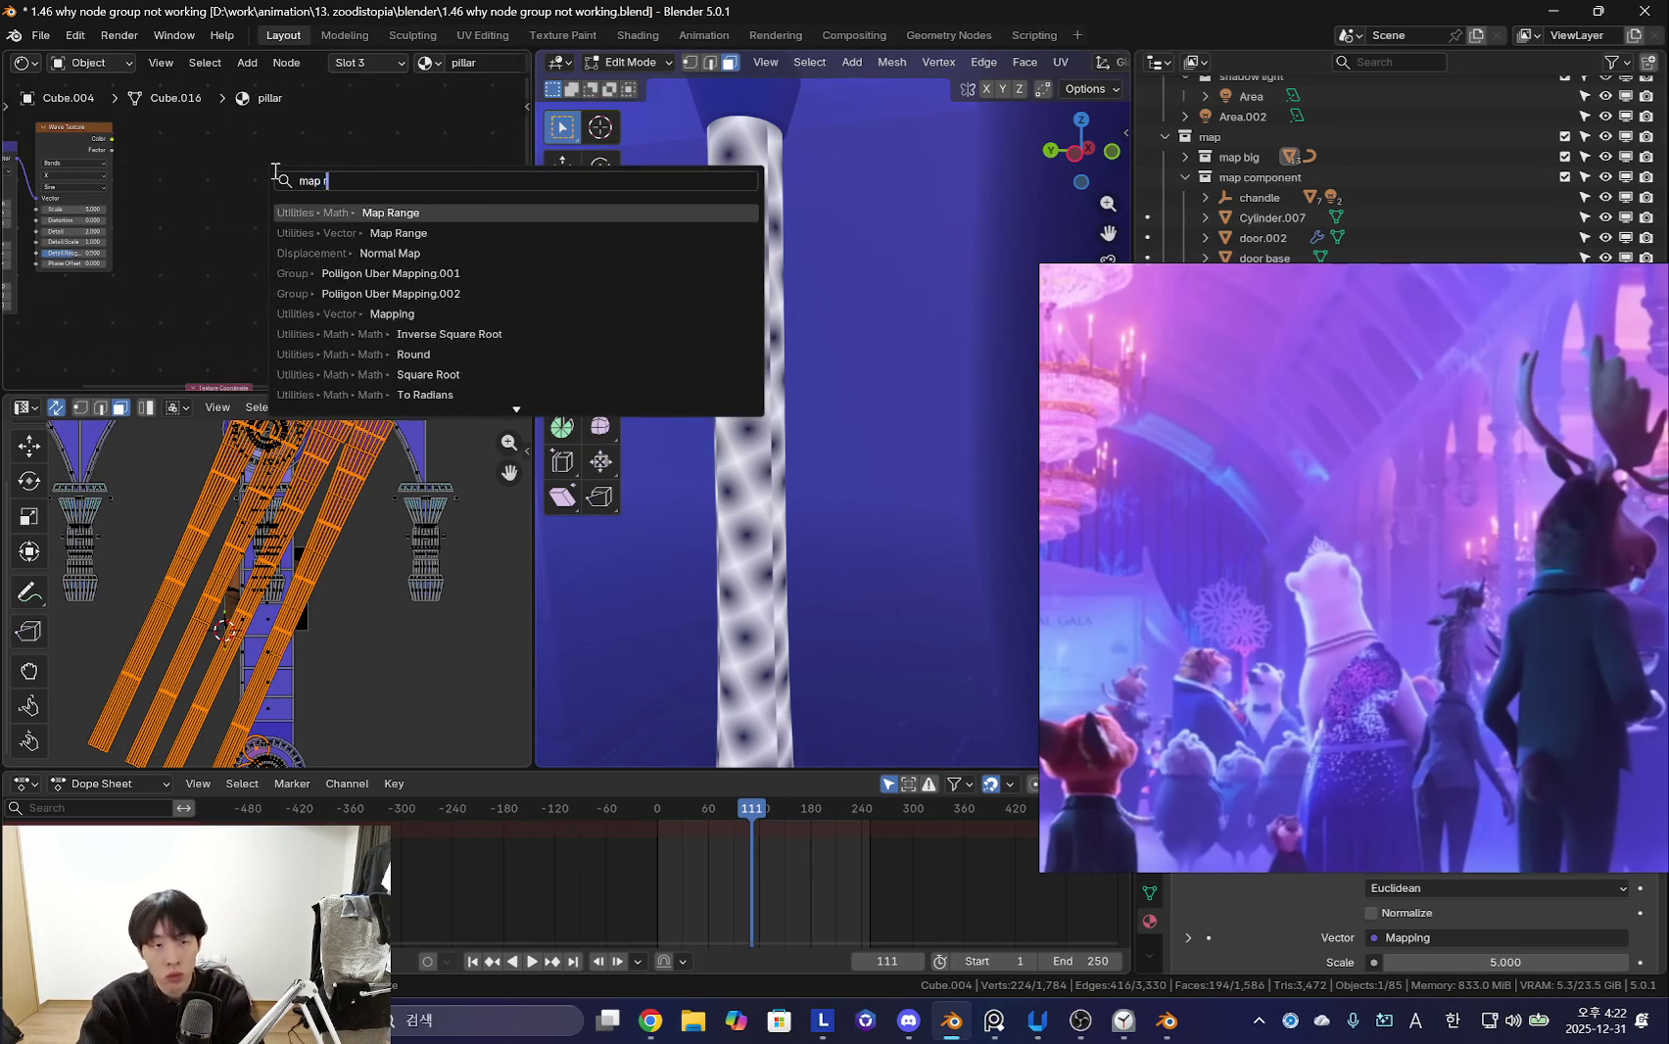
pyautogui.press('Return')
pyautogui.click(170, 177)
# - Connect Wave Texture Color into Map Range Value and preview the Map Range and Voronoi results
pyautogui.scroll(2, 189, 184)
pyautogui.moveTo(189, 184); pyautogui.dragTo(248, 288)
pyautogui.scroll(2, 295, 307)
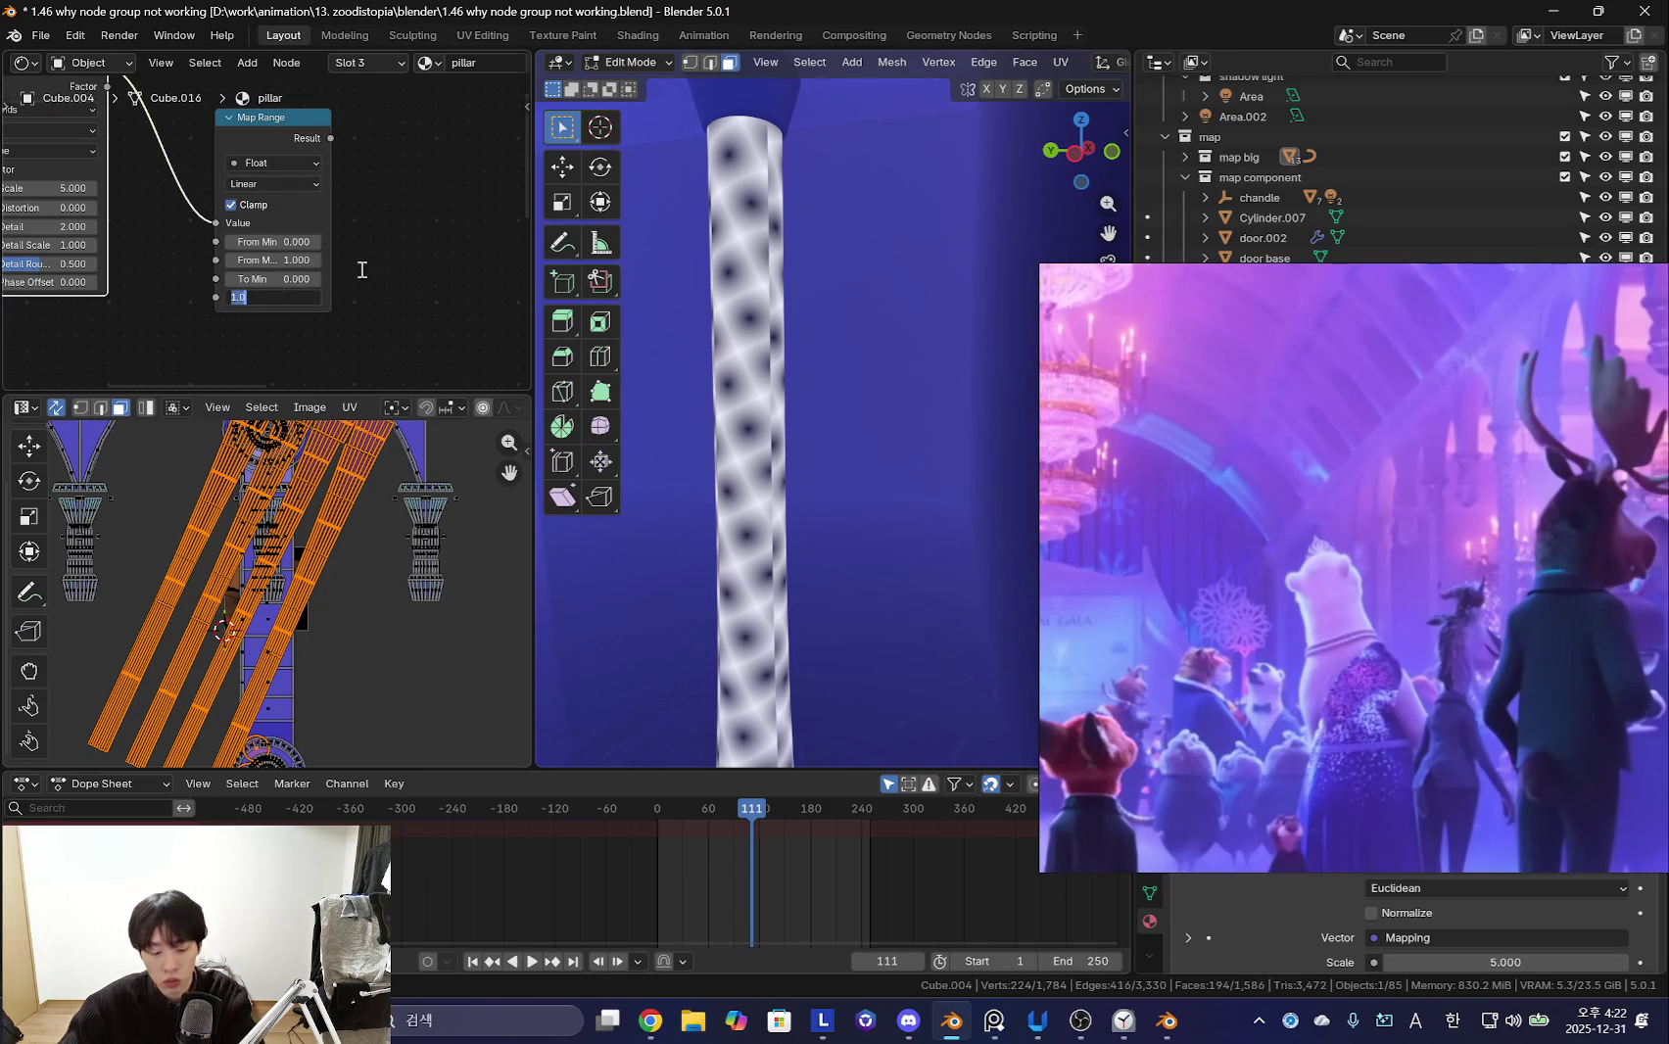
pyautogui.keyDown('ctrl'); pyautogui.keyDown('shift'); pyautogui.click(219, 173); pyautogui.keyUp('shift'); pyautogui.keyUp('ctrl')
pyautogui.scroll(-2, 328, 159)
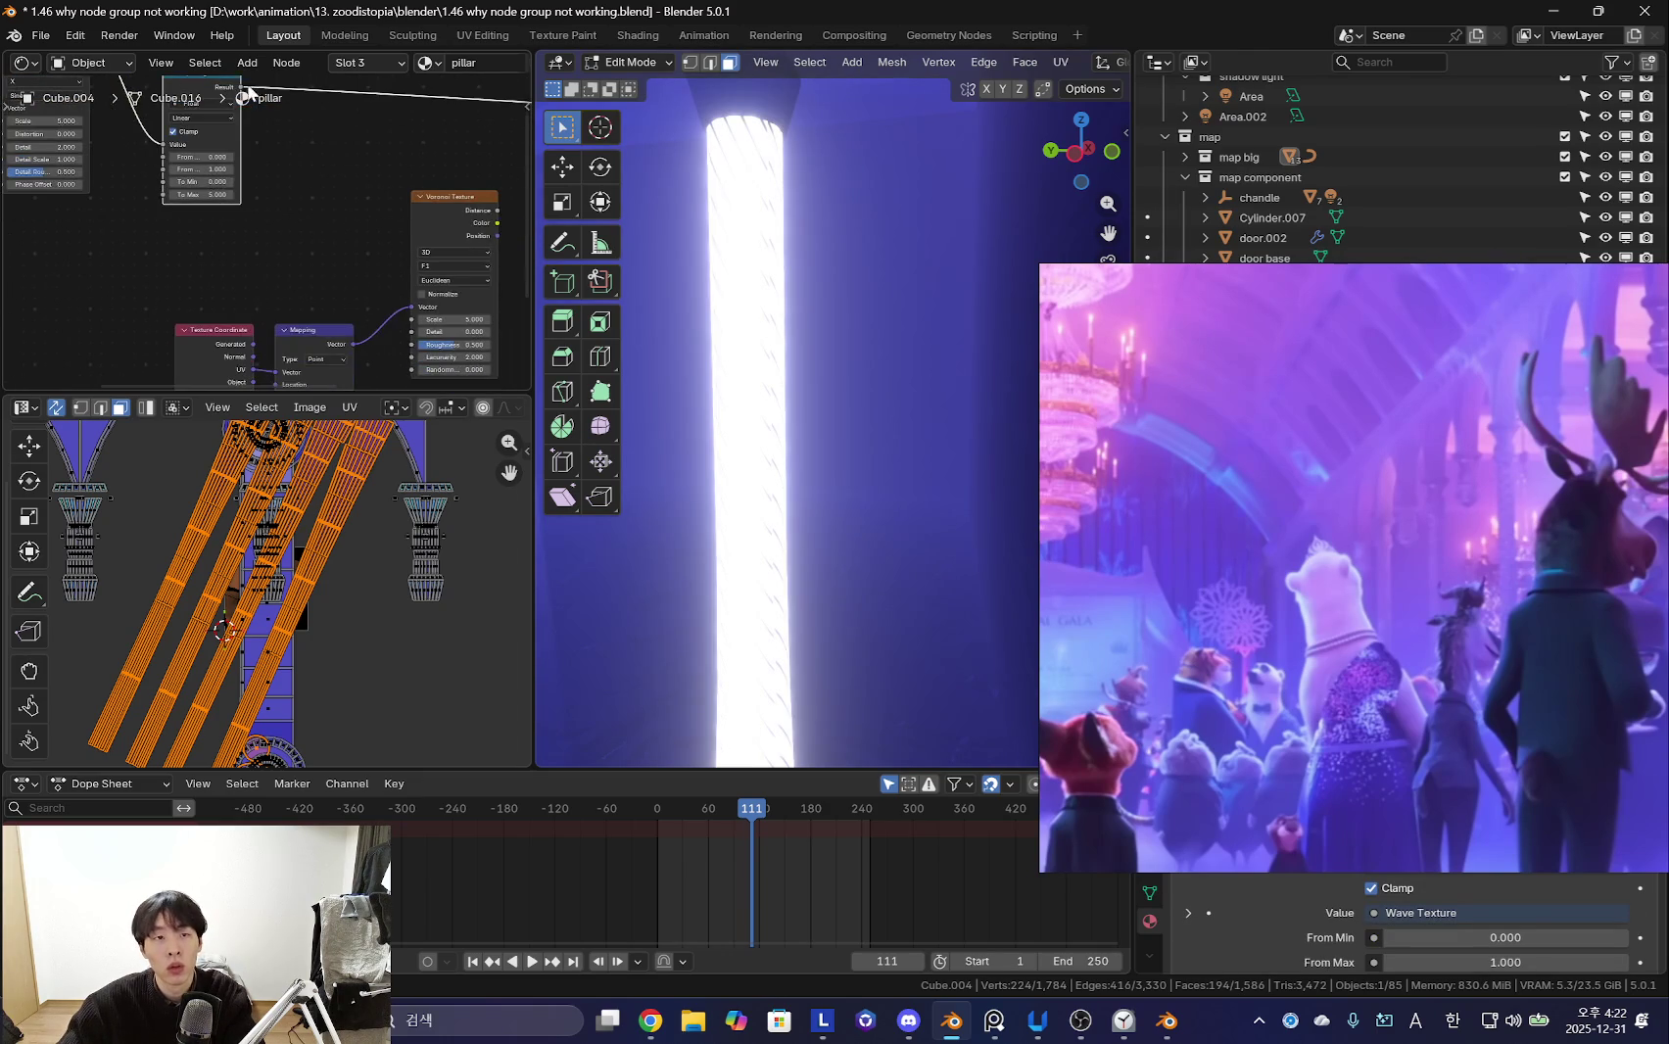
pyautogui.moveTo(411, 305); pyautogui.dragTo(231, 288, button='middle')
pyautogui.keyDown('ctrl'); pyautogui.keyDown('shift'); pyautogui.click(251, 235); pyautogui.keyUp('shift'); pyautogui.keyUp('ctrl')
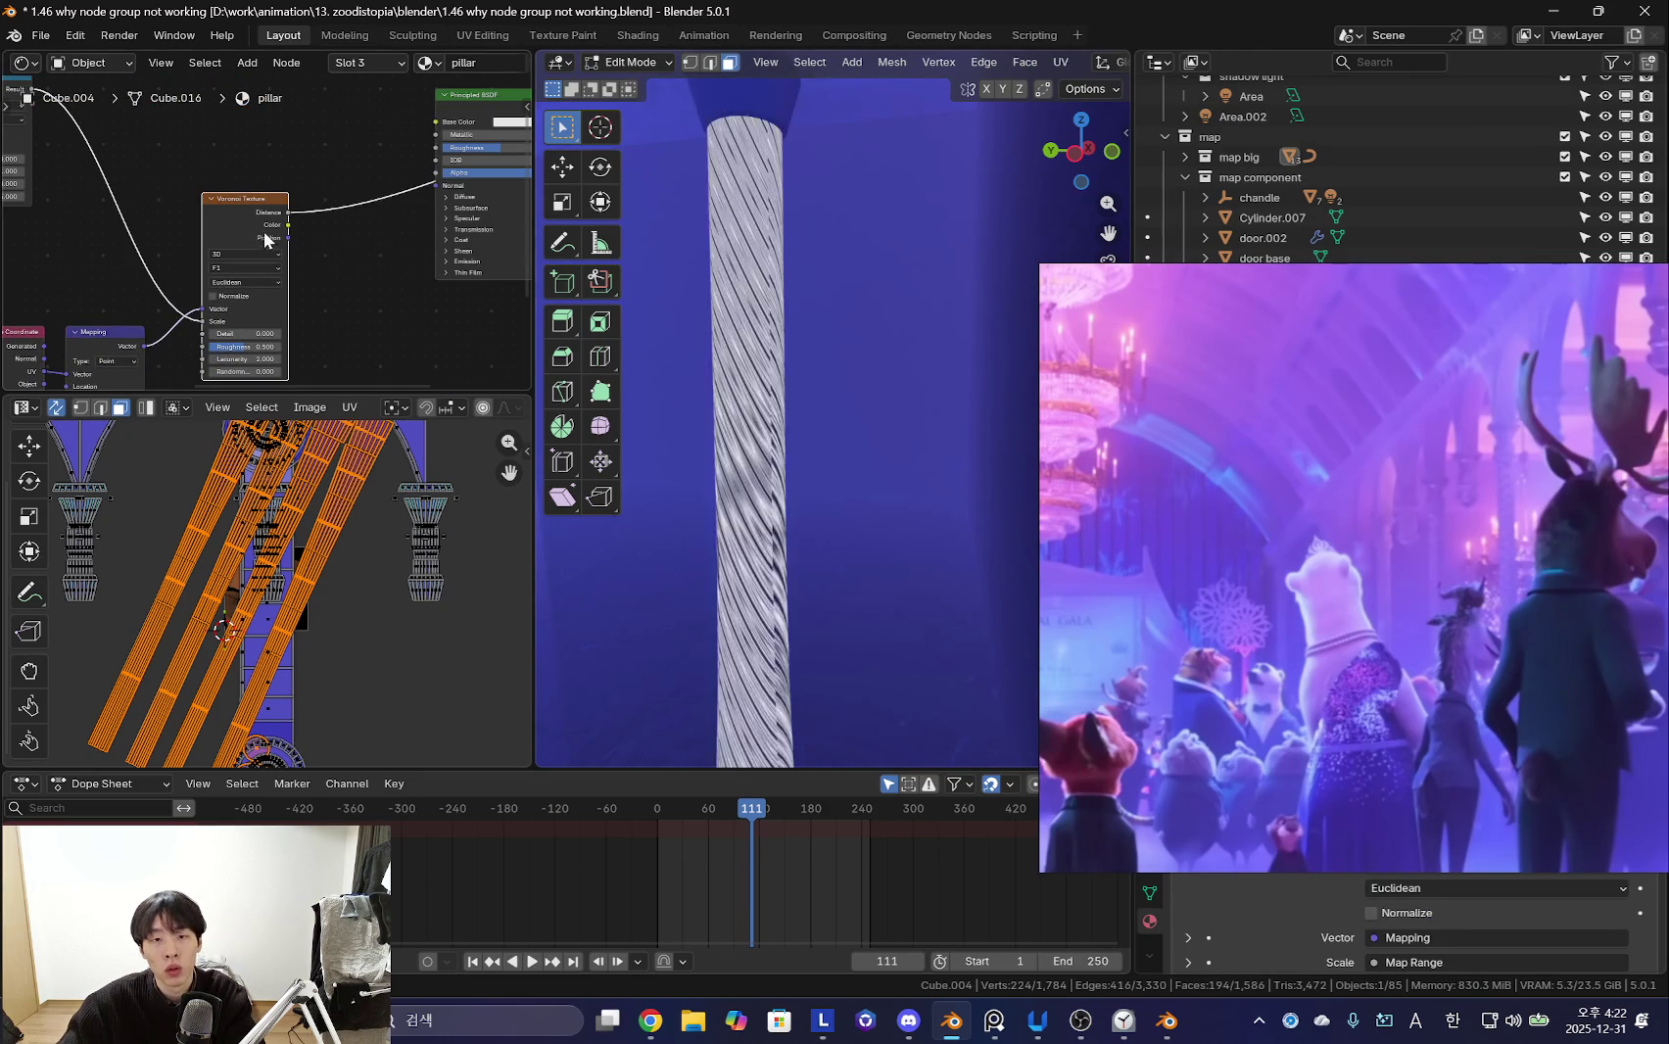
# - Raise Map Range To Min to 4.200 and check the pillar
pyautogui.scroll(2, 313, 203)
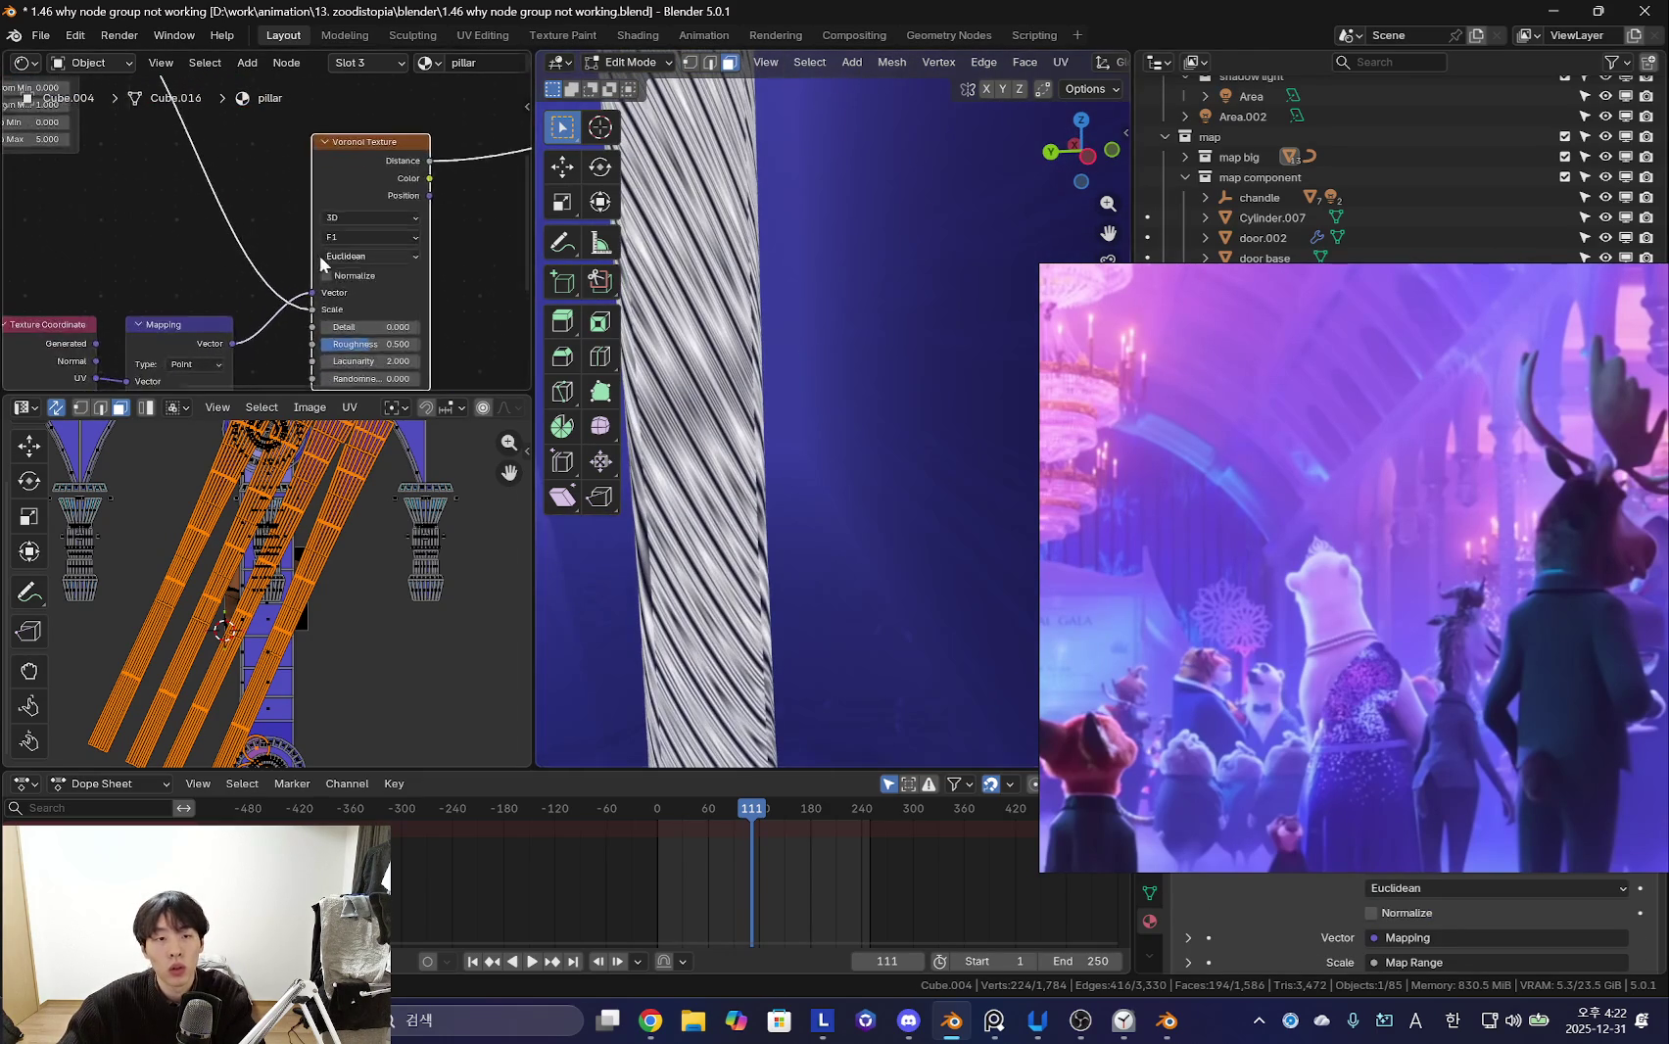
pyautogui.moveTo(198, 132); pyautogui.dragTo(226, 242, button='middle')
pyautogui.moveTo(74, 254); pyautogui.dragTo(118, 254)
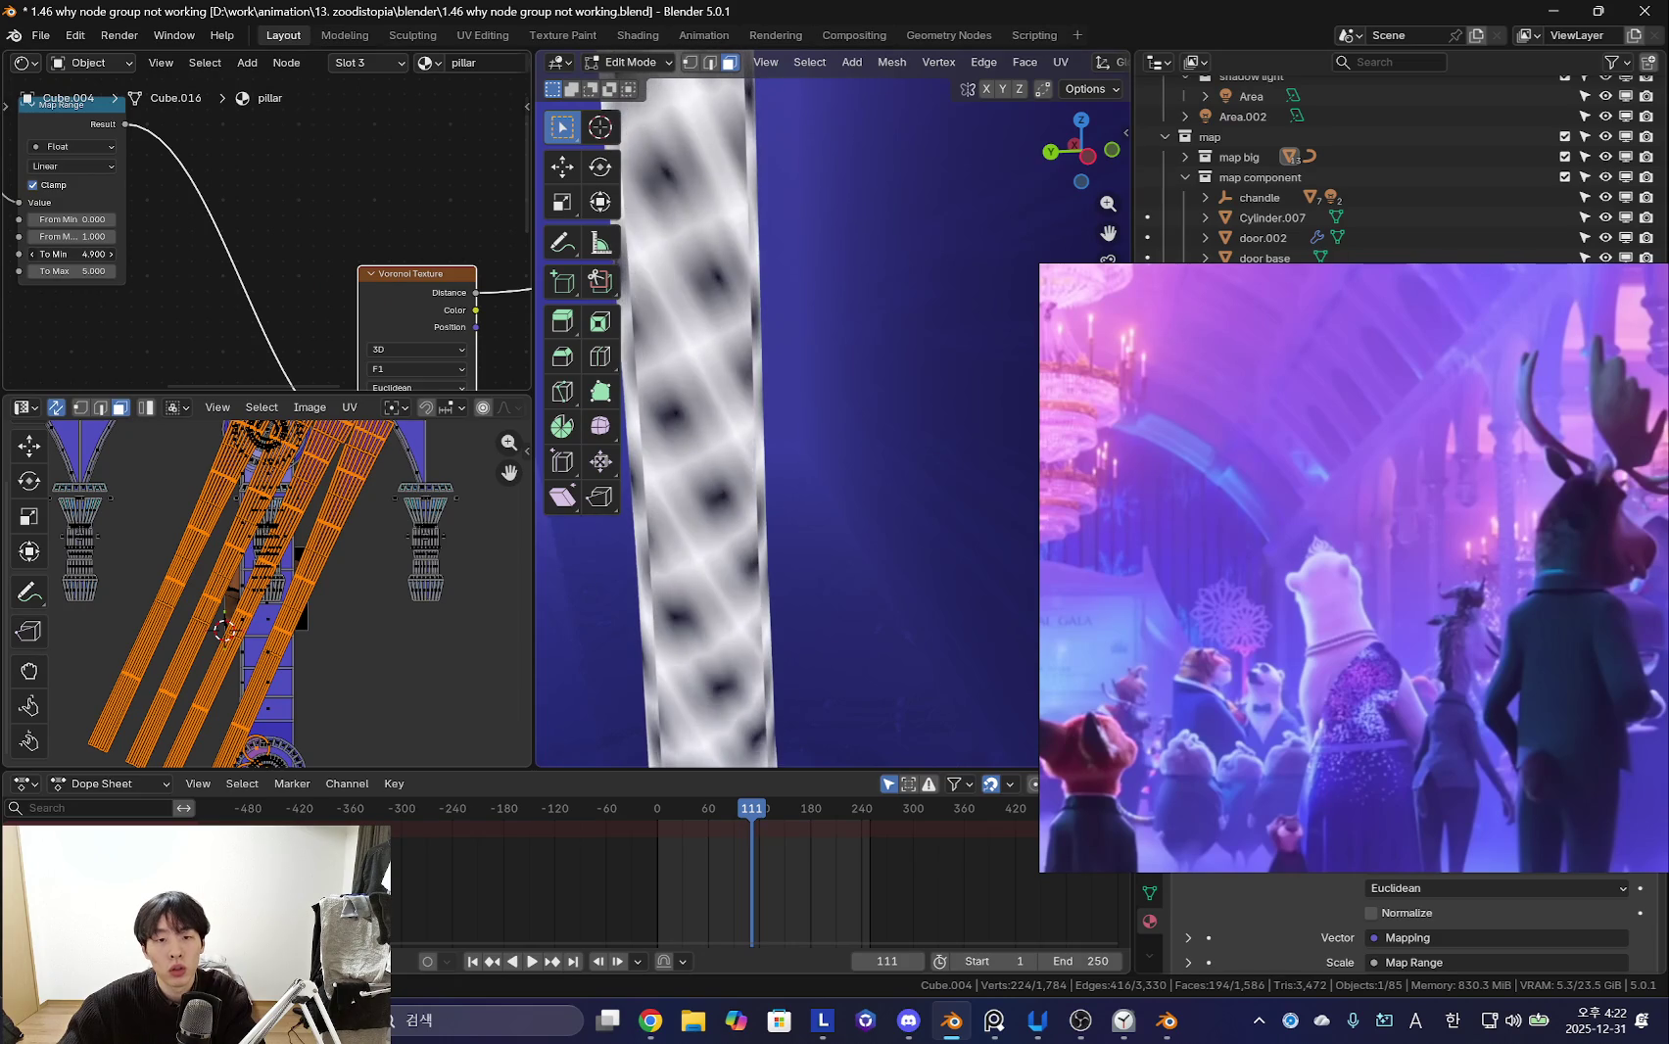
pyautogui.scroll(-3, 805, 447)
pyautogui.scroll(3, 954, 426)
pyautogui.moveTo(940, 431); pyautogui.dragTo(853, 428, button='middle')
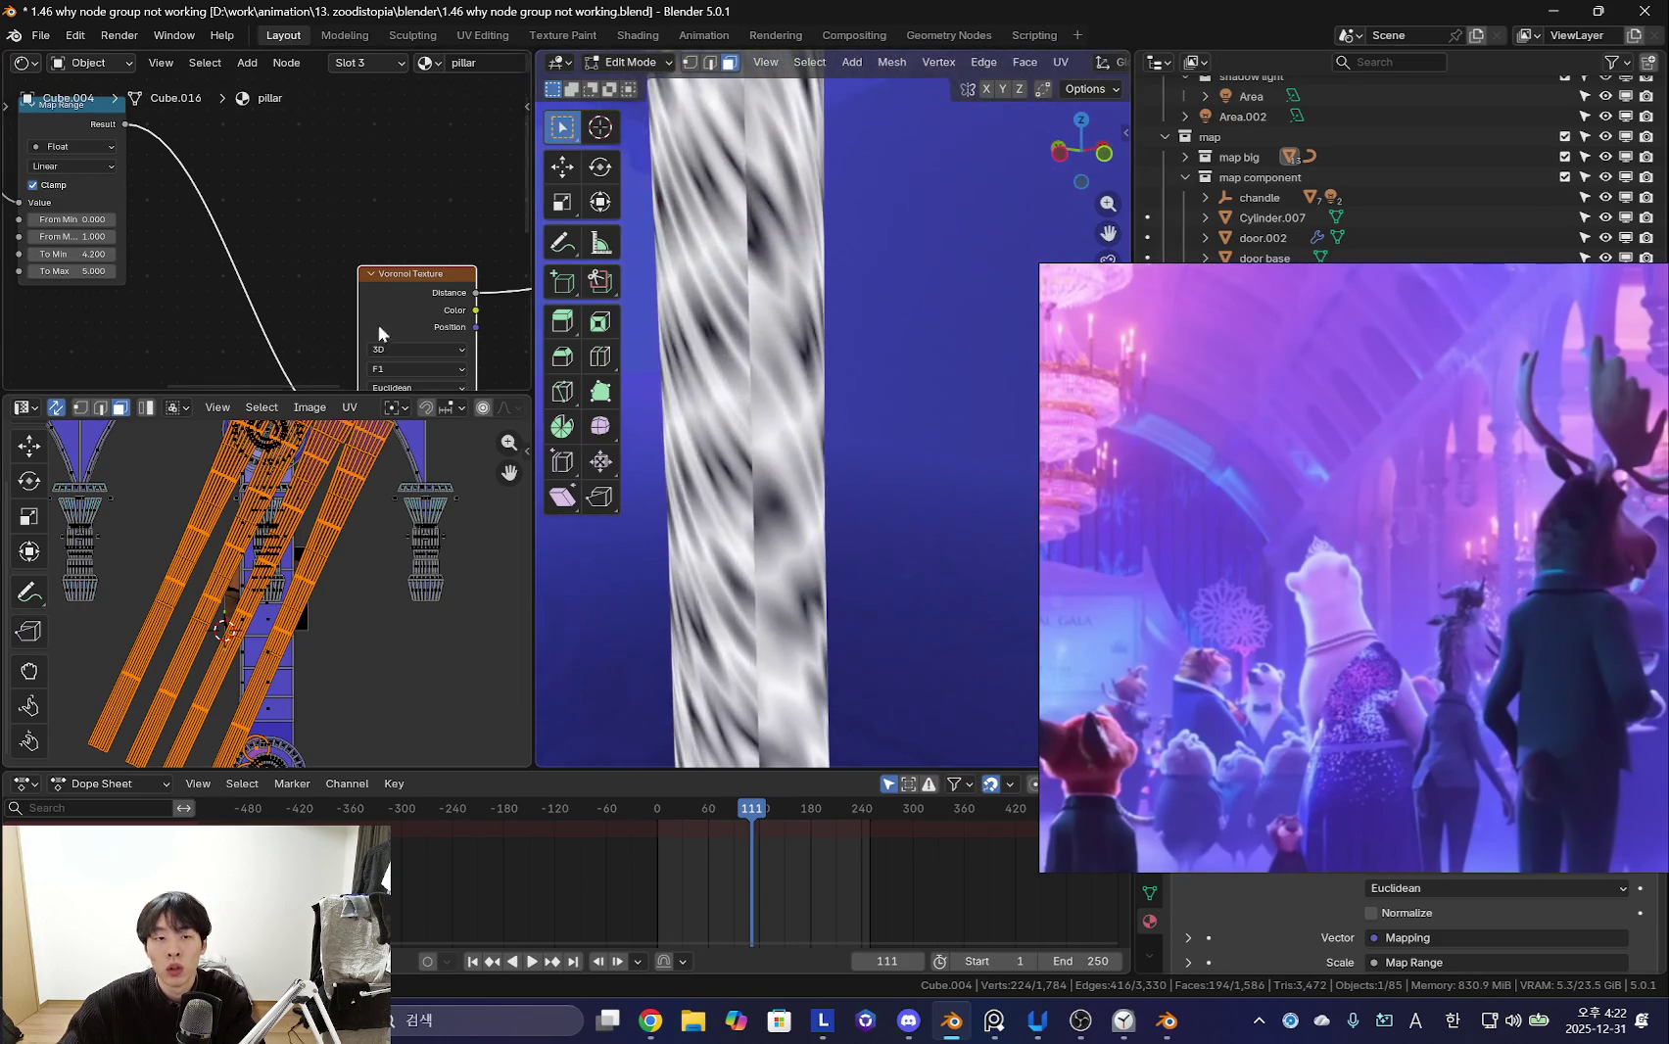
pyautogui.scroll(-3, 296, 239)
pyautogui.scroll(-2, 284, 192)
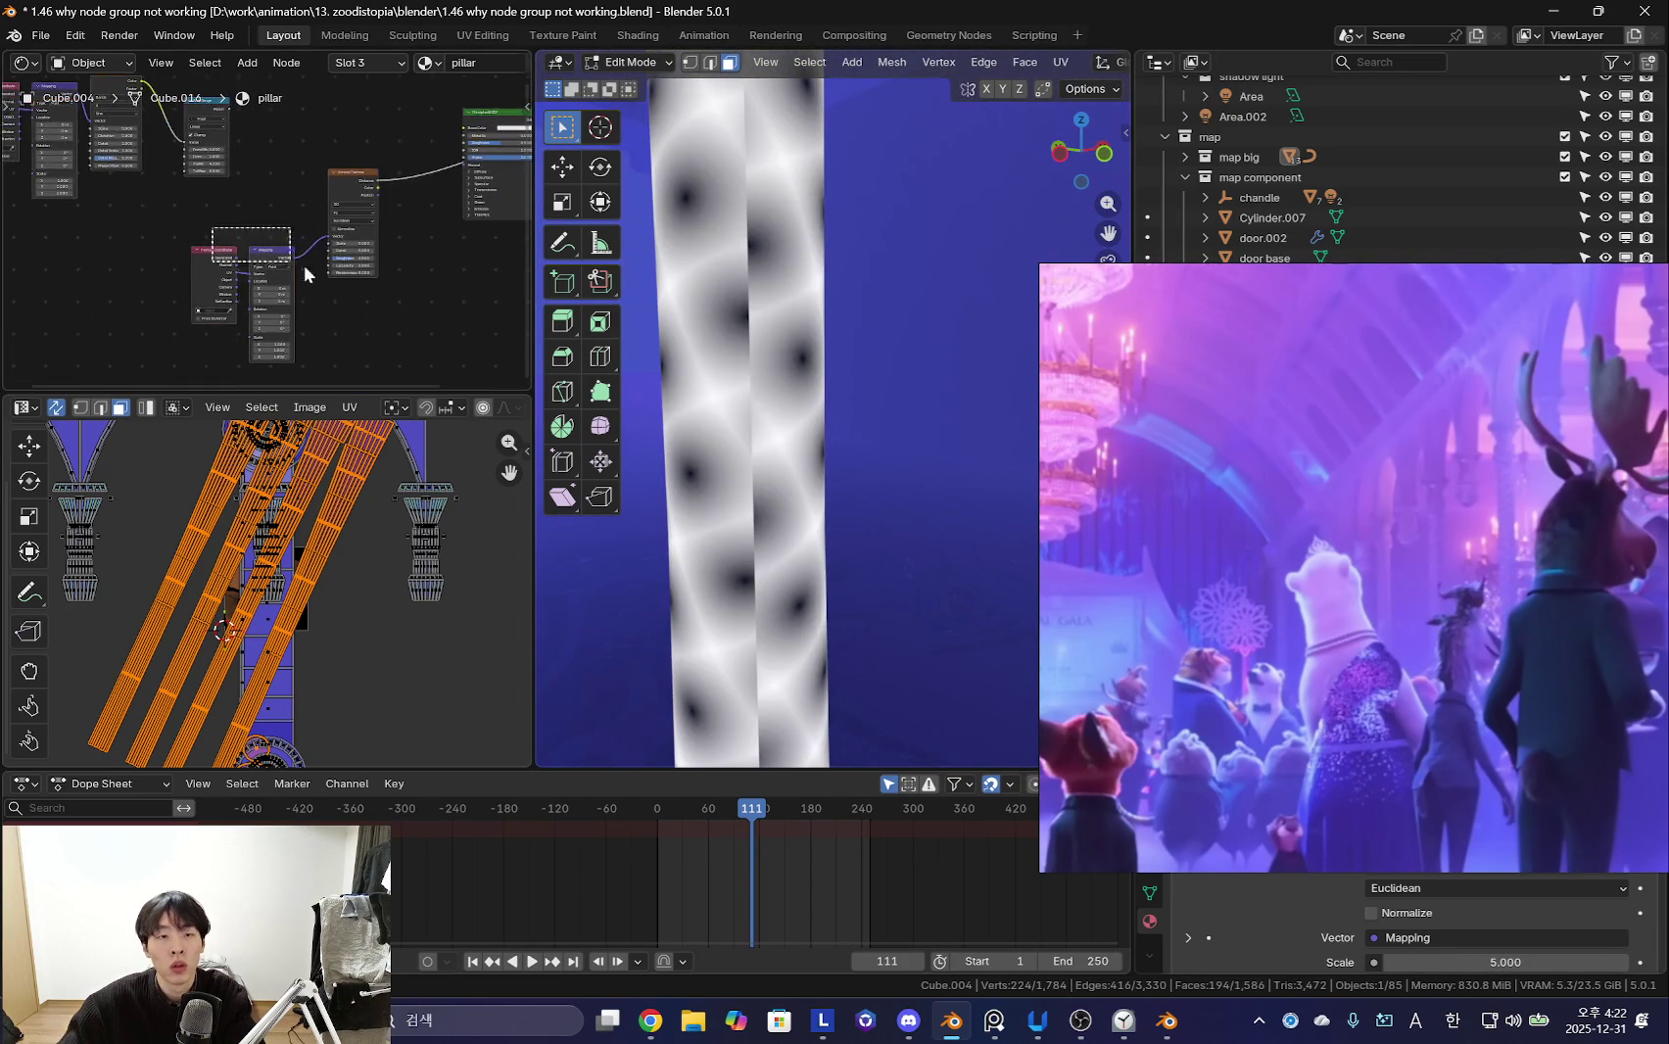
pyautogui.hotkey('shift', 'a')
# - Insert a Color Ramp after the Voronoi and adjust its black and white stops
pyautogui.write('colorram')
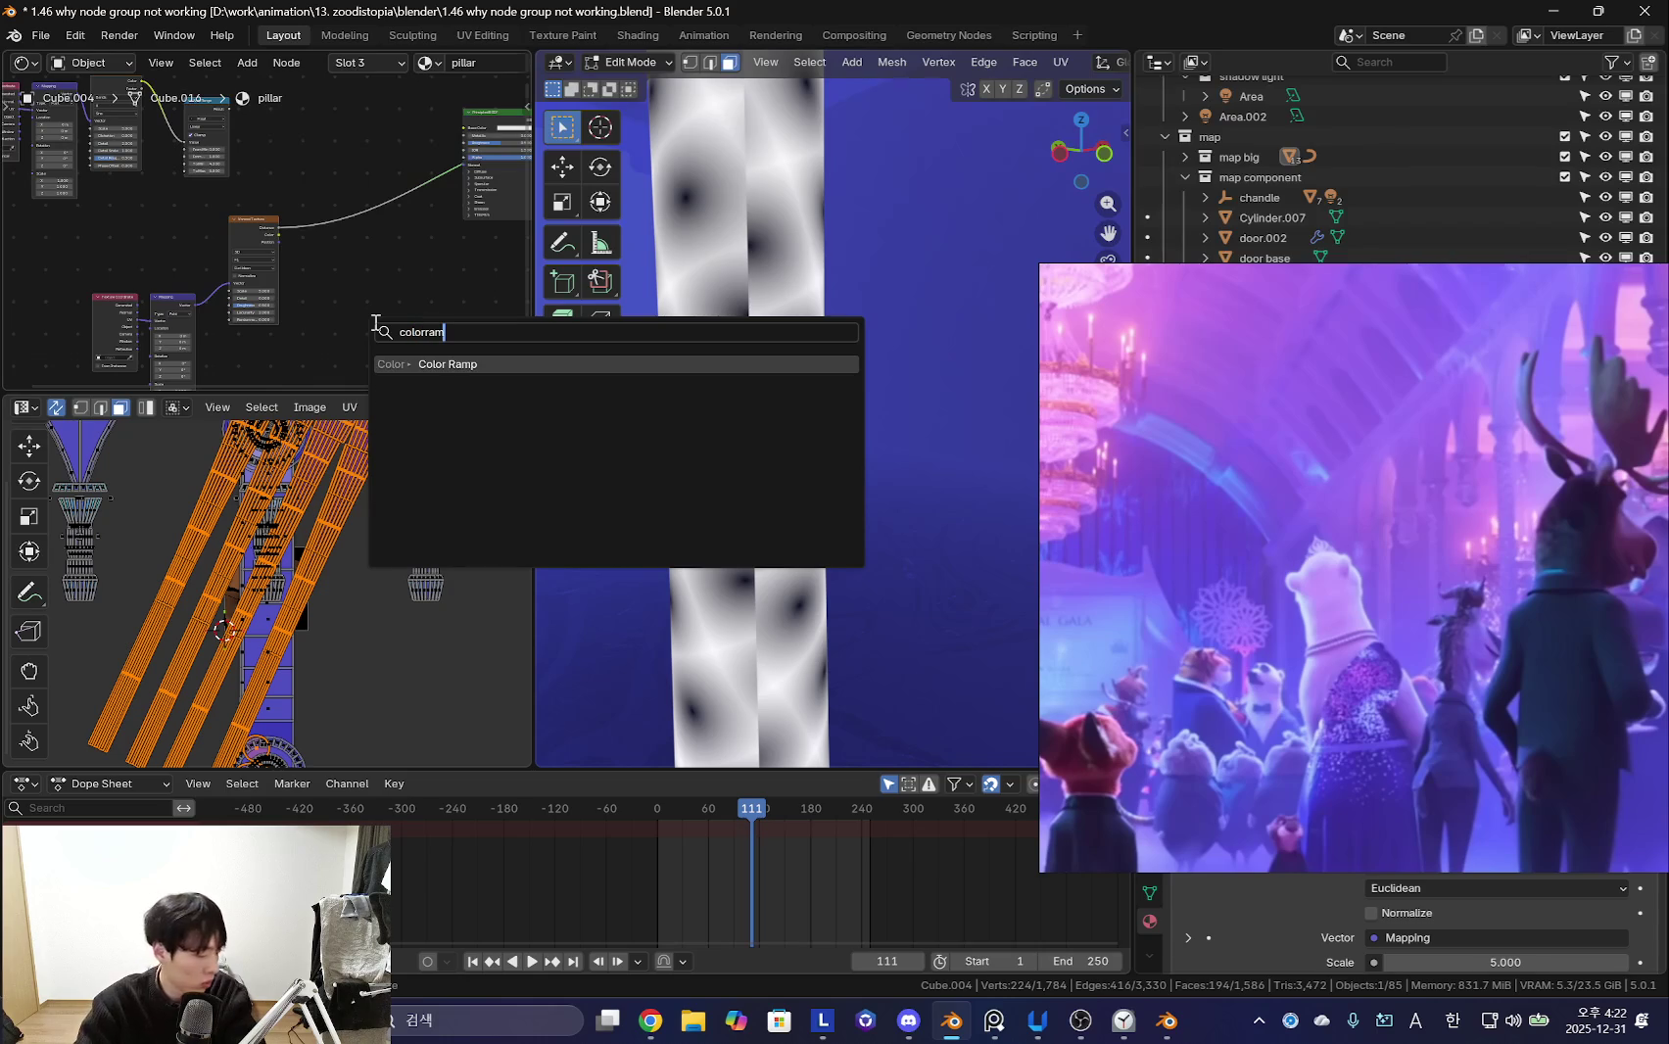
pyautogui.press('Return')
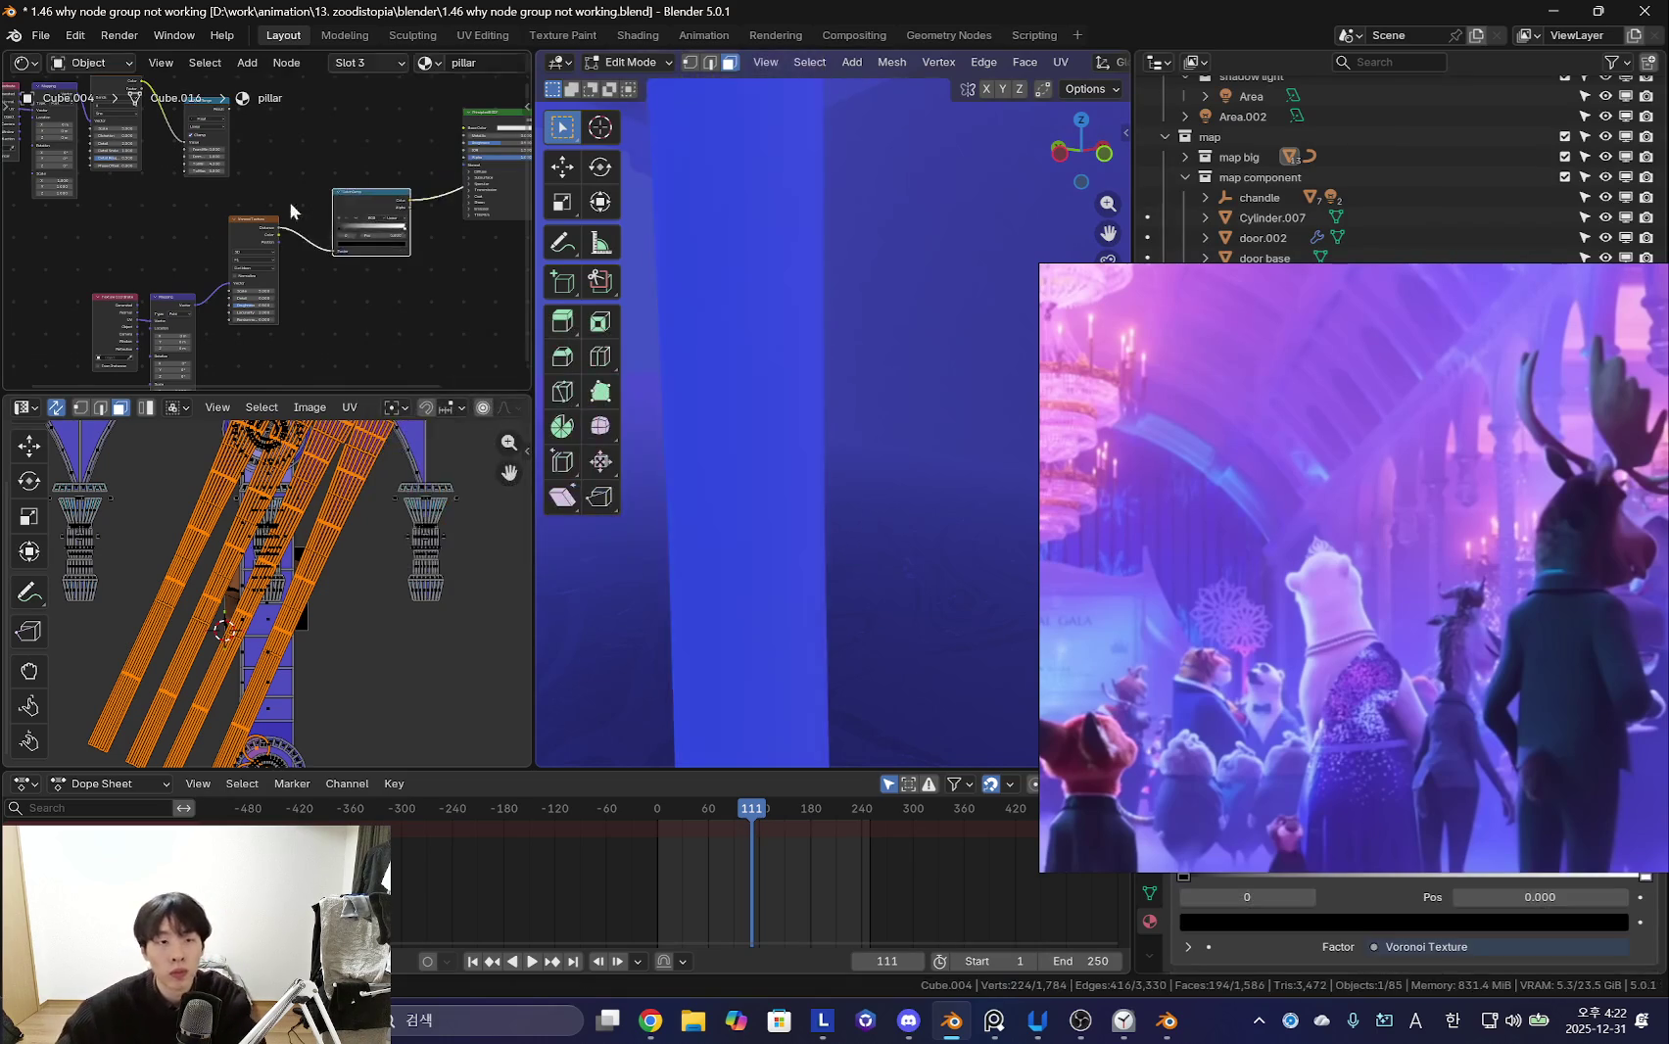
pyautogui.click(411, 196)
pyautogui.scroll(2, 411, 196)
pyautogui.moveTo(344, 238); pyautogui.dragTo(389, 238)
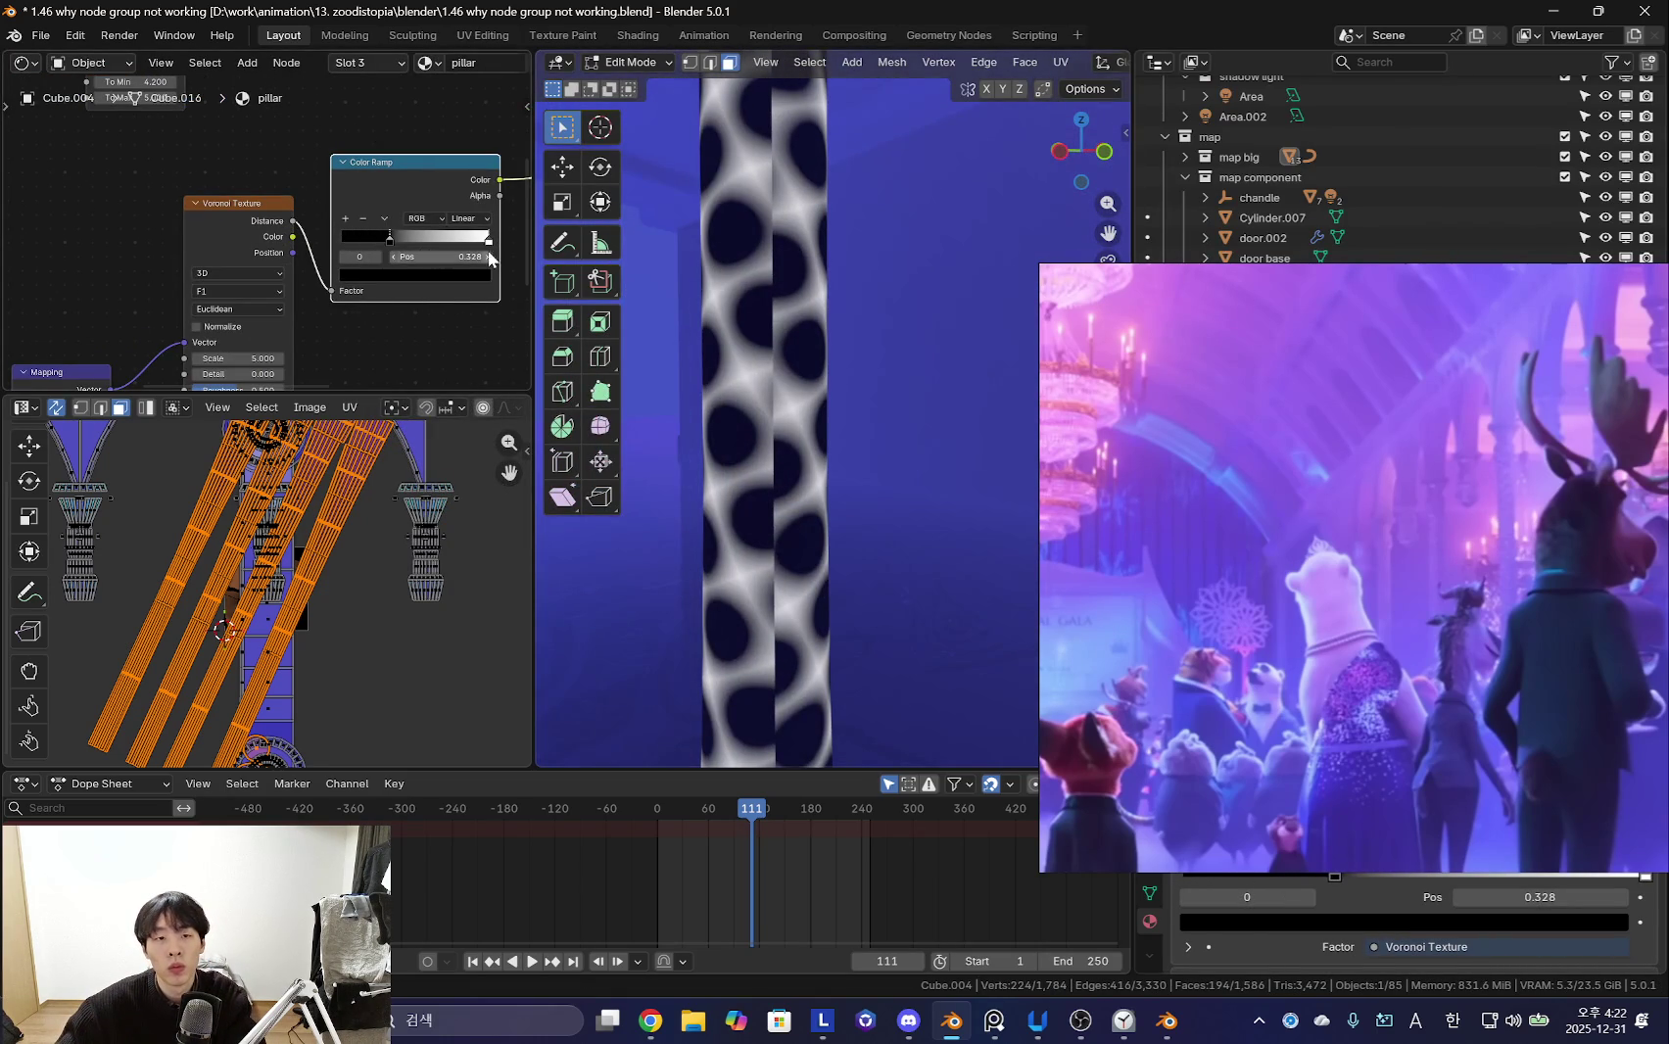
pyautogui.moveTo(468, 243); pyautogui.dragTo(398, 241)
pyautogui.moveTo(843, 352)
pyautogui.mouseDown(button='middle')
pyautogui.moveTo(903, 352)
pyautogui.moveTo(779, 392)
pyautogui.mouseUp(button='middle')
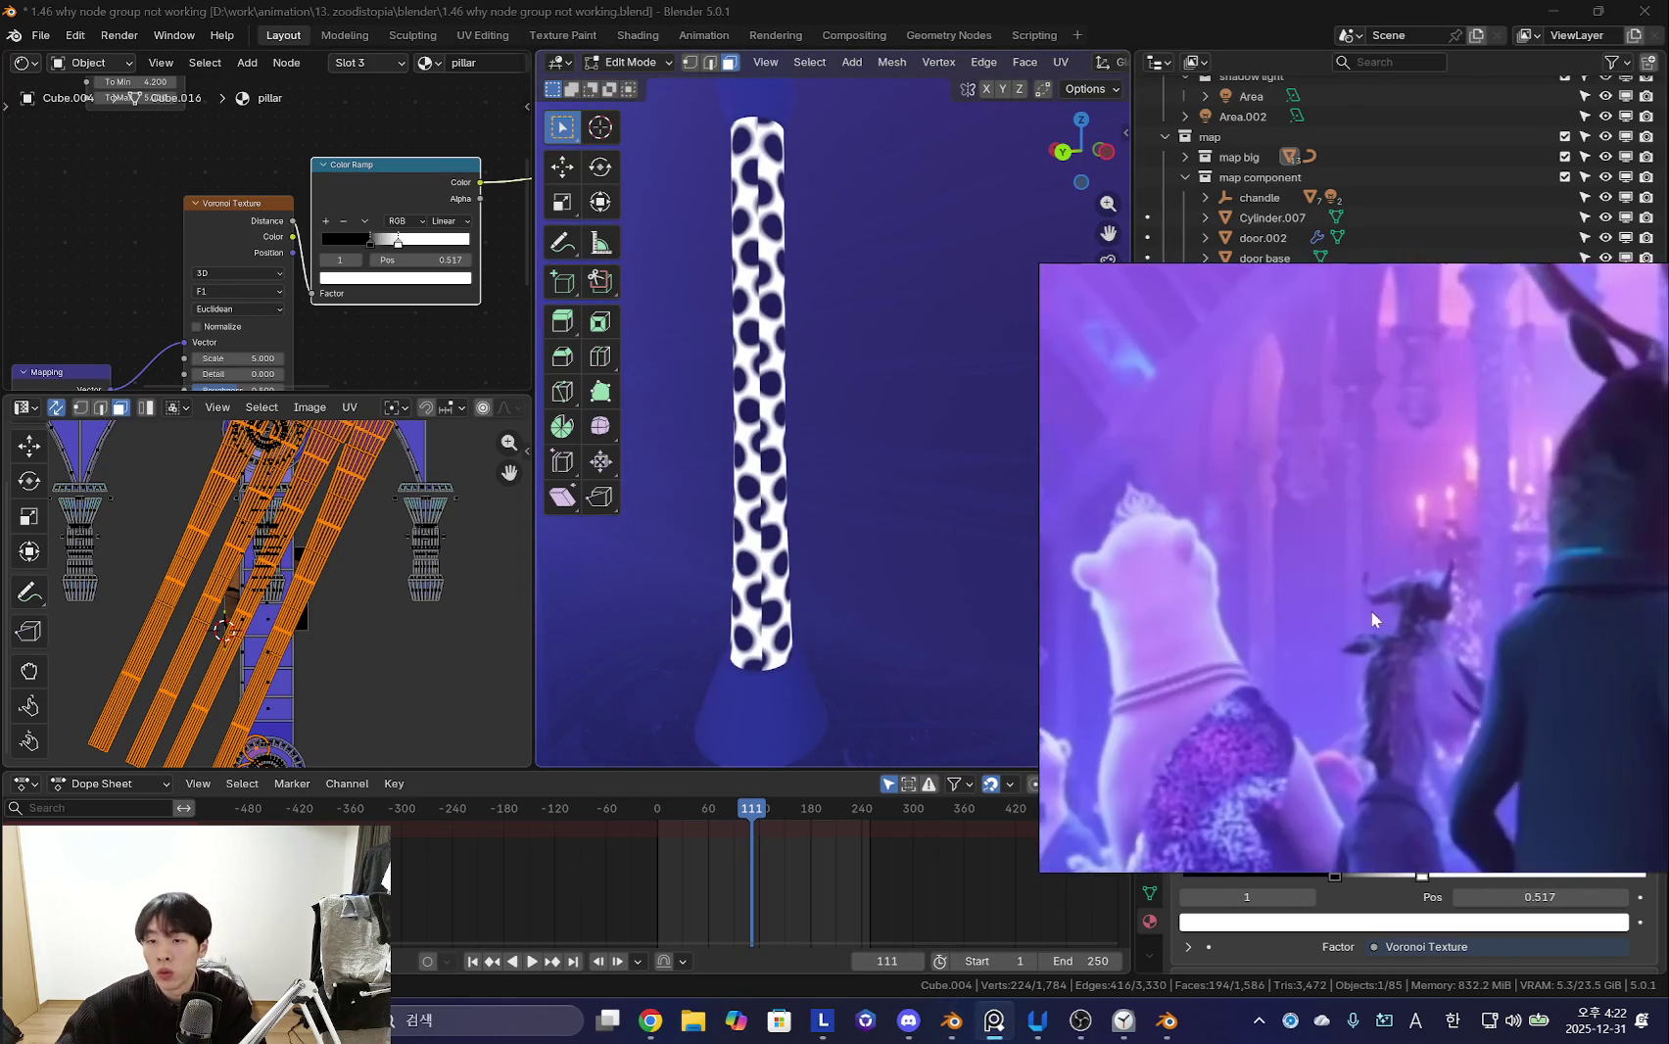
pyautogui.scroll(1, 480, 211)
pyautogui.moveTo(341, 245)
pyautogui.mouseDown()
pyautogui.moveTo(280, 244)
pyautogui.moveTo(449, 249)
pyautogui.mouseUp()
pyautogui.scroll(-2, 354, 252)
# - Link the remapped wave value into the Voronoi Randomness input
pyautogui.moveTo(168, 254)
pyautogui.mouseDown(button='middle')
pyautogui.moveTo(225, 193)
pyautogui.moveTo(332, 202)
pyautogui.mouseUp(button='middle')
pyautogui.scroll(-1, 274, 199)
pyautogui.moveTo(290, 379); pyautogui.dragTo(339, 274, button='middle')
pyautogui.moveTo(338, 270); pyautogui.dragTo(362, 229)
pyautogui.moveTo(362, 229)
pyautogui.mouseDown(button='middle')
pyautogui.moveTo(278, 188)
pyautogui.moveTo(324, 193)
pyautogui.mouseUp(button='middle')
pyautogui.scroll(2, 223, 239)
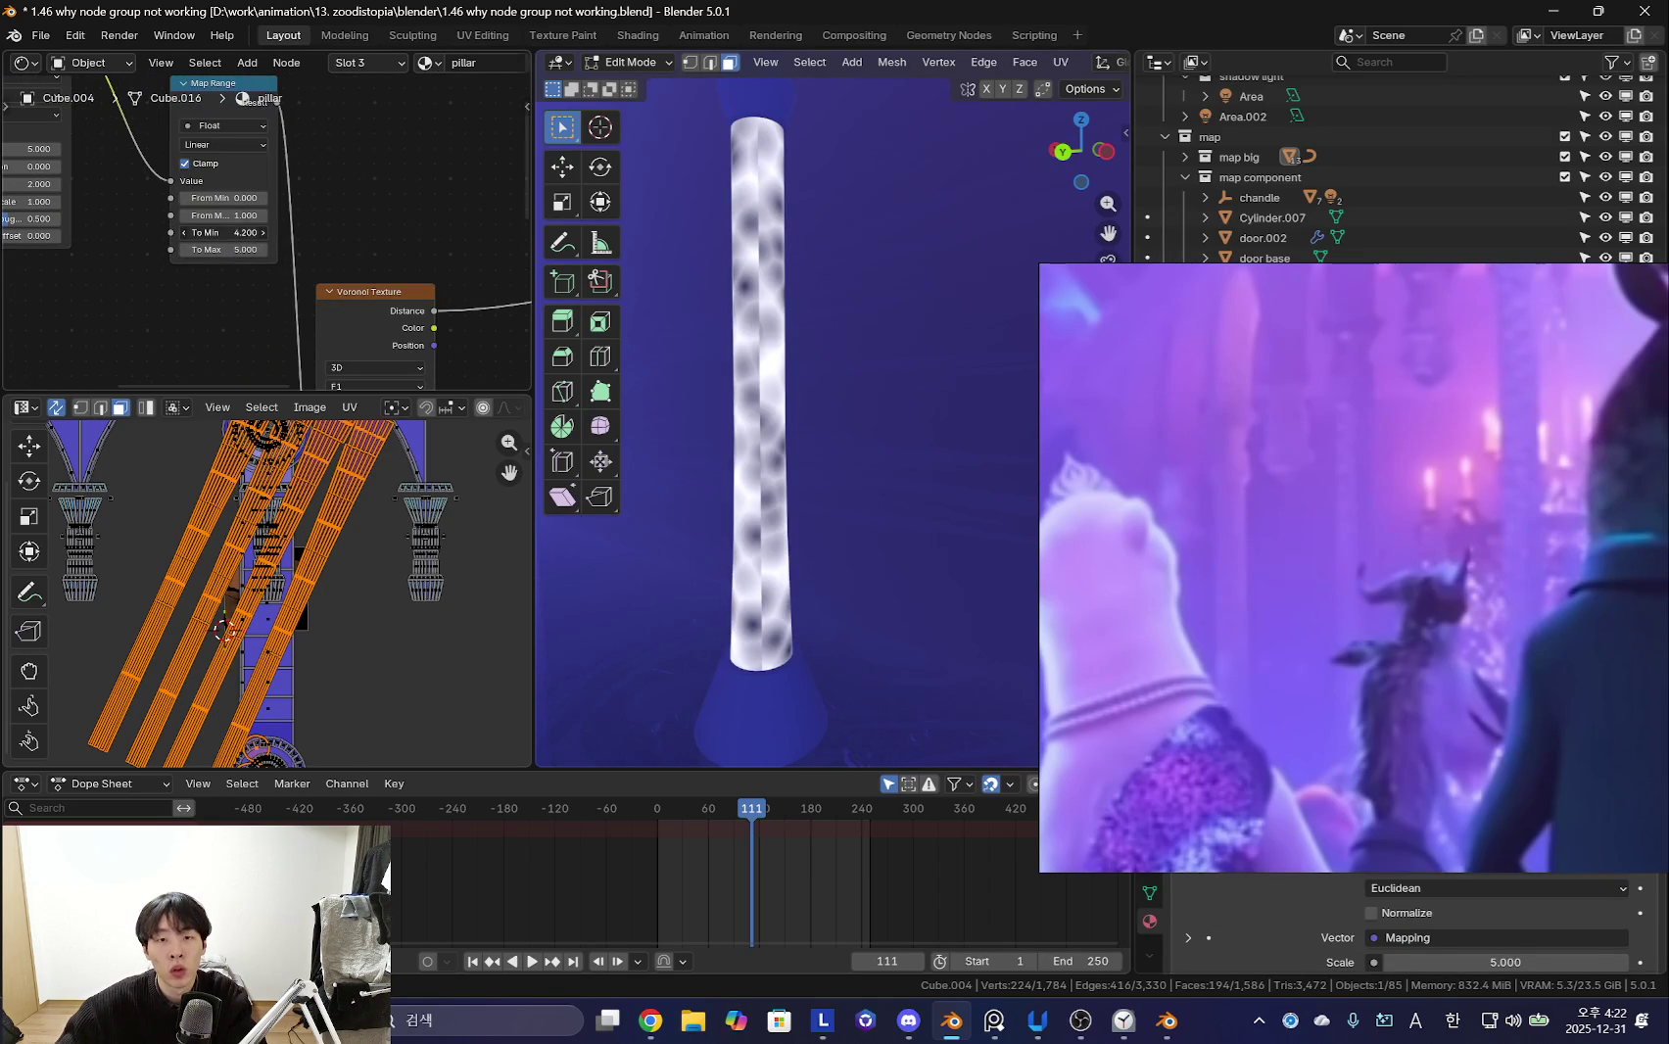
# - Try several Map Range To Min values while watching the pillar's pattern density
pyautogui.click(263, 232)
pyautogui.scroll(3, 744, 392)
pyautogui.moveTo(745, 392); pyautogui.dragTo(723, 405, button='middle')
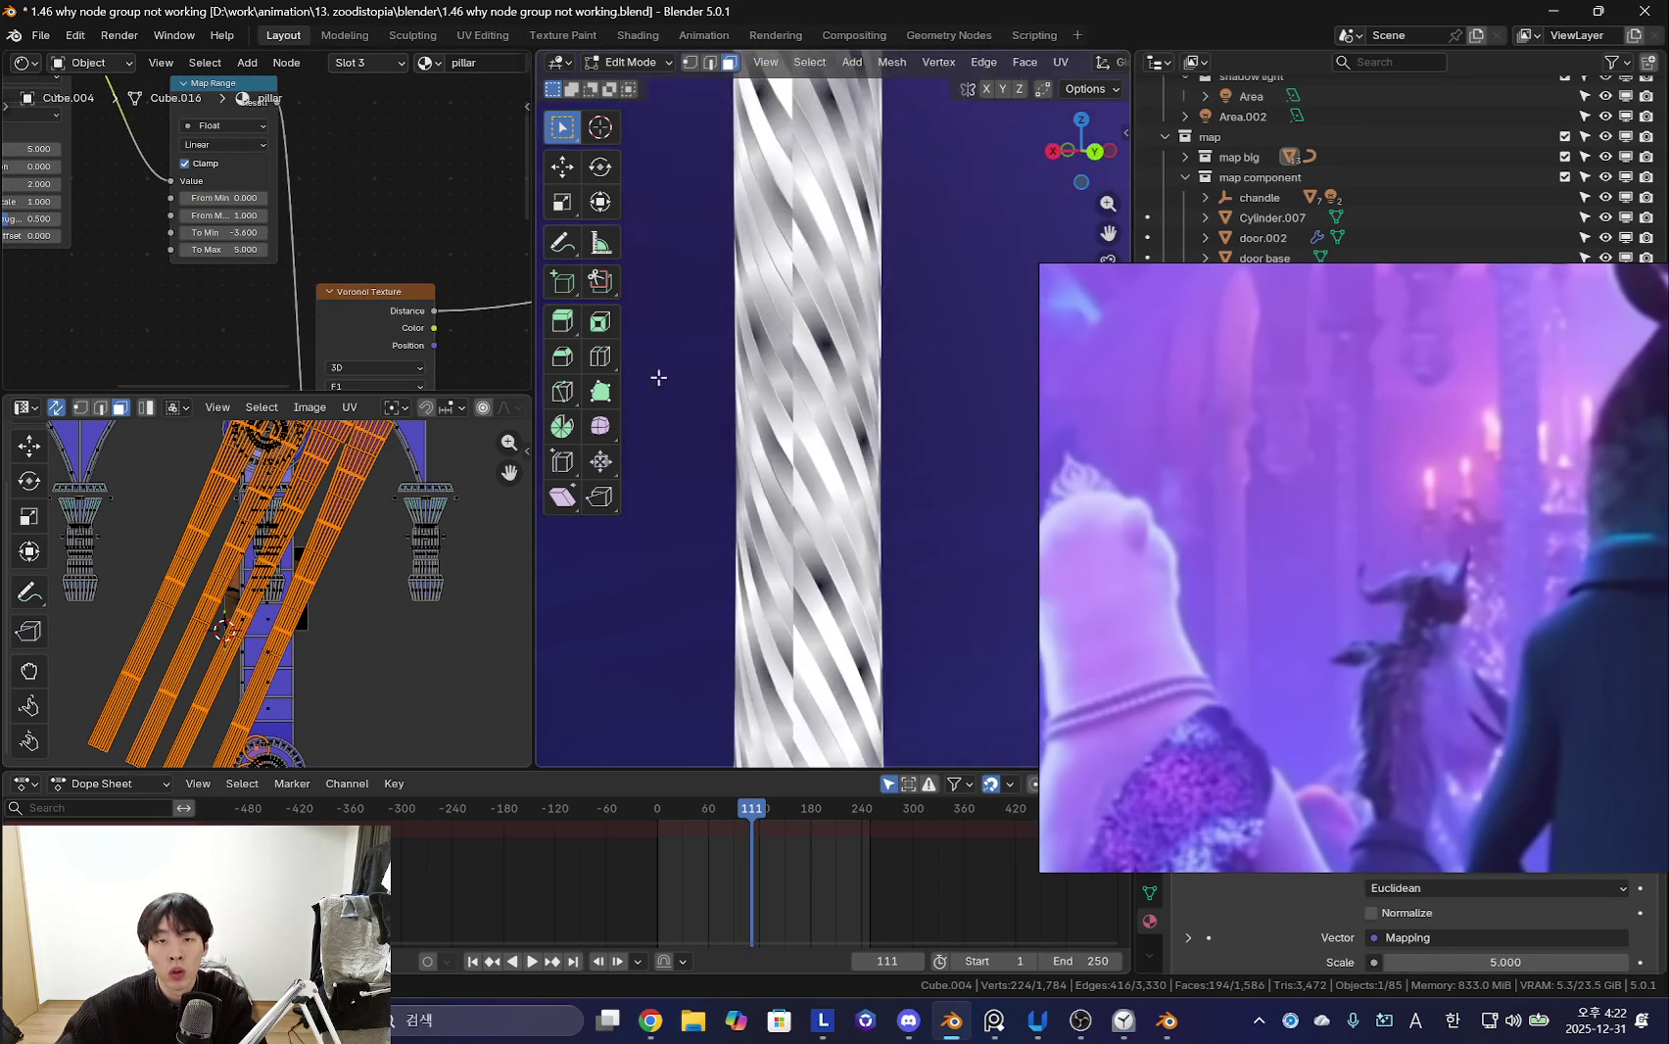
pyautogui.moveTo(225, 232); pyautogui.dragTo(264, 233)
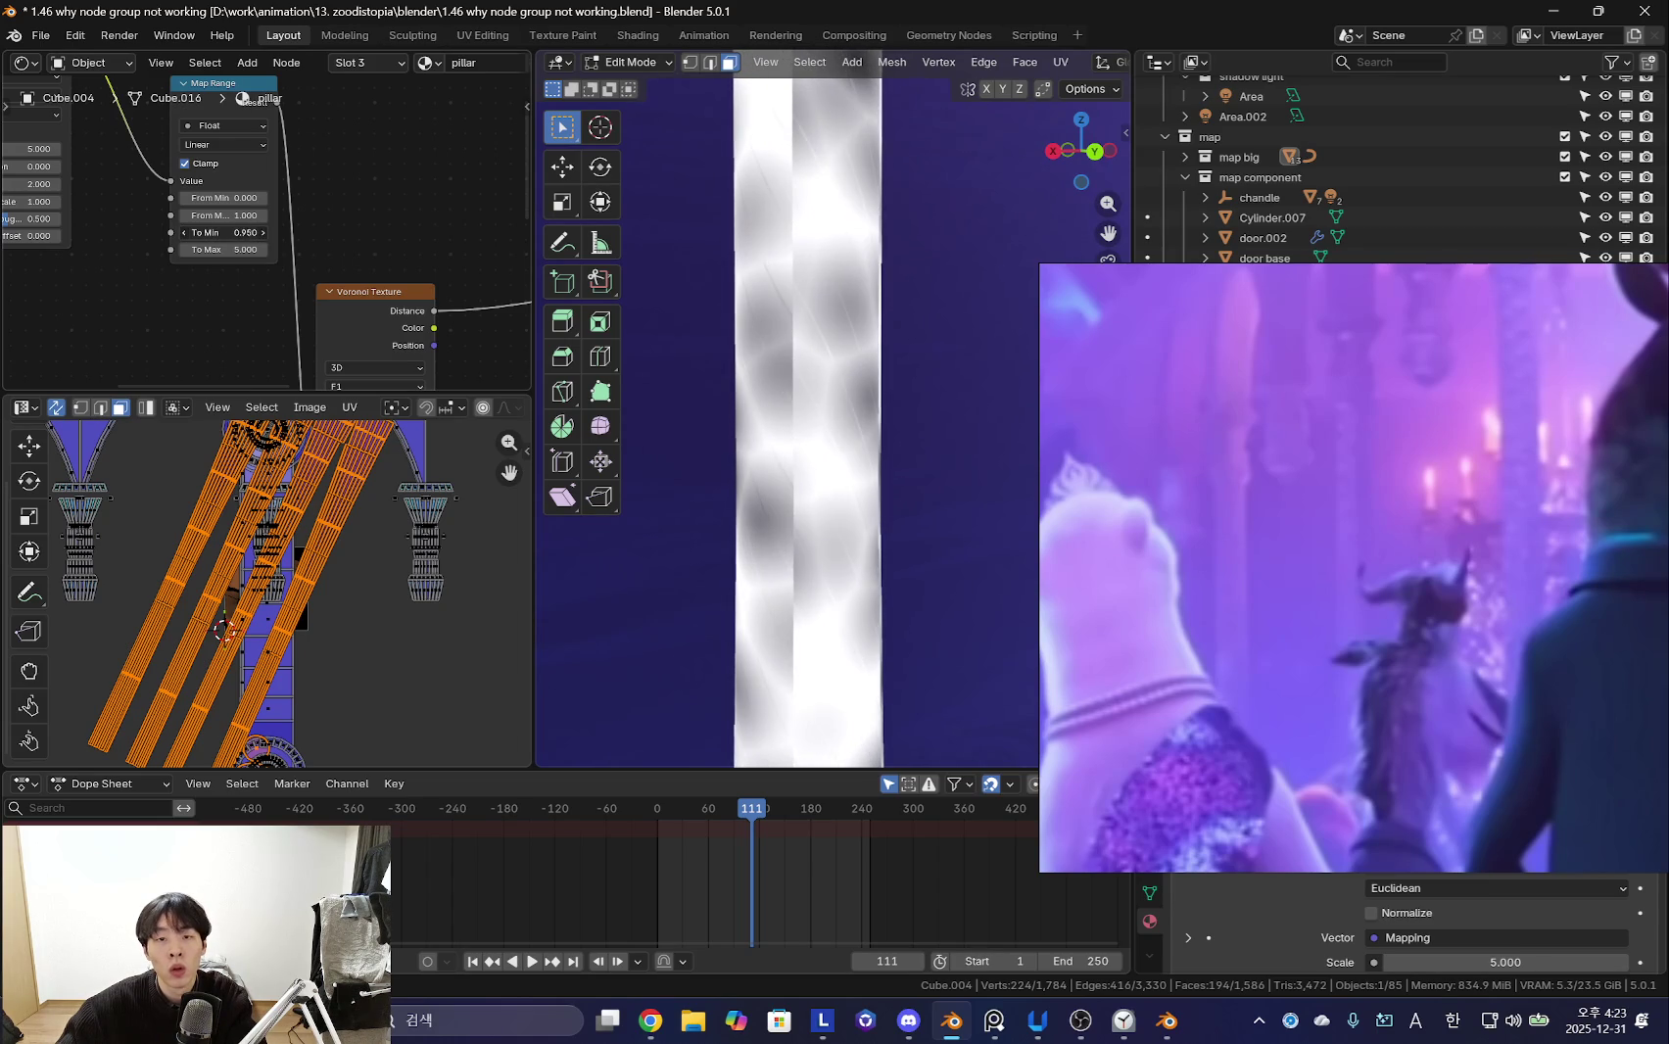
pyautogui.moveTo(225, 232); pyautogui.dragTo(200, 232)
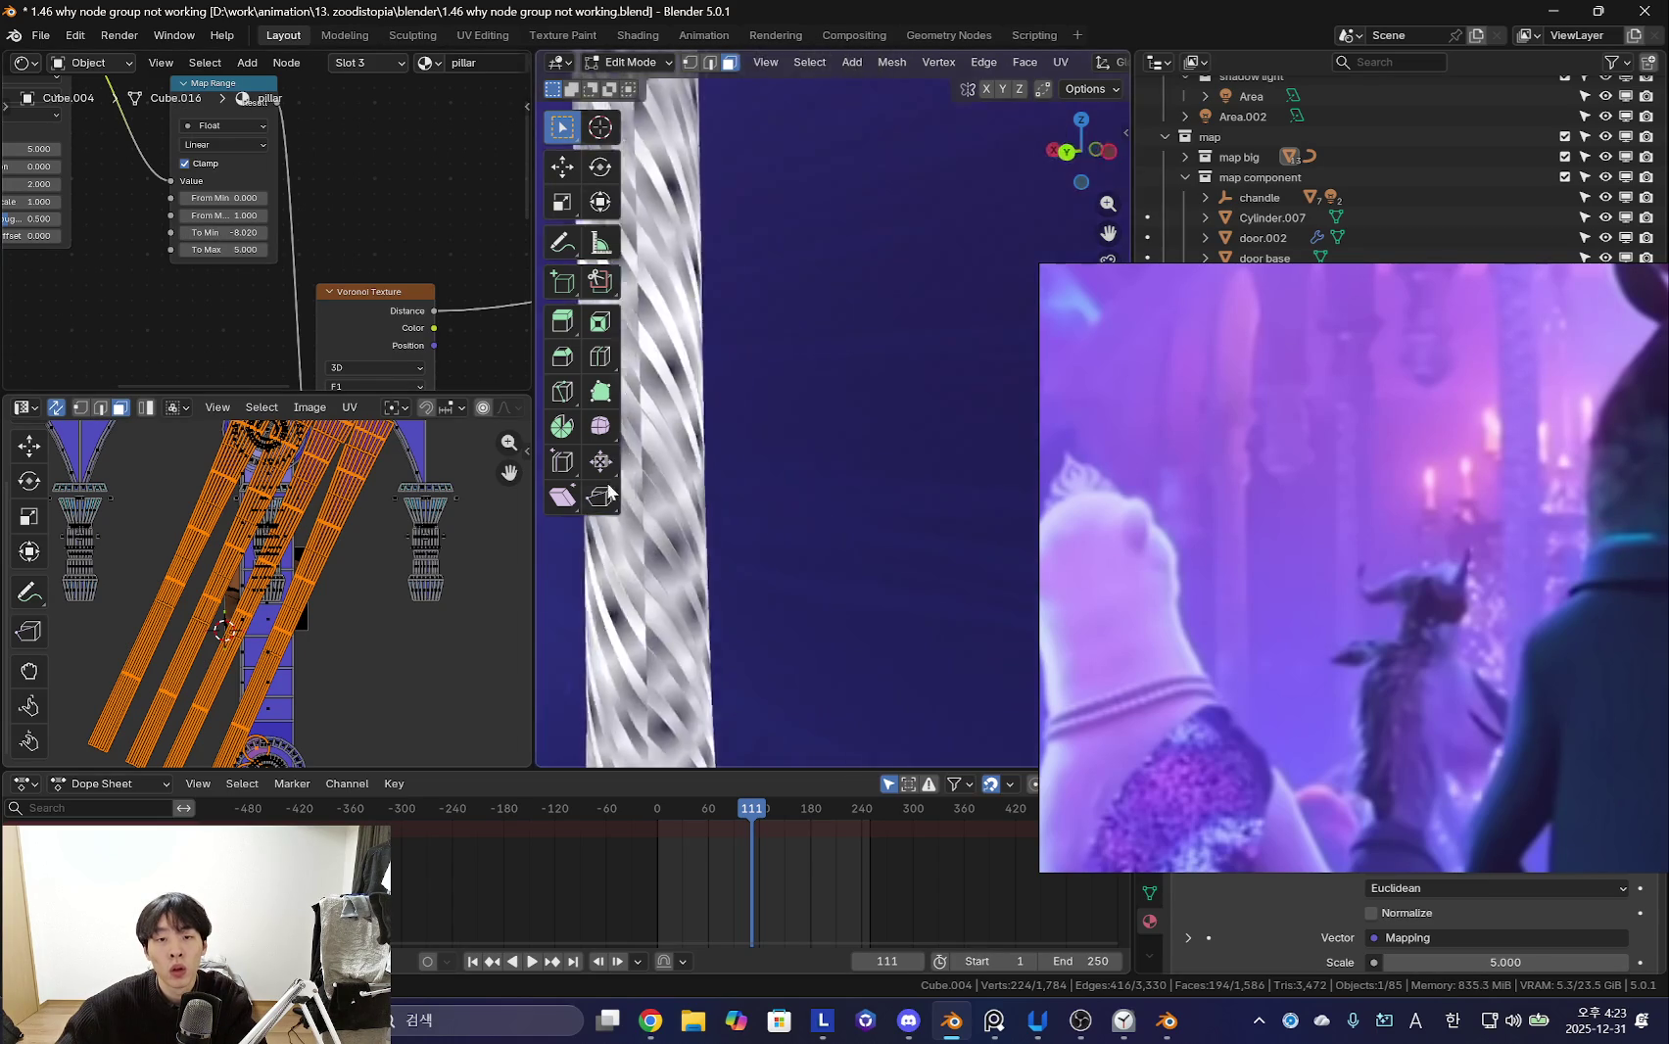
pyautogui.scroll(-5, 809, 373)
pyautogui.moveTo(783, 392); pyautogui.dragTo(810, 373, button='middle')
# - Link Map Range Result into Voronoi Scale with To Min 4.670, then inspect the streaks
pyautogui.scroll(2, 809, 373)
pyautogui.scroll(1, 237, 186)
pyautogui.moveTo(238, 186); pyautogui.dragTo(178, 174, button='middle')
pyautogui.keyDown('shift'); pyautogui.scroll(-5, 330, 194); pyautogui.keyUp('shift')
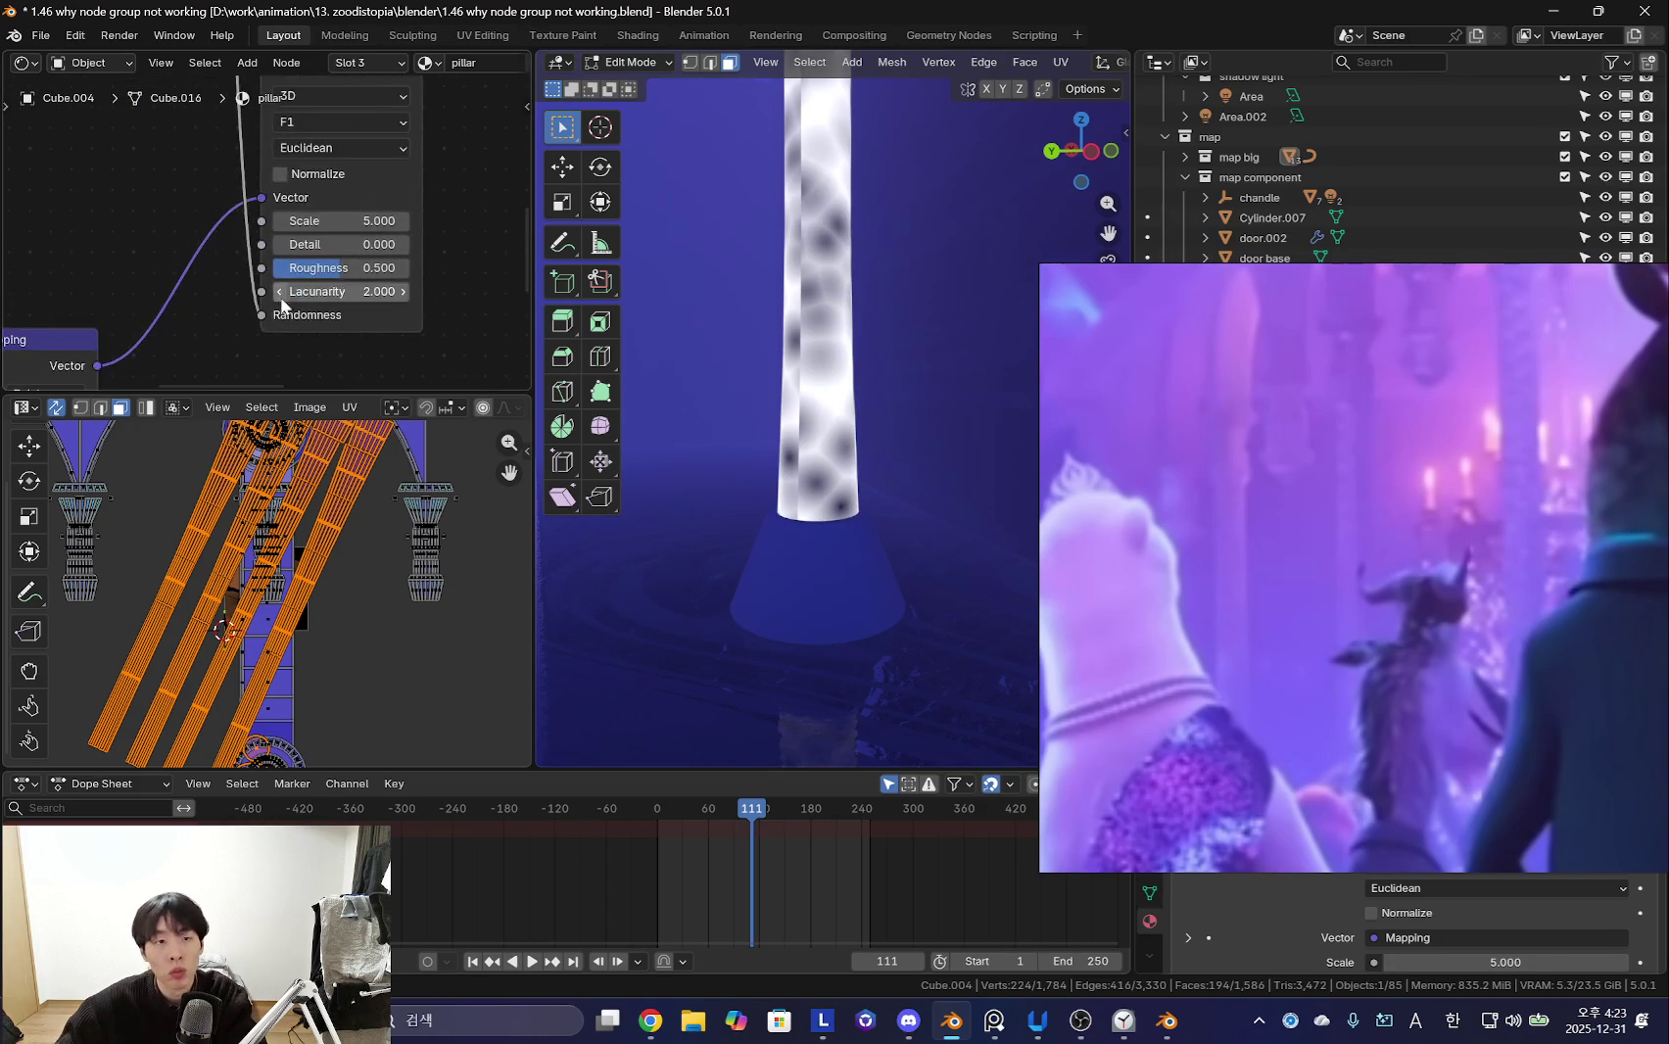
pyautogui.moveTo(259, 233); pyautogui.dragTo(261, 222)
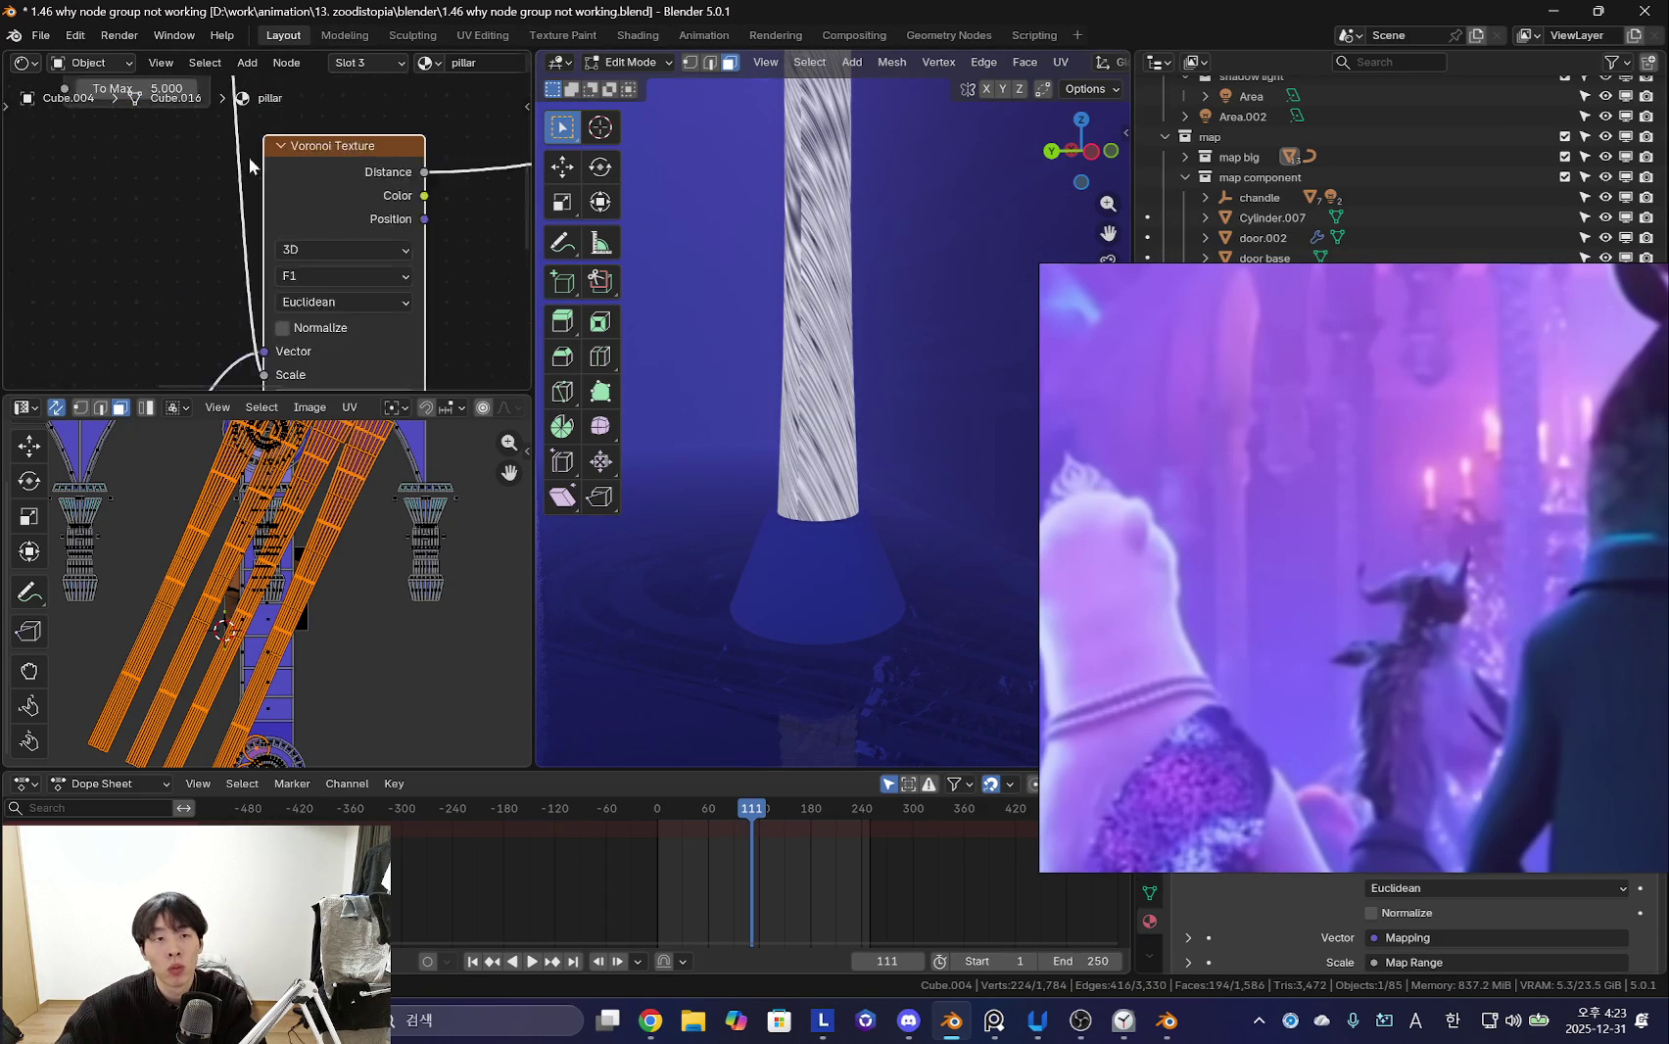
pyautogui.keyDown('shift'); pyautogui.scroll(5, 294, 186); pyautogui.keyUp('shift')
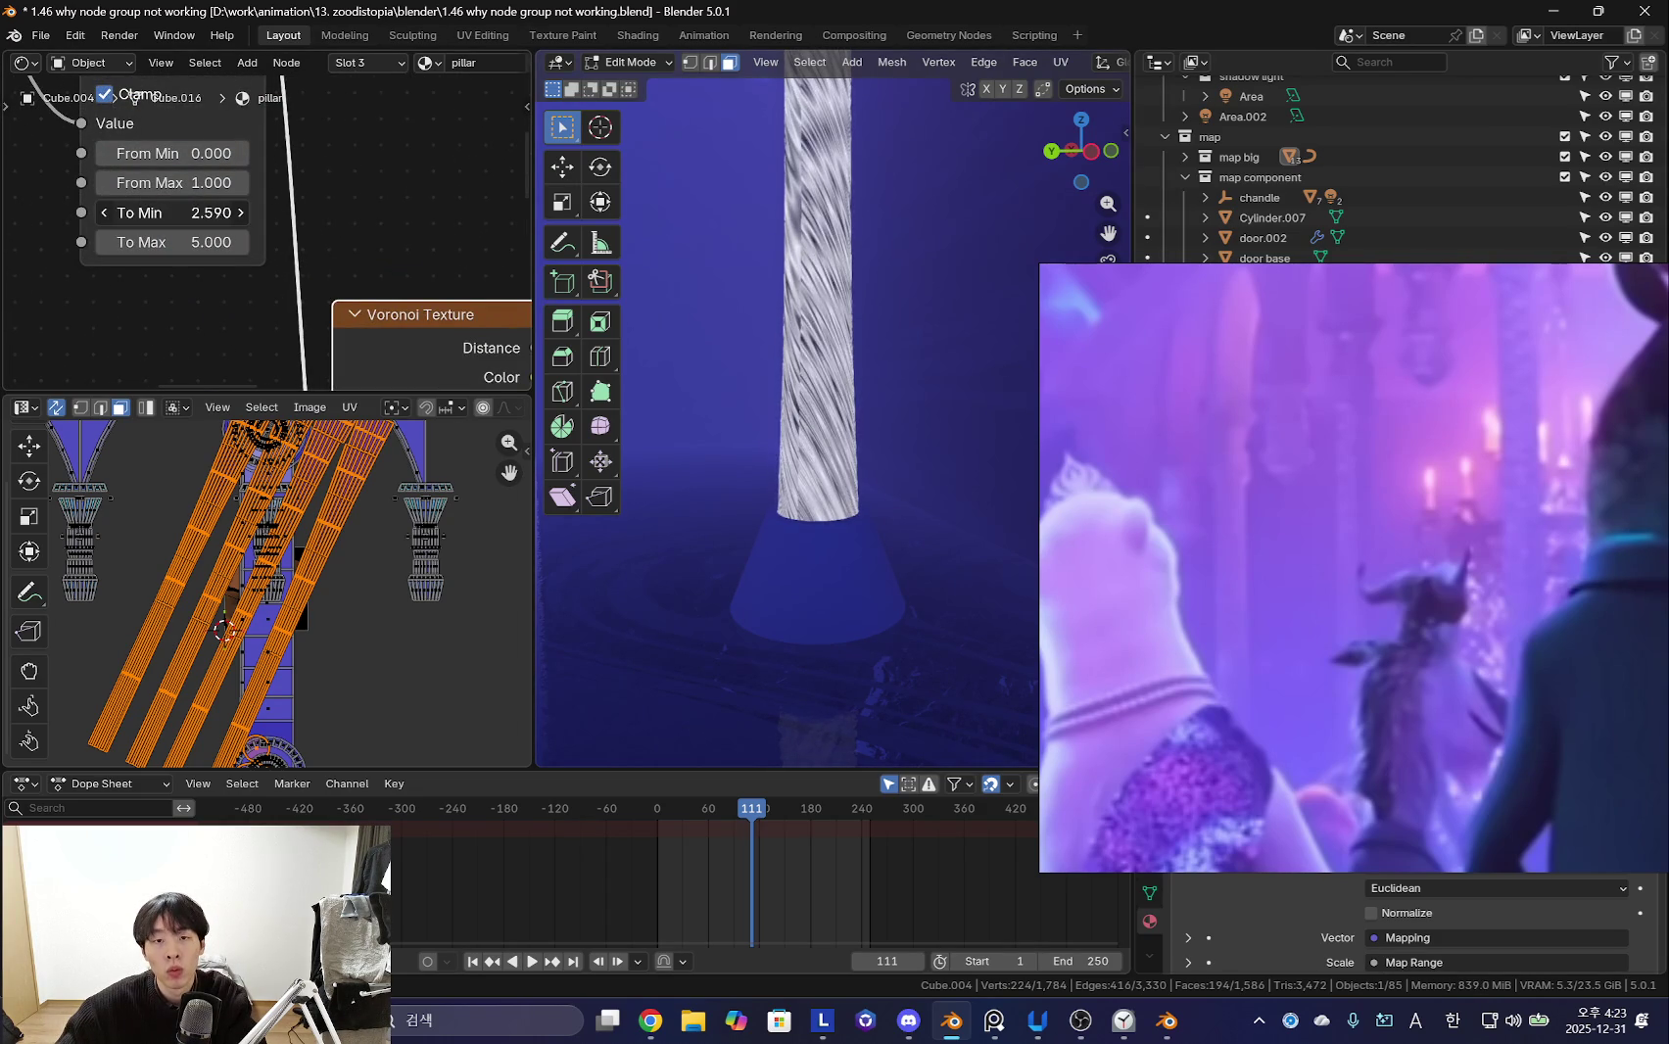
pyautogui.scroll(2, 803, 470)
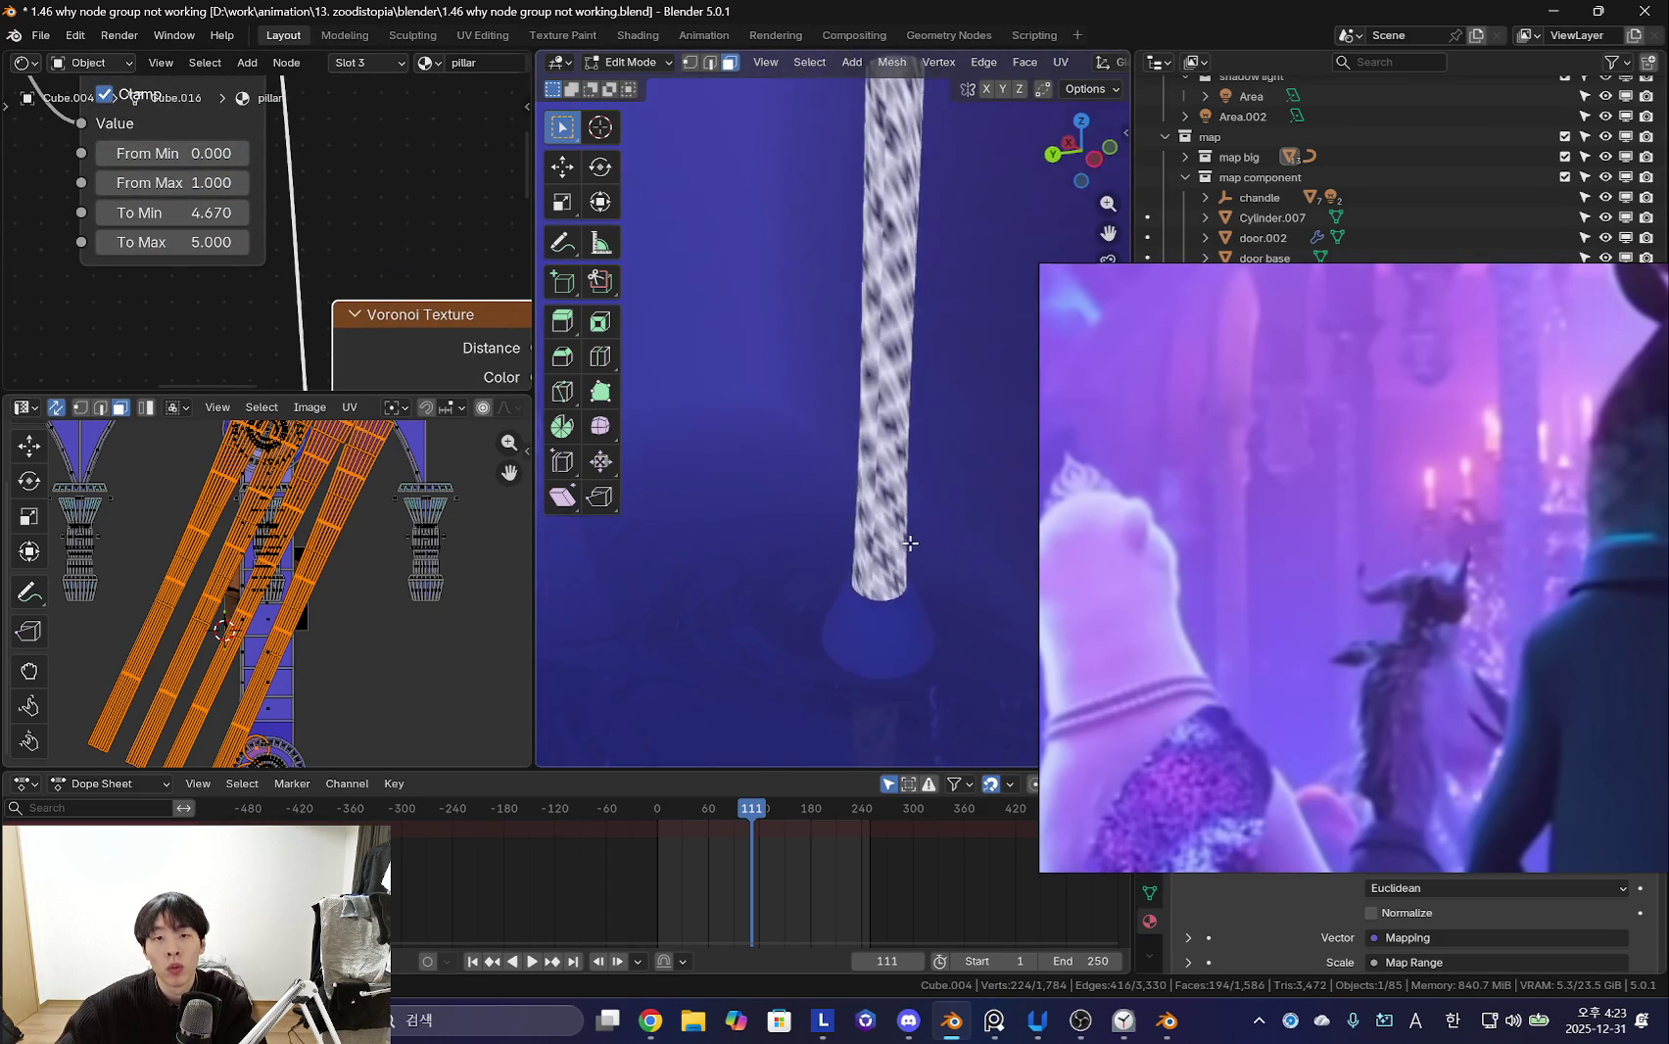
pyautogui.scroll(2, 823, 470)
pyautogui.scroll(2, 832, 466)
pyautogui.moveTo(832, 466); pyautogui.dragTo(647, 437, button='middle')
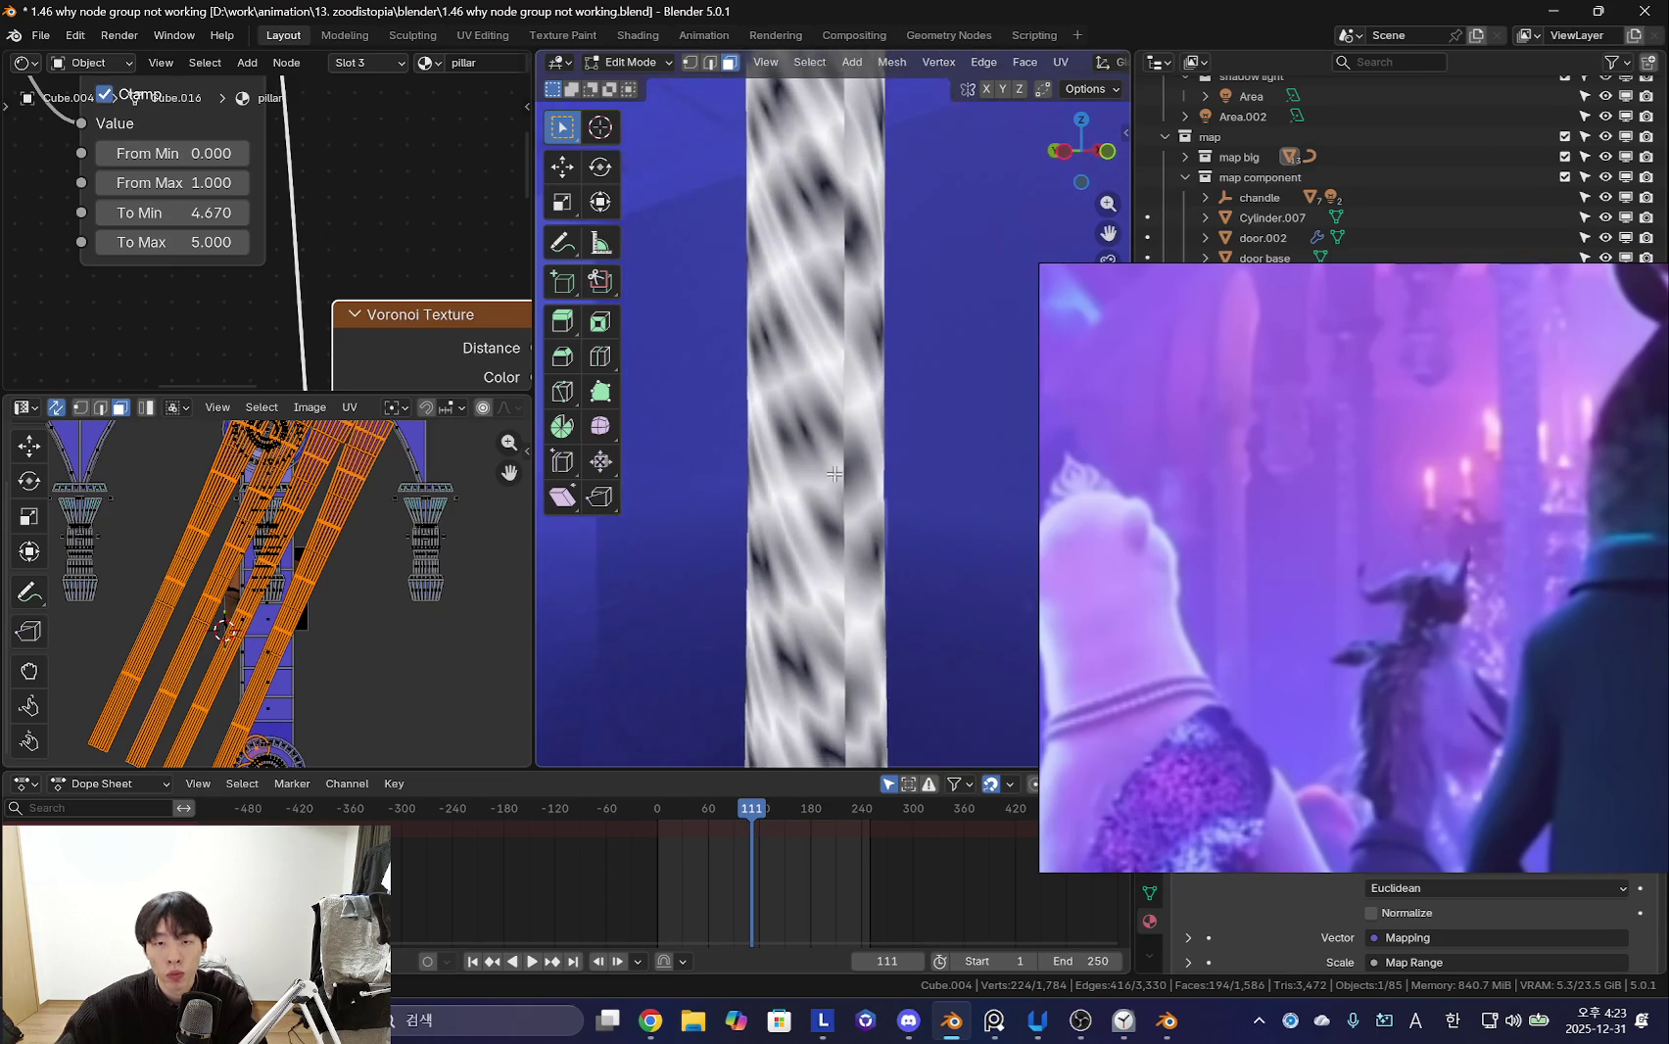
pyautogui.scroll(-3, 370, 326)
pyautogui.scroll(-2, 332, 240)
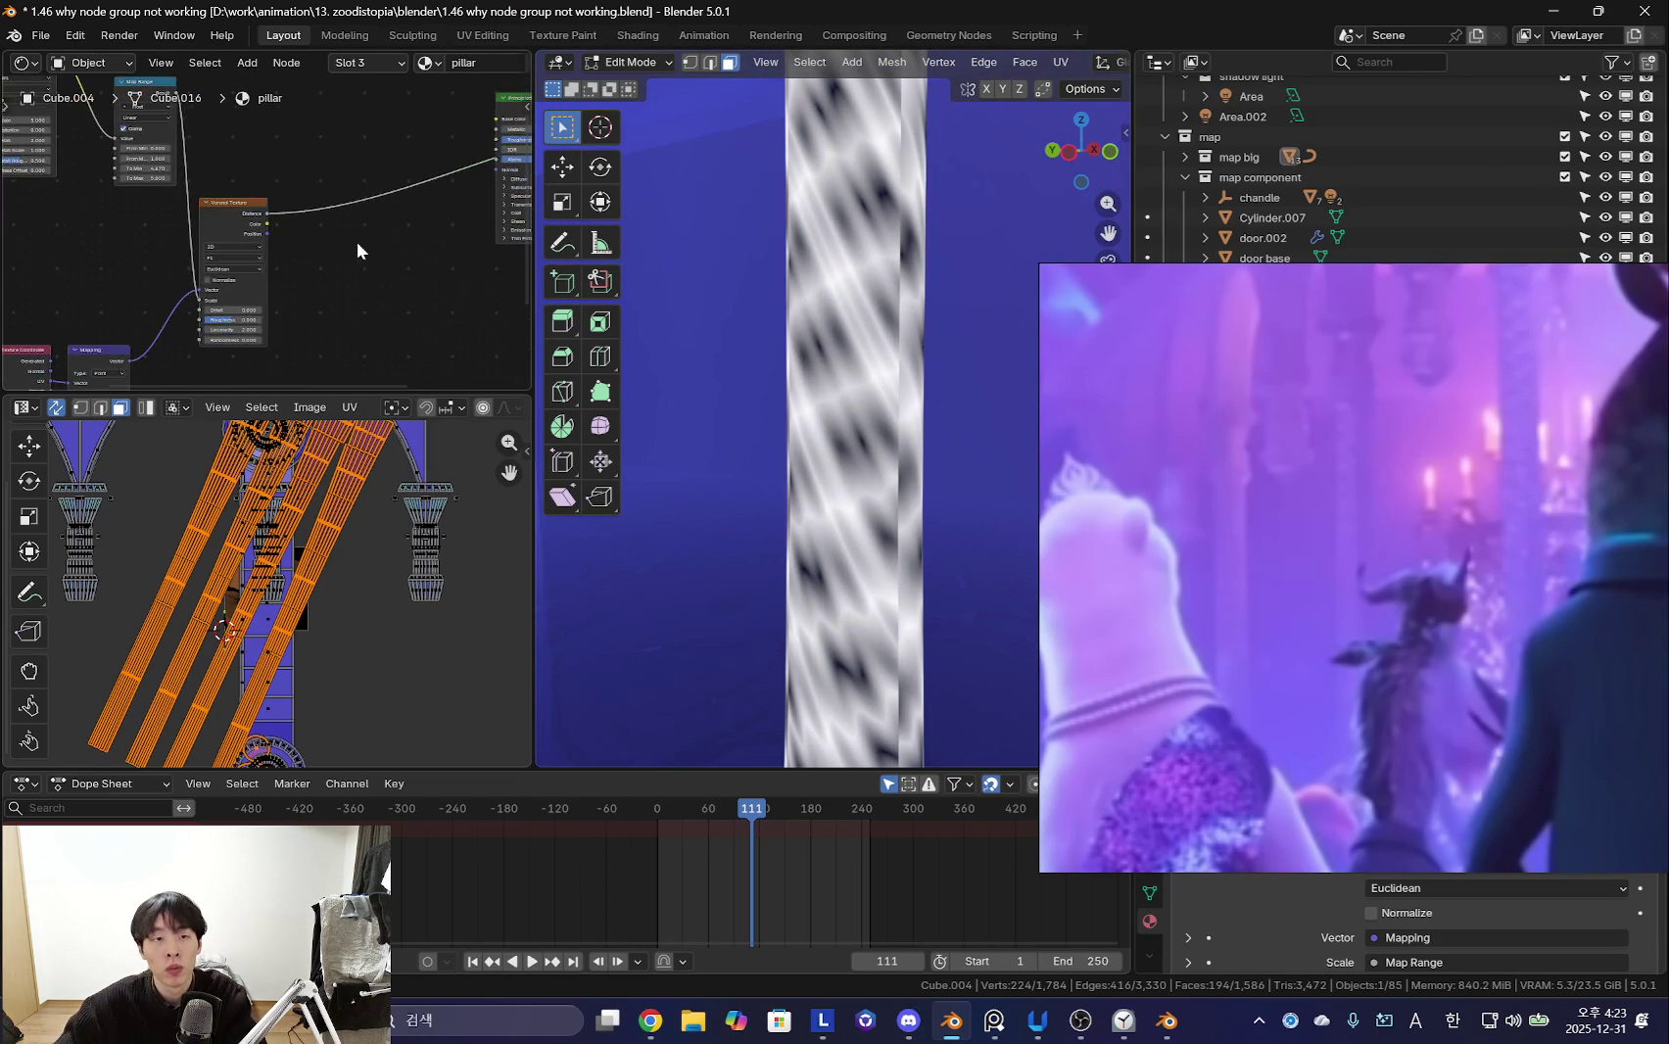
# - Add a Bump node and feed its Normal output into the Principled BSDF Normal
pyautogui.hotkey('shift', 'a')
pyautogui.press('Return')
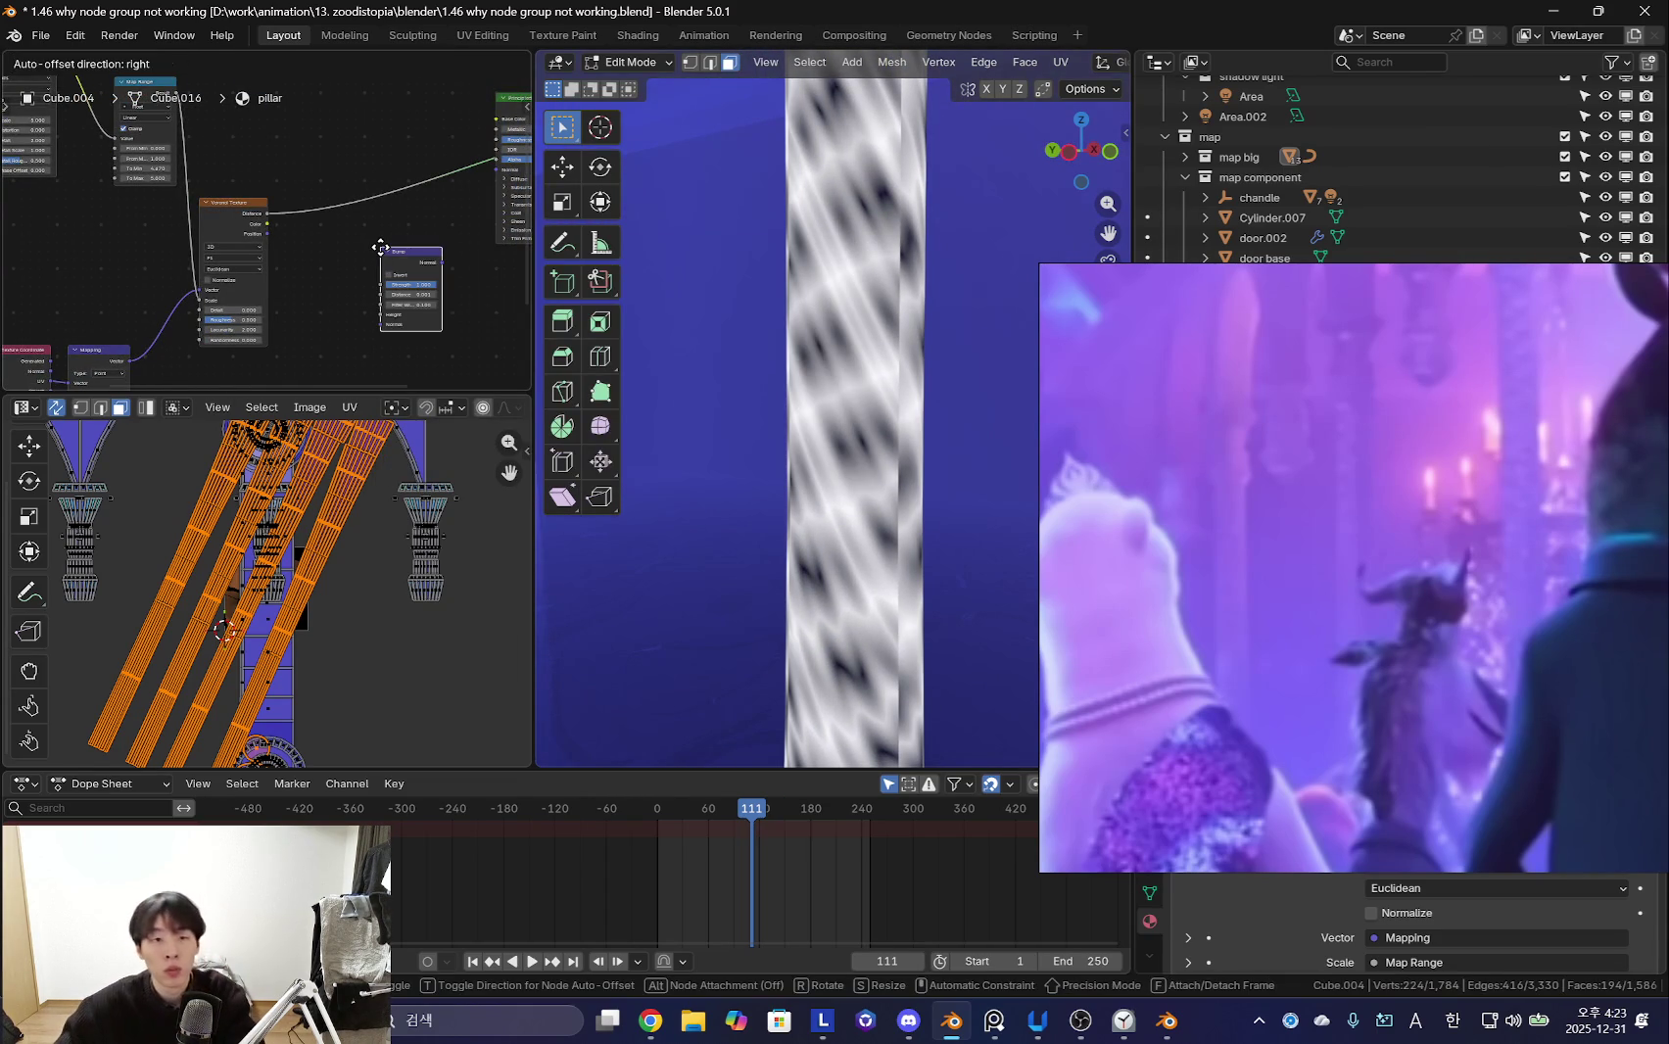
pyautogui.scroll(3, 369, 240)
pyautogui.click(318, 241)
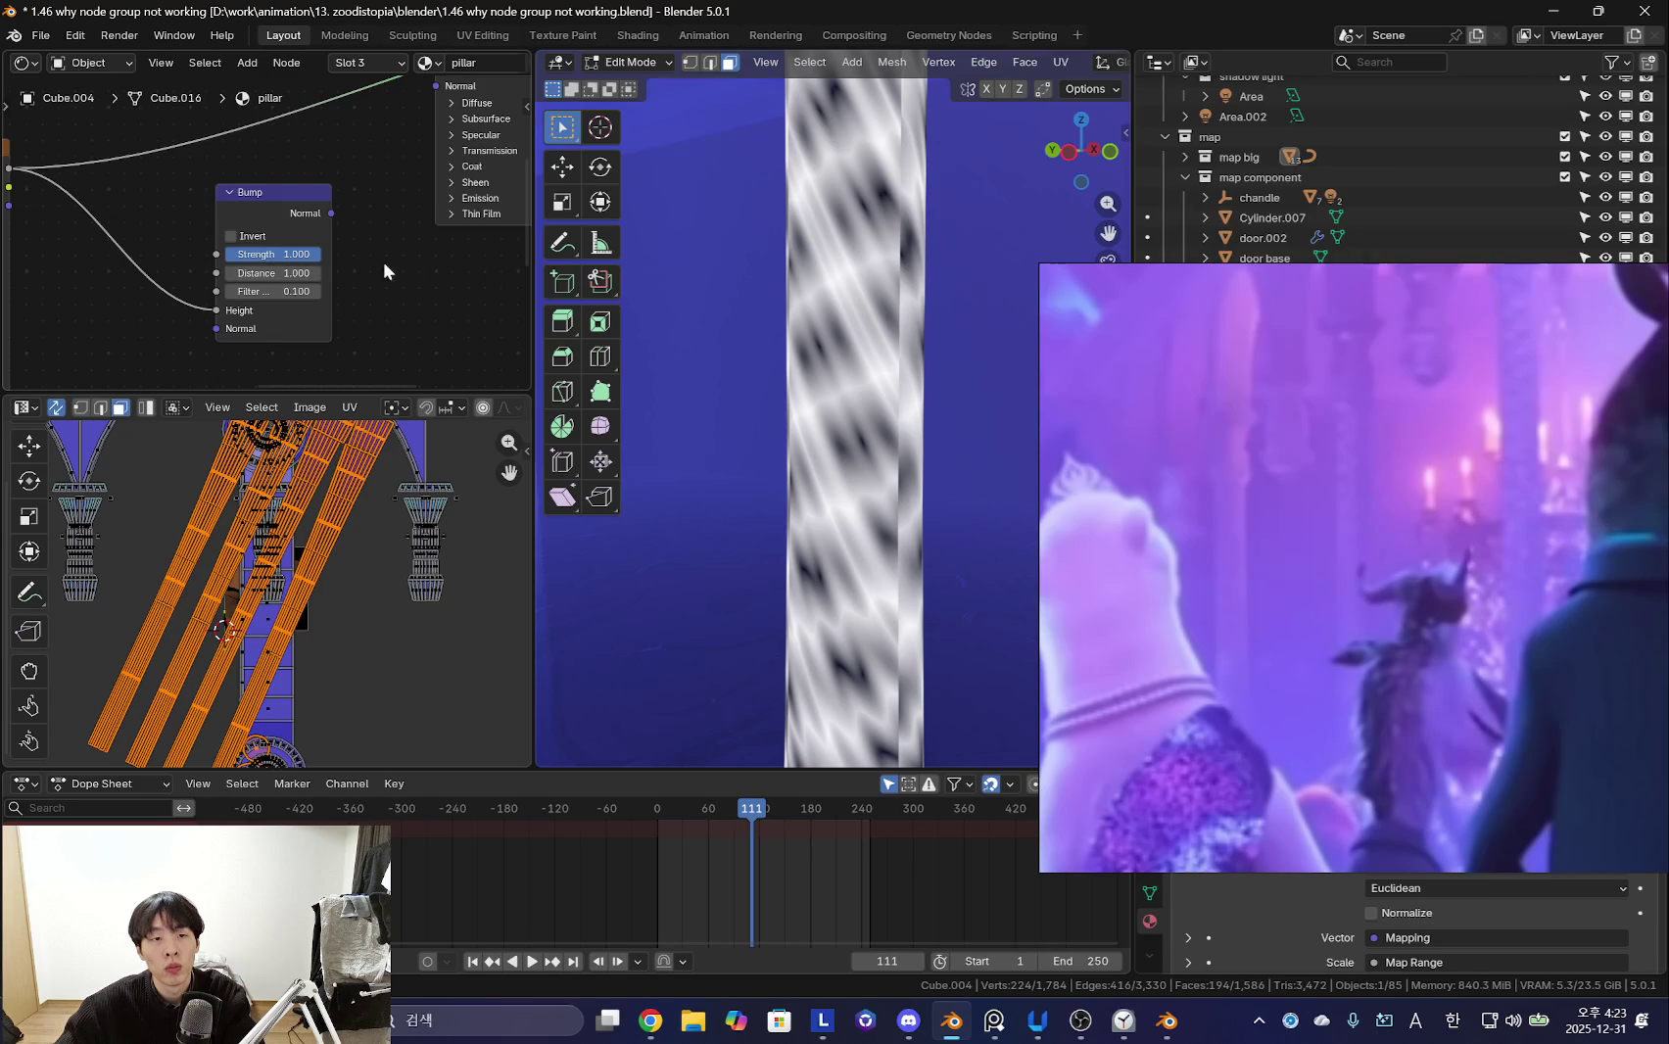
pyautogui.moveTo(408, 126); pyautogui.dragTo(431, 98)
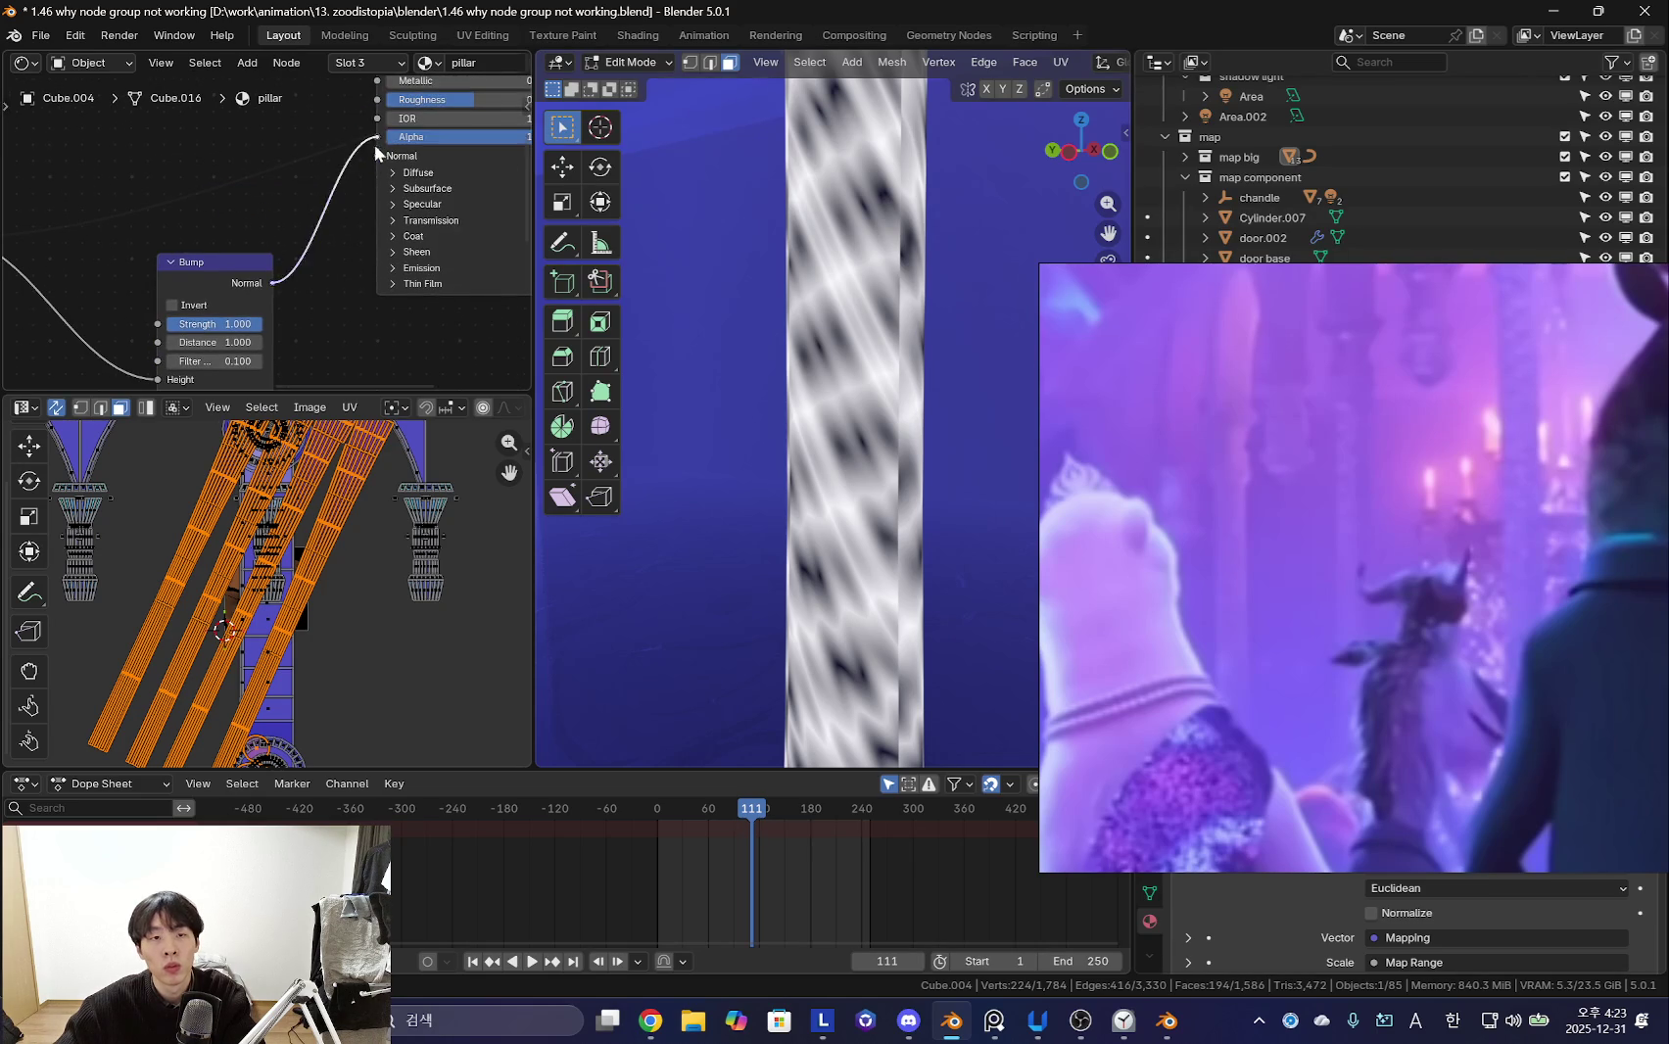
pyautogui.moveTo(375, 137); pyautogui.dragTo(232, 242, button='middle')
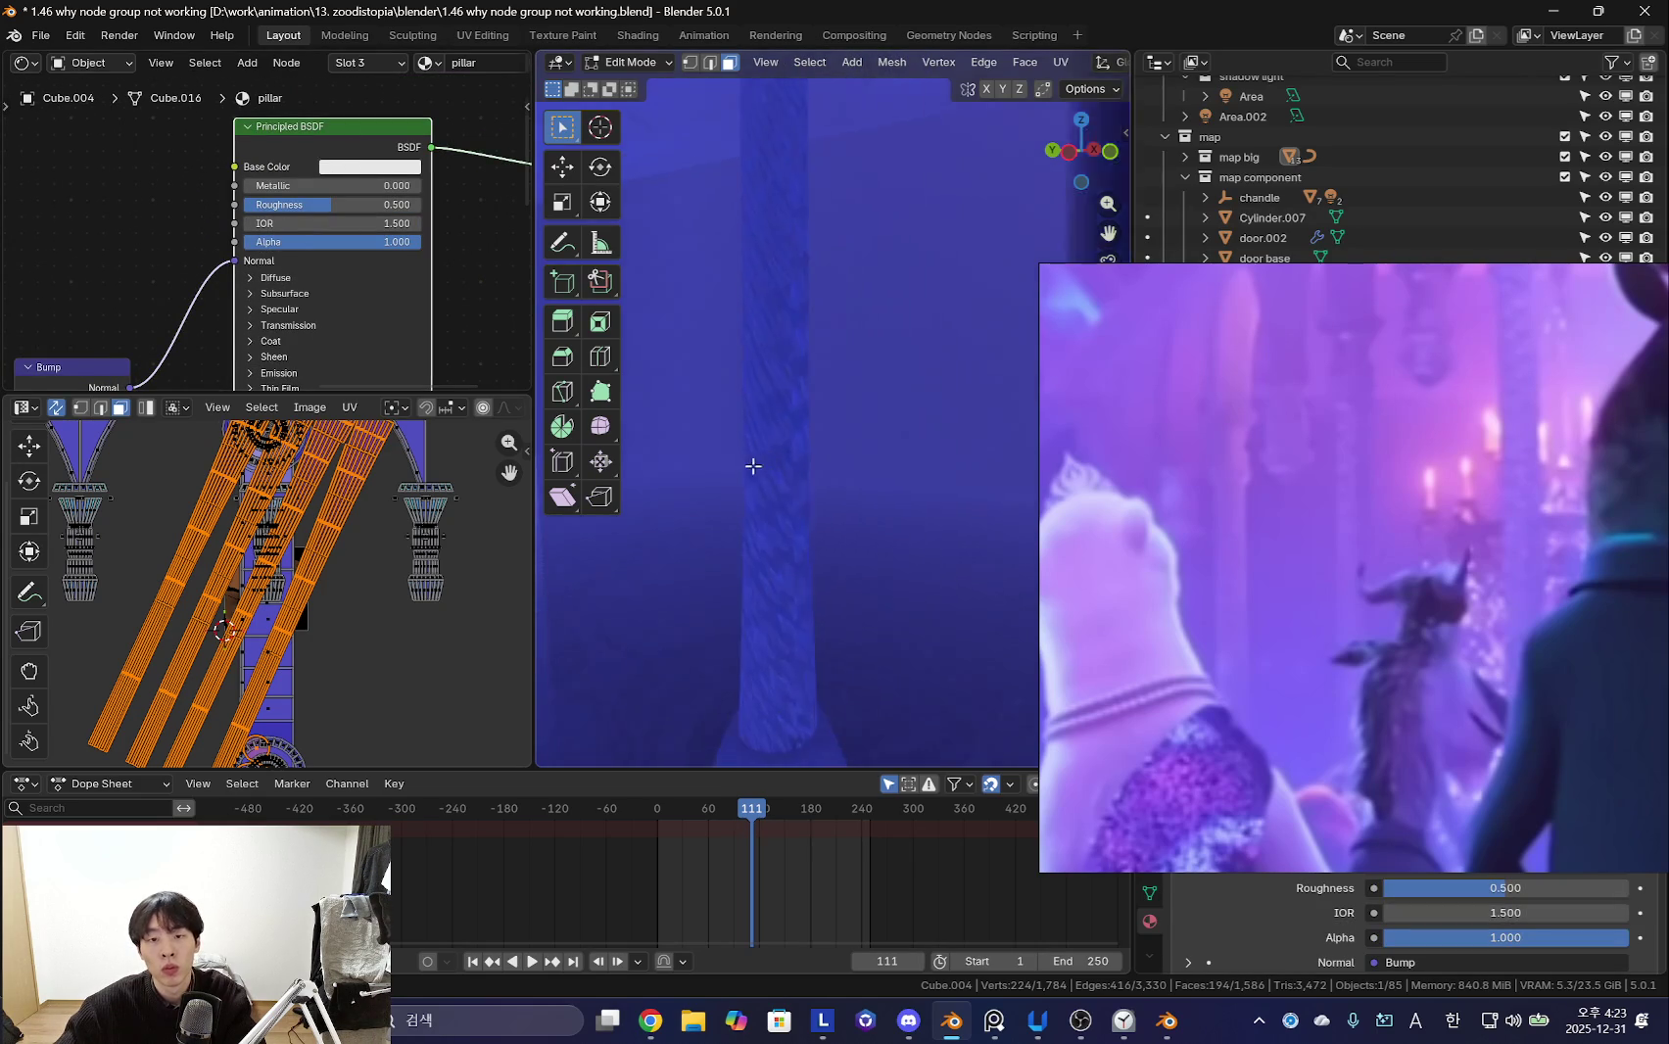
pyautogui.scroll(-6, 815, 480)
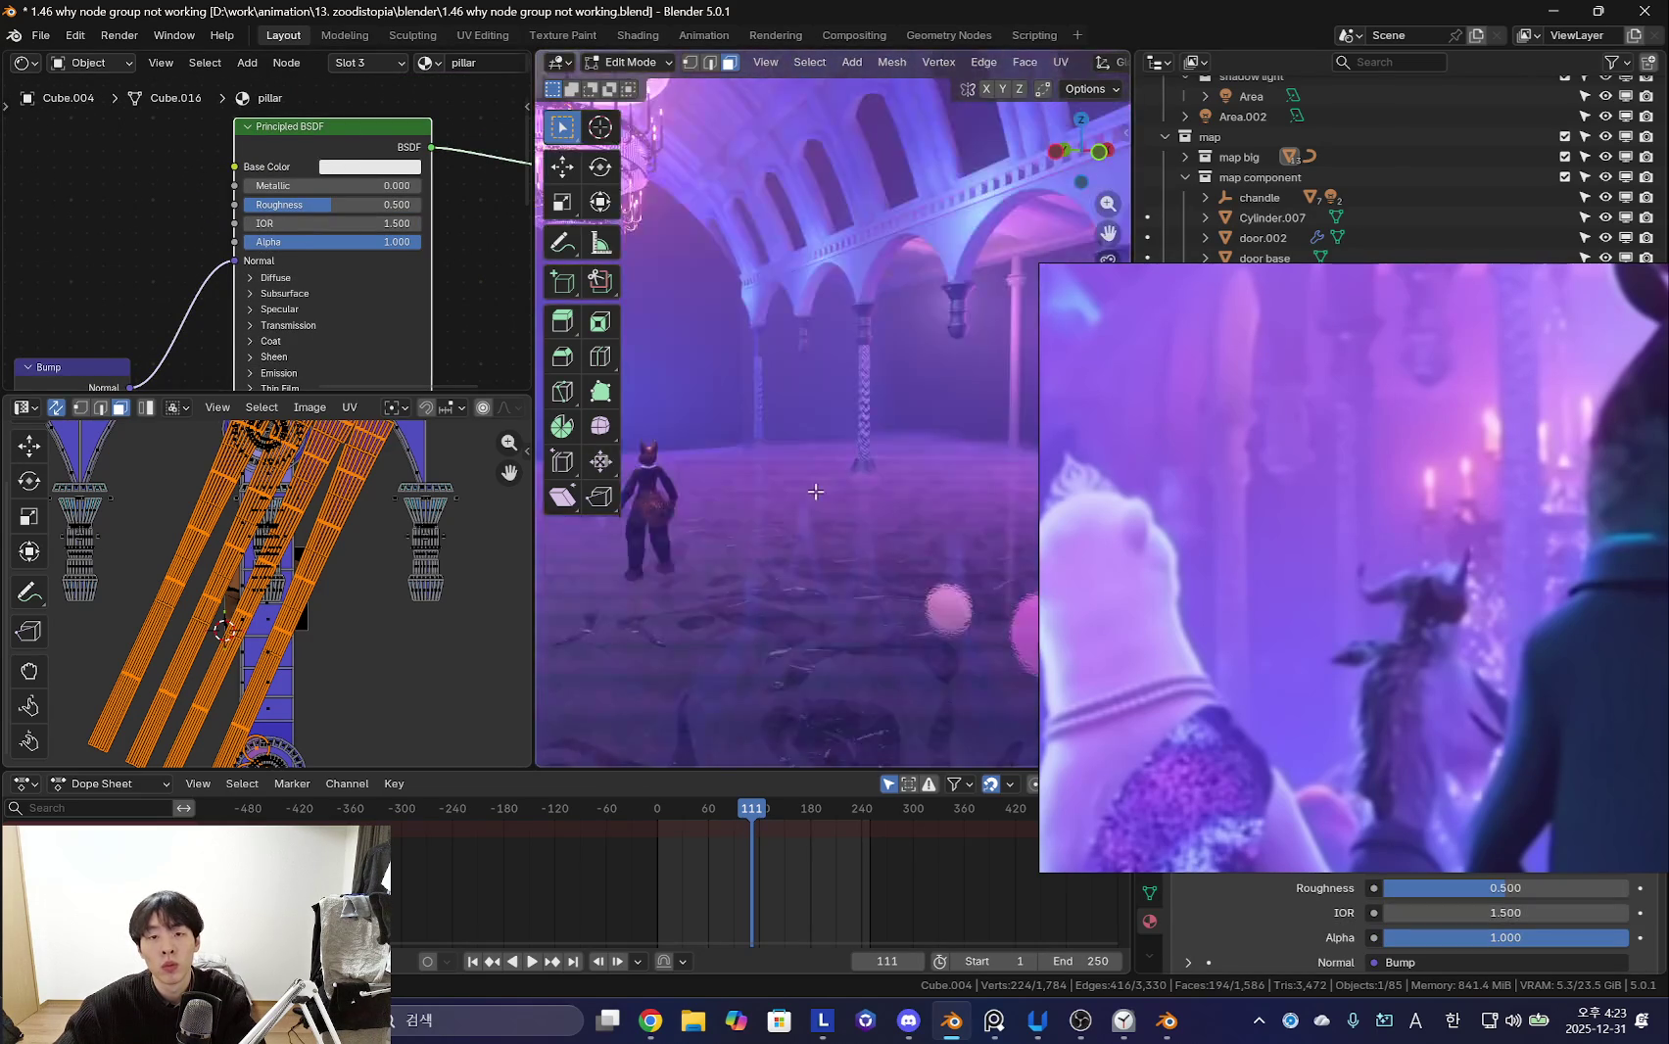
# - Return to Object Mode and raise the Bump strength to 0.212
pyautogui.press('Tab')
pyautogui.scroll(5, 783, 475)
pyautogui.moveTo(122, 343); pyautogui.dragTo(332, 151, button='middle')
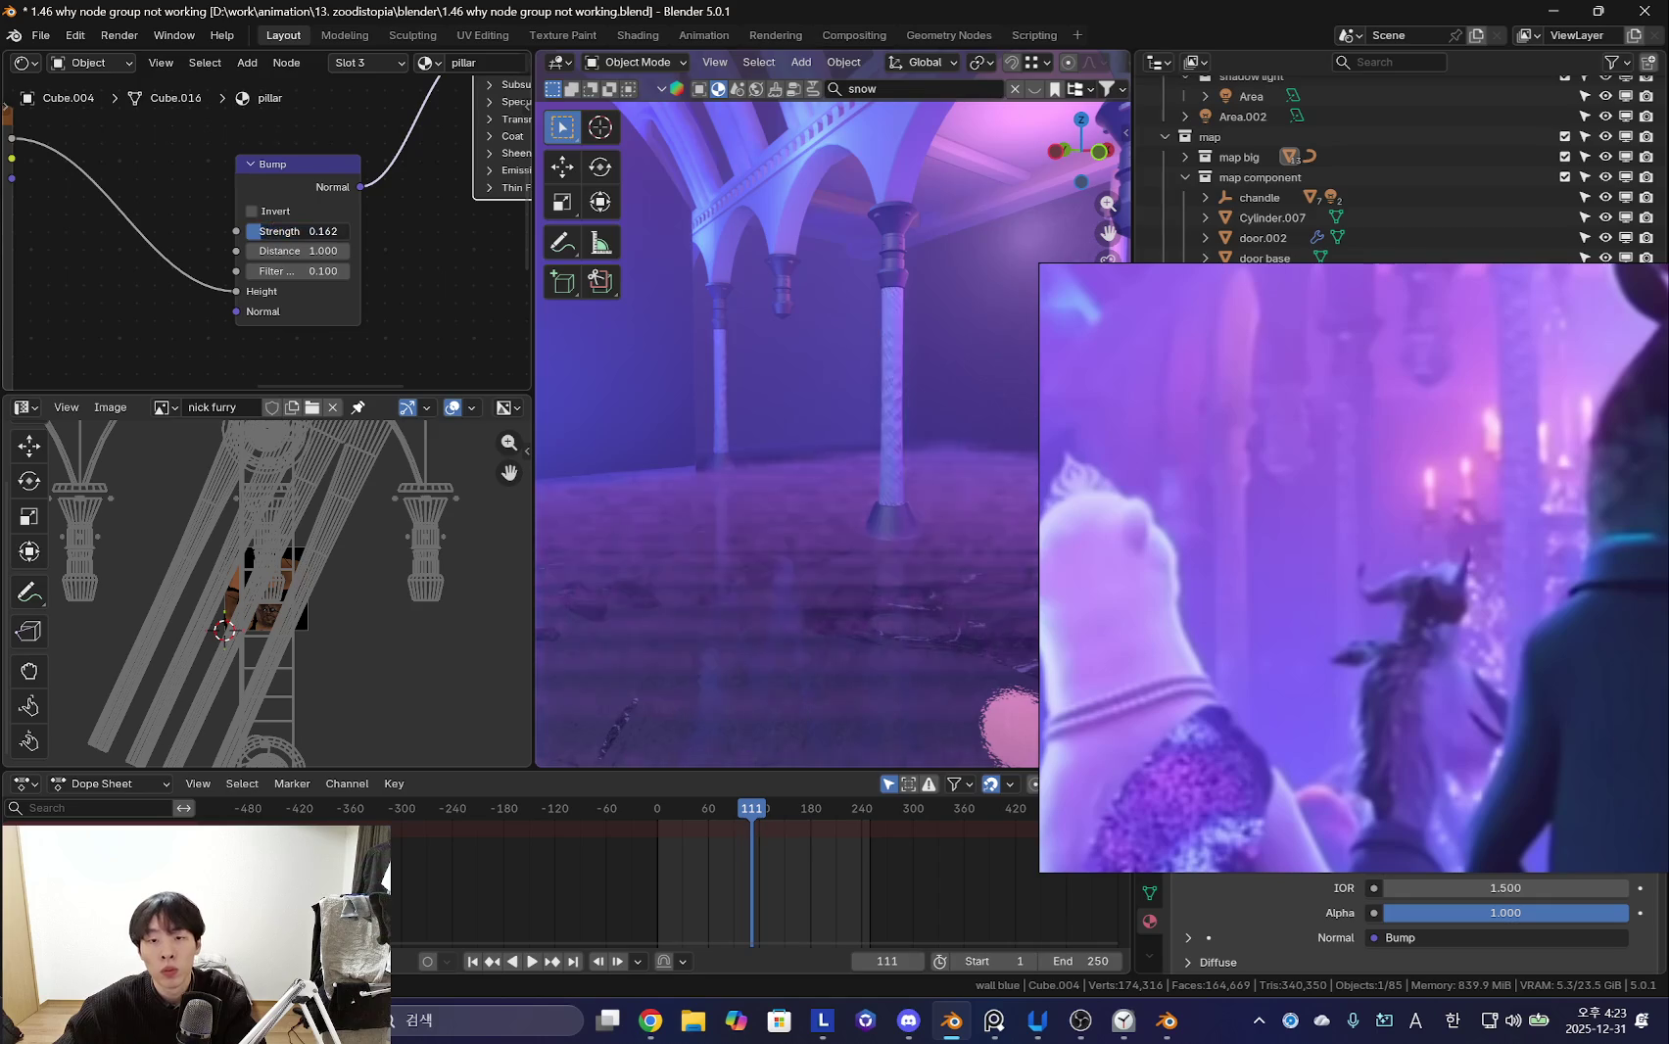
pyautogui.moveTo(294, 231); pyautogui.dragTo(323, 232)
pyautogui.moveTo(634, 317); pyautogui.dragTo(810, 393, button='middle')
pyautogui.scroll(1, 375, 276)
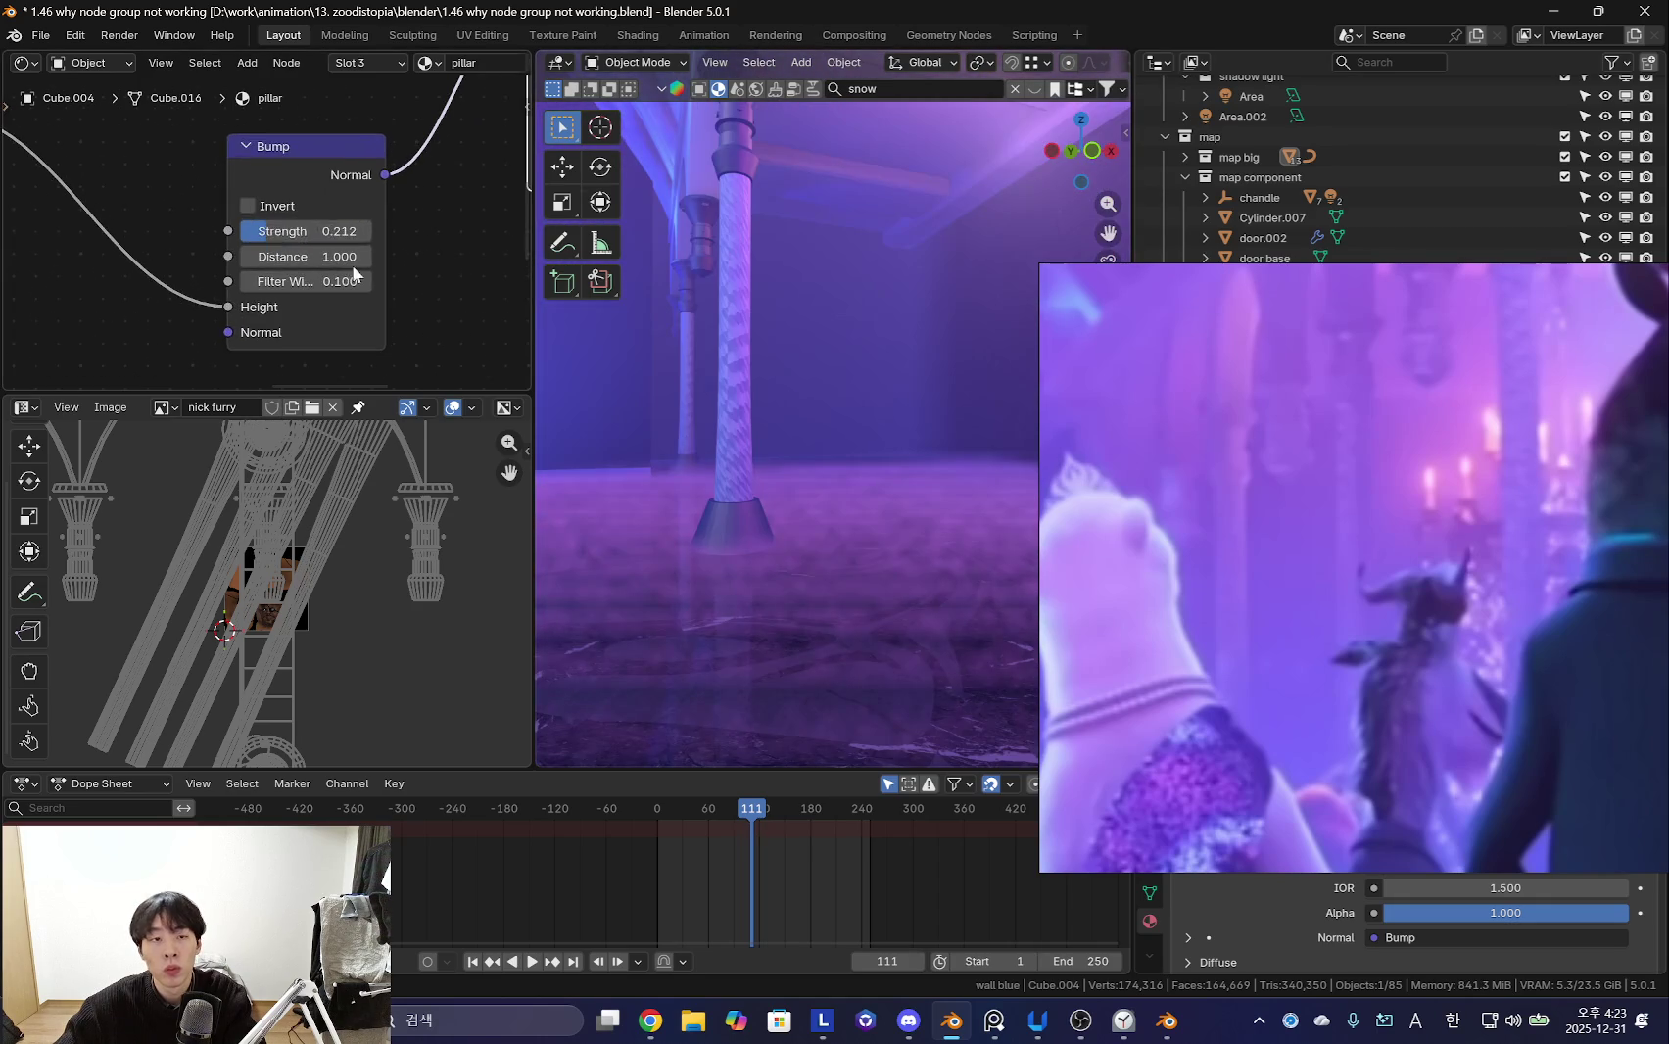
pyautogui.moveTo(365, 227); pyautogui.dragTo(263, 263, button='middle')
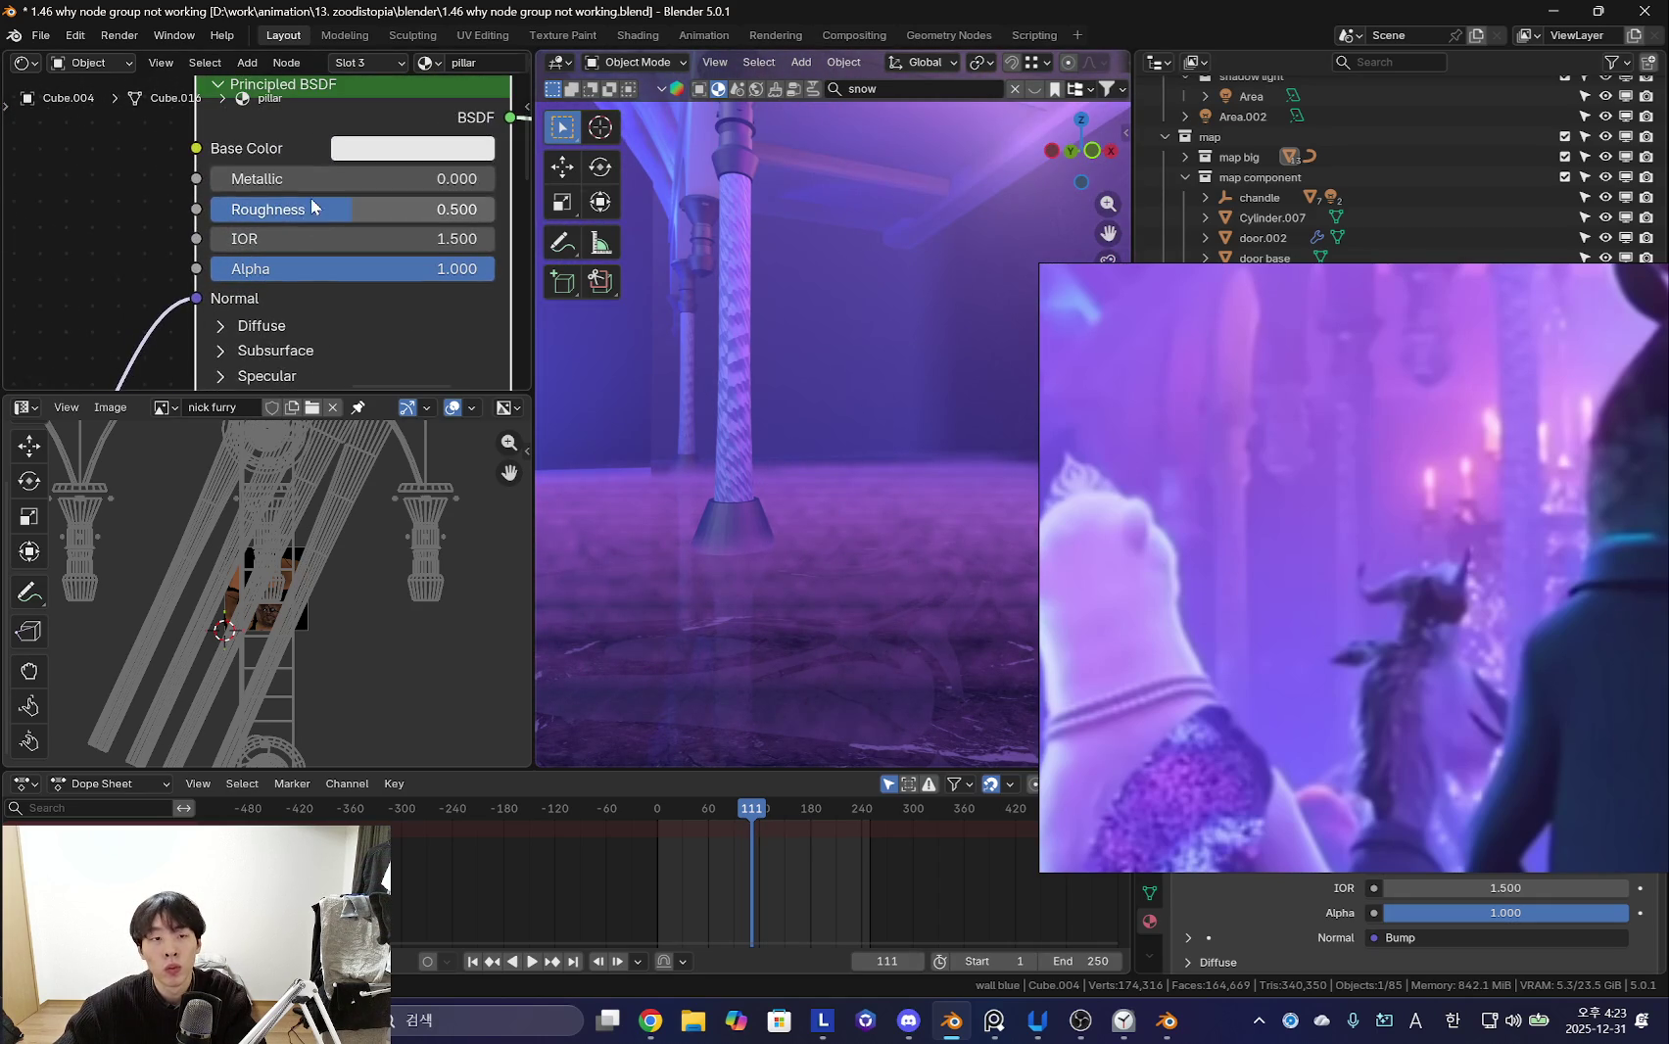
# - Orbit and zoom around the arches and twisted pillars with the view sidebar shown
pyautogui.scroll(3, 785, 340)
pyautogui.scroll(2, 785, 340)
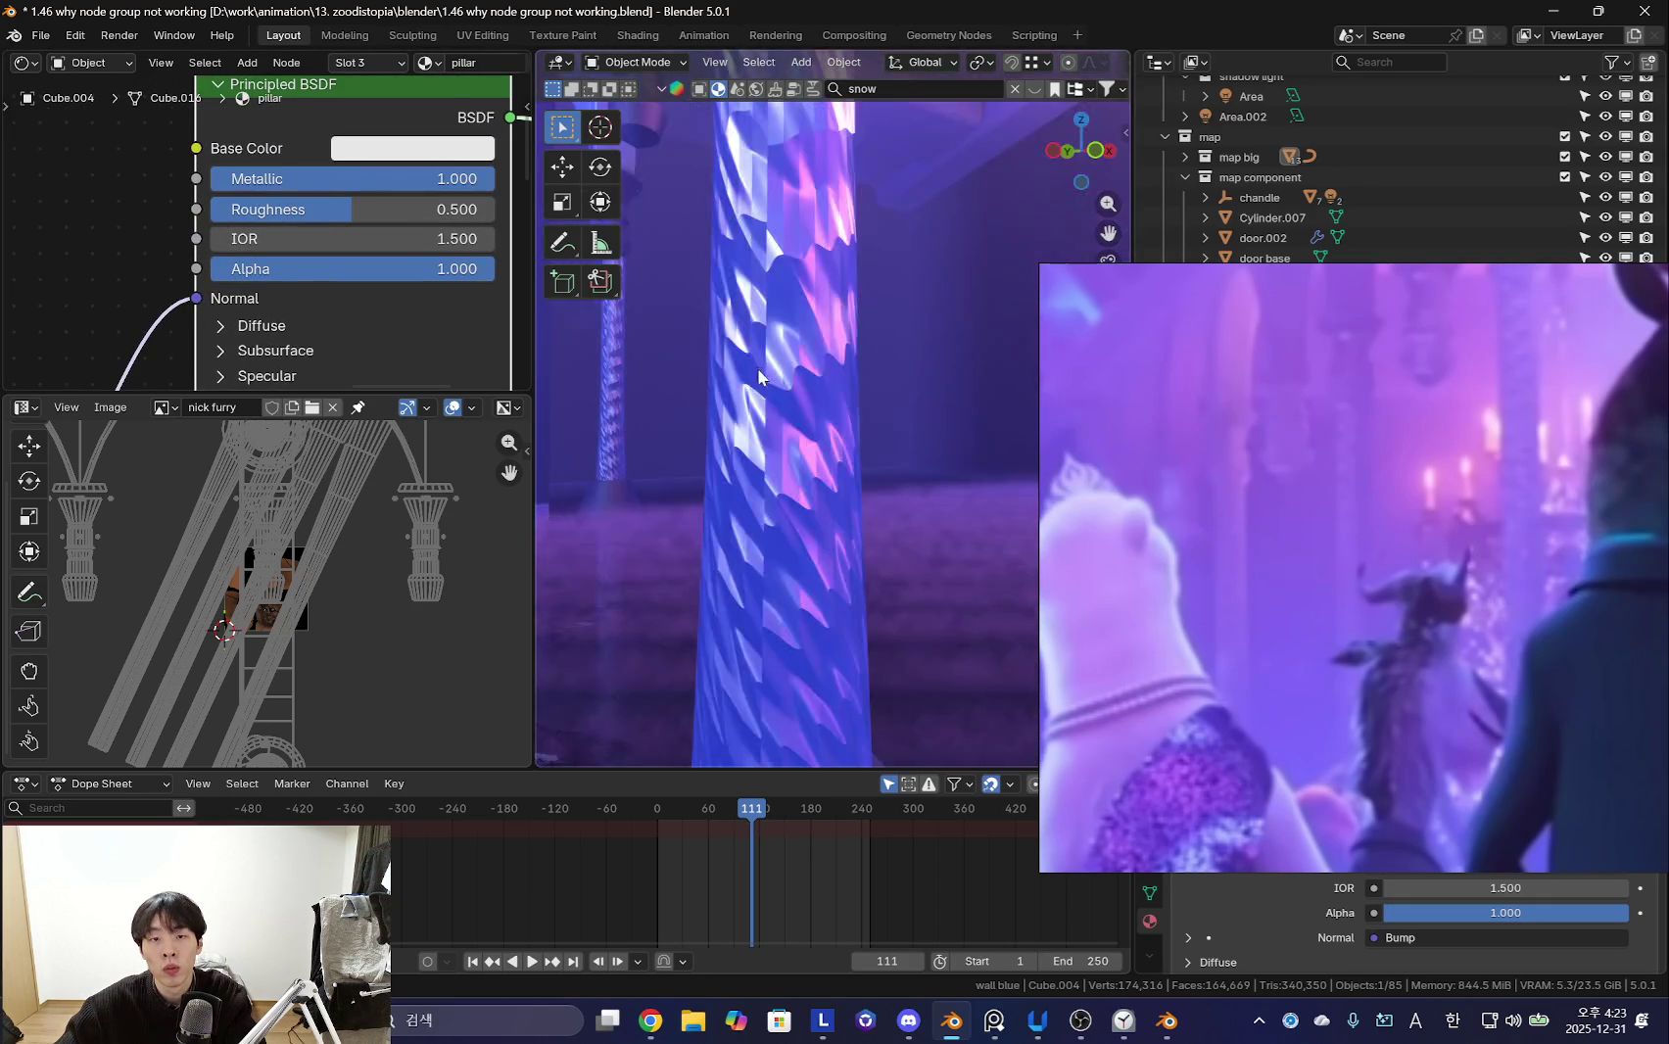
pyautogui.scroll(-4, 738, 359)
pyautogui.moveTo(737, 359); pyautogui.dragTo(846, 394, button='middle')
pyautogui.scroll(-5, 831, 404)
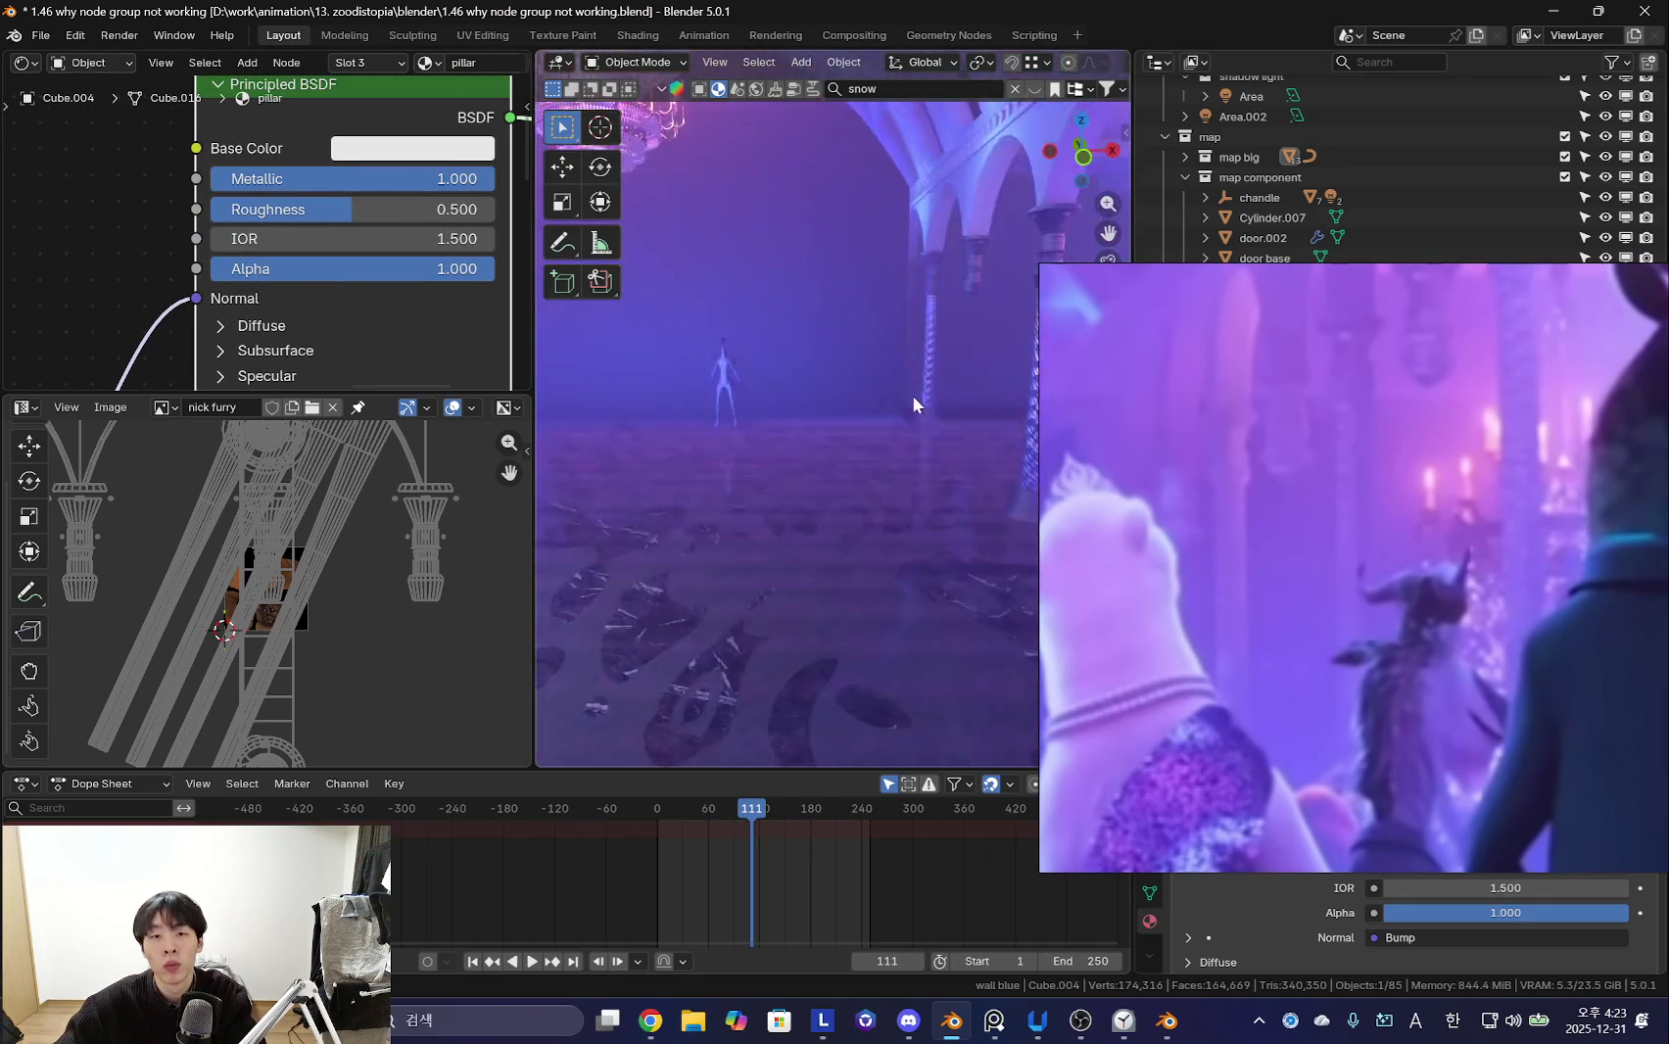
pyautogui.press('n')
pyautogui.press('n')
pyautogui.scroll(3, 824, 390)
pyautogui.scroll(-4, 752, 367)
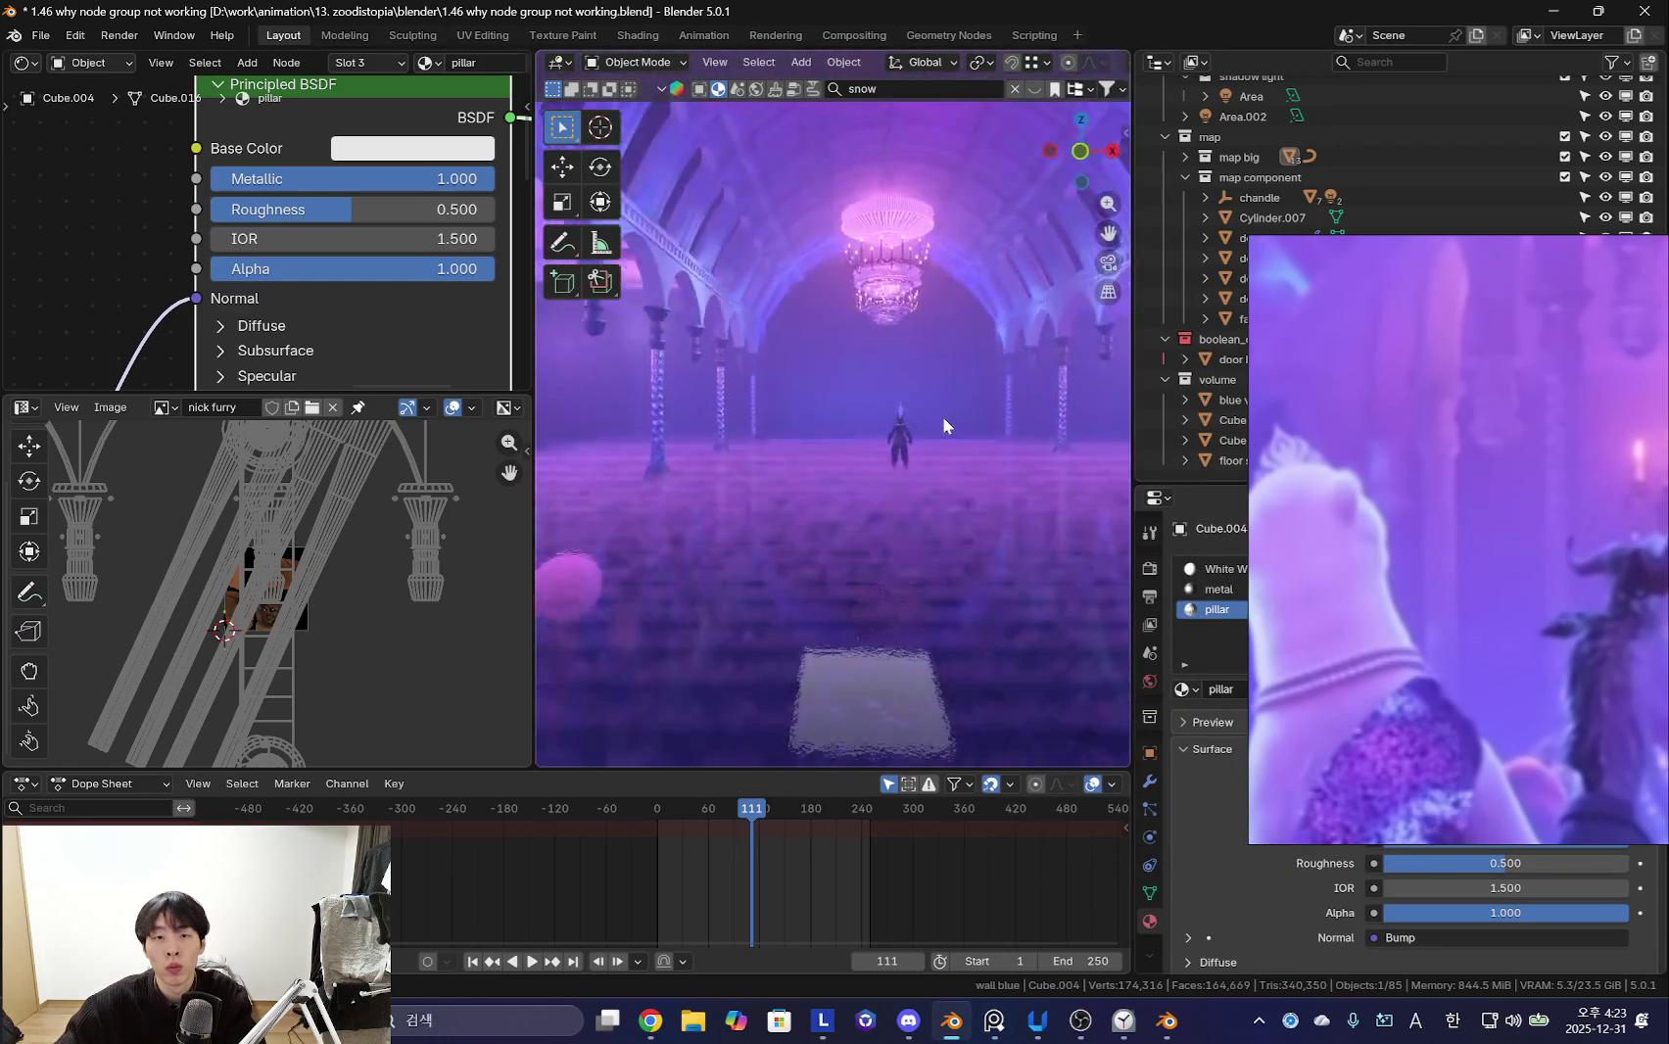
# - Re-centre on the chandelier hall, restore viewport overlays, and select Plane.003
pyautogui.scroll(2, 863, 421)
pyautogui.scroll(-2, 924, 423)
pyautogui.moveTo(908, 459)
pyautogui.mouseDown(button='middle')
pyautogui.moveTo(977, 515)
pyautogui.moveTo(936, 514)
pyautogui.mouseUp(button='middle')
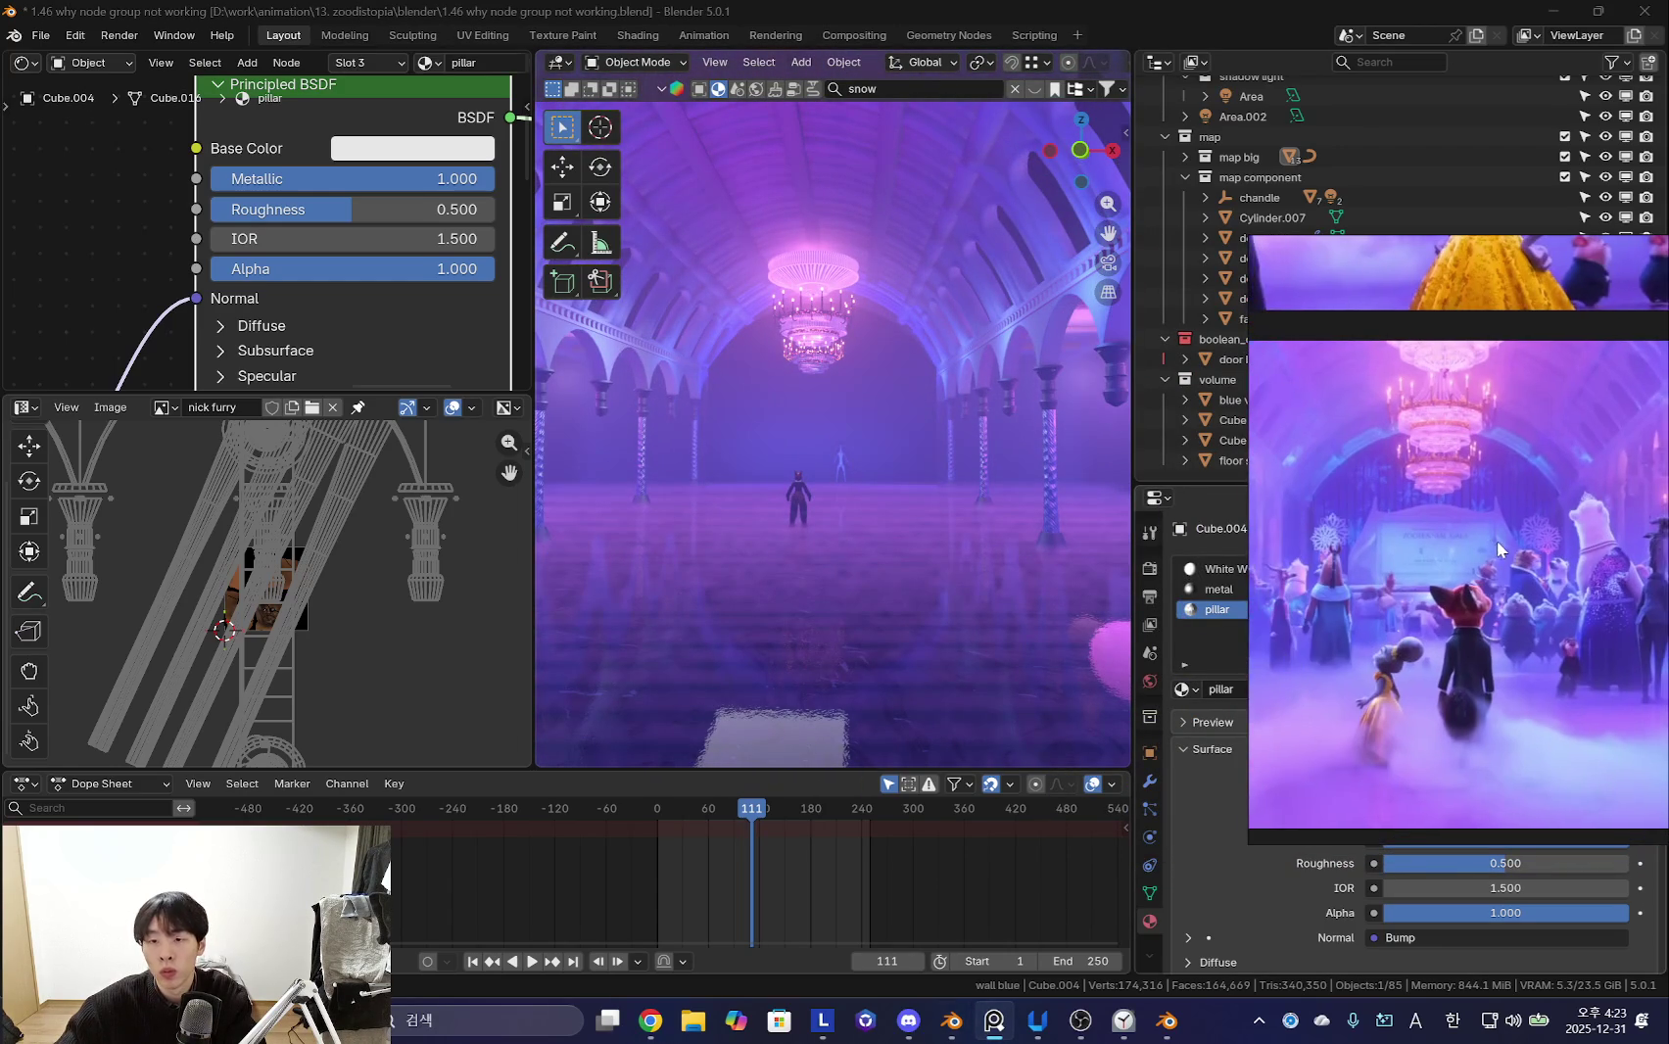
pyautogui.scroll(2, 1101, 519)
pyautogui.hotkey('shift', 'alt', 'z')
pyautogui.click(880, 380)
# - Lower Plane.003's geometry by 1.218 m in Edit Mode, then return to Object Mode
pyautogui.press('Tab')
pyautogui.press('s')
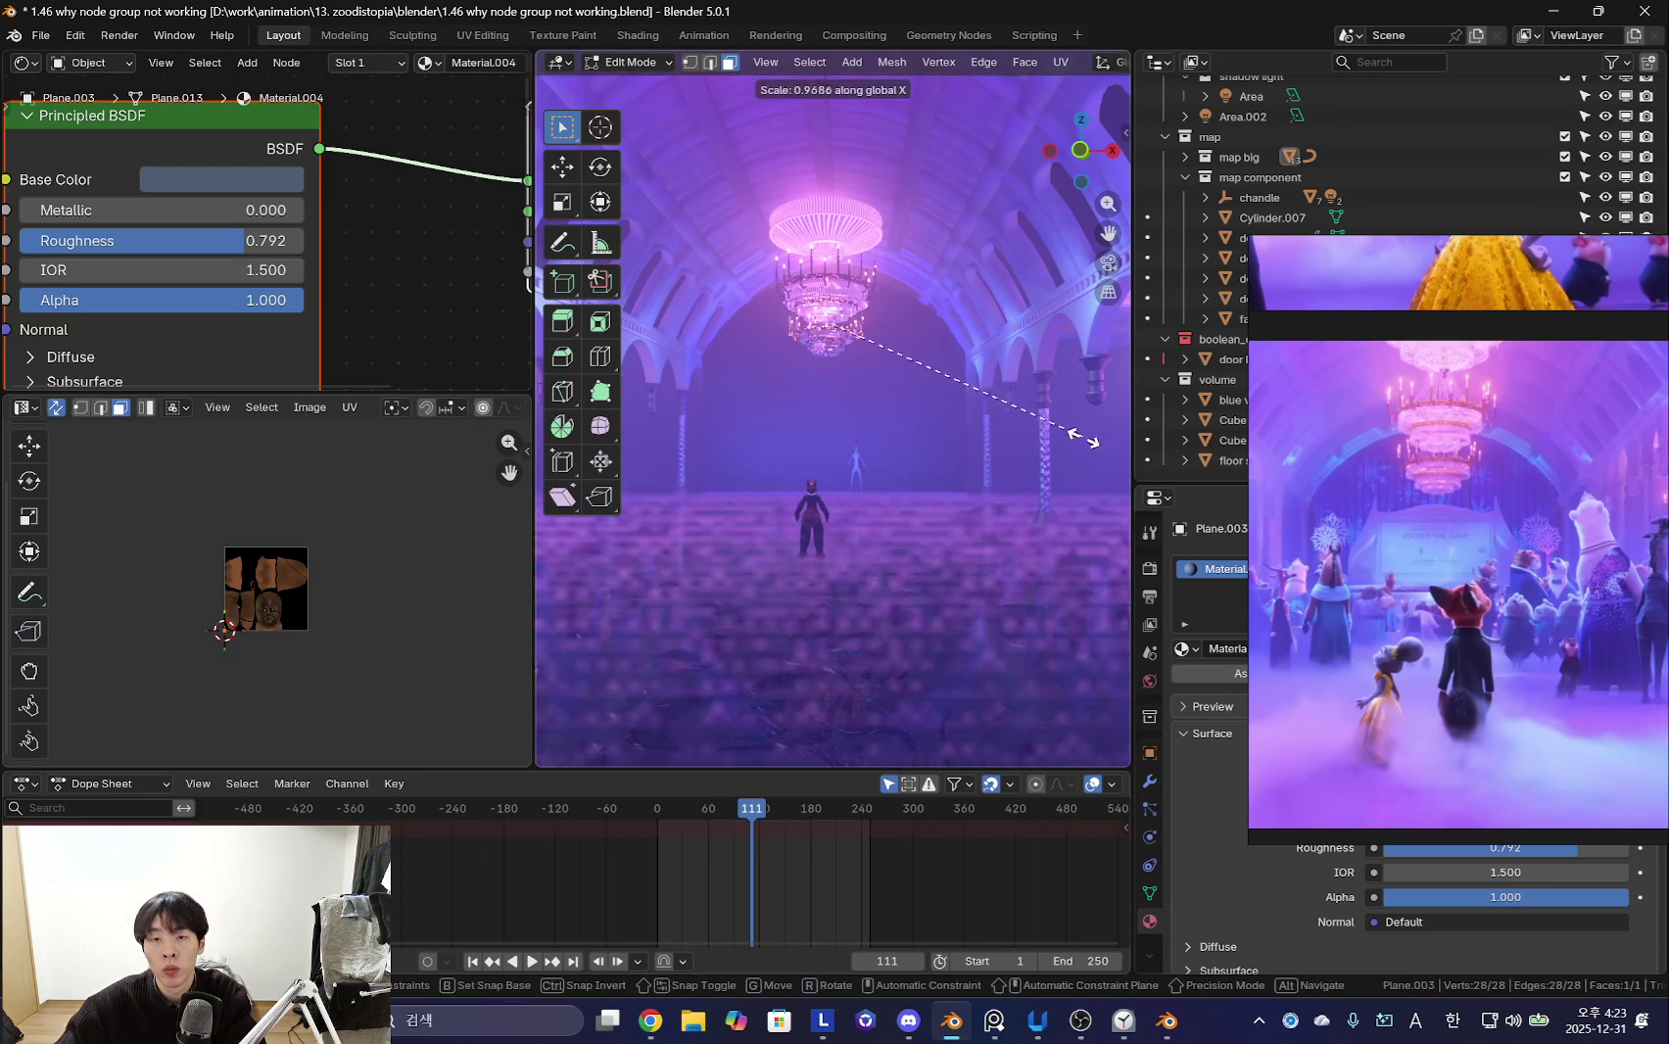
pyautogui.click(891, 197)
pyautogui.press('Tab')
pyautogui.moveTo(886, 362)
pyautogui.mouseDown(button='middle')
pyautogui.moveTo(964, 425)
pyautogui.moveTo(851, 428)
pyautogui.moveTo(997, 453)
pyautogui.moveTo(781, 383)
pyautogui.moveTo(830, 432)
pyautogui.moveTo(908, 397)
pyautogui.moveTo(812, 406)
pyautogui.moveTo(913, 507)
pyautogui.moveTo(842, 461)
pyautogui.mouseUp(button='middle')
pyautogui.scroll(5, 780, 383)
pyautogui.scroll(-5, 812, 406)
pyautogui.scroll(4, 910, 505)
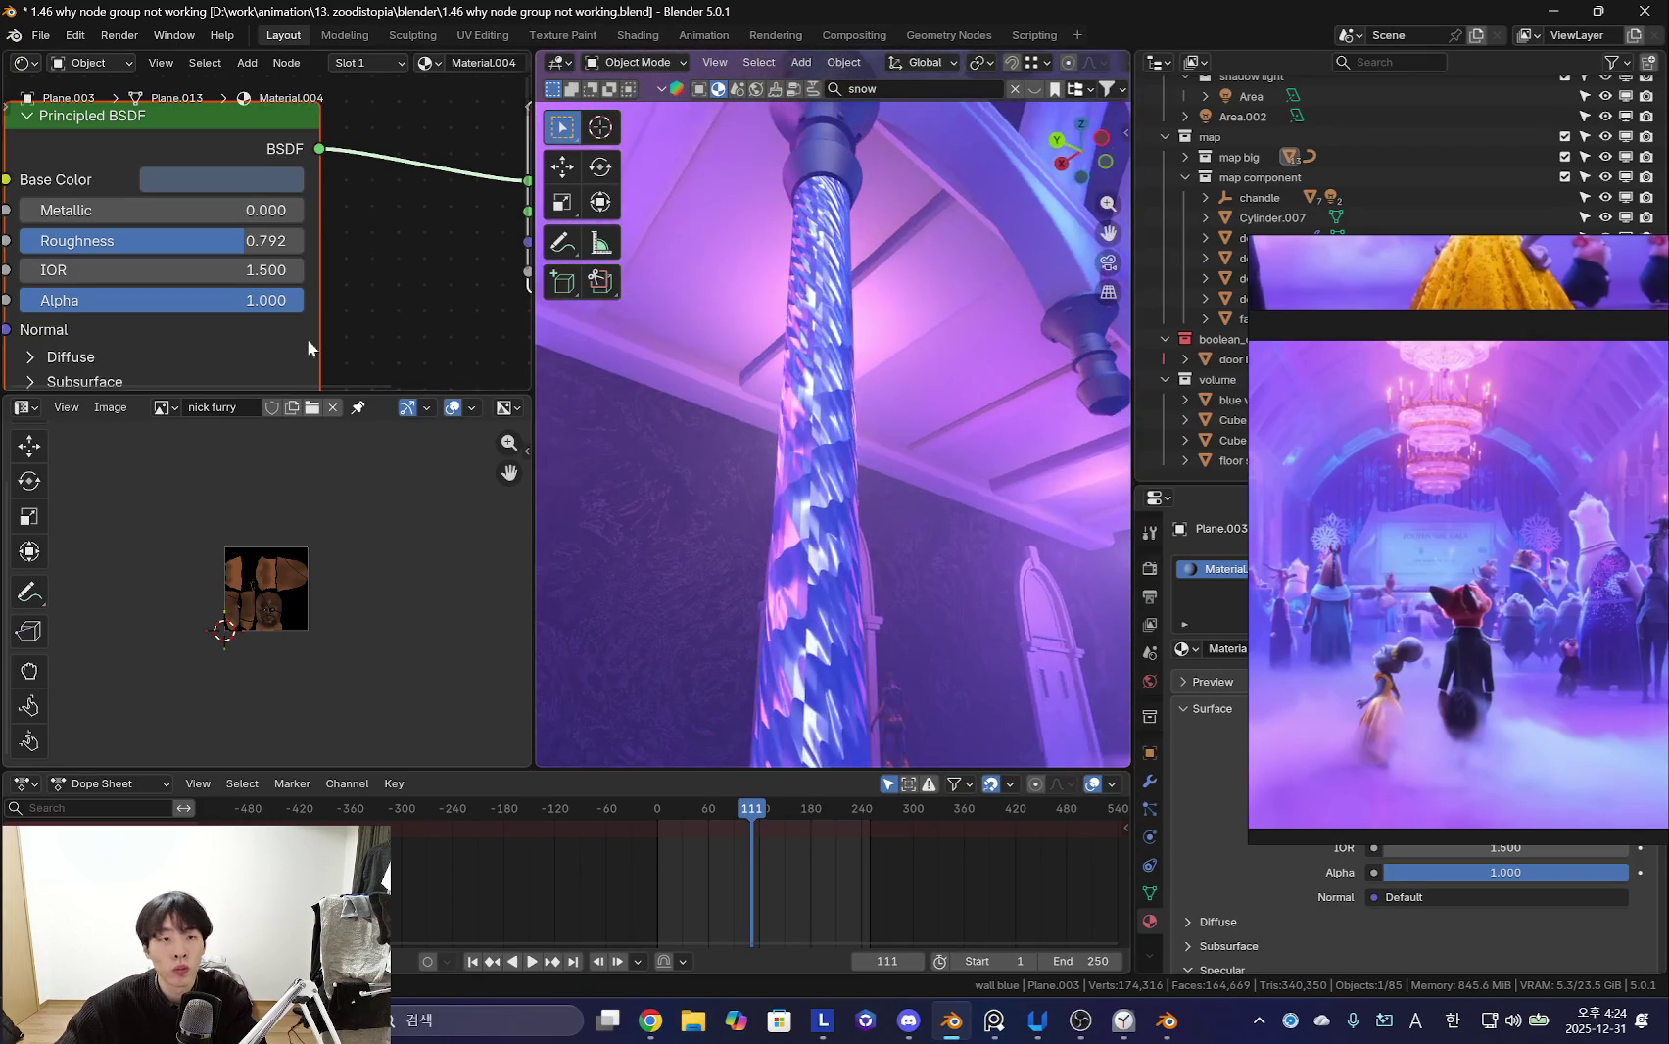
pyautogui.scroll(-3, 295, 262)
pyautogui.click(831, 331)
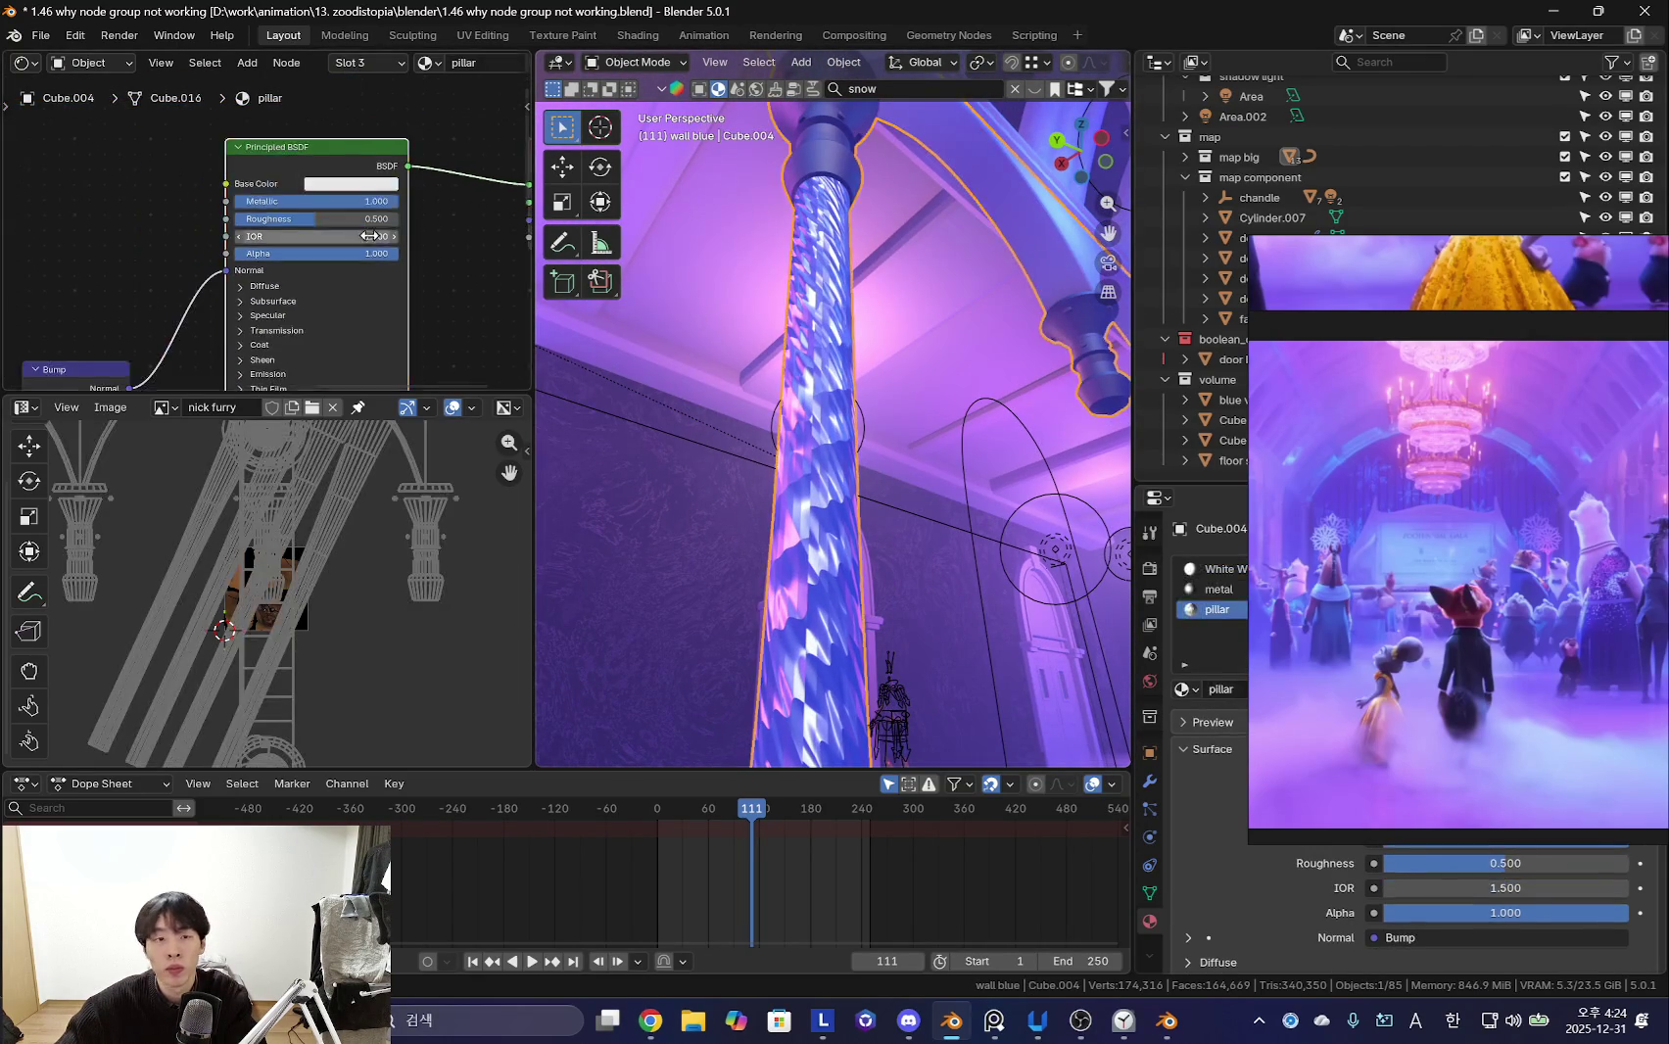
# - Set the pillar's base colour to light grey (about 0.9) and Bump strength to 0.268
pyautogui.scroll(-2, 344, 241)
pyautogui.scroll(1, 215, 286)
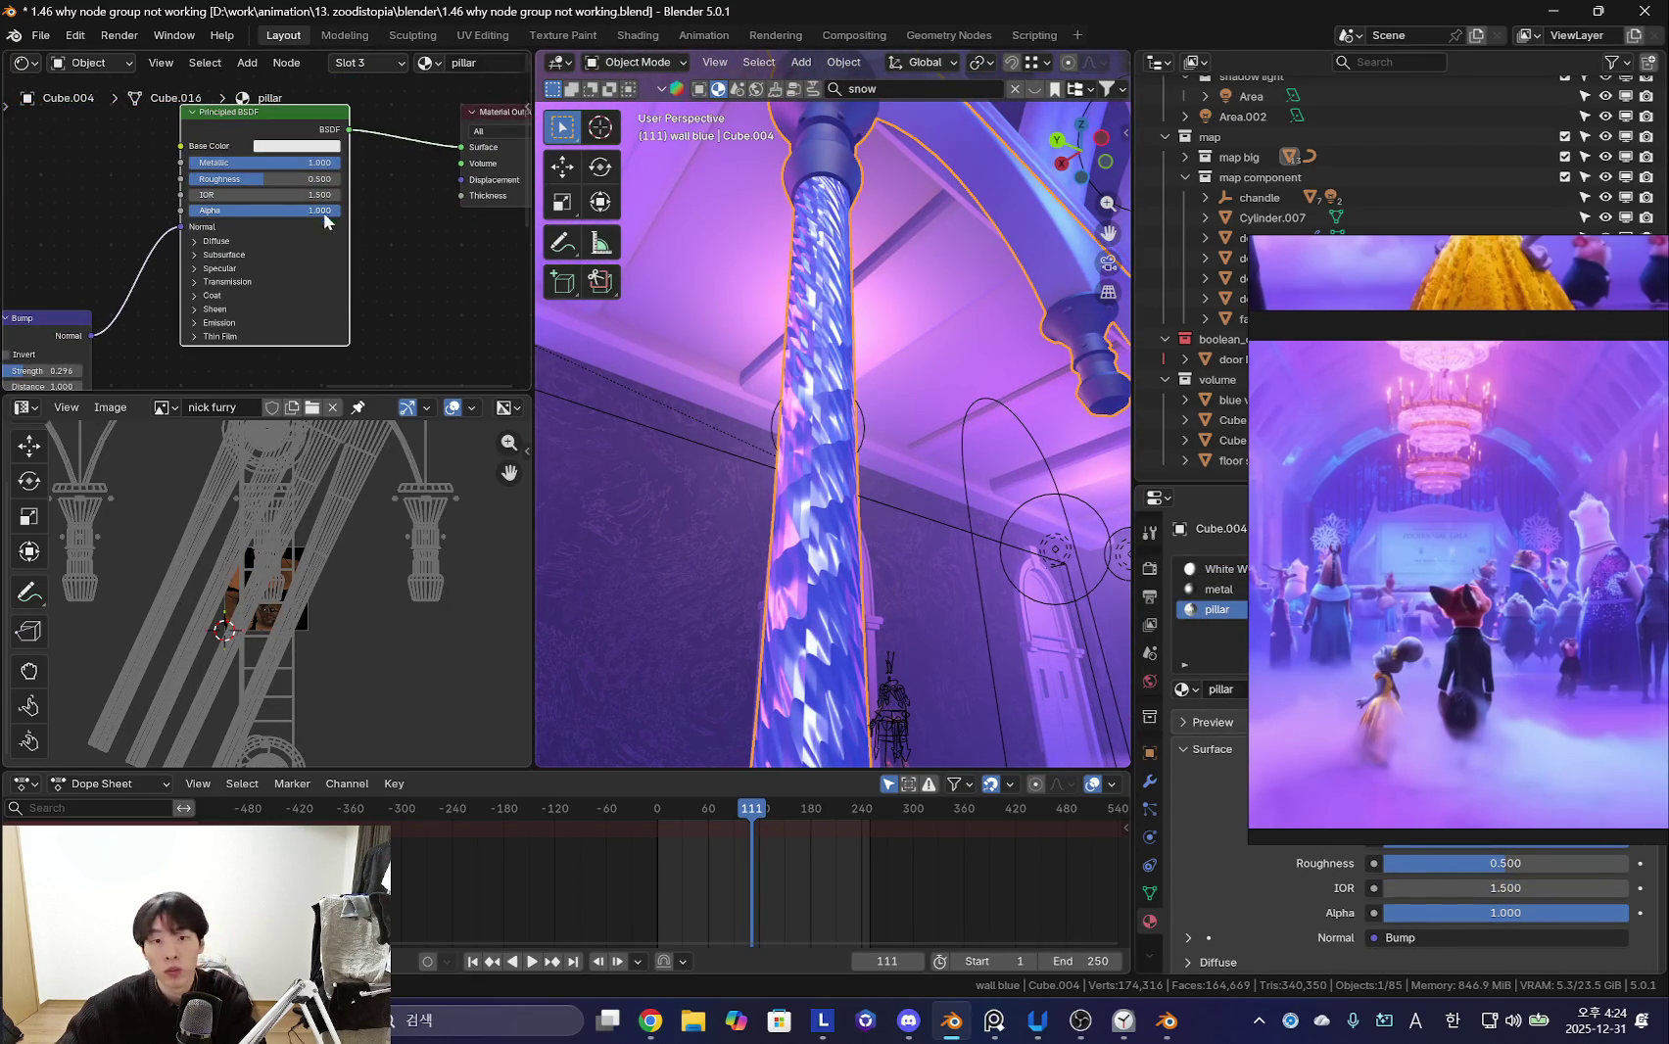
pyautogui.scroll(1, 279, 191)
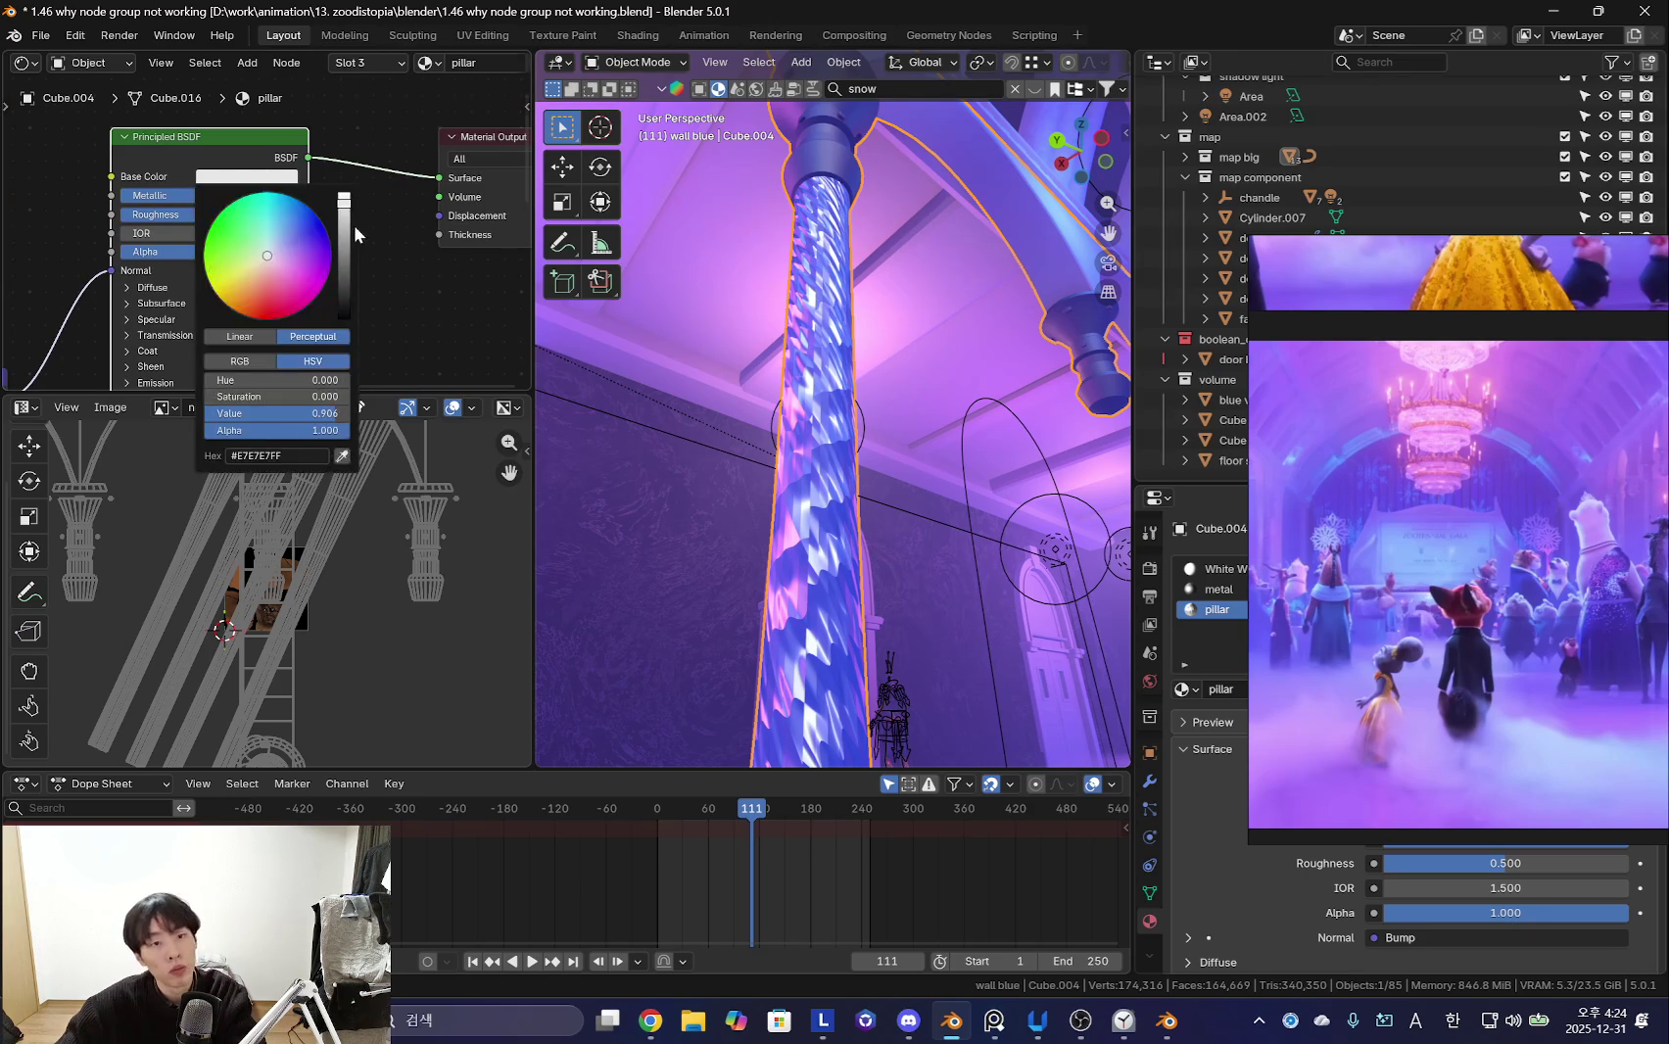
pyautogui.moveTo(358, 233); pyautogui.dragTo(351, 243)
pyautogui.press('KP_0')
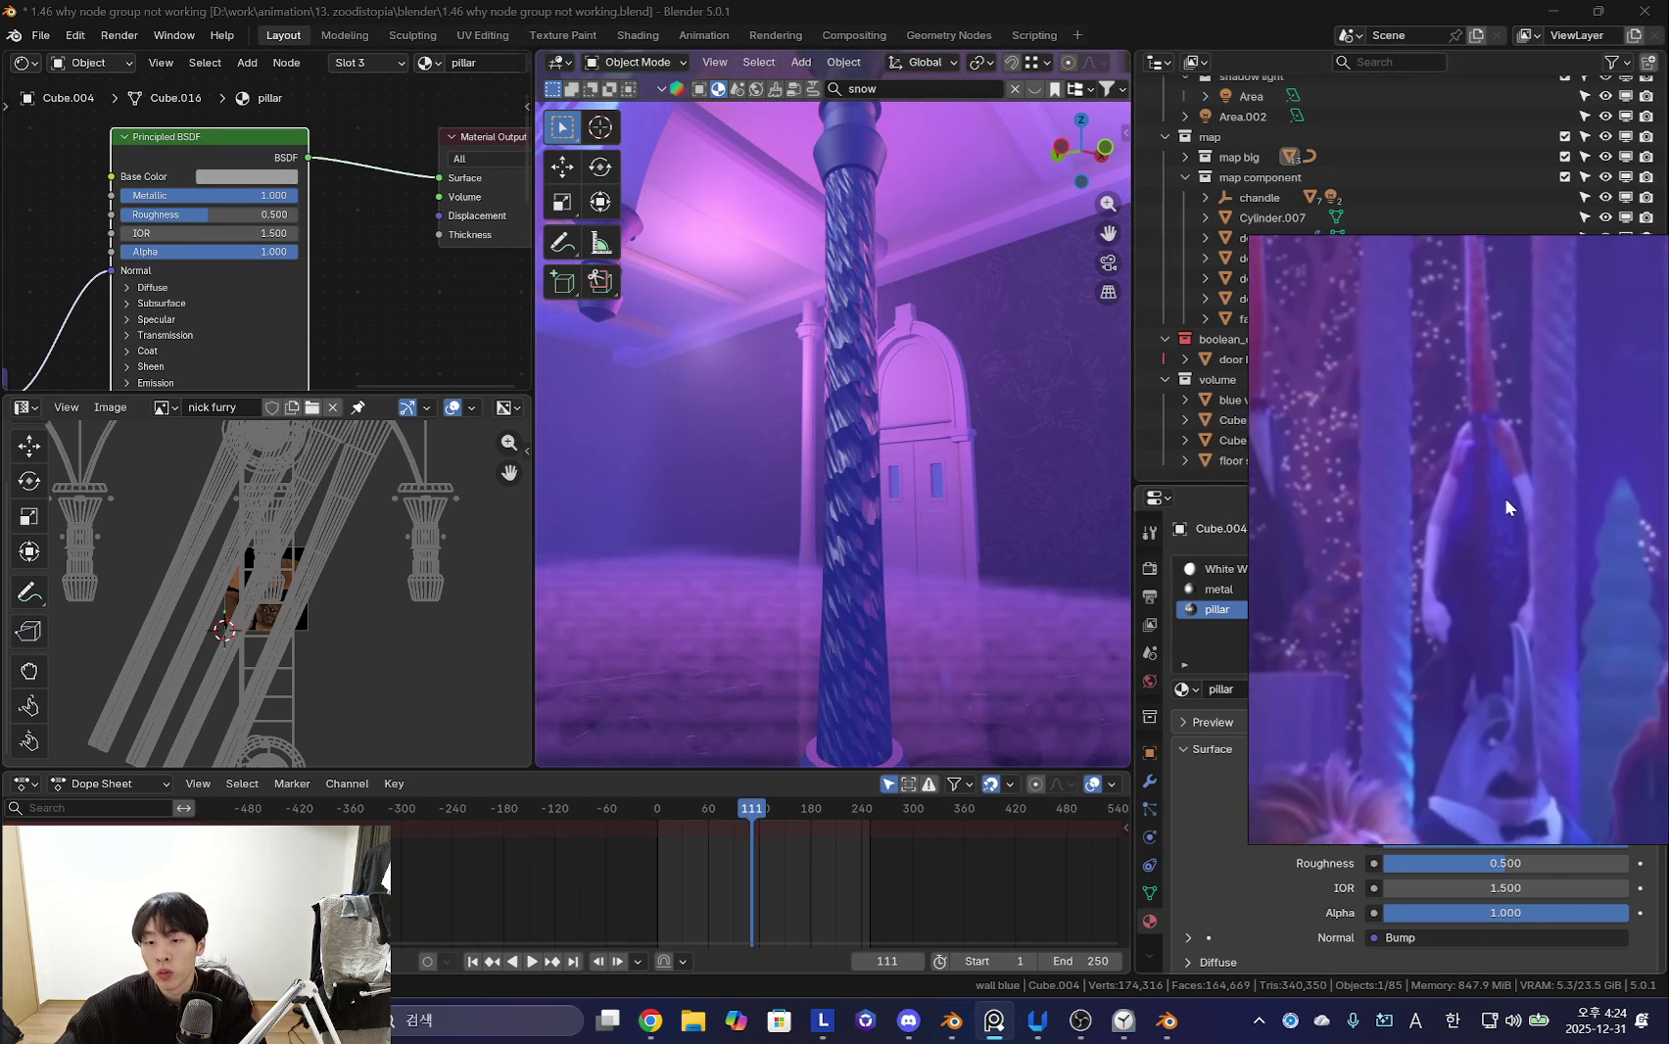
pyautogui.moveTo(351, 228); pyautogui.dragTo(316, 258, button='middle')
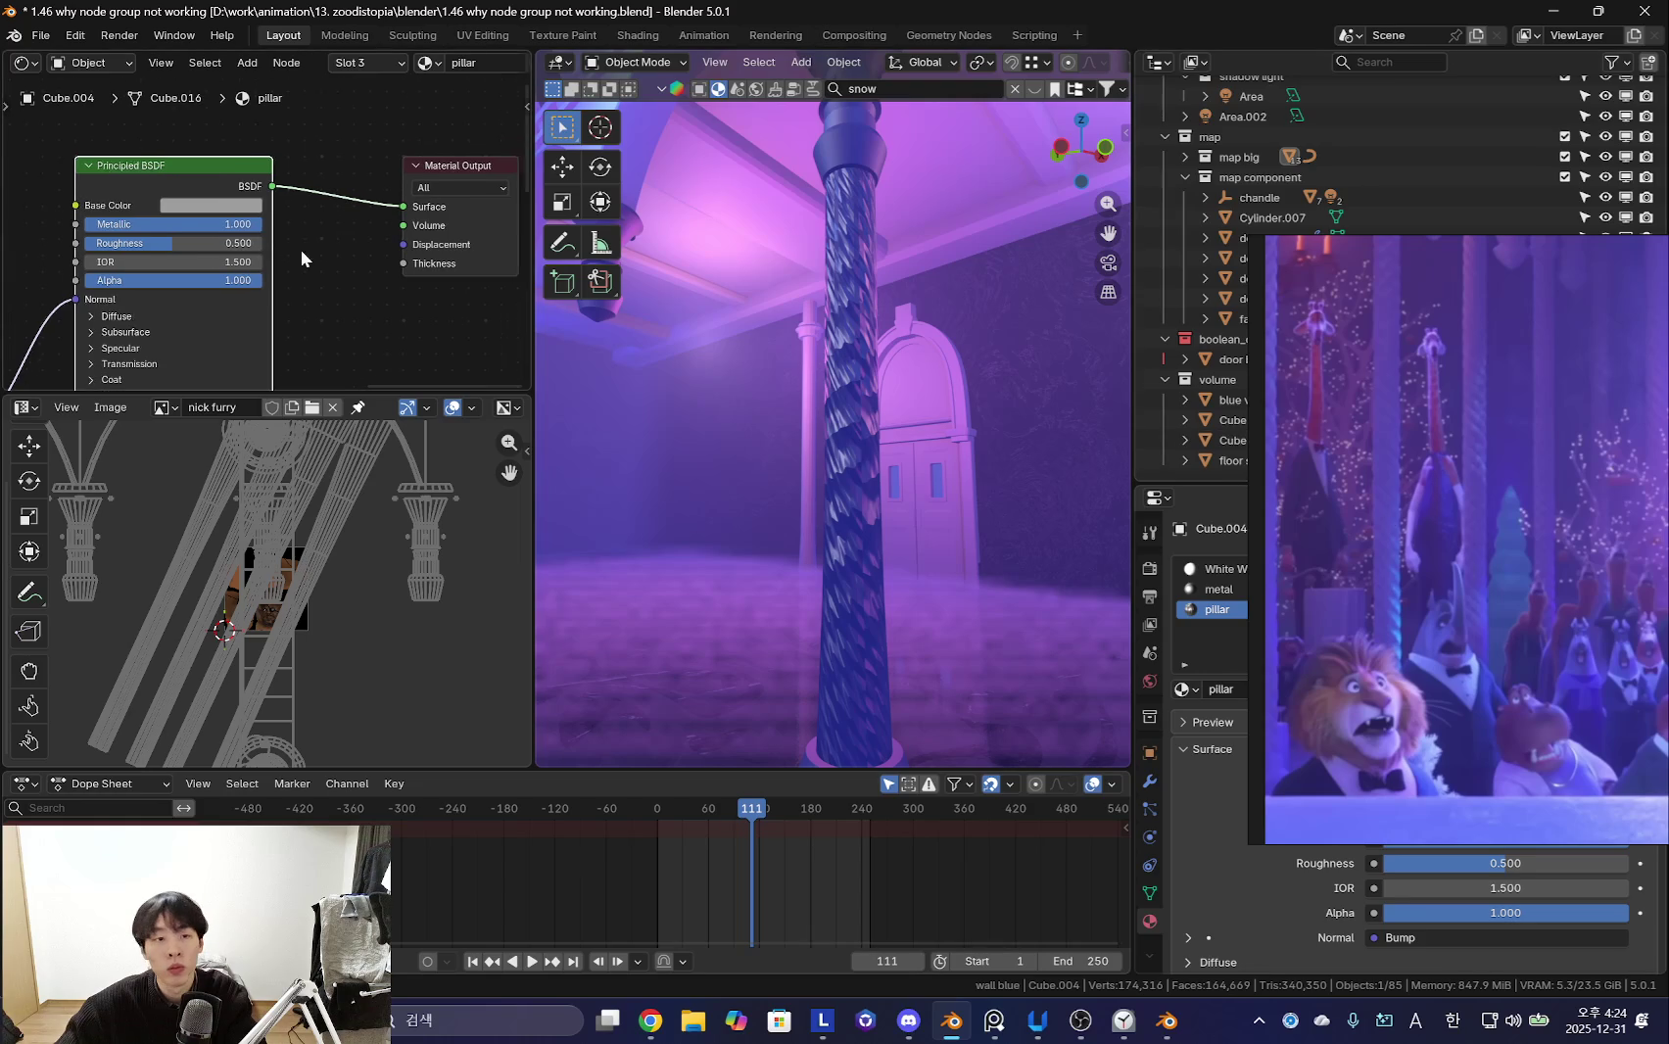
pyautogui.moveTo(312, 271); pyautogui.dragTo(311, 235)
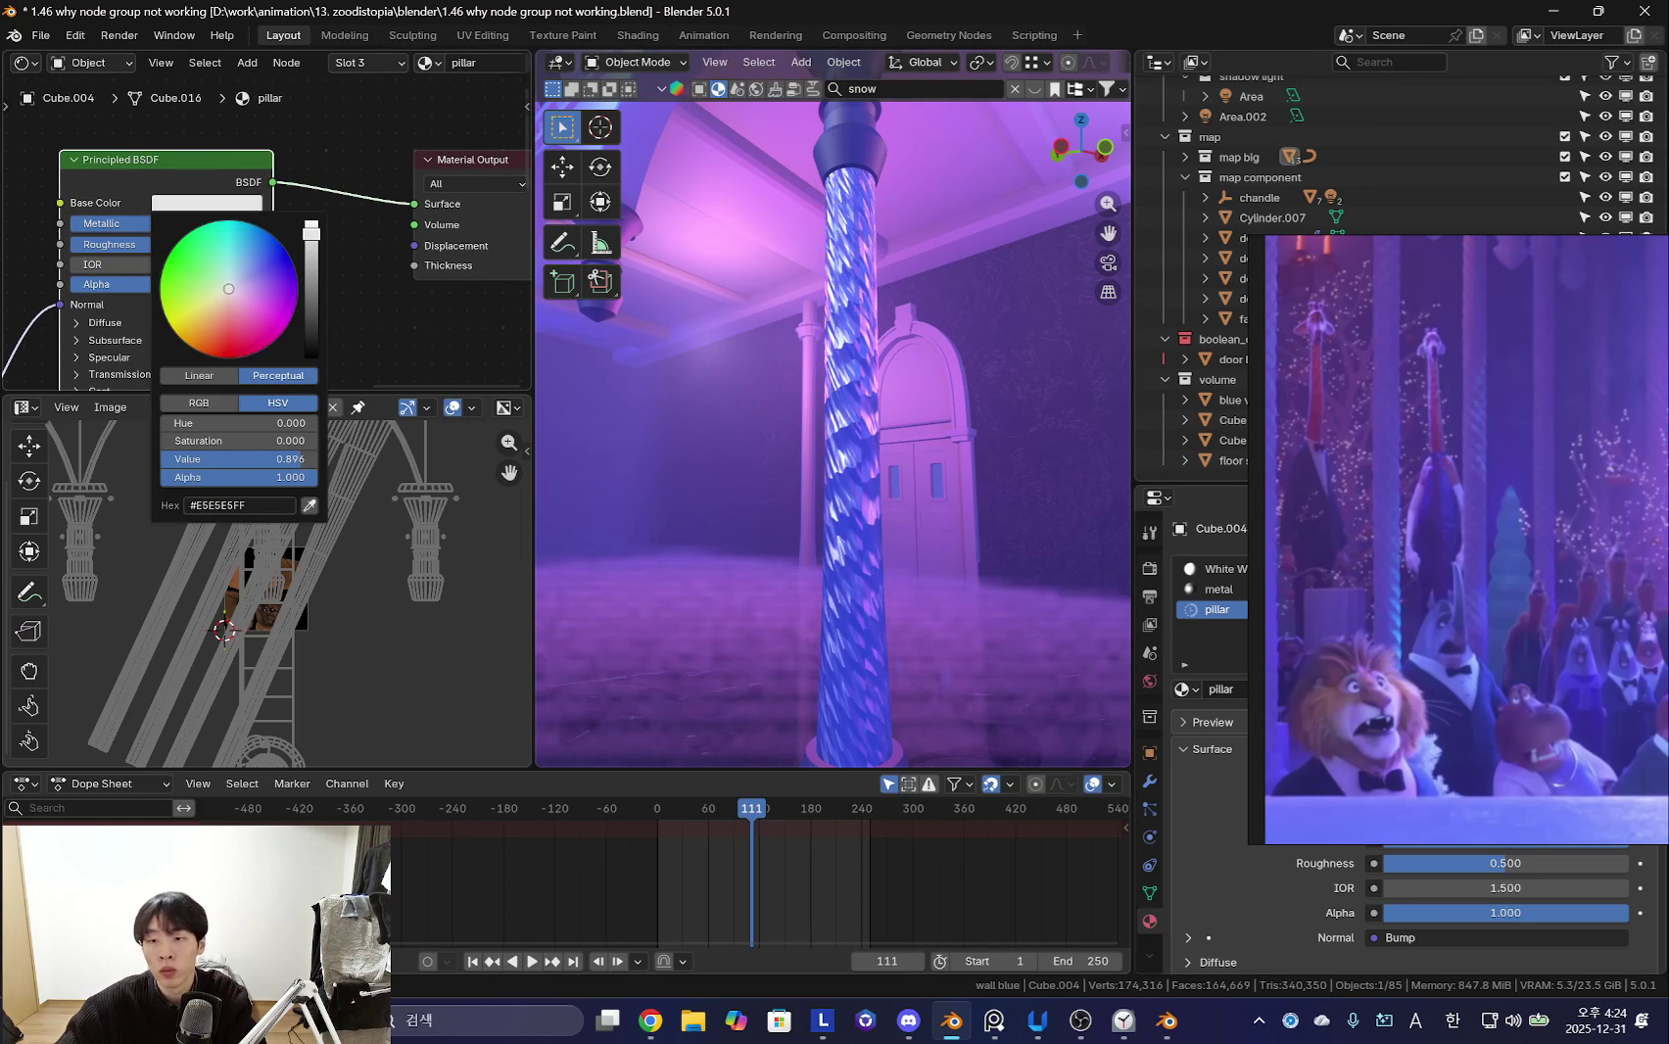
pyautogui.moveTo(93, 192); pyautogui.dragTo(248, 228, button='middle')
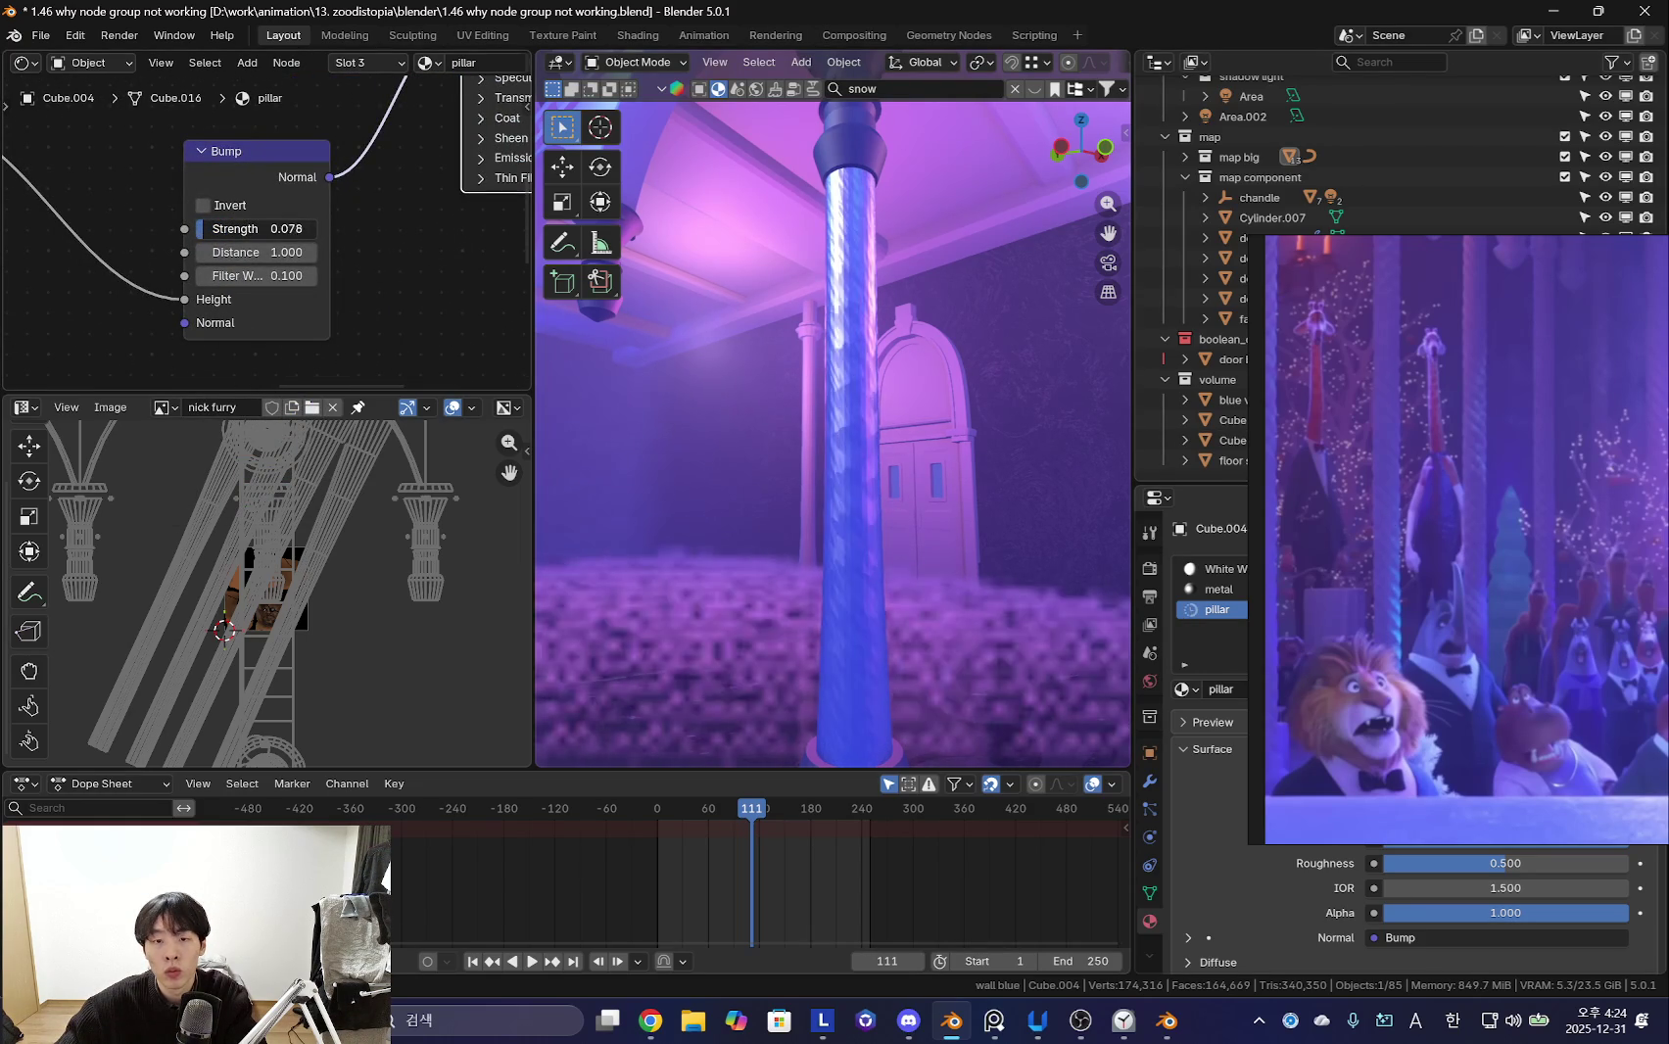
pyautogui.moveTo(256, 228); pyautogui.dragTo(284, 228)
# - Apply Shade Smooth and then Shade Auto Smooth to the pillar
pyautogui.rightClick(769, 270)
pyautogui.click(774, 286)
pyautogui.moveTo(774, 286)
pyautogui.mouseDown(button='middle')
pyautogui.moveTo(815, 402)
pyautogui.moveTo(686, 440)
pyautogui.mouseUp(button='middle')
pyautogui.rightClick(828, 385)
pyautogui.click(828, 390)
pyautogui.scroll(1, 370, 301)
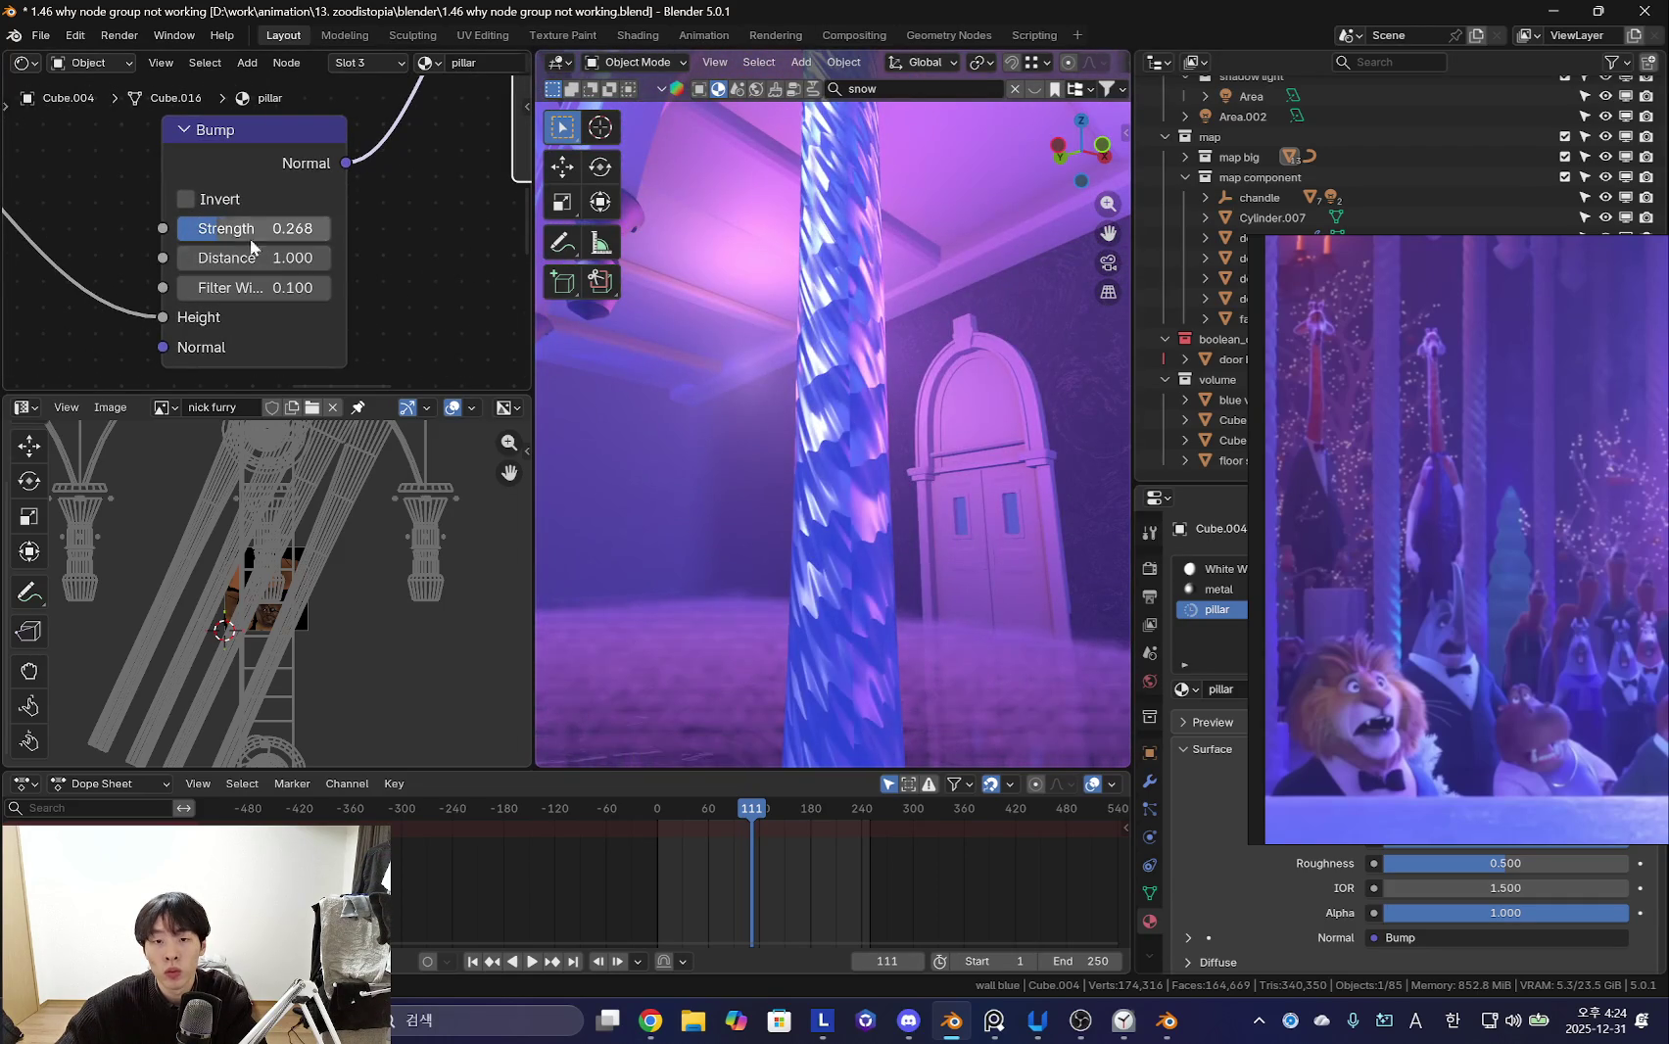
pyautogui.moveTo(881, 440); pyautogui.dragTo(685, 422, button='middle')
pyautogui.scroll(-3, 299, 255)
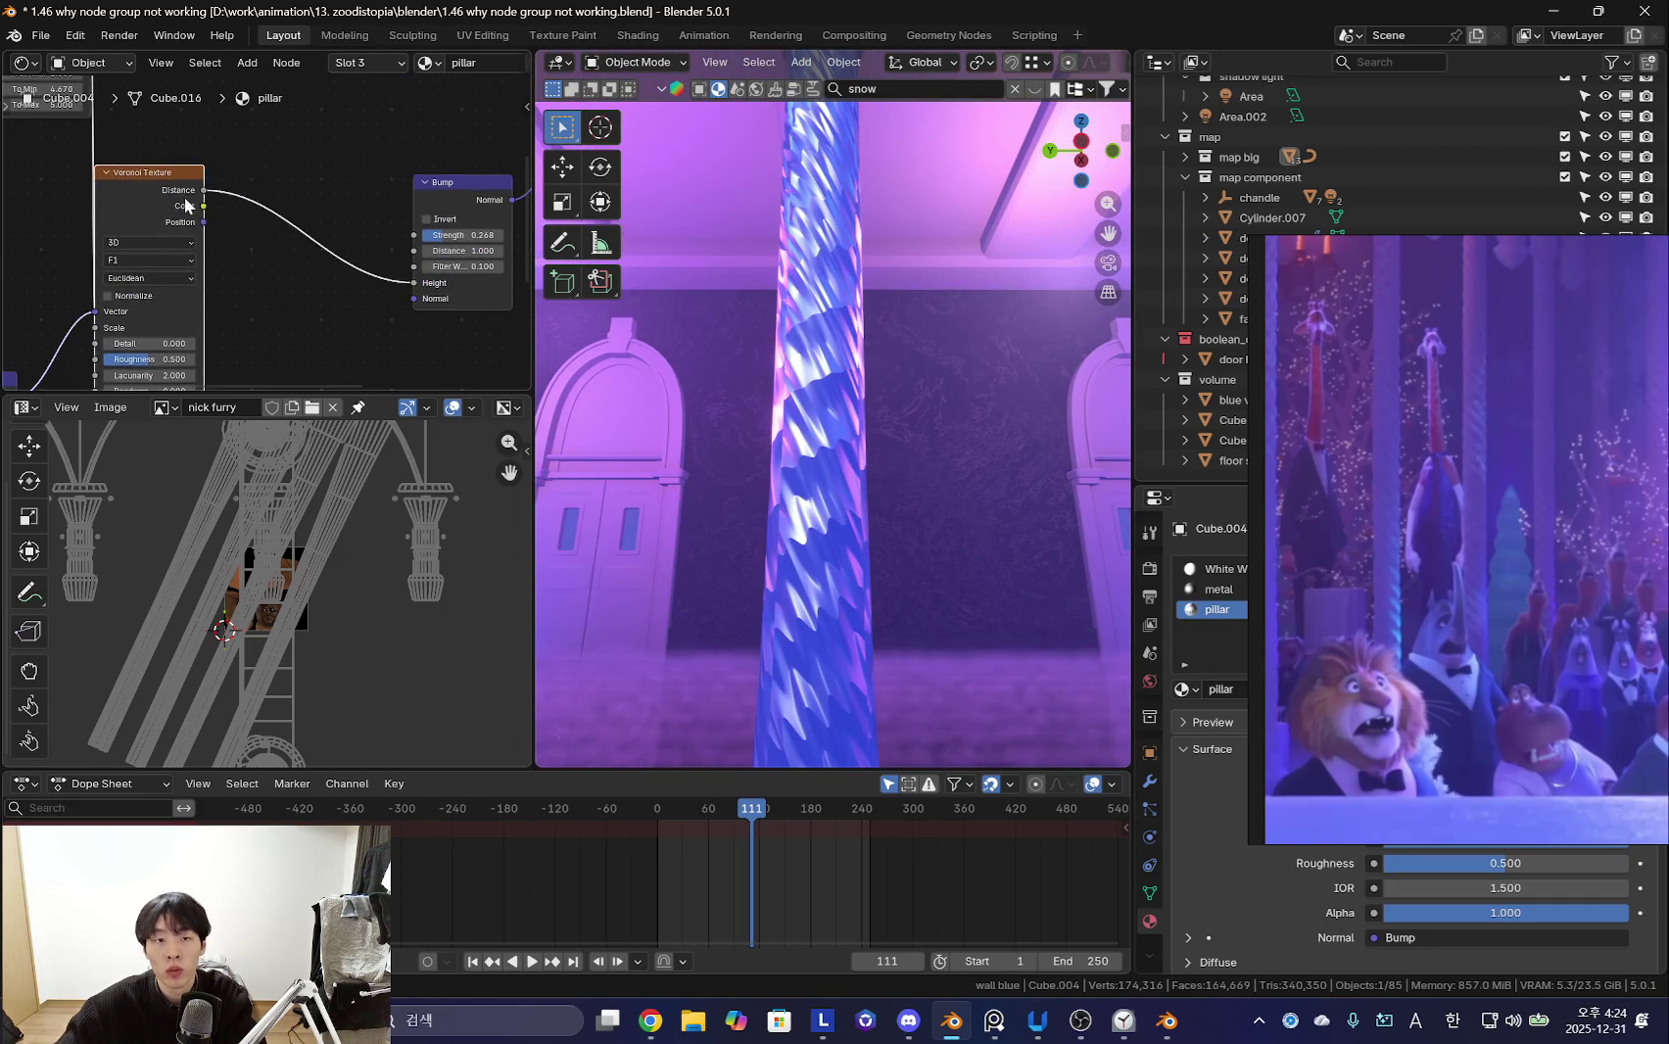
# - Insert a Color Ramp between Voronoi and Bump and move its black stop to sharpen the pattern
pyautogui.hotkey('shift', 'a')
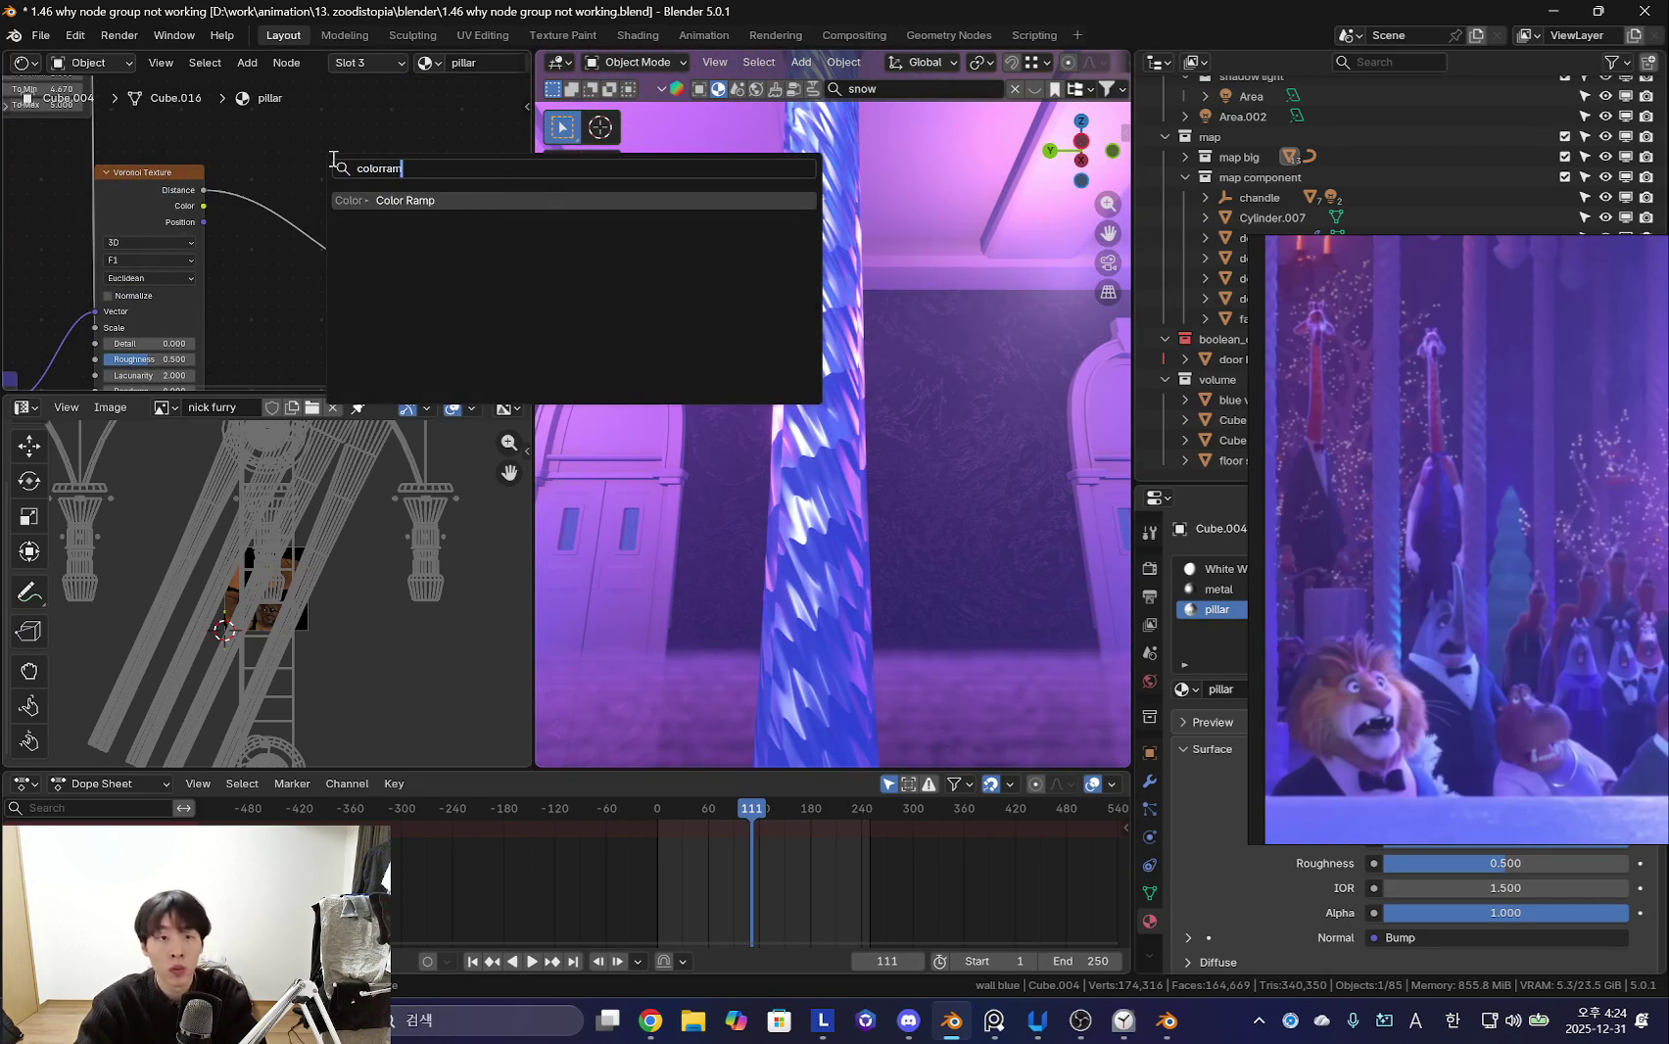
pyautogui.press('Return')
pyautogui.click(363, 211)
pyautogui.scroll(2, 323, 269)
pyautogui.scroll(1, 323, 268)
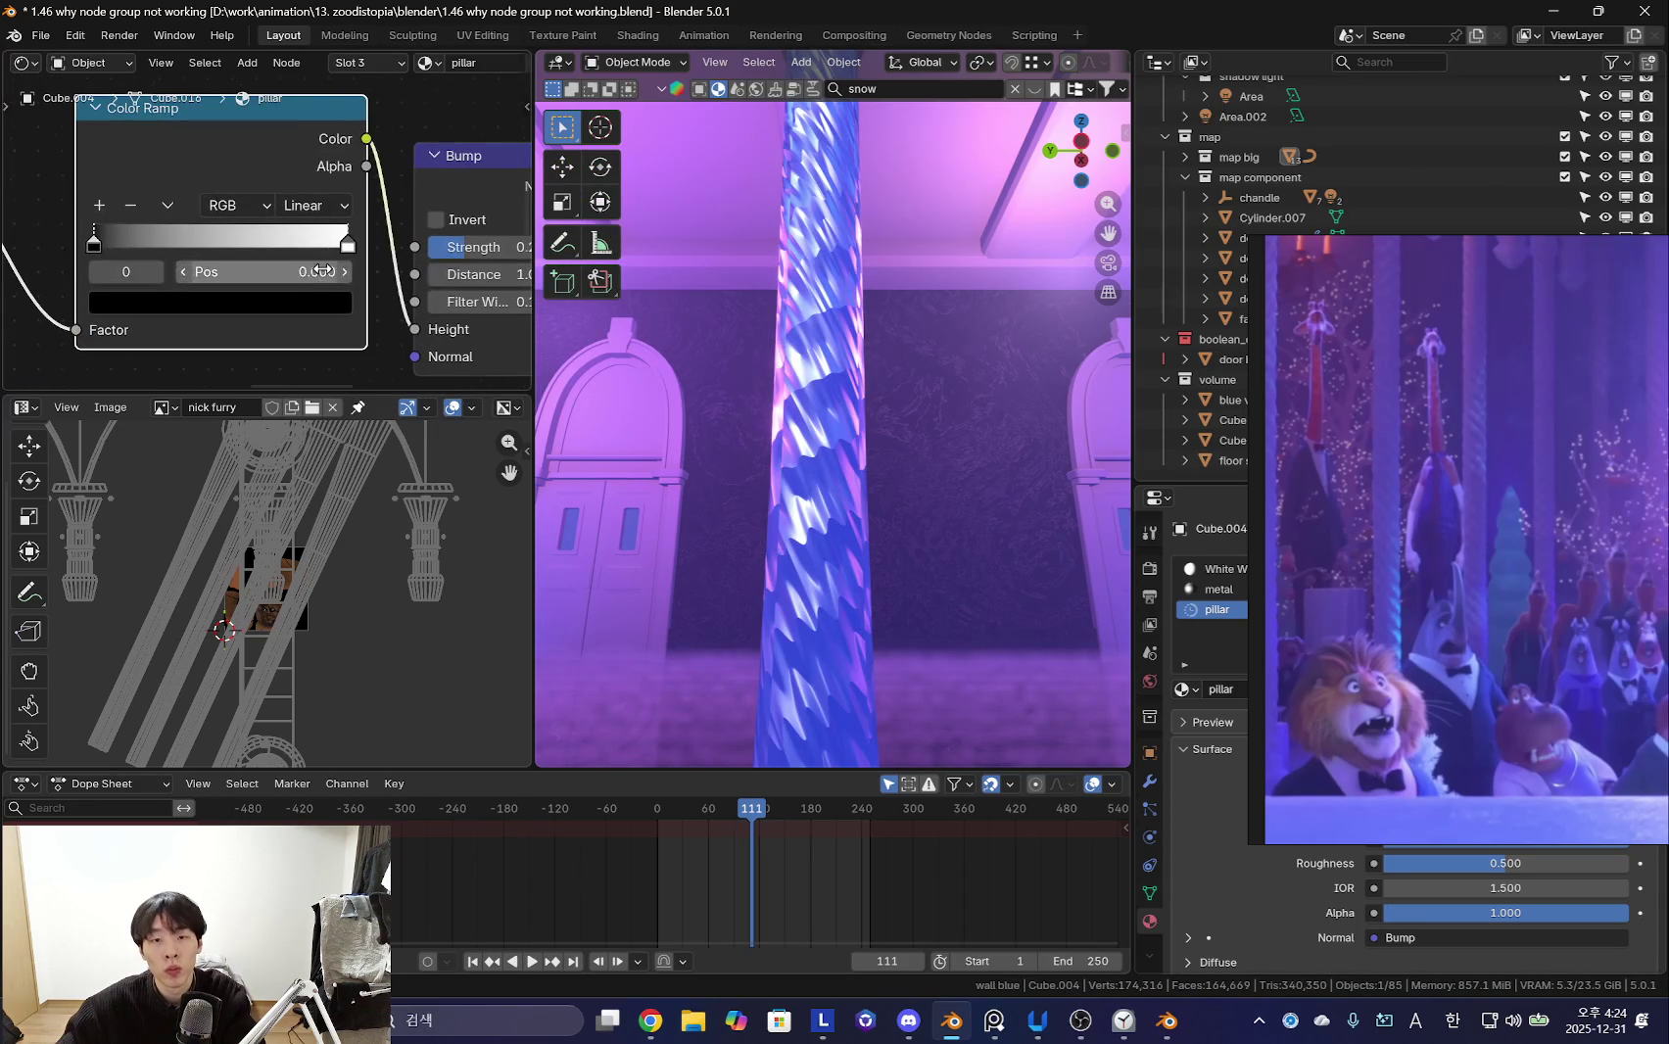
pyautogui.moveTo(134, 253); pyautogui.dragTo(224, 254)
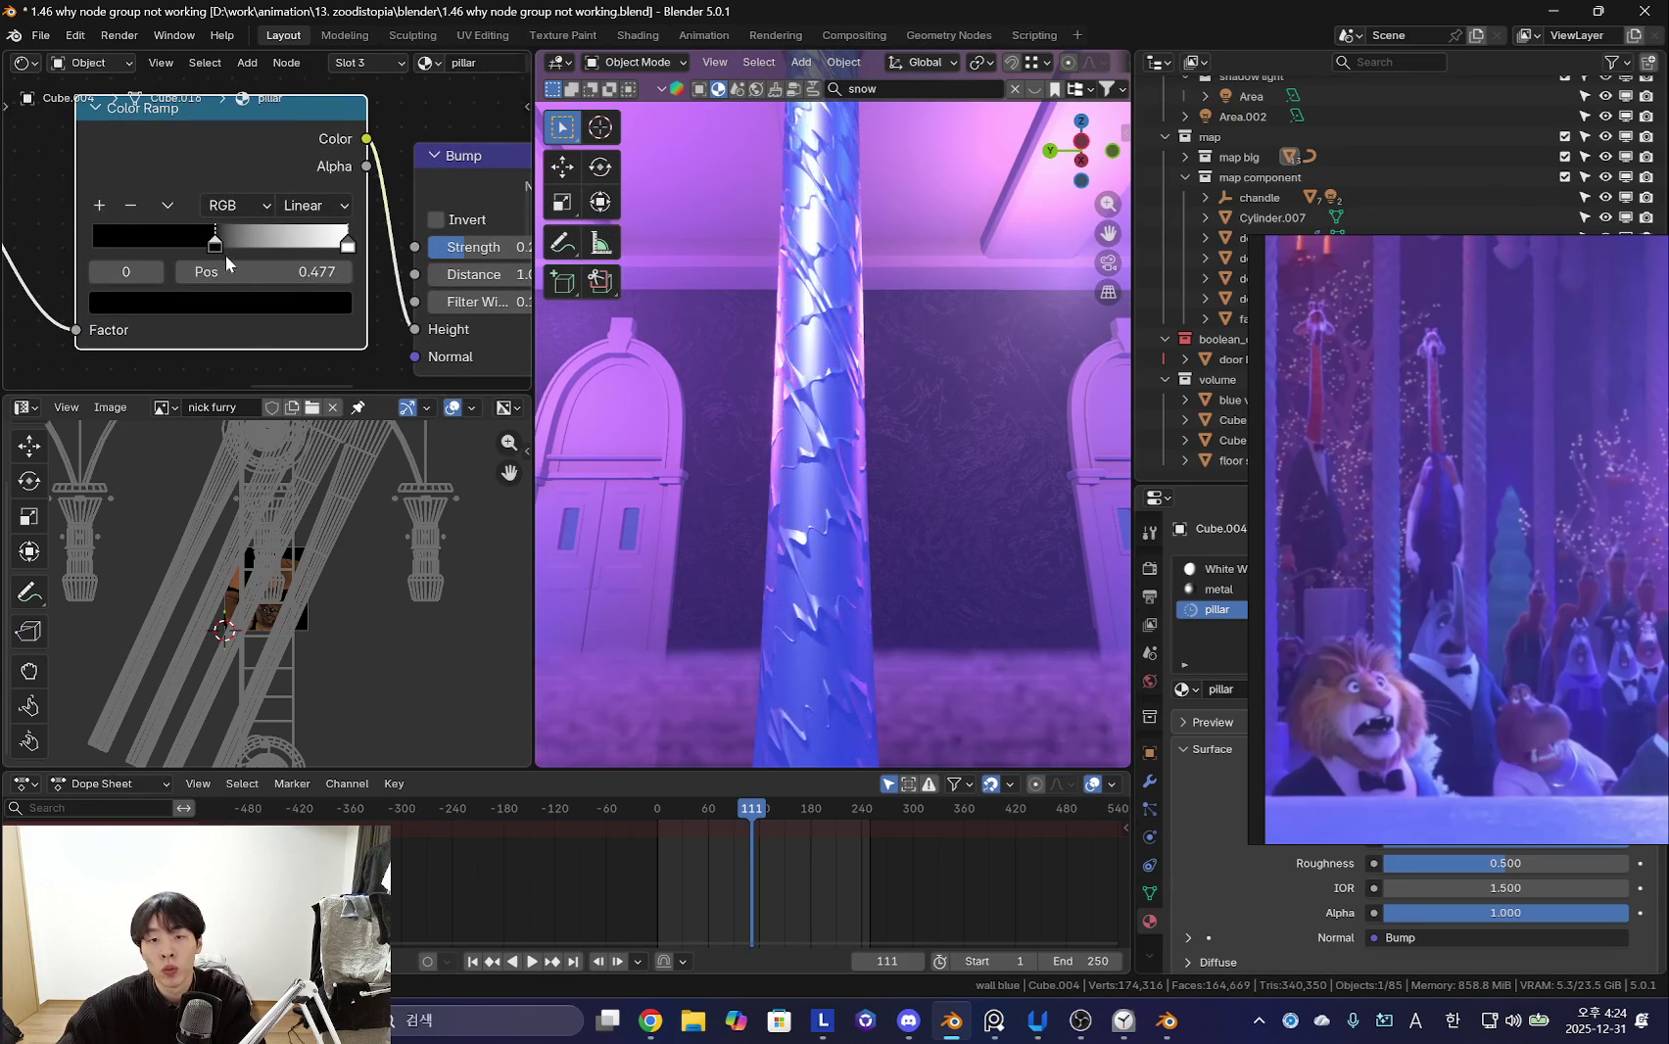
pyautogui.moveTo(588, 324)
pyautogui.mouseDown(button='middle')
pyautogui.moveTo(896, 370)
pyautogui.moveTo(619, 346)
pyautogui.mouseUp(button='middle')
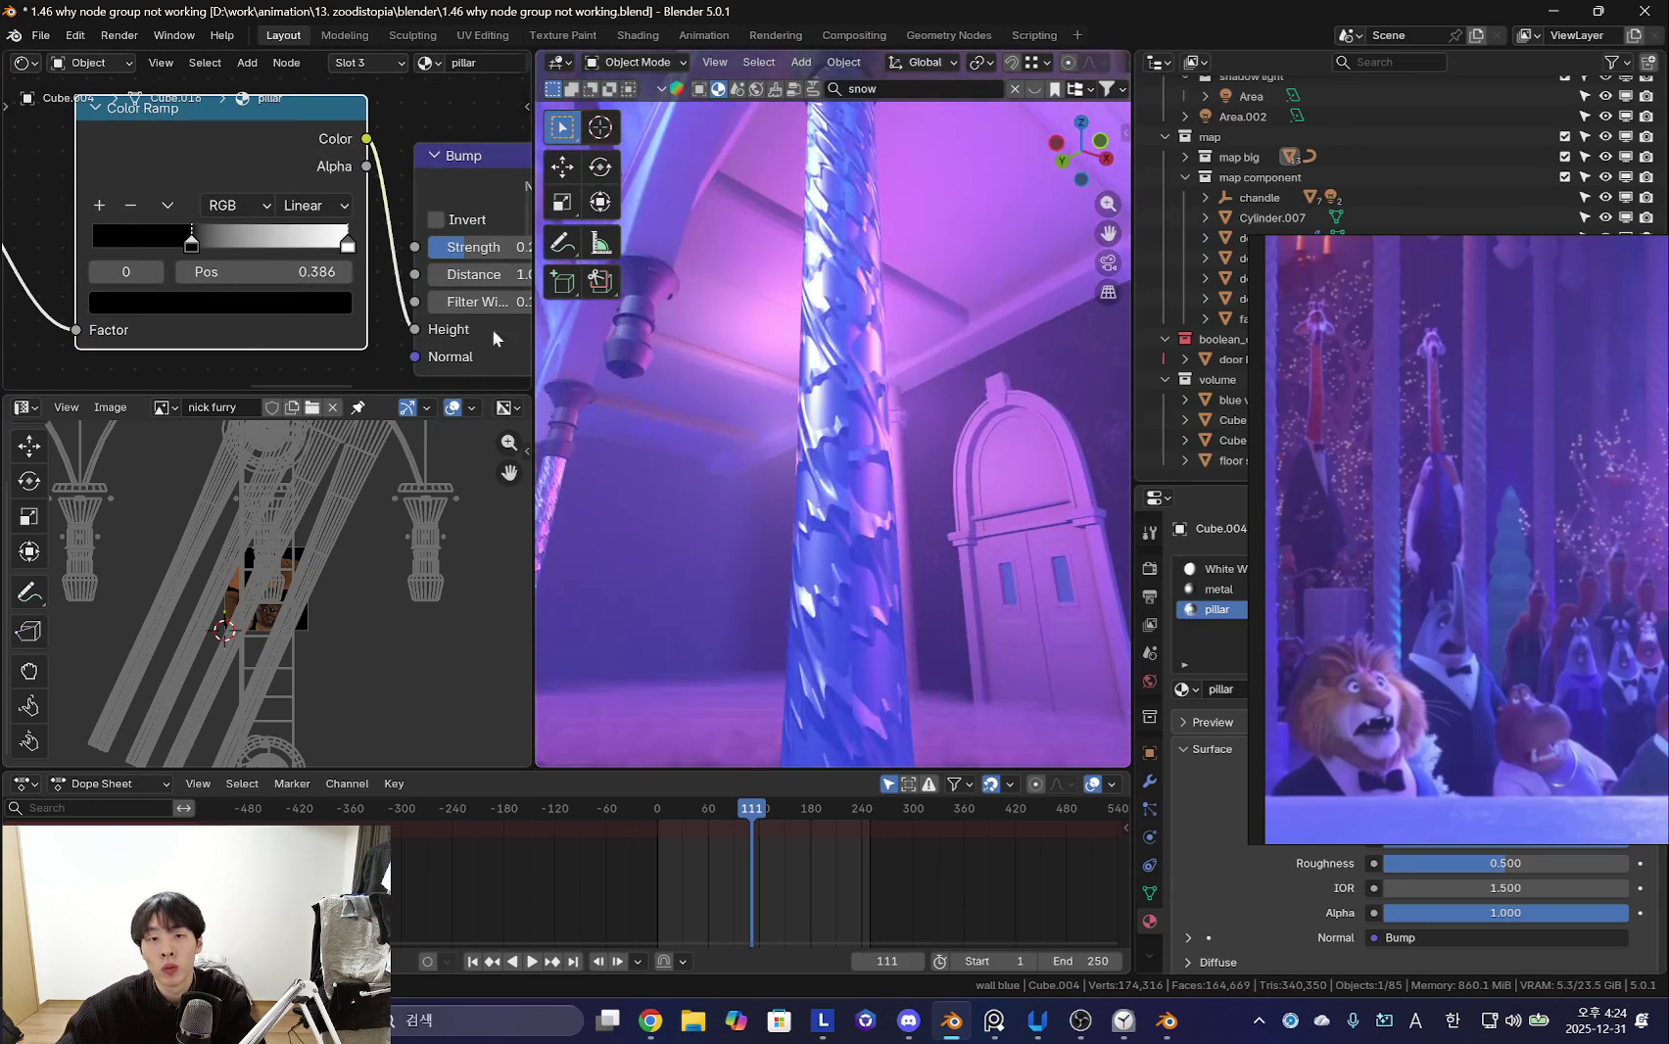
pyautogui.rightClick(330, 248)
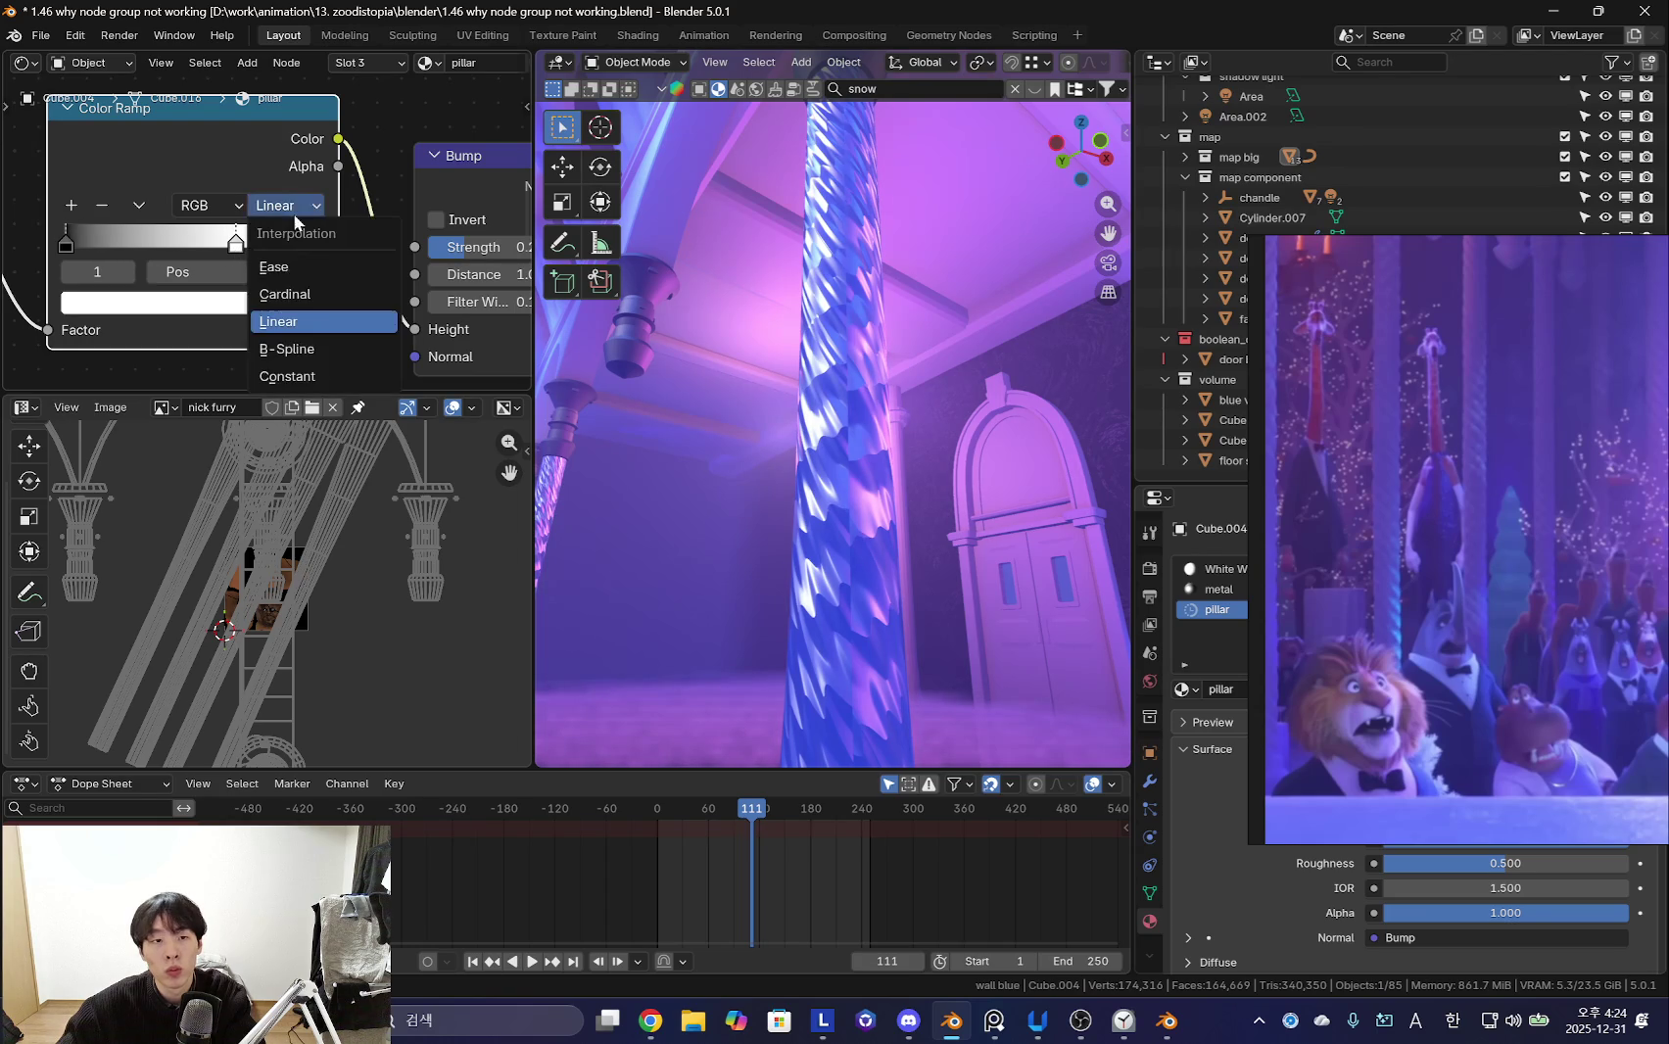
# - Try B-Spline, Constant and Cardinal ramp interpolation, settling on Ease with the white stop moved
pyautogui.click(311, 351)
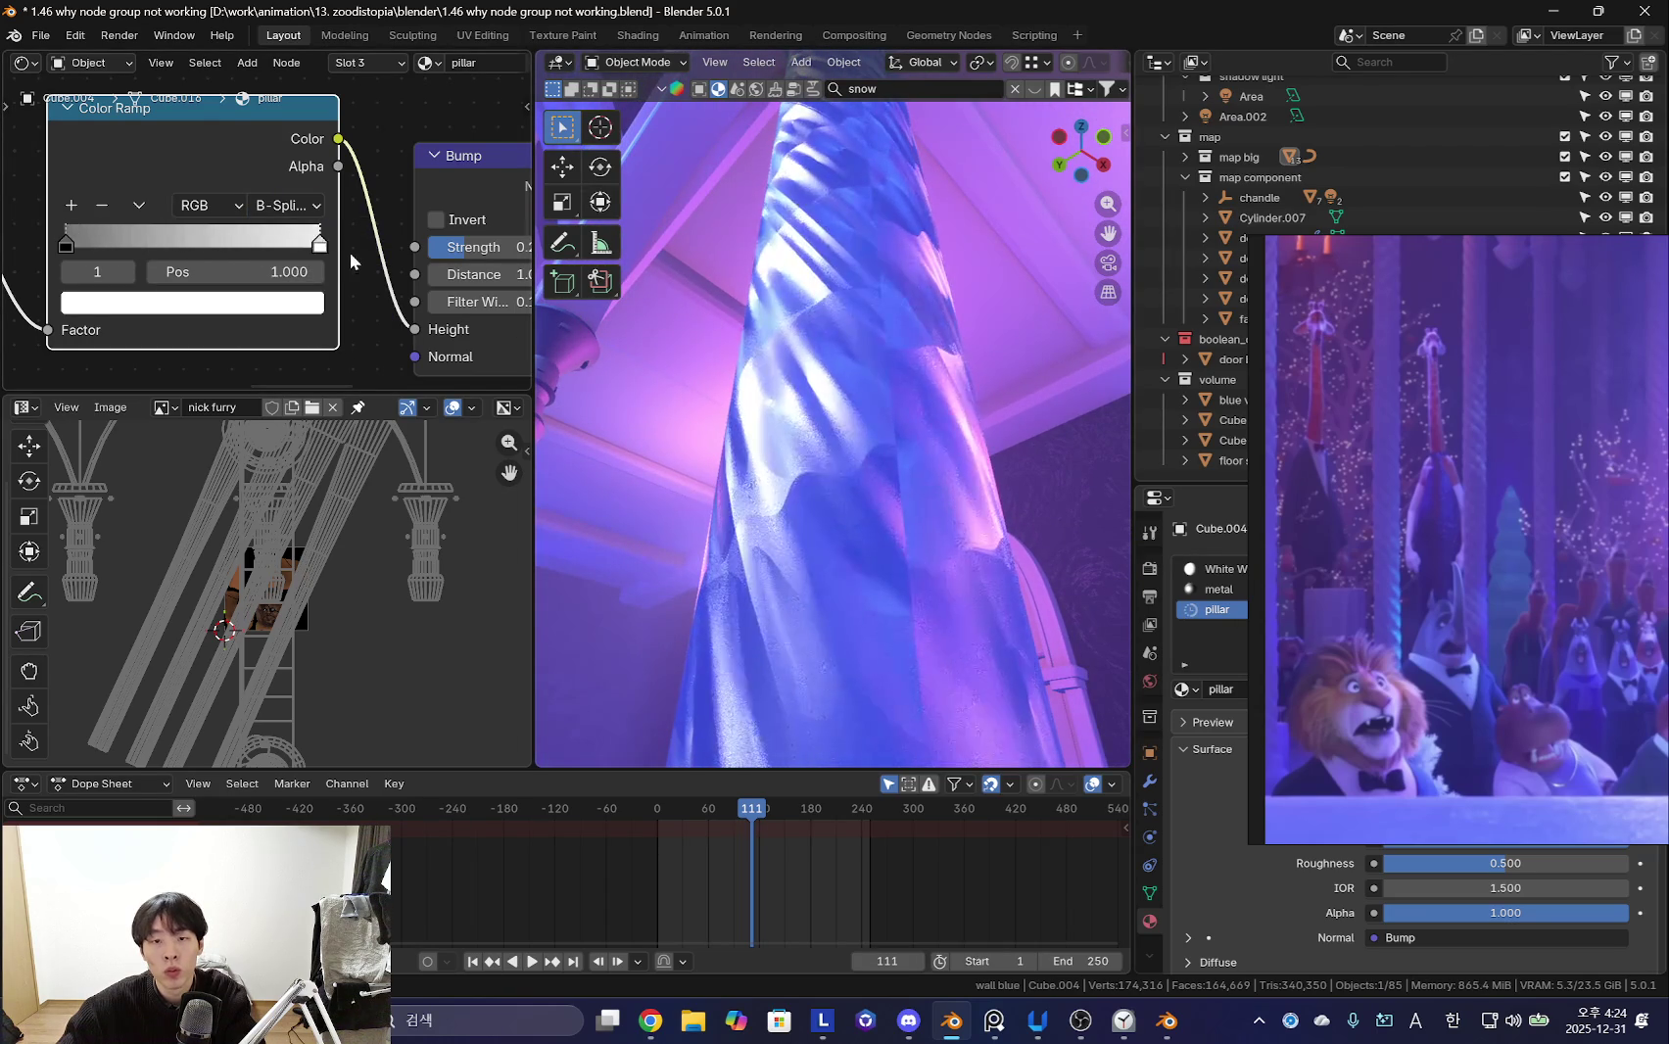
pyautogui.click(293, 376)
pyautogui.moveTo(322, 232); pyautogui.dragTo(261, 252)
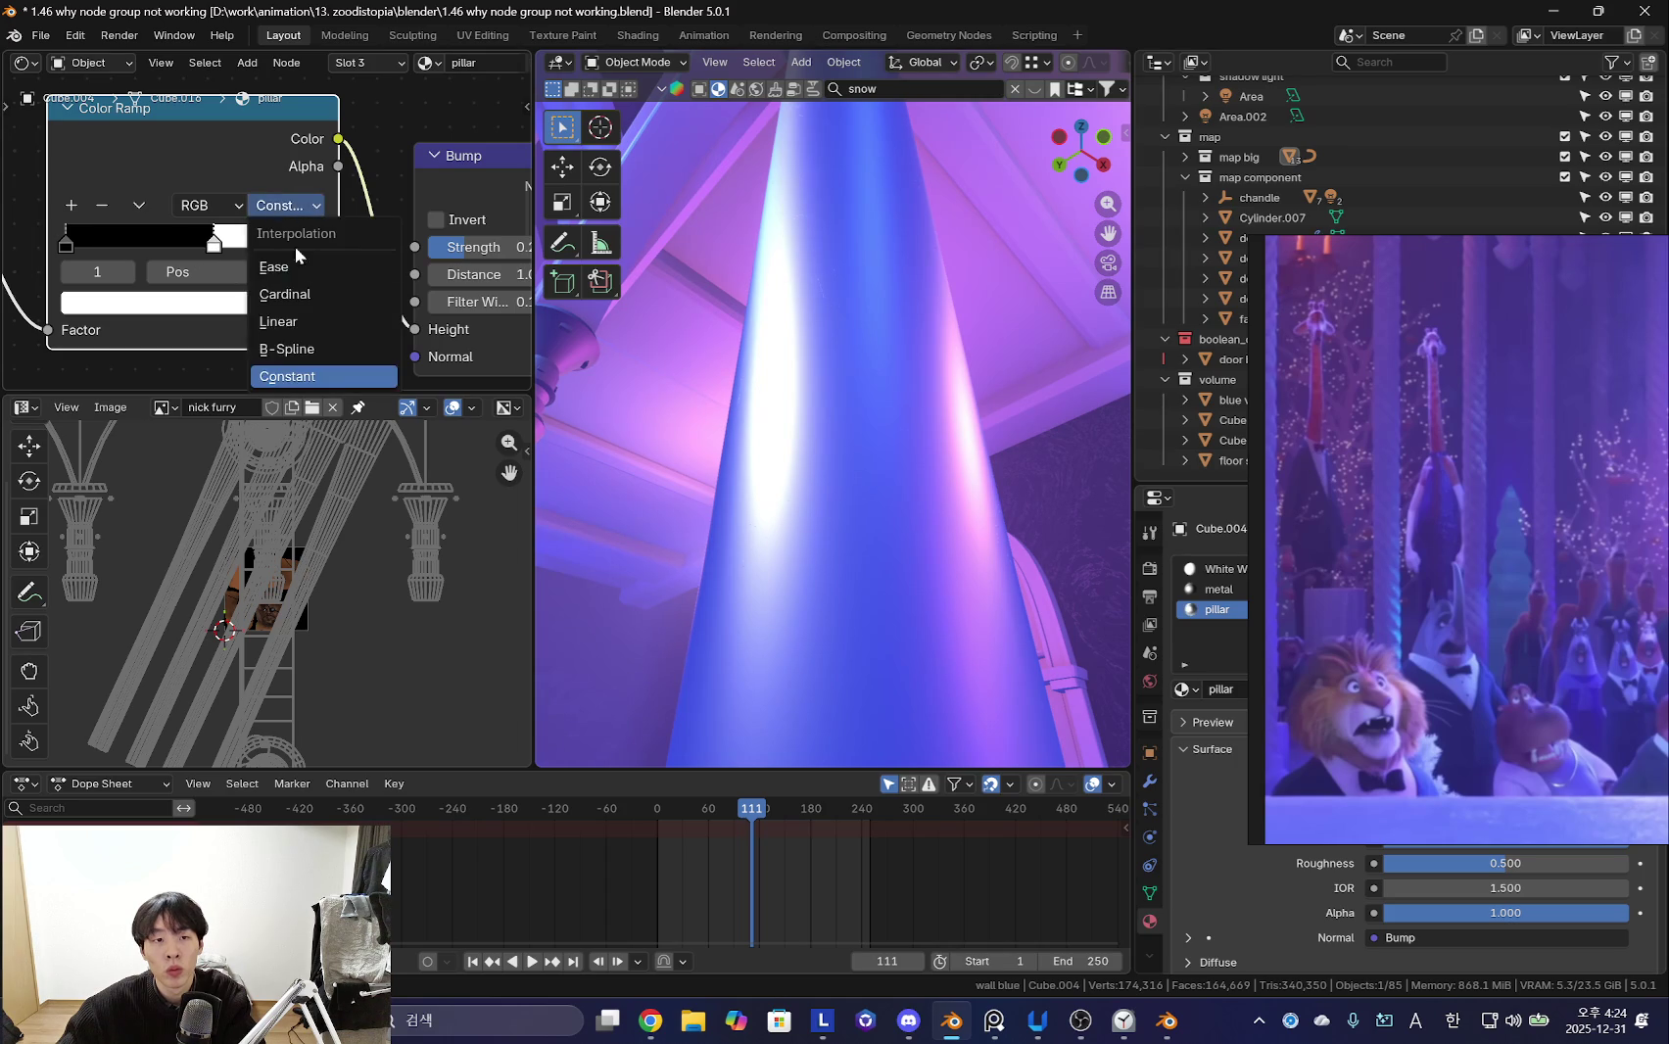
pyautogui.click(301, 301)
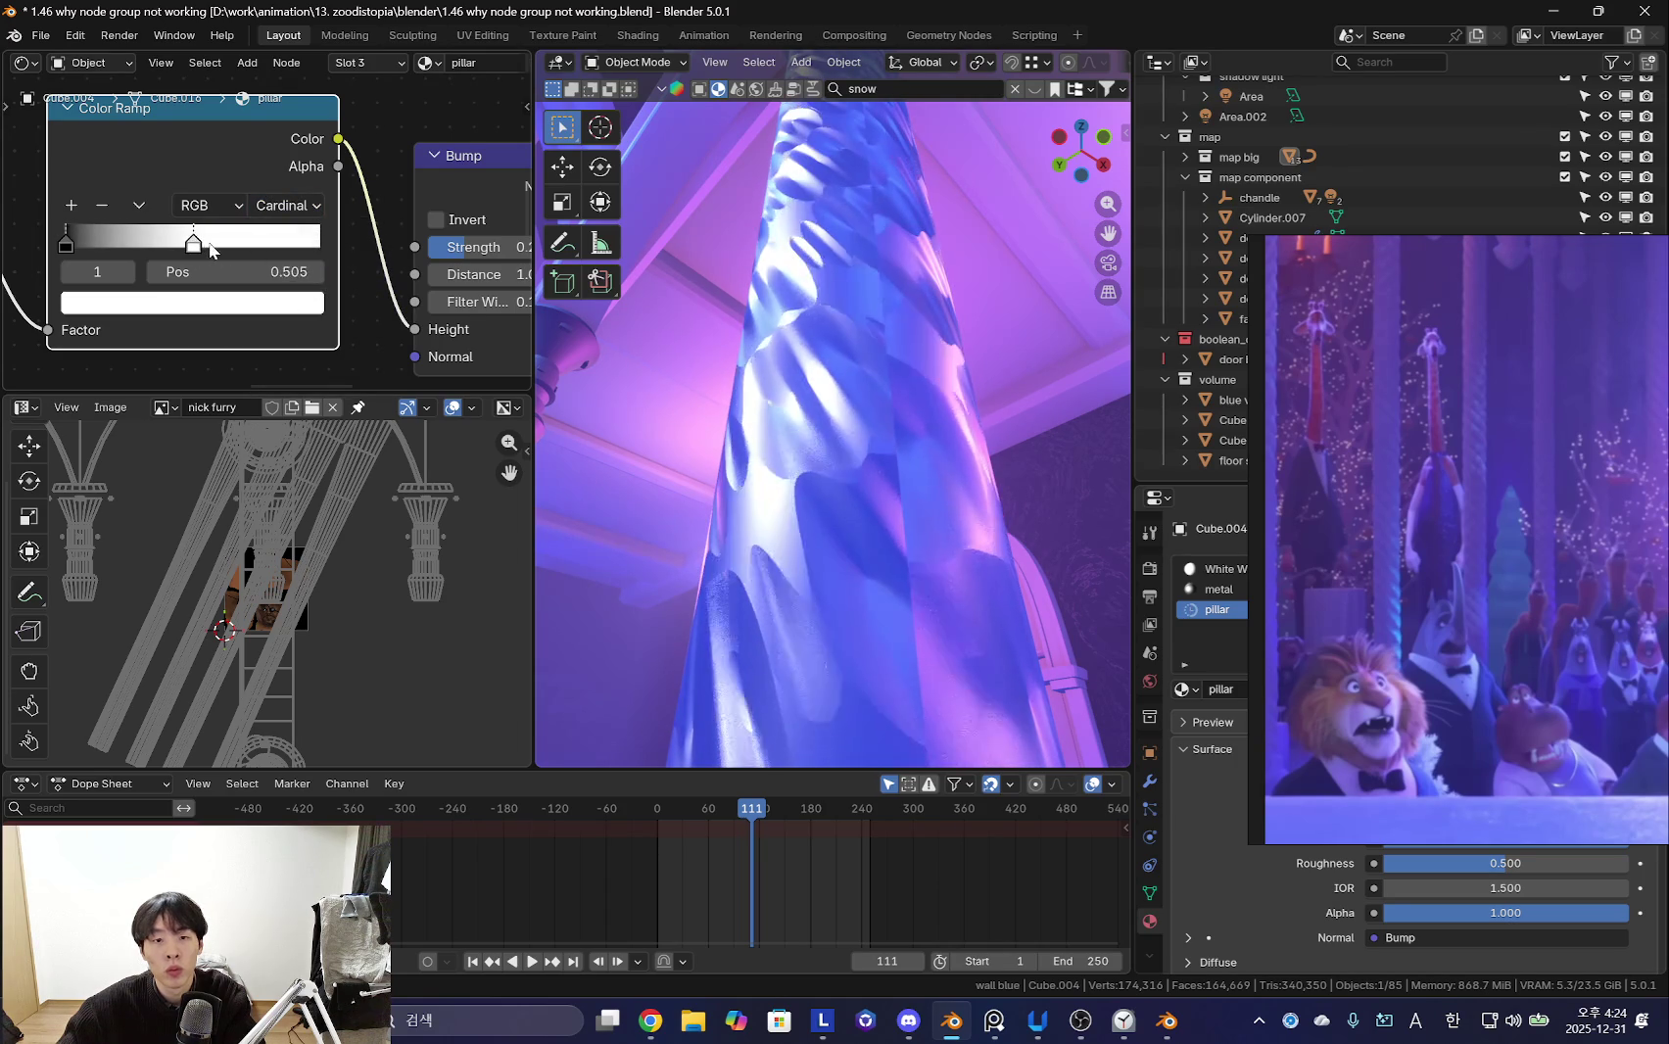
pyautogui.click(299, 267)
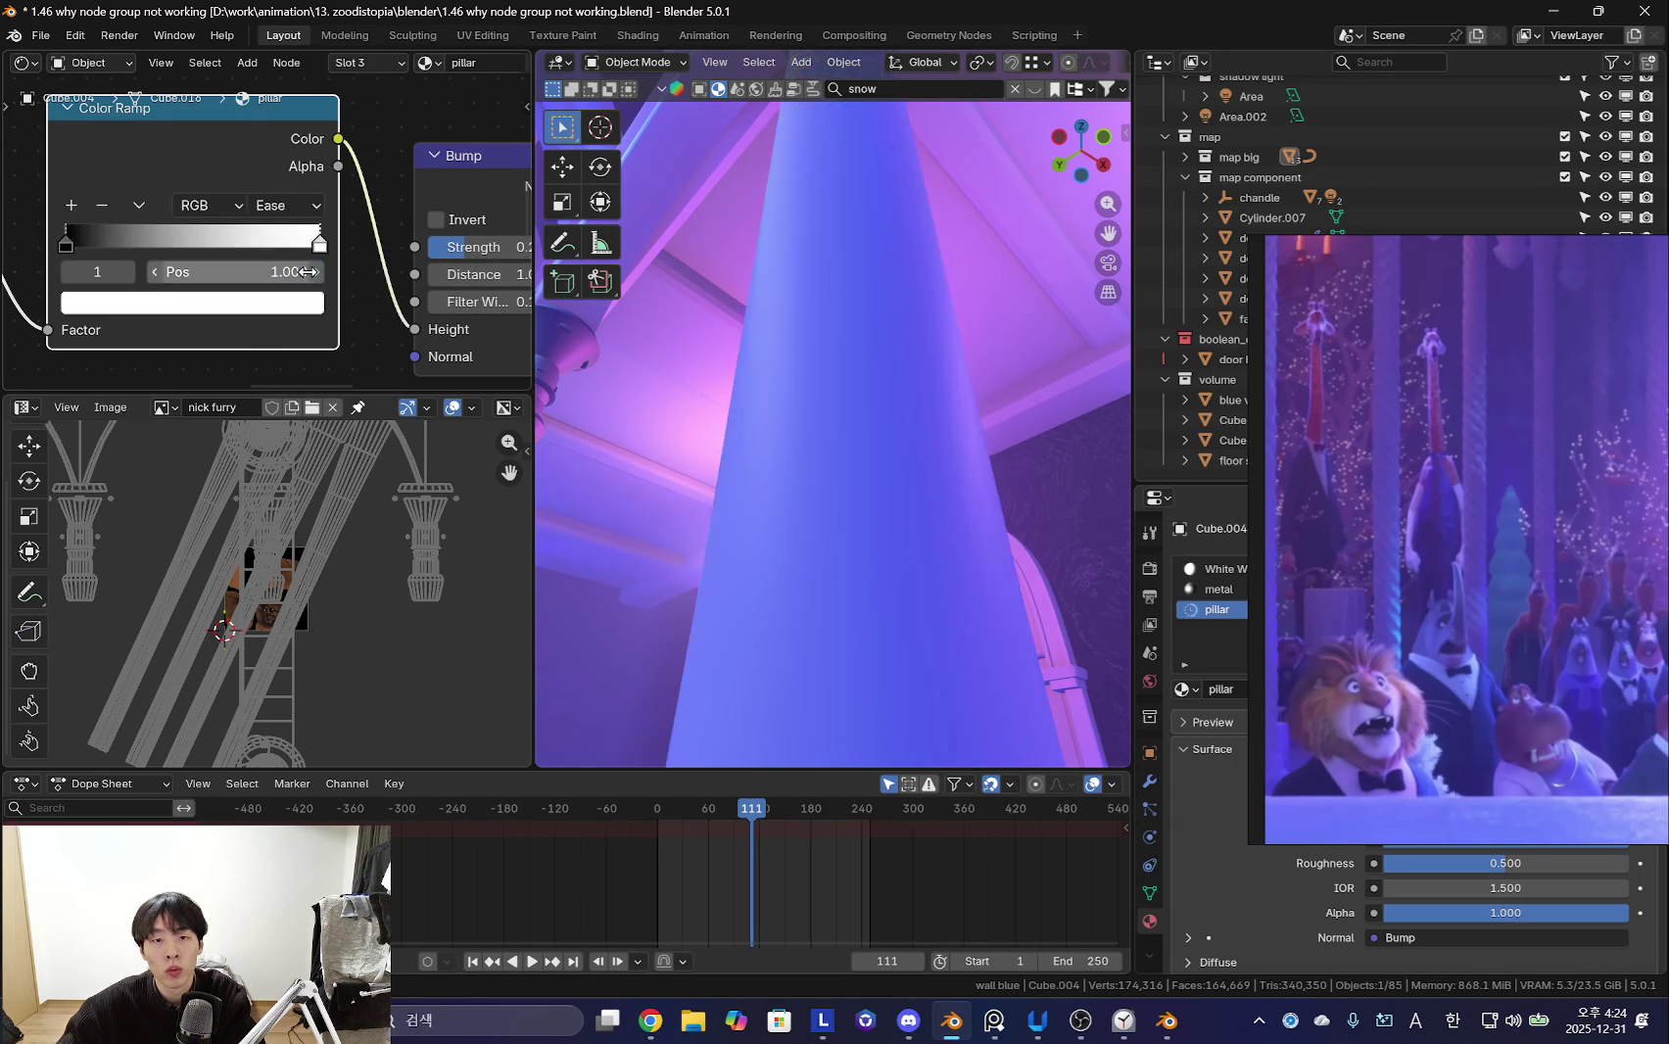
pyautogui.moveTo(766, 408)
pyautogui.mouseDown(button='middle')
pyautogui.moveTo(835, 514)
pyautogui.moveTo(913, 504)
pyautogui.mouseUp(button='middle')
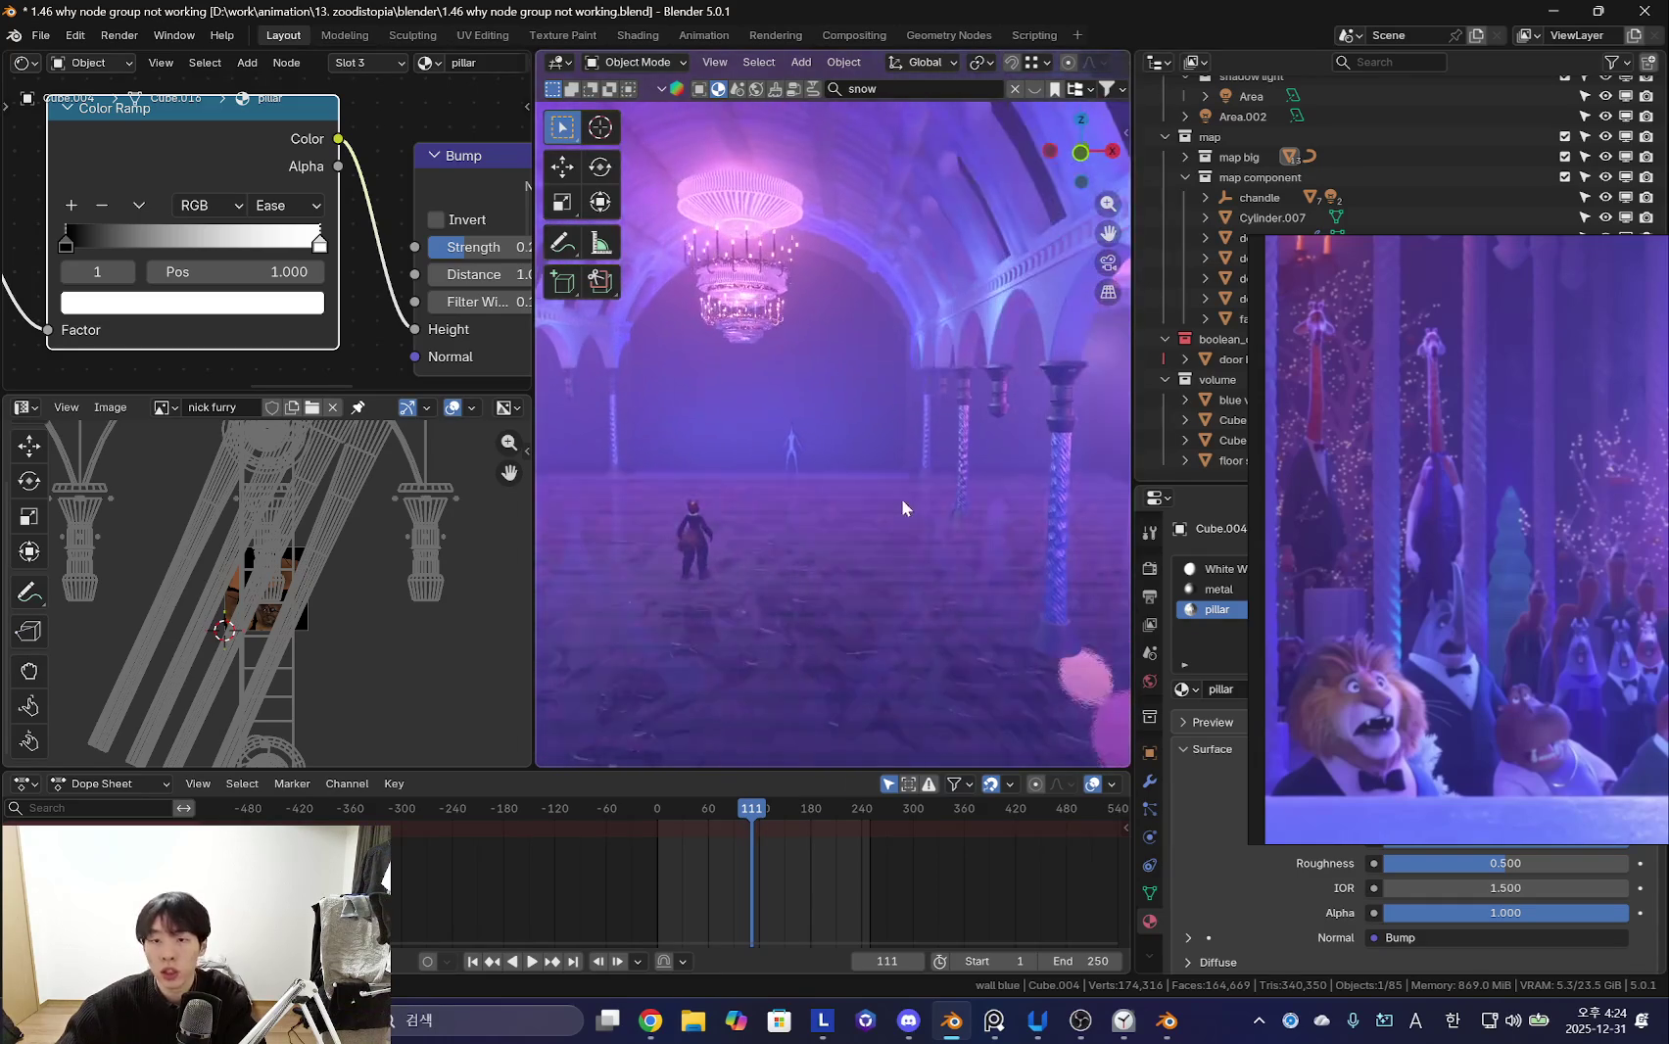
# - Make the pillar top metal material white with roughness 0.767, then view the pillars and chandelier
pyautogui.scroll(5, 801, 446)
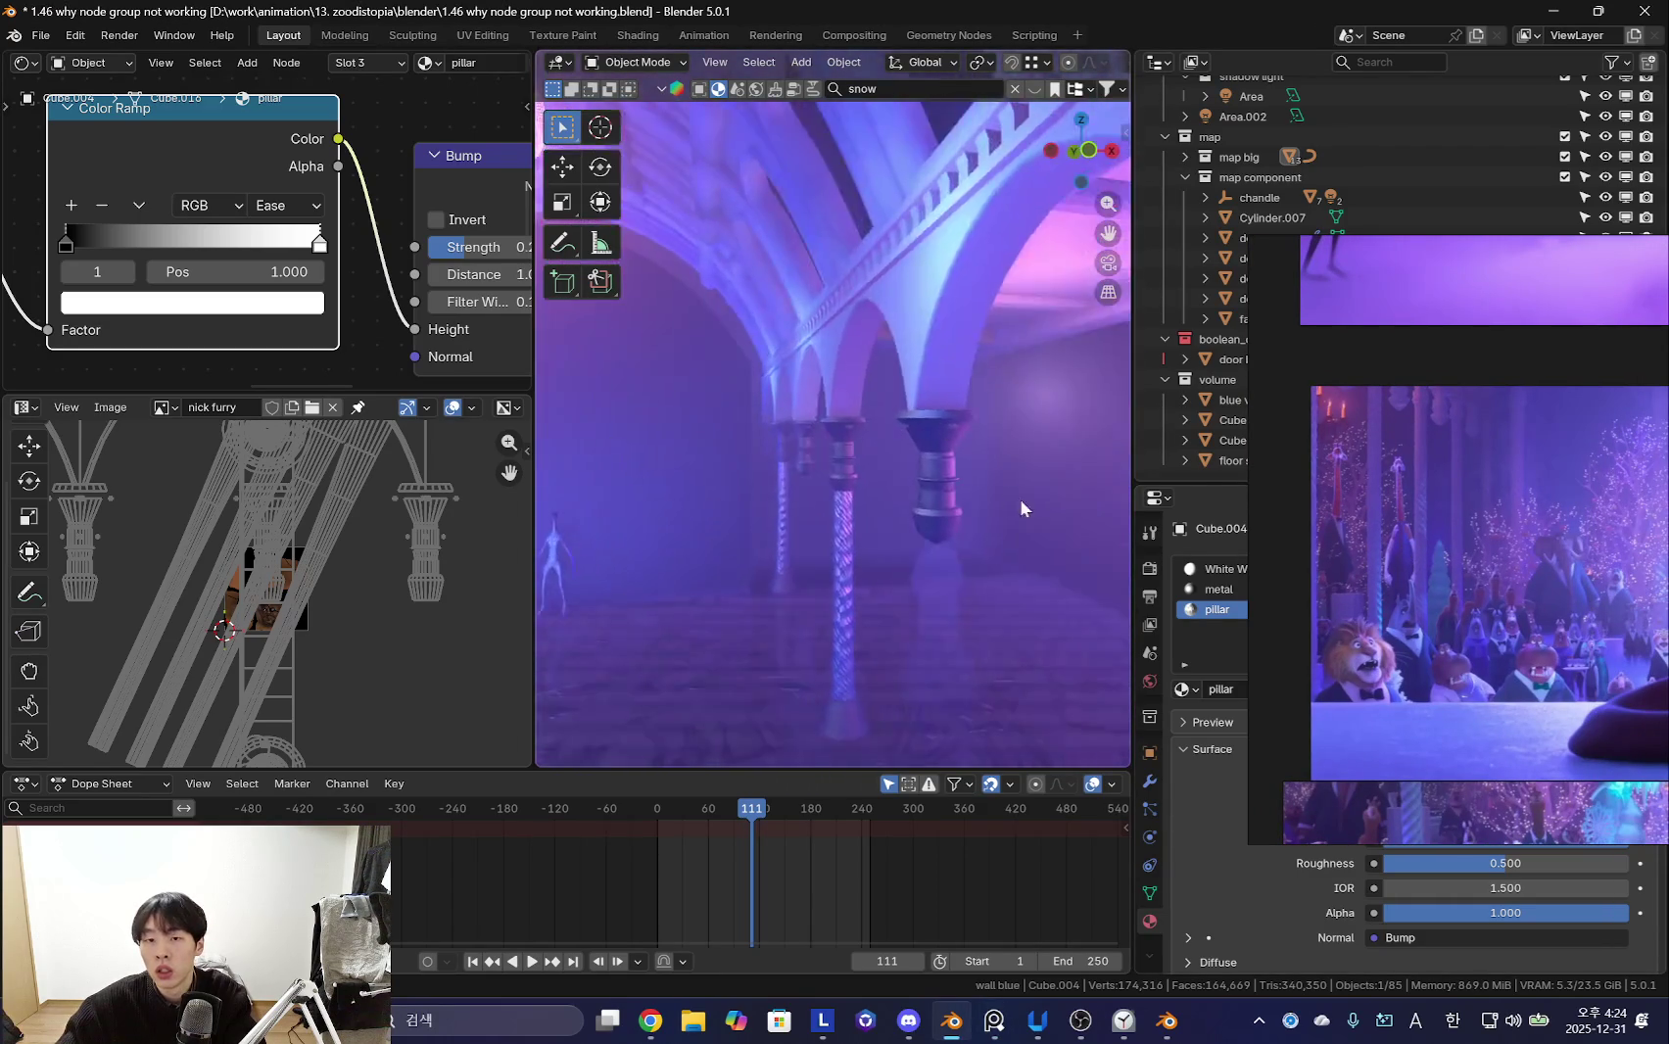
pyautogui.click(1218, 589)
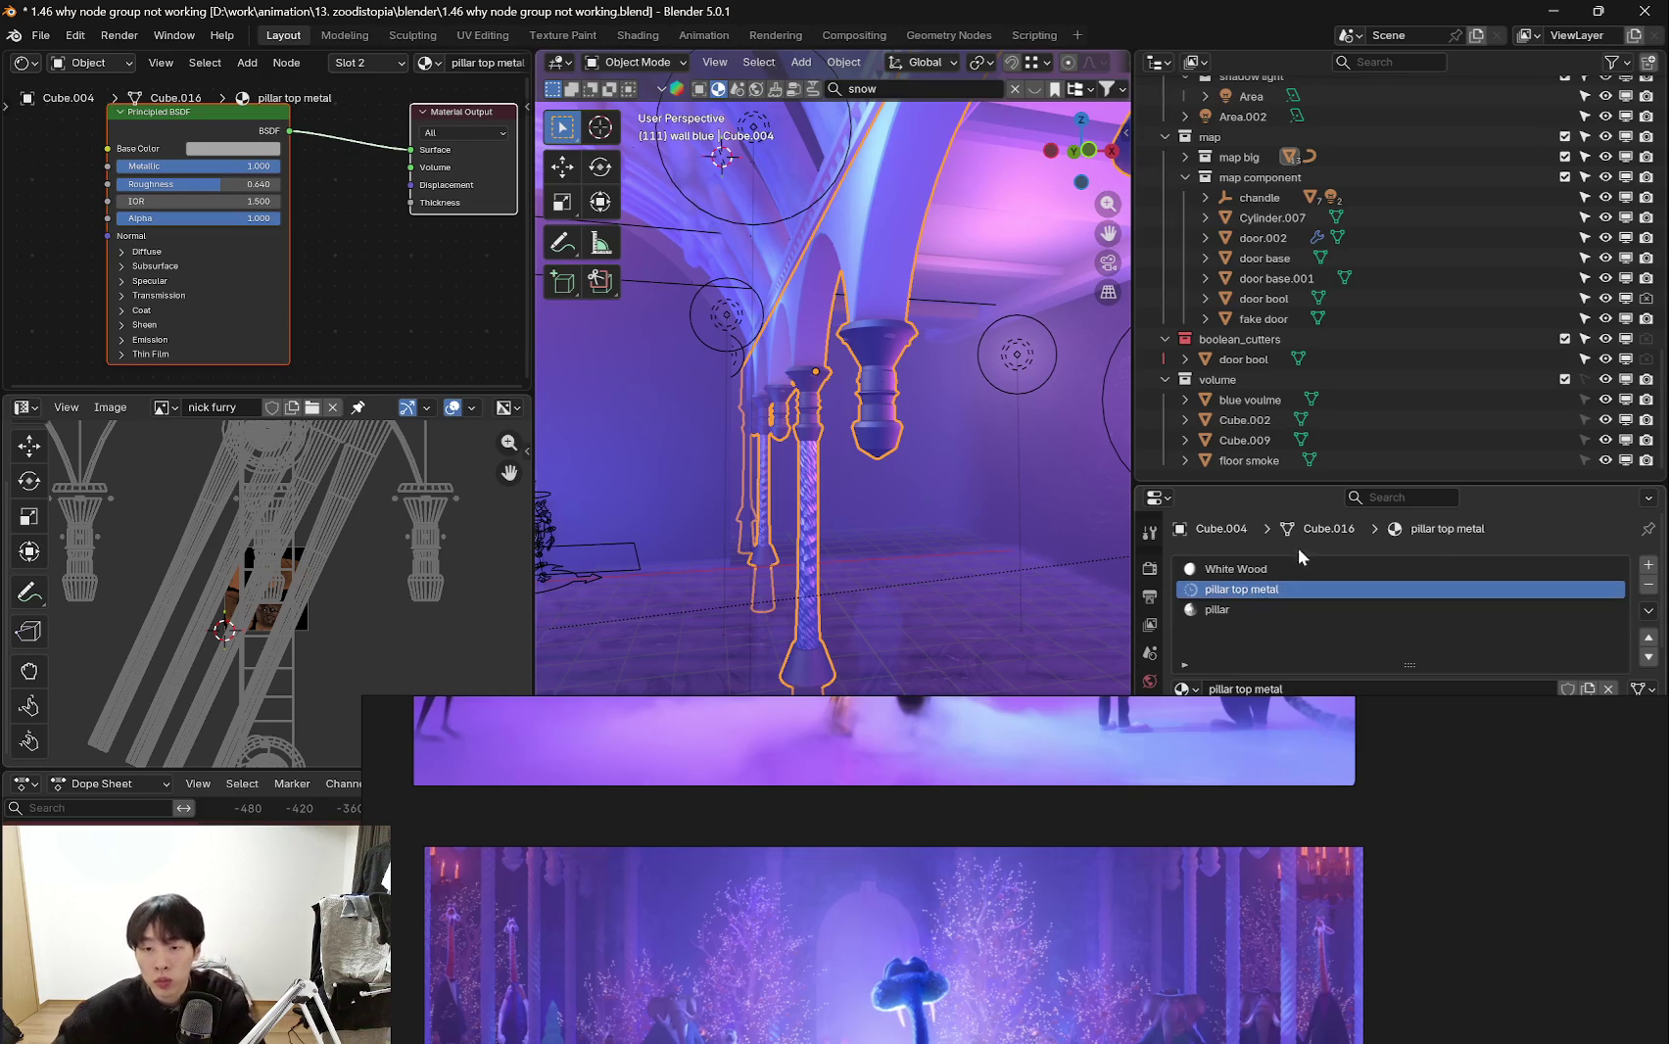
pyautogui.scroll(3, 383, 260)
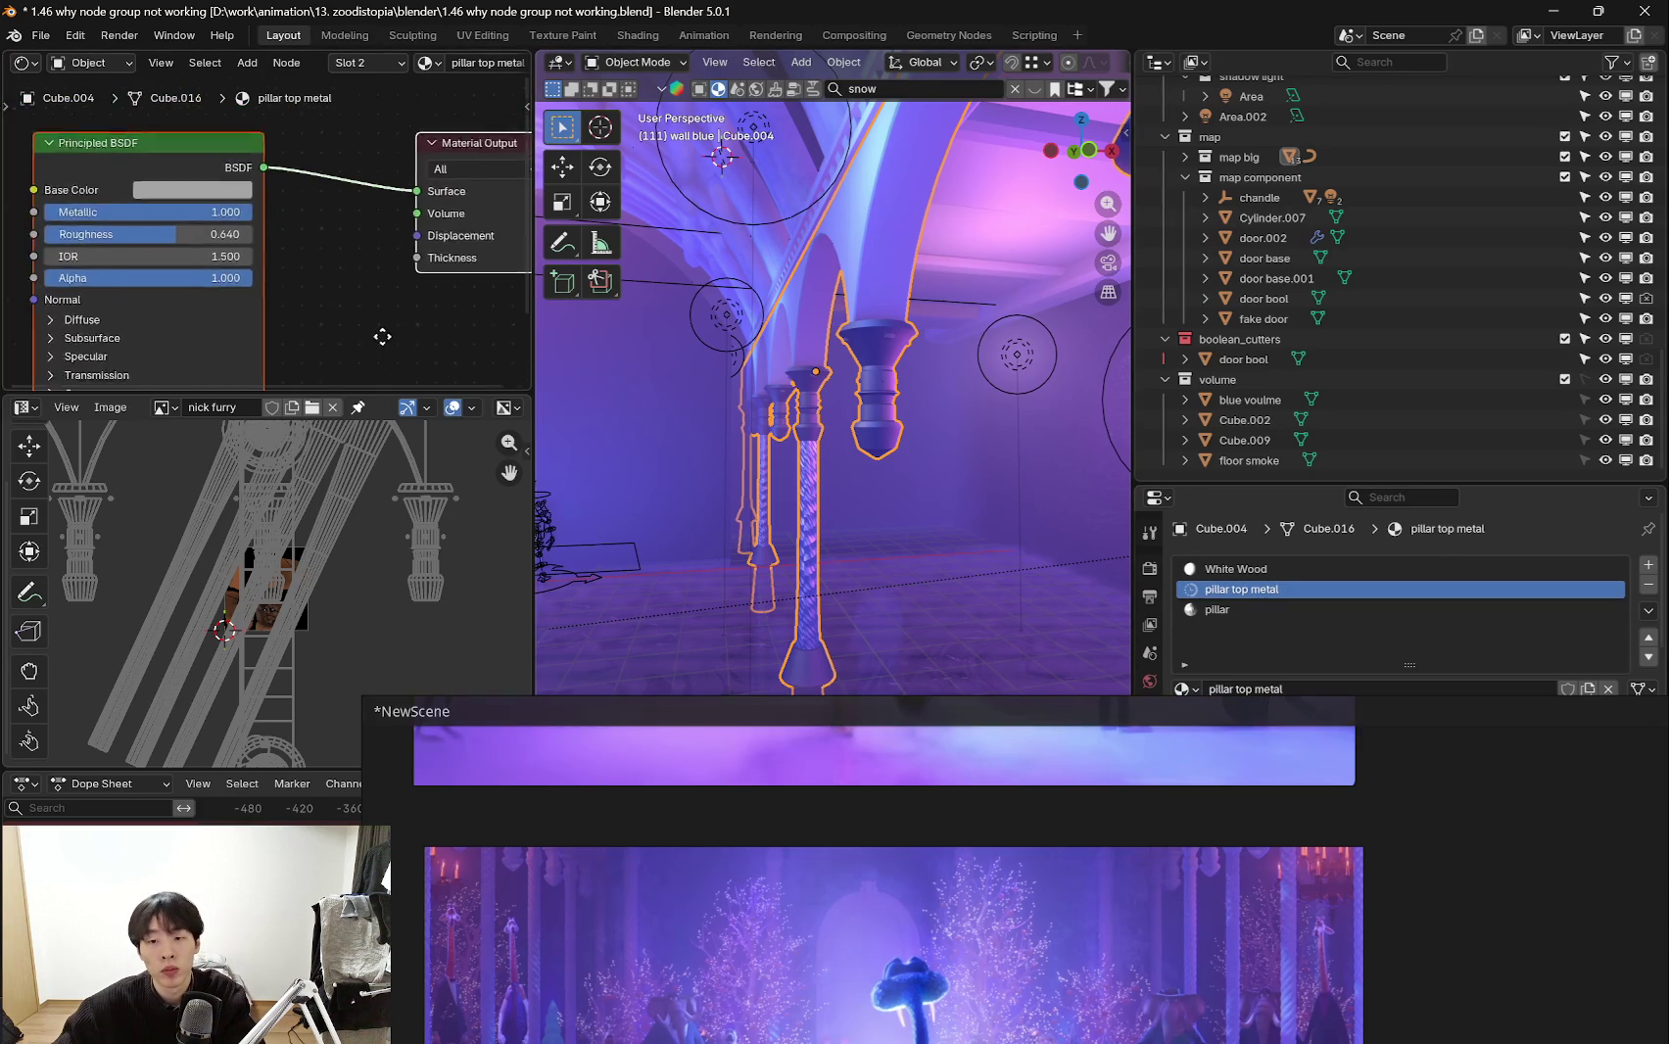
pyautogui.click(209, 201)
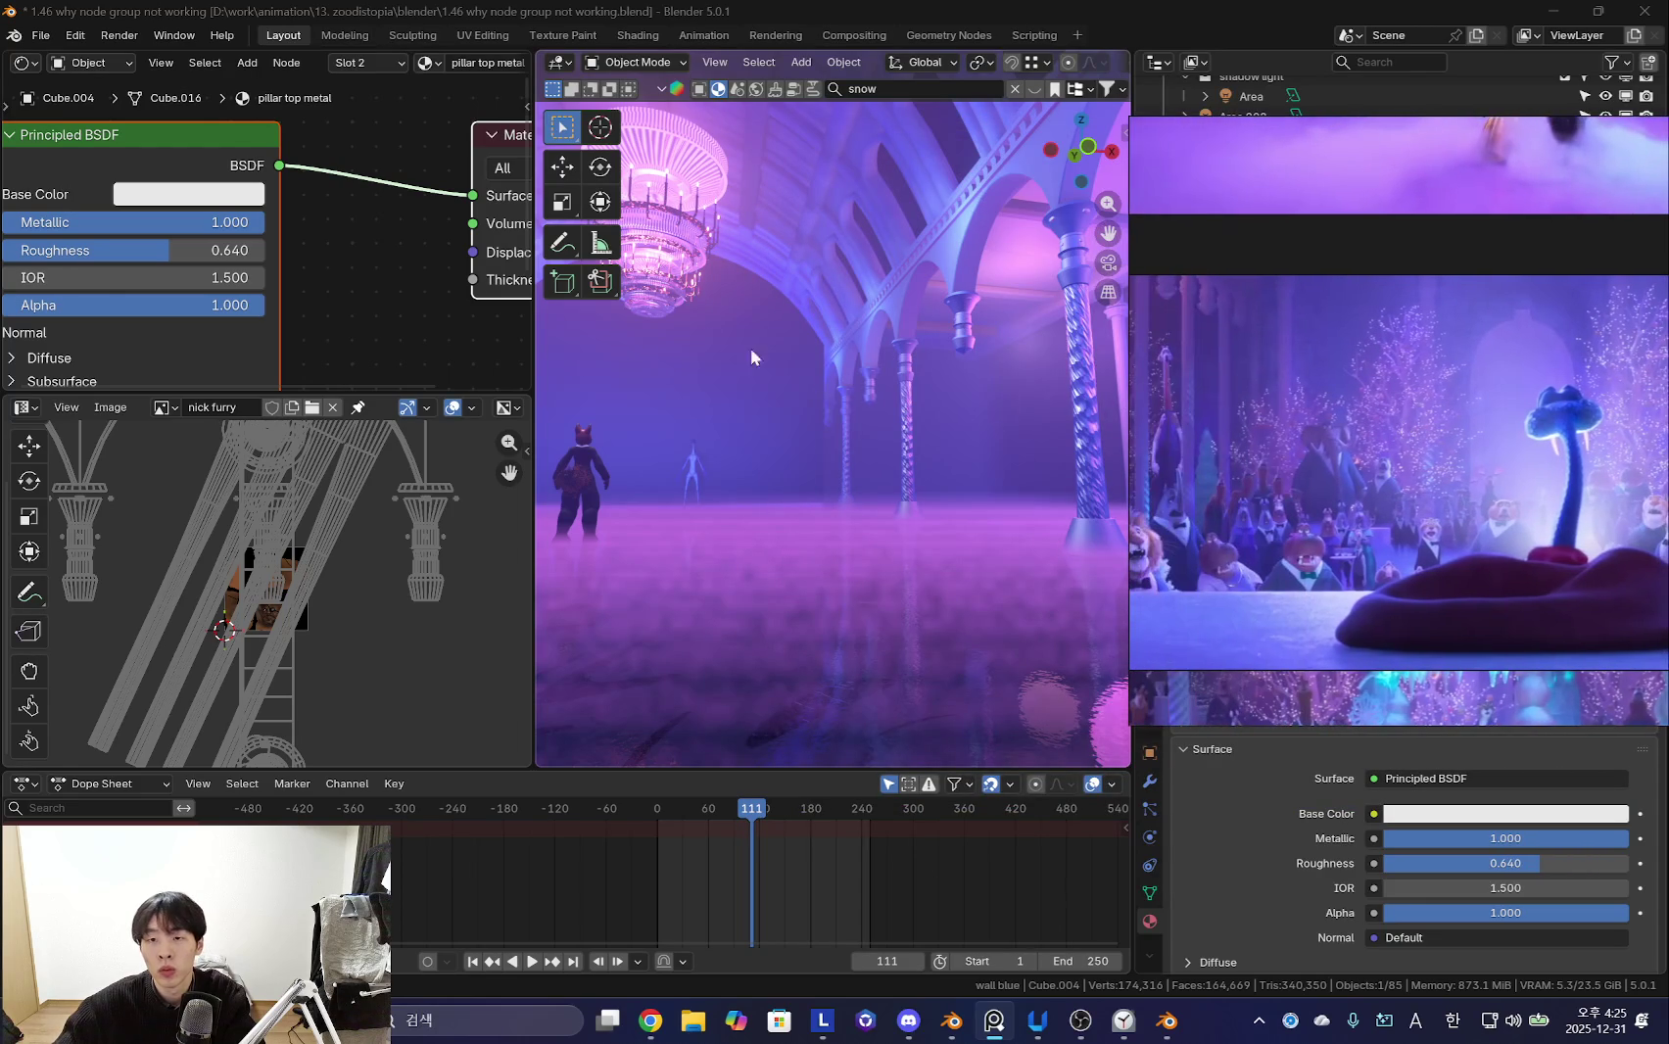
pyautogui.moveTo(228, 260); pyautogui.dragTo(259, 239, button='middle')
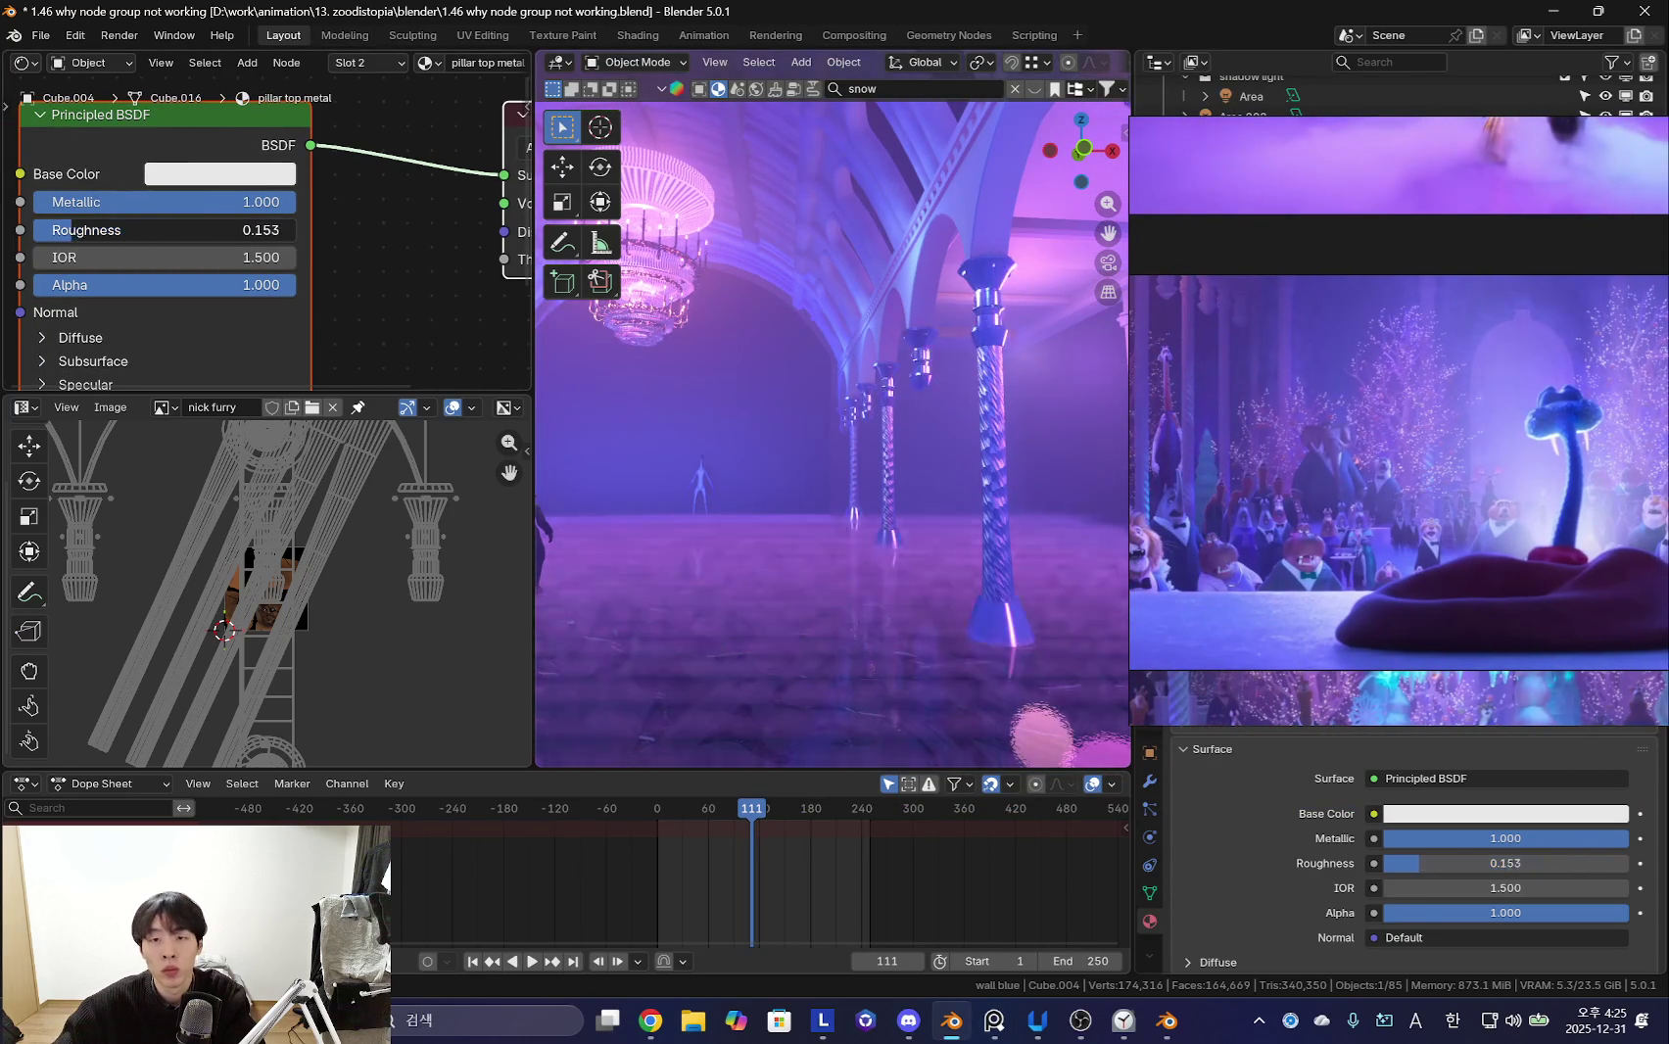
pyautogui.moveTo(588, 333)
pyautogui.mouseDown(button='middle')
pyautogui.moveTo(1069, 416)
pyautogui.moveTo(932, 405)
pyautogui.moveTo(885, 428)
pyautogui.moveTo(1044, 487)
pyautogui.mouseUp(button='middle')
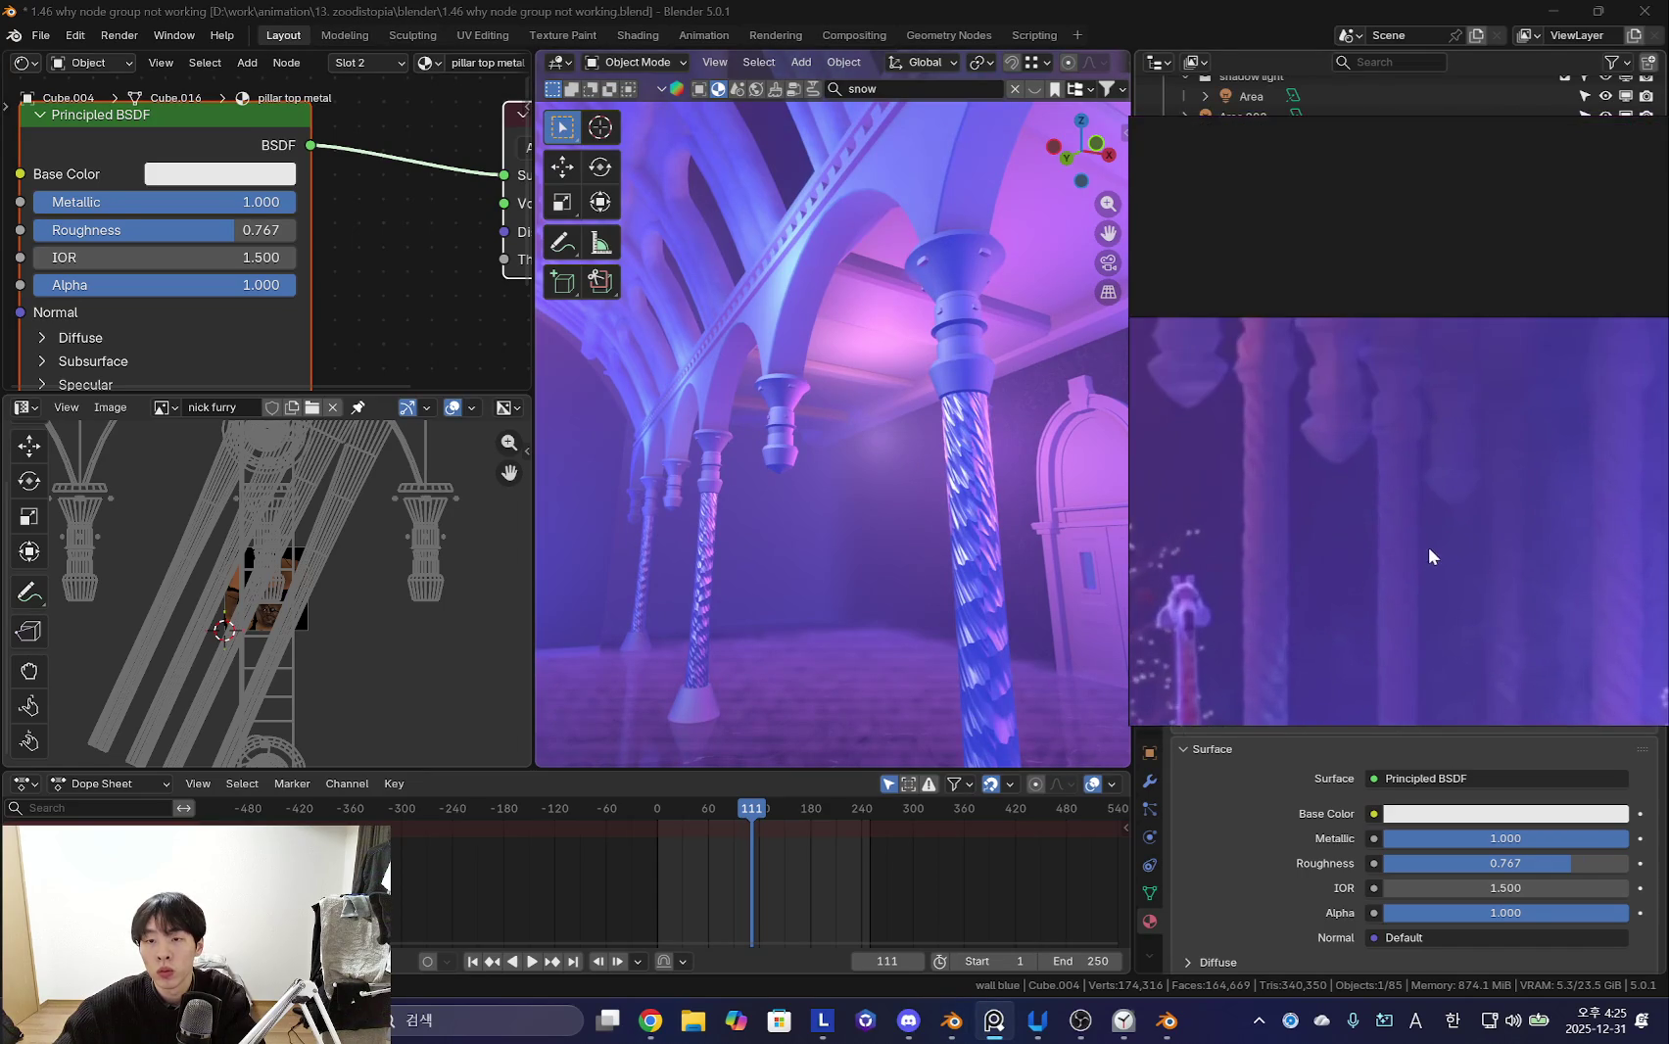
pyautogui.moveTo(1077, 422)
pyautogui.mouseDown(button='middle')
pyautogui.moveTo(850, 464)
pyautogui.moveTo(921, 525)
pyautogui.moveTo(876, 494)
pyautogui.moveTo(917, 496)
pyautogui.moveTo(828, 490)
pyautogui.moveTo(889, 504)
pyautogui.moveTo(845, 452)
pyautogui.moveTo(881, 460)
pyautogui.mouseUp(button='middle')
pyautogui.scroll(-3, 1354, 503)
pyautogui.scroll(5, 1479, 582)
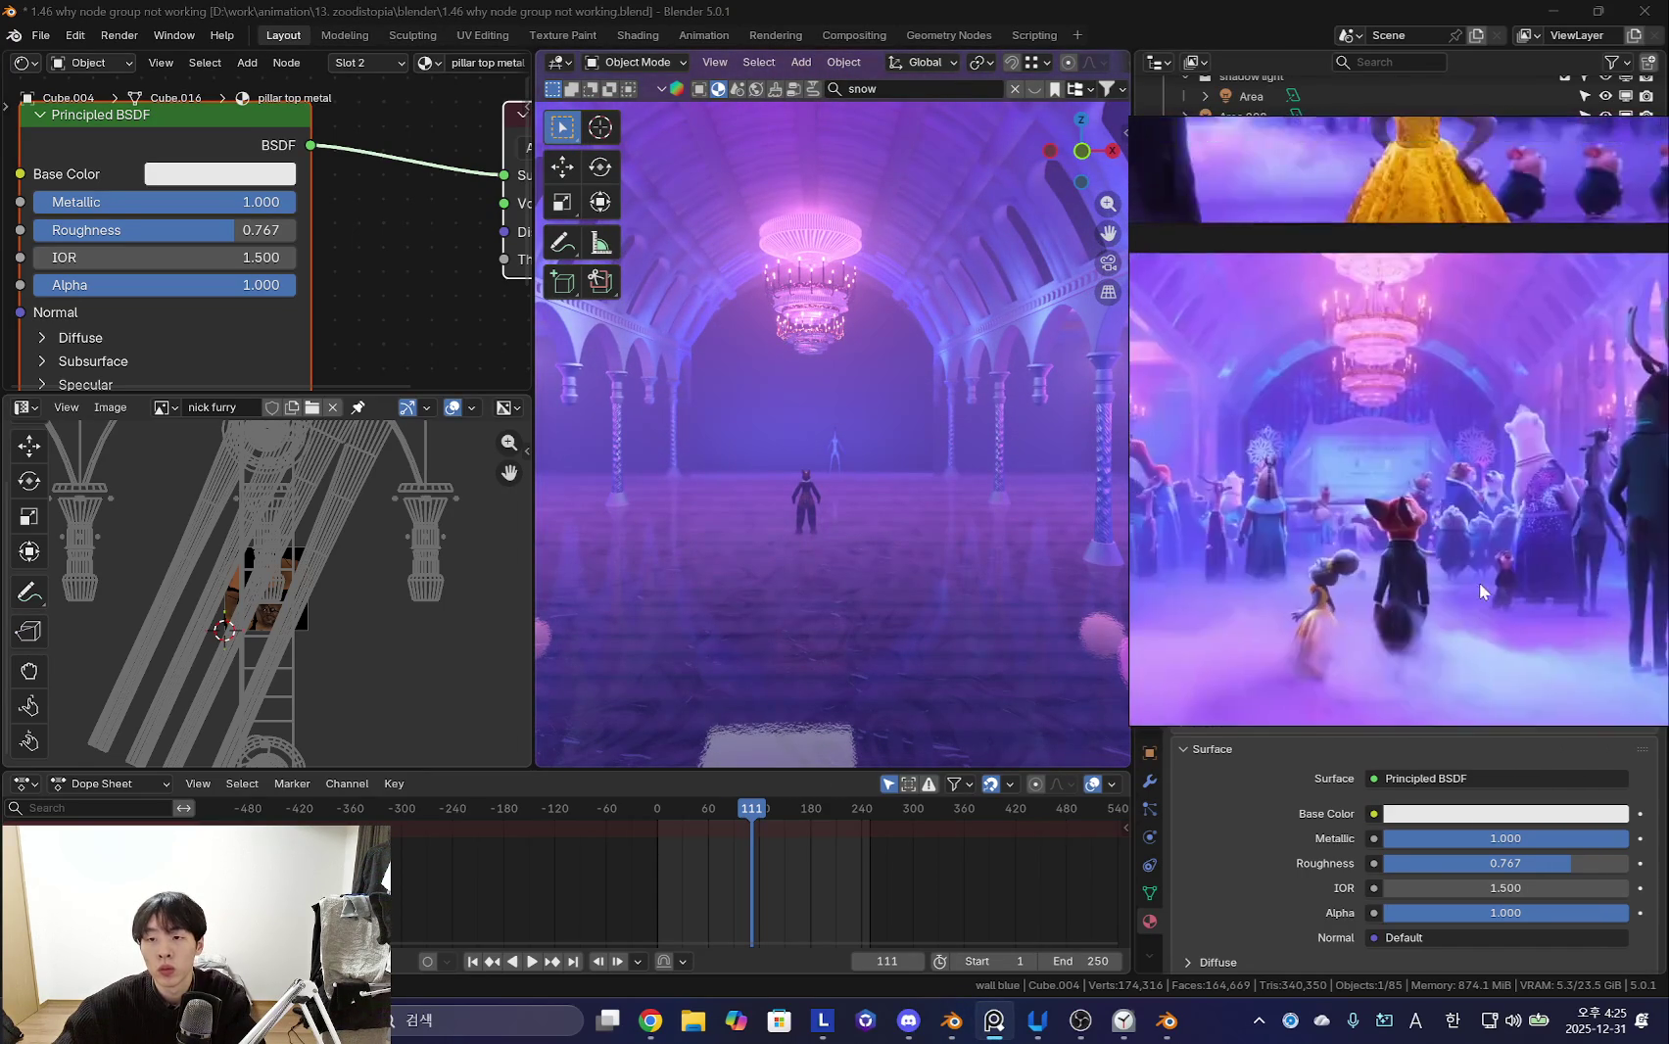
# - Widen the 3D viewport by moving its border, toggling the viewport overlays
pyautogui.moveTo(1061, 501)
pyautogui.mouseDown(button='middle')
pyautogui.moveTo(961, 518)
pyautogui.moveTo(954, 454)
pyautogui.mouseUp(button='middle')
pyautogui.hotkey('shift', 'alt', 'z')
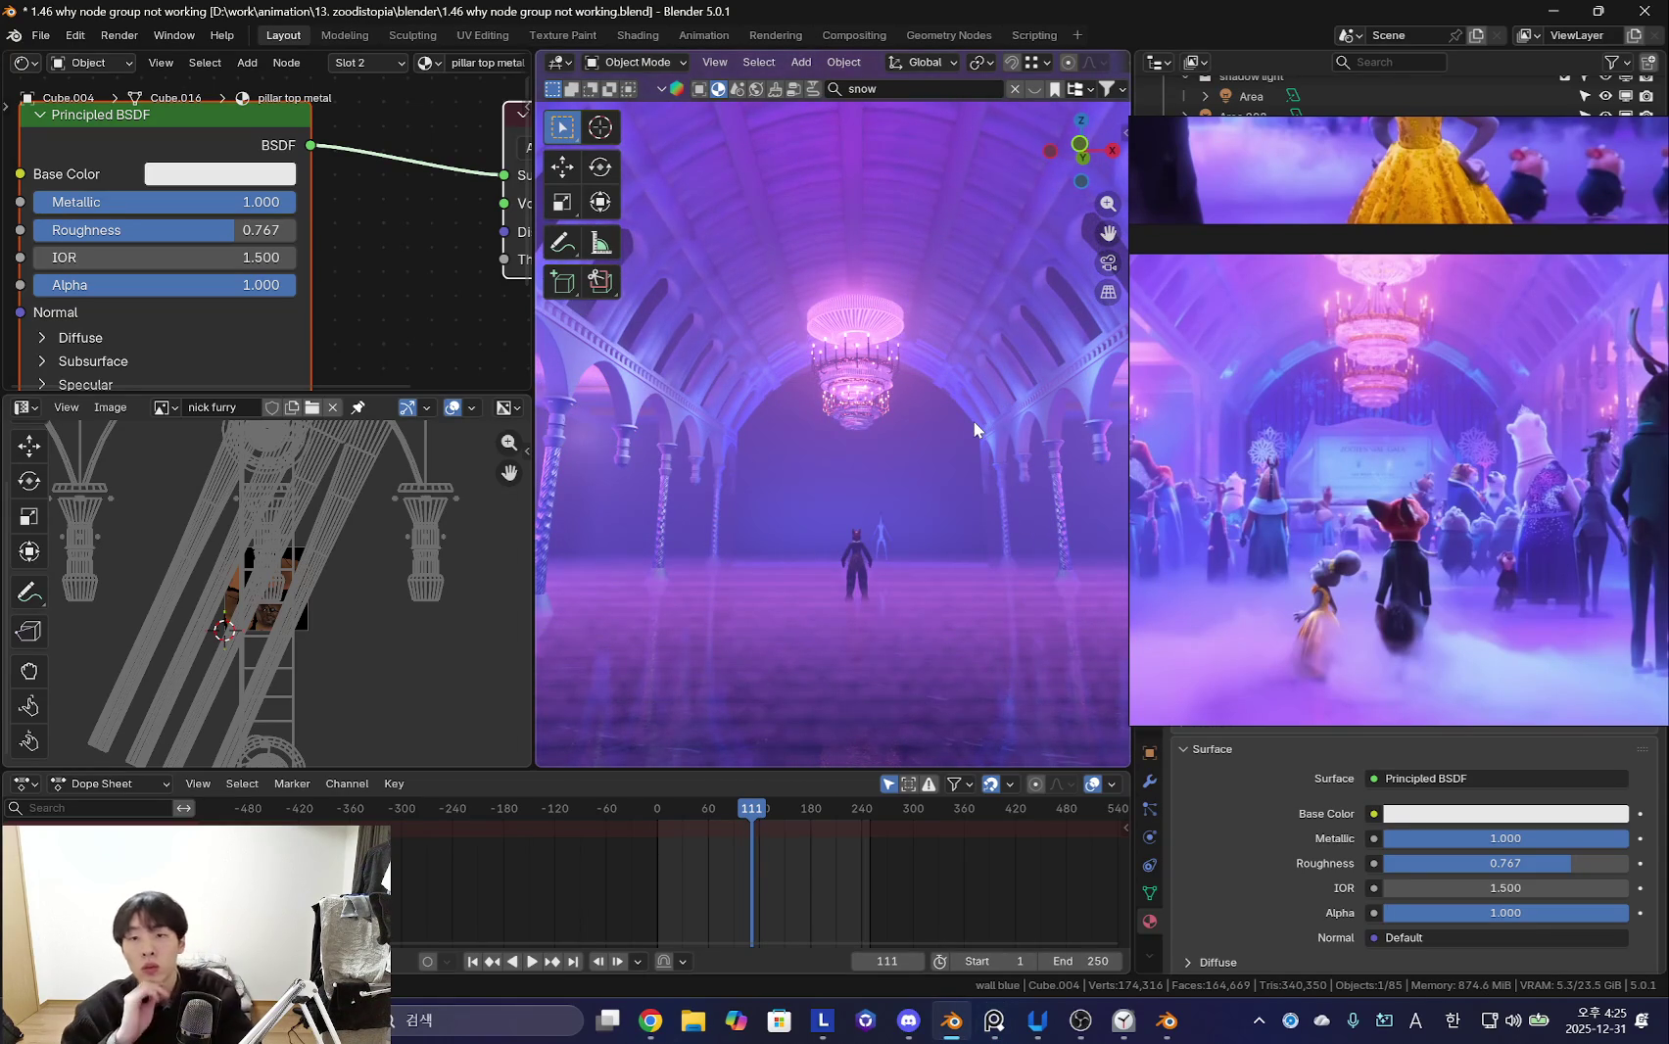
pyautogui.click(1381, 497)
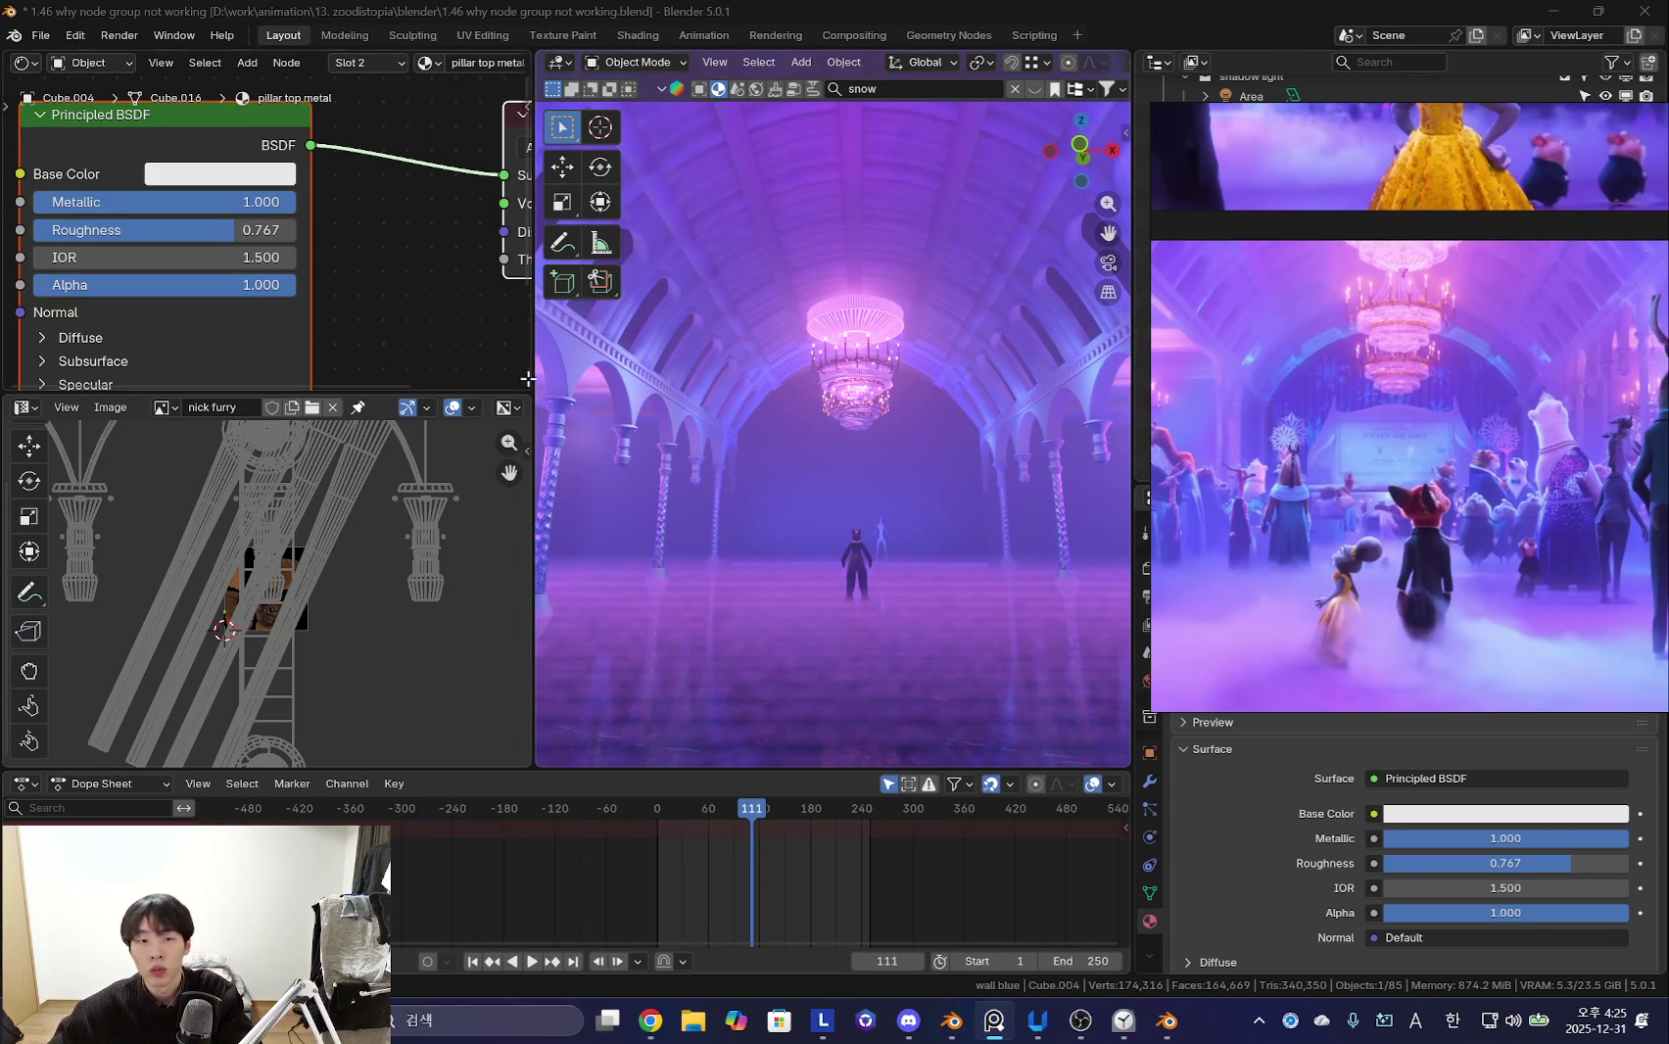
pyautogui.moveTo(537, 369); pyautogui.dragTo(488, 369)
pyautogui.hotkey('shift', 'alt', 'z')
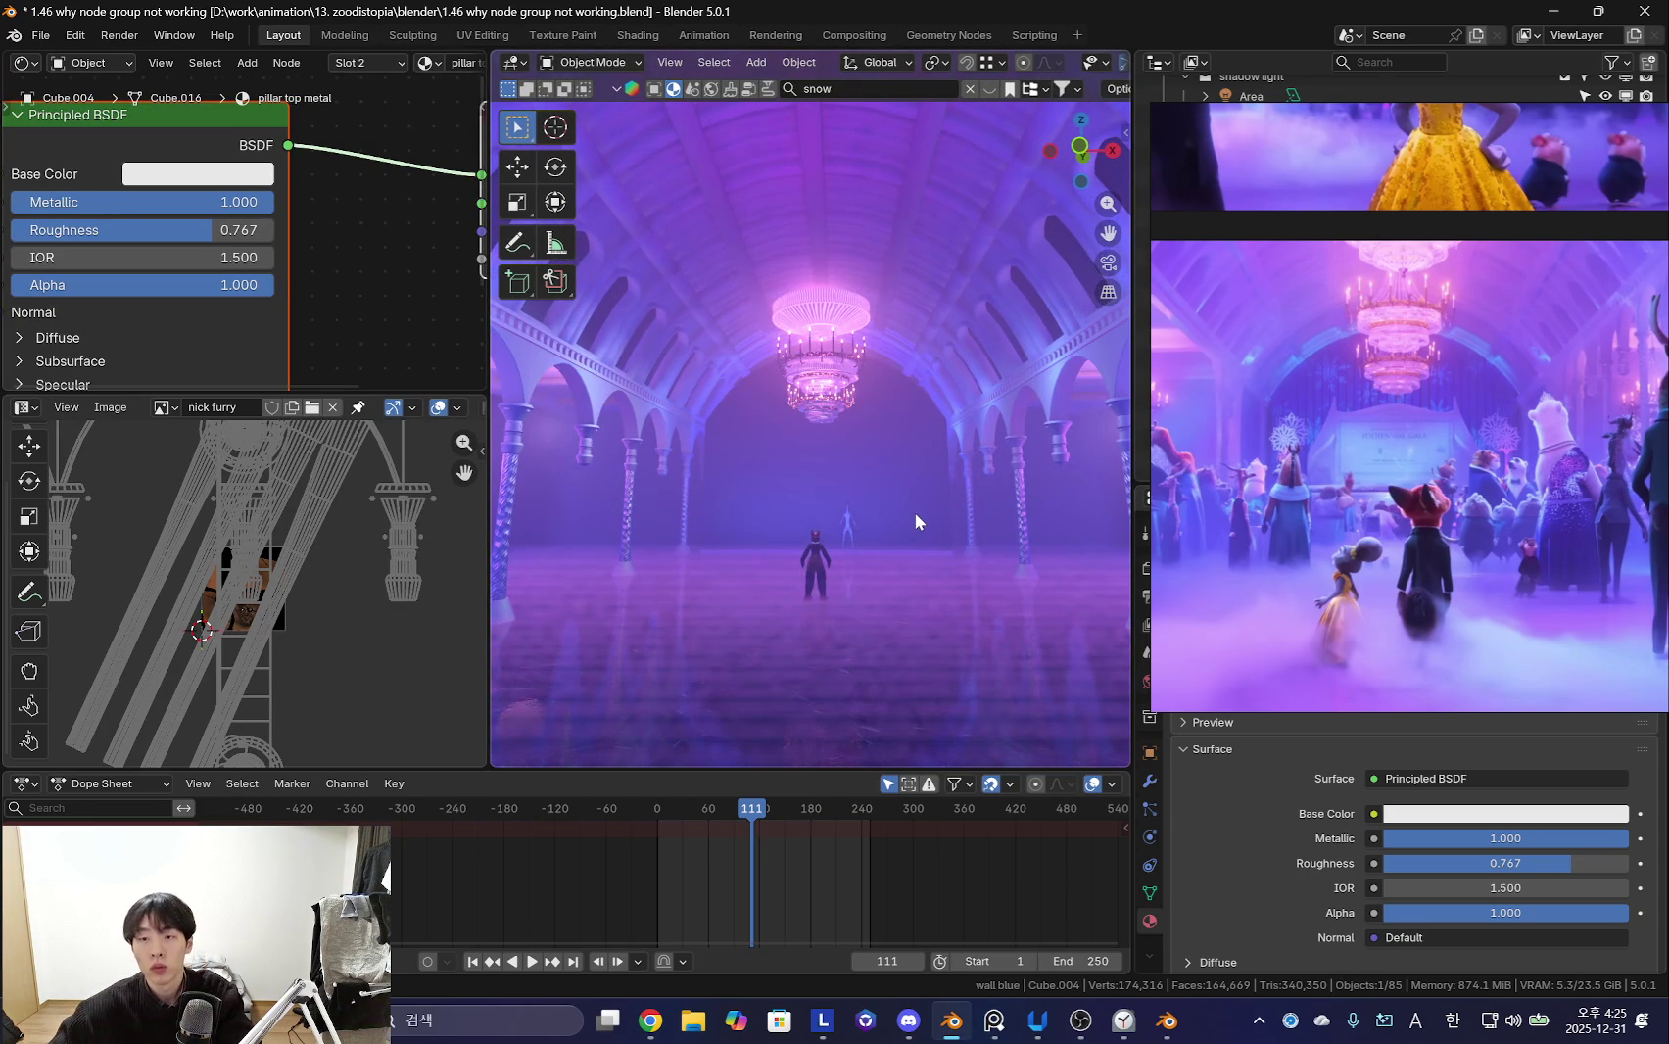
# - Zoom around the gala reference image, widen its viewer, then walk forward into the hall
pyautogui.click(1397, 449)
pyautogui.scroll(2, 1397, 449)
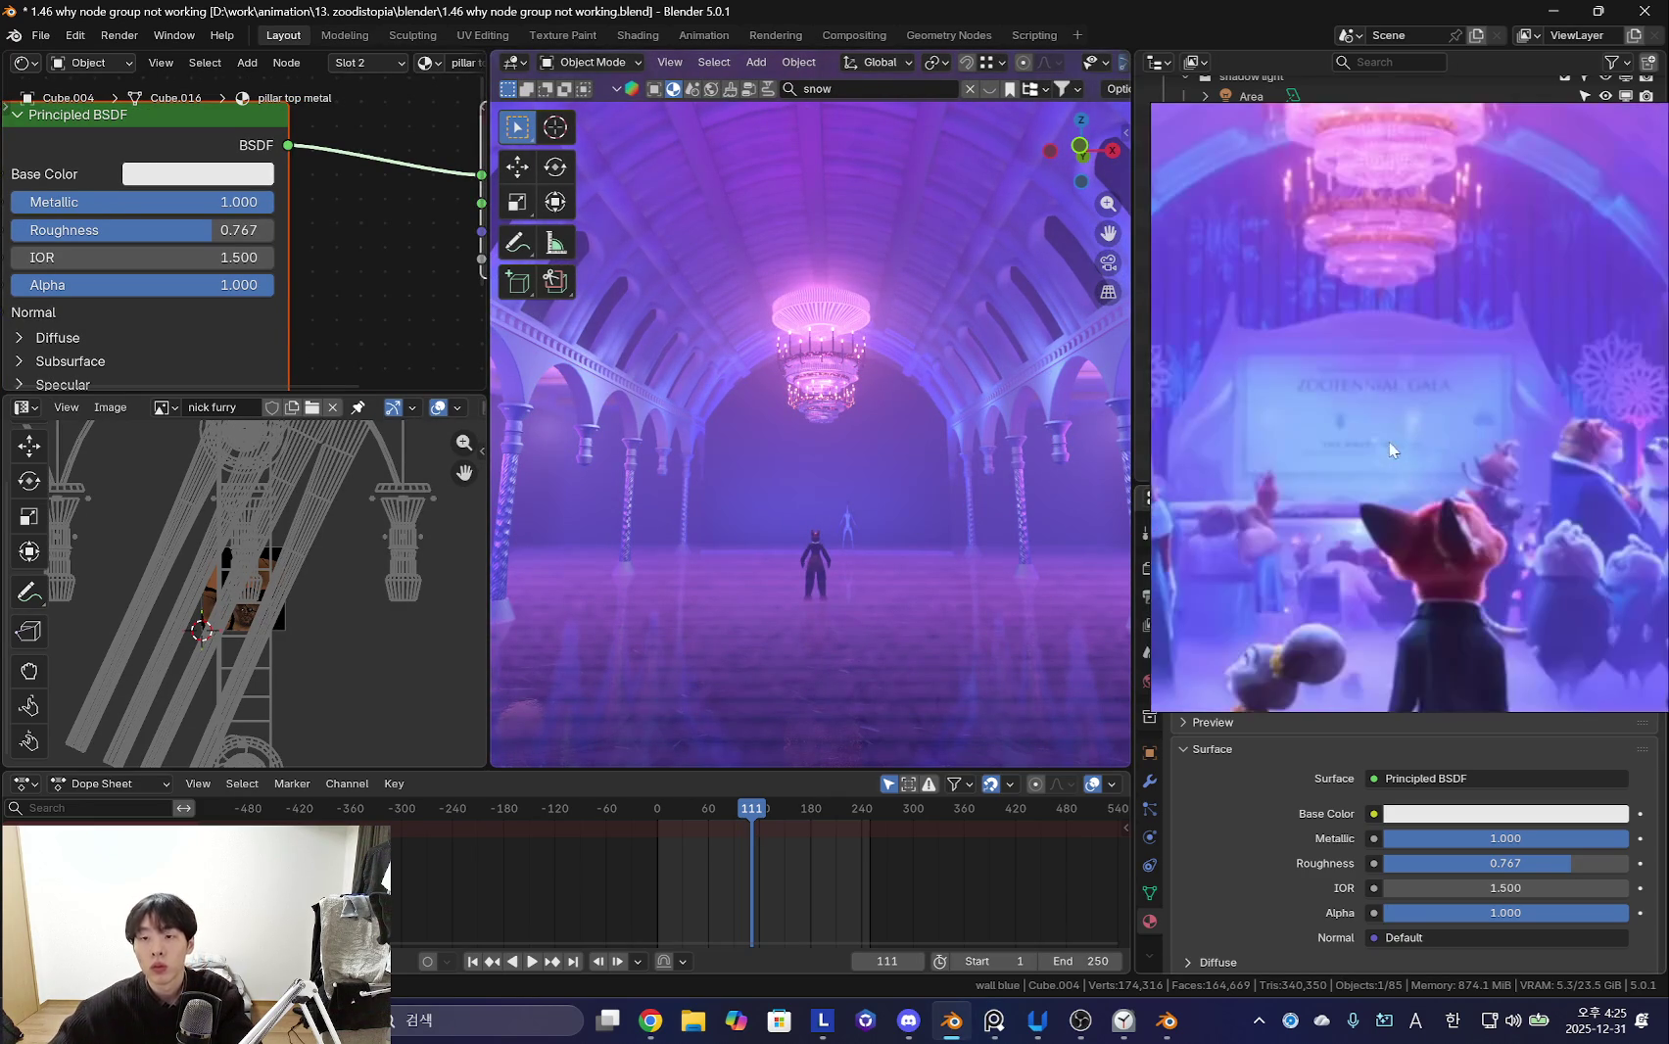
pyautogui.scroll(2, 1402, 432)
pyautogui.scroll(2, 1362, 518)
pyautogui.scroll(-2, 1363, 518)
pyautogui.scroll(-2, 1392, 521)
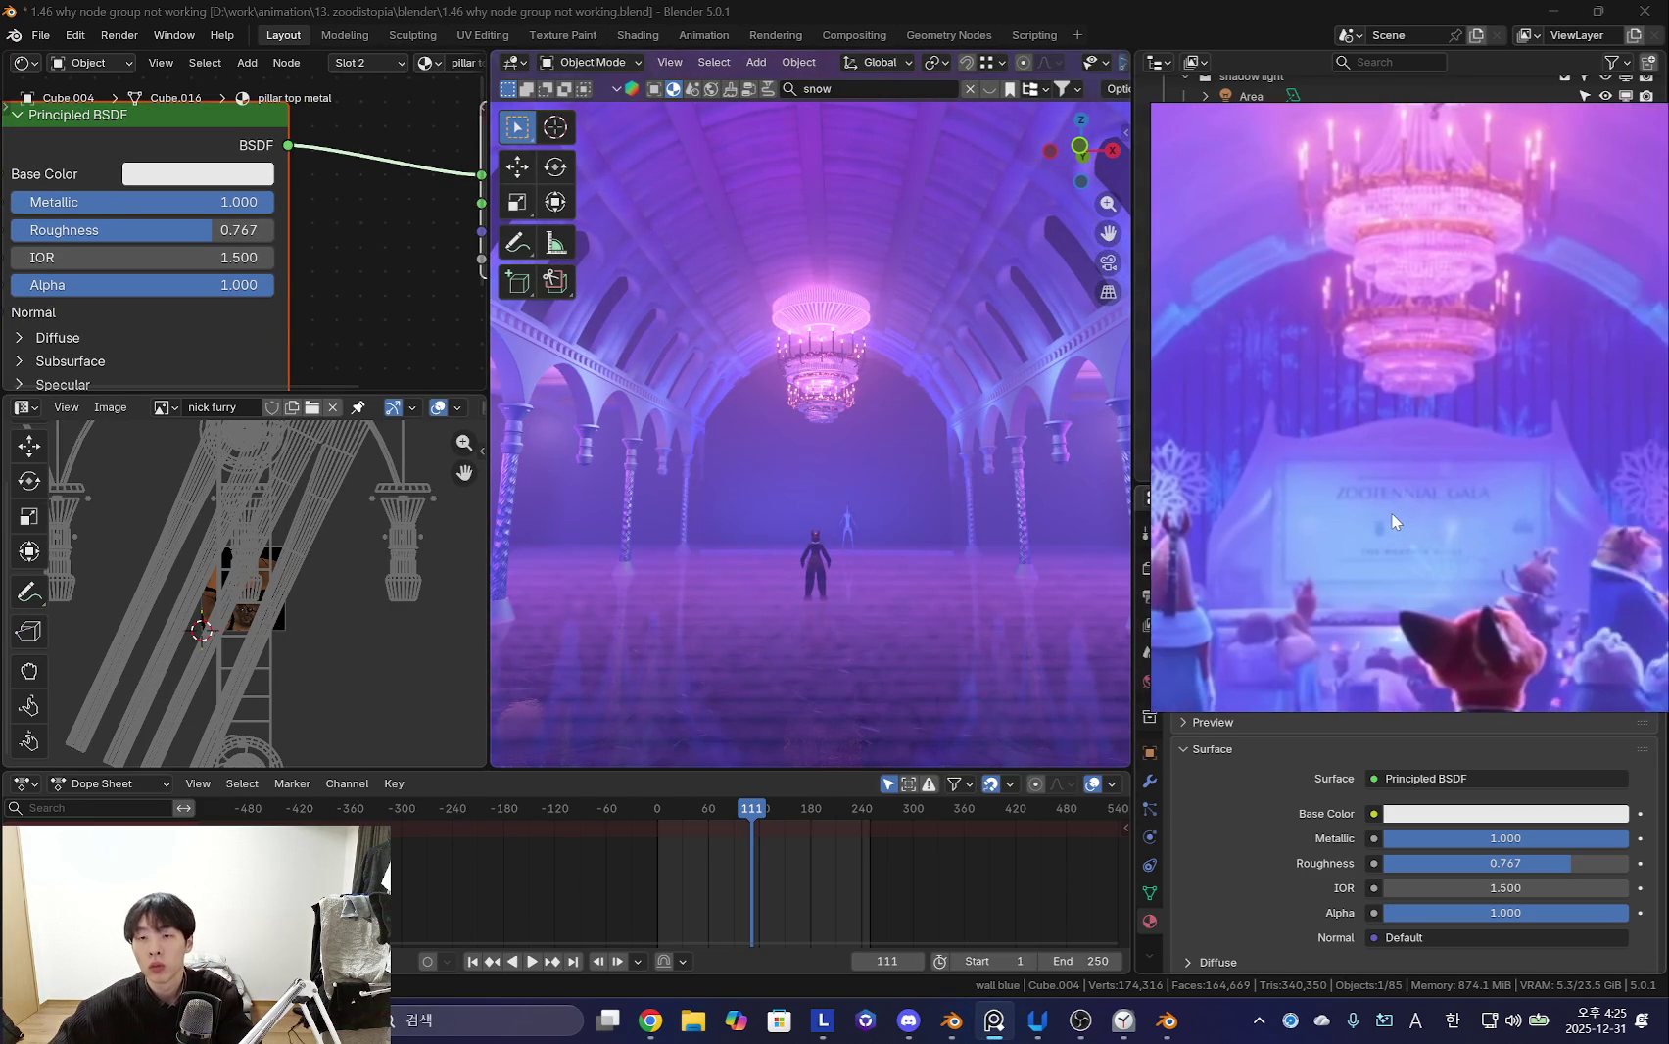
pyautogui.scroll(-2, 1396, 523)
pyautogui.scroll(-2, 1498, 487)
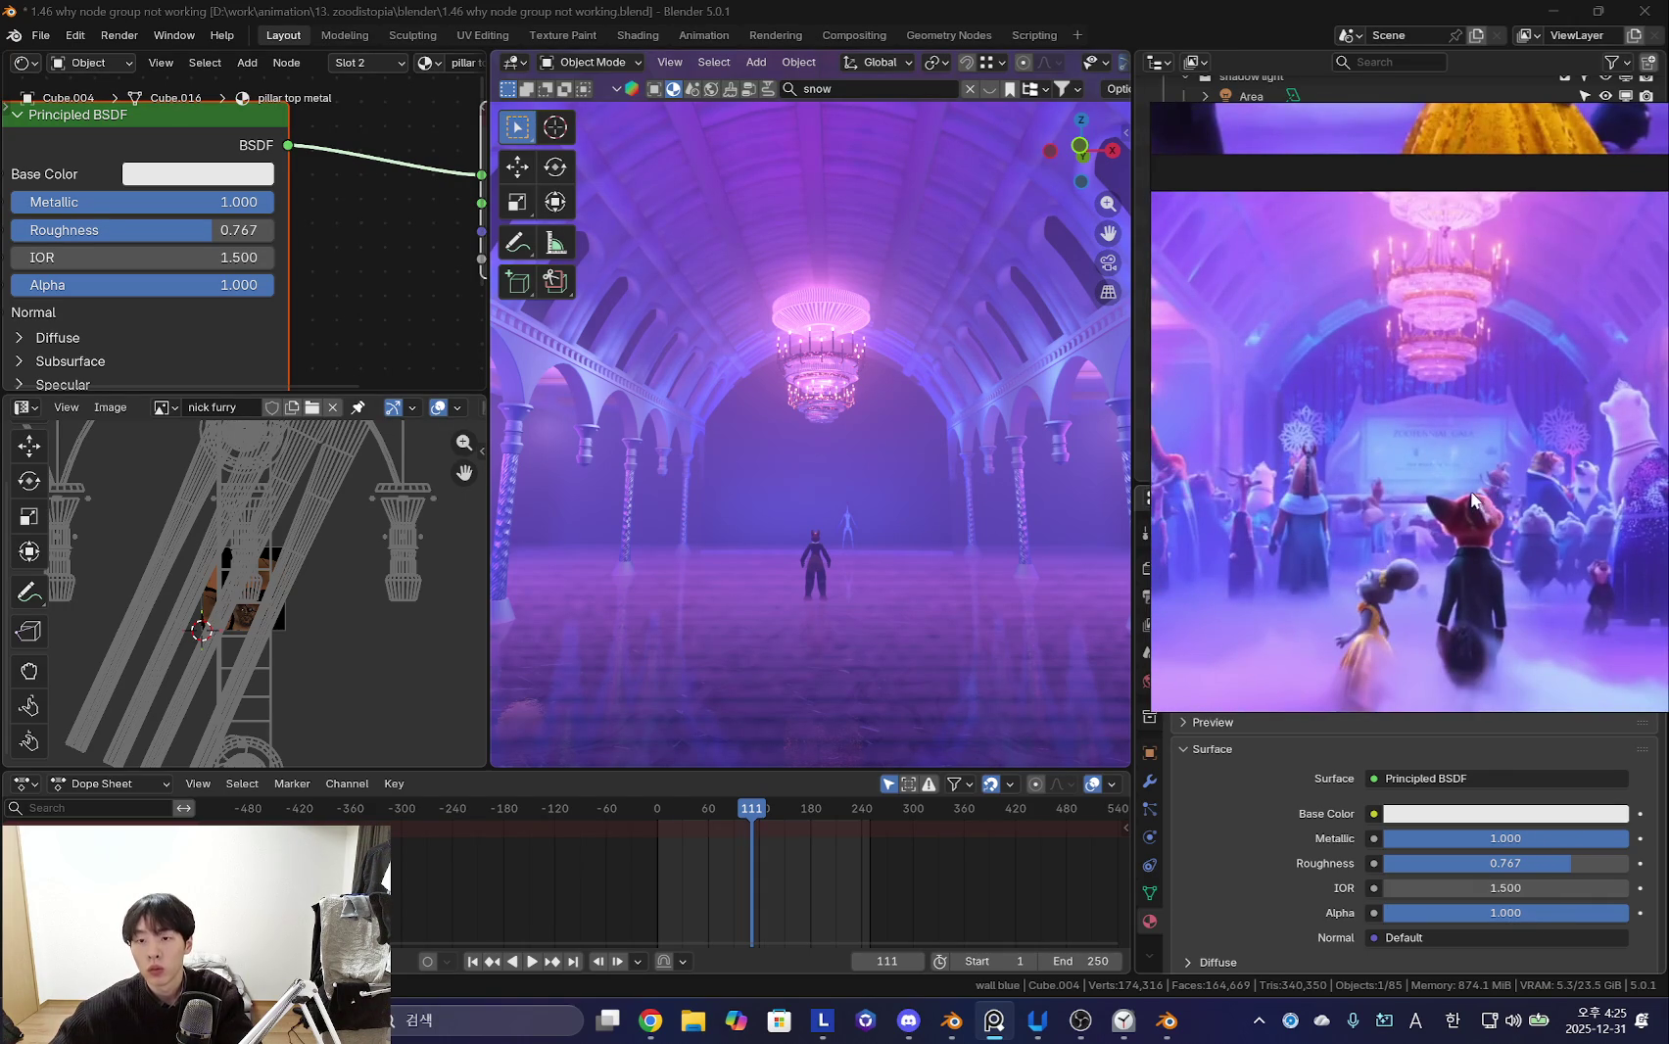
pyautogui.scroll(1, 1472, 500)
pyautogui.scroll(2, 1391, 480)
pyautogui.scroll(2, 1440, 529)
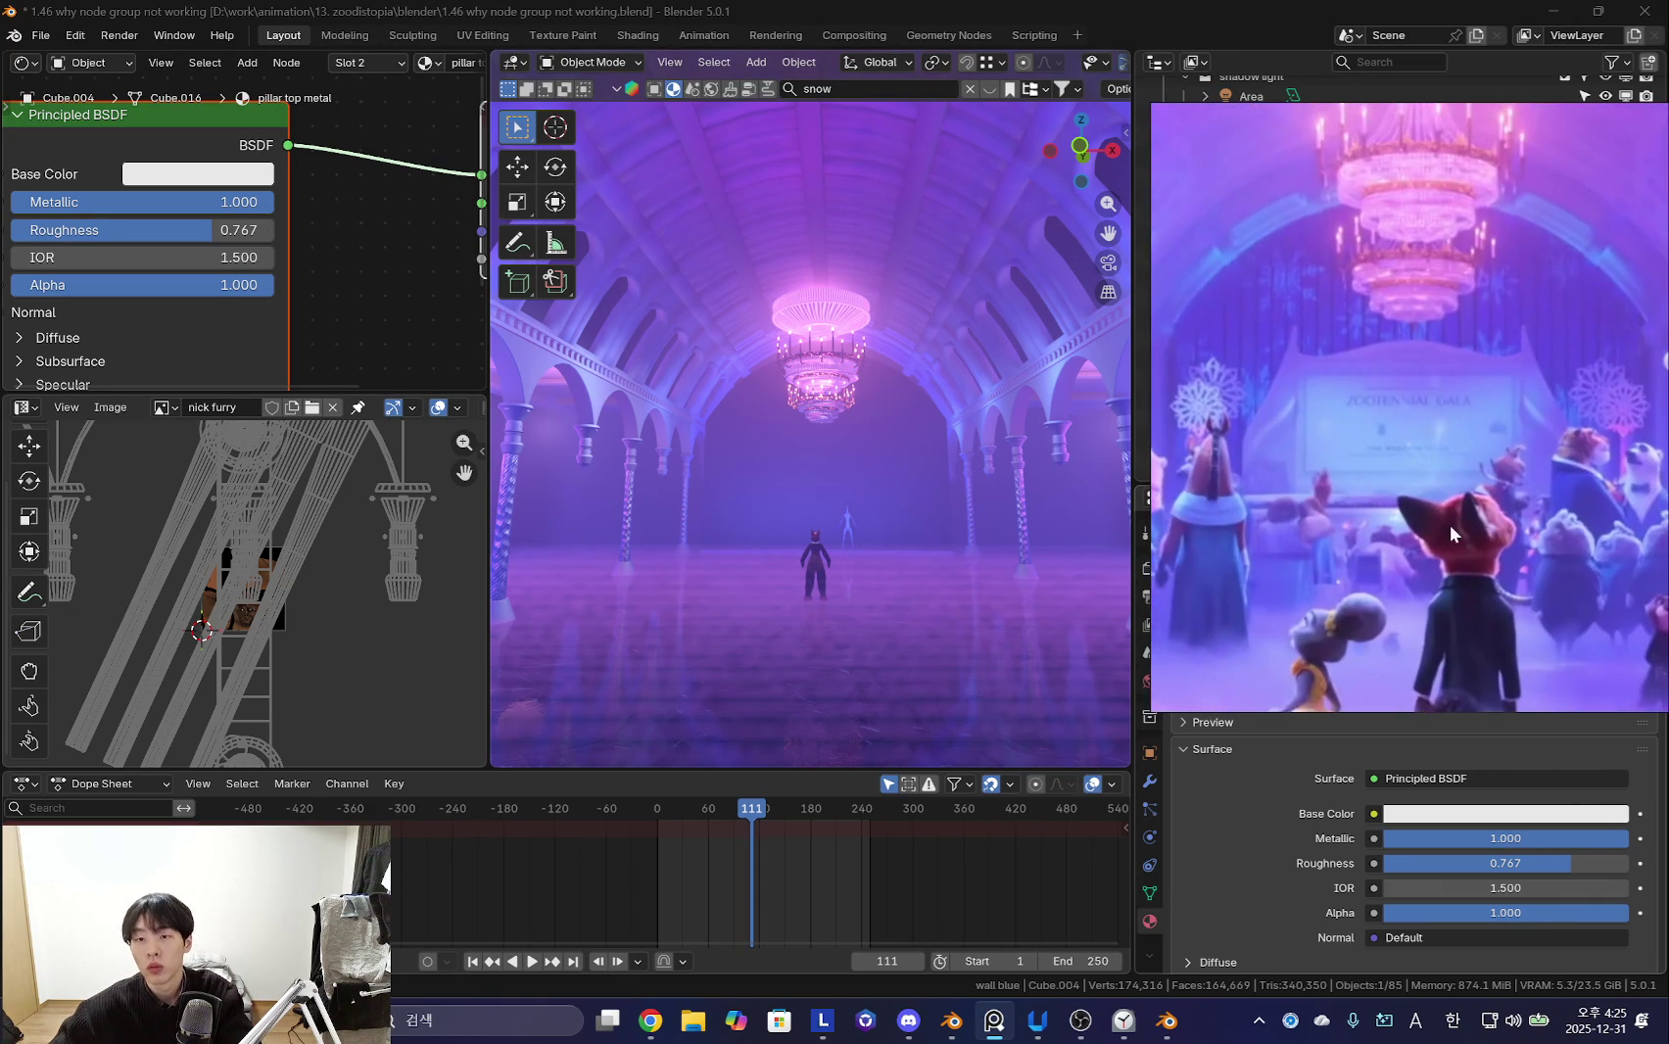
pyautogui.scroll(-1, 1430, 519)
pyautogui.scroll(-2, 1409, 515)
pyautogui.scroll(1, 1387, 538)
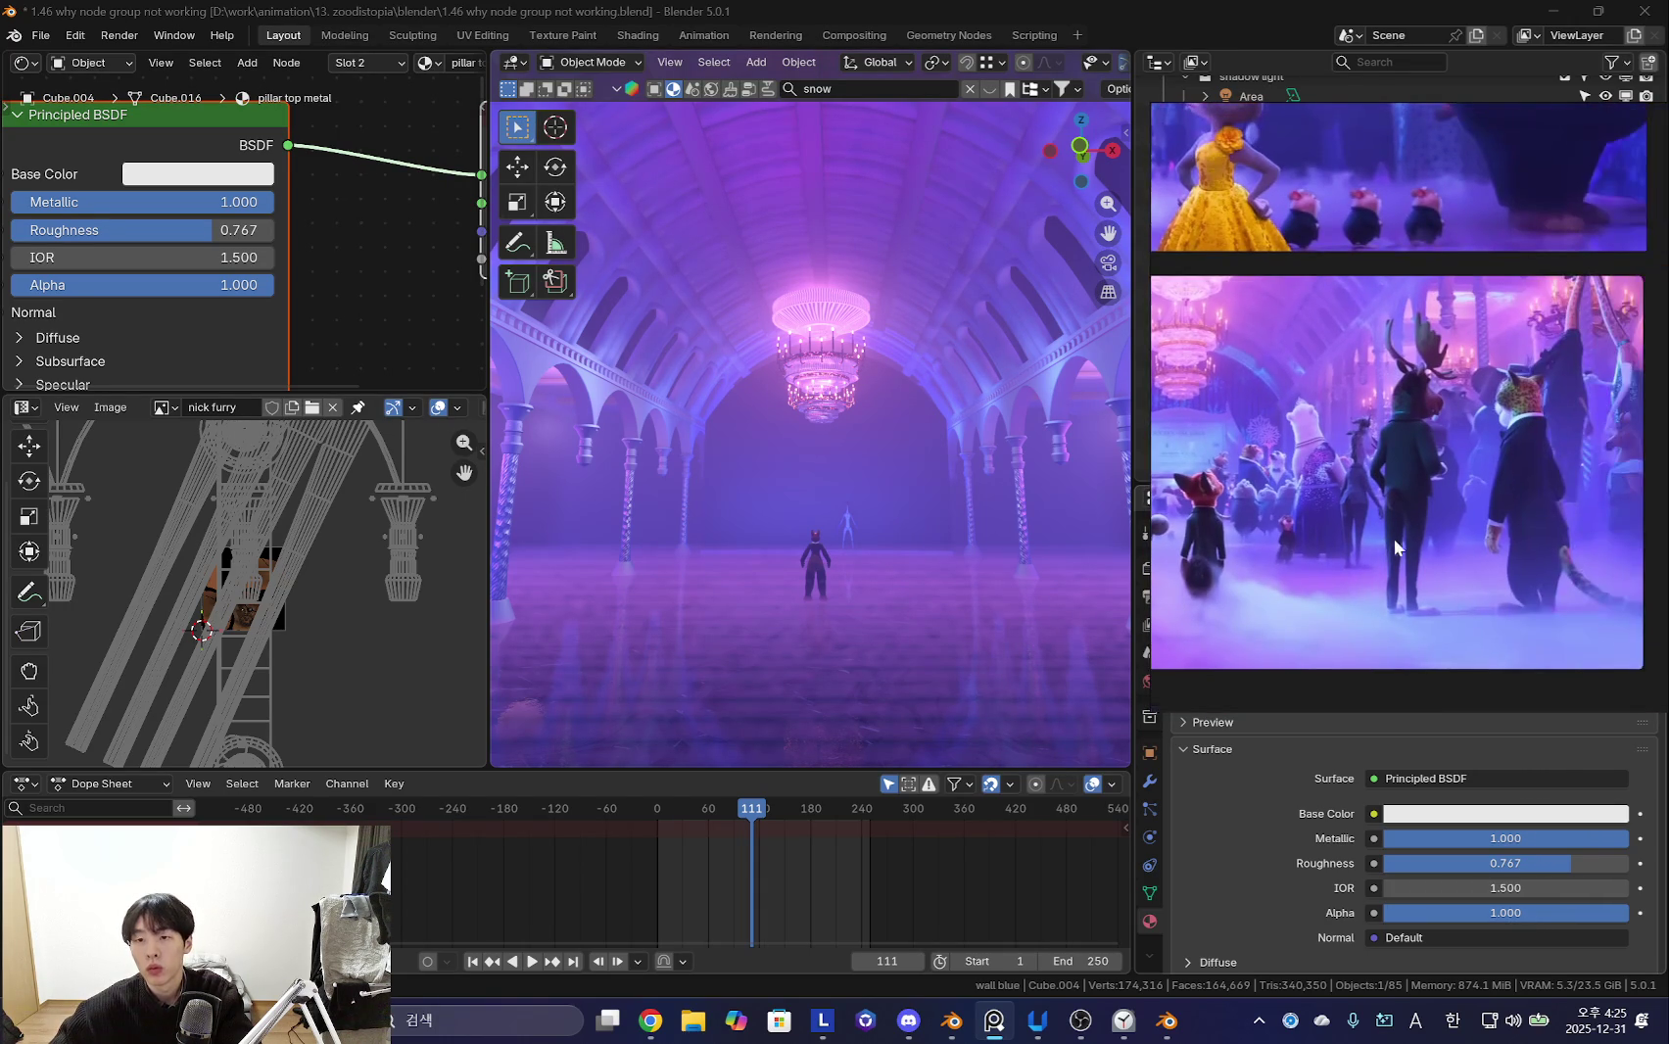
pyautogui.scroll(2, 1500, 533)
pyautogui.scroll(2, 1470, 480)
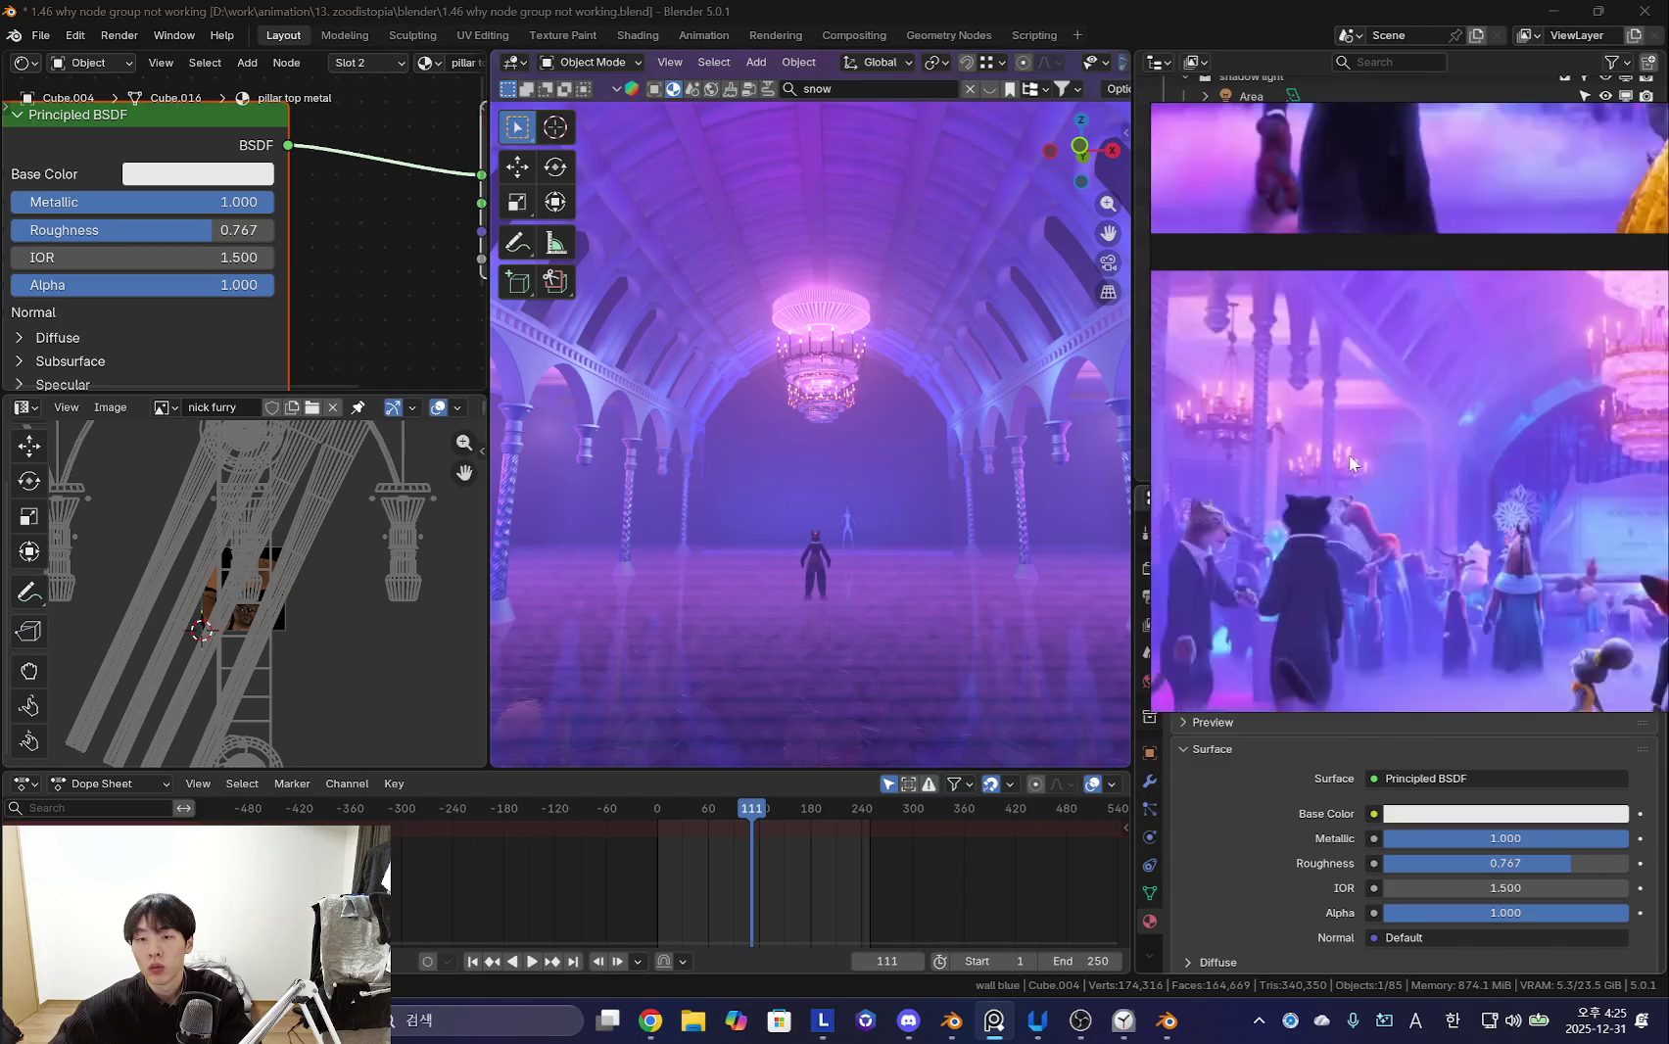
pyautogui.scroll(-1, 1351, 440)
pyautogui.scroll(2, 1530, 472)
pyautogui.scroll(-1, 1322, 403)
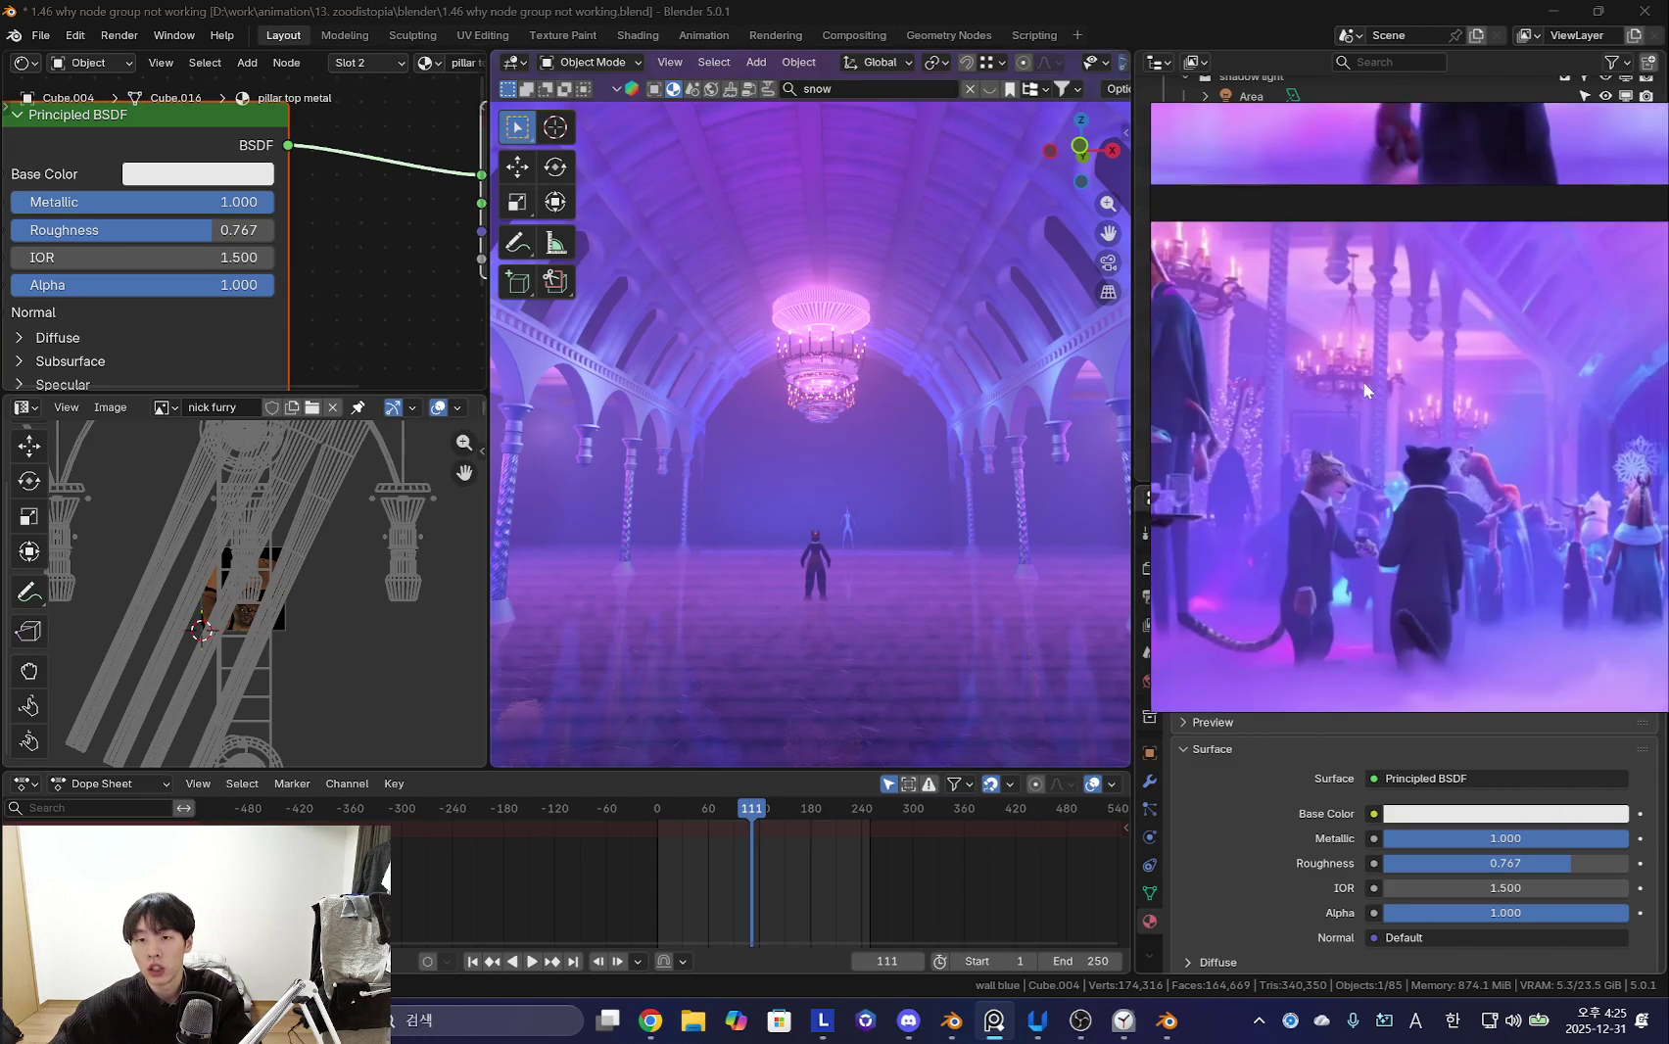
pyautogui.scroll(-1, 1371, 426)
pyautogui.scroll(1, 1421, 451)
pyautogui.scroll(-1, 1460, 436)
pyautogui.scroll(-2, 1469, 427)
pyautogui.scroll(3, 1509, 608)
pyautogui.scroll(1, 1486, 568)
pyautogui.scroll(-2, 1486, 569)
pyautogui.moveTo(1146, 397); pyautogui.dragTo(1019, 422)
pyautogui.scroll(2, 1378, 595)
pyautogui.scroll(2, 1401, 528)
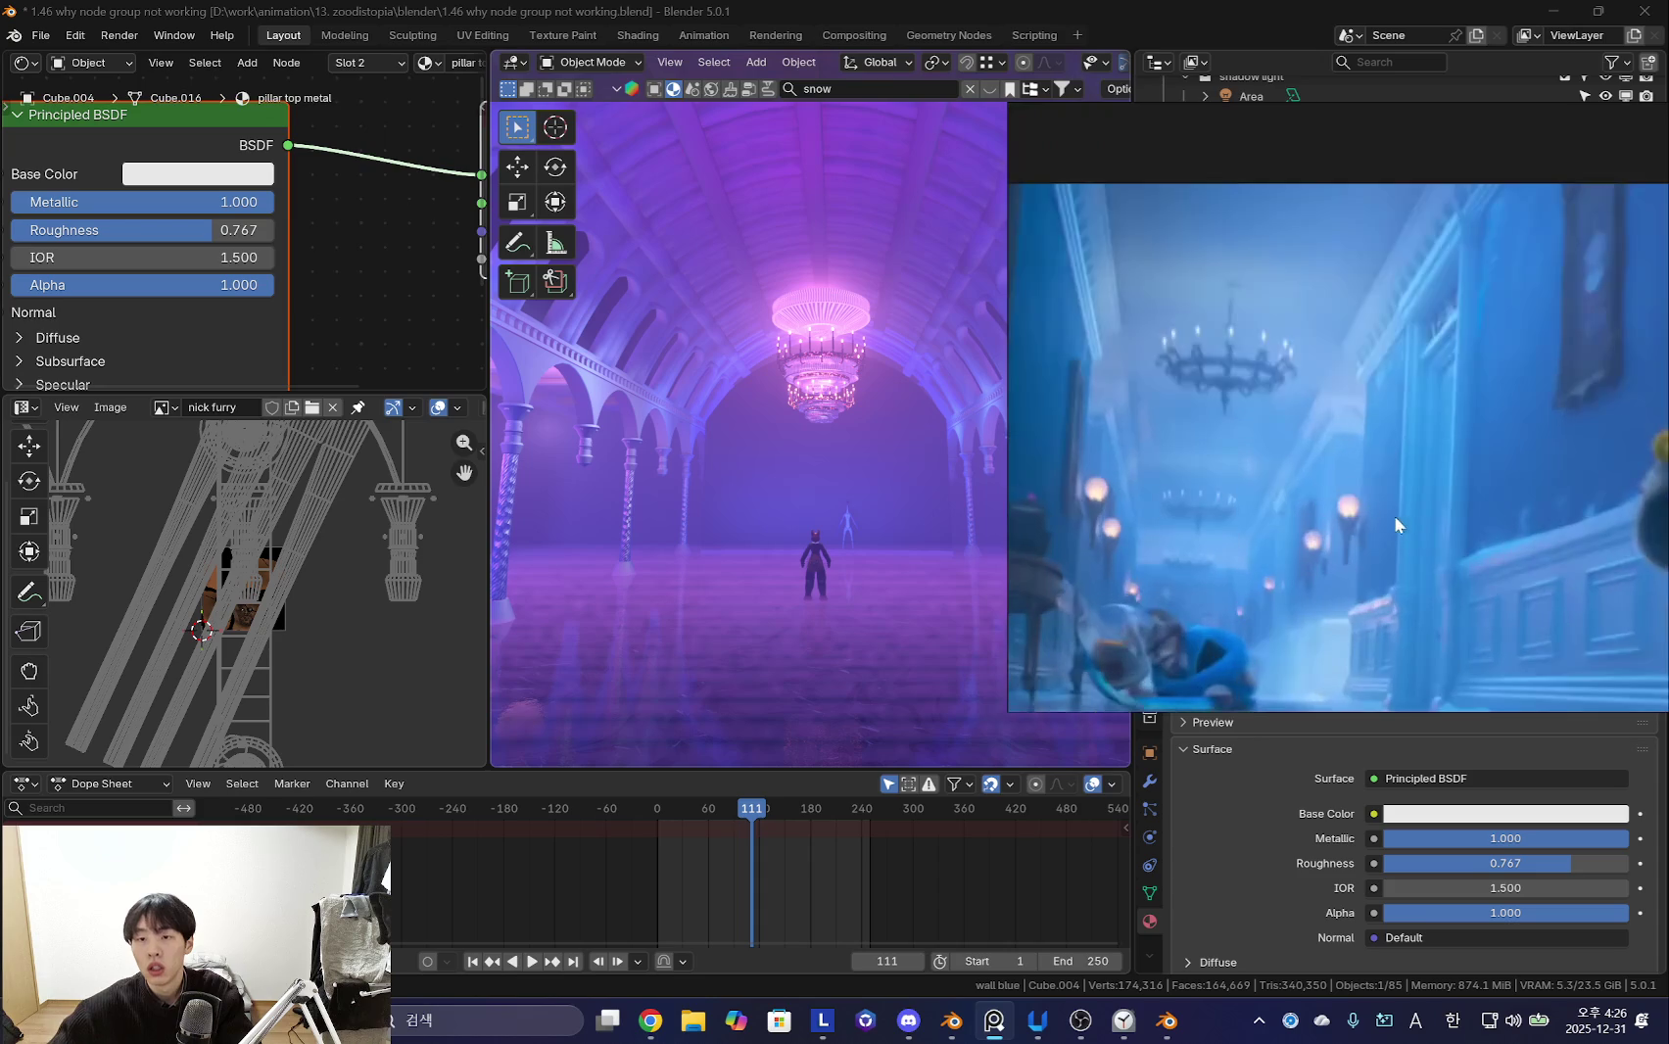
pyautogui.scroll(-2, 1430, 333)
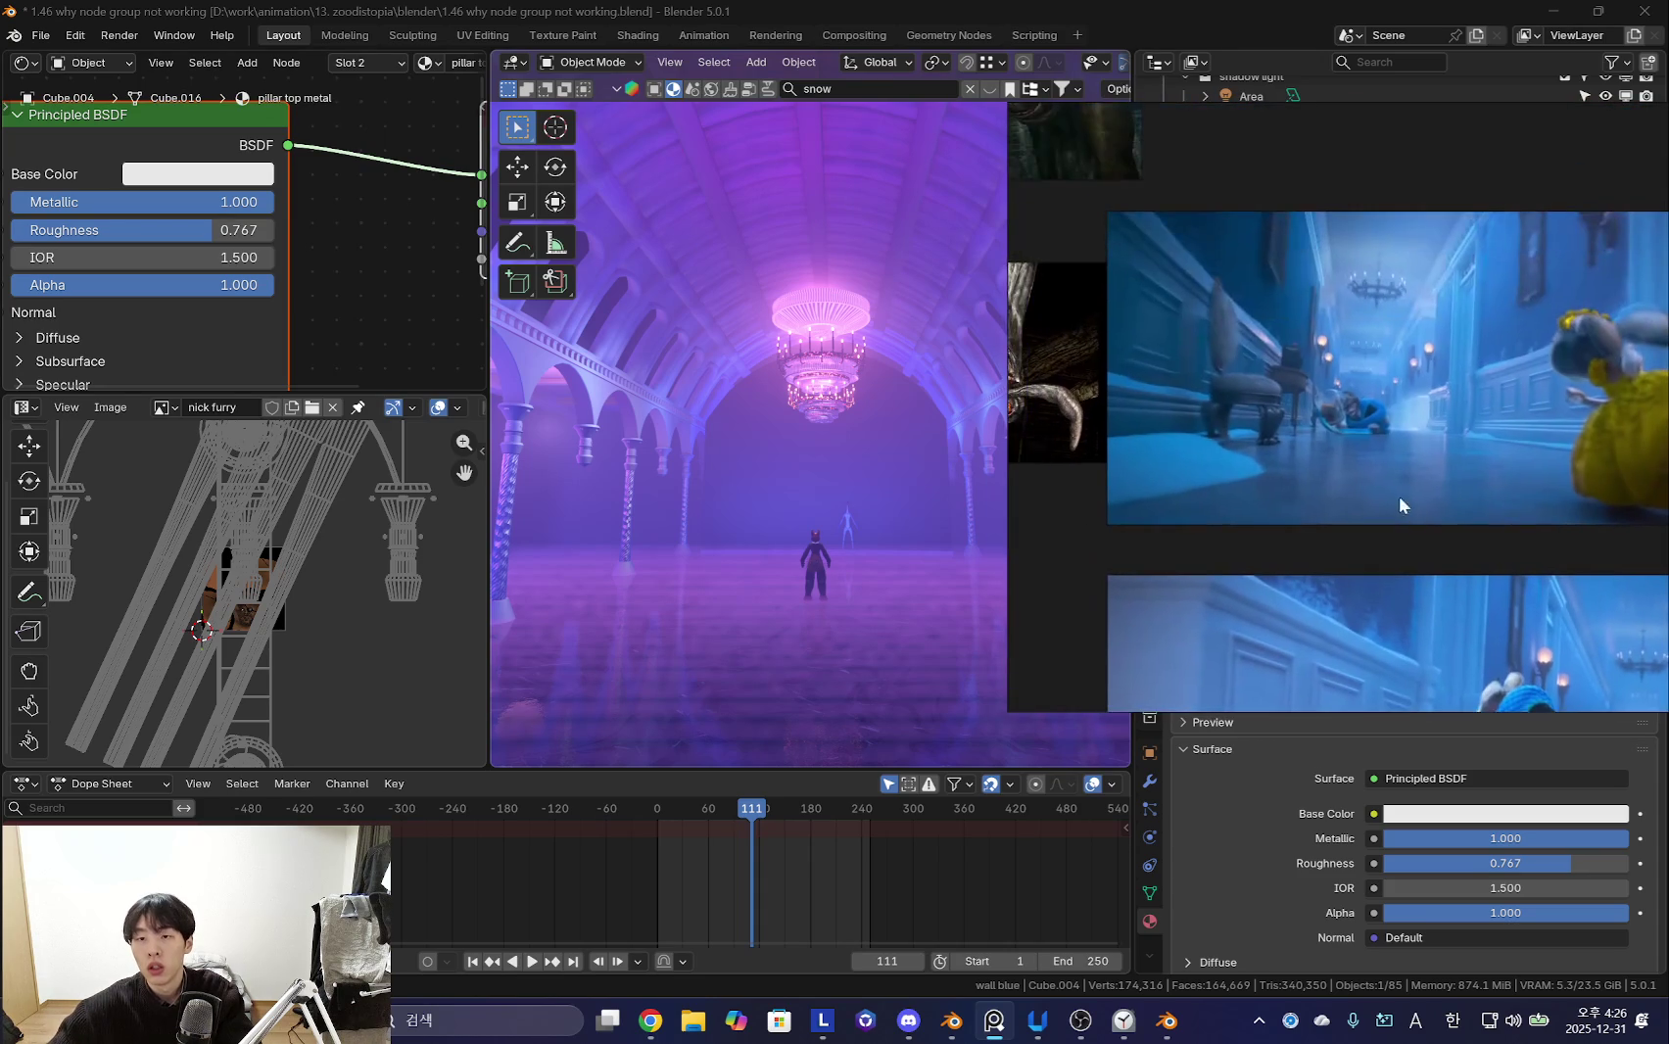
pyautogui.scroll(3, 1407, 464)
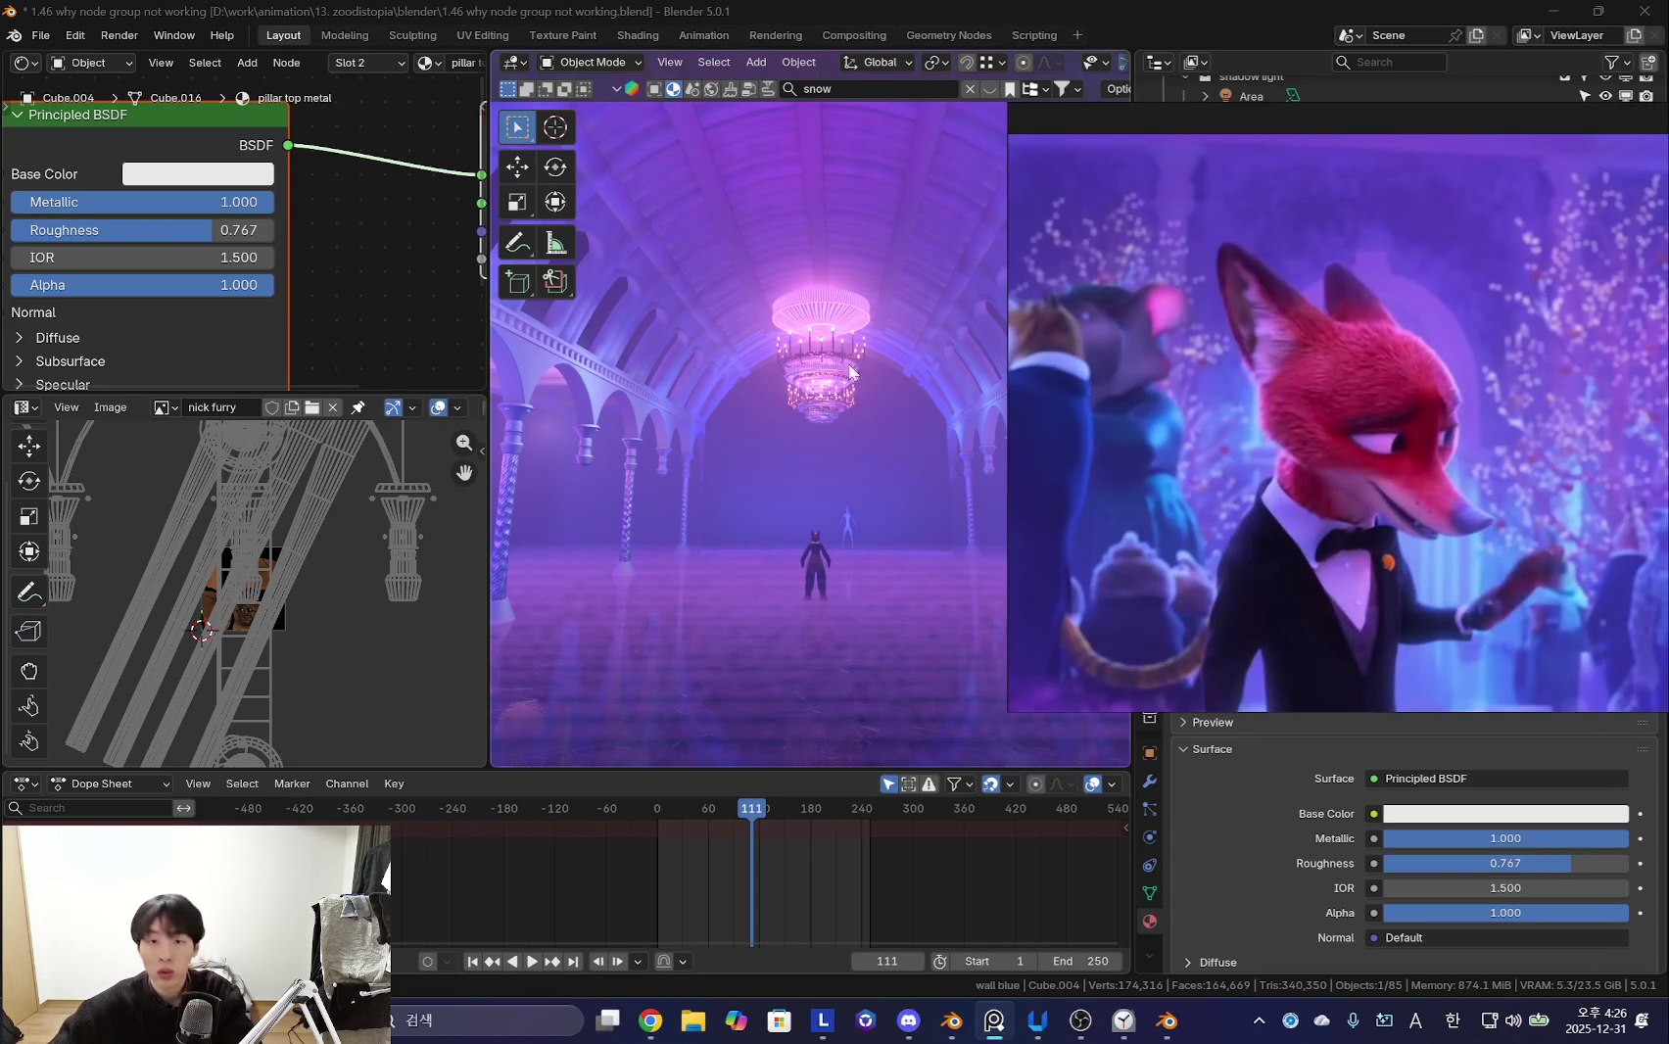
pyautogui.hotkey('shift', '`')
pyautogui.press('w')
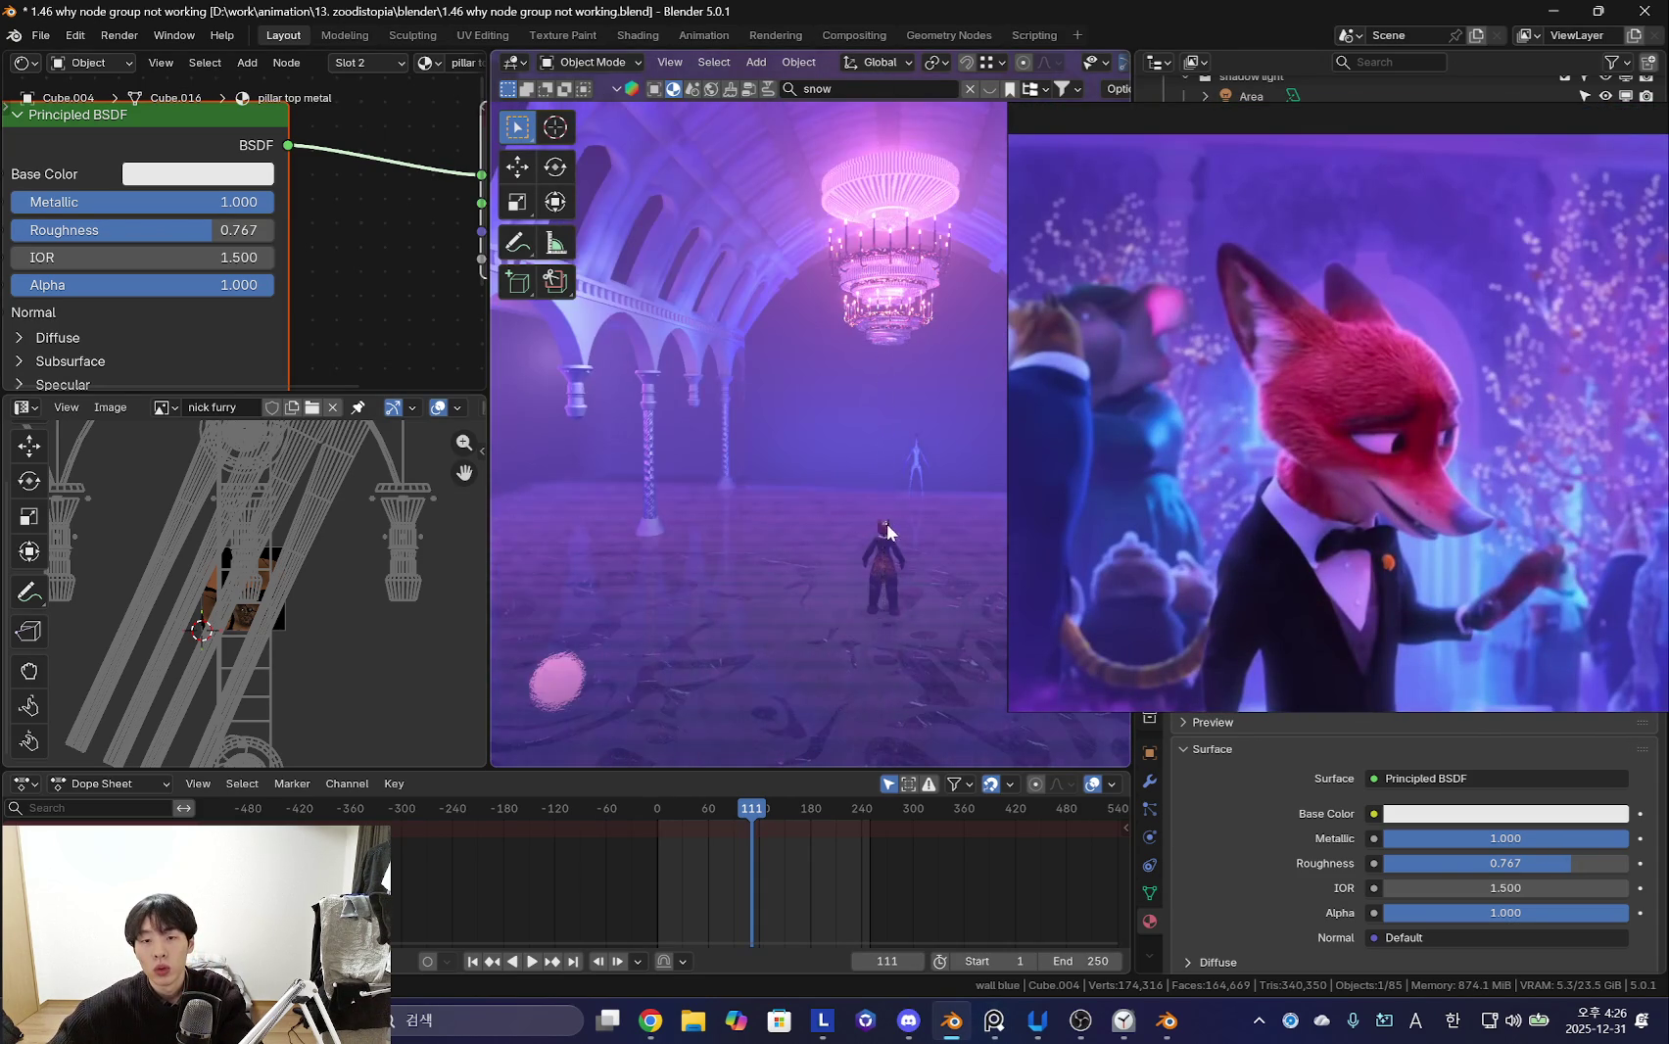
pyautogui.click(919, 522)
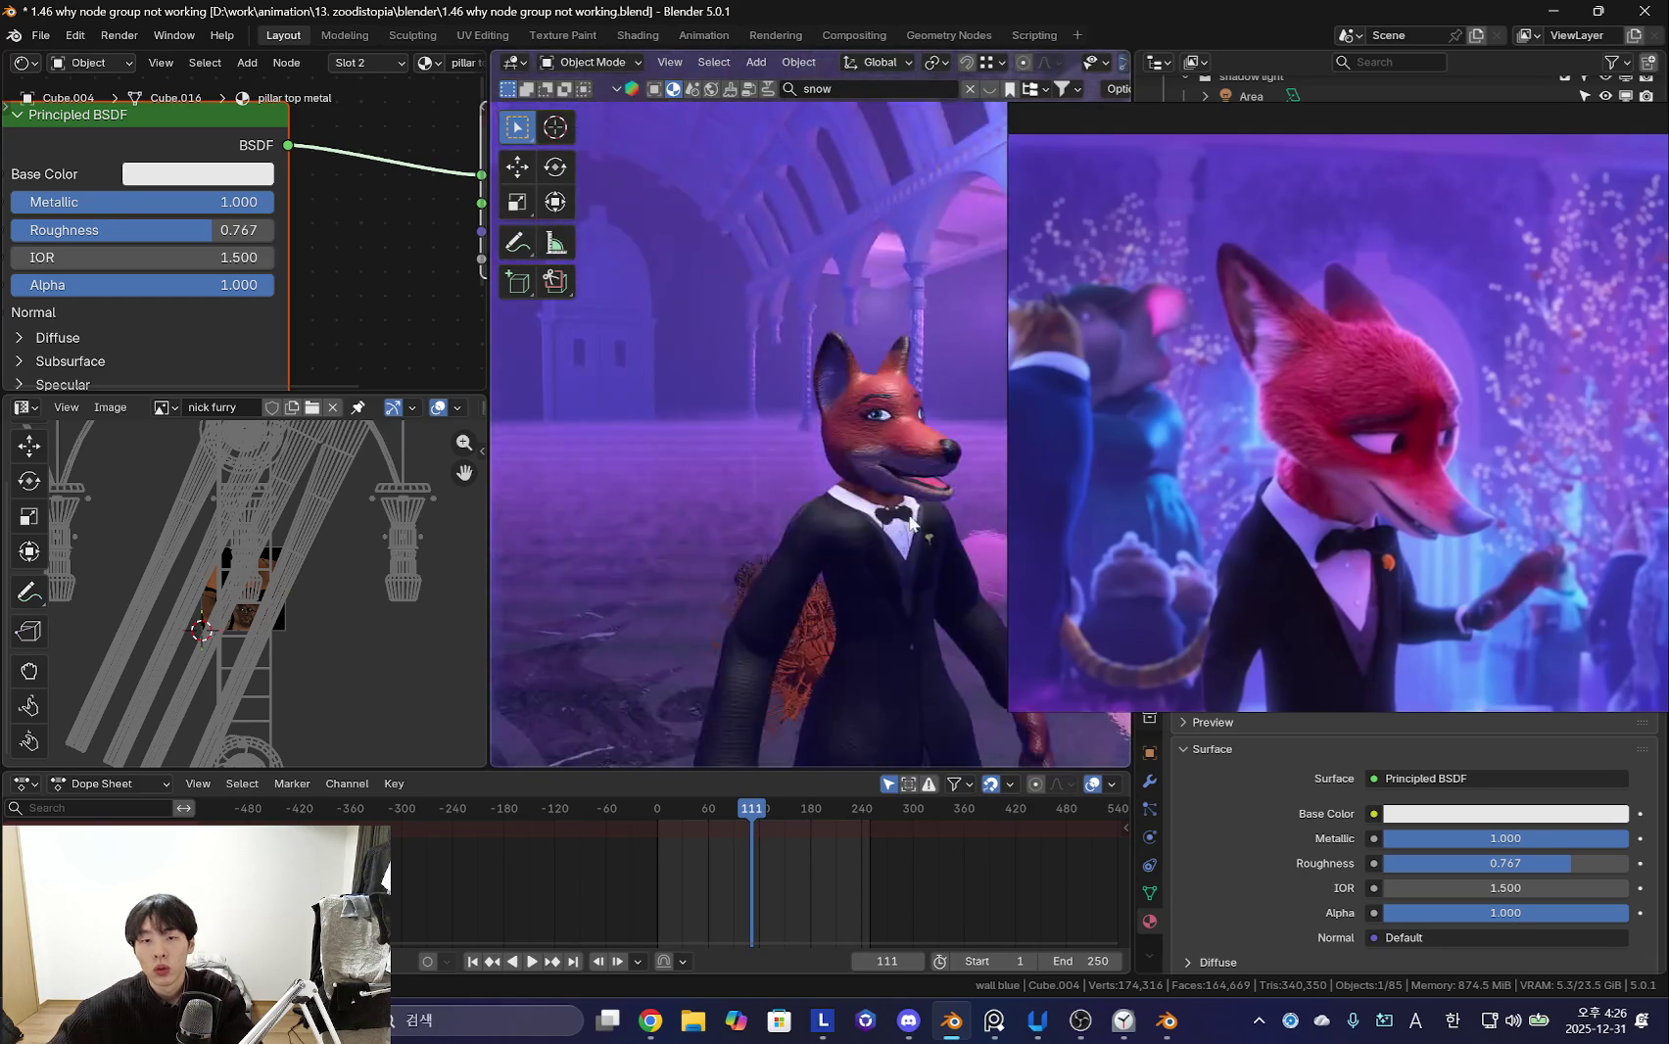
pyautogui.scroll(2, 1214, 477)
pyautogui.scroll(-5, 958, 486)
pyautogui.moveTo(835, 475)
pyautogui.mouseDown(button='middle')
pyautogui.moveTo(741, 500)
pyautogui.moveTo(855, 448)
pyautogui.moveTo(888, 512)
pyautogui.moveTo(916, 507)
pyautogui.mouseUp(button='middle')
pyautogui.click(799, 417)
pyautogui.hotkey('ctrl', 'Tab')
pyautogui.scroll(2, 955, 595)
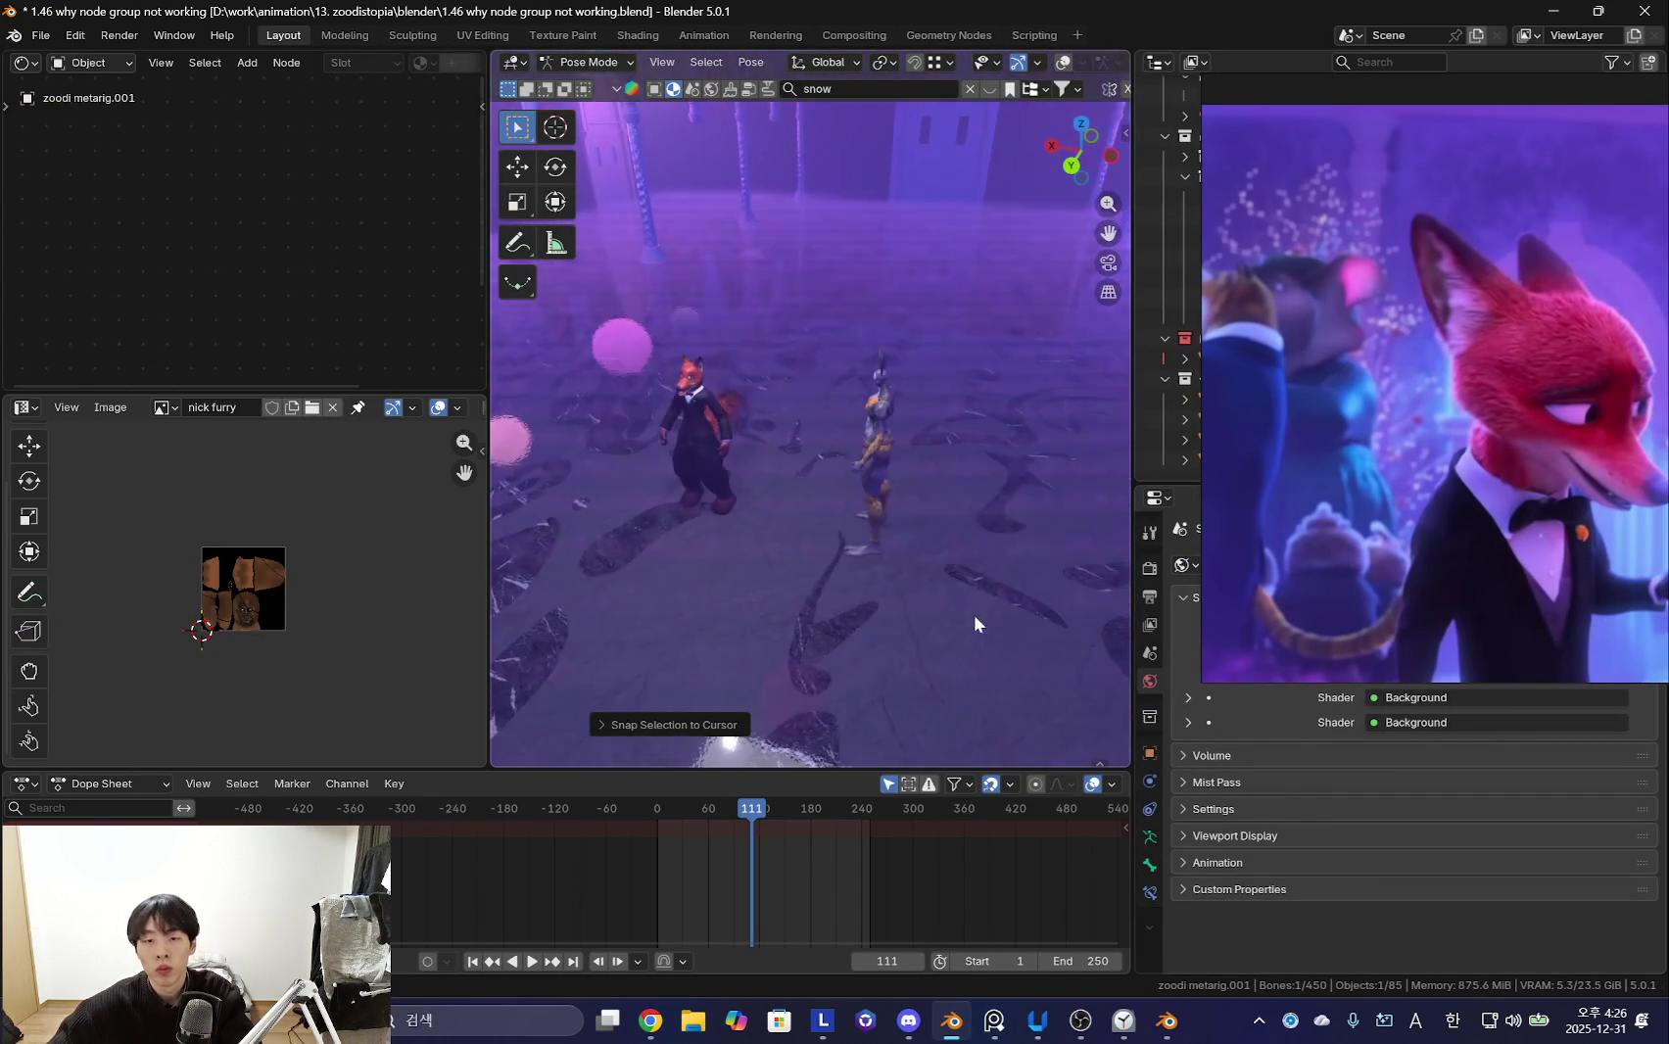
pyautogui.moveTo(971, 393)
pyautogui.mouseDown(button='middle')
pyautogui.moveTo(802, 528)
pyautogui.moveTo(1023, 531)
pyautogui.moveTo(973, 459)
pyautogui.moveTo(916, 443)
pyautogui.mouseUp(button='middle')
pyautogui.hotkey('ctrl', 'Tab')
pyautogui.scroll(-3, 915, 444)
pyautogui.scroll(6, 863, 385)
pyautogui.moveTo(863, 385)
pyautogui.mouseDown(button='middle')
pyautogui.moveTo(812, 456)
pyautogui.moveTo(841, 614)
pyautogui.moveTo(873, 535)
pyautogui.moveTo(737, 571)
pyautogui.moveTo(750, 304)
pyautogui.moveTo(892, 595)
pyautogui.moveTo(923, 320)
pyautogui.moveTo(680, 286)
pyautogui.moveTo(795, 384)
pyautogui.moveTo(766, 503)
pyautogui.moveTo(849, 485)
pyautogui.mouseUp(button='middle')
pyautogui.scroll(-4, 812, 449)
pyautogui.click(795, 385)
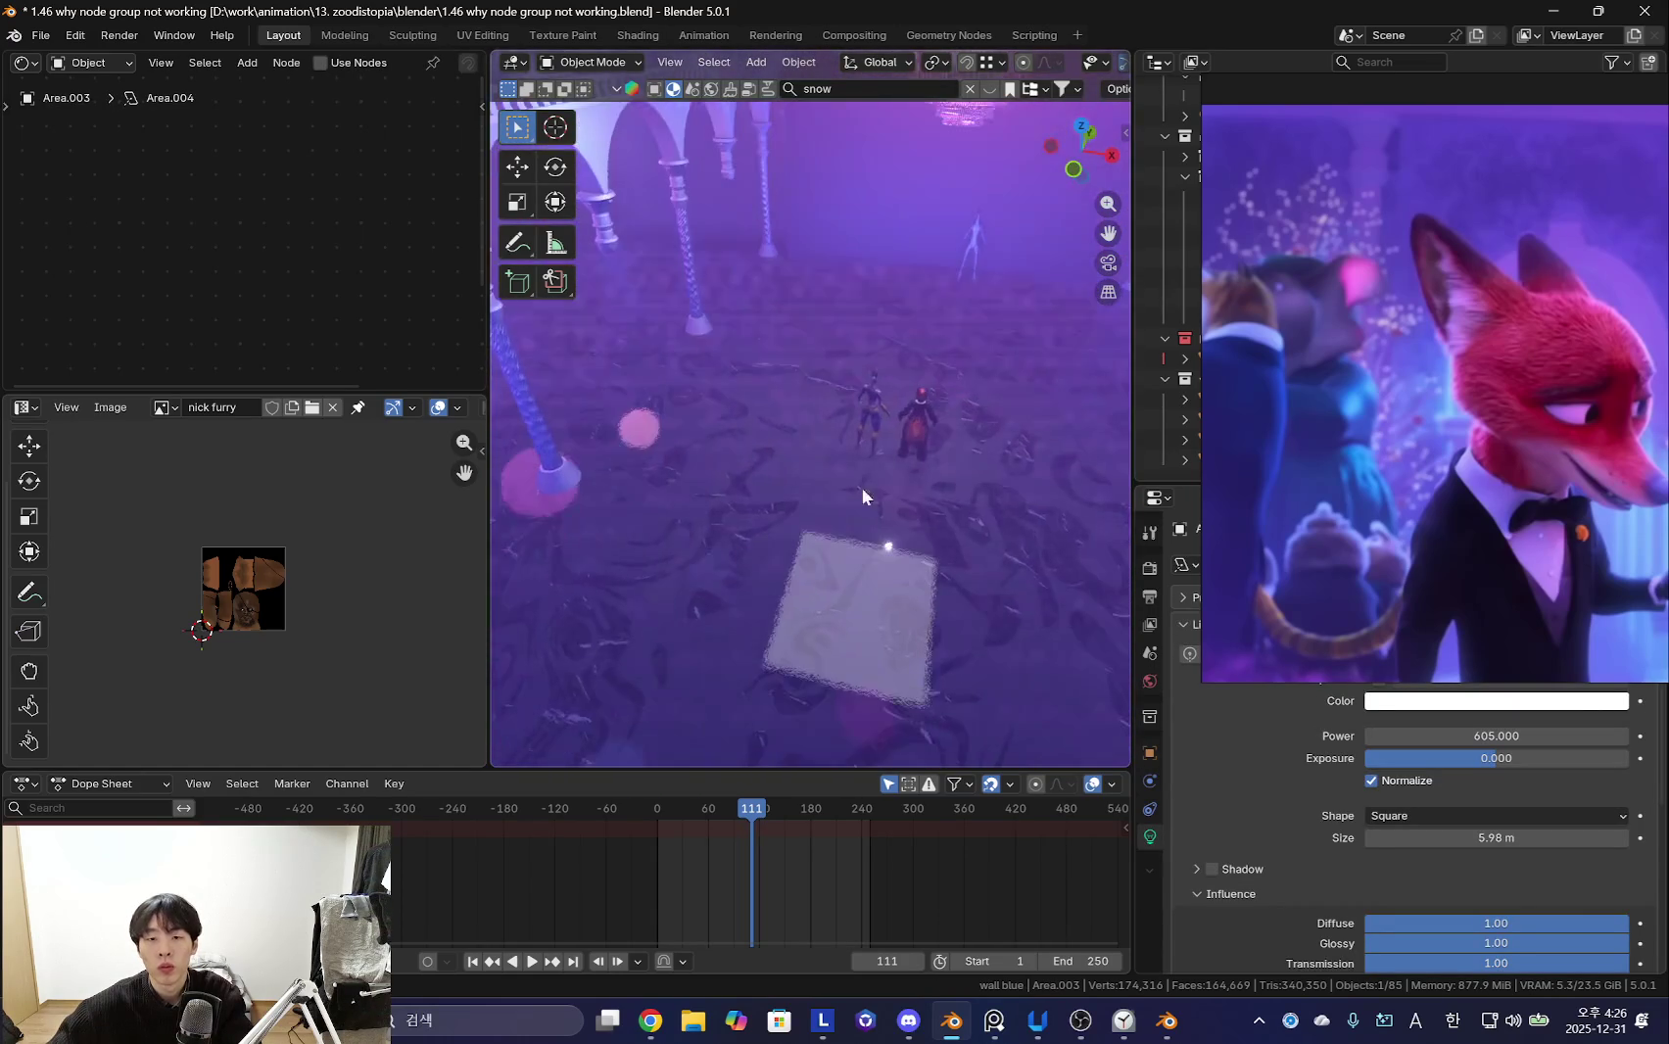
# - Orbit in close to the fox and rabbit, toggling viewport overlays to preview the scene
pyautogui.moveTo(1217, 461); pyautogui.dragTo(1352, 449)
pyautogui.moveTo(1077, 445)
pyautogui.mouseDown(button='middle')
pyautogui.moveTo(776, 443)
pyautogui.moveTo(889, 467)
pyautogui.moveTo(770, 468)
pyautogui.moveTo(857, 471)
pyautogui.moveTo(893, 527)
pyautogui.mouseUp(button='middle')
pyautogui.scroll(-3, 1499, 392)
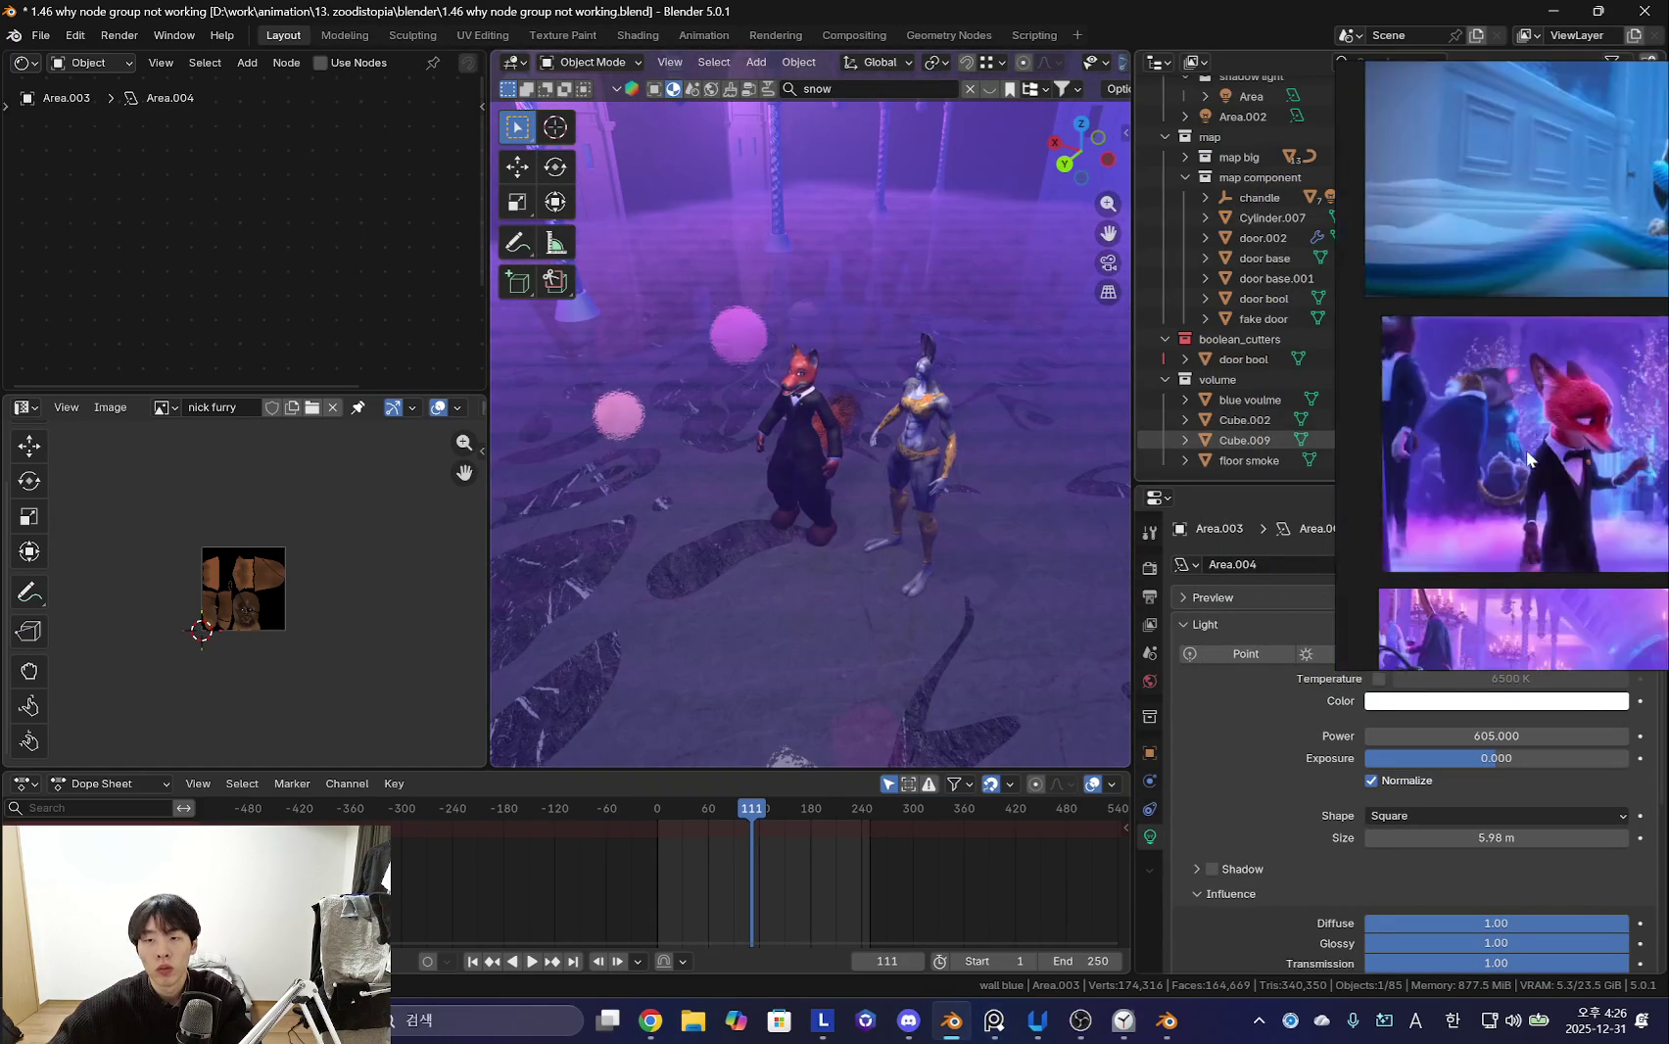
pyautogui.moveTo(1081, 465)
pyautogui.mouseDown(button='middle')
pyautogui.moveTo(908, 533)
pyautogui.moveTo(770, 487)
pyautogui.moveTo(807, 482)
pyautogui.mouseUp(button='middle')
pyautogui.hotkey('shift', 'alt', 'z')
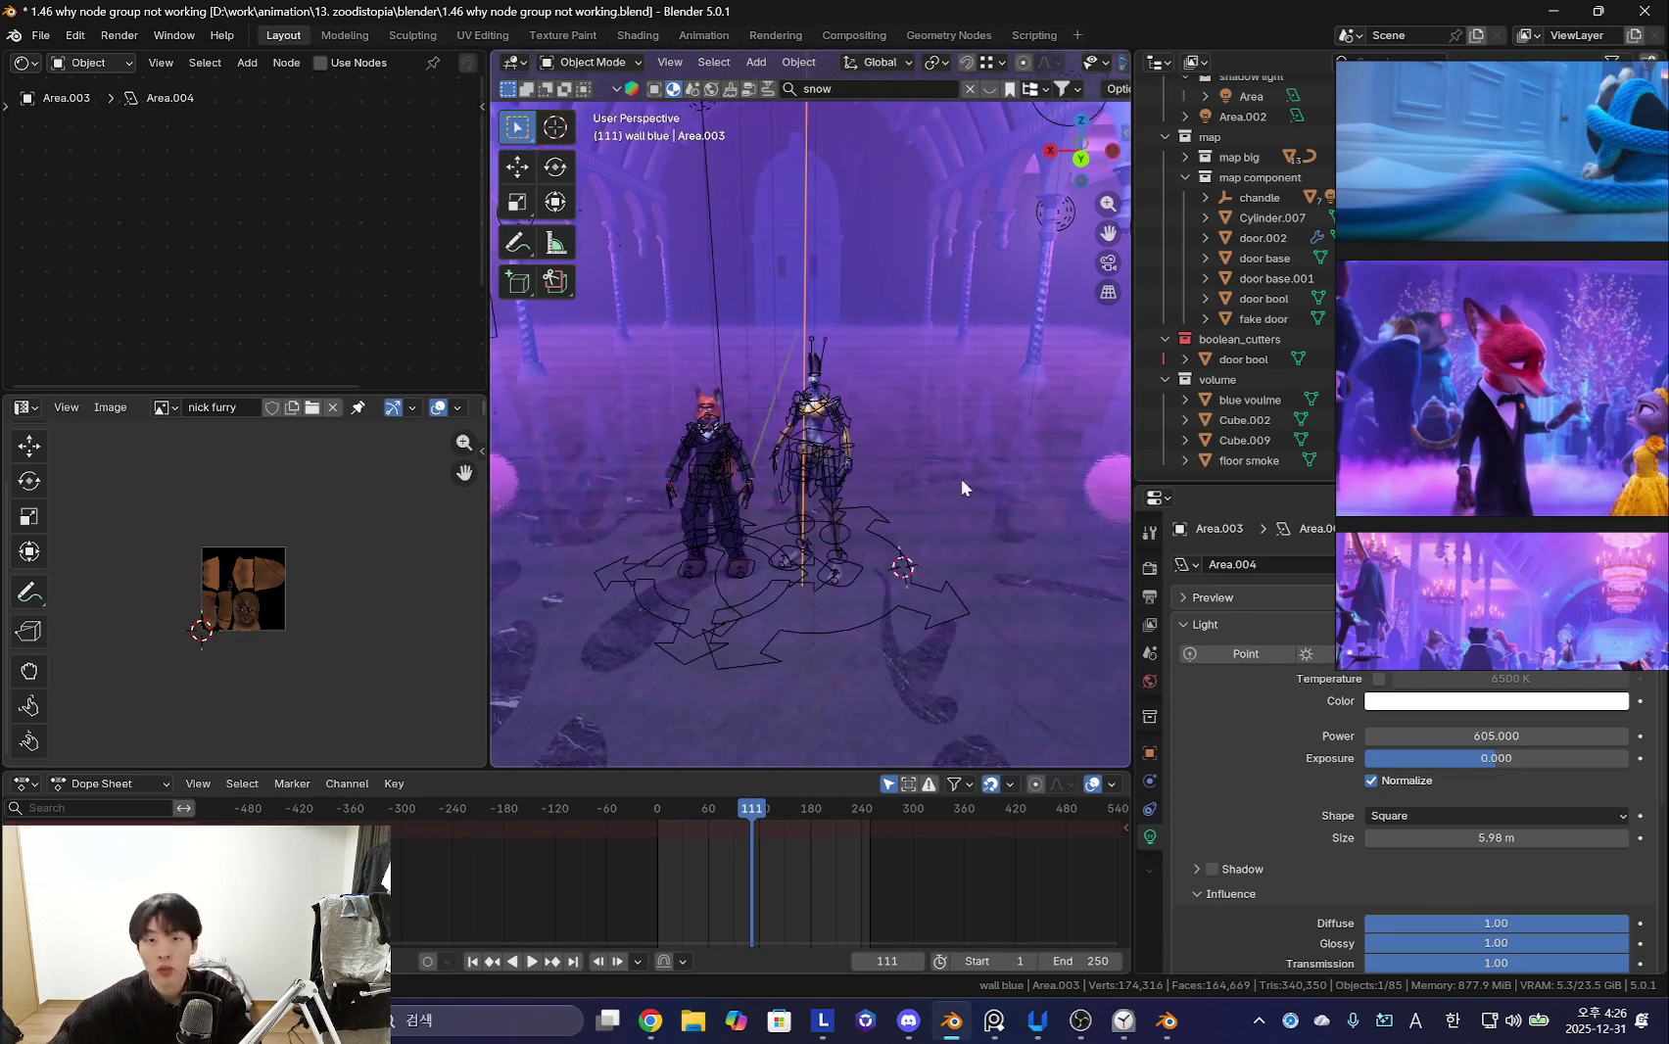
pyautogui.scroll(-6, 1248, 685)
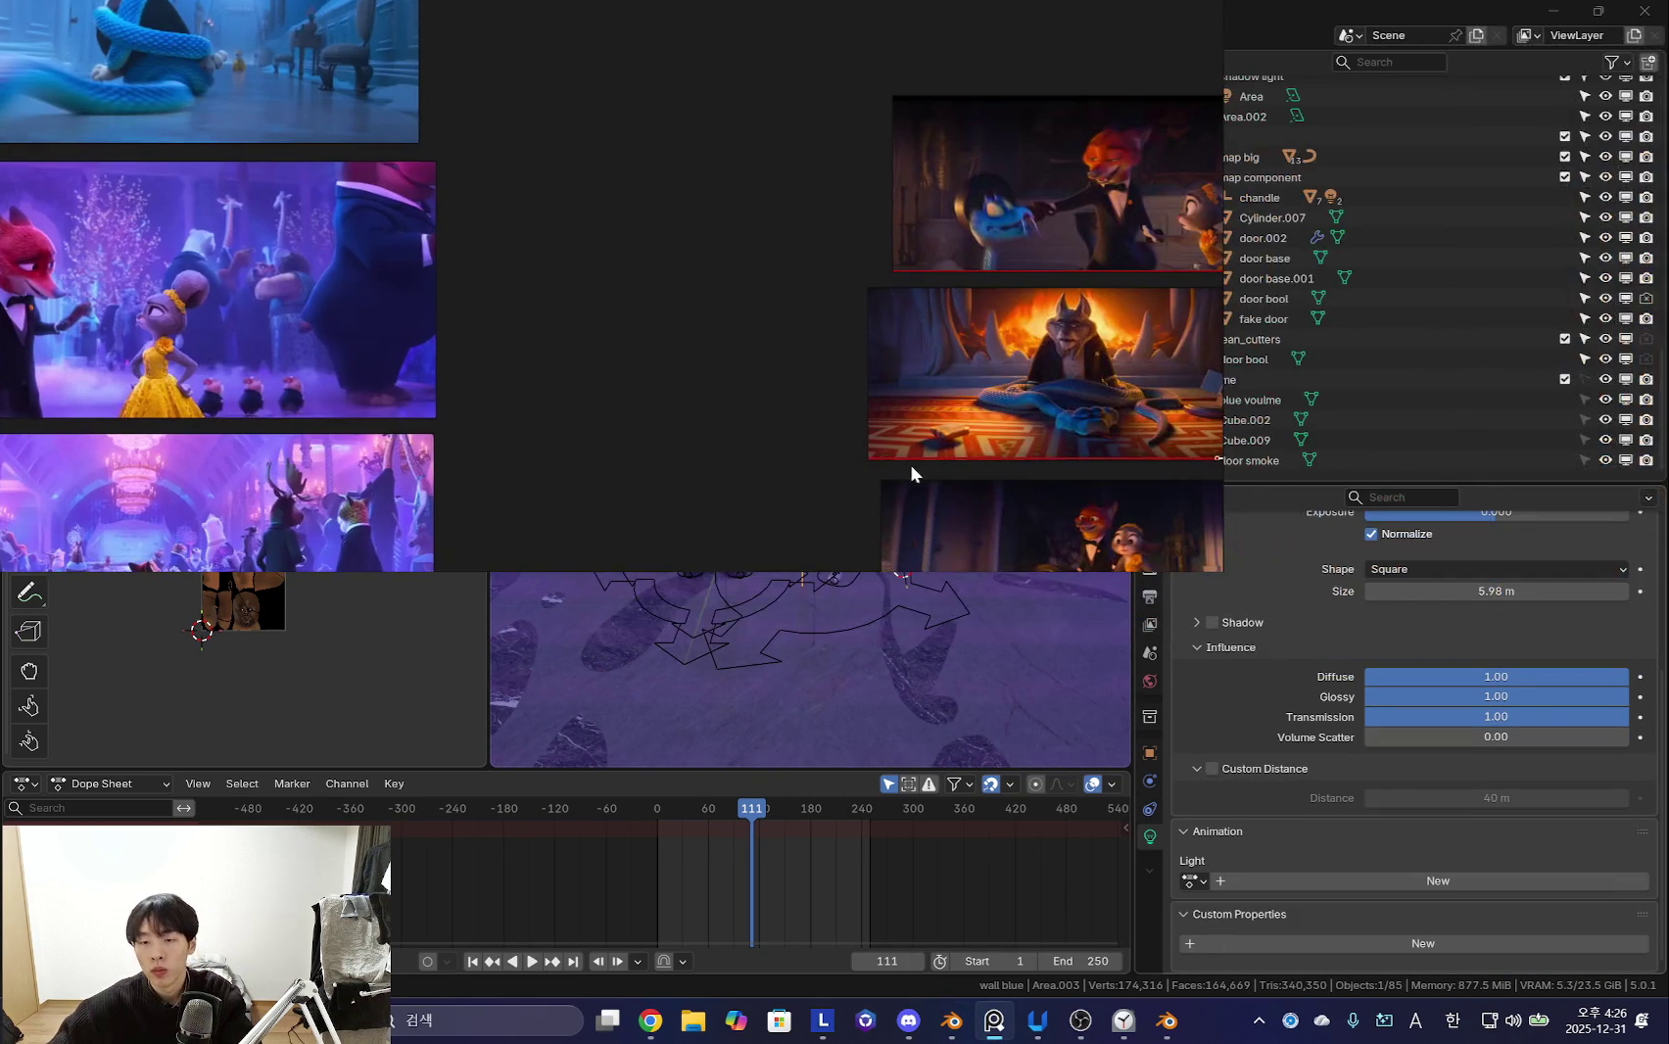
pyautogui.scroll(6, 1357, 696)
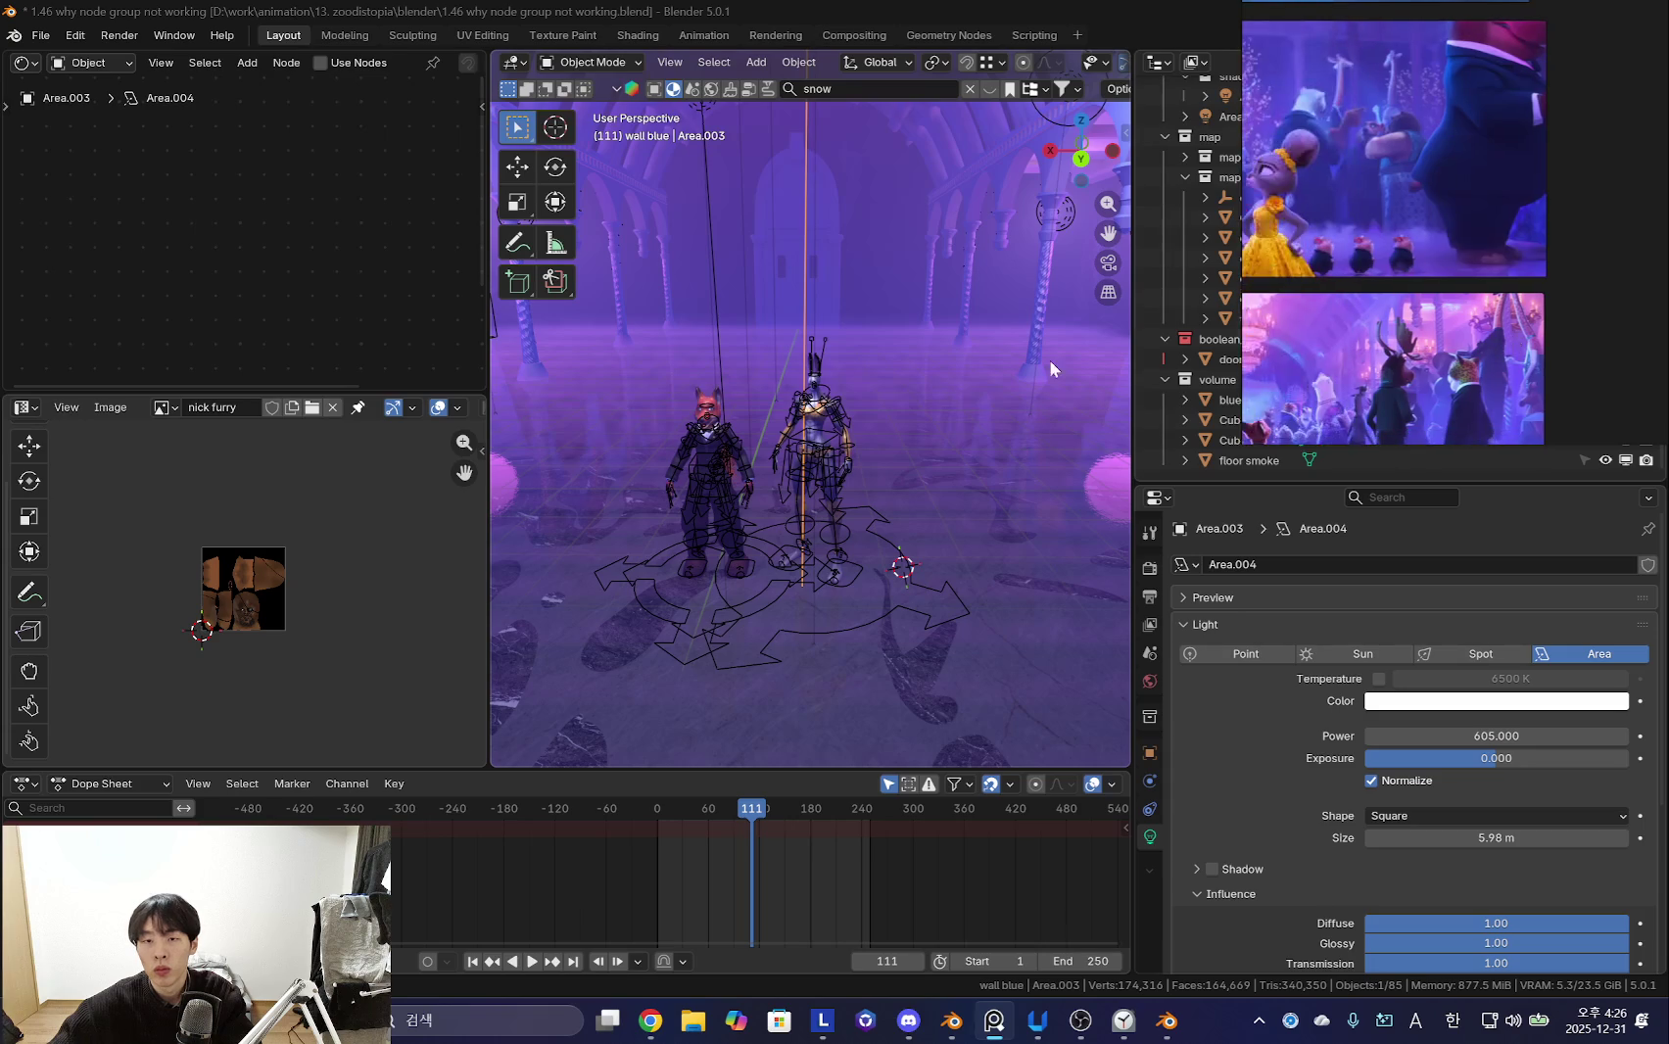
pyautogui.hotkey('shift', 'alt', 'z')
pyautogui.moveTo(1048, 383)
pyautogui.mouseDown(button='middle')
pyautogui.moveTo(908, 503)
pyautogui.moveTo(802, 350)
pyautogui.moveTo(857, 527)
pyautogui.moveTo(918, 459)
pyautogui.moveTo(1053, 461)
pyautogui.moveTo(946, 602)
pyautogui.moveTo(835, 580)
pyautogui.mouseUp(button='middle')
pyautogui.hotkey('shift', 'alt', 'z')
# - Select pink light Point.006 and enlarge its properties to show the 4.00 volume scatter influence
pyautogui.click(946, 601)
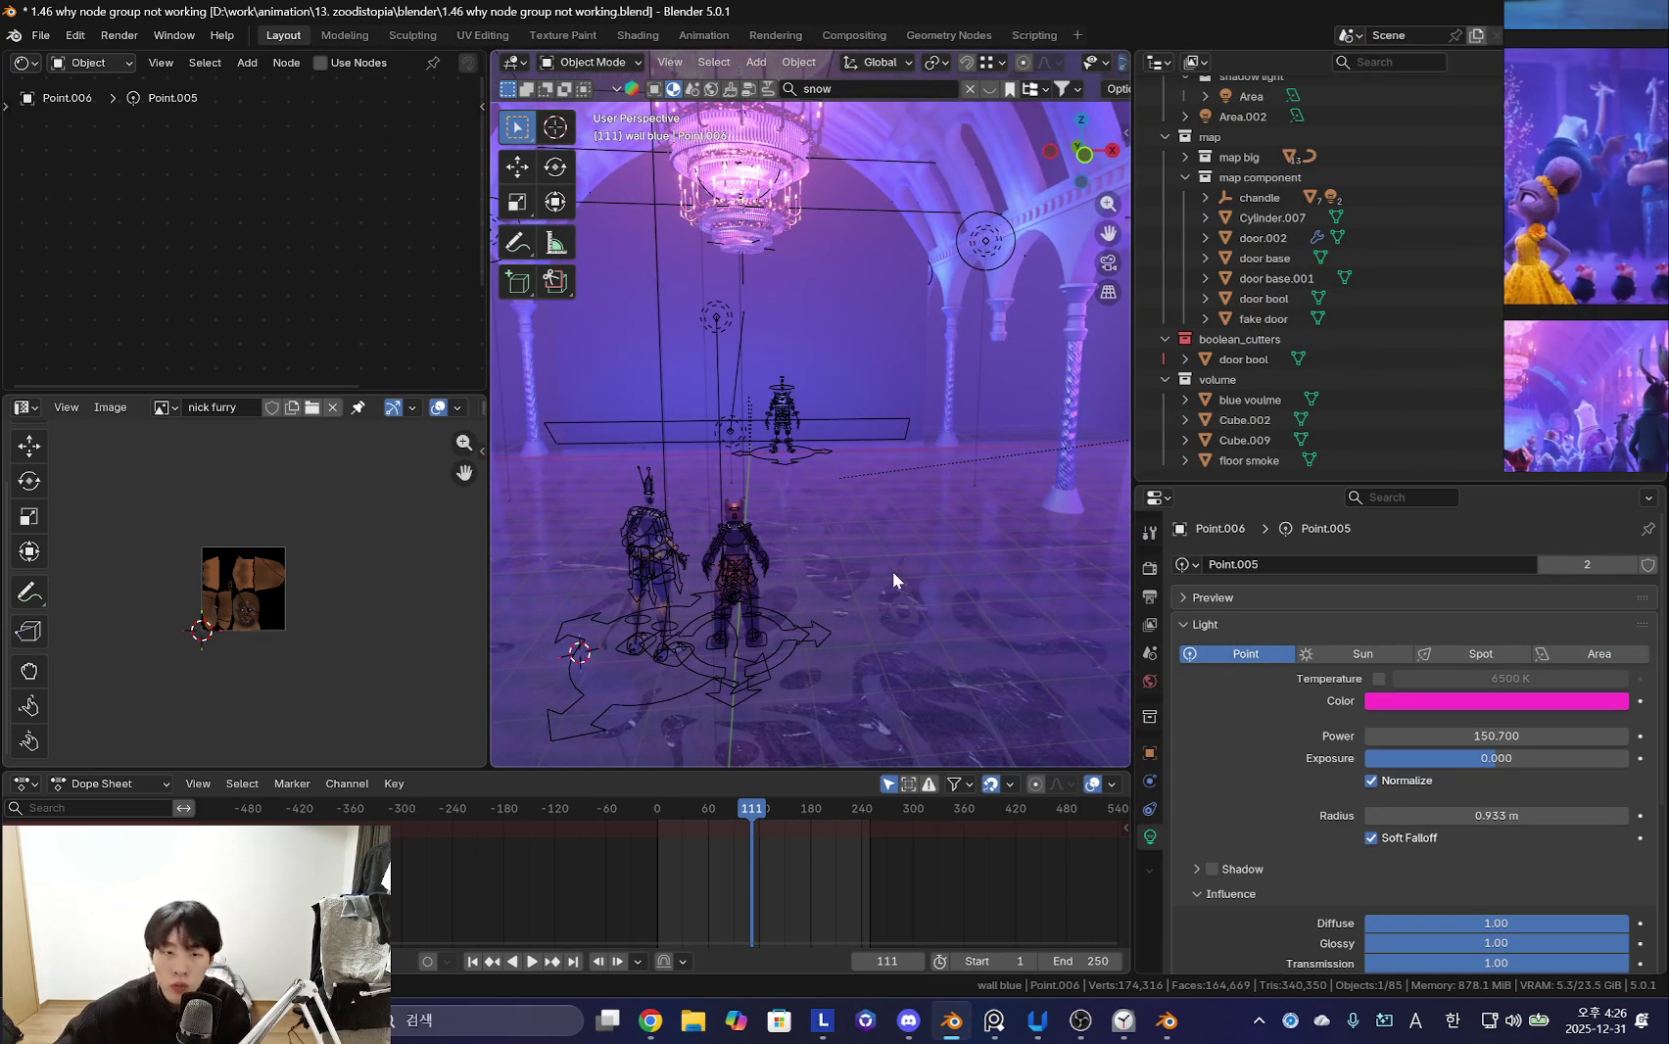
pyautogui.moveTo(1212, 487); pyautogui.dragTo(1269, 354)
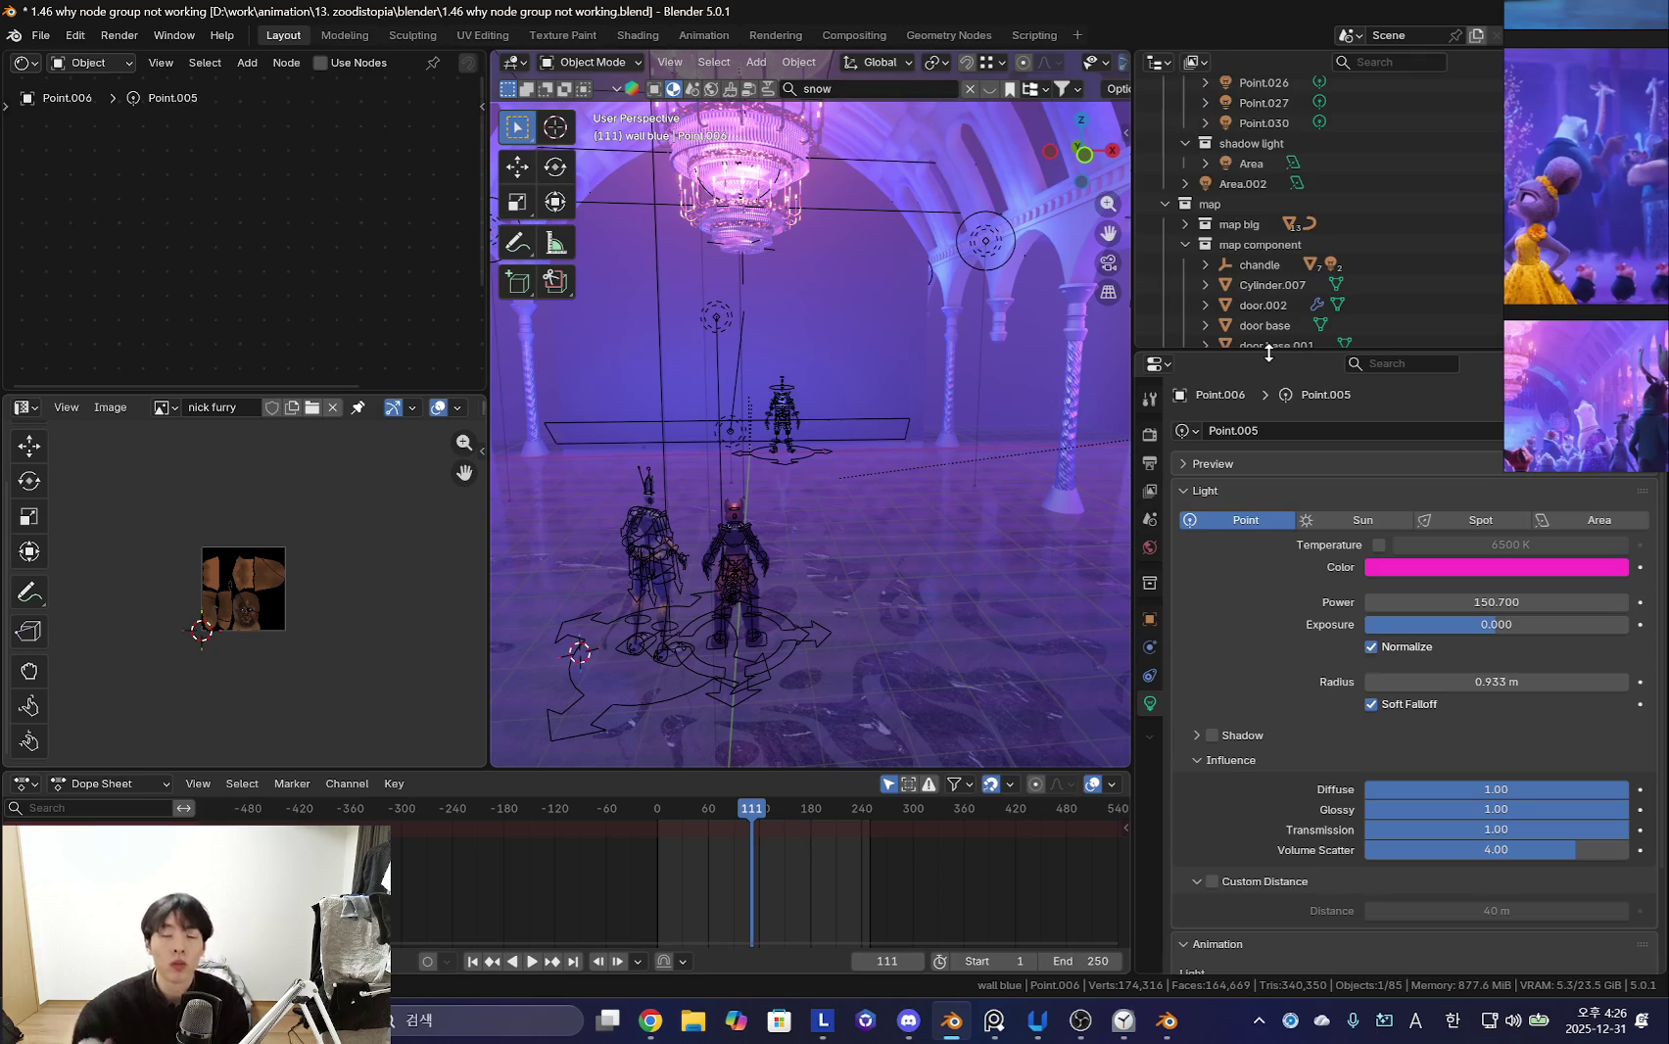
pyautogui.moveTo(1082, 371)
pyautogui.mouseDown(button='middle')
pyautogui.moveTo(723, 319)
pyautogui.moveTo(823, 375)
pyautogui.moveTo(912, 598)
pyautogui.moveTo(861, 611)
pyautogui.moveTo(906, 525)
pyautogui.moveTo(809, 436)
pyautogui.moveTo(882, 548)
pyautogui.moveTo(794, 551)
pyautogui.moveTo(760, 576)
pyautogui.mouseUp(button='middle')
pyautogui.hotkey('shift', 'alt', 'z')
pyautogui.hotkey('shift', 'alt', 'z')
pyautogui.hotkey('shift', 'alt', 'z')
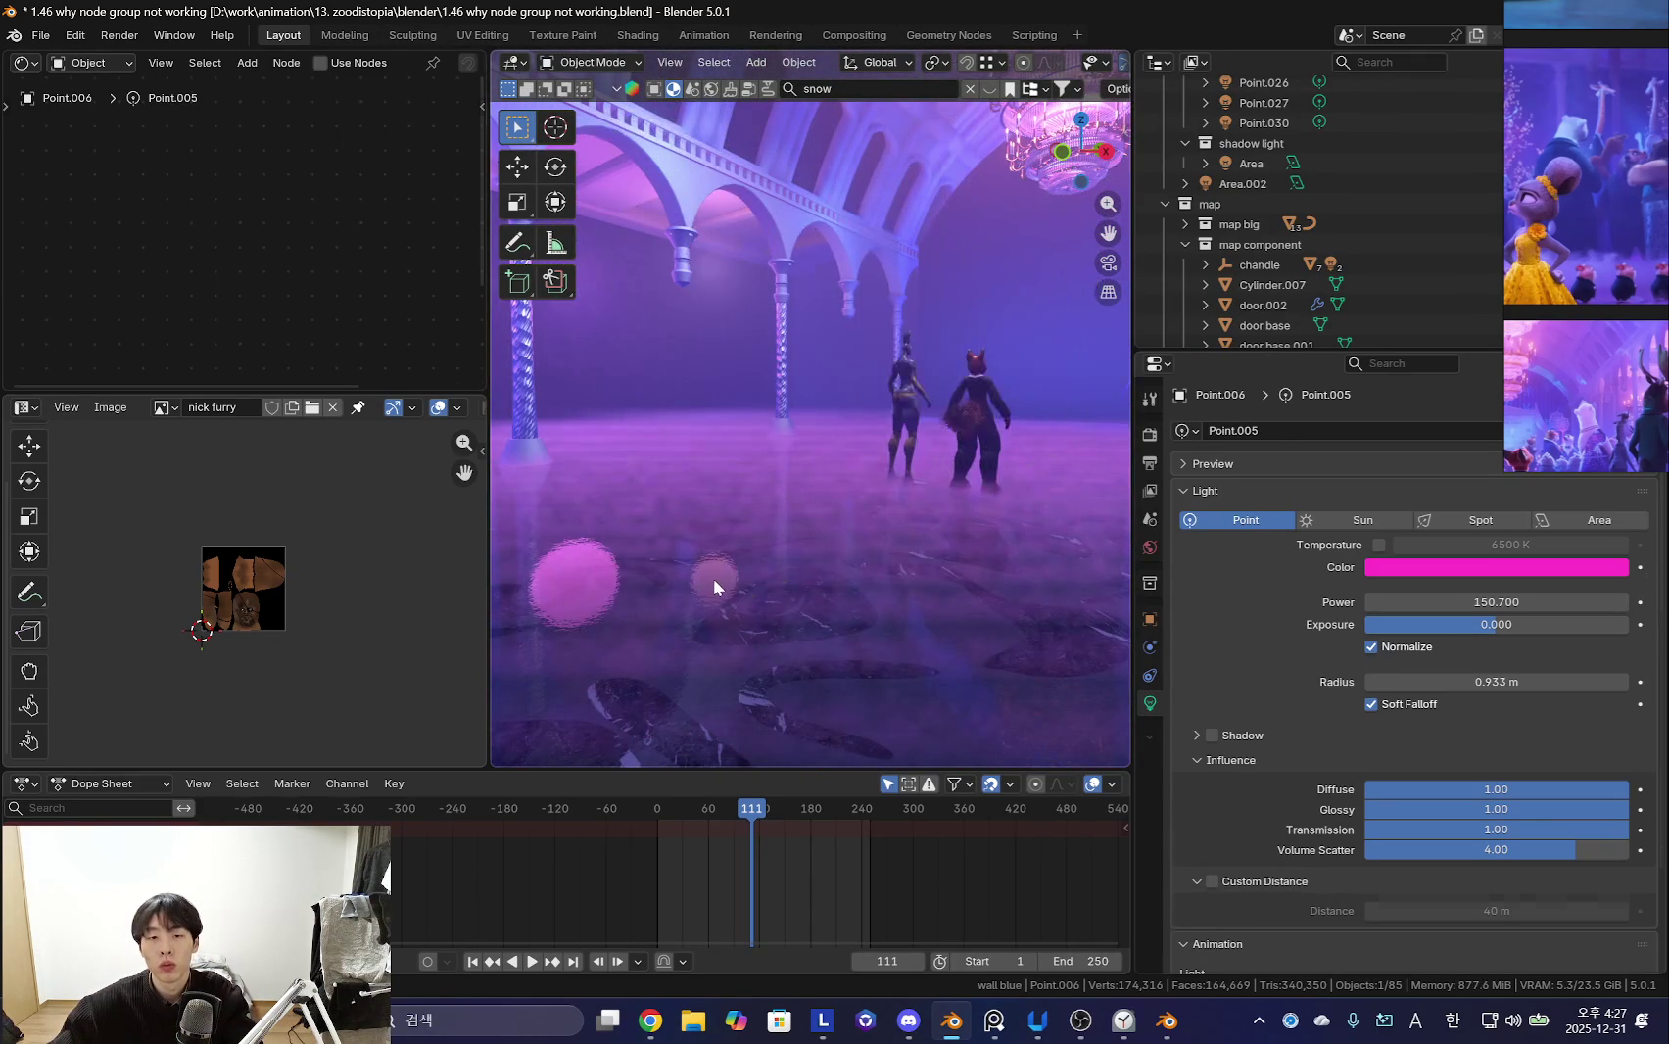
pyautogui.click(713, 577)
pyautogui.moveTo(936, 588)
pyautogui.mouseDown(button='middle')
pyautogui.moveTo(783, 561)
pyautogui.moveTo(795, 572)
pyautogui.mouseUp(button='middle')
# - Set the floor's Marble 5 Specular IOR Level to 0.524, keeping GGX distribution
pyautogui.hotkey('shift', 'alt', 'z')
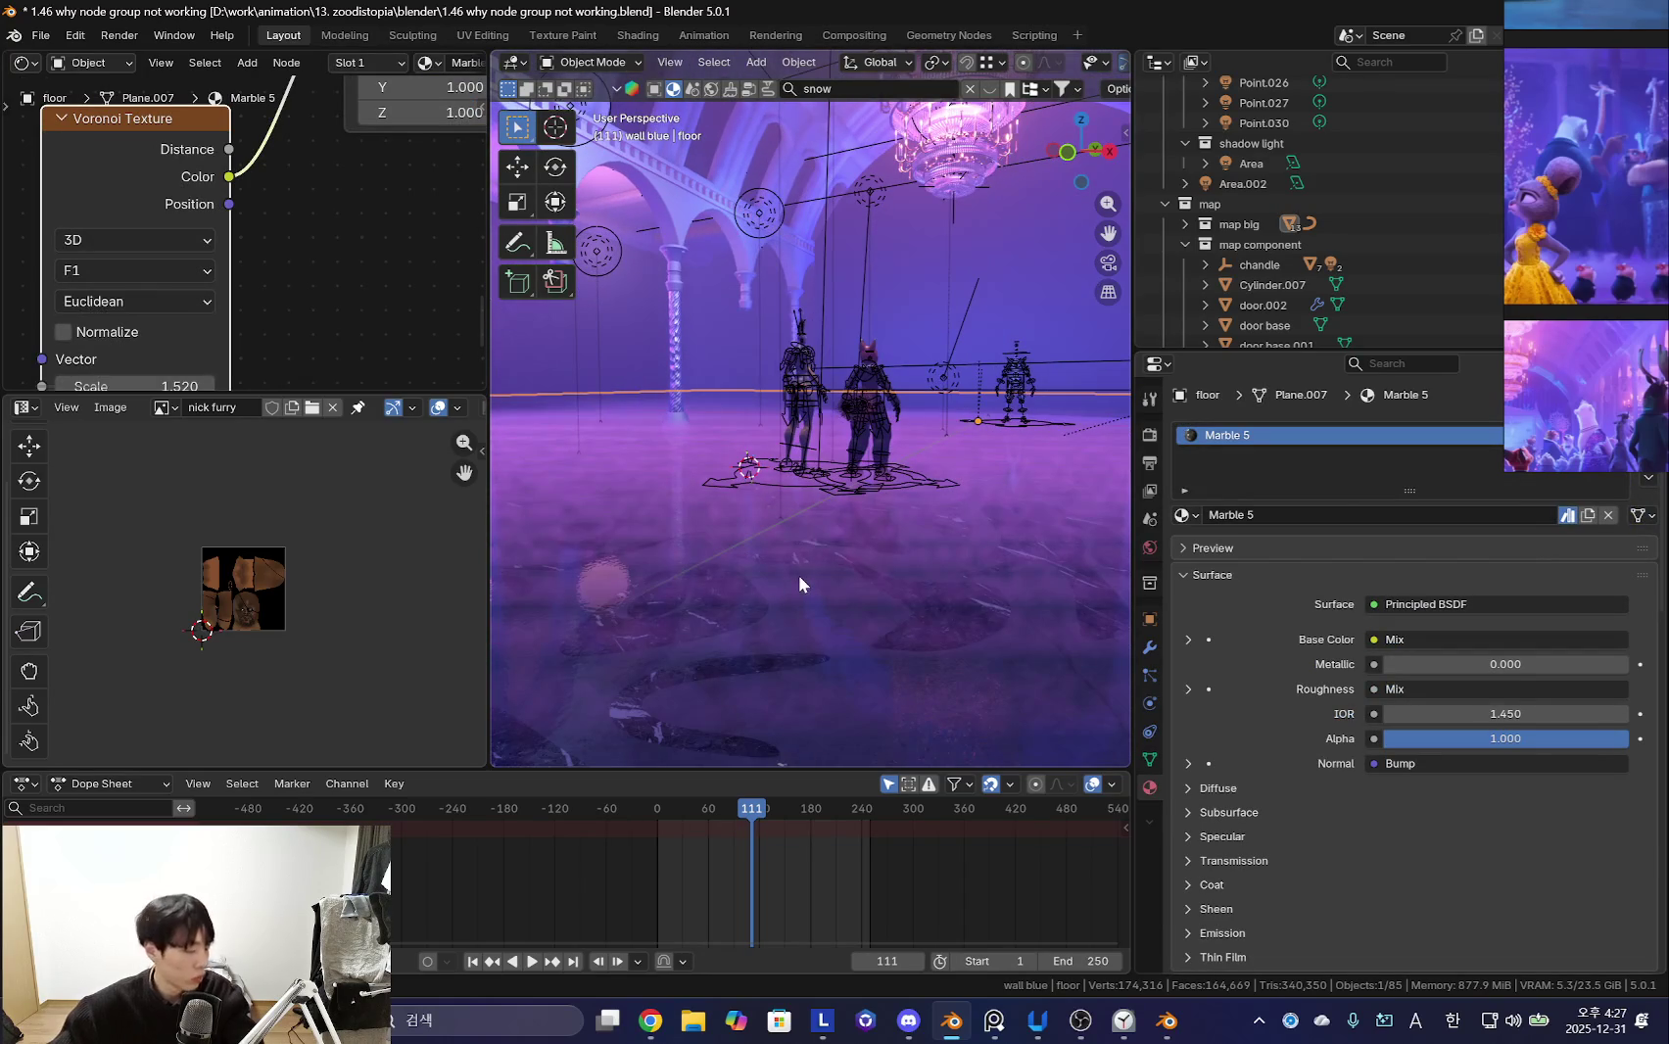
pyautogui.click(1237, 837)
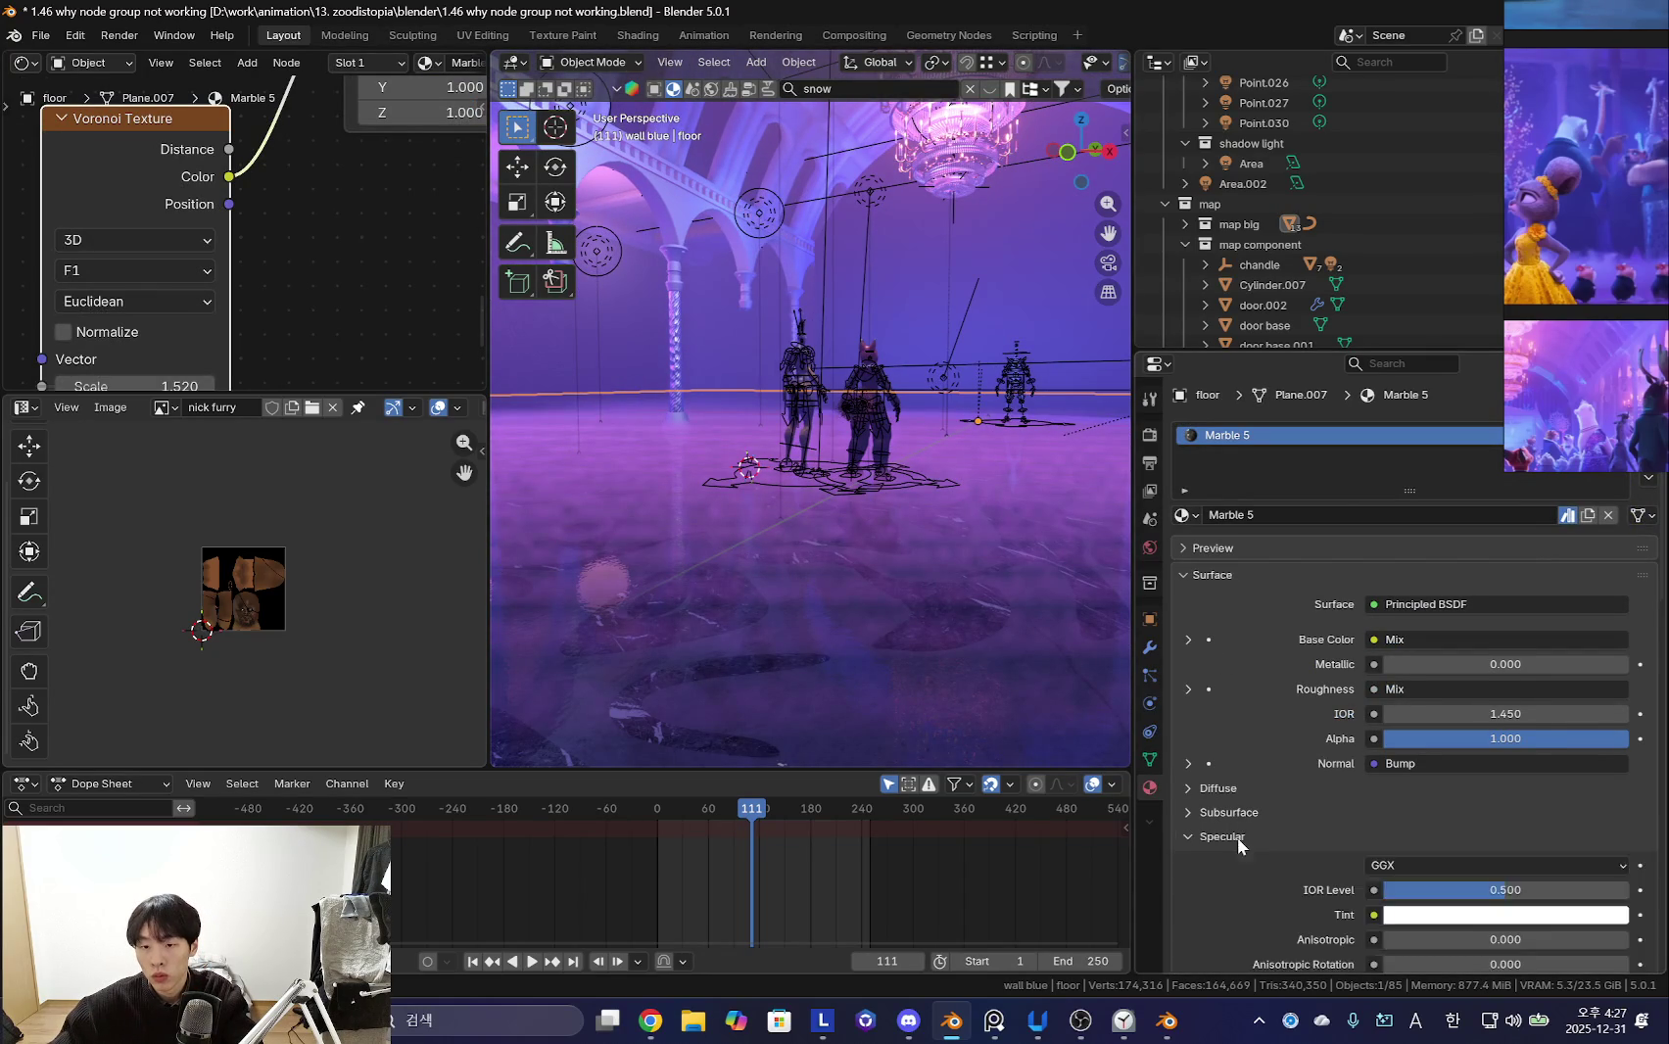
pyautogui.scroll(-2, 1237, 838)
pyautogui.moveTo(1077, 744)
pyautogui.mouseDown(button='middle')
pyautogui.moveTo(1005, 726)
pyautogui.moveTo(1031, 663)
pyautogui.mouseUp(button='middle')
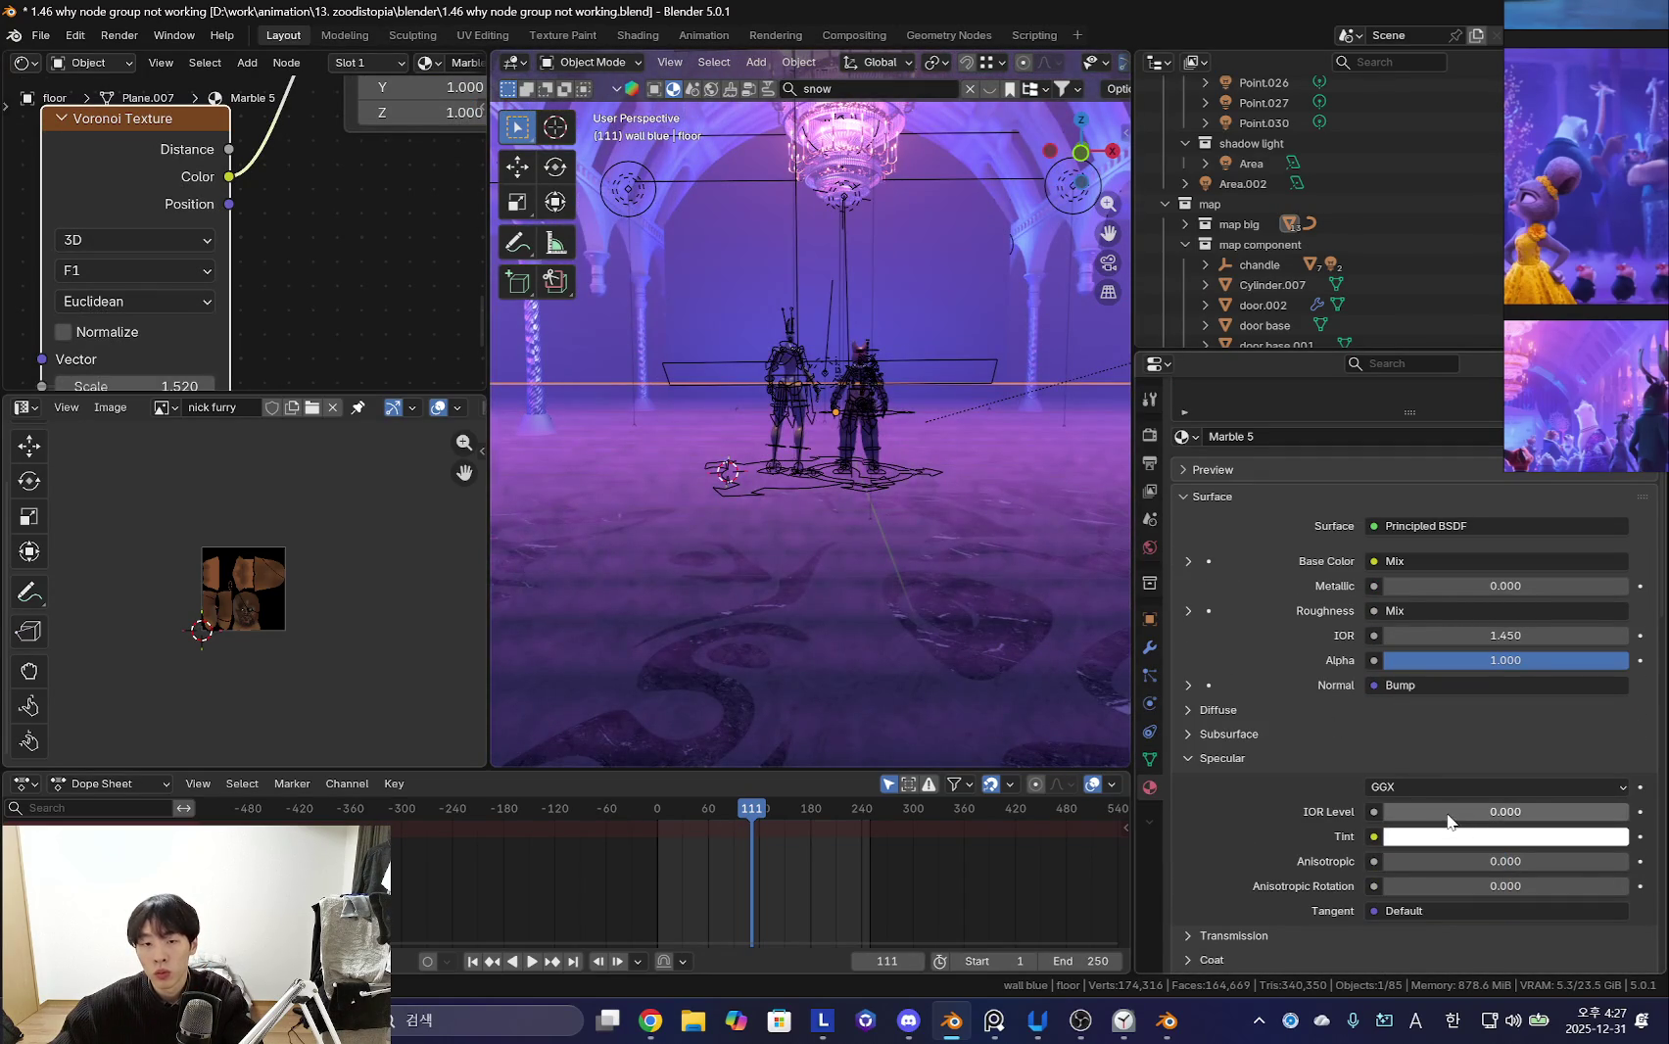
pyautogui.hotkey('shift', 'alt', 'z')
pyautogui.scroll(5, 855, 571)
pyautogui.moveTo(855, 570)
pyautogui.mouseDown(button='middle')
pyautogui.moveTo(837, 618)
pyautogui.moveTo(991, 660)
pyautogui.moveTo(978, 583)
pyautogui.moveTo(1043, 666)
pyautogui.mouseUp(button='middle')
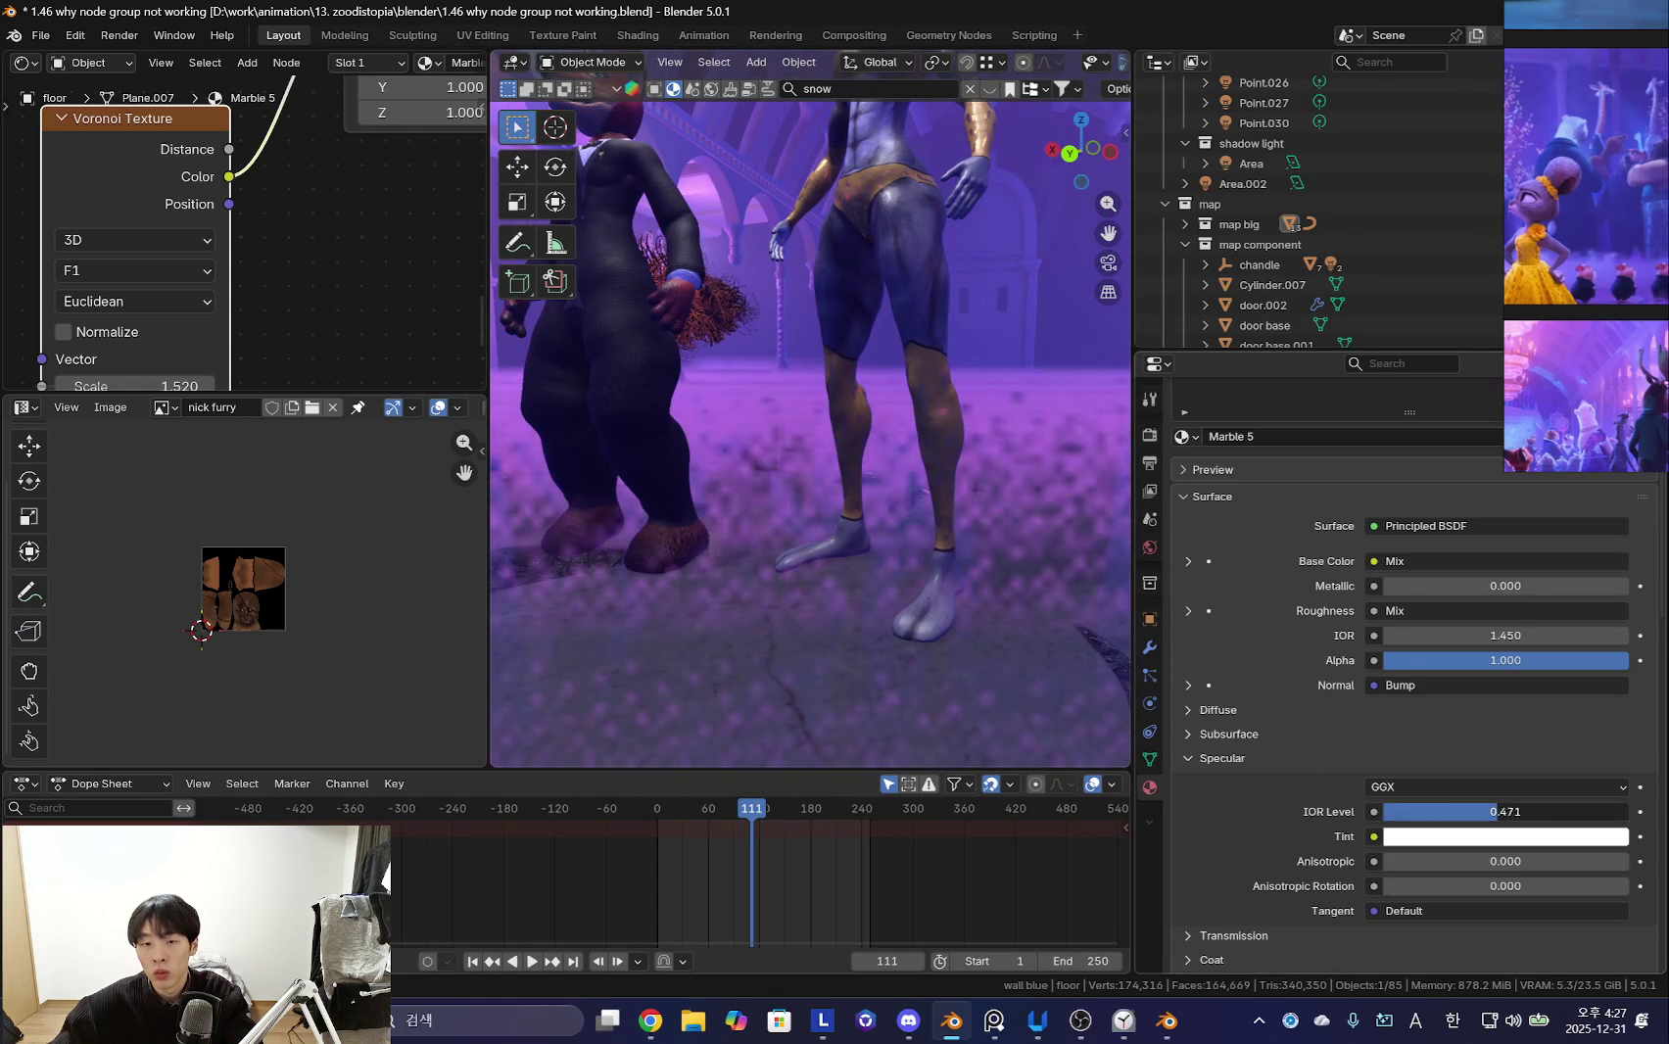
pyautogui.moveTo(936, 674)
pyautogui.mouseDown(button='middle')
pyautogui.moveTo(1010, 712)
pyautogui.moveTo(977, 630)
pyautogui.moveTo(823, 619)
pyautogui.mouseUp(button='middle')
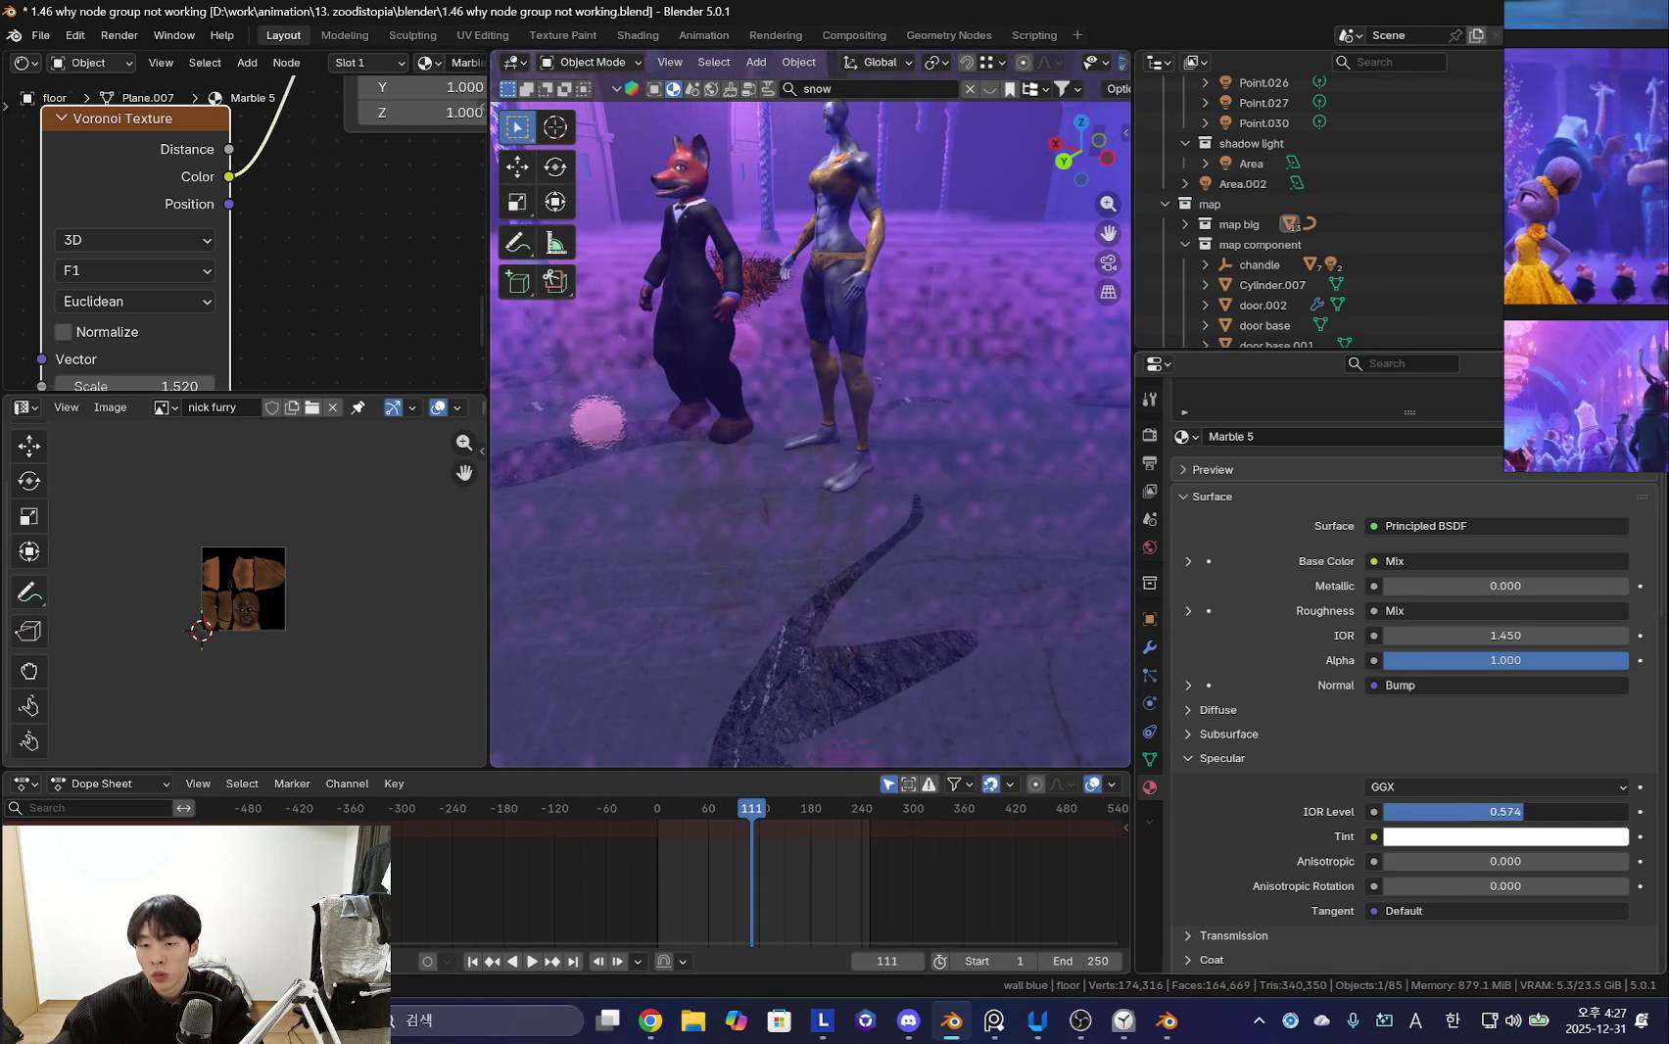
pyautogui.moveTo(820, 476)
pyautogui.mouseDown(button='middle')
pyautogui.moveTo(927, 505)
pyautogui.moveTo(959, 600)
pyautogui.mouseUp(button='middle')
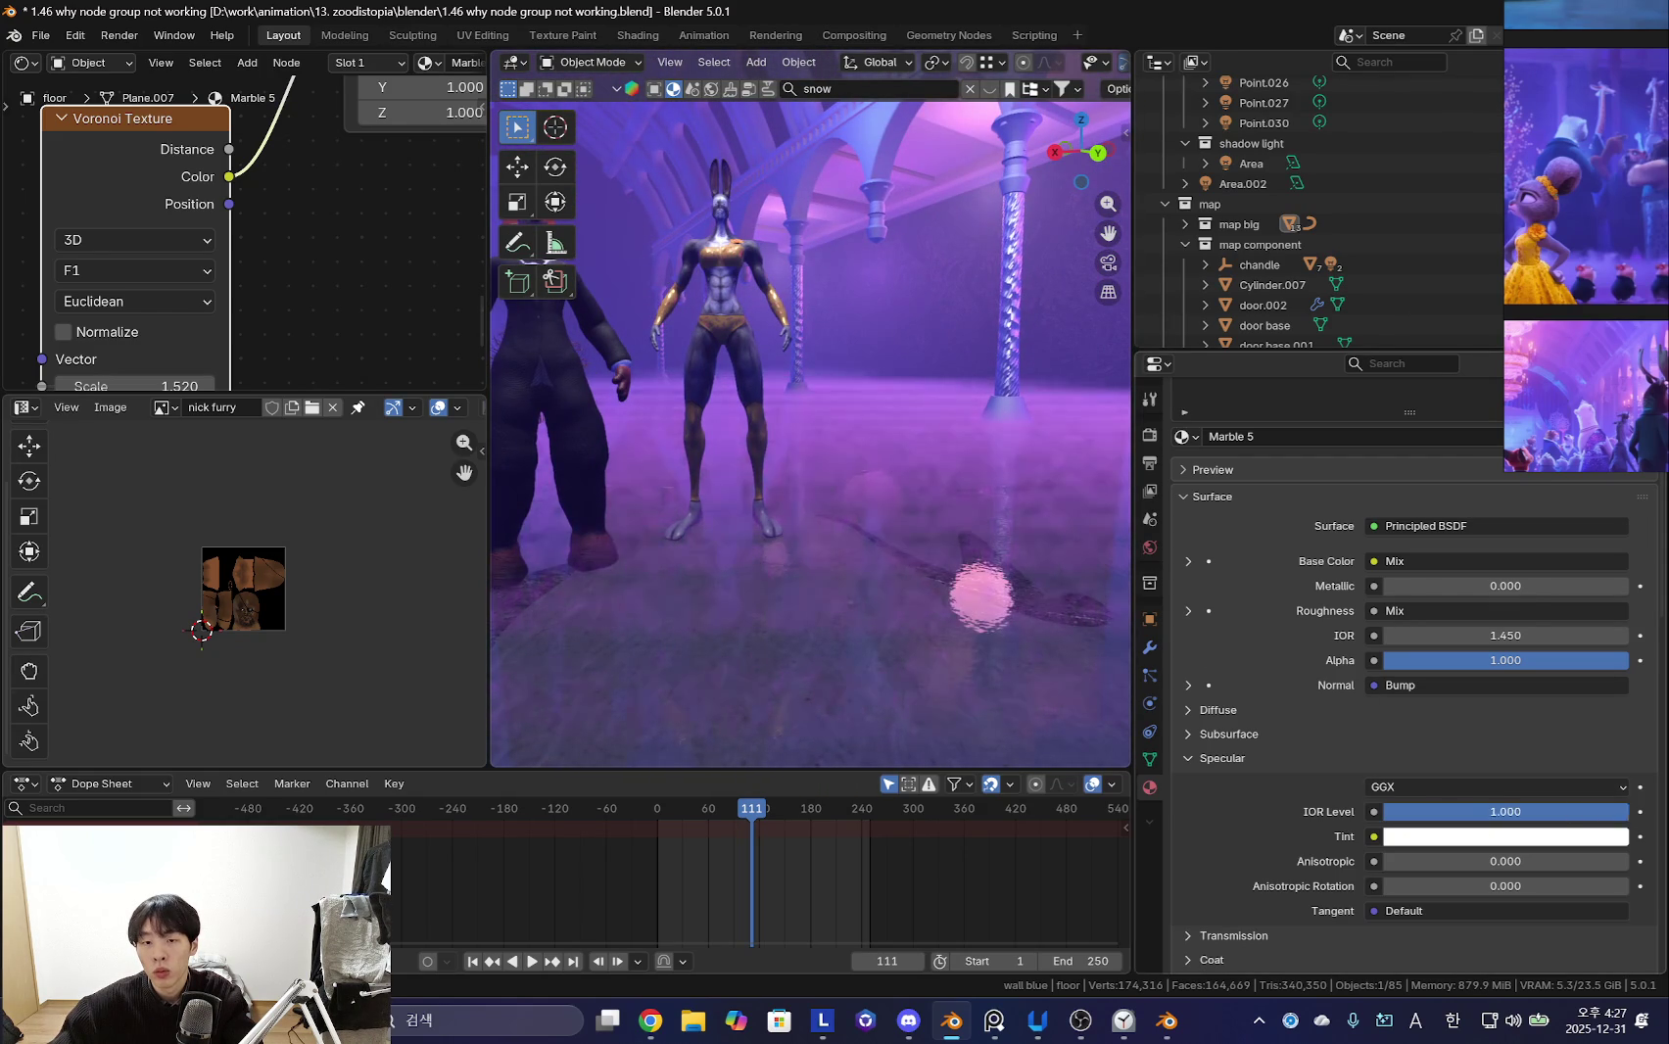
pyautogui.click(1500, 788)
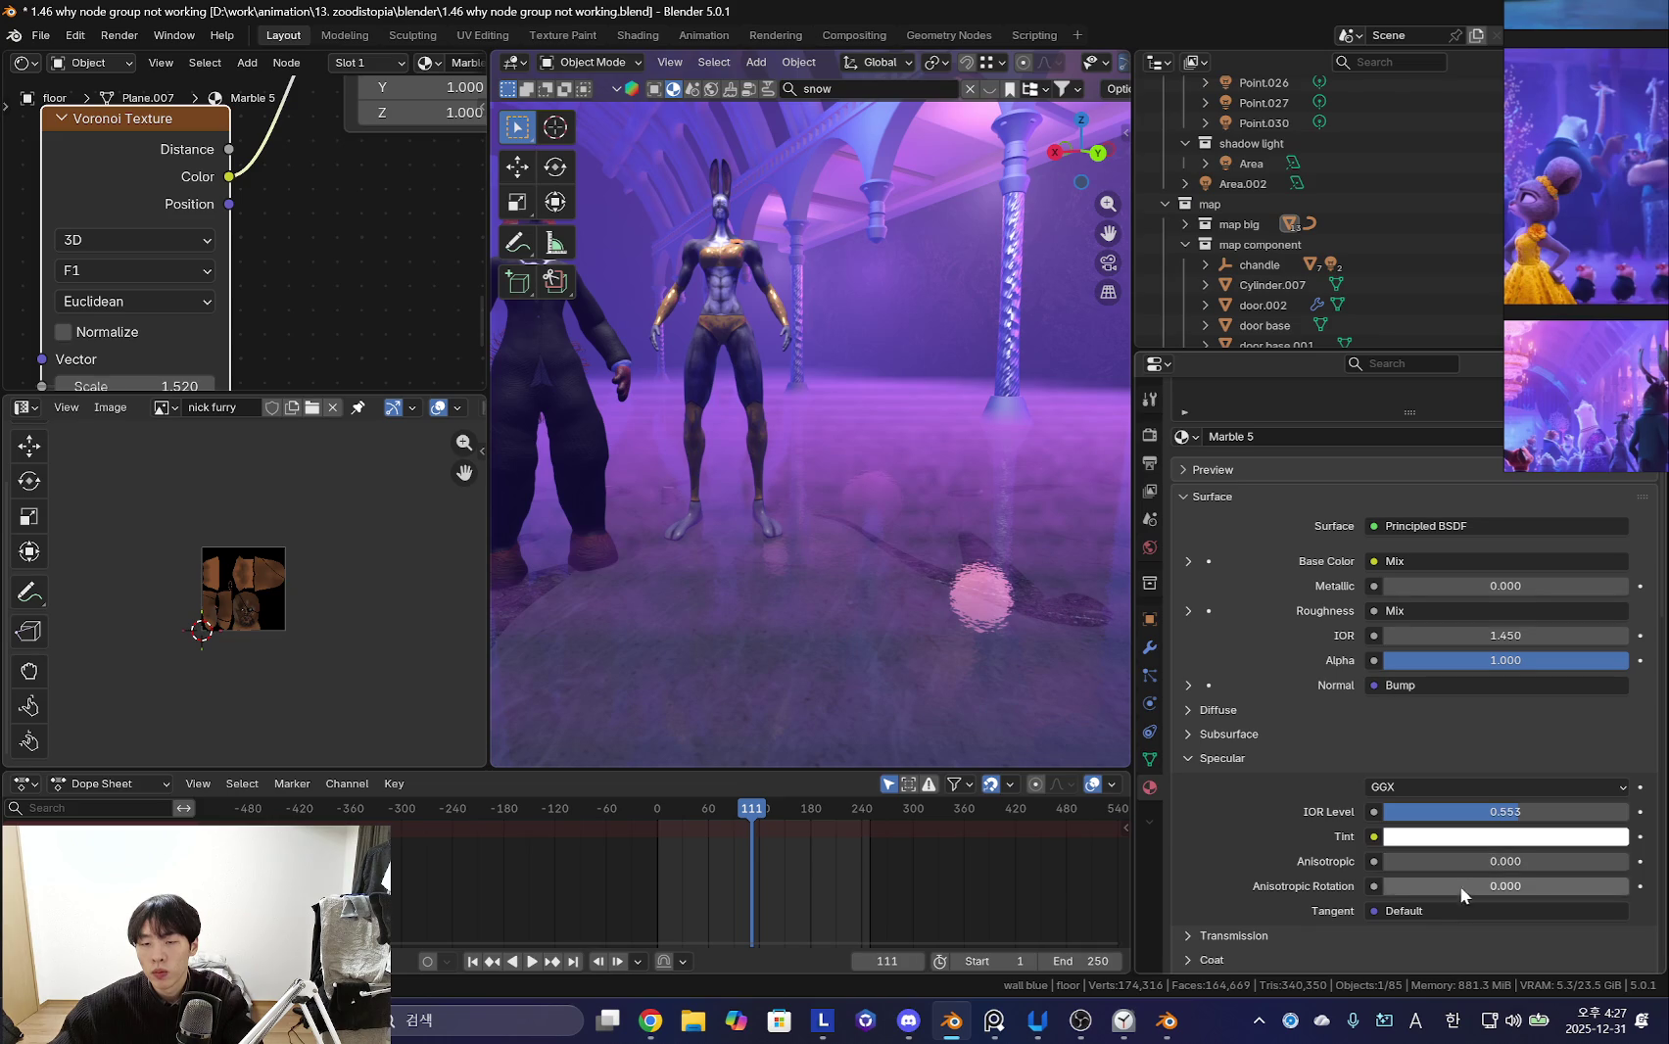
# - Test floor Coat weight 1.000 and Sheen weight 1.000, then return sheen to 0
pyautogui.scroll(-3, 1450, 894)
pyautogui.click(1215, 842)
pyautogui.scroll(-2, 1356, 860)
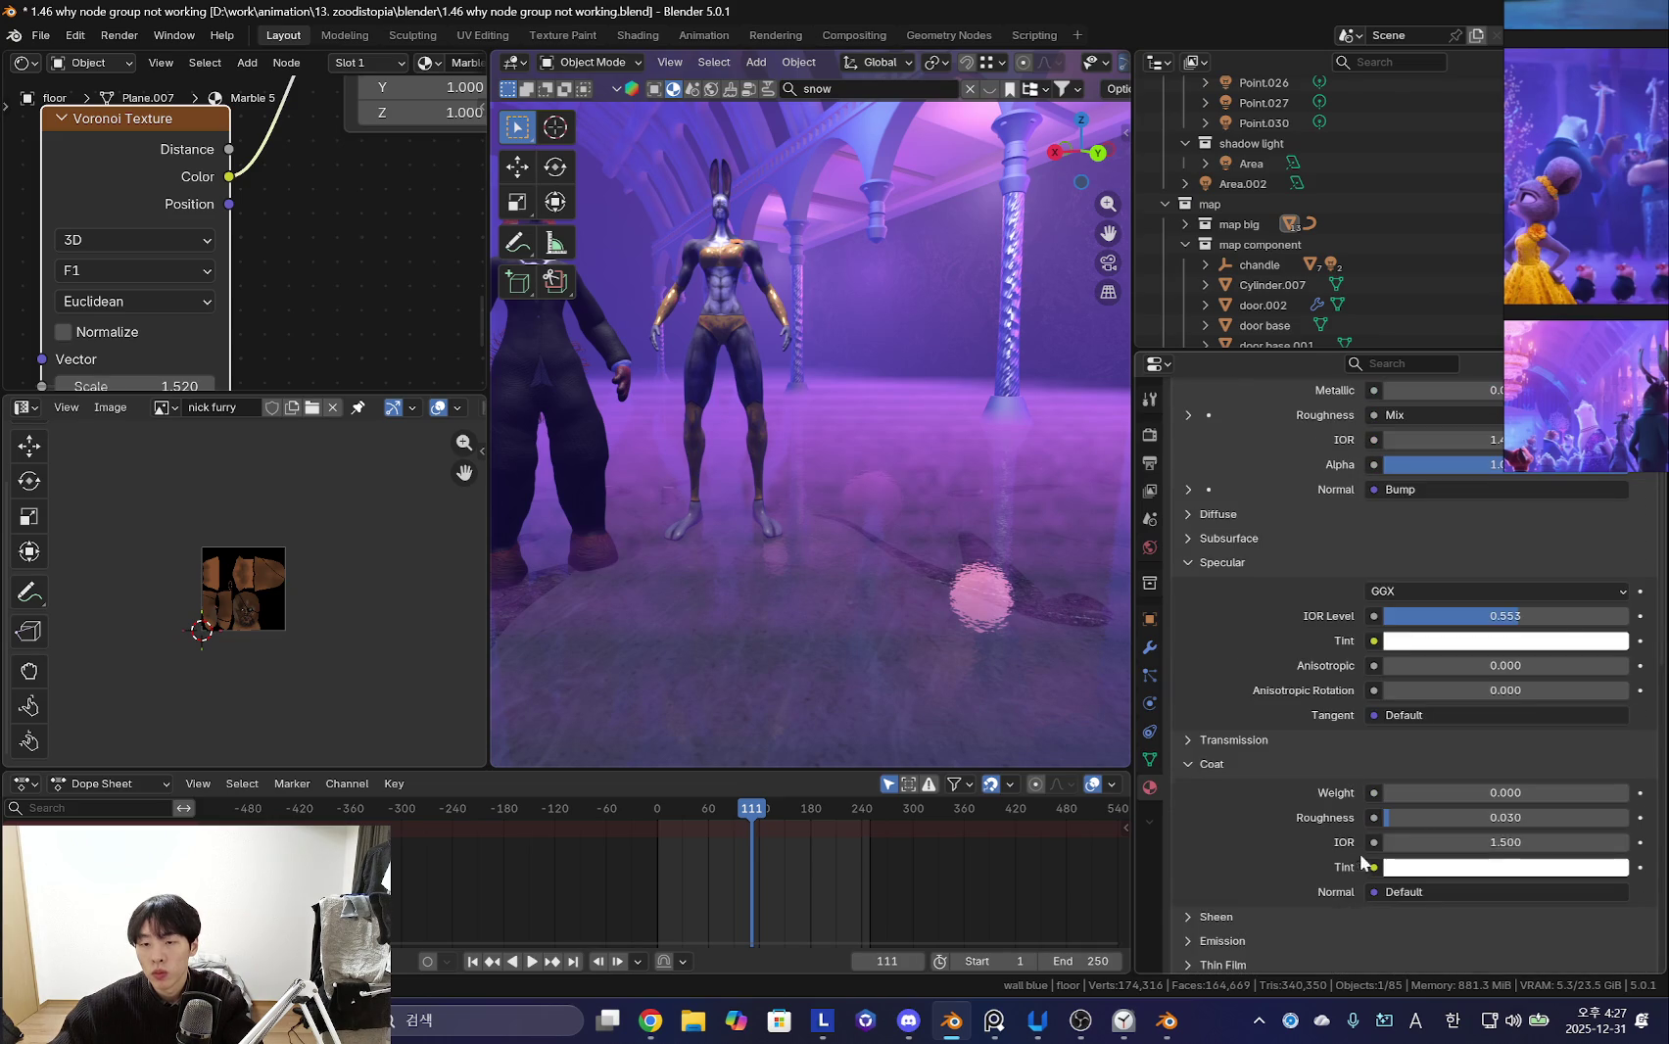
pyautogui.moveTo(1440, 792); pyautogui.dragTo(1626, 792)
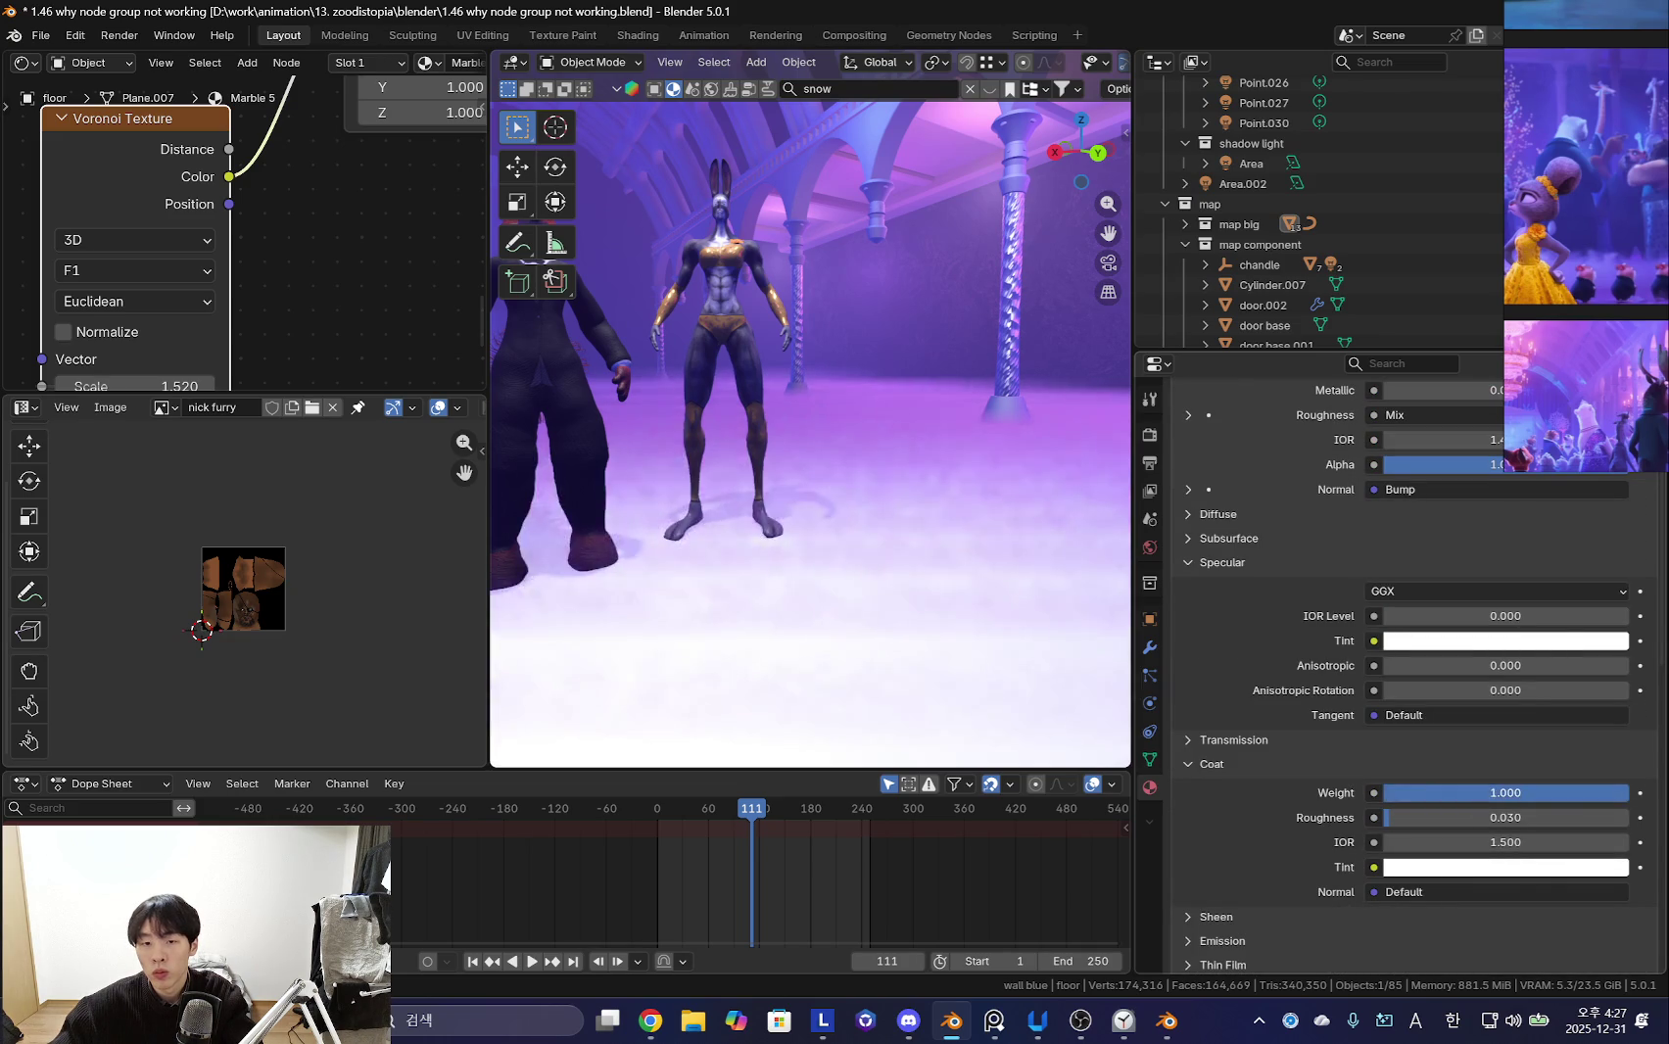
pyautogui.moveTo(1032, 613); pyautogui.dragTo(1028, 715, button='middle')
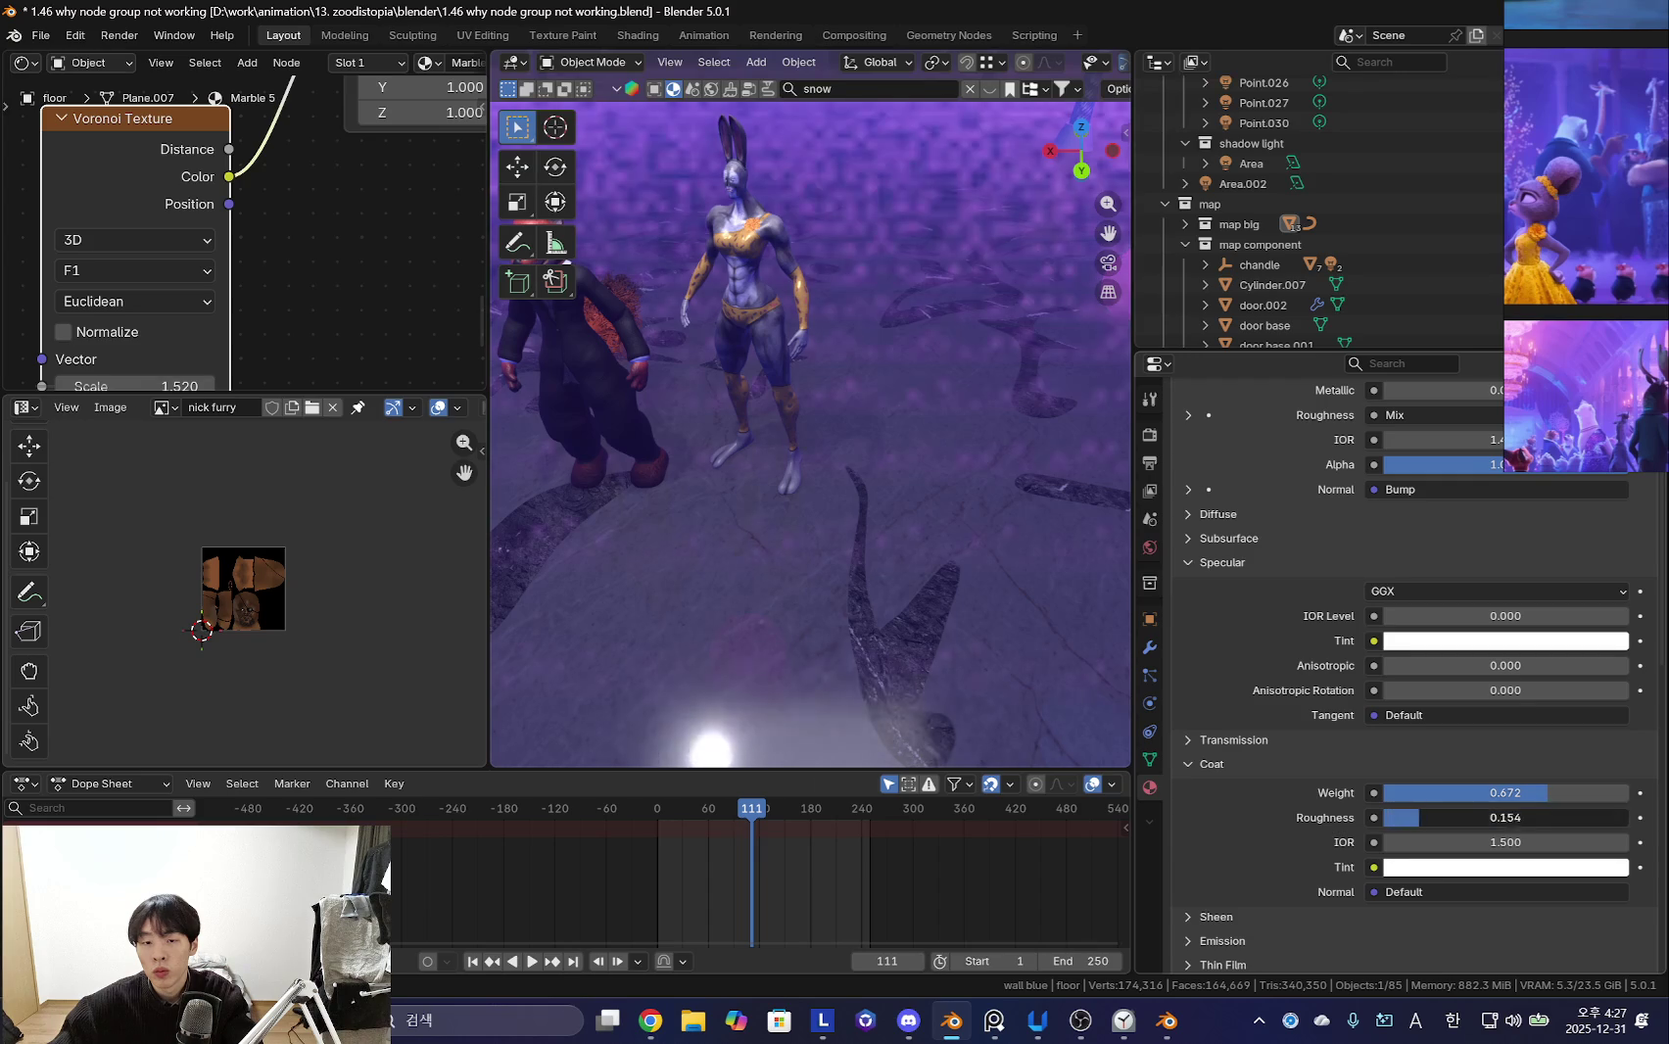
pyautogui.moveTo(1036, 715); pyautogui.dragTo(1041, 634, button='middle')
pyautogui.moveTo(1416, 817)
pyautogui.mouseDown()
pyautogui.moveTo(1481, 816)
pyautogui.moveTo(1383, 792)
pyautogui.mouseUp()
pyautogui.scroll(-3, 1355, 811)
pyautogui.click(1216, 670)
pyautogui.moveTo(1469, 699); pyautogui.dragTo(1613, 705)
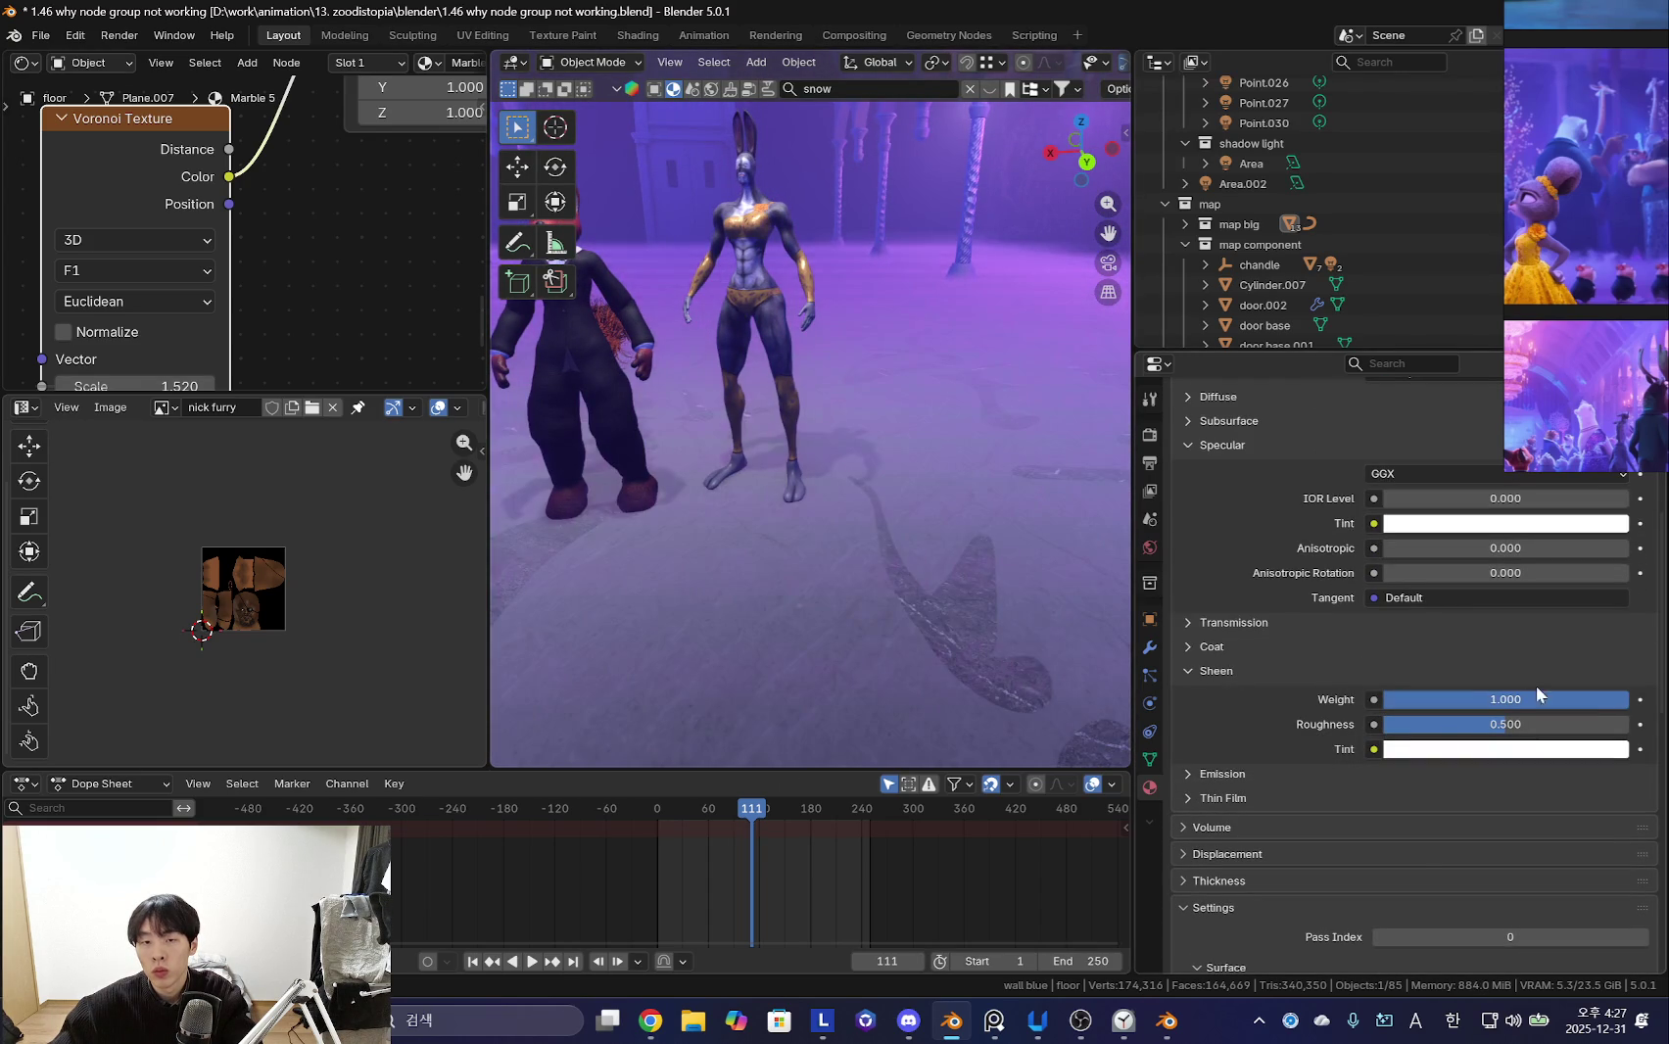
pyautogui.moveTo(916, 562)
pyautogui.mouseDown(button='middle')
pyautogui.moveTo(1082, 617)
pyautogui.moveTo(921, 587)
pyautogui.moveTo(854, 615)
pyautogui.mouseUp(button='middle')
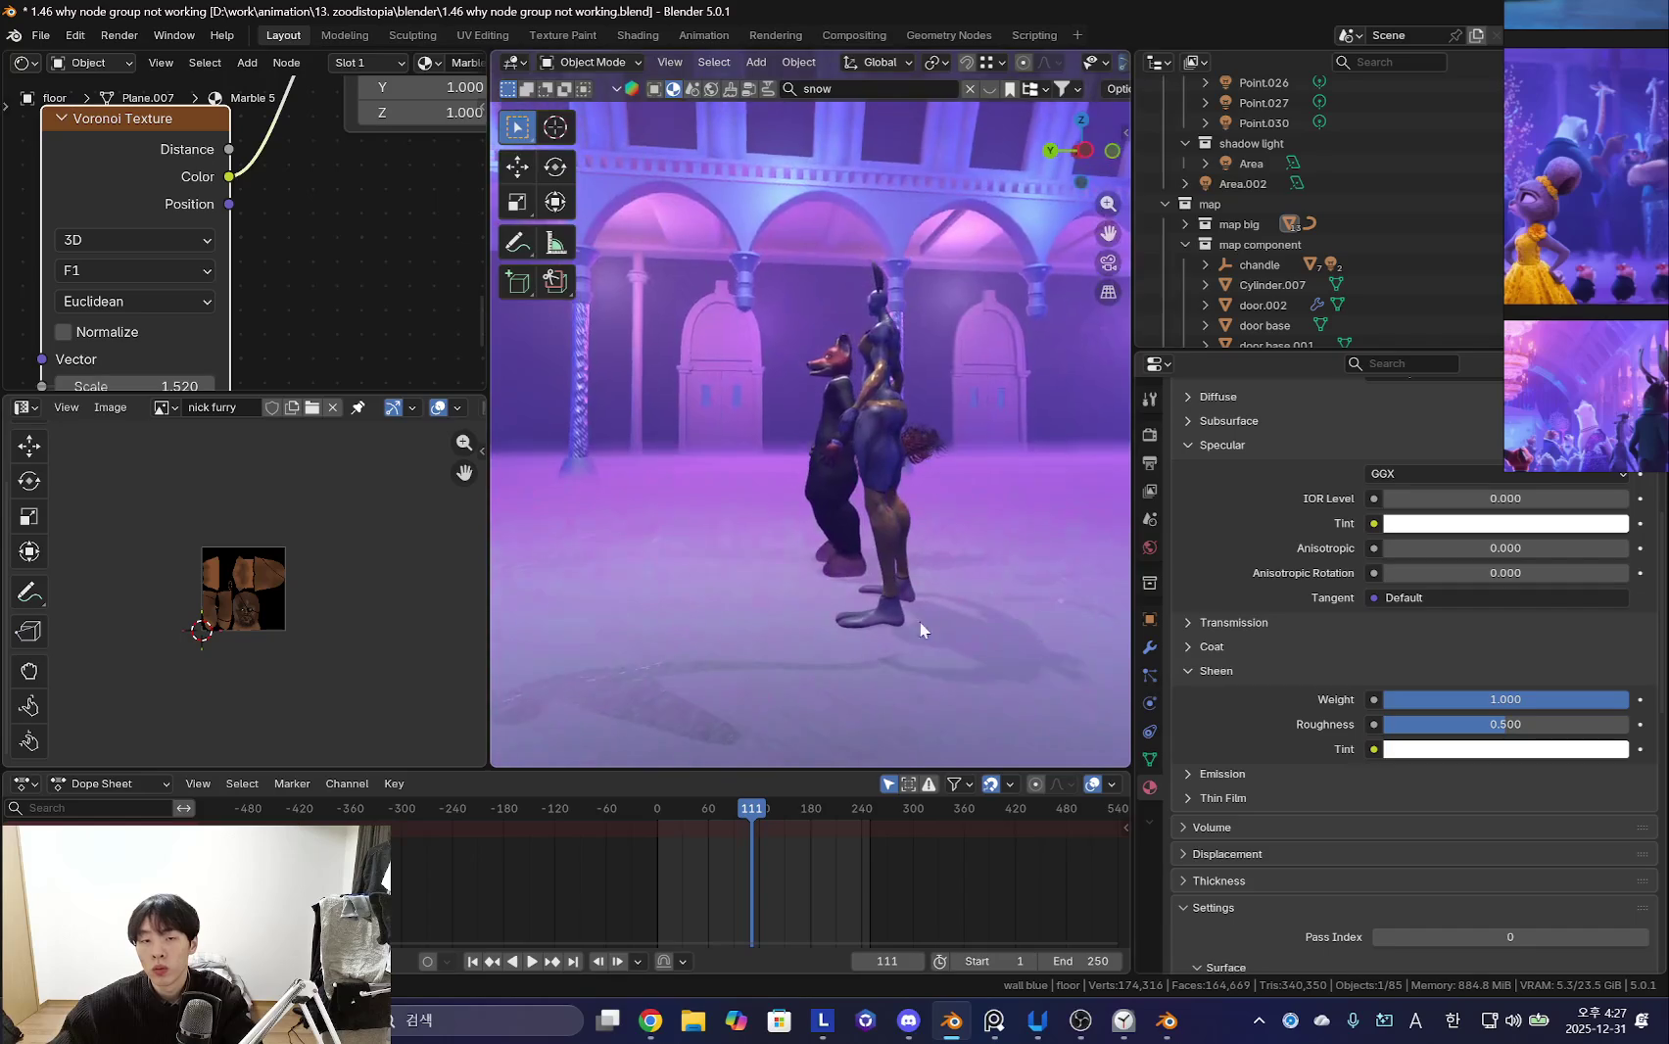
pyautogui.moveTo(1526, 700); pyautogui.dragTo(1386, 701)
# - Orbit around the characters toward the door and pink lights, then select area light Area.003
pyautogui.moveTo(745, 578)
pyautogui.mouseDown(button='middle')
pyautogui.moveTo(809, 568)
pyautogui.moveTo(1115, 607)
pyautogui.mouseUp(button='middle')
pyautogui.scroll(3, 1447, 762)
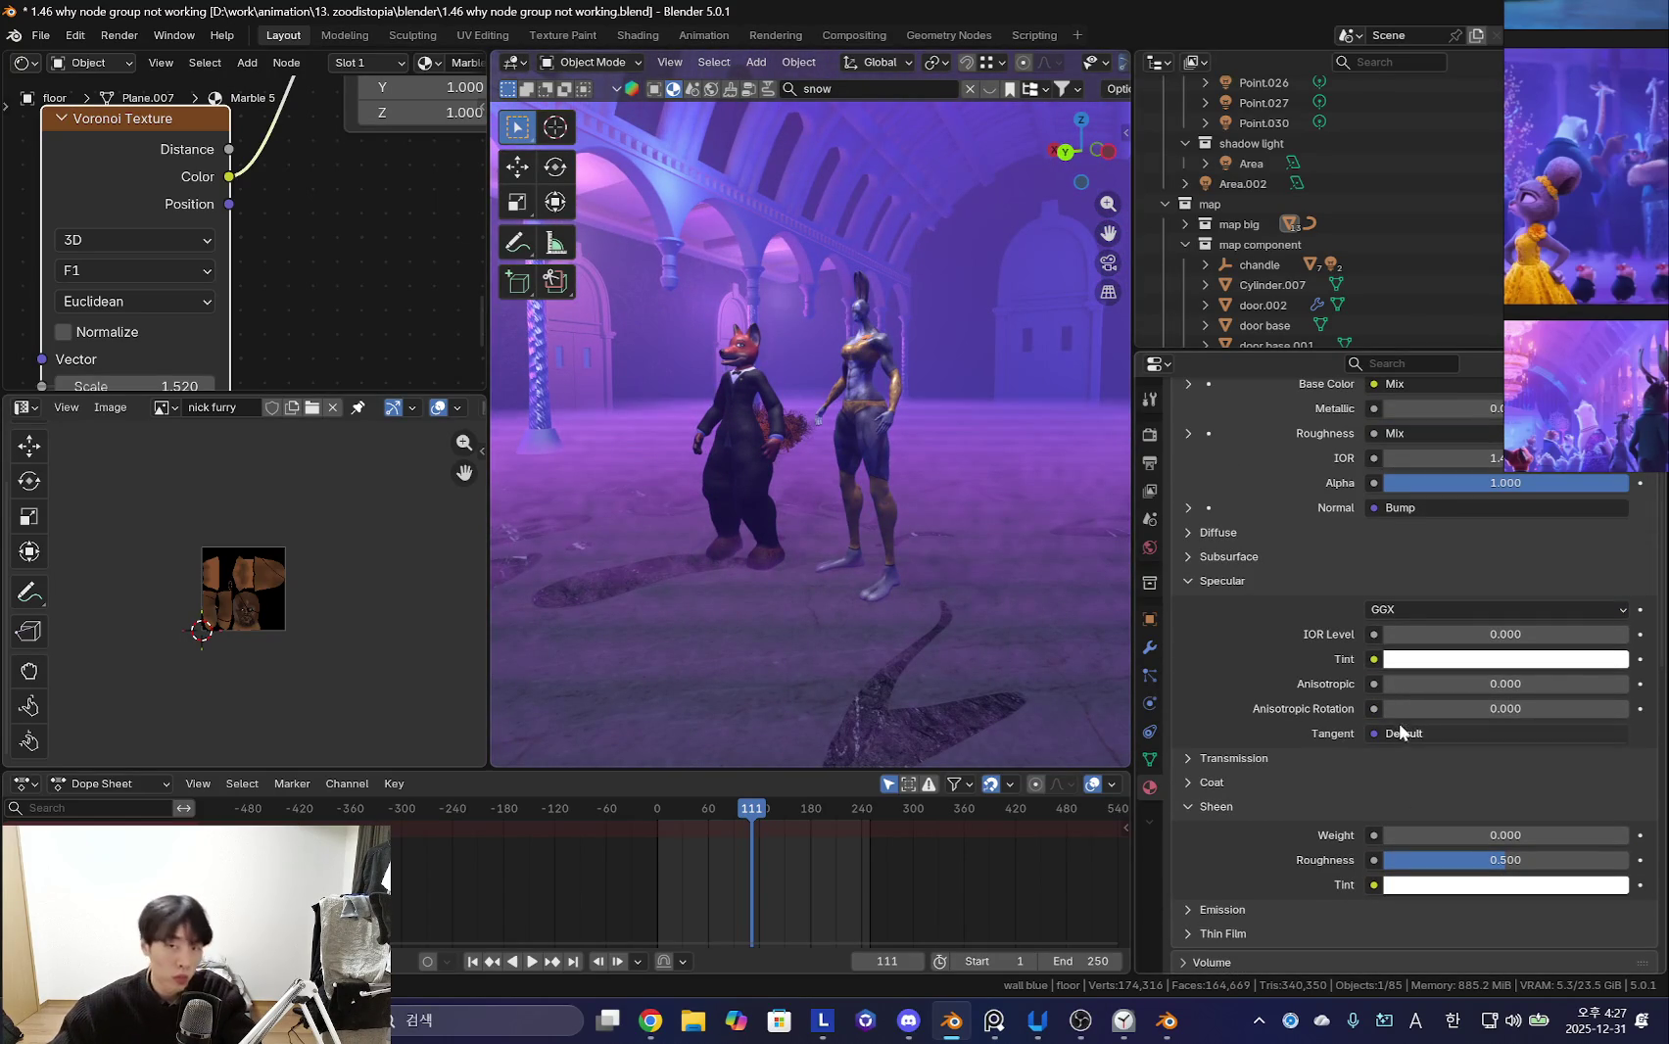
pyautogui.moveTo(1068, 627); pyautogui.dragTo(908, 580, button='middle')
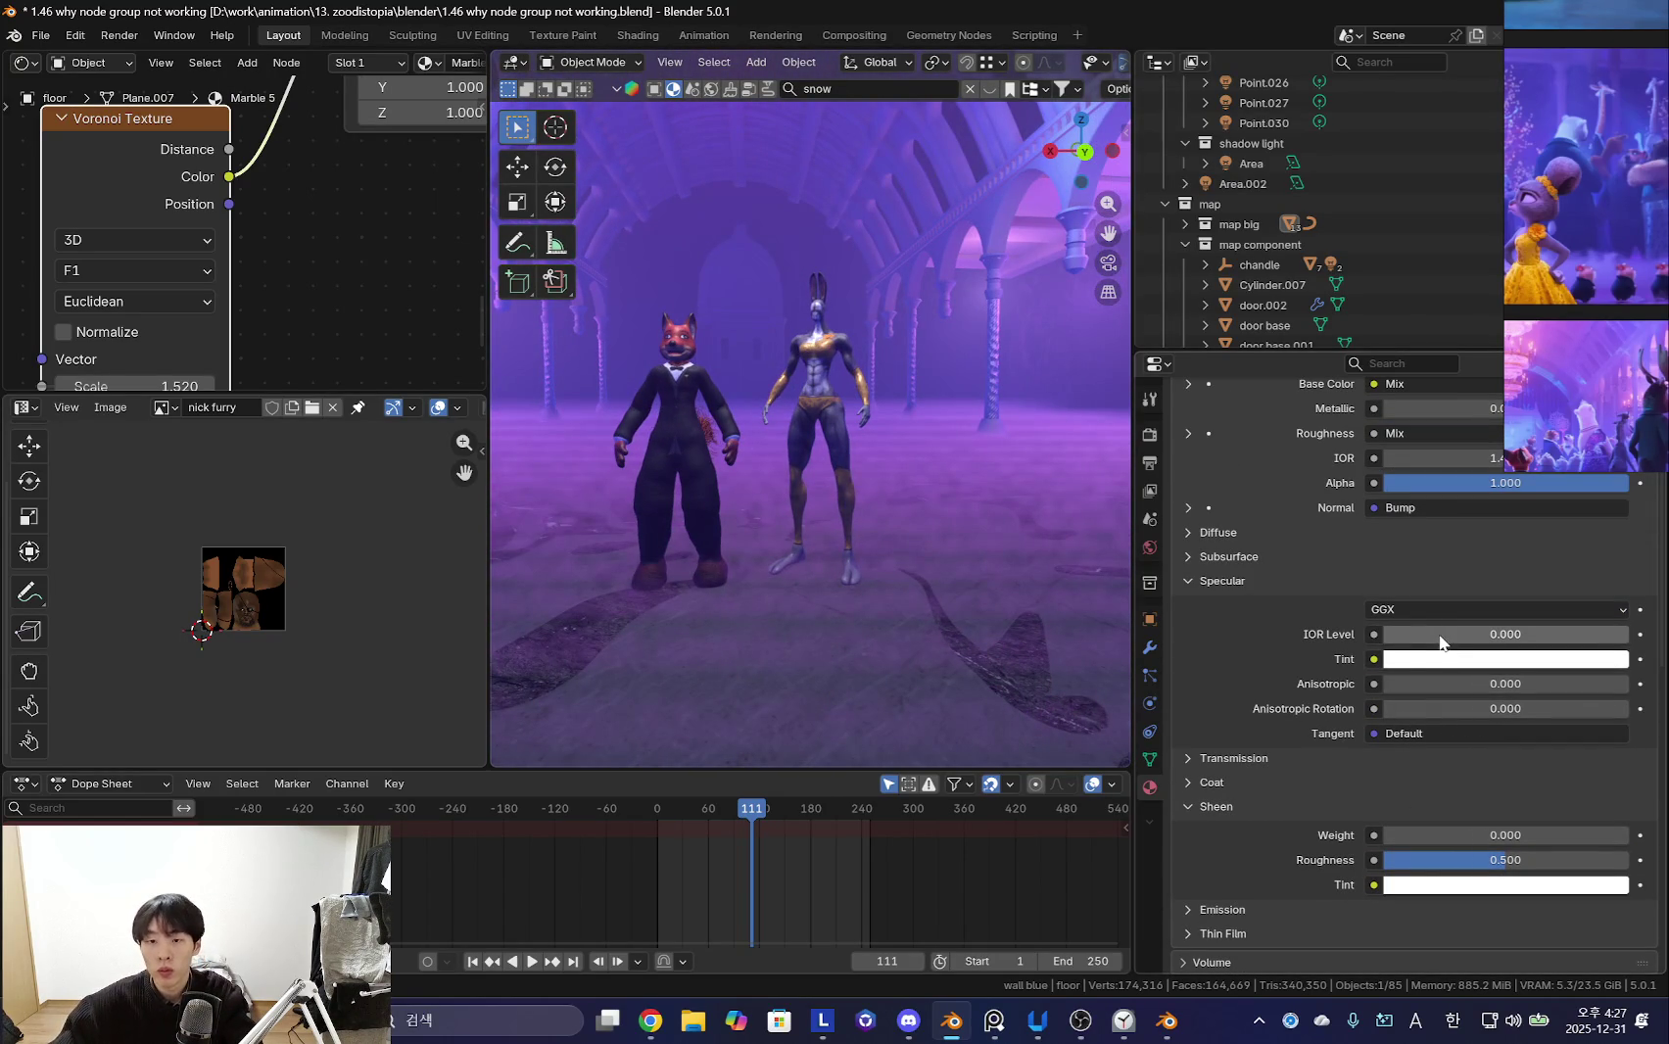
pyautogui.moveTo(1116, 627)
pyautogui.mouseDown(button='middle')
pyautogui.moveTo(759, 715)
pyautogui.moveTo(705, 623)
pyautogui.moveTo(1097, 632)
pyautogui.mouseUp(button='middle')
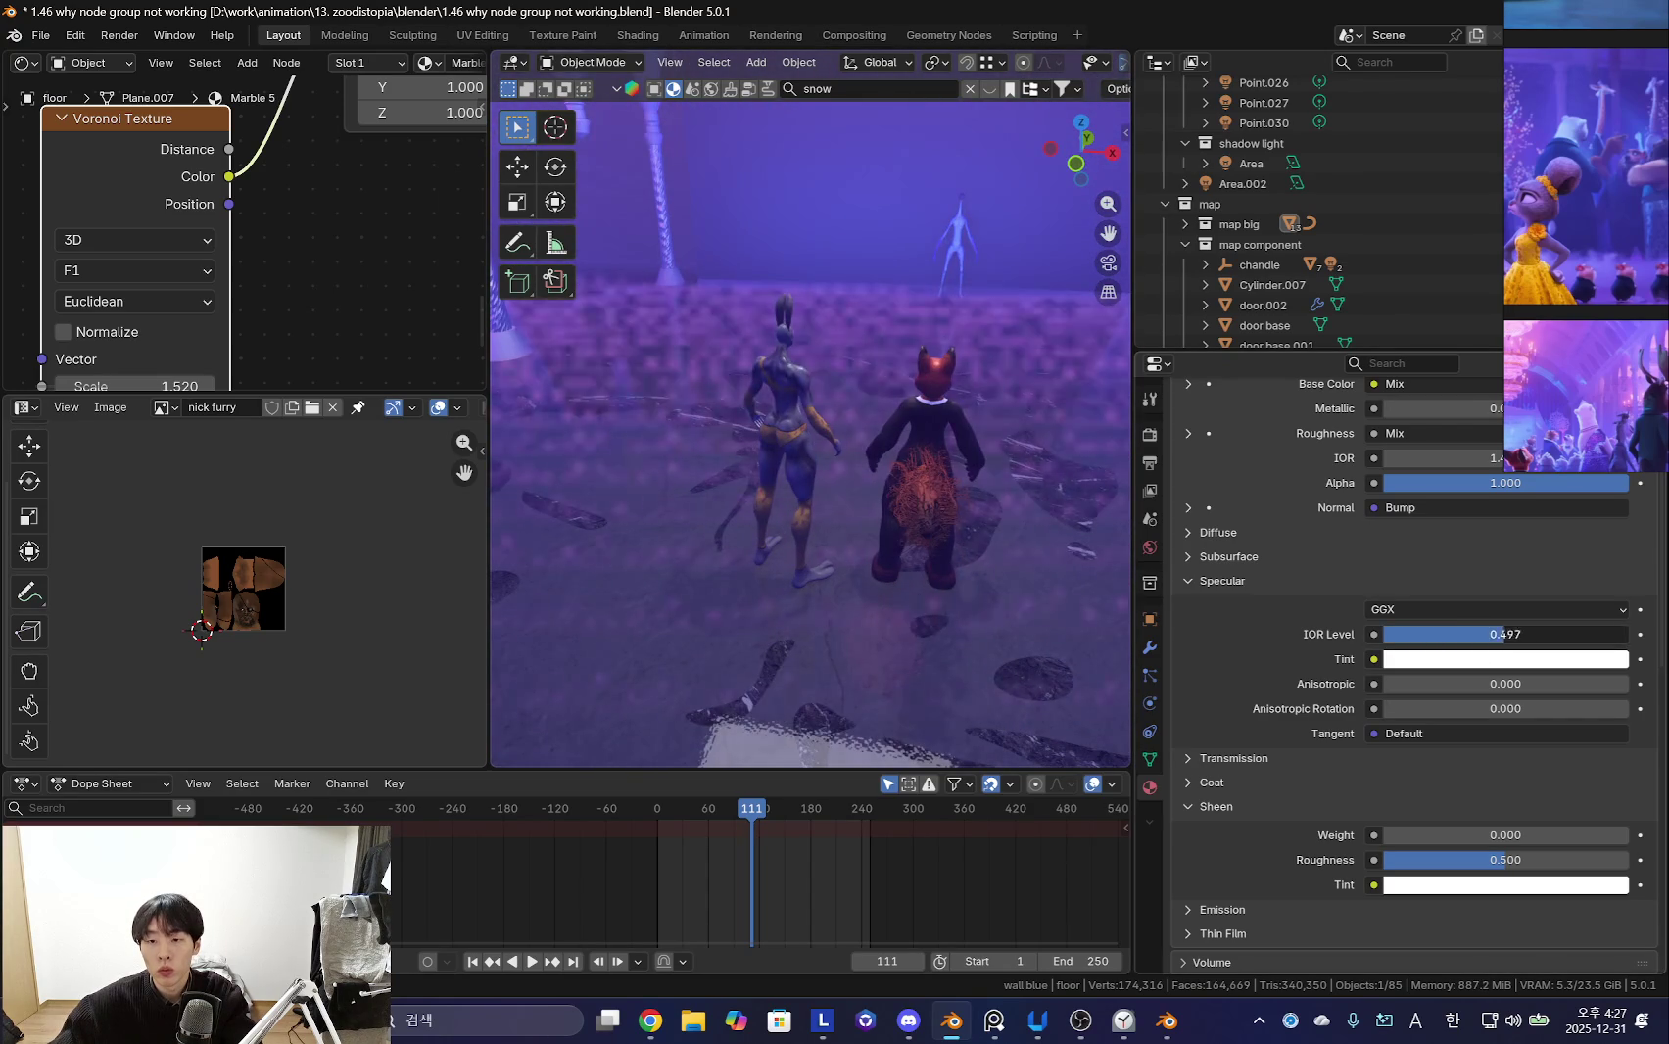
pyautogui.moveTo(875, 544); pyautogui.dragTo(1439, 617, button='middle')
pyautogui.rightClick(828, 409)
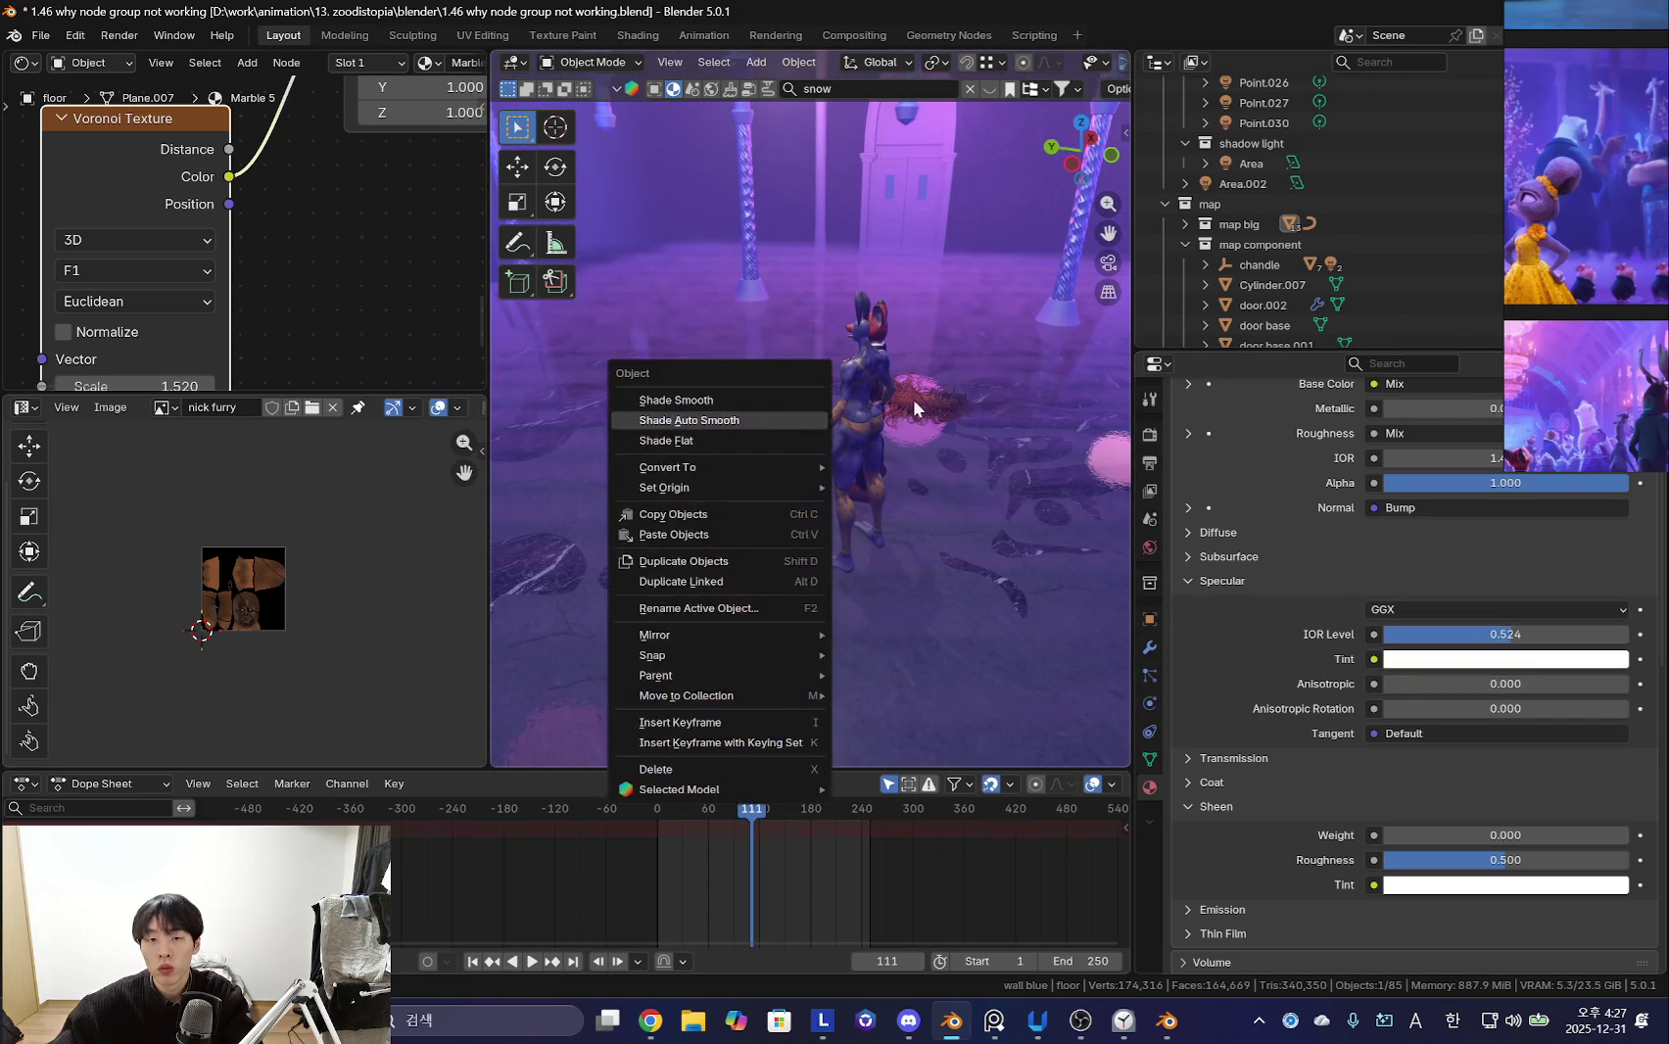
pyautogui.moveTo(867, 255)
pyautogui.mouseDown(button='middle')
pyautogui.moveTo(924, 405)
pyautogui.moveTo(869, 574)
pyautogui.moveTo(863, 436)
pyautogui.moveTo(850, 575)
pyautogui.moveTo(806, 580)
pyautogui.moveTo(870, 393)
pyautogui.moveTo(734, 518)
pyautogui.moveTo(1036, 523)
pyautogui.moveTo(894, 422)
pyautogui.moveTo(815, 715)
pyautogui.moveTo(871, 465)
pyautogui.moveTo(832, 382)
pyautogui.moveTo(855, 468)
pyautogui.moveTo(854, 333)
pyautogui.moveTo(737, 403)
pyautogui.mouseUp(button='middle')
pyautogui.click(736, 402)
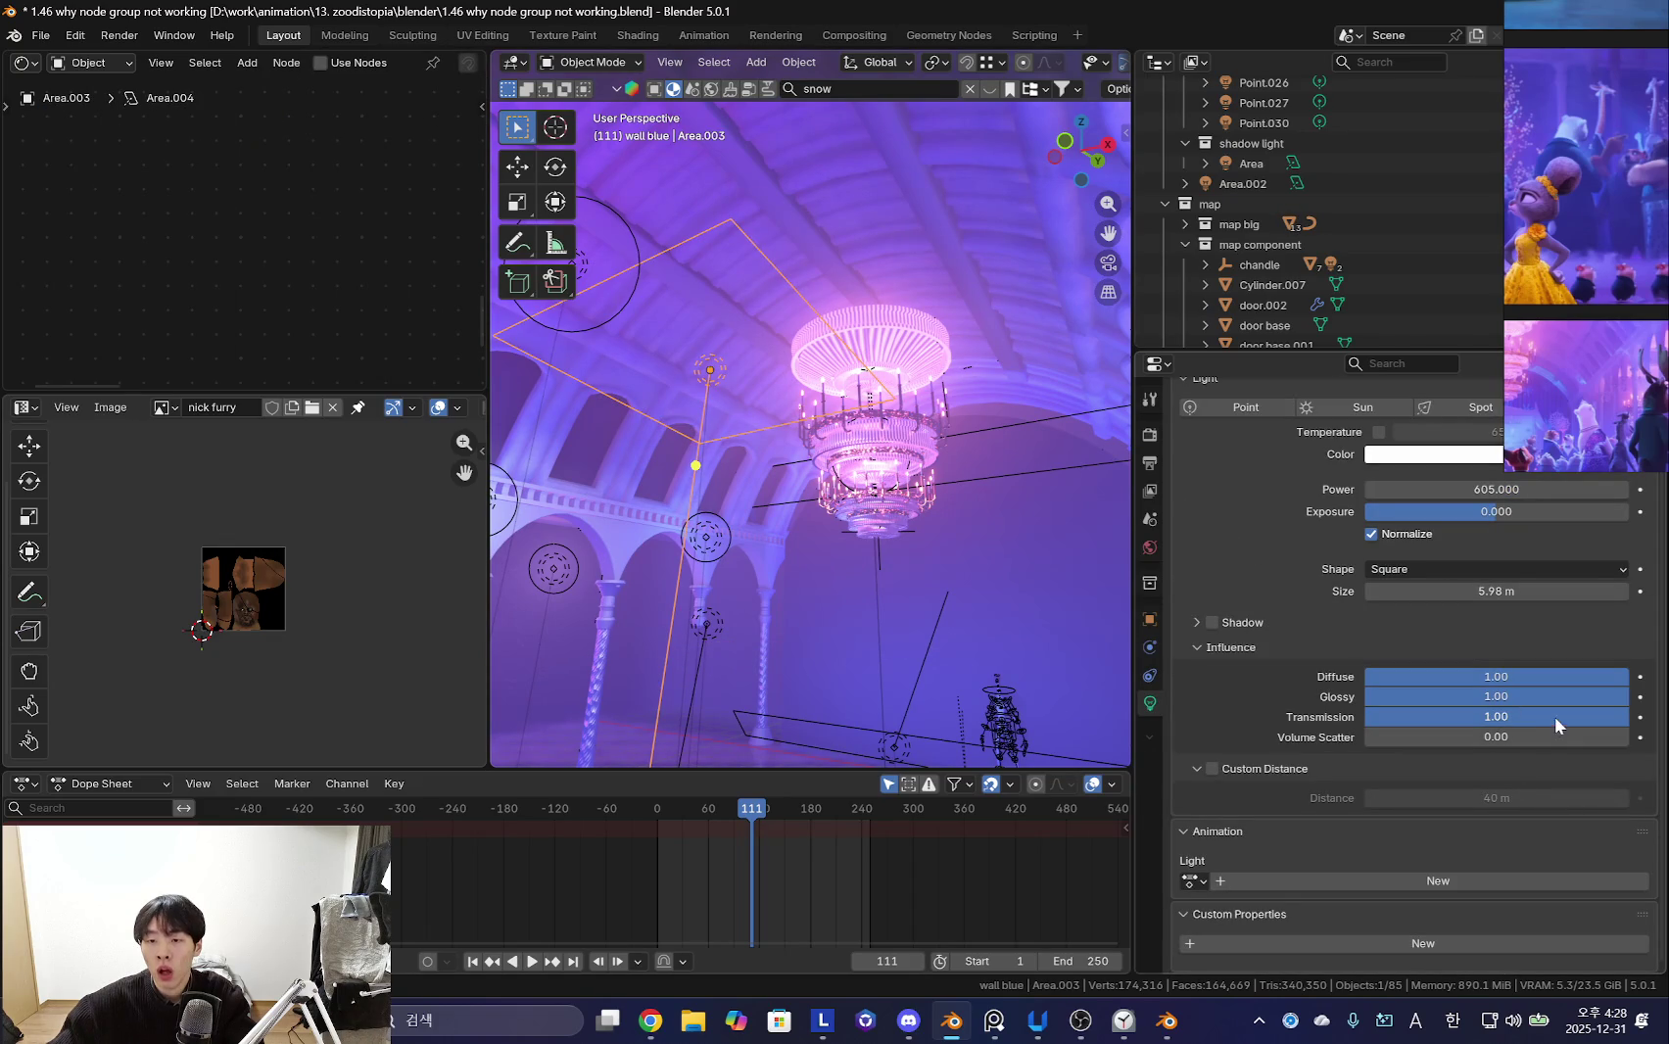
# - With Area.003's glossy influence at 0.40, reselect the floor's Marble 5 material
pyautogui.moveTo(870, 397)
pyautogui.mouseDown(button='middle')
pyautogui.moveTo(932, 463)
pyautogui.moveTo(969, 429)
pyautogui.moveTo(904, 523)
pyautogui.moveTo(727, 563)
pyautogui.mouseUp(button='middle')
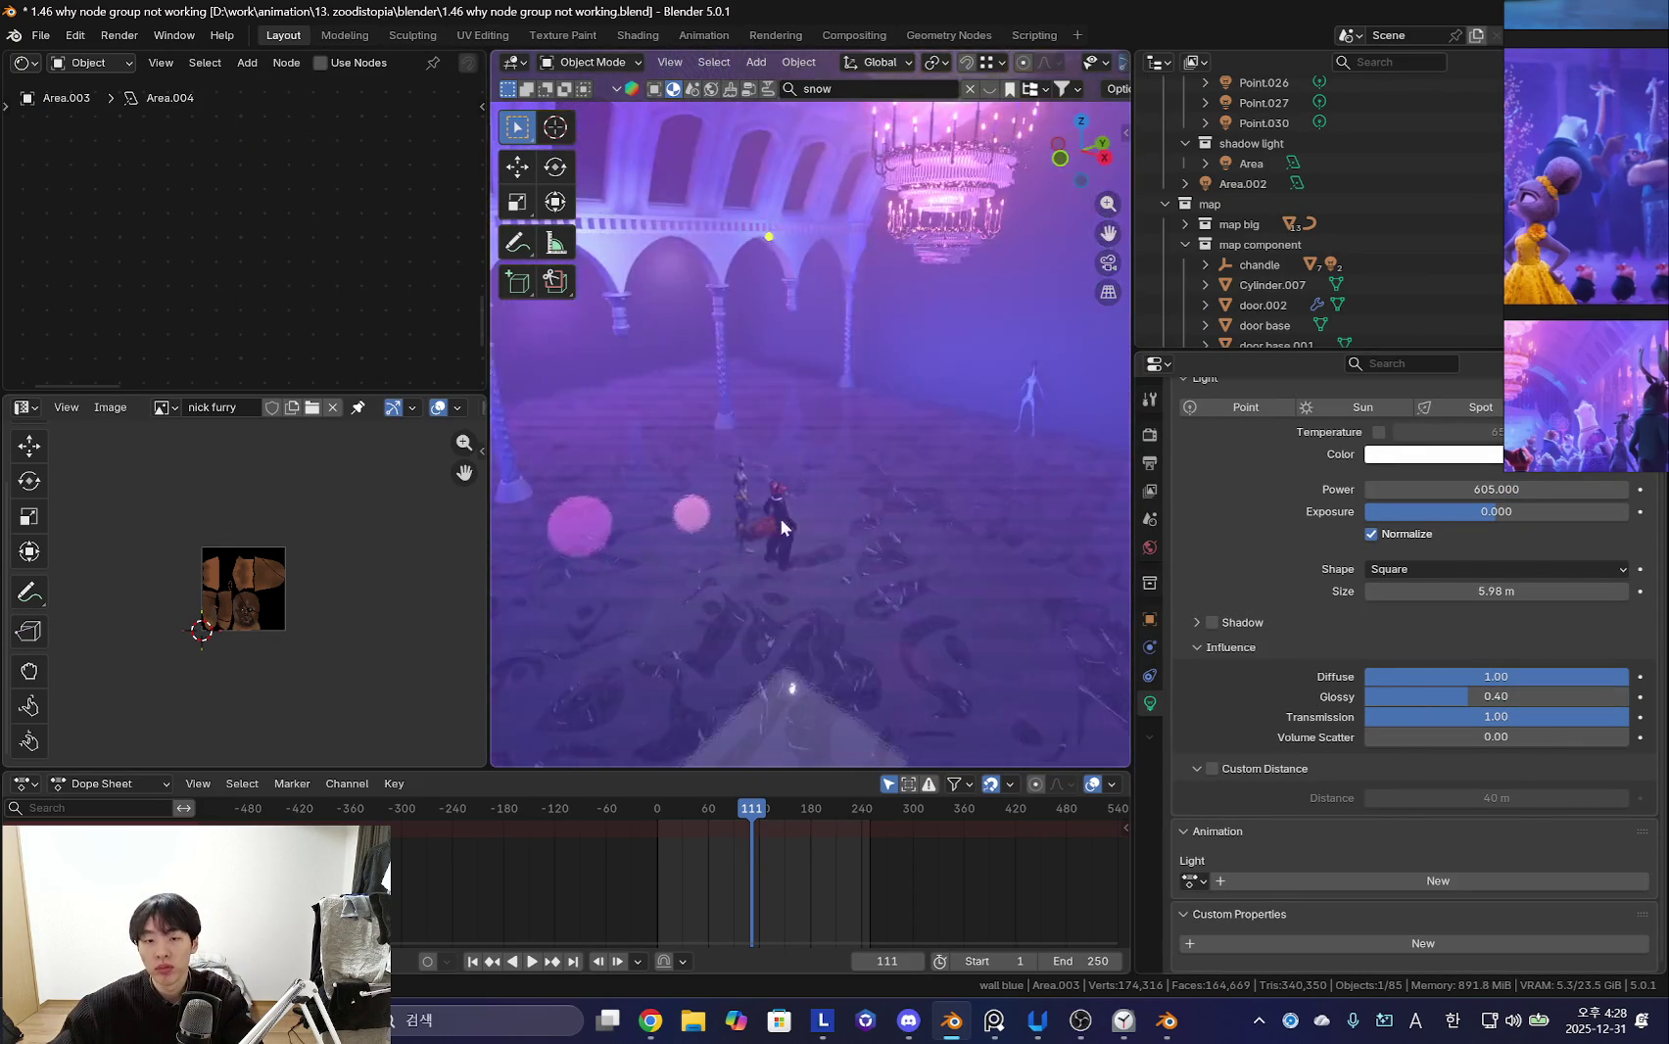
pyautogui.hotkey('shift', 'alt', 'z')
pyautogui.click(964, 632)
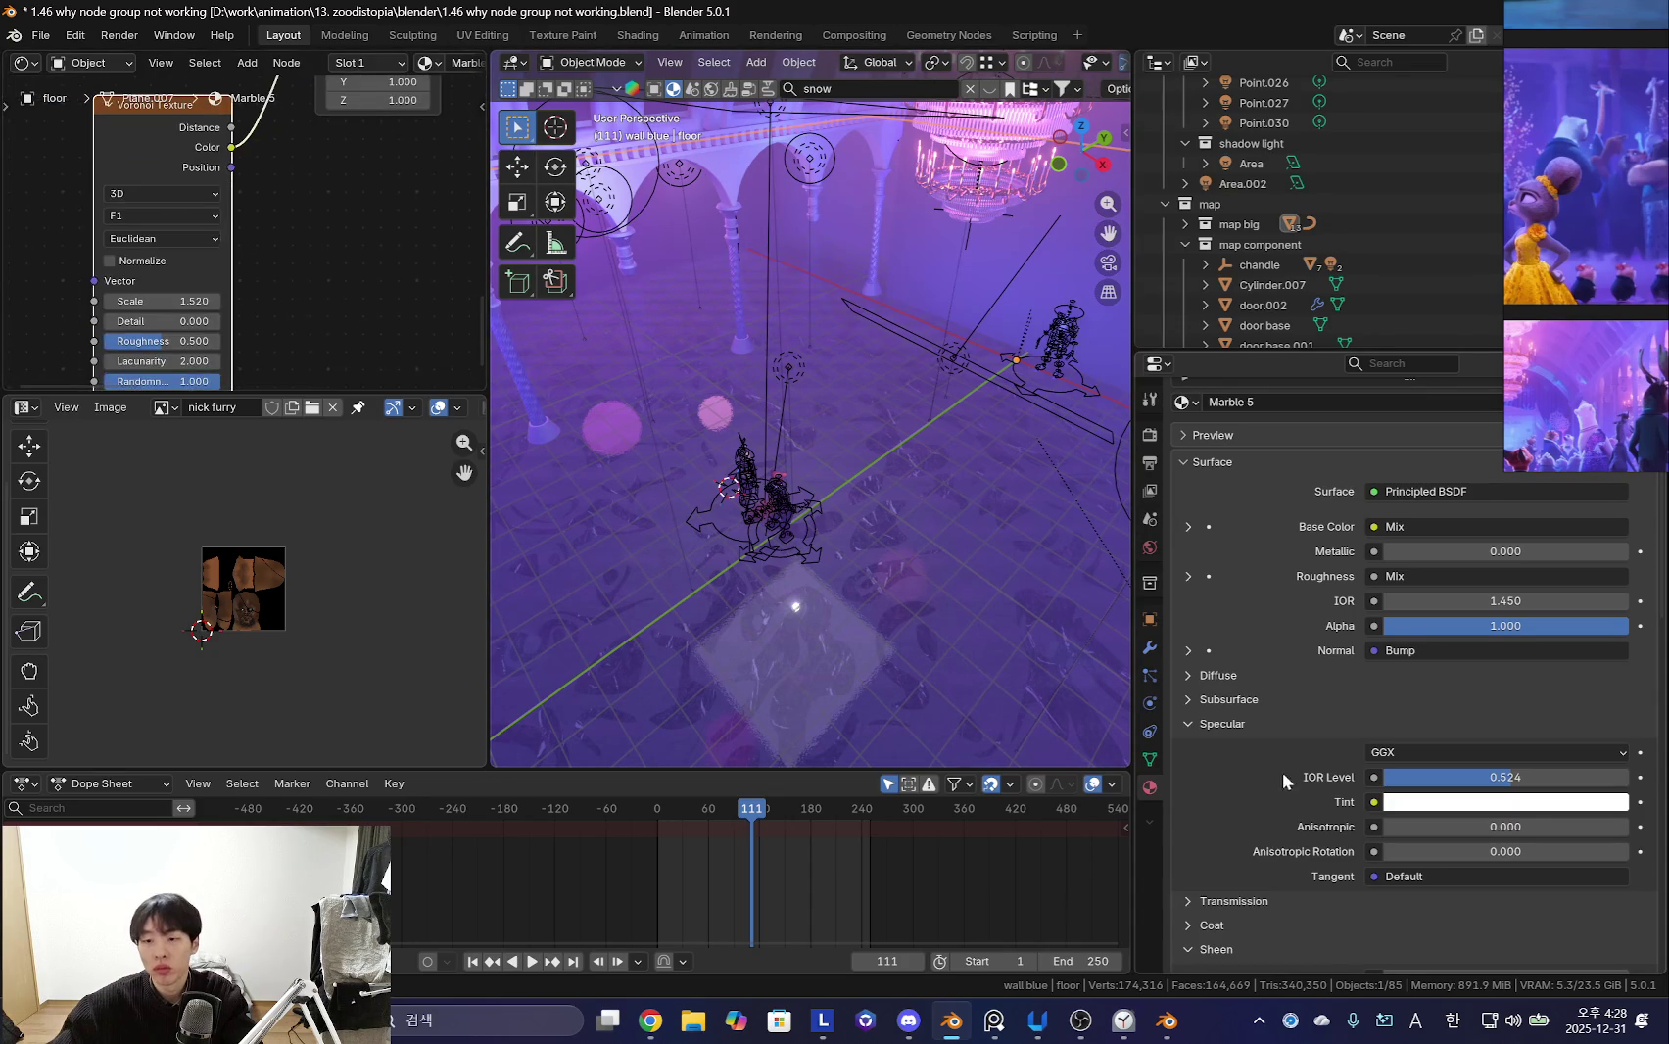
pyautogui.scroll(3, 684, 544)
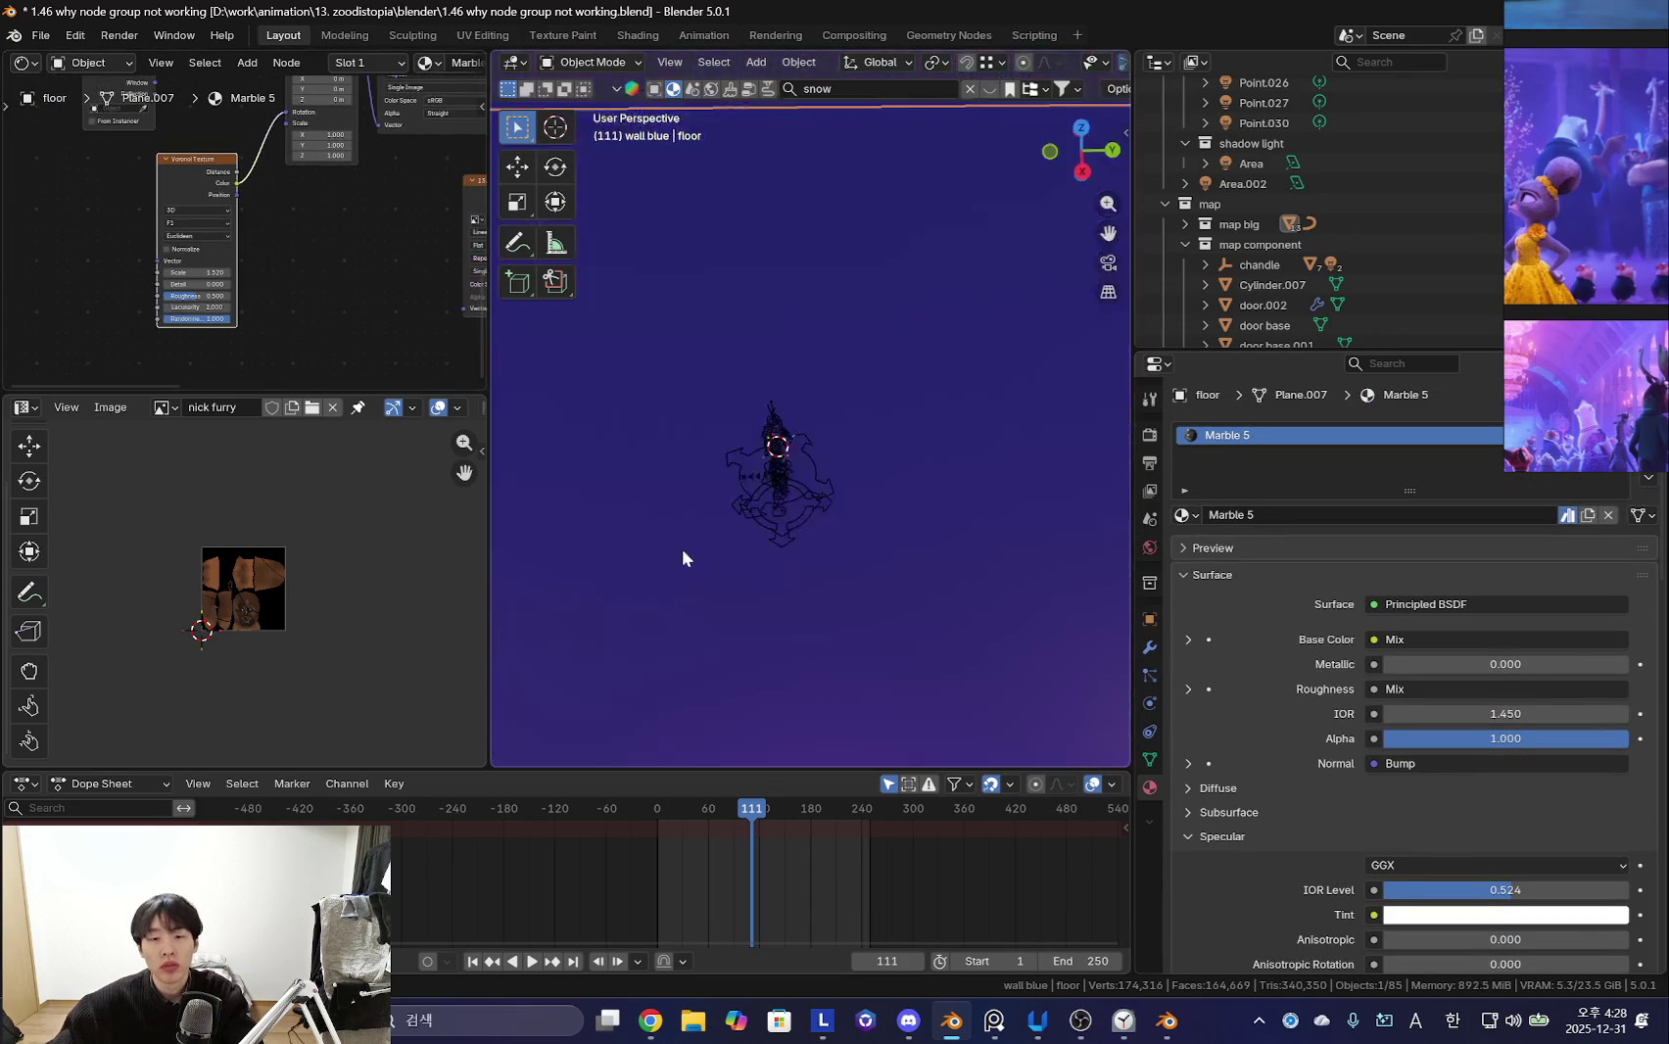
pyautogui.scroll(-1, 1274, 392)
pyautogui.scroll(3, 1330, 403)
pyautogui.scroll(2, 1329, 402)
pyautogui.scroll(-2, 1318, 412)
pyautogui.scroll(2, 1274, 421)
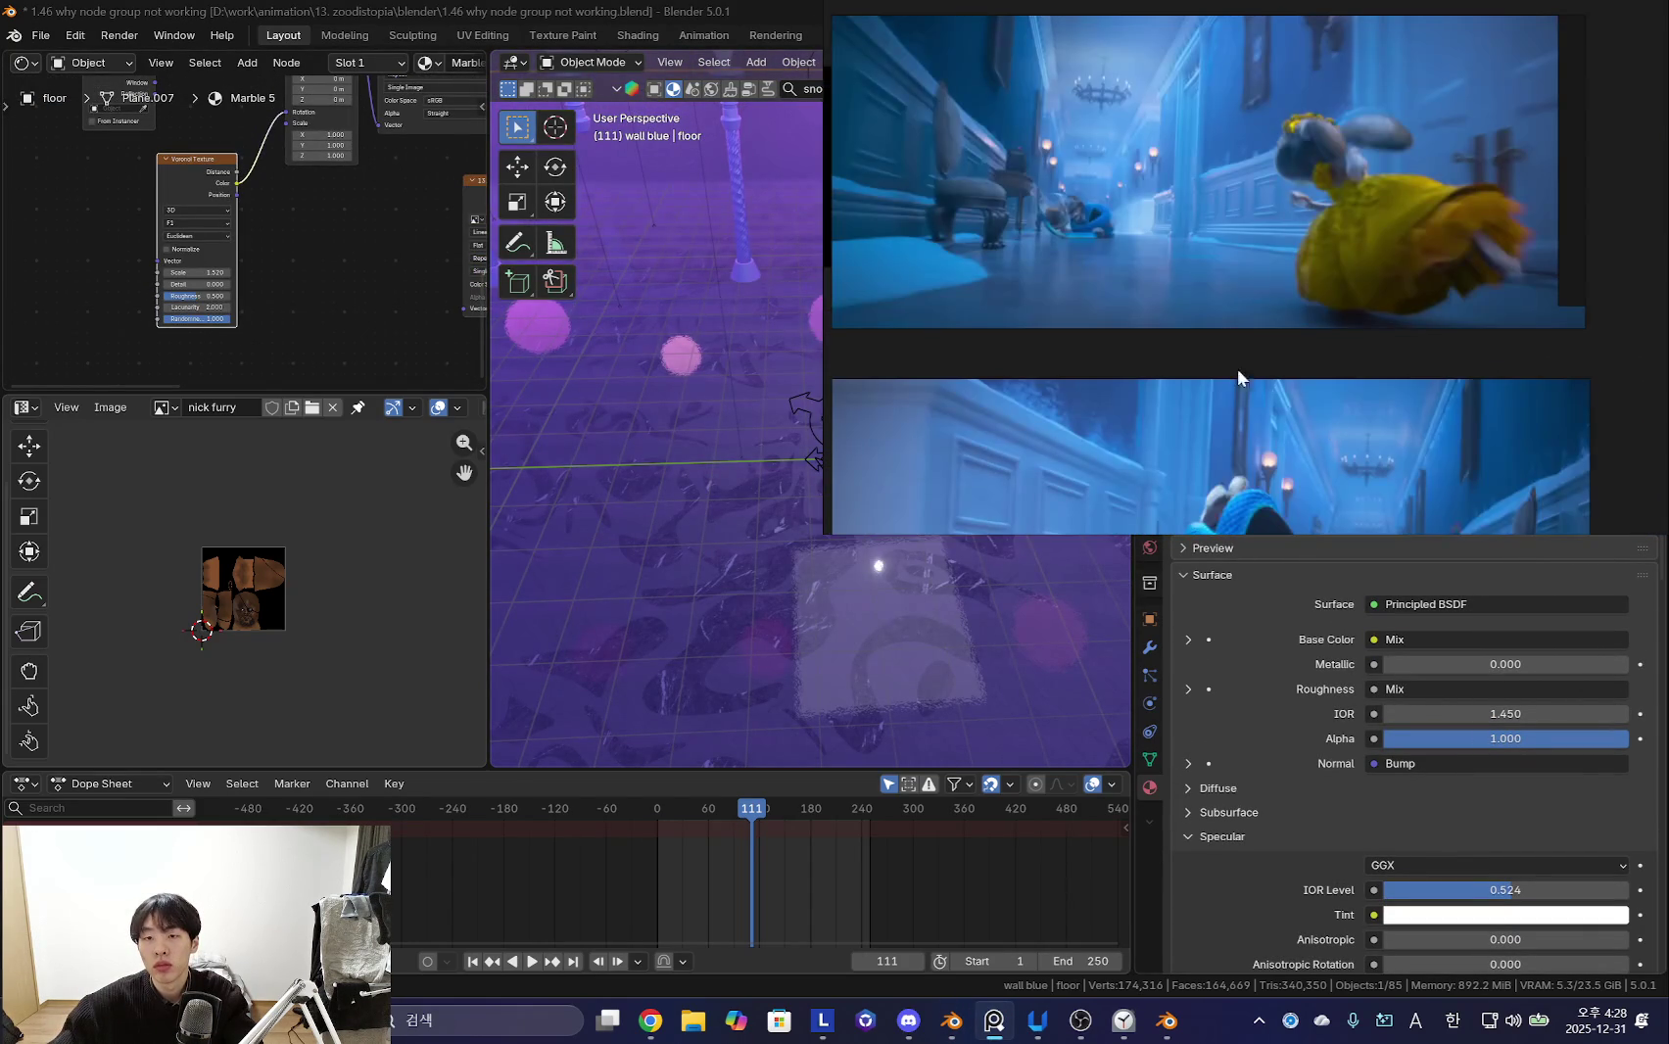
pyautogui.scroll(-4, 1246, 343)
pyautogui.scroll(1, 1234, 306)
pyautogui.scroll(3, 1205, 372)
pyautogui.scroll(2, 1205, 421)
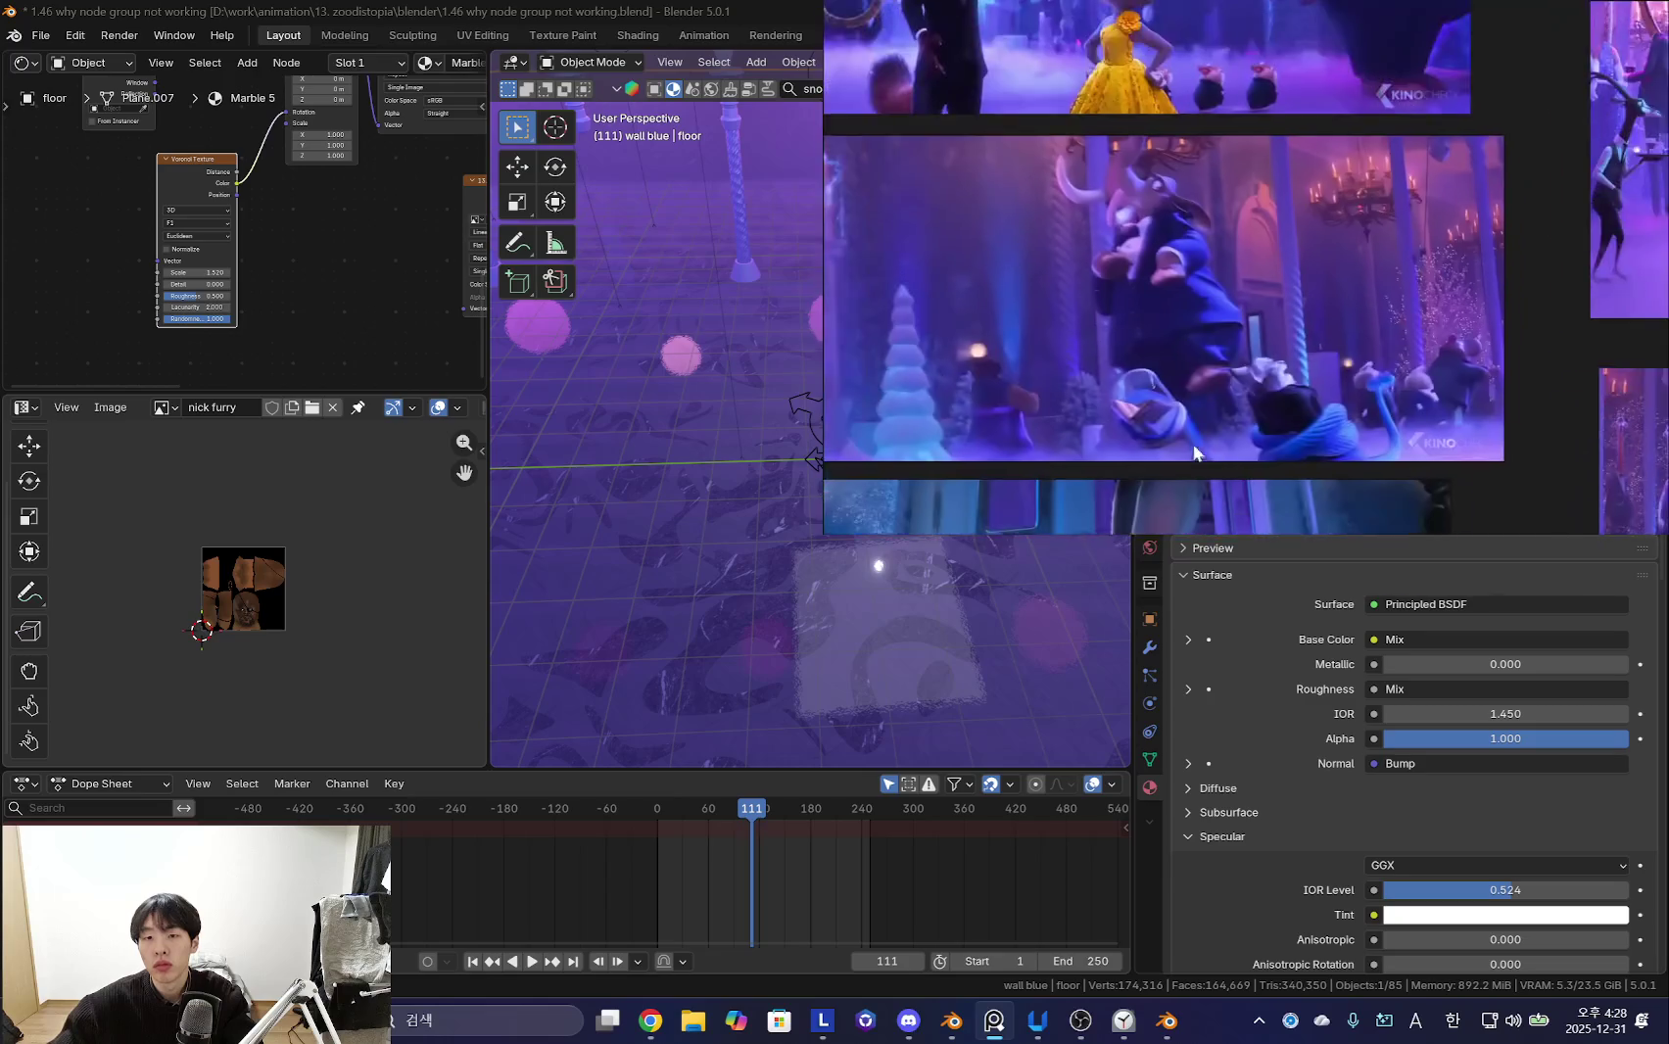
pyautogui.scroll(1, 1312, 185)
pyautogui.scroll(-3, 1300, 360)
pyautogui.moveTo(1300, 359); pyautogui.dragTo(1313, 147)
pyautogui.scroll(-2, 1422, 324)
pyautogui.scroll(-2, 1233, 262)
pyautogui.scroll(3, 1212, 386)
pyautogui.scroll(2, 1366, 344)
pyautogui.moveTo(1213, 410); pyautogui.dragTo(1413, 299)
pyautogui.scroll(-2, 1317, 395)
pyautogui.moveTo(807, 557); pyautogui.dragTo(814, 554, button='middle')
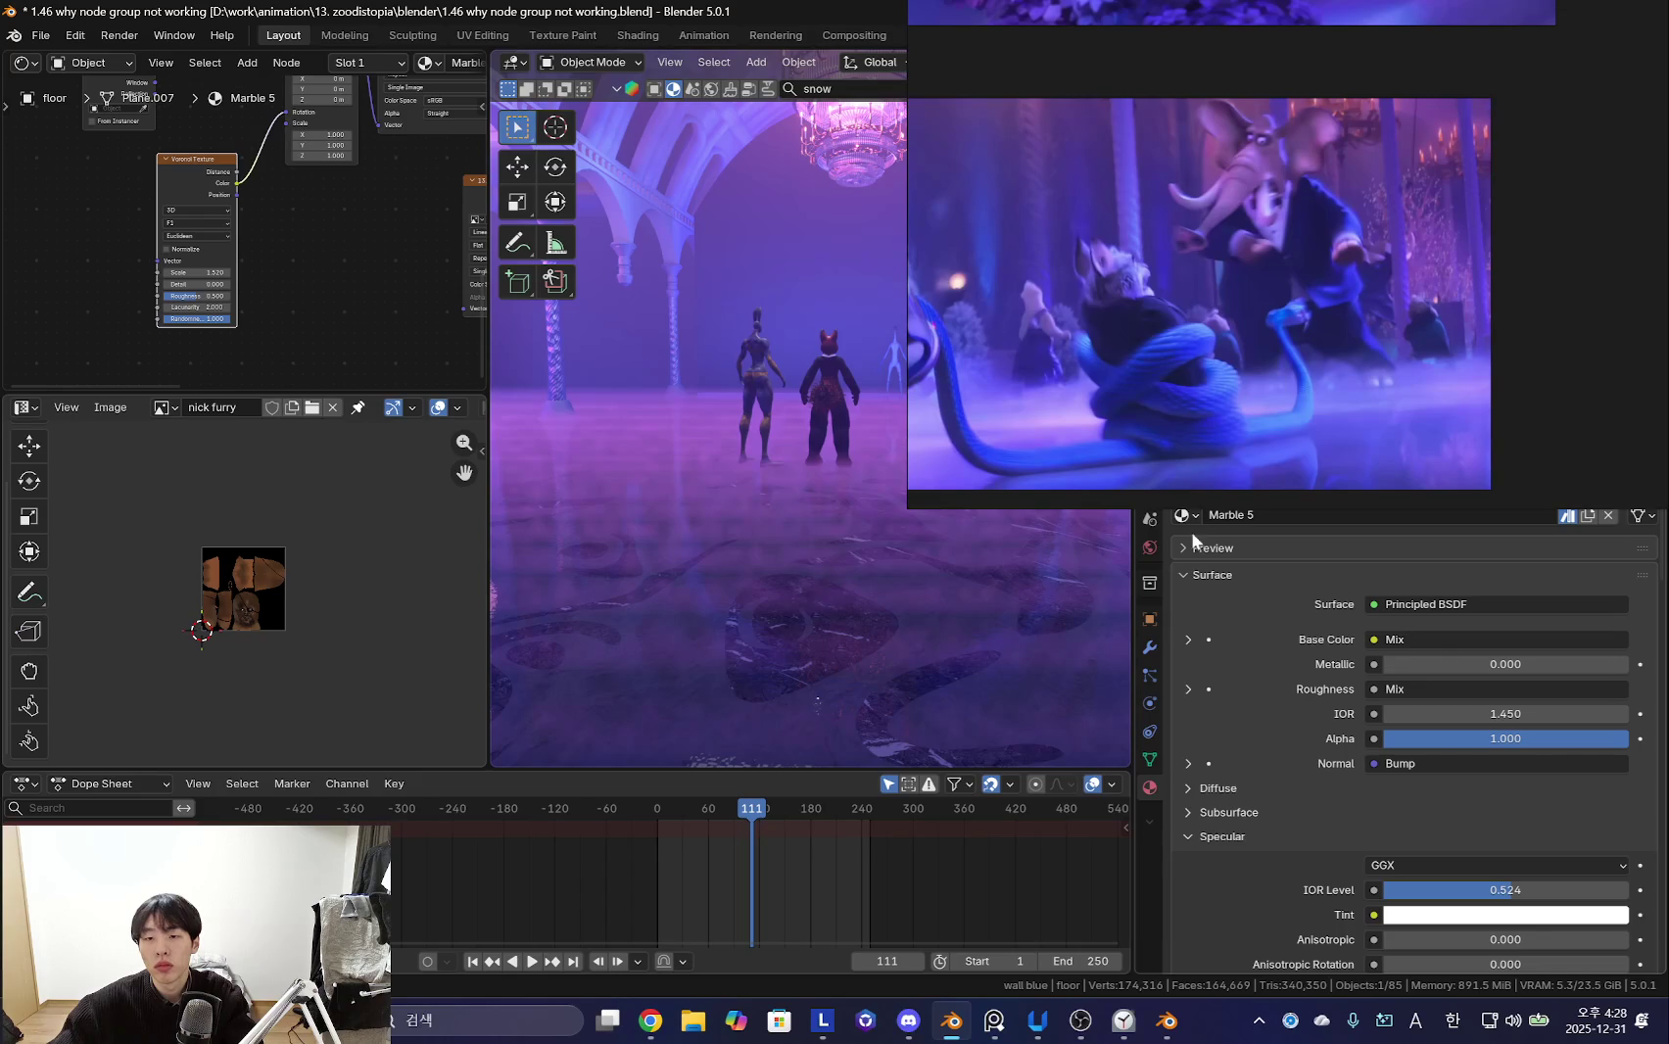
pyautogui.scroll(1, 818, 548)
pyautogui.scroll(3, 703, 520)
pyautogui.scroll(-2, 1249, 346)
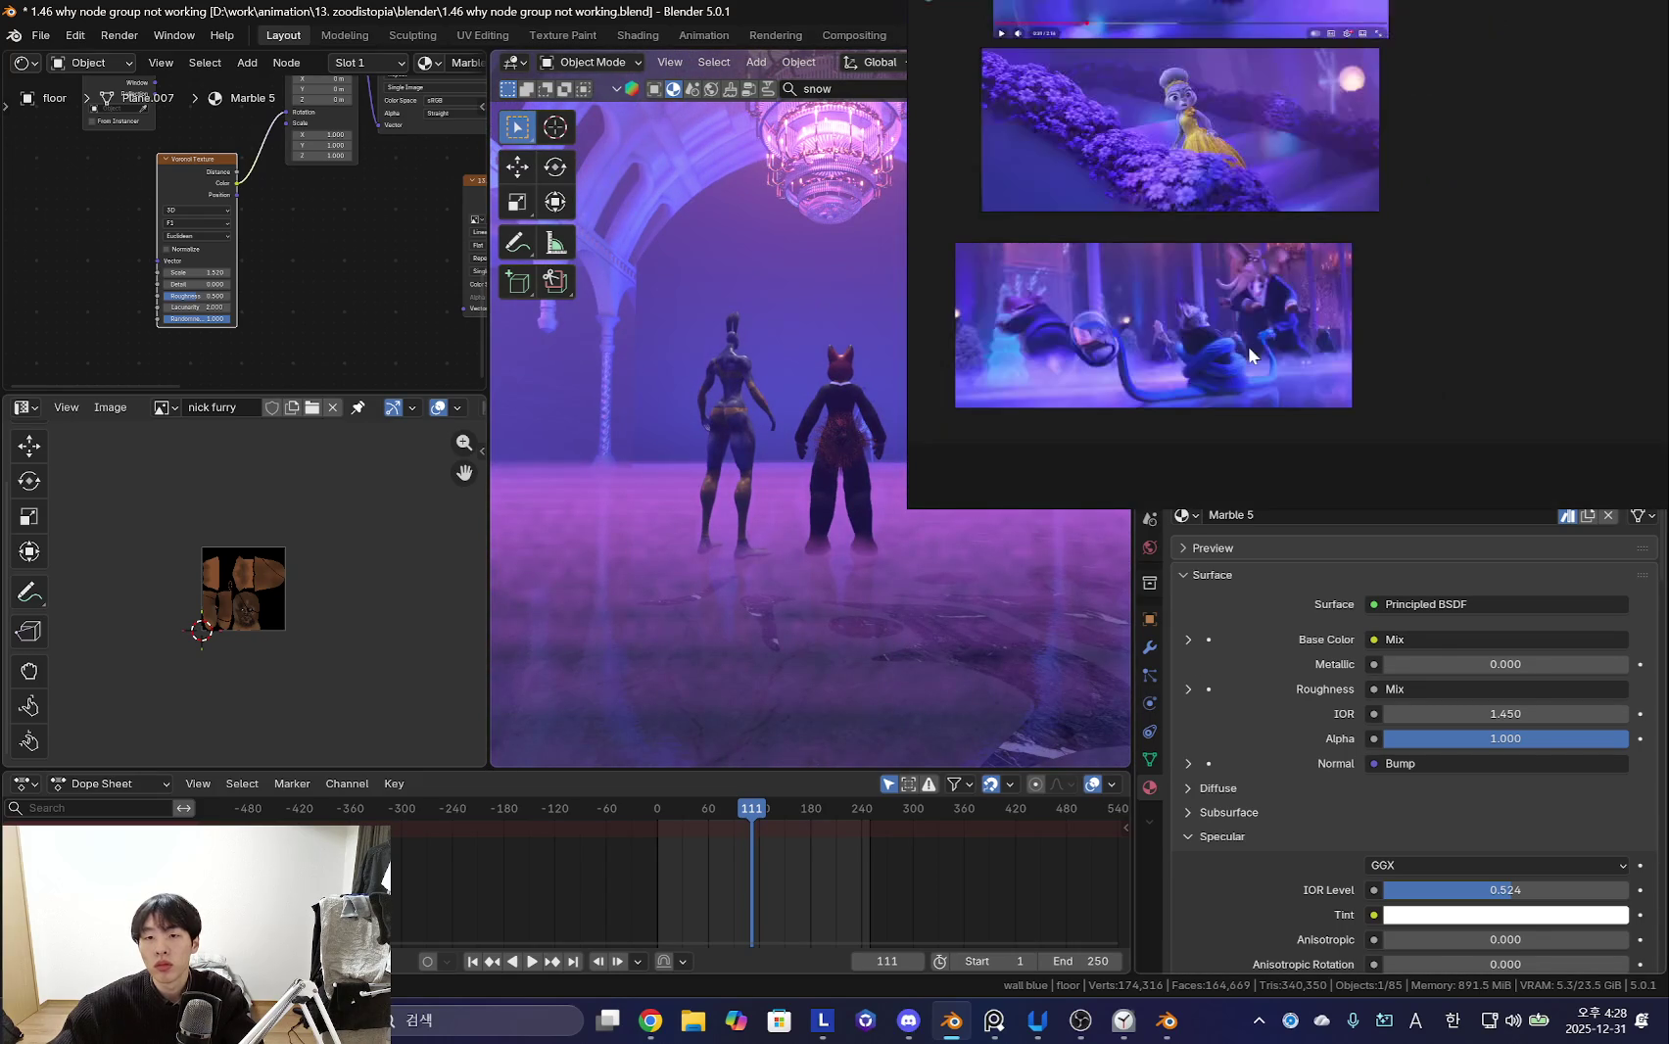
pyautogui.scroll(-3, 756, 545)
pyautogui.hotkey('shift', 'alt', 'z')
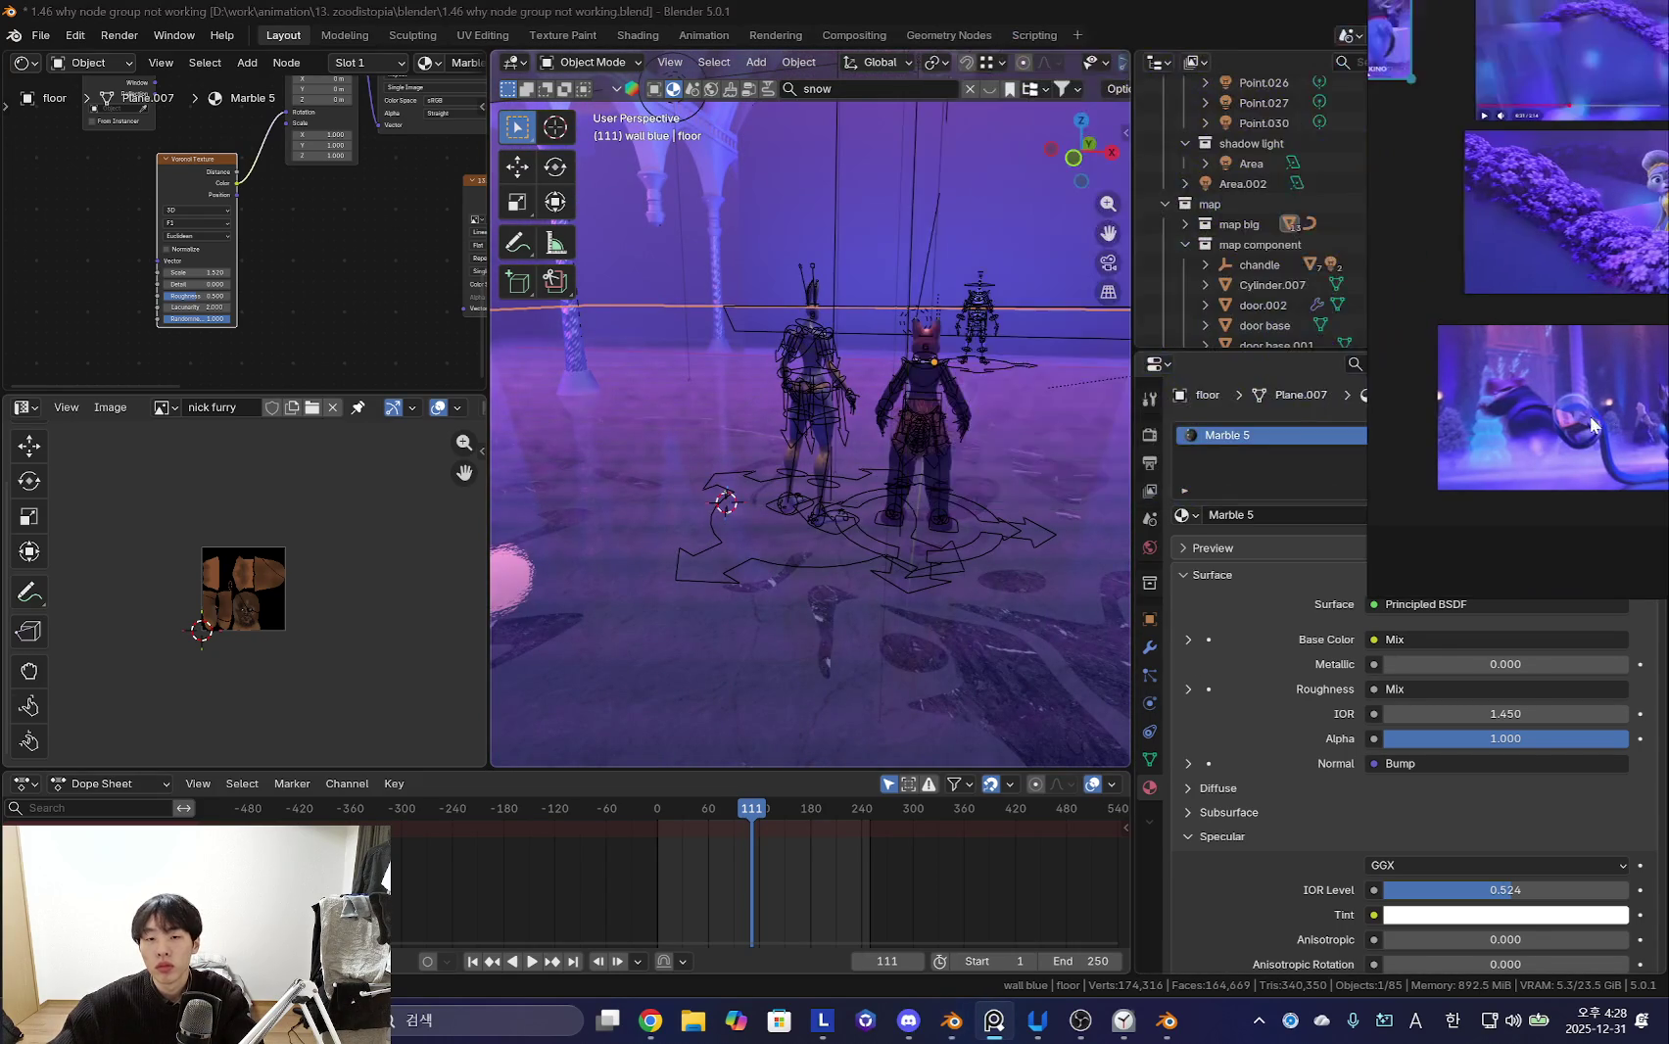
pyautogui.hotkey('shift', 'alt', 'z')
pyautogui.moveTo(883, 376); pyautogui.dragTo(902, 517, button='middle')
pyautogui.hotkey('shift', 'alt', 'z')
# - Set the 'floor smoke' Principled Volume Color to pale blue and preview it without overlays
pyautogui.click(1249, 266)
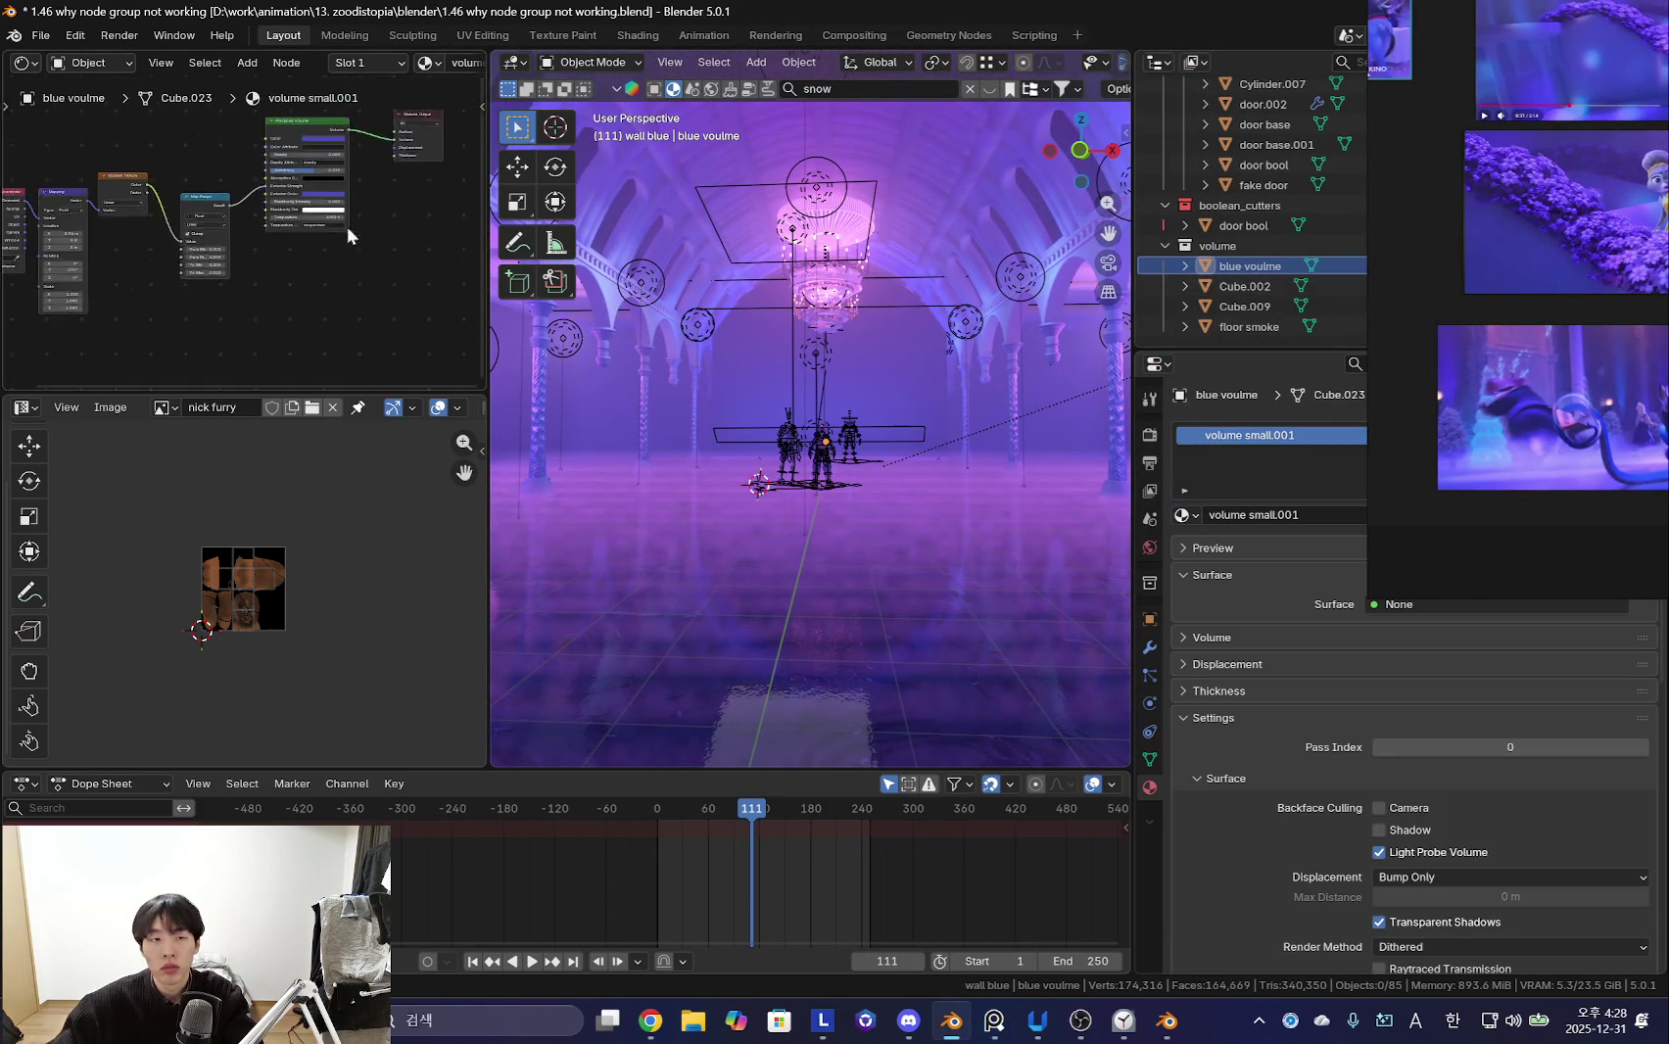
pyautogui.click(1254, 327)
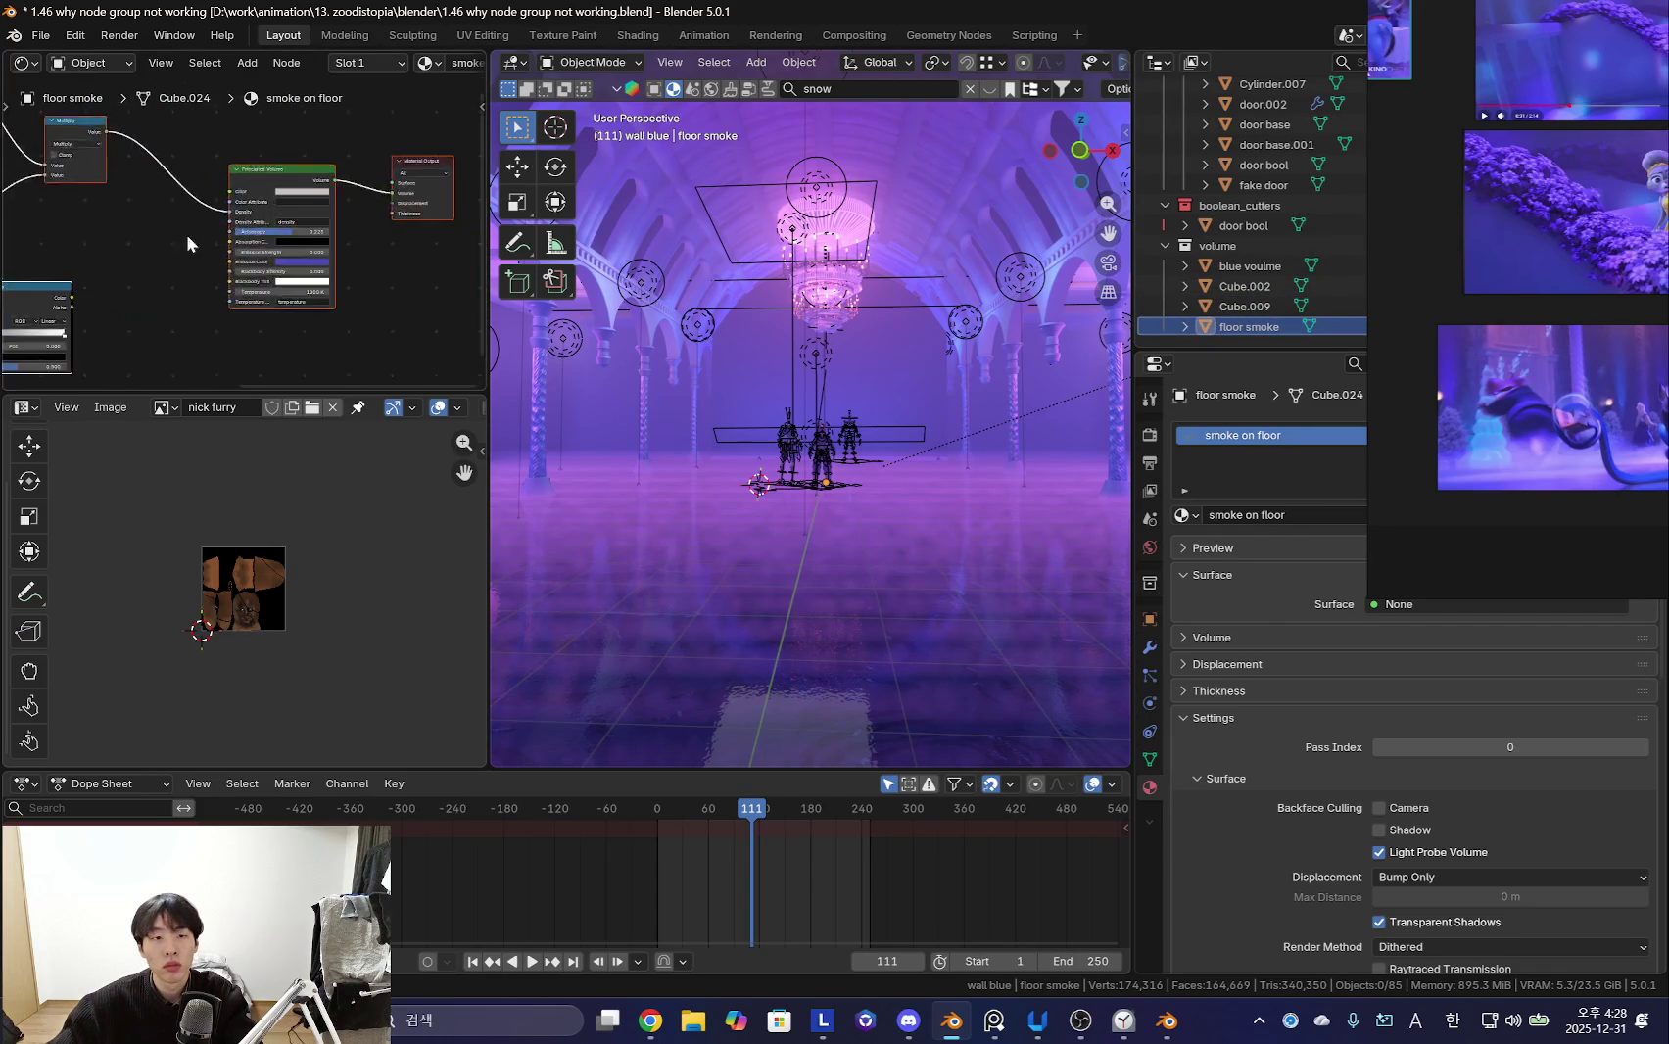
pyautogui.click(378, 217)
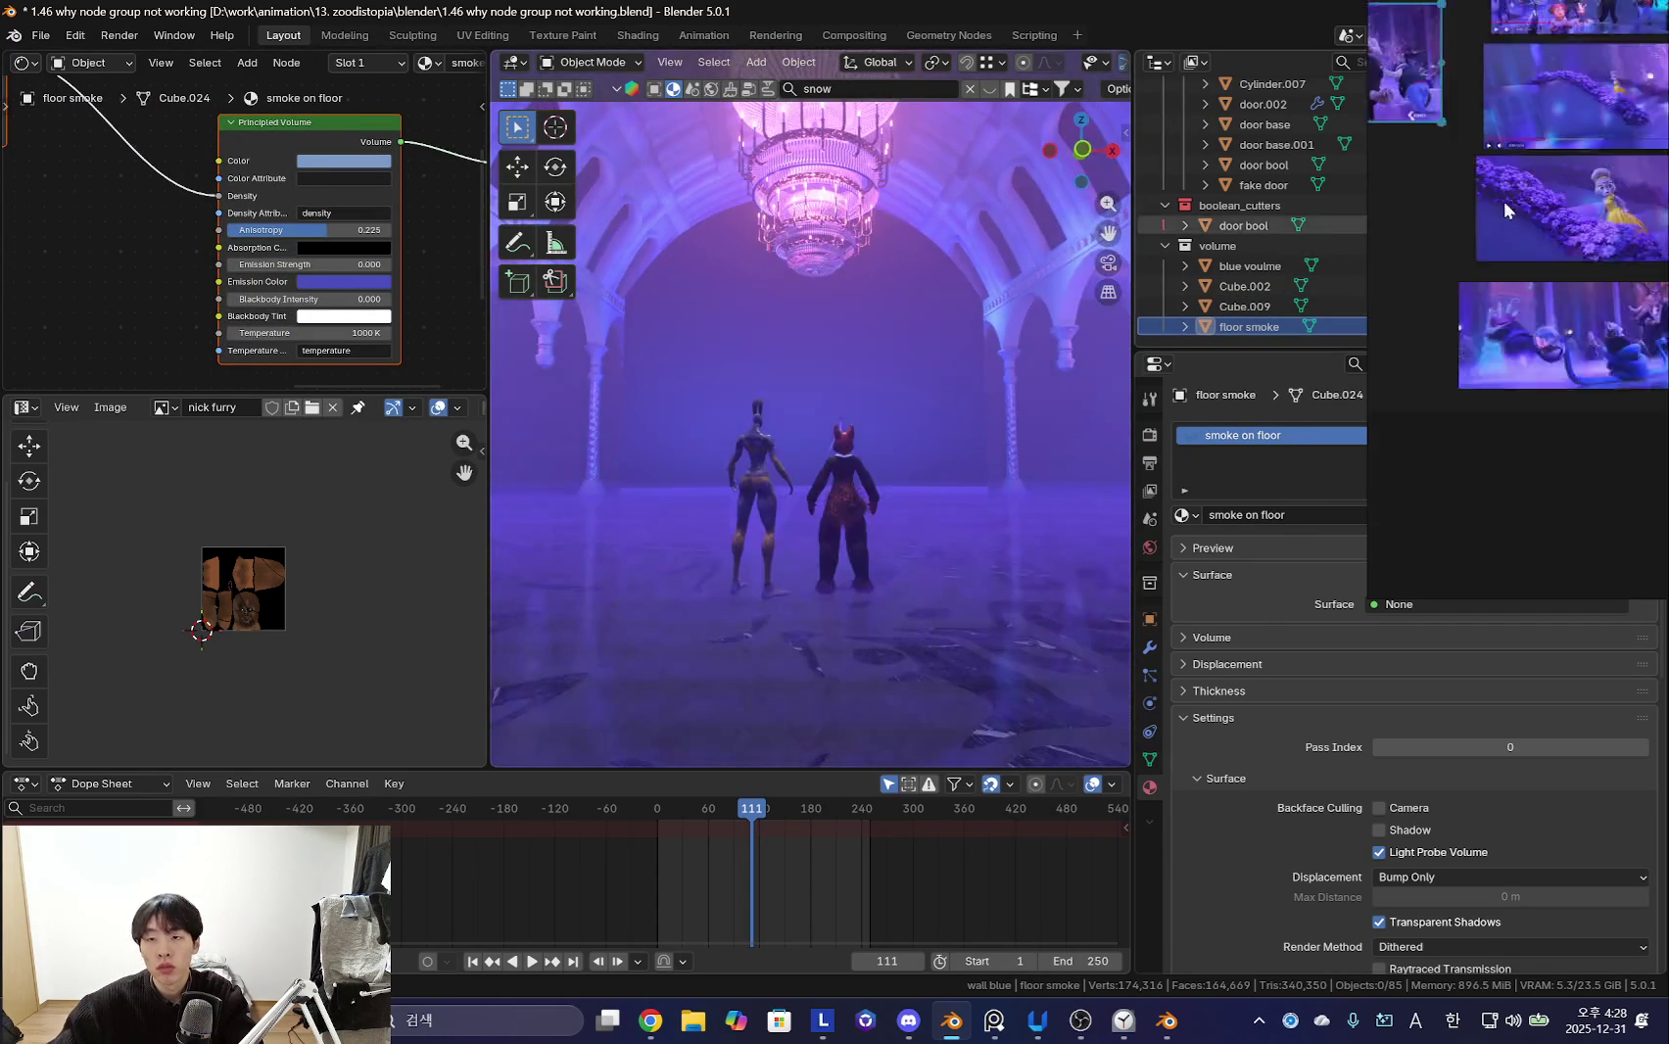
pyautogui.scroll(3, 1470, 294)
pyautogui.scroll(3, 1497, 343)
pyautogui.scroll(2, 1489, 324)
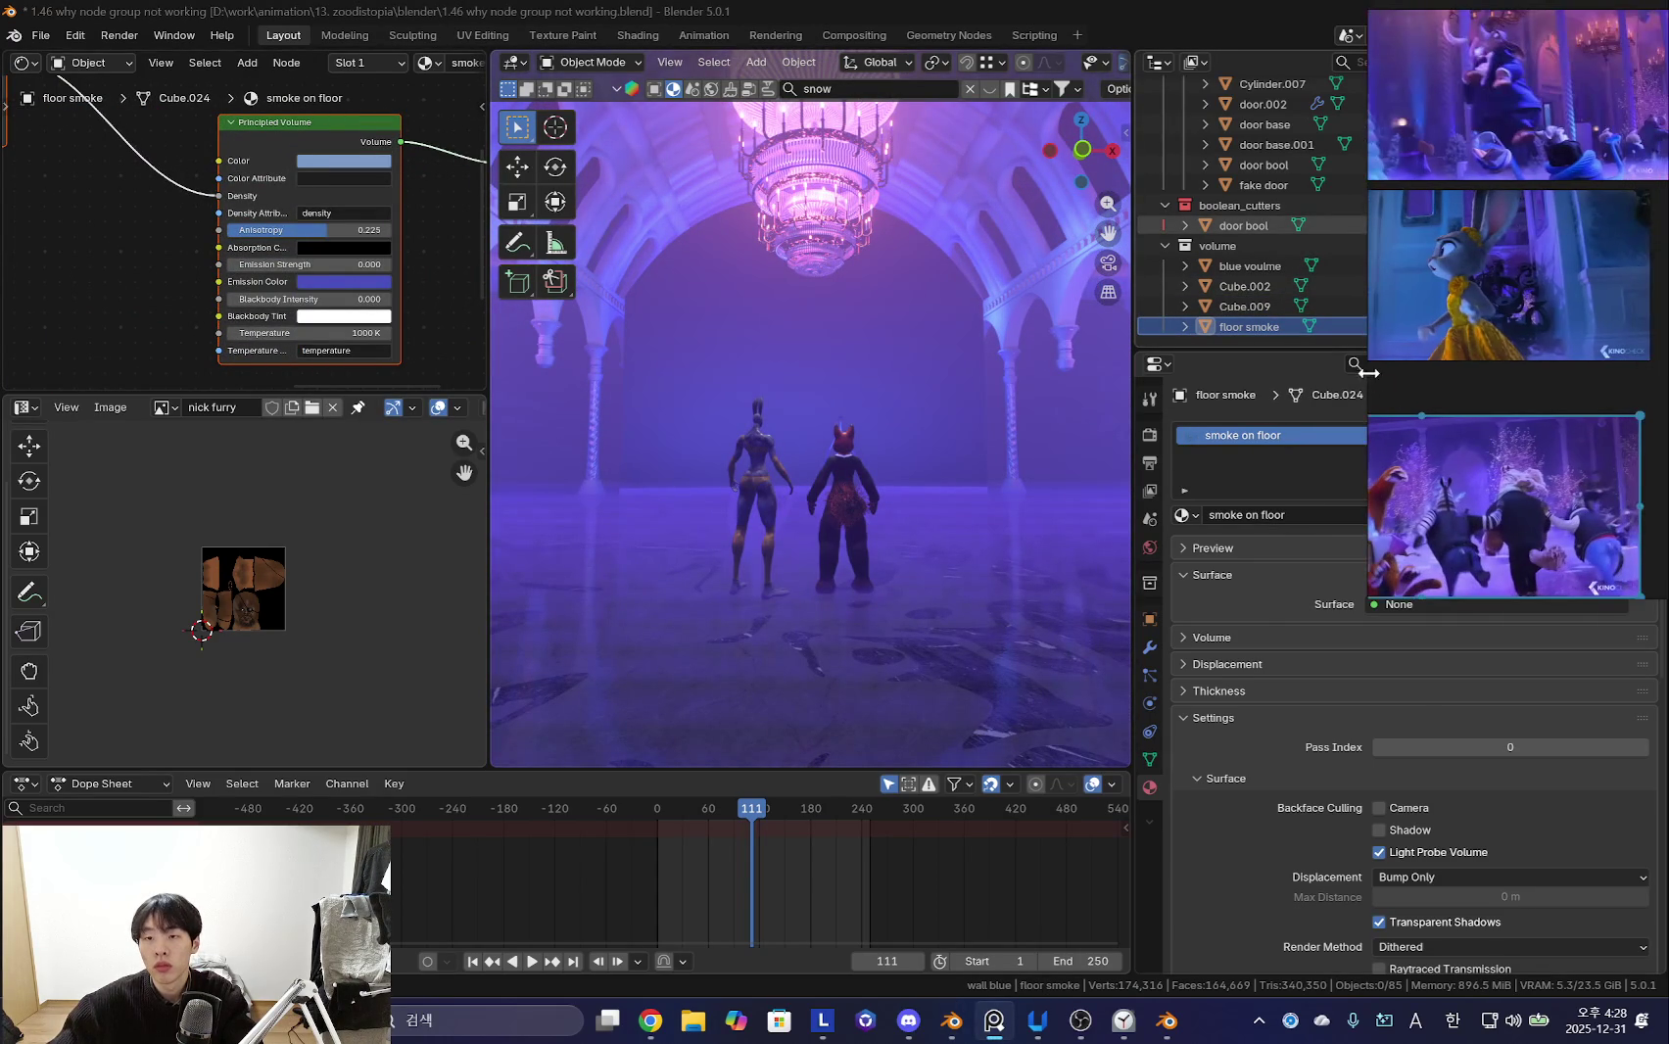
pyautogui.scroll(-2, 1456, 249)
pyautogui.scroll(3, 1391, 393)
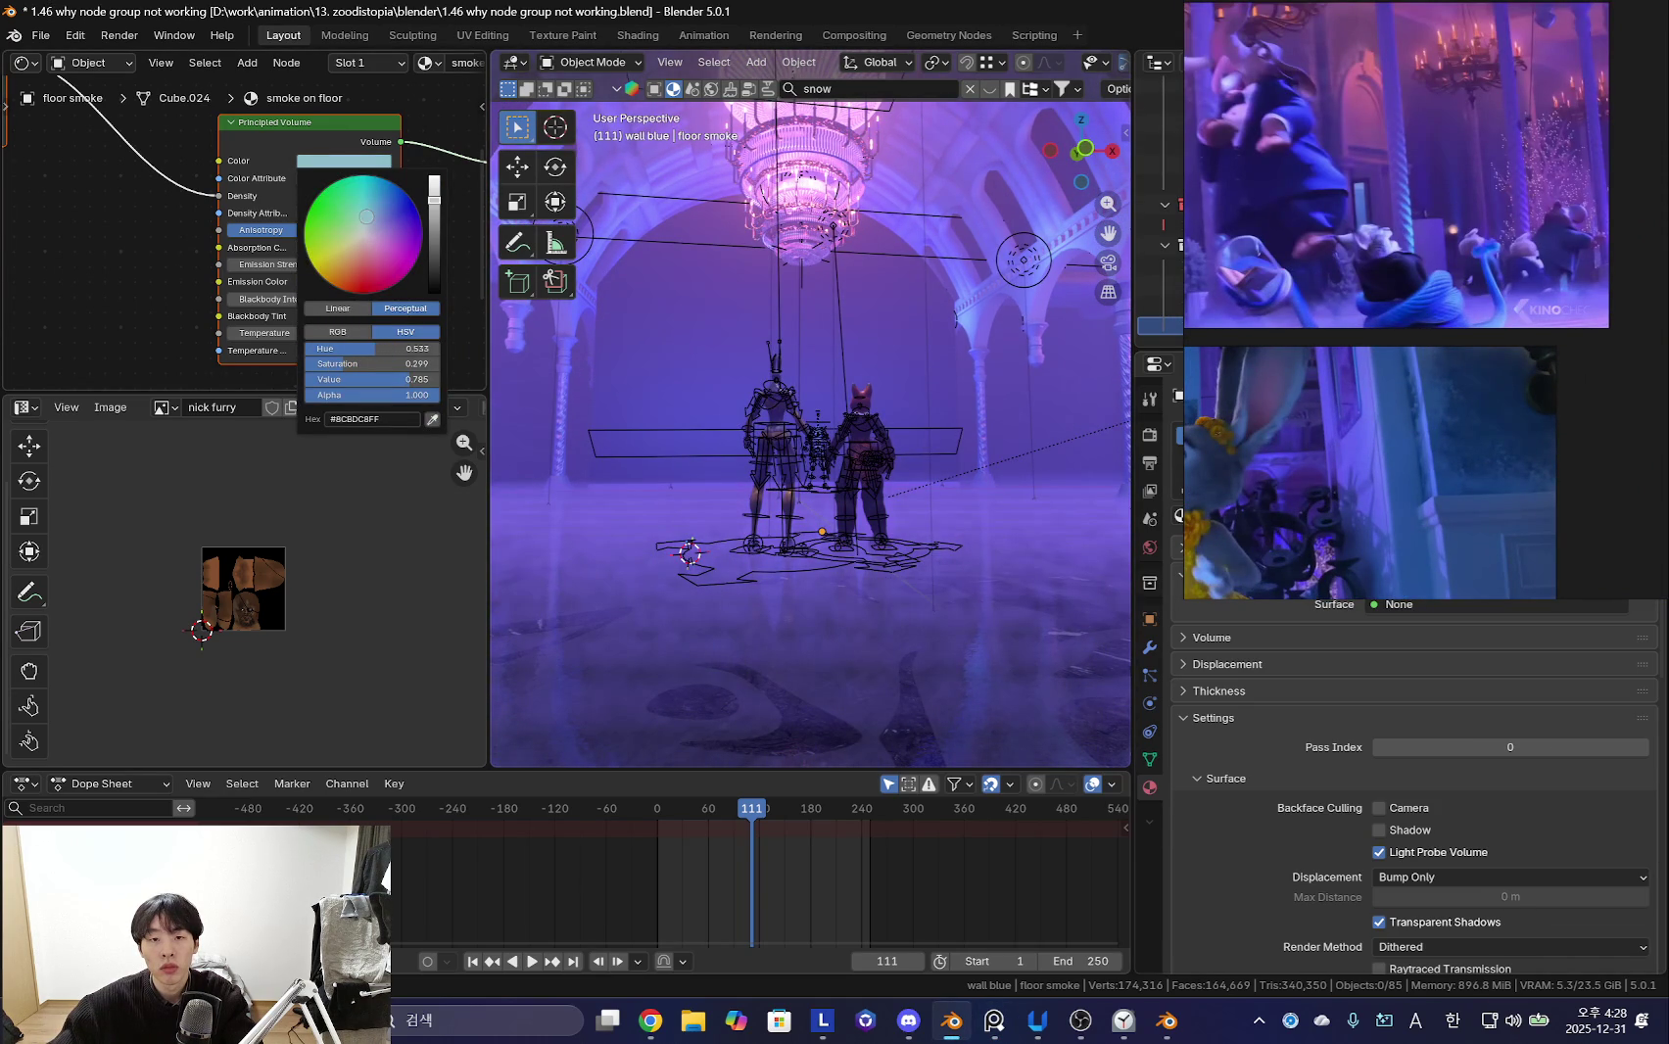
pyautogui.hotkey('shift', 'alt', 'z')
pyautogui.moveTo(830, 440)
pyautogui.mouseDown(button='middle')
pyautogui.moveTo(870, 492)
pyautogui.moveTo(739, 520)
pyautogui.mouseUp(button='middle')
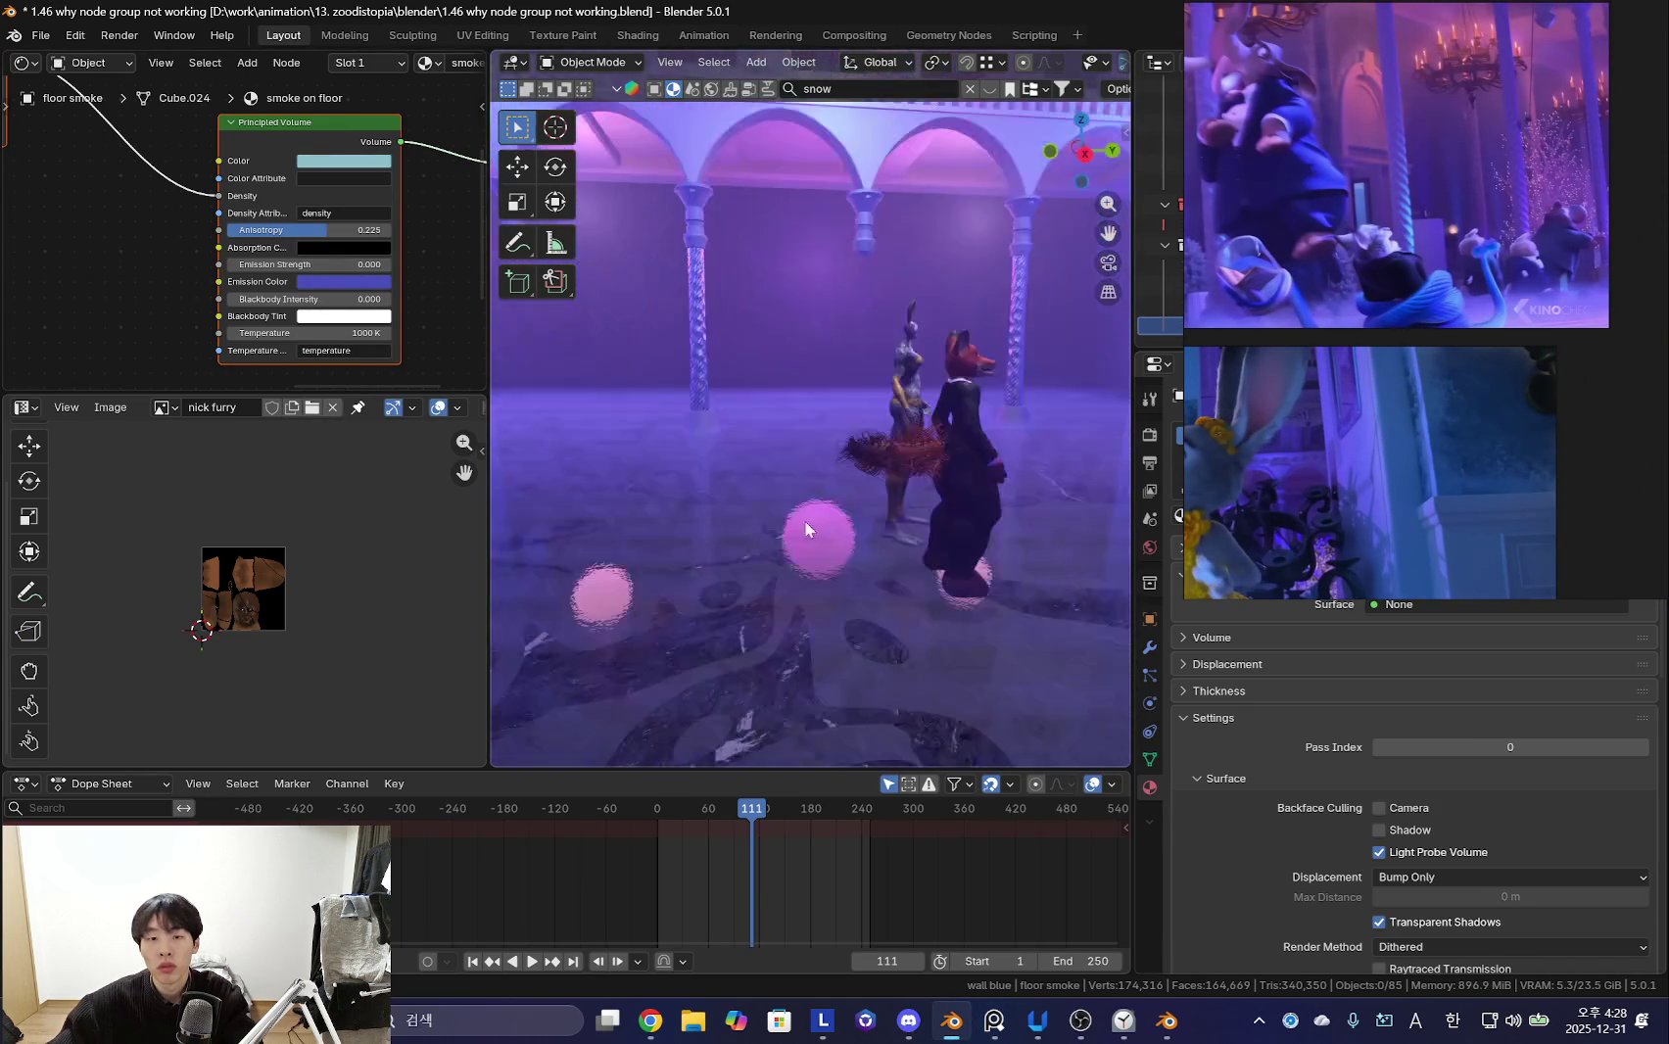
pyautogui.moveTo(942, 509)
pyautogui.mouseDown(button='middle')
pyautogui.moveTo(753, 560)
pyautogui.moveTo(830, 578)
pyautogui.moveTo(644, 615)
pyautogui.moveTo(828, 559)
pyautogui.moveTo(734, 548)
pyautogui.mouseUp(button='middle')
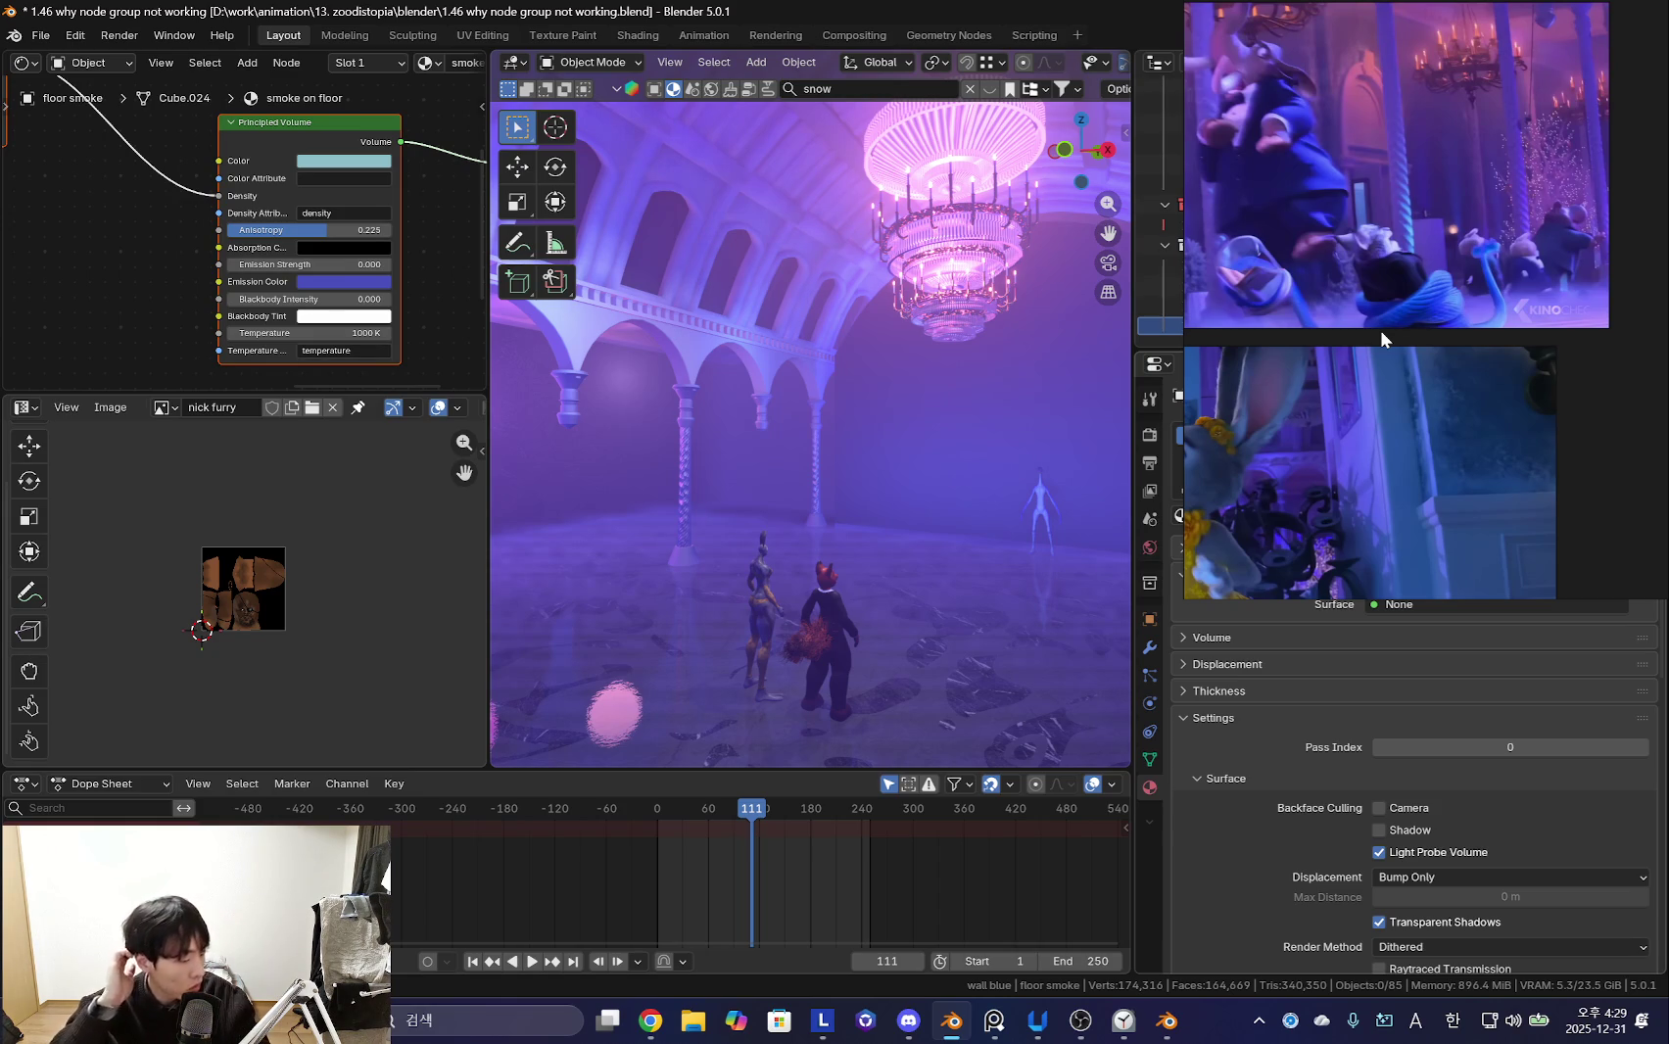
# - Dismiss the focus timer app and rotate the view of the hall
pyautogui.click(1122, 1021)
pyautogui.click(753, 129)
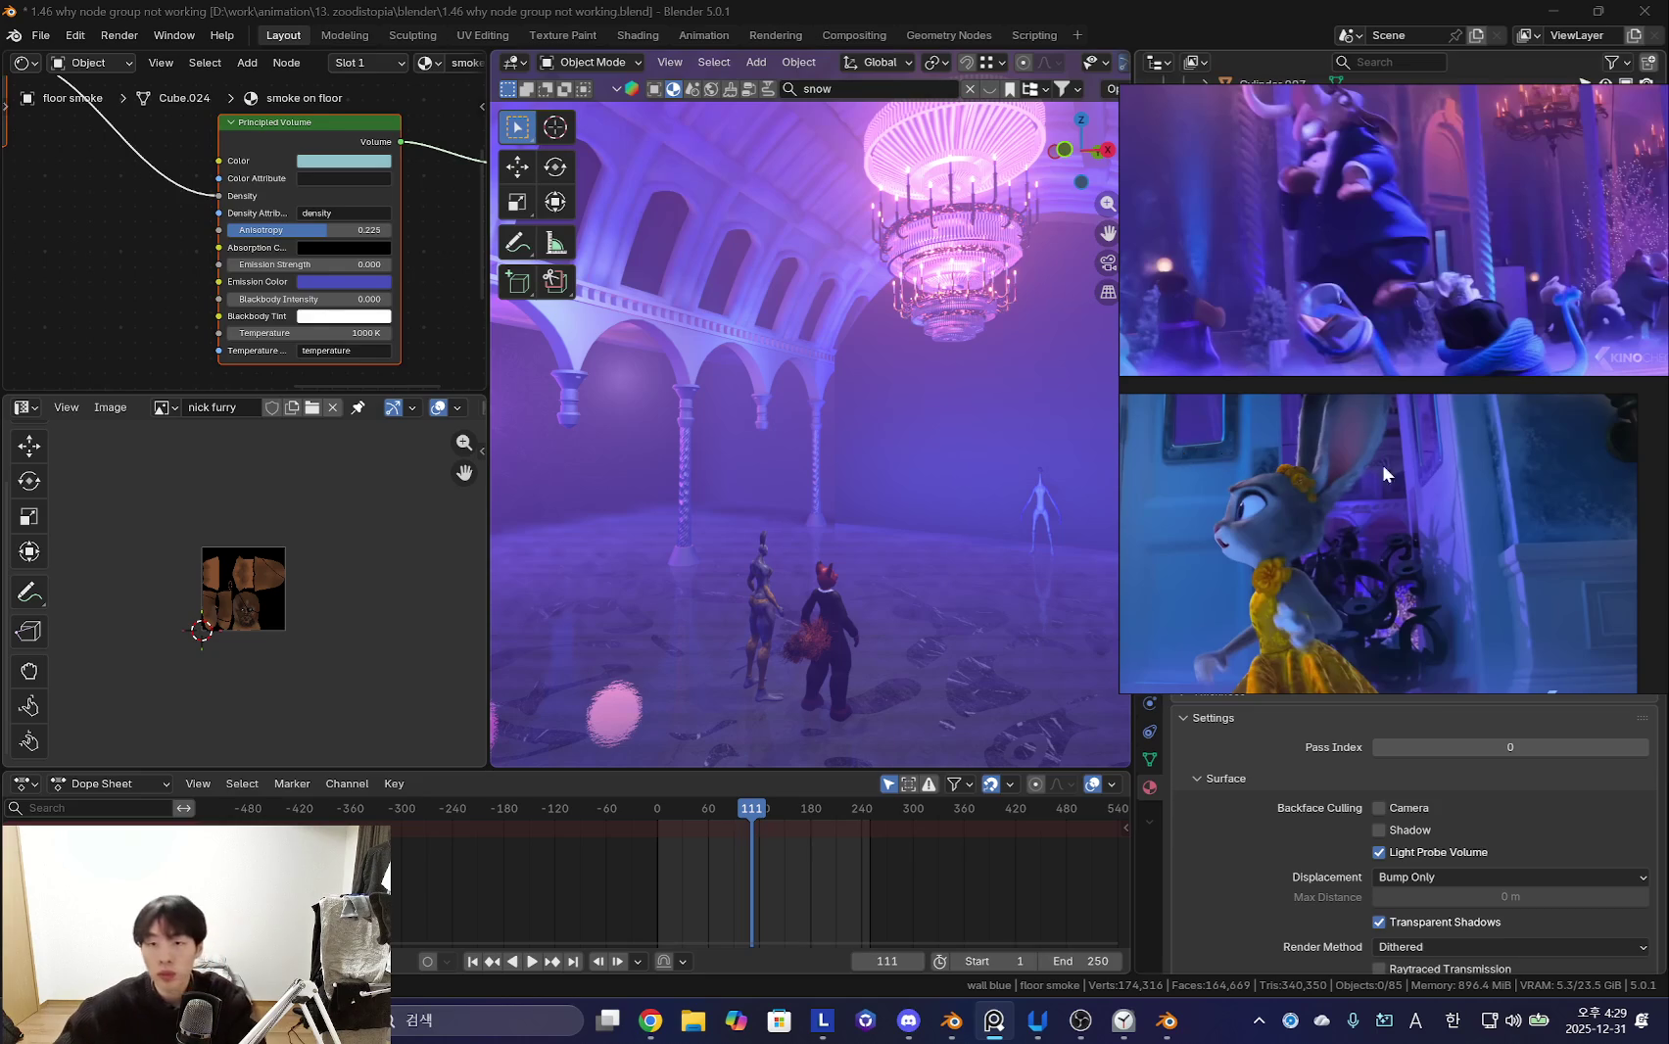
pyautogui.scroll(-3, 1350, 475)
pyautogui.moveTo(780, 449)
pyautogui.mouseDown(button='middle')
pyautogui.moveTo(880, 467)
pyautogui.moveTo(831, 430)
pyautogui.moveTo(854, 401)
pyautogui.moveTo(807, 508)
pyautogui.moveTo(912, 512)
pyautogui.moveTo(771, 429)
pyautogui.moveTo(775, 471)
pyautogui.moveTo(743, 402)
pyautogui.mouseUp(button='middle')
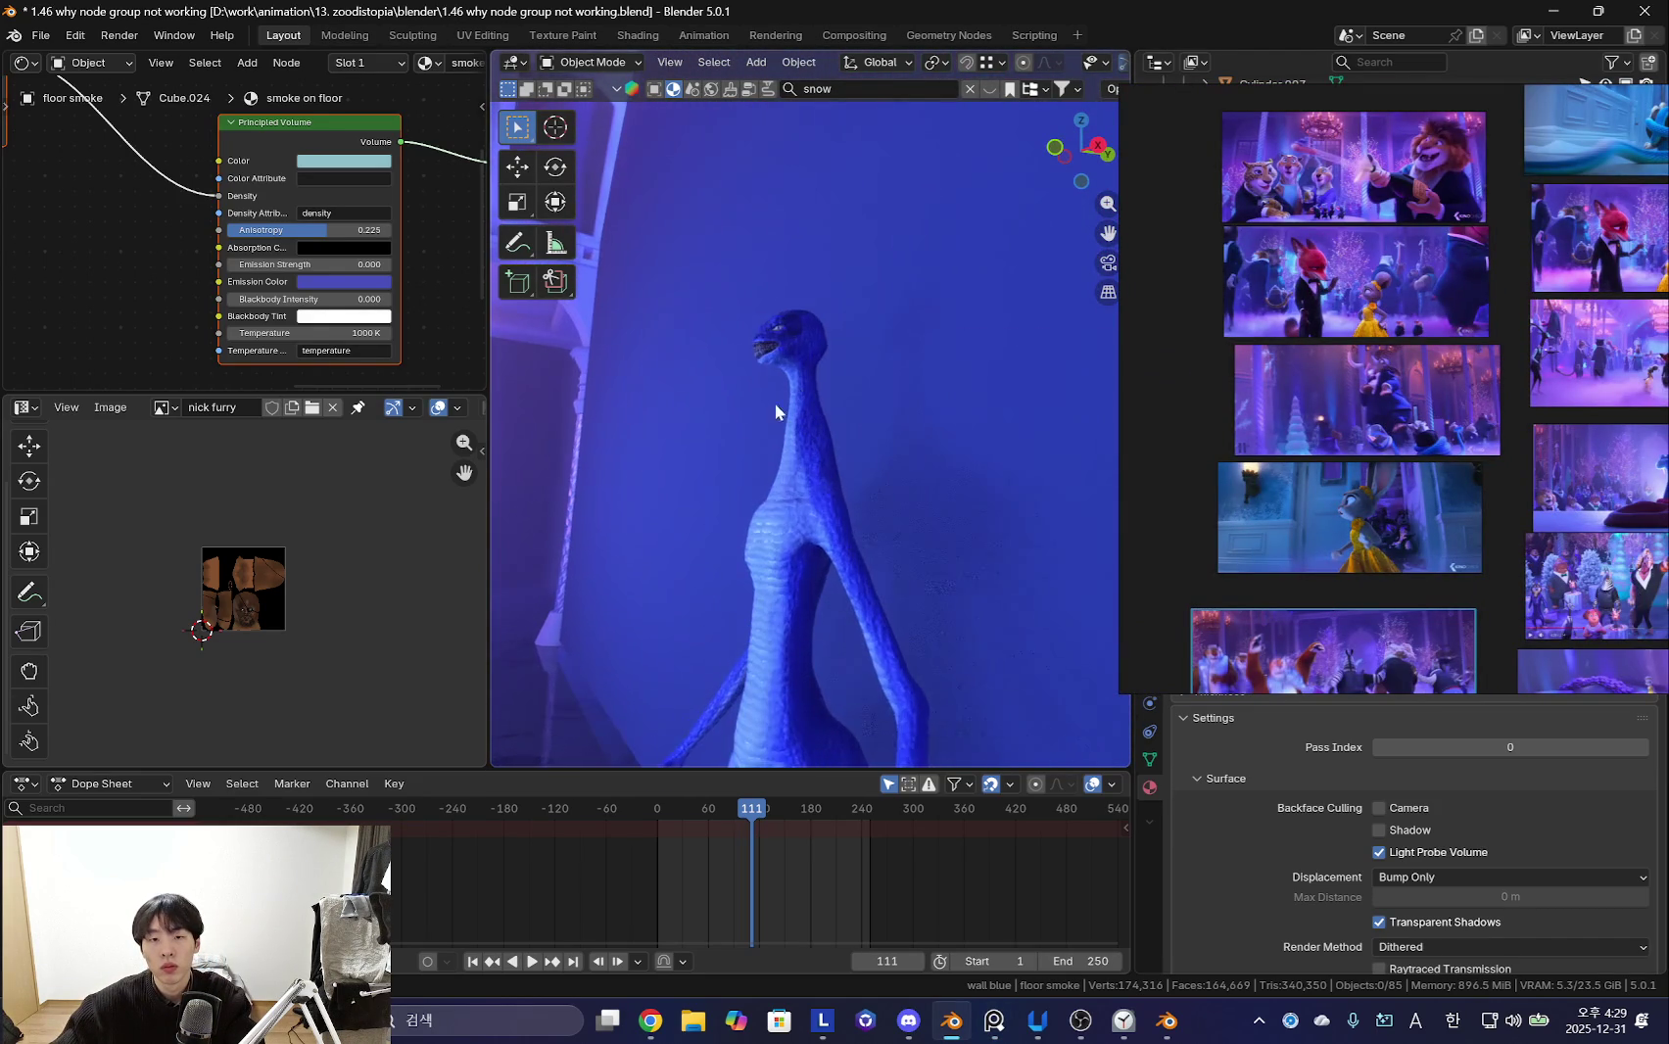
# - Walk-navigate around the blue character's teeth and past both characters, stopping facing the chandelier
pyautogui.hotkey('shift', '`')
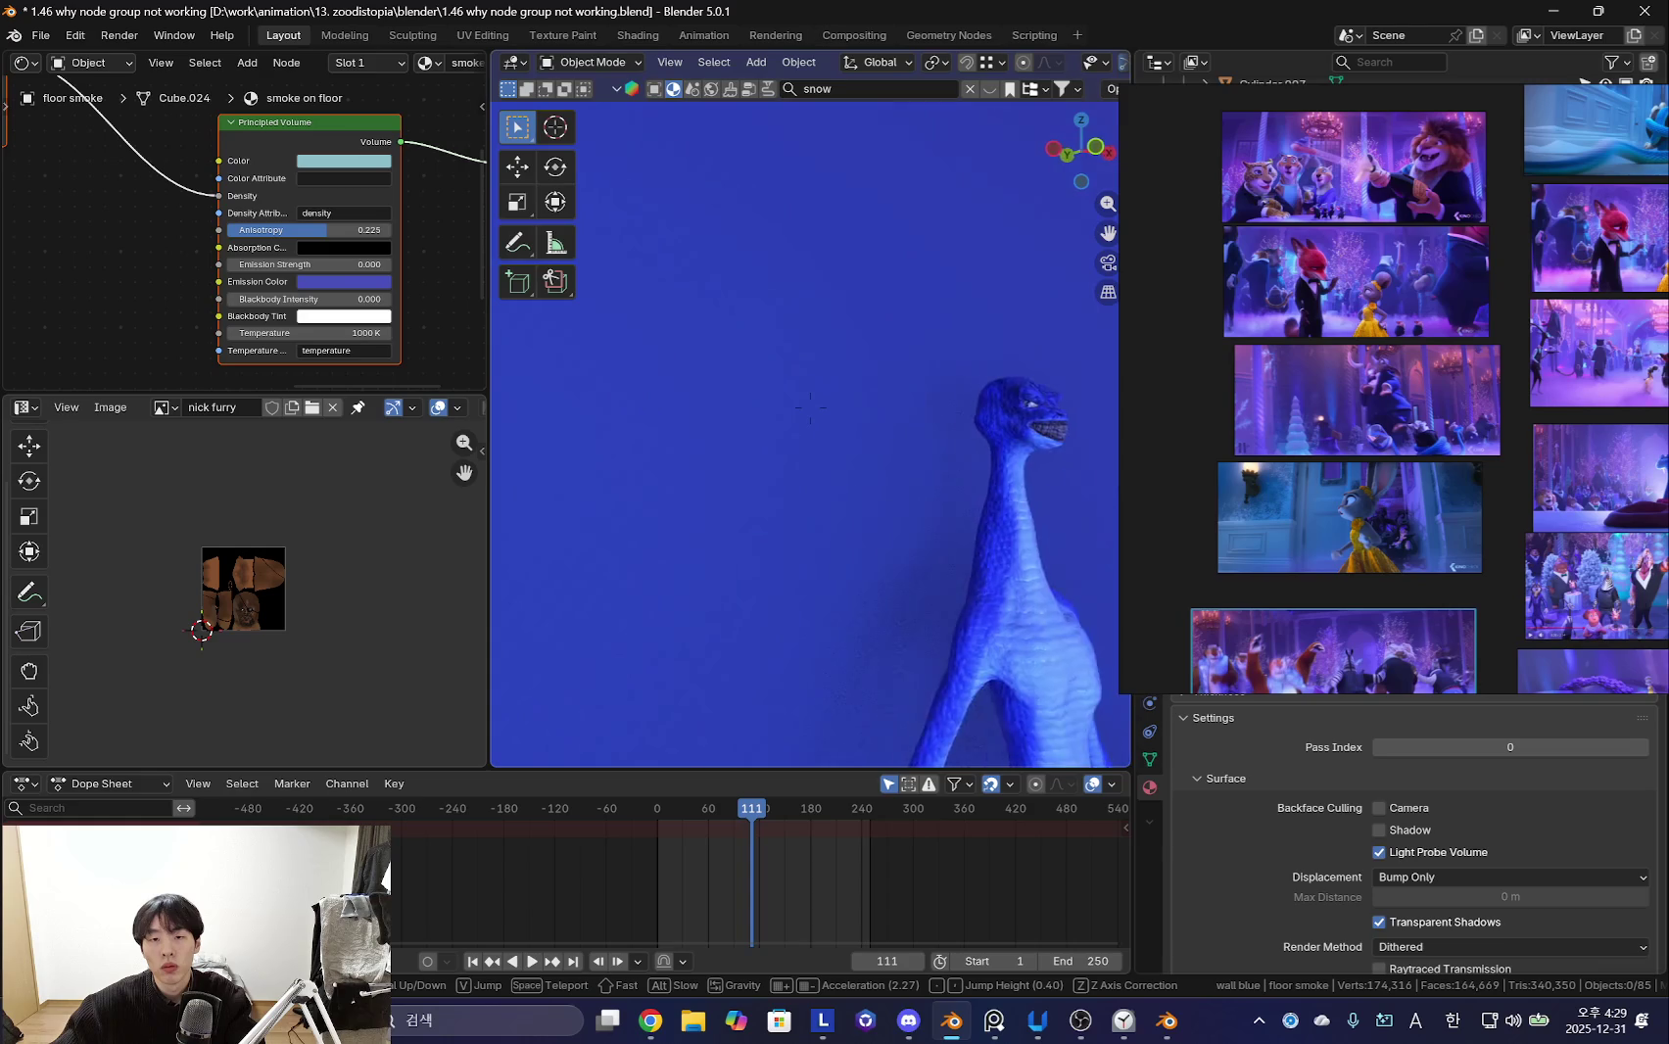
pyautogui.press('w')
pyautogui.press('w')
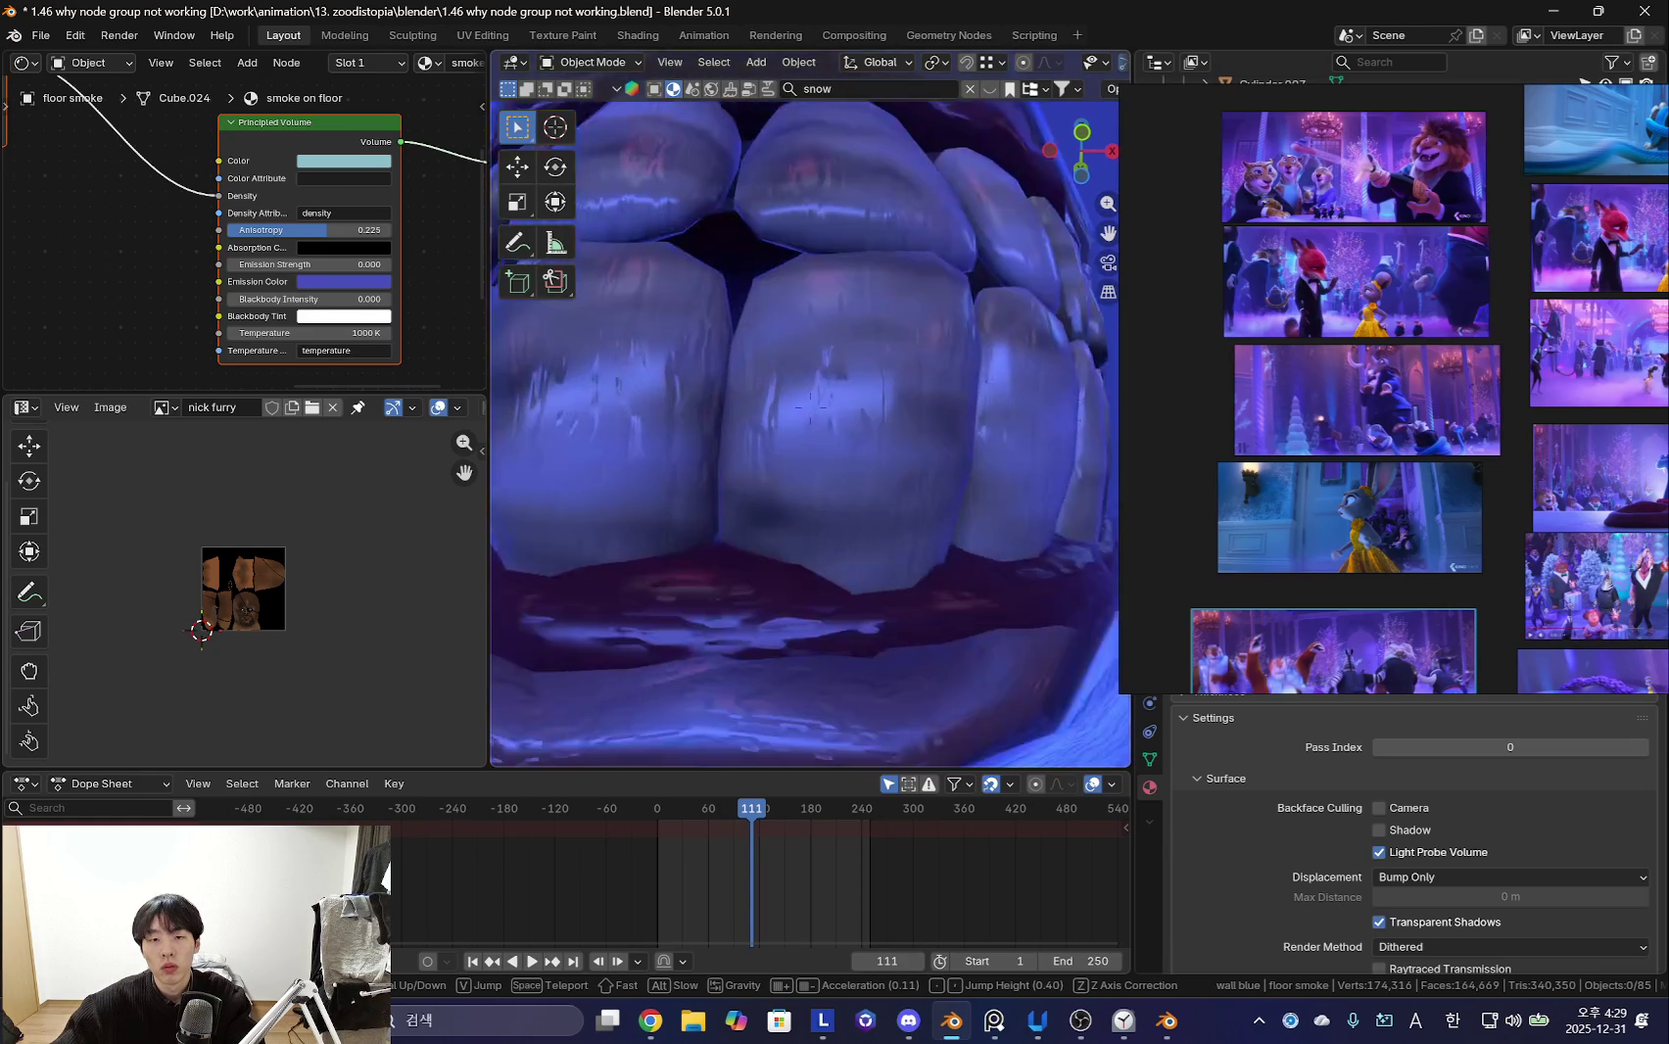
pyautogui.press('s')
pyautogui.press('w')
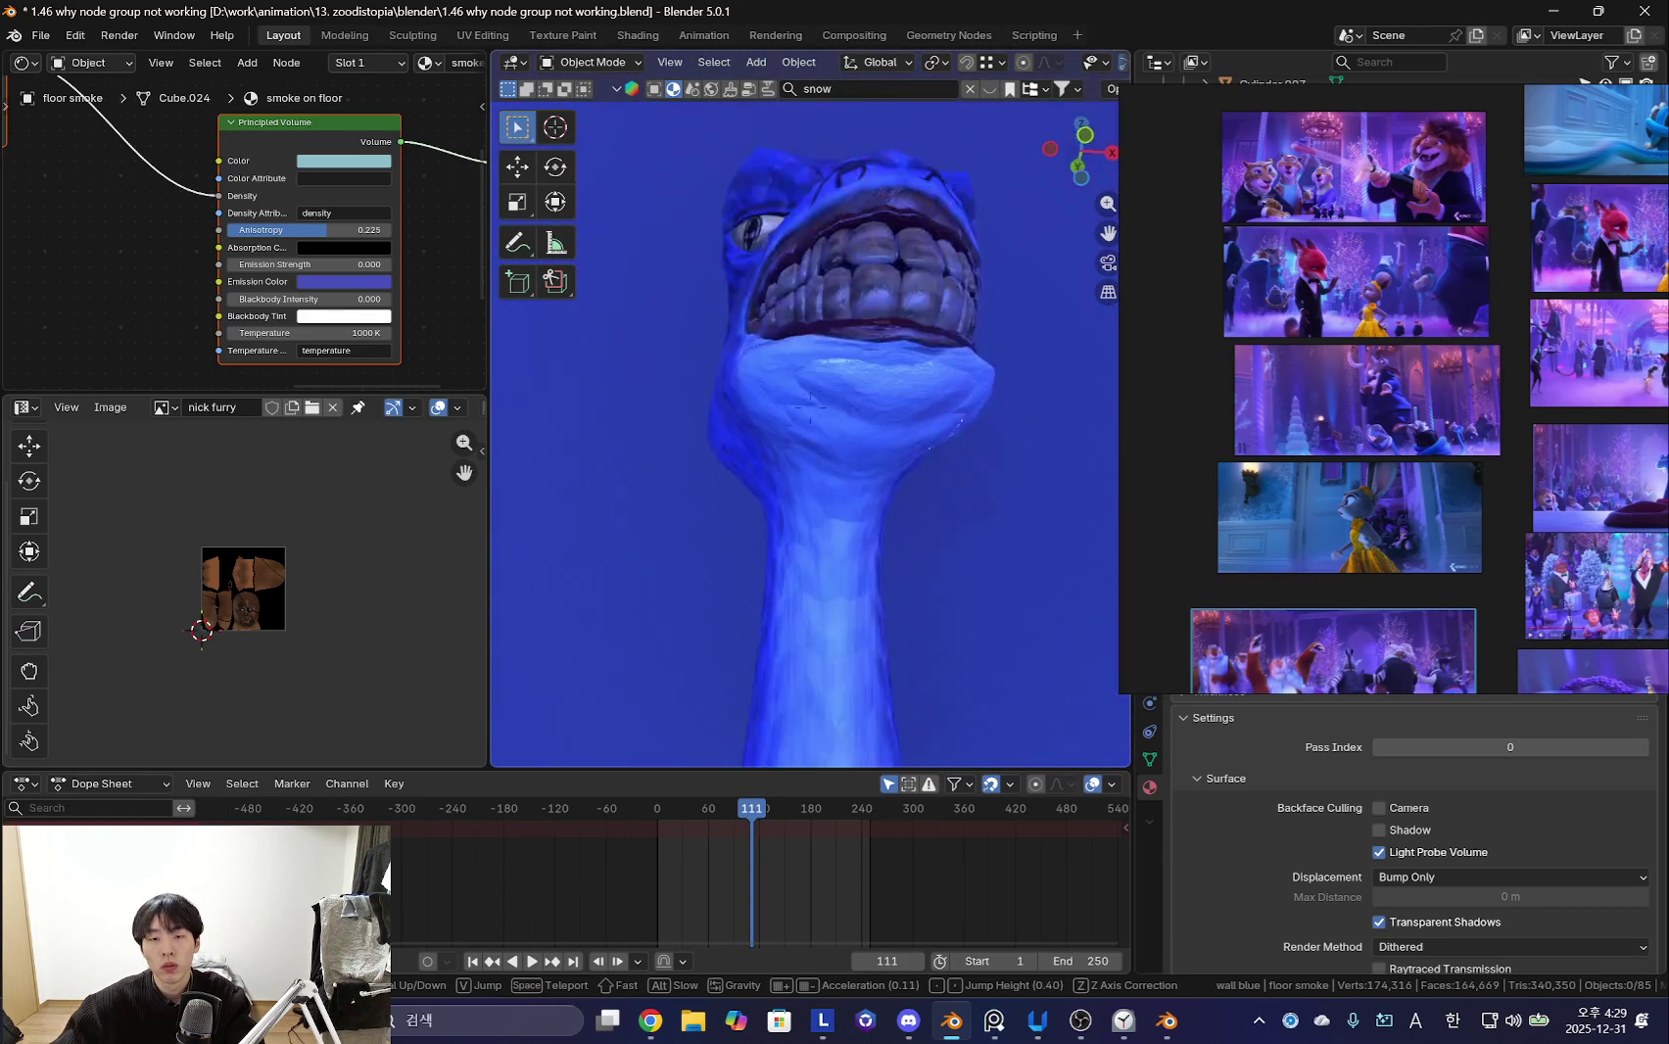
pyautogui.press('s')
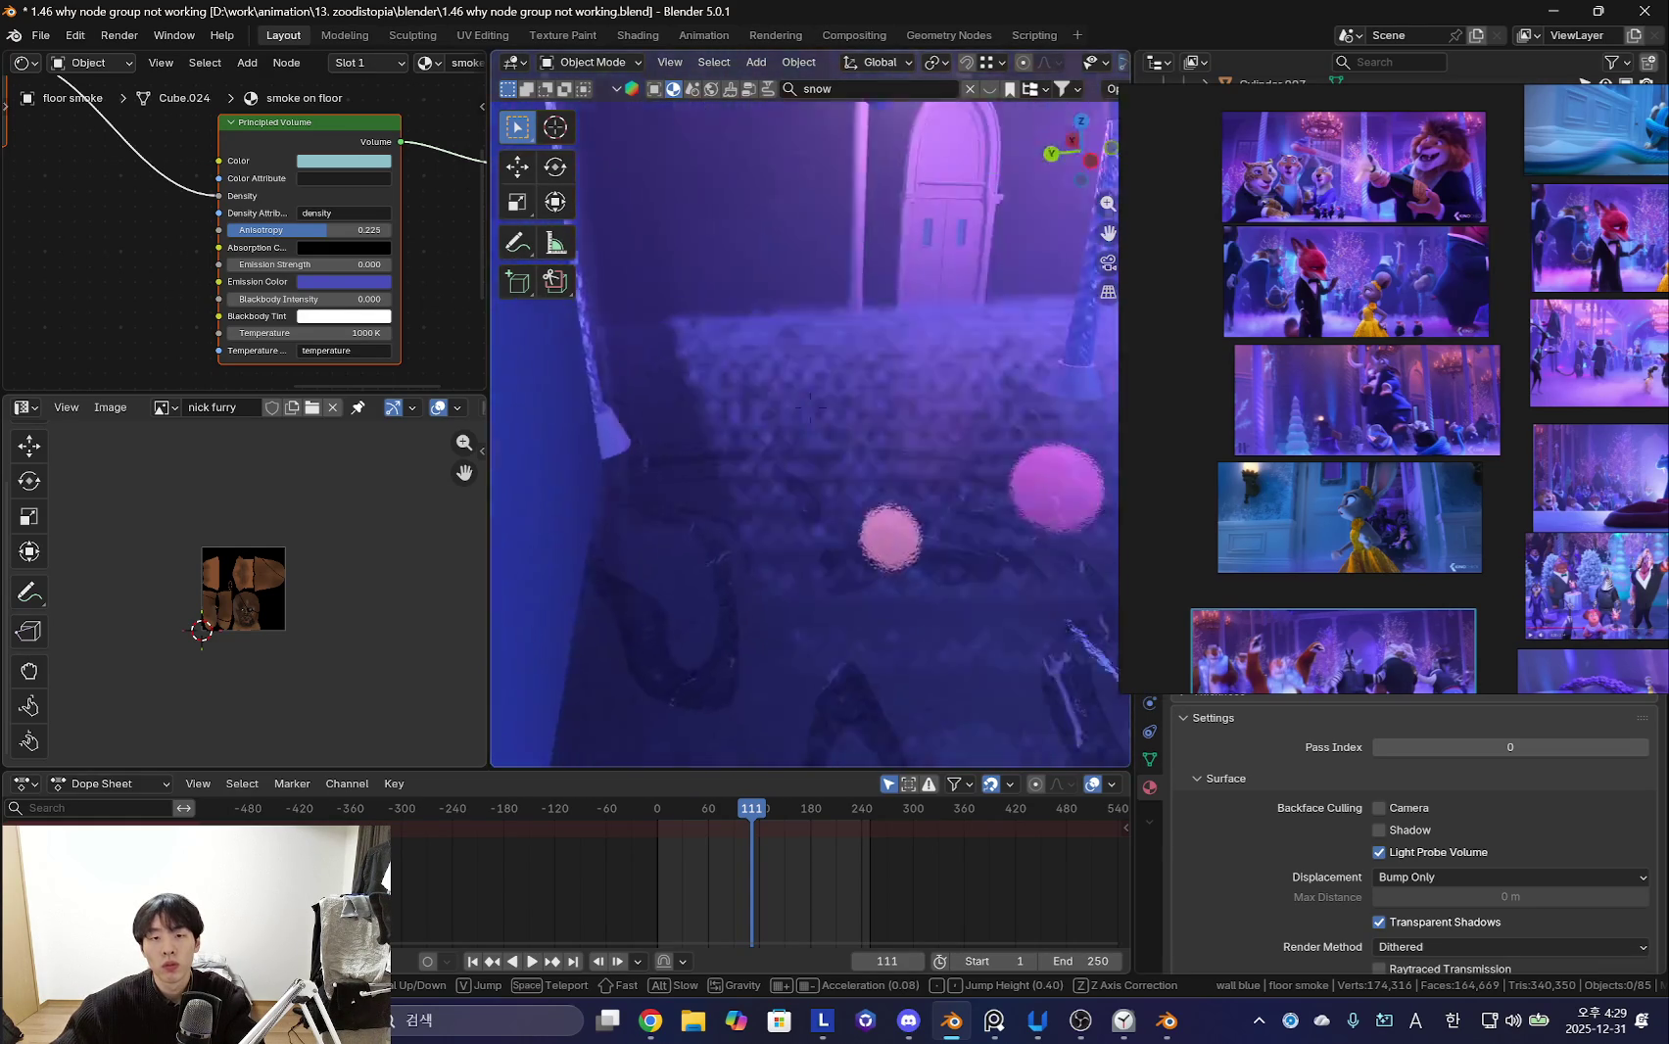
pyautogui.press('w')
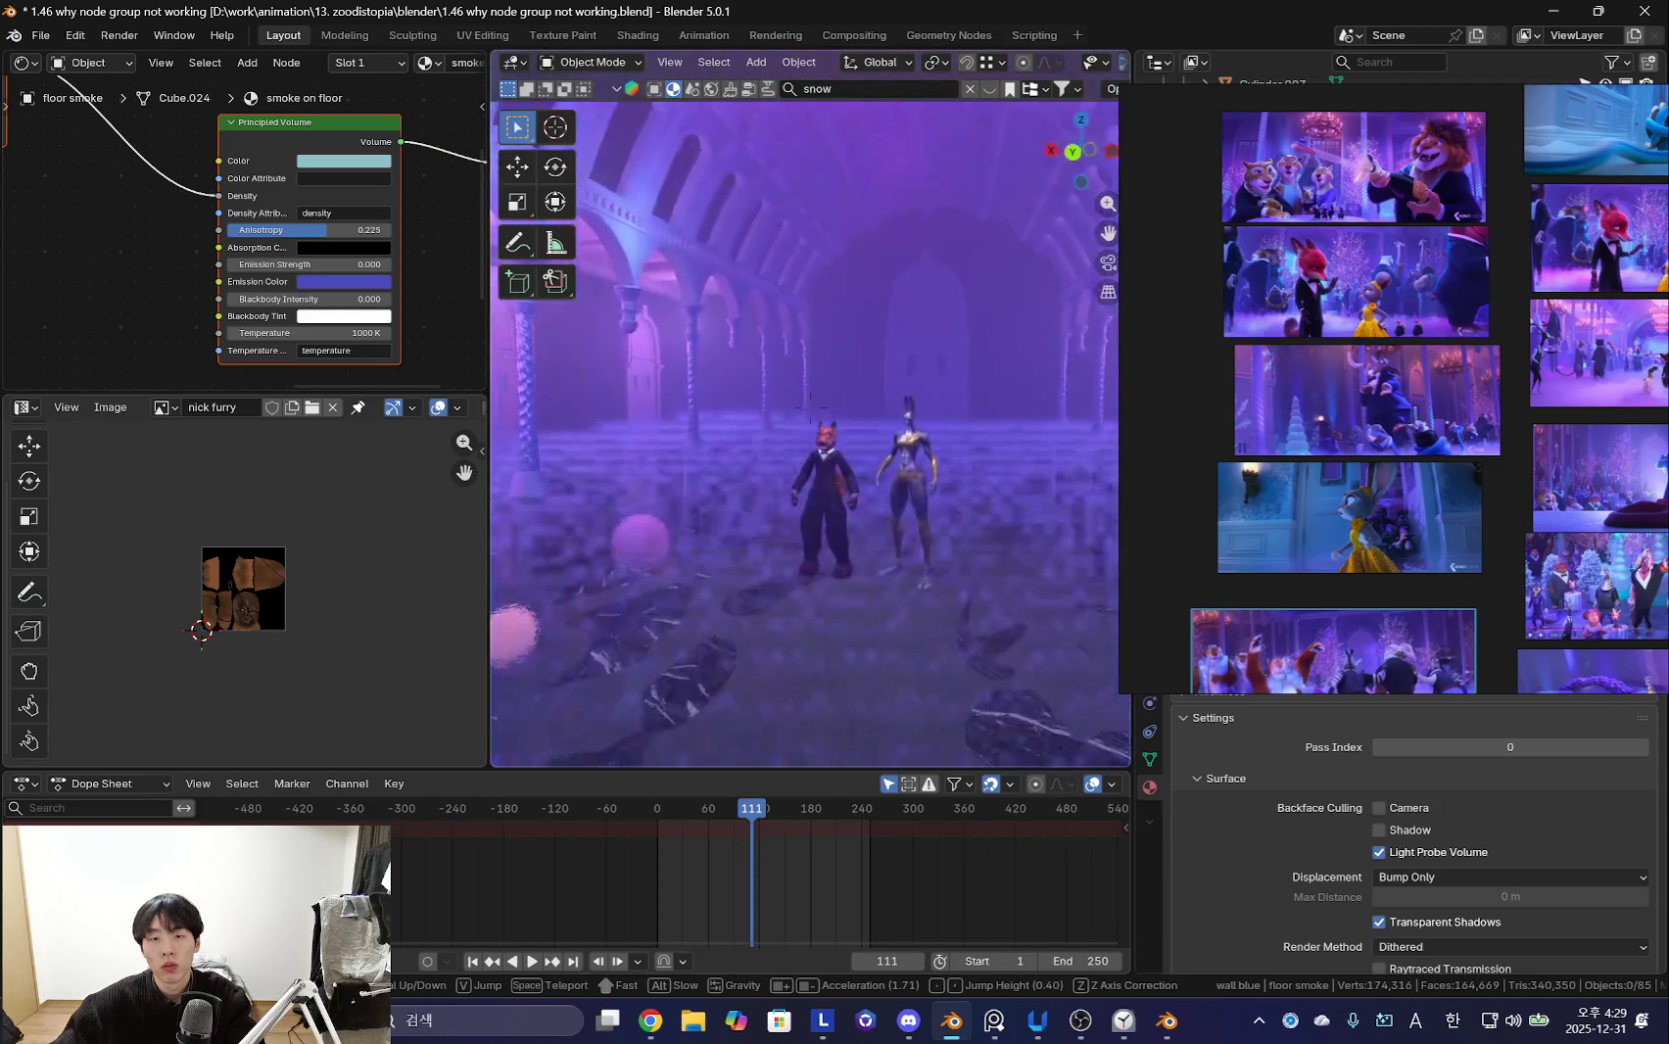
pyautogui.press('s')
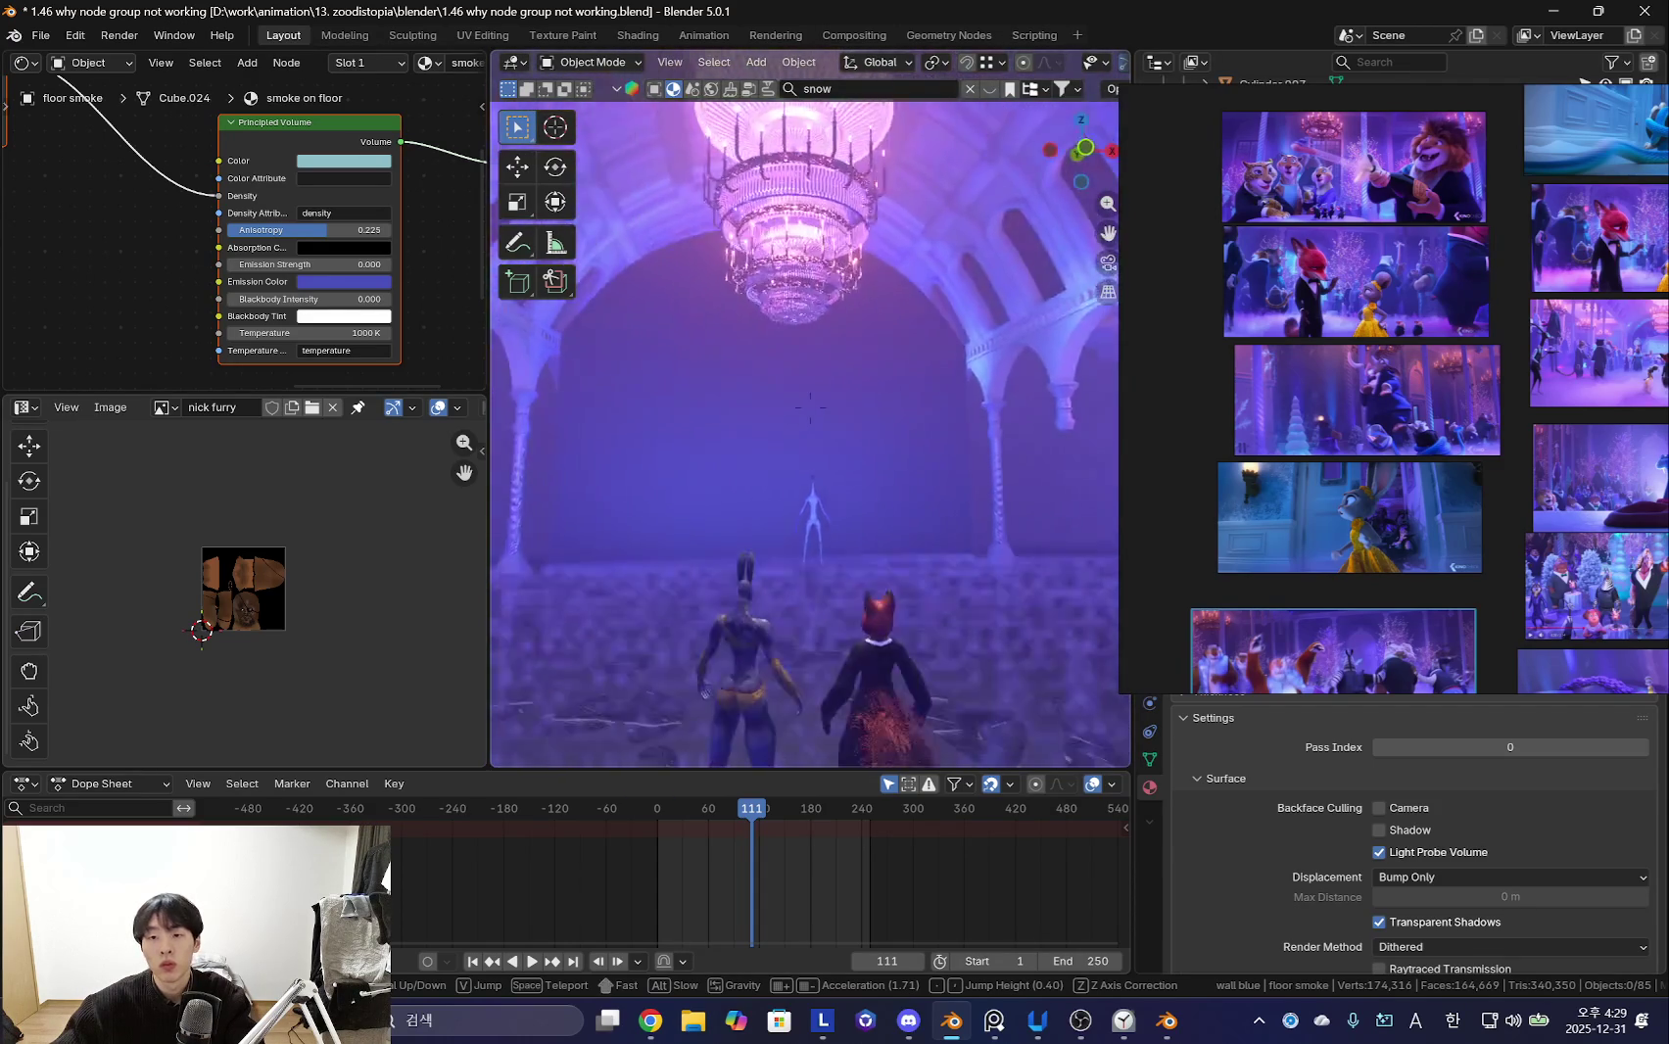
pyautogui.click(786, 366)
# - Scroll through the reference image board, then walk-navigate again to a wider pillar view
pyautogui.scroll(-2, 1484, 405)
pyautogui.scroll(2, 1484, 405)
pyautogui.click(1469, 440)
pyautogui.scroll(2, 1530, 463)
pyautogui.scroll(-2, 1446, 473)
pyautogui.scroll(4, 1445, 472)
pyautogui.scroll(-1, 1444, 475)
pyautogui.scroll(-2, 1444, 475)
pyautogui.scroll(2, 1429, 496)
pyautogui.scroll(1, 1429, 497)
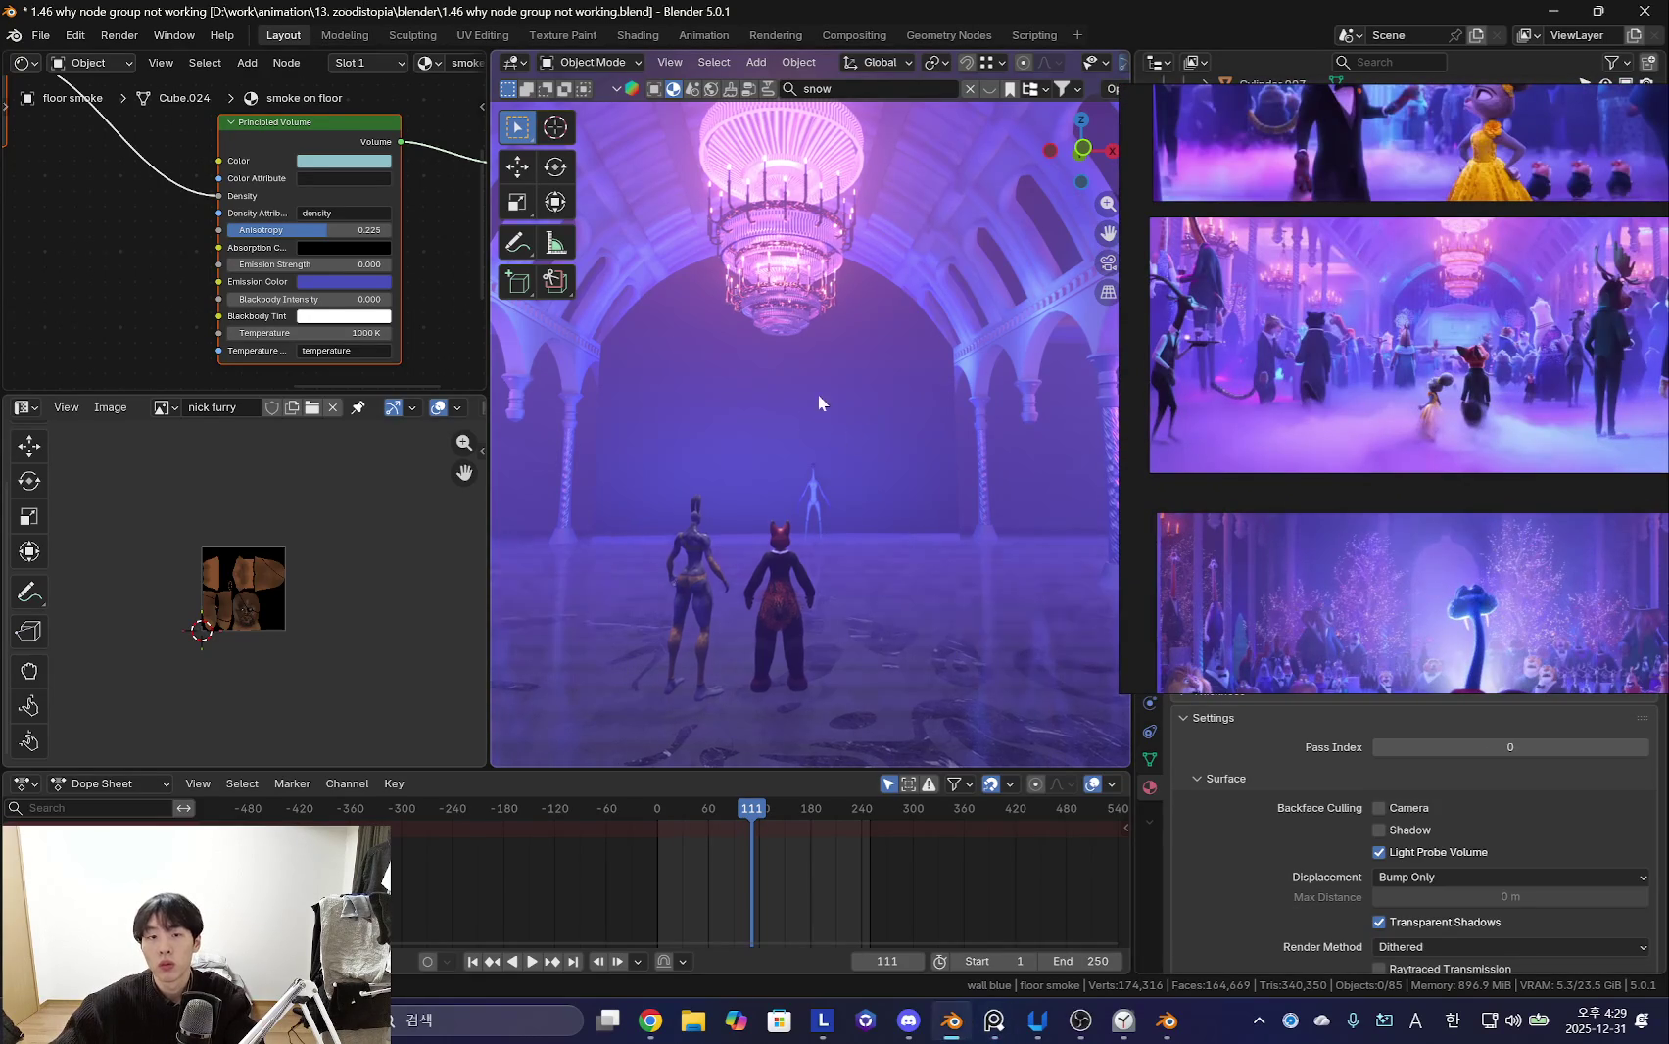
pyautogui.scroll(-3, 838, 392)
pyautogui.hotkey('shift', '`')
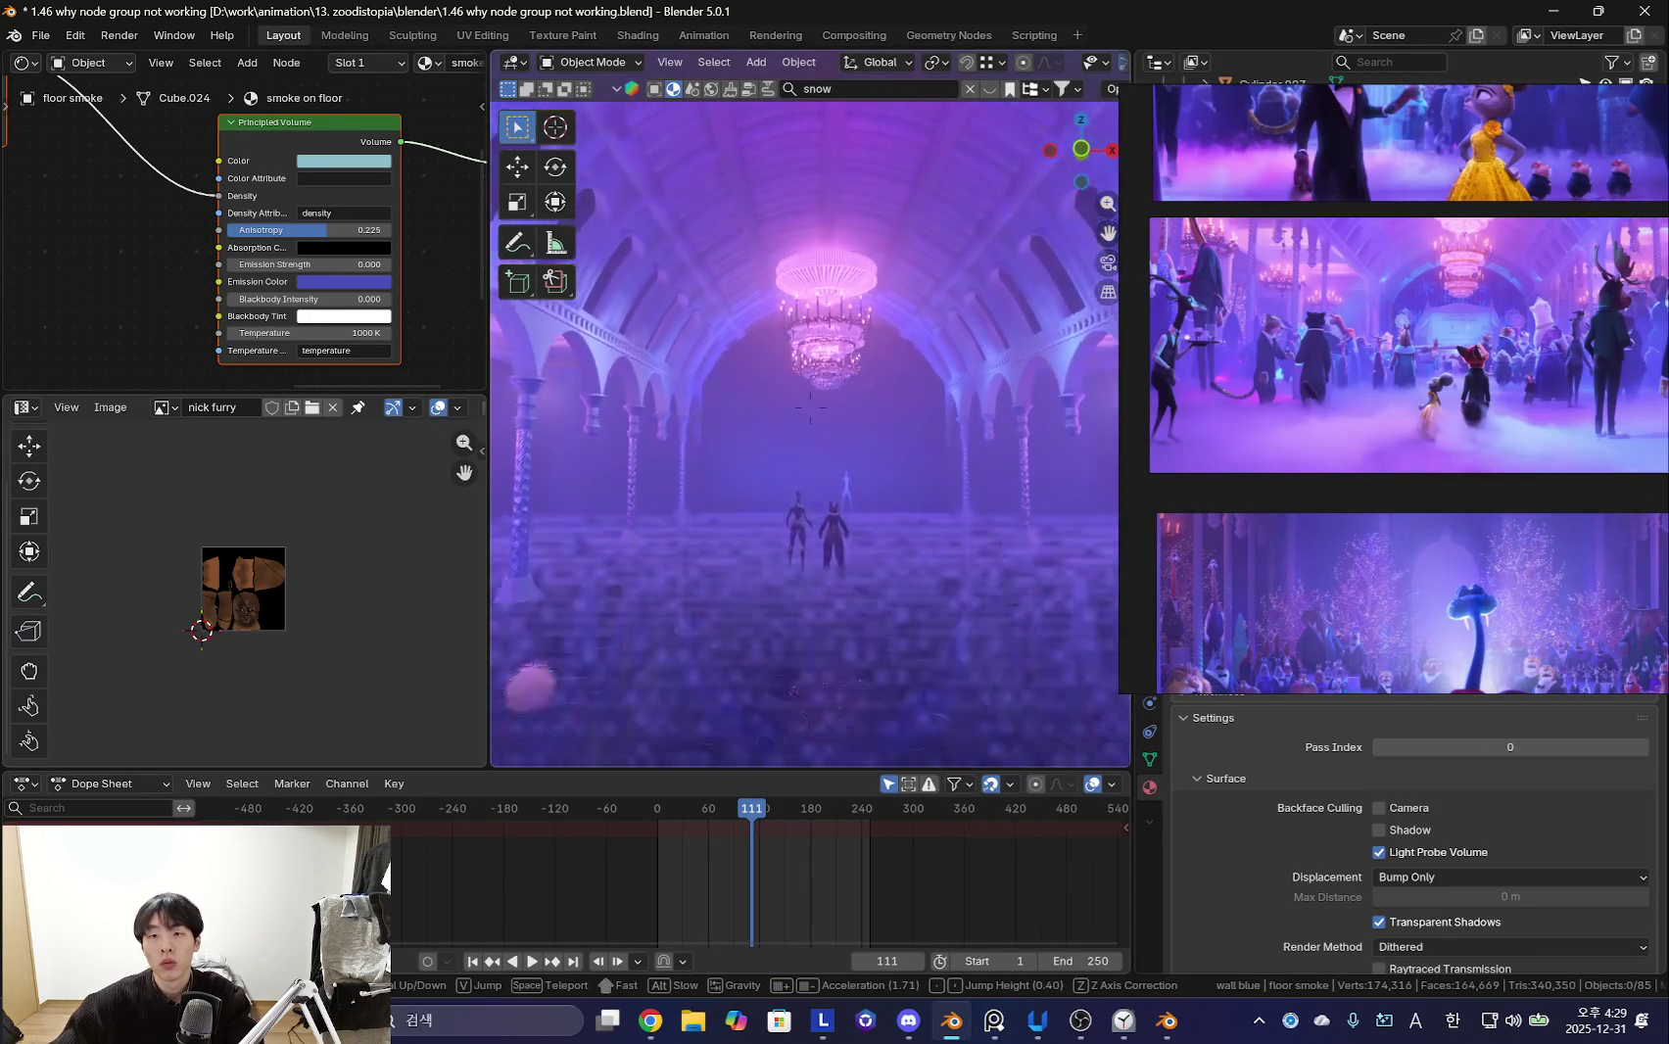
pyautogui.click(810, 407)
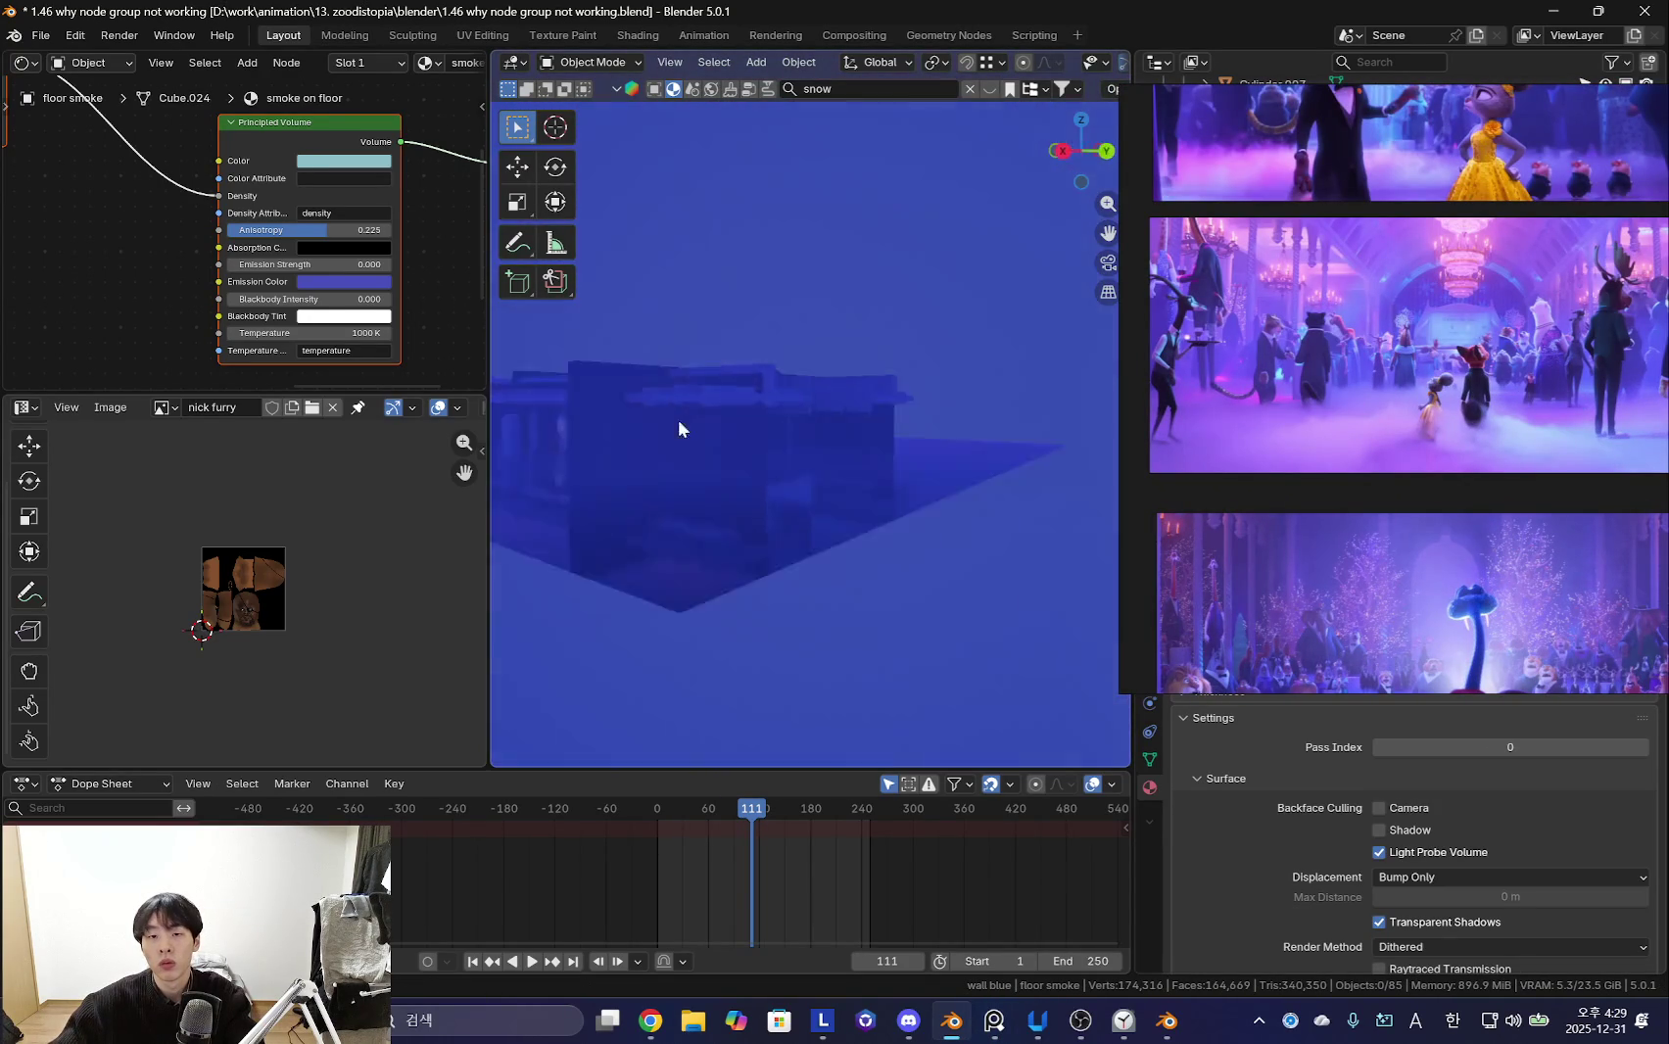
pyautogui.hotkey('shift', '`')
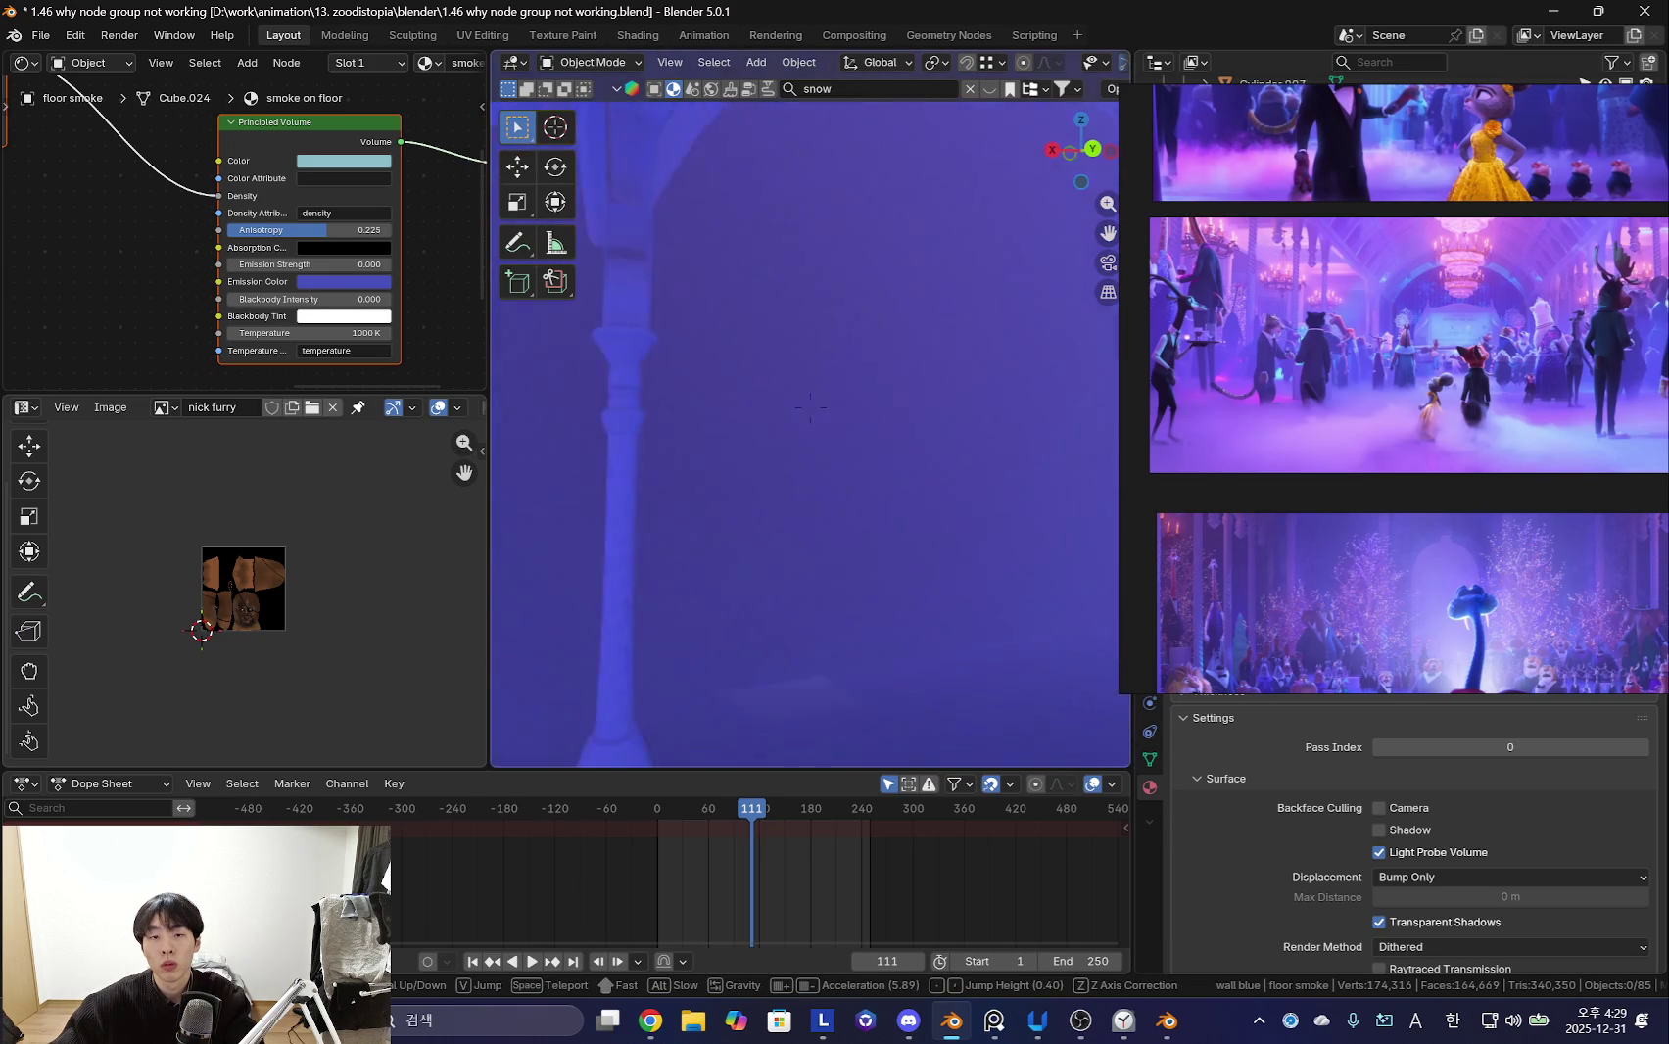
pyautogui.click(765, 468)
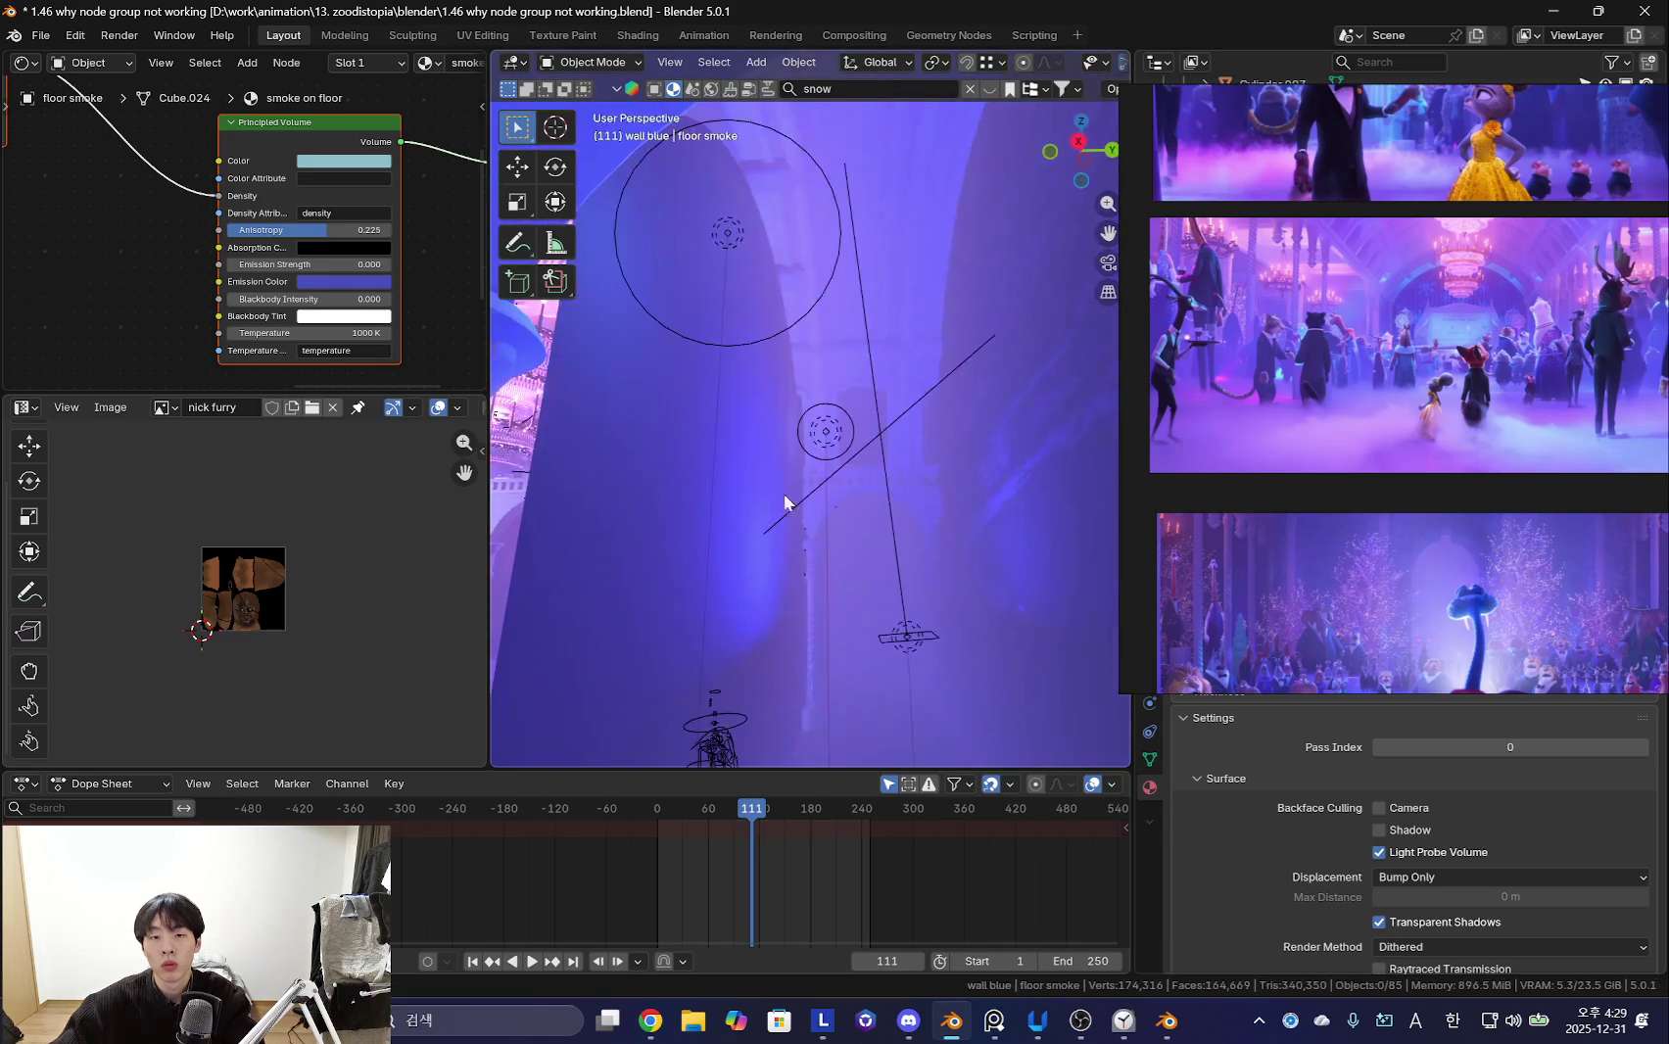
# - Select area light Area.001 and start lowering it along the global Z axis
pyautogui.click(891, 632)
pyautogui.press('g')
pyautogui.click(954, 410)
pyautogui.moveTo(991, 468)
pyautogui.mouseDown(button='middle')
pyautogui.moveTo(909, 464)
pyautogui.moveTo(932, 468)
pyautogui.moveTo(892, 535)
pyautogui.moveTo(894, 406)
pyautogui.mouseUp(button='middle')
pyautogui.press('g')
pyautogui.press('z')
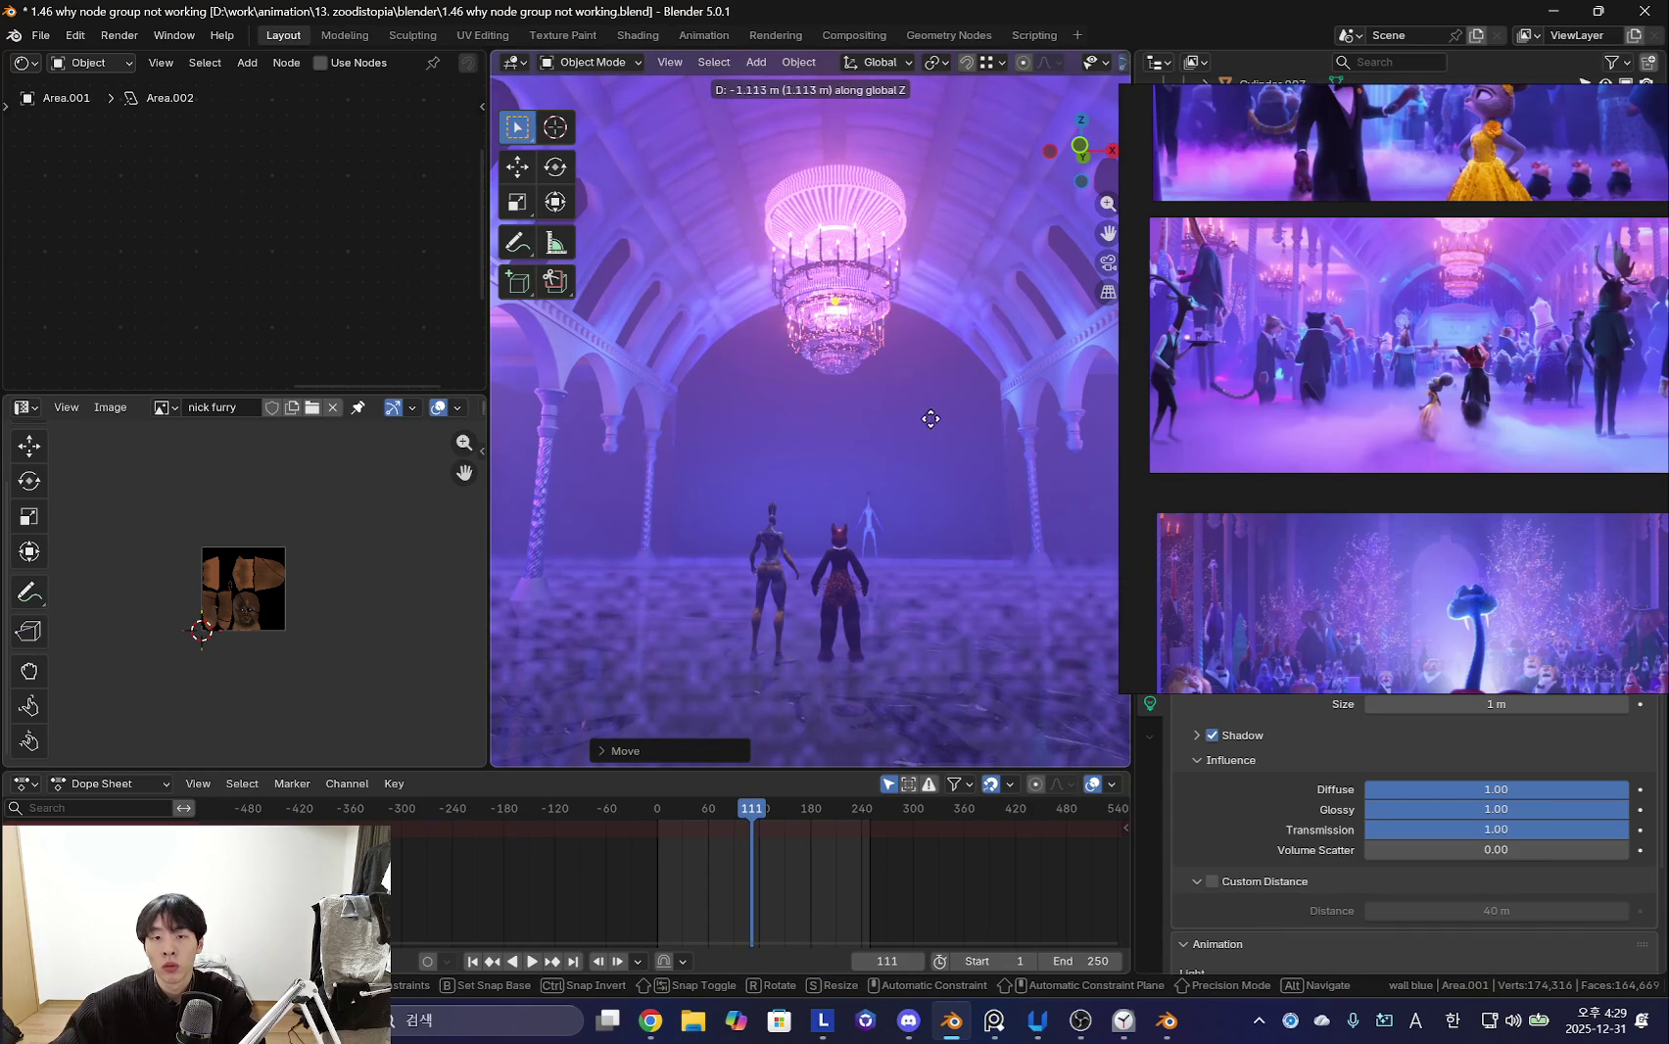
# - Confirm Area.001's lowered position and zoom the view of the hall
pyautogui.click(932, 537)
pyautogui.moveTo(932, 537)
pyautogui.mouseDown(button='middle')
pyautogui.moveTo(989, 546)
pyautogui.moveTo(982, 436)
pyautogui.moveTo(1102, 309)
pyautogui.mouseUp(button='middle')
pyautogui.scroll(3, 1464, 301)
pyautogui.scroll(2, 1311, 327)
# - Resize the reference windows and bring up Area.001's deep blue #0E1D74 colour picker
pyautogui.moveTo(1355, 322)
pyautogui.mouseDown()
pyautogui.moveTo(949, 385)
pyautogui.moveTo(1028, 424)
pyautogui.mouseUp()
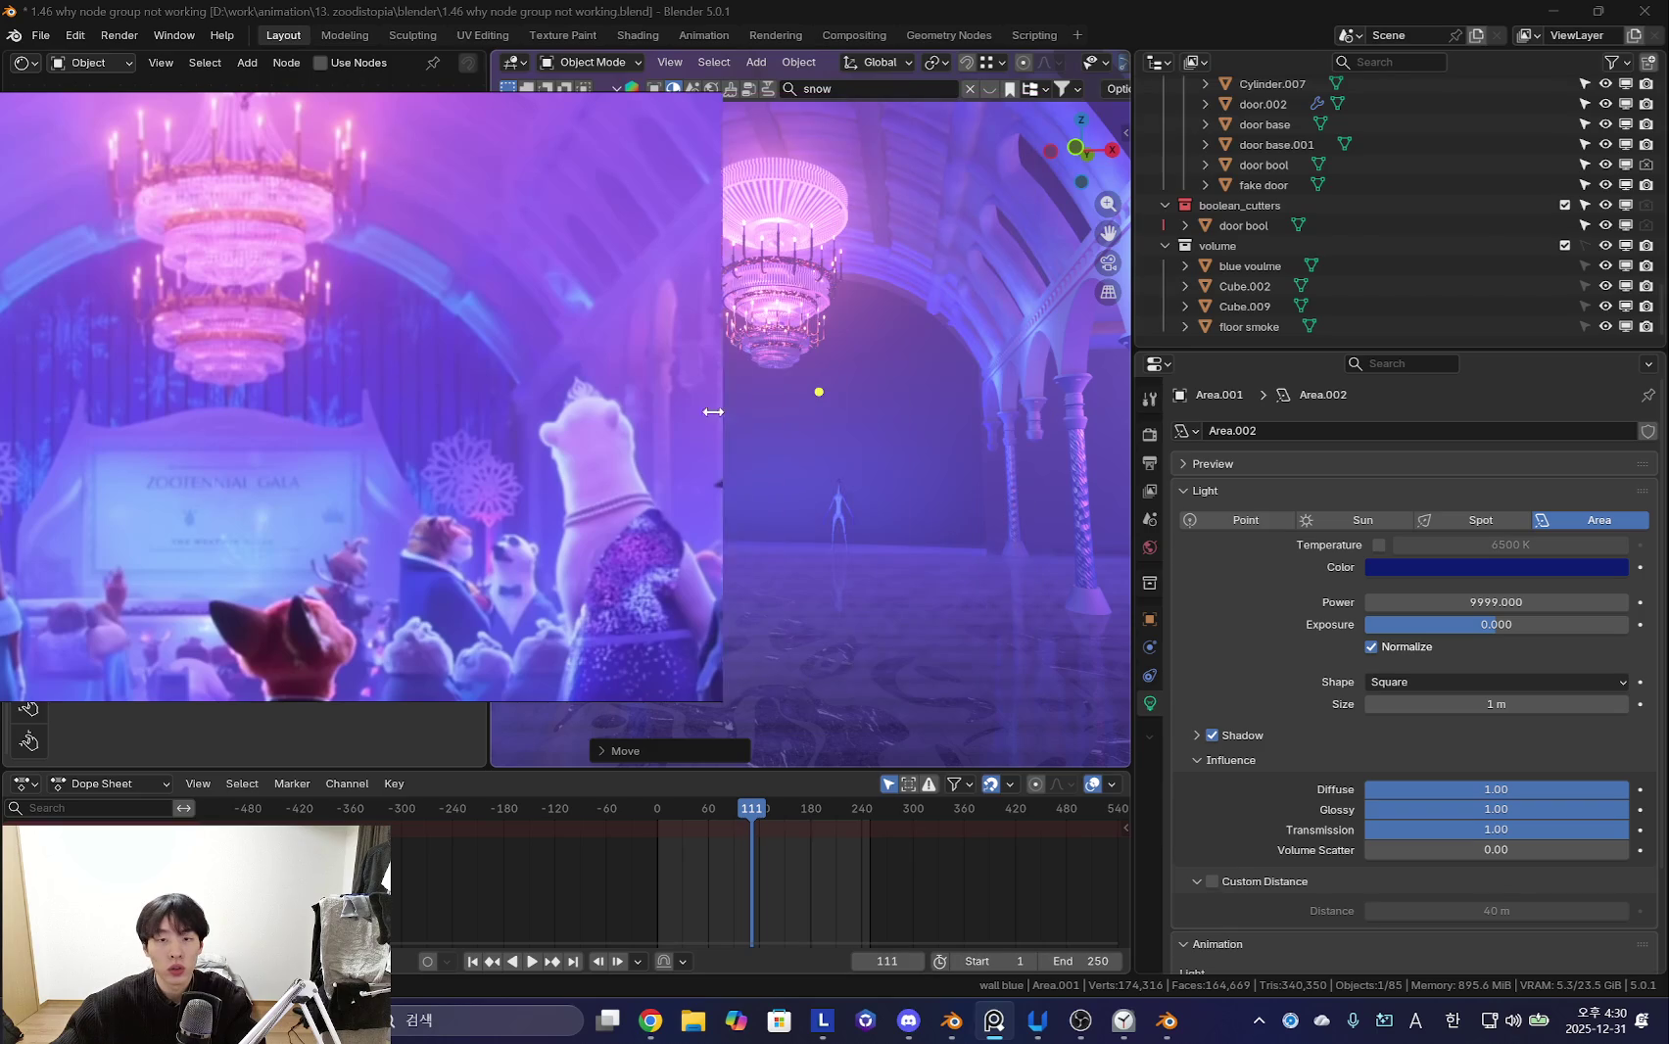
pyautogui.moveTo(1040, 412); pyautogui.dragTo(540, 403)
pyautogui.moveTo(745, 431); pyautogui.dragTo(838, 451, button='middle')
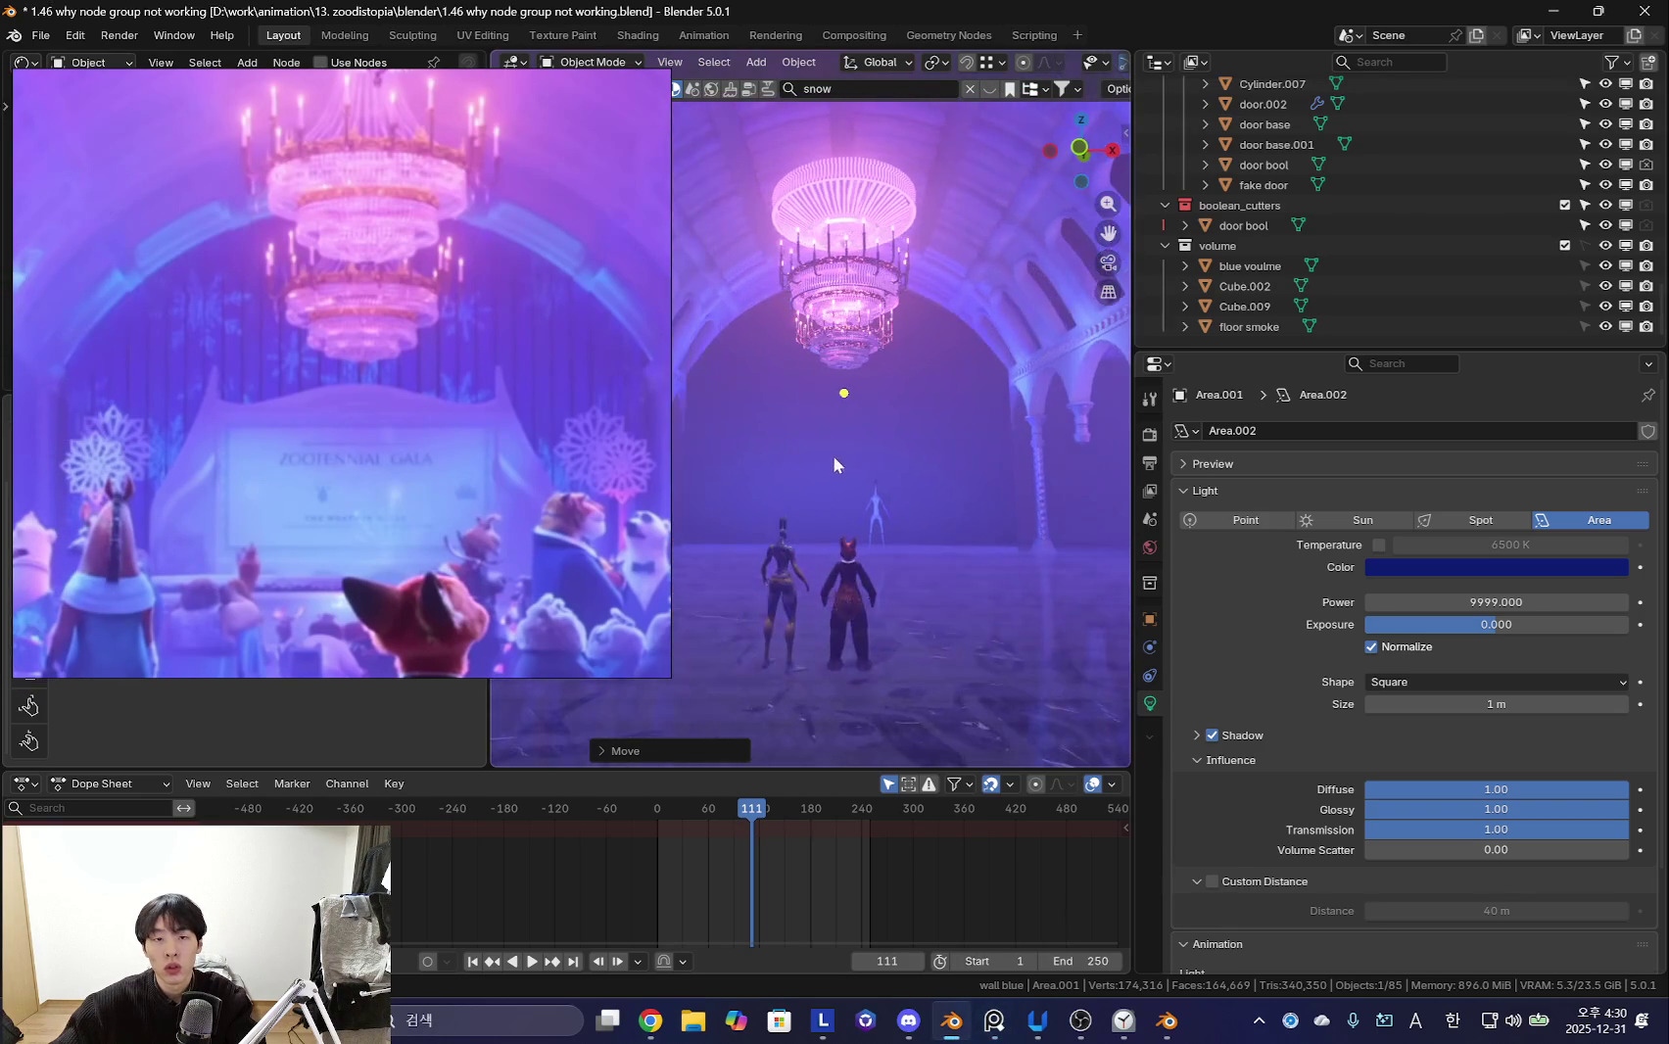
pyautogui.click(1523, 567)
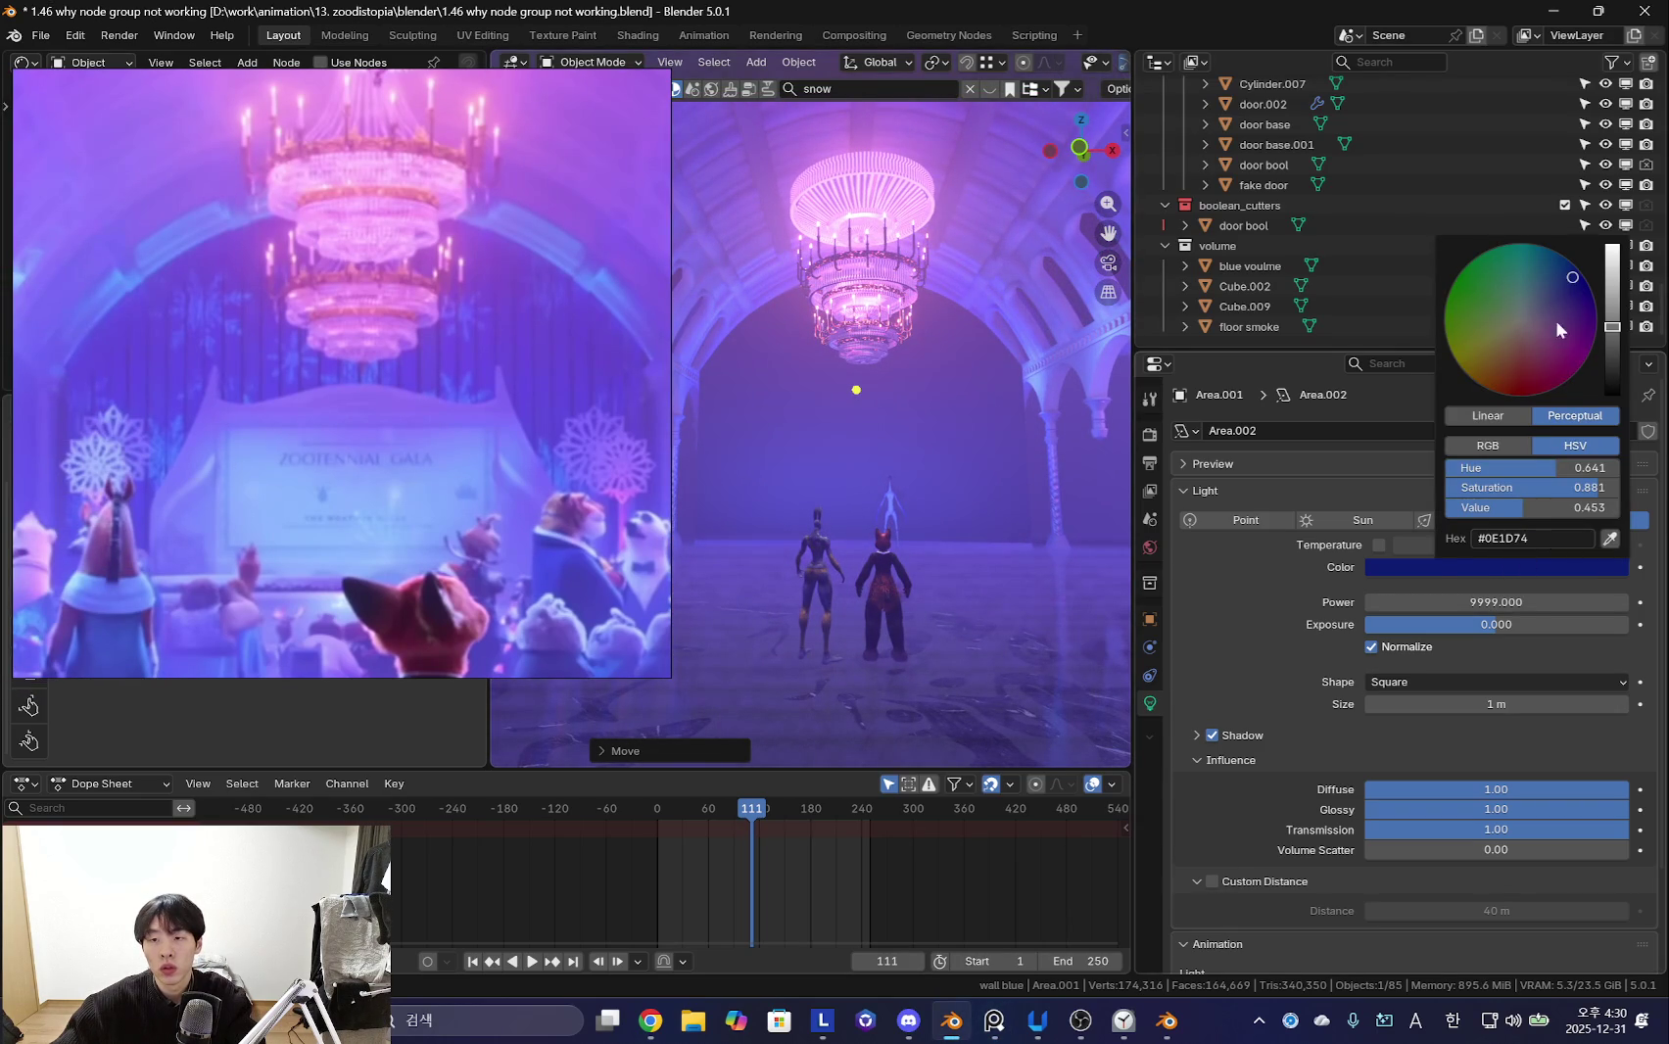
# - Desaturate and darken Area.001's colour to navy #17315C, then orbit to check the hall
pyautogui.moveTo(1555, 340); pyautogui.dragTo(1552, 277)
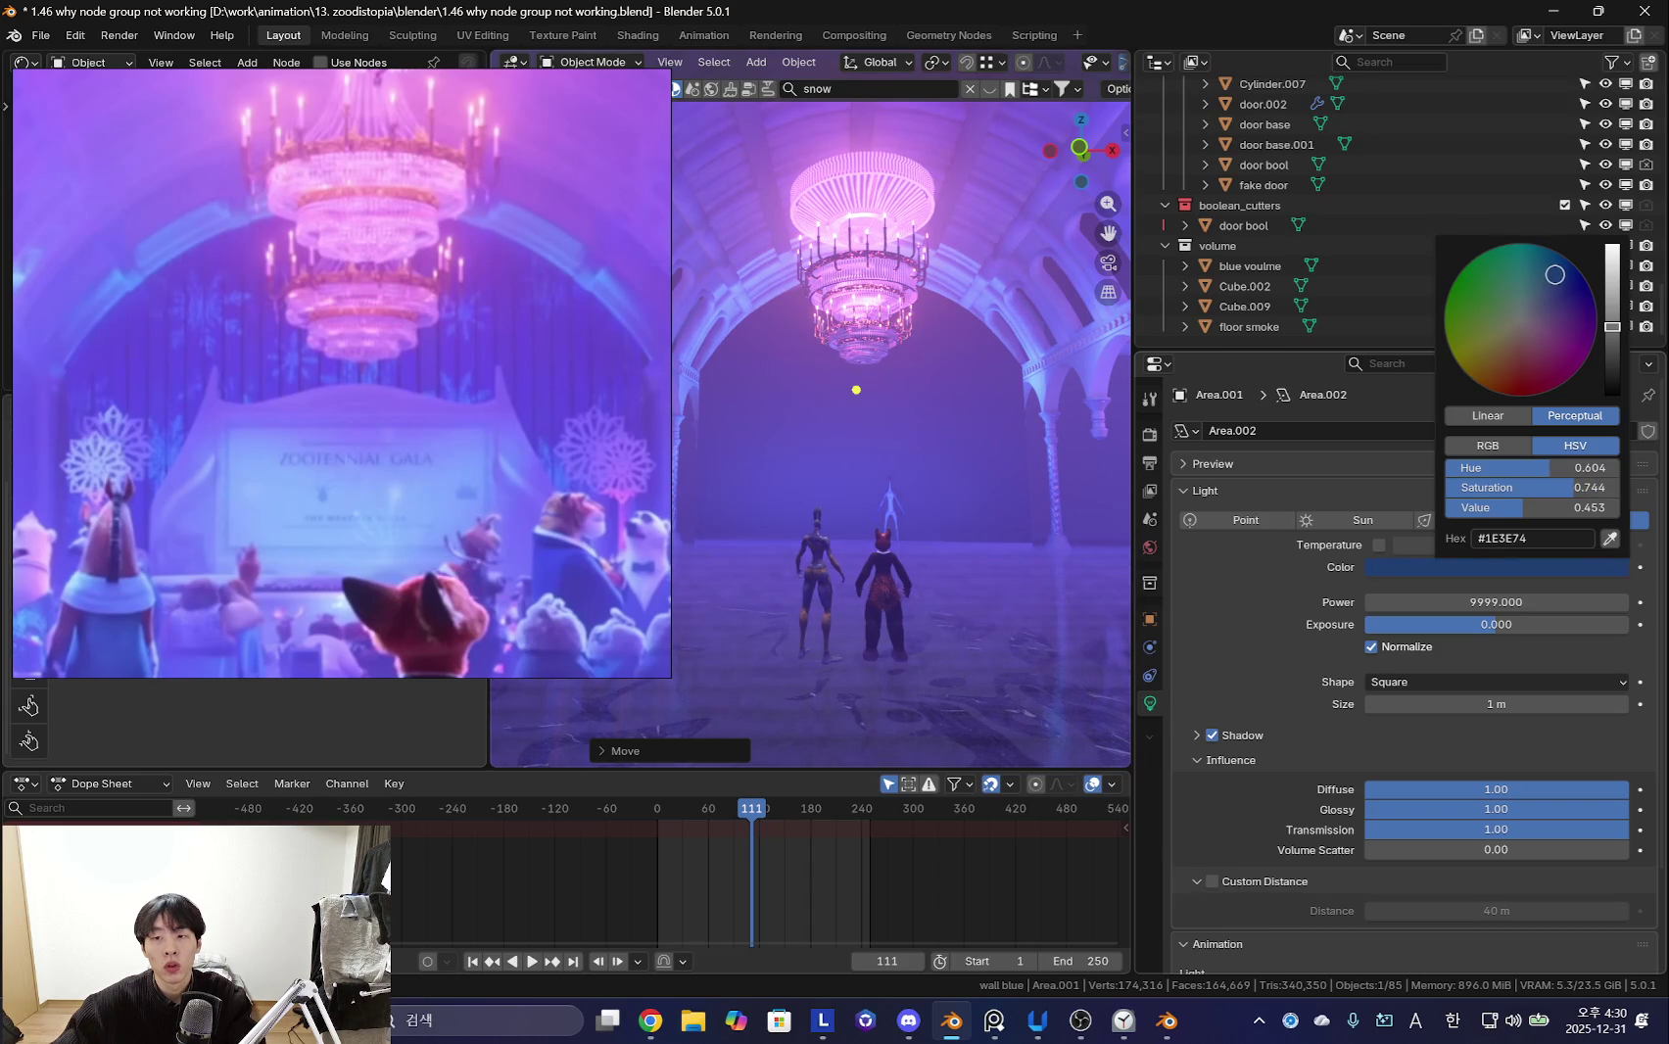
pyautogui.moveTo(1601, 334); pyautogui.dragTo(1611, 340)
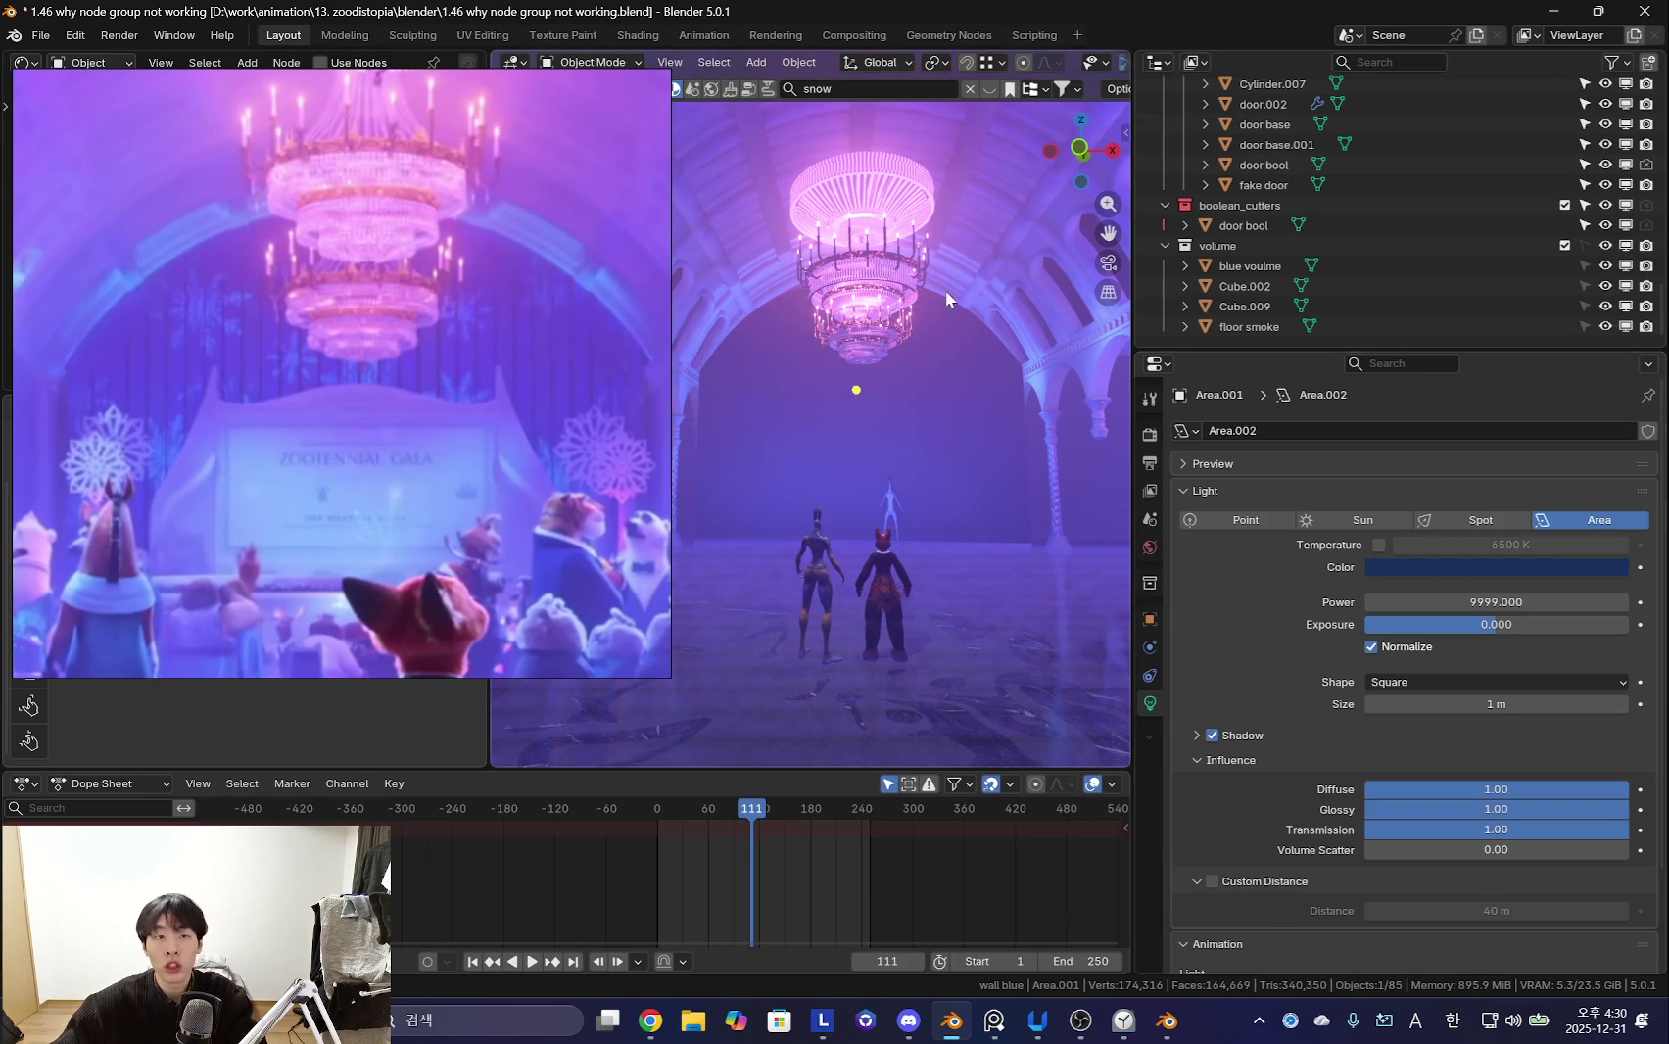
pyautogui.moveTo(928, 275); pyautogui.dragTo(965, 287, button='middle')
pyautogui.moveTo(851, 336)
pyautogui.mouseDown(button='middle')
pyautogui.moveTo(936, 365)
pyautogui.moveTo(898, 371)
pyautogui.moveTo(889, 414)
pyautogui.moveTo(682, 459)
pyautogui.mouseUp(button='middle')
pyautogui.moveTo(839, 476); pyautogui.dragTo(957, 487, button='middle')
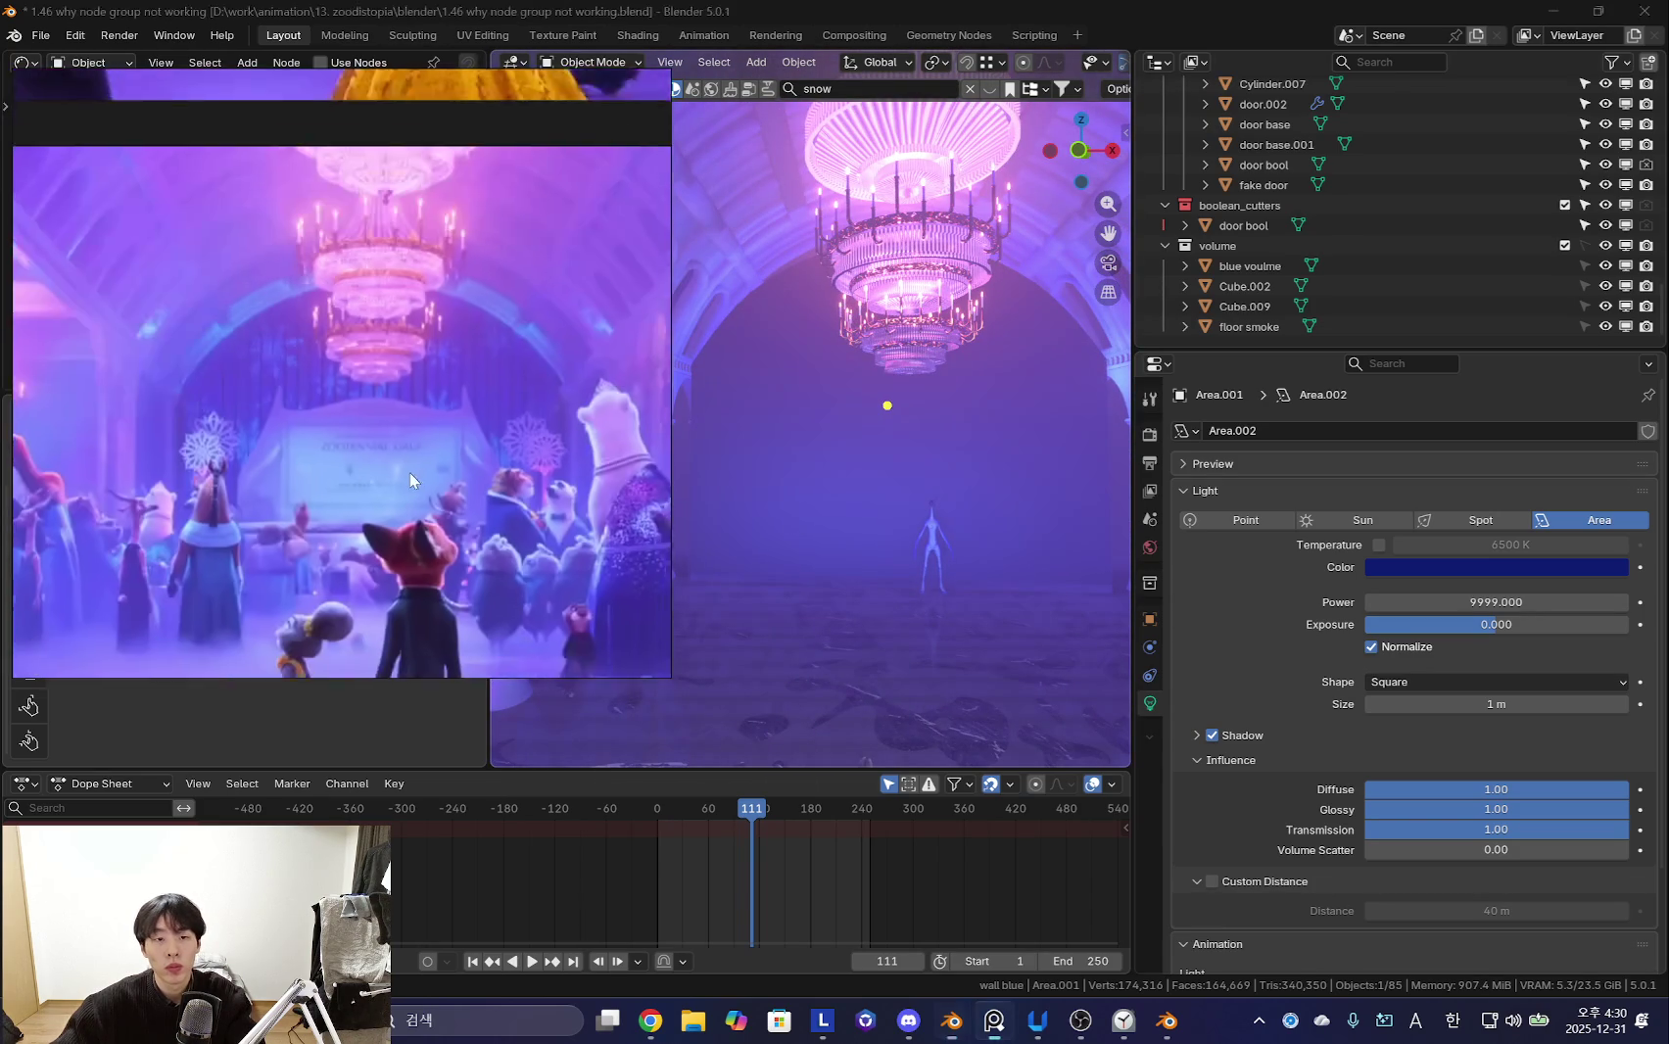
pyautogui.scroll(-3, 377, 435)
pyautogui.scroll(-2, 378, 436)
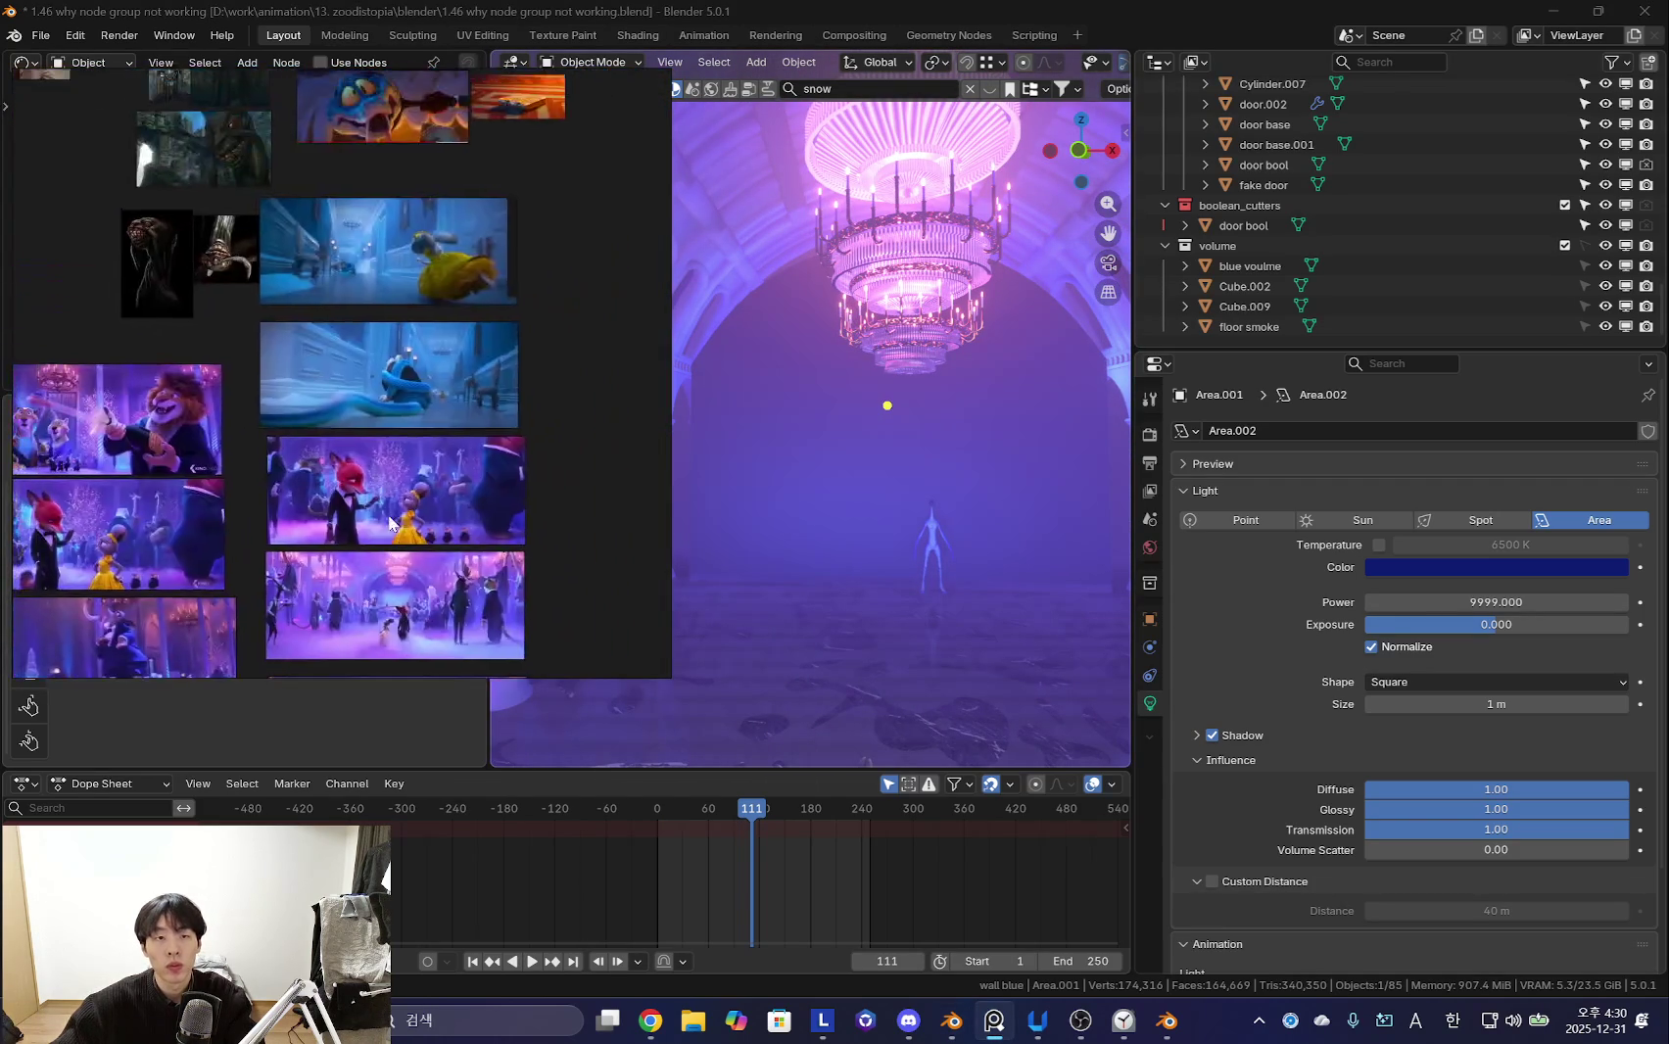
pyautogui.click(360, 496)
pyautogui.scroll(3, 442, 390)
pyautogui.scroll(3, 332, 464)
pyautogui.scroll(2, 342, 493)
pyautogui.scroll(1, 368, 422)
pyautogui.scroll(1, 368, 422)
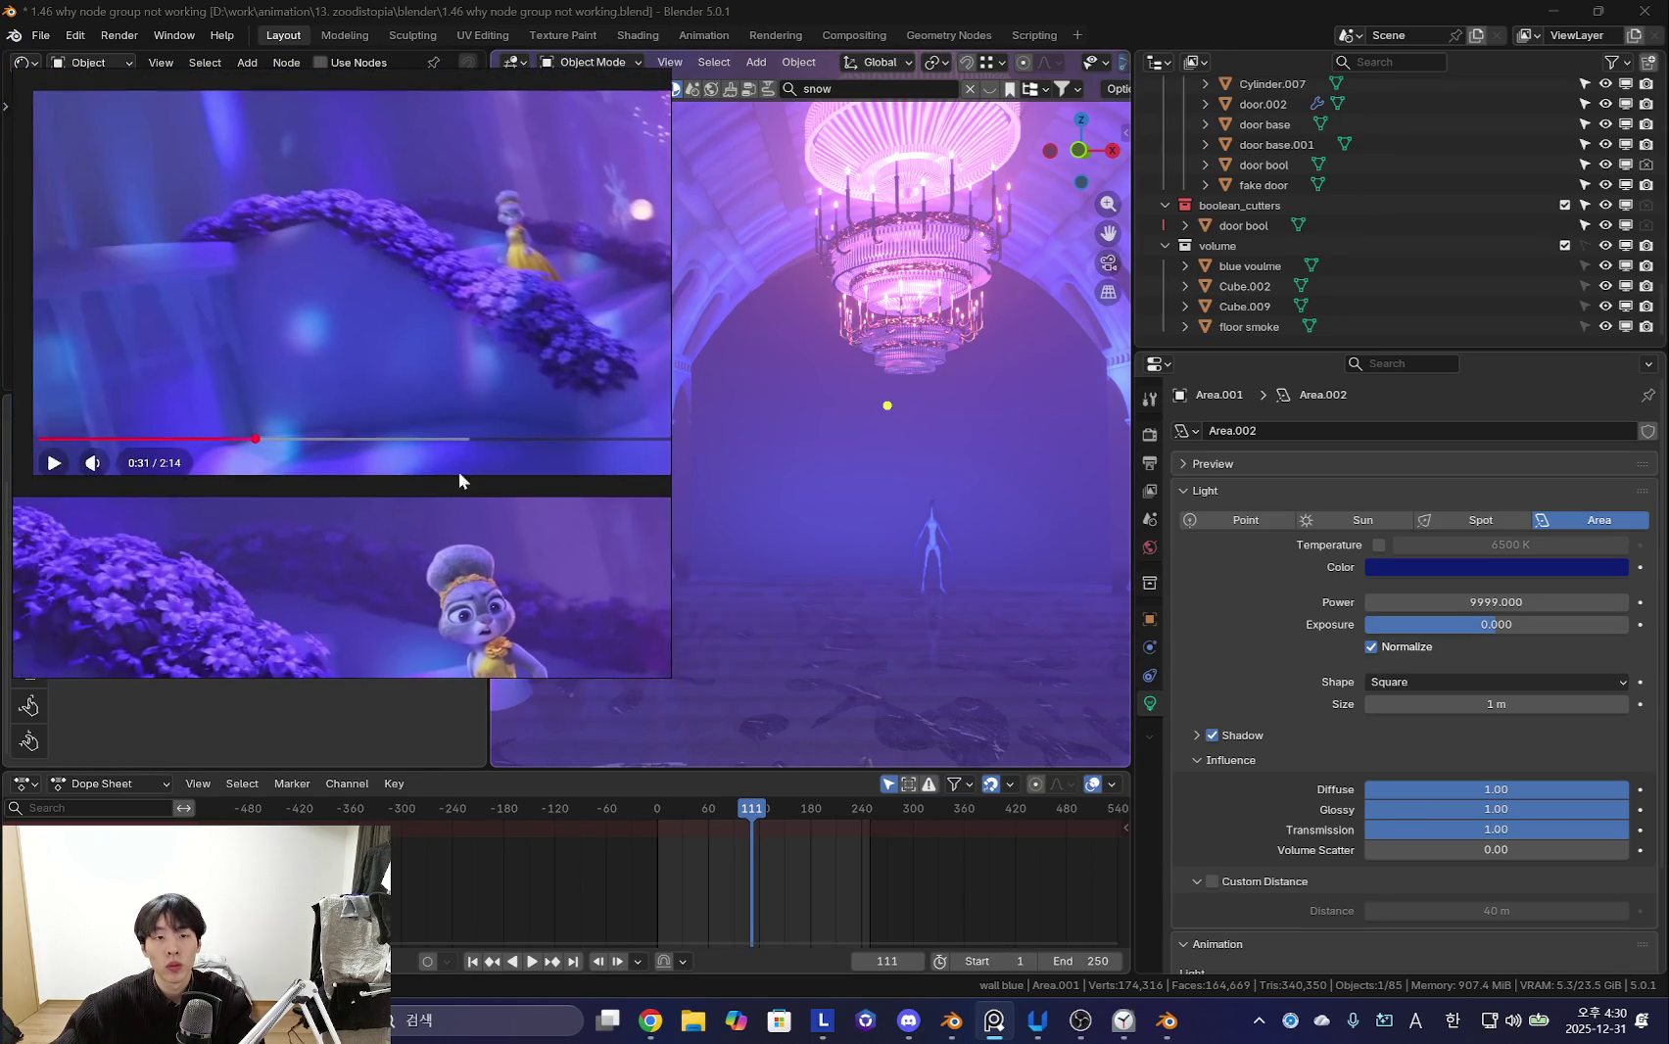
pyautogui.scroll(-1, 445, 467)
pyautogui.scroll(2, 448, 443)
pyautogui.moveTo(987, 430); pyautogui.dragTo(984, 479, button='middle')
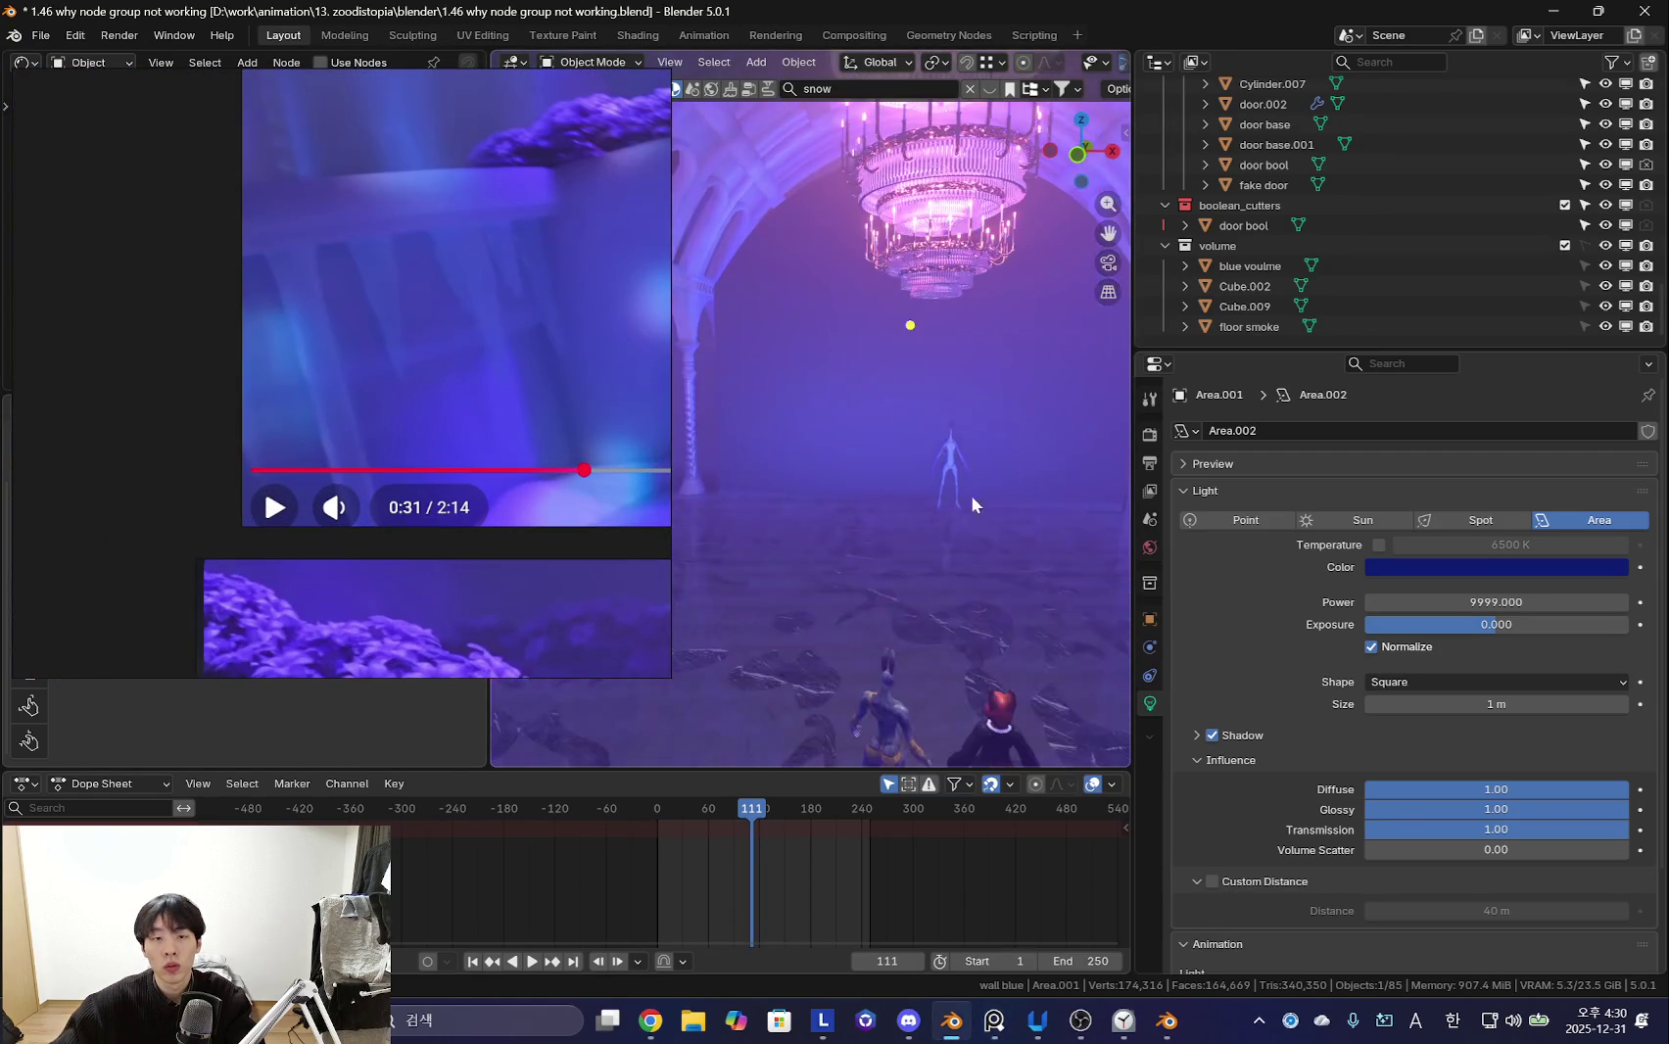
pyautogui.scroll(-2, 289, 398)
pyautogui.scroll(-1, 476, 427)
pyautogui.moveTo(839, 487); pyautogui.dragTo(818, 463, button='middle')
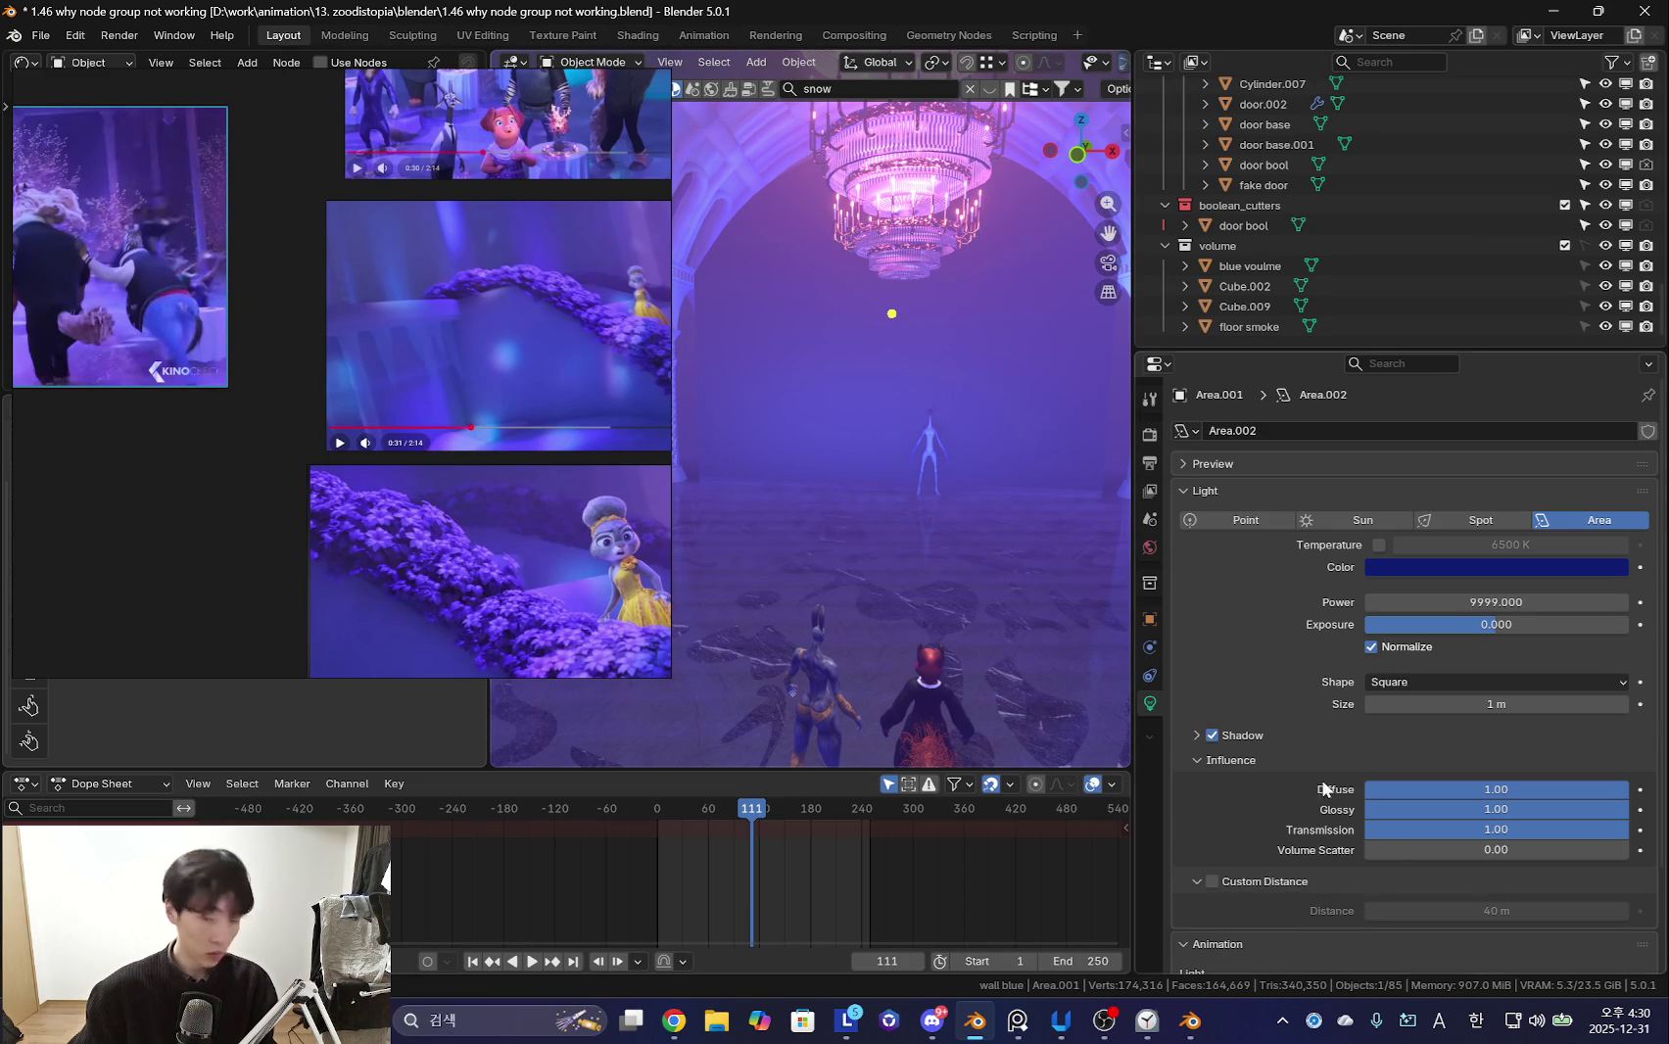
pyautogui.click(1105, 1029)
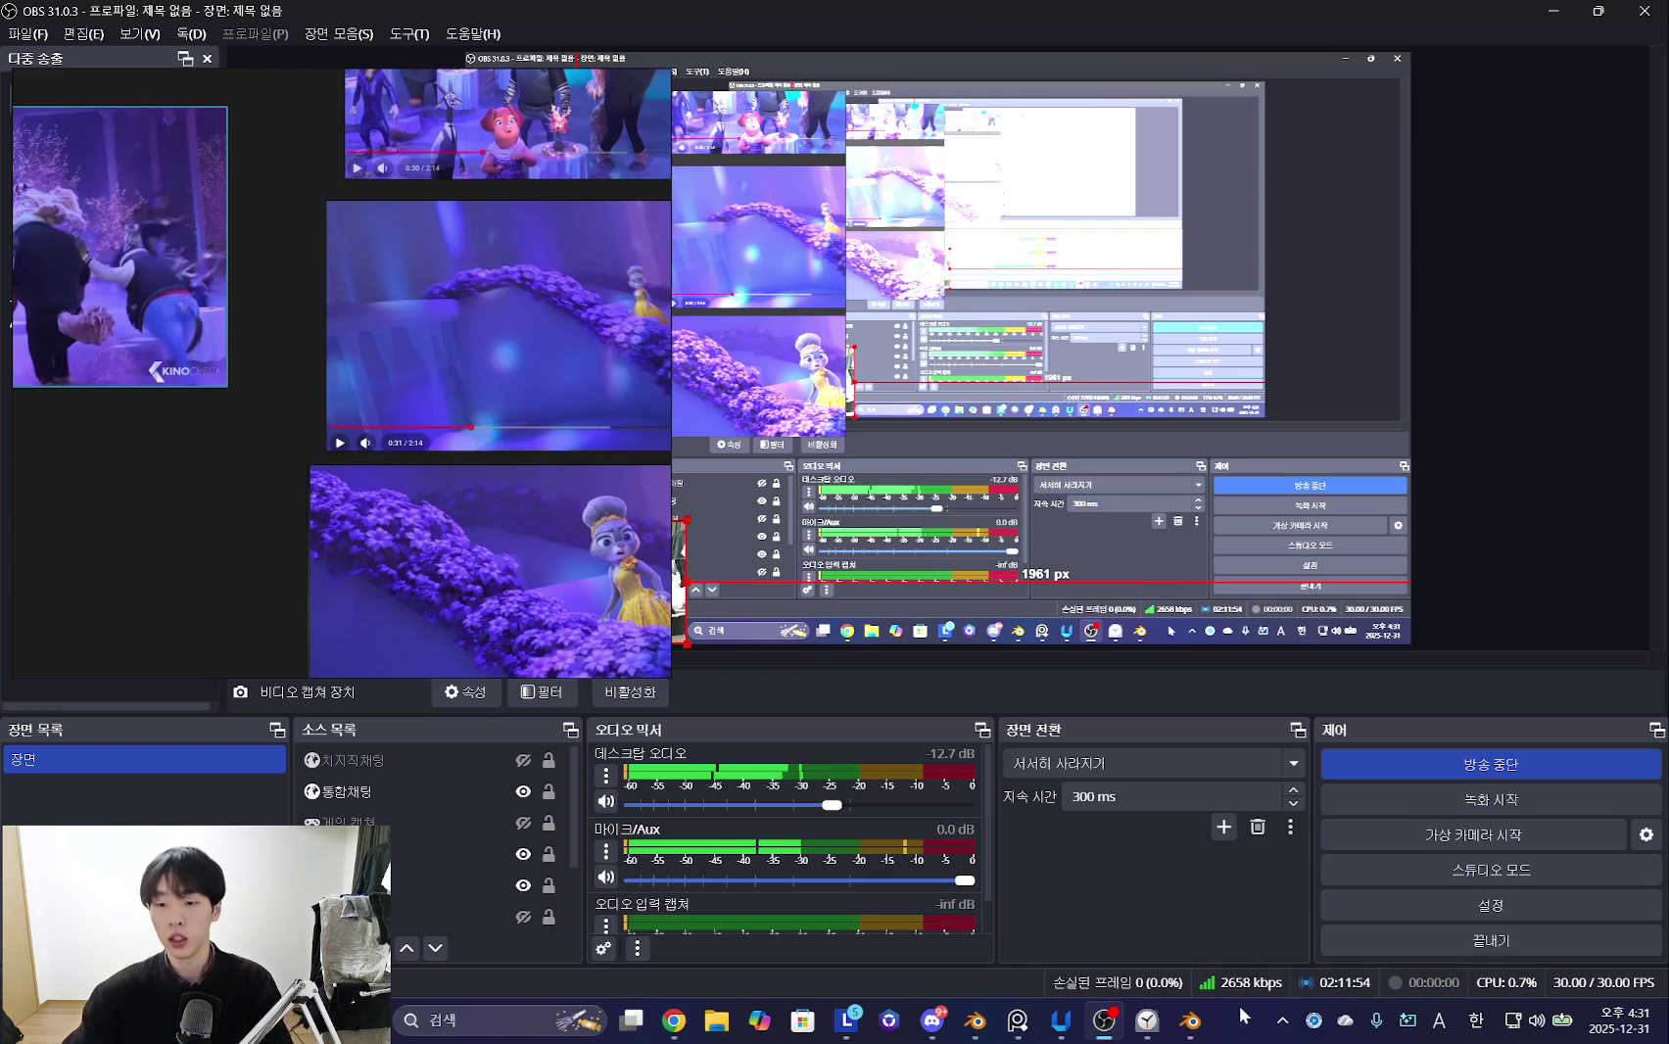
# - Start a 5-minute countdown in Clock after briefly starting and stopping a focus session
pyautogui.click(1147, 1021)
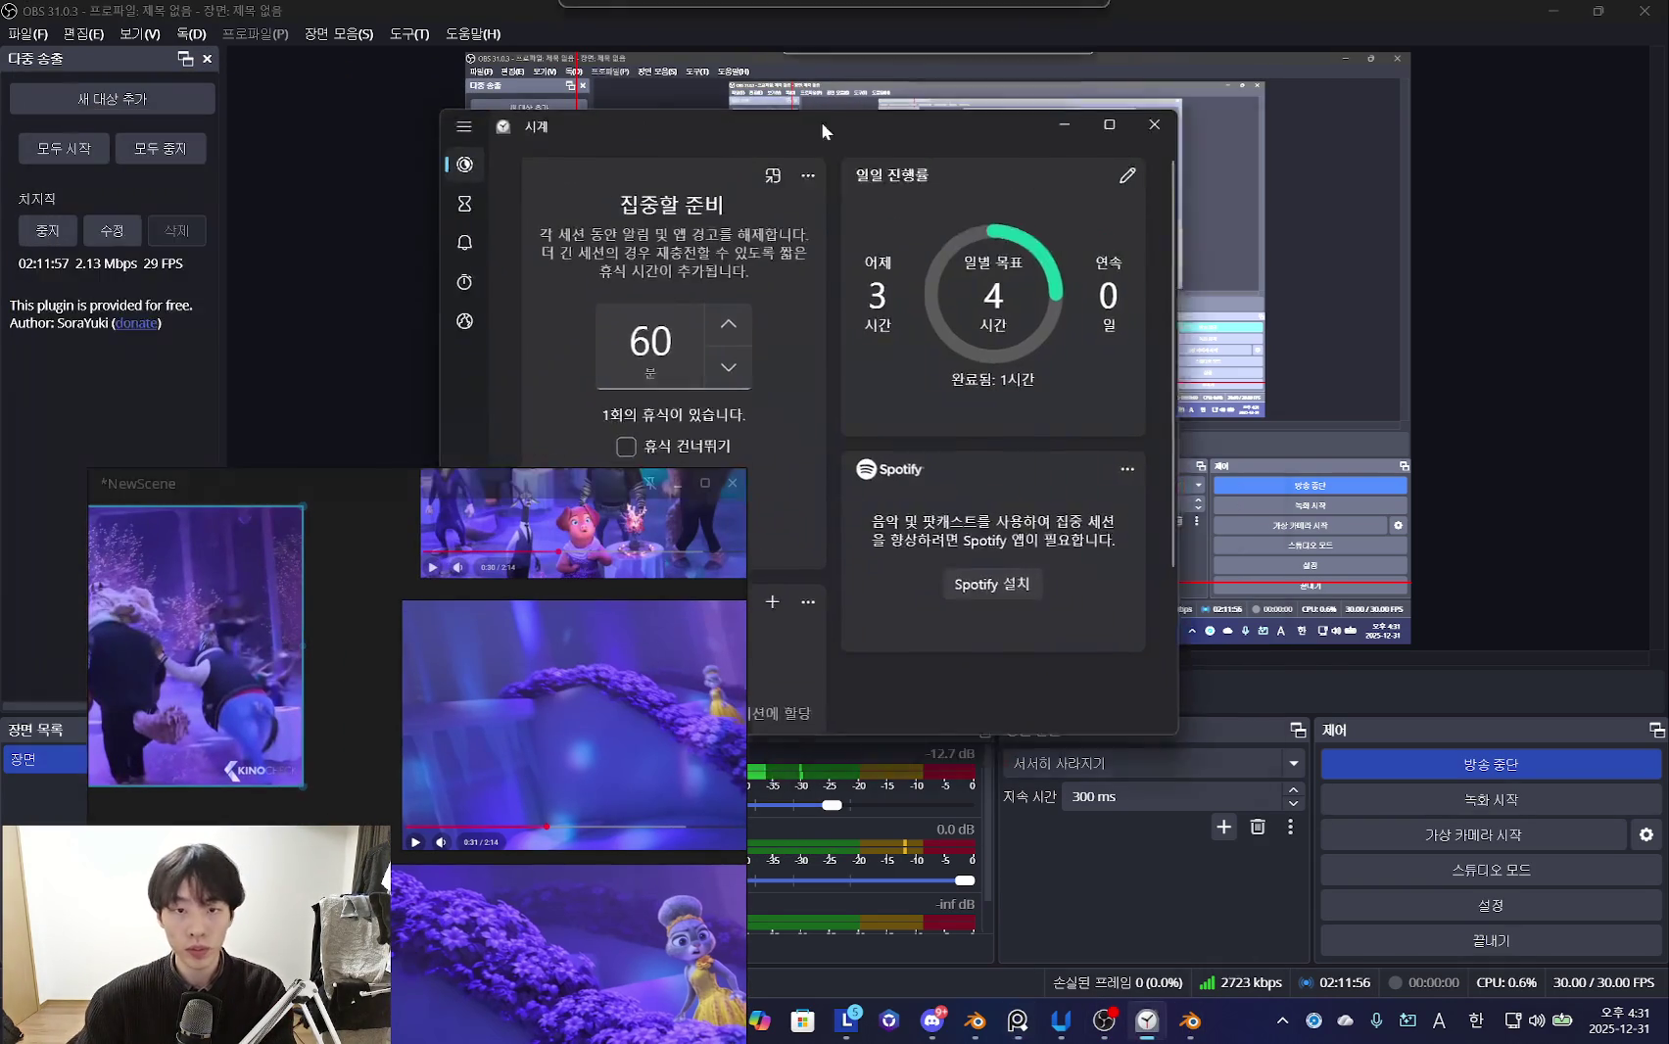
pyautogui.click(766, 508)
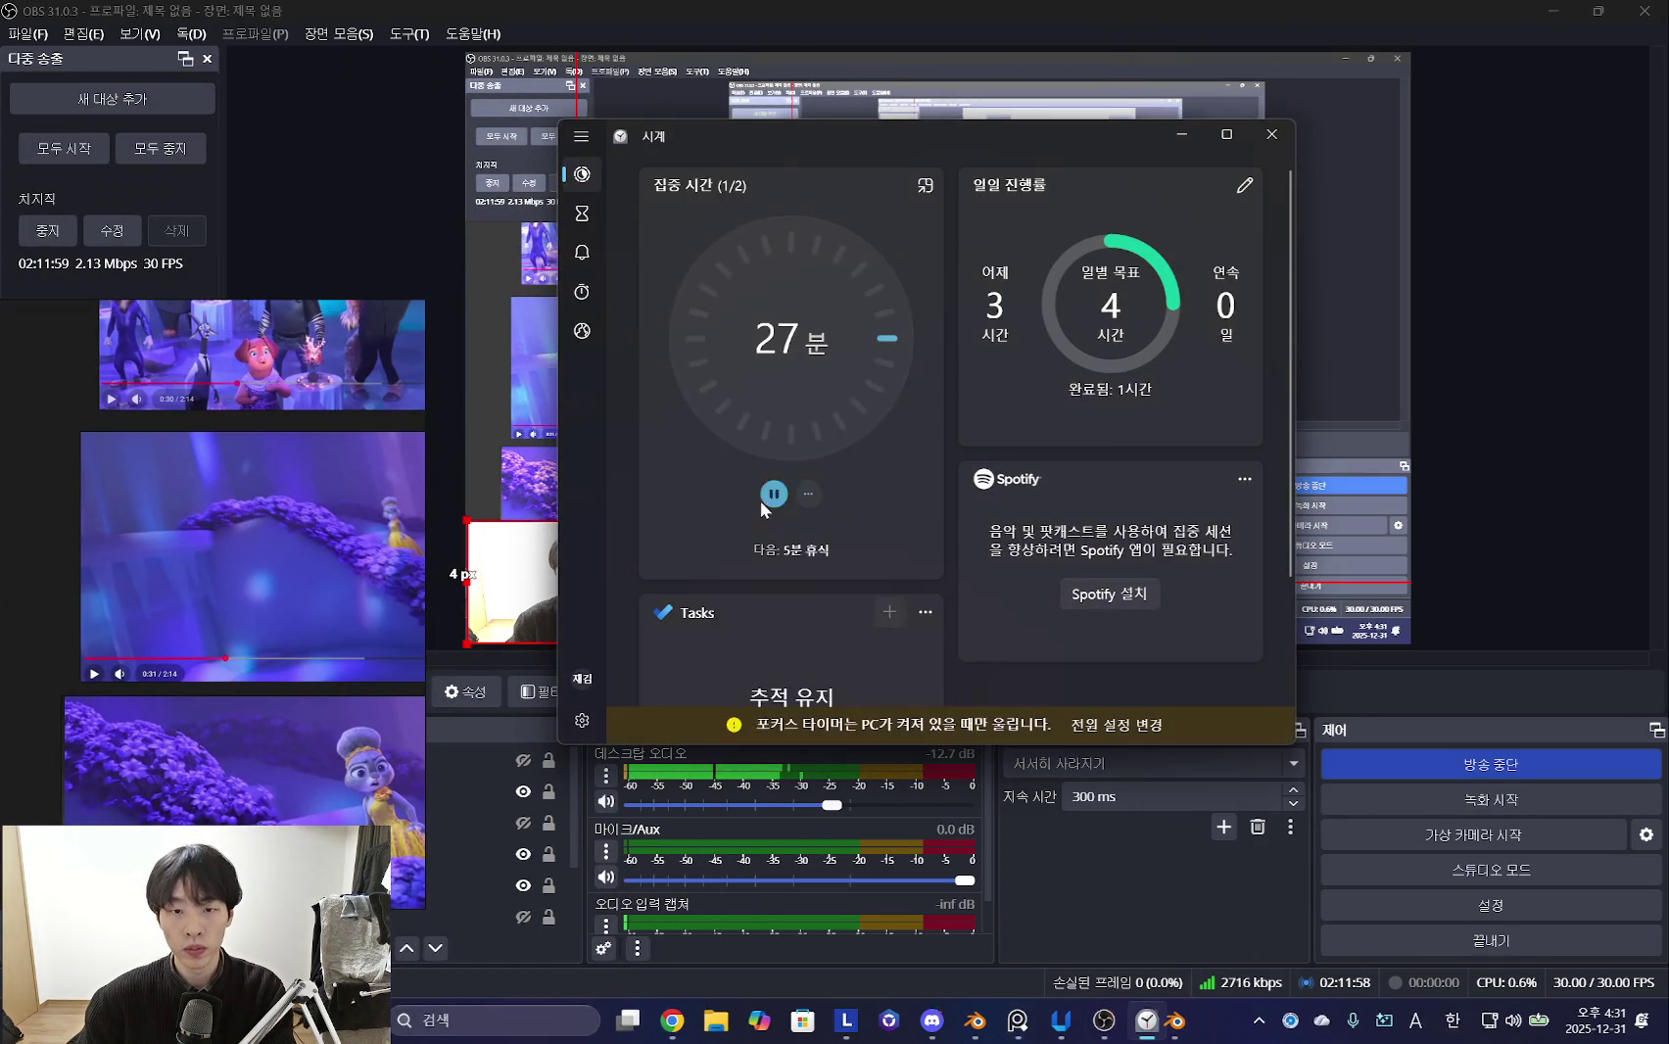
pyautogui.click(793, 503)
pyautogui.click(582, 212)
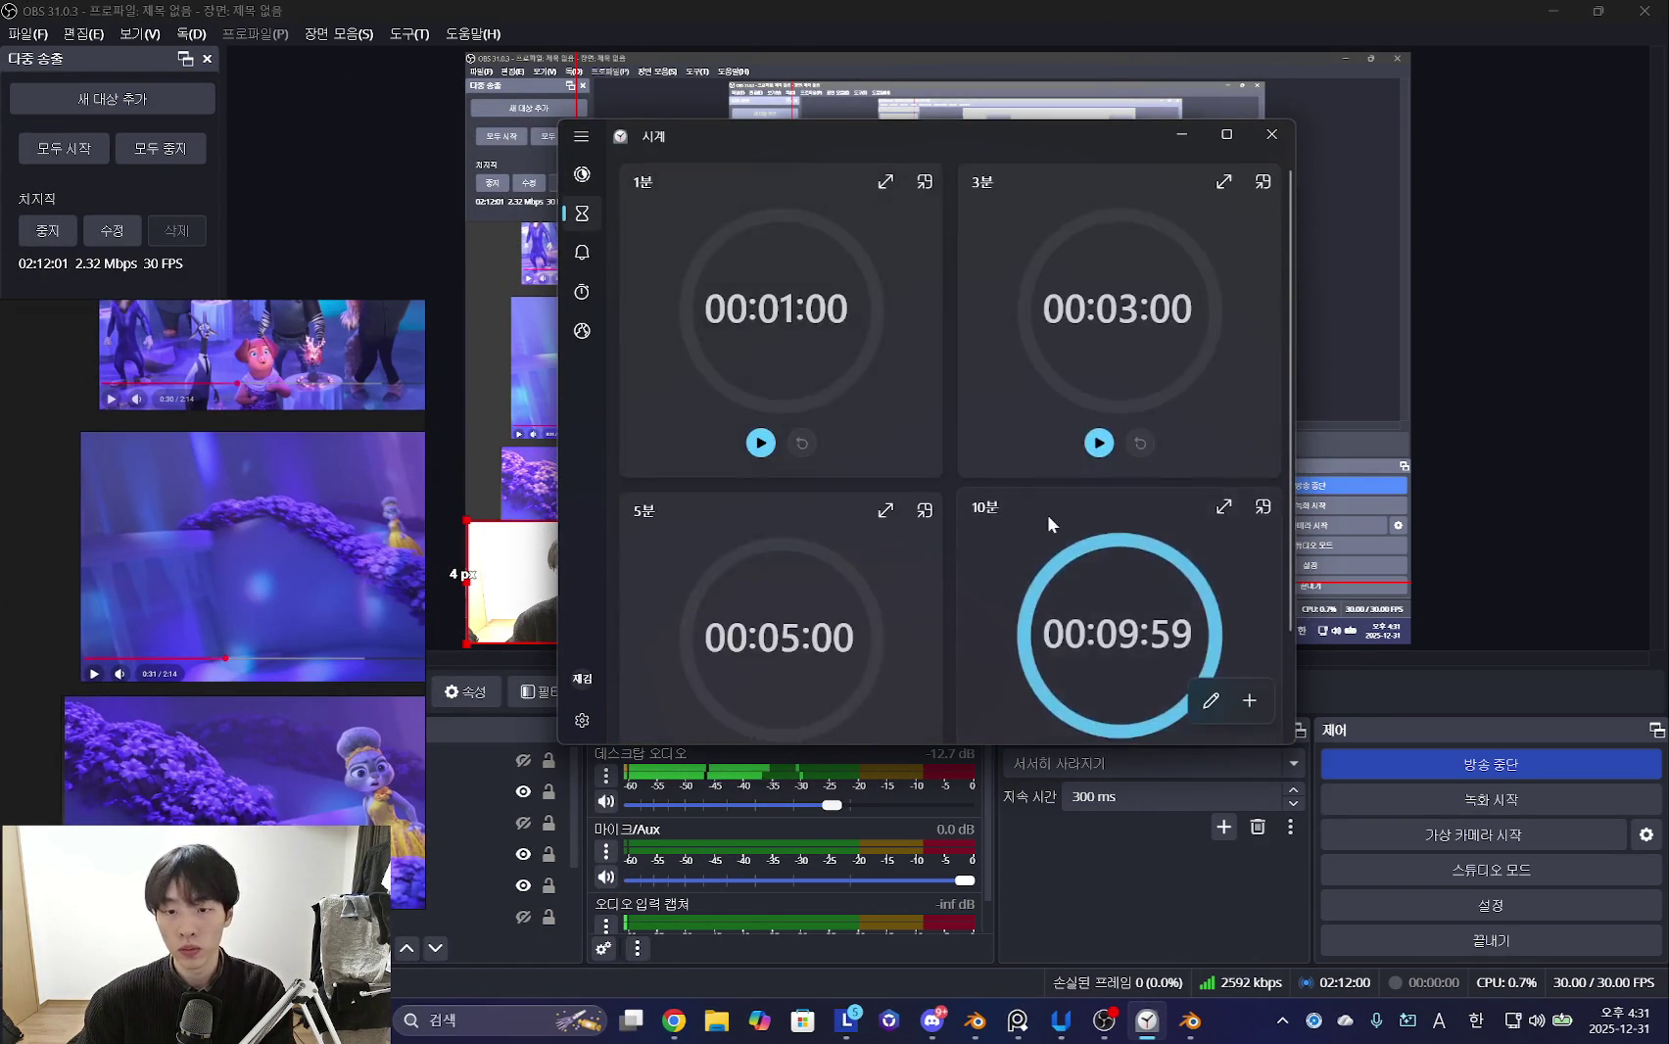
pyautogui.click(760, 648)
# - Arrange the Clock window as a narrow single column at the top-left beside Blender
pyautogui.moveTo(933, 147); pyautogui.dragTo(174, 87)
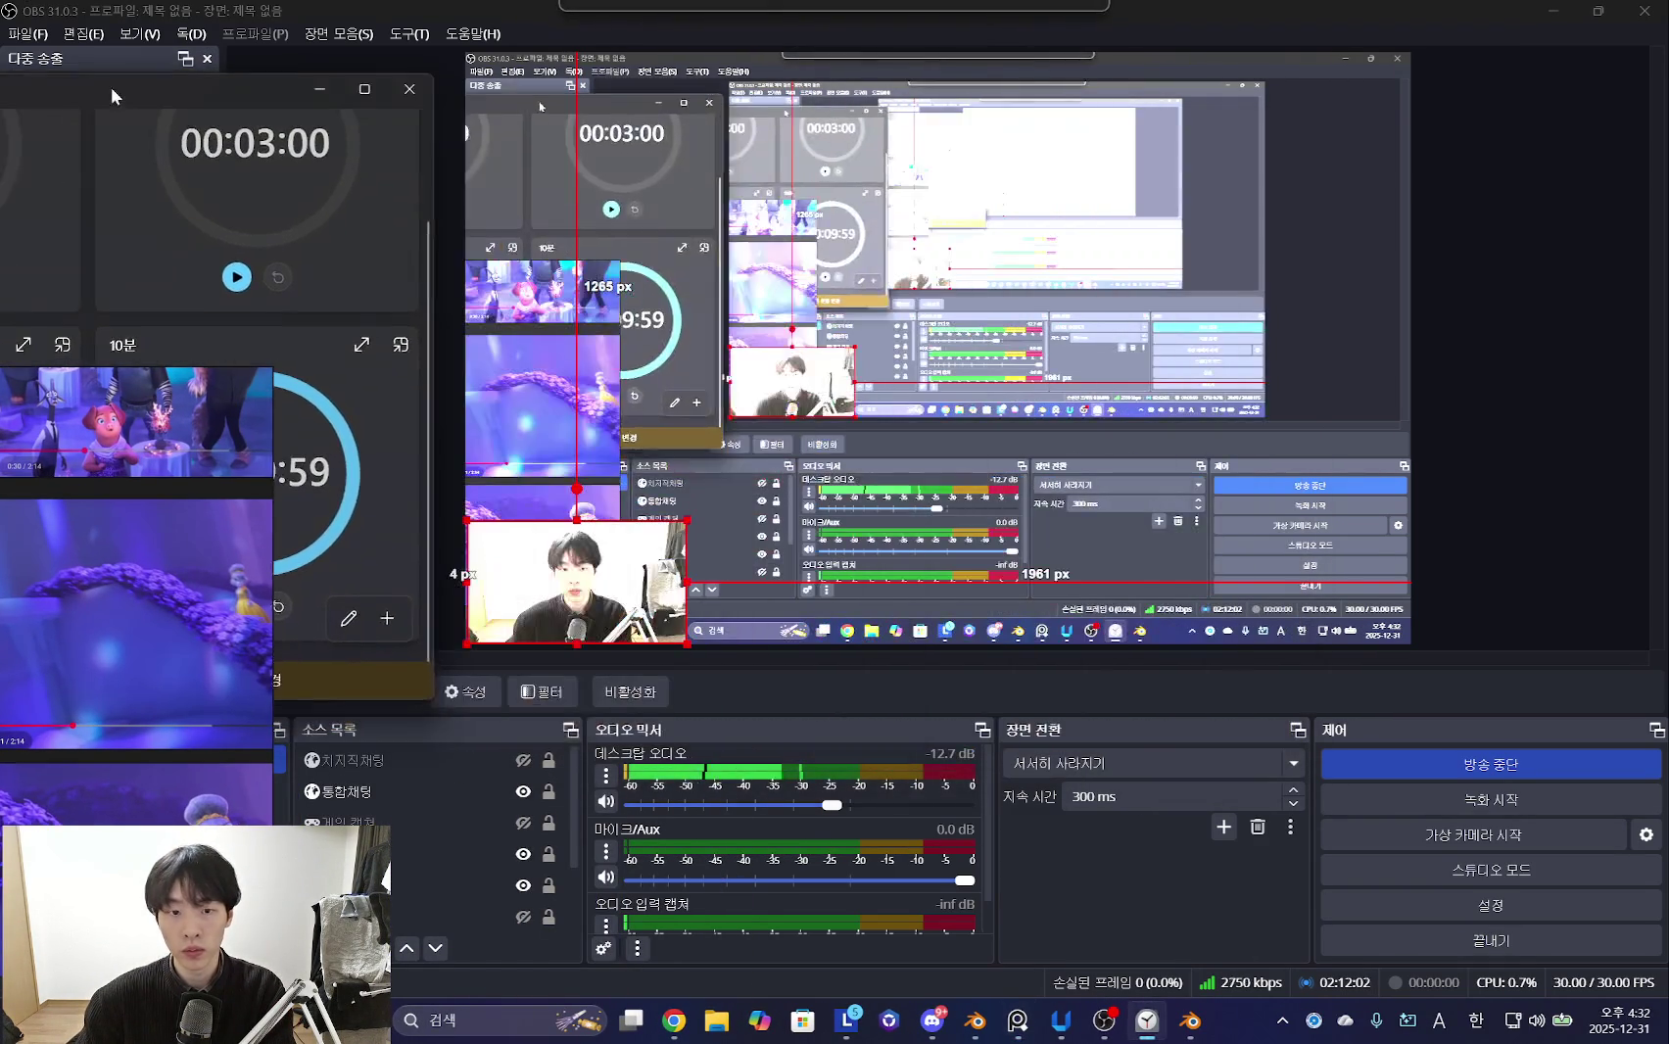
pyautogui.click(1550, 12)
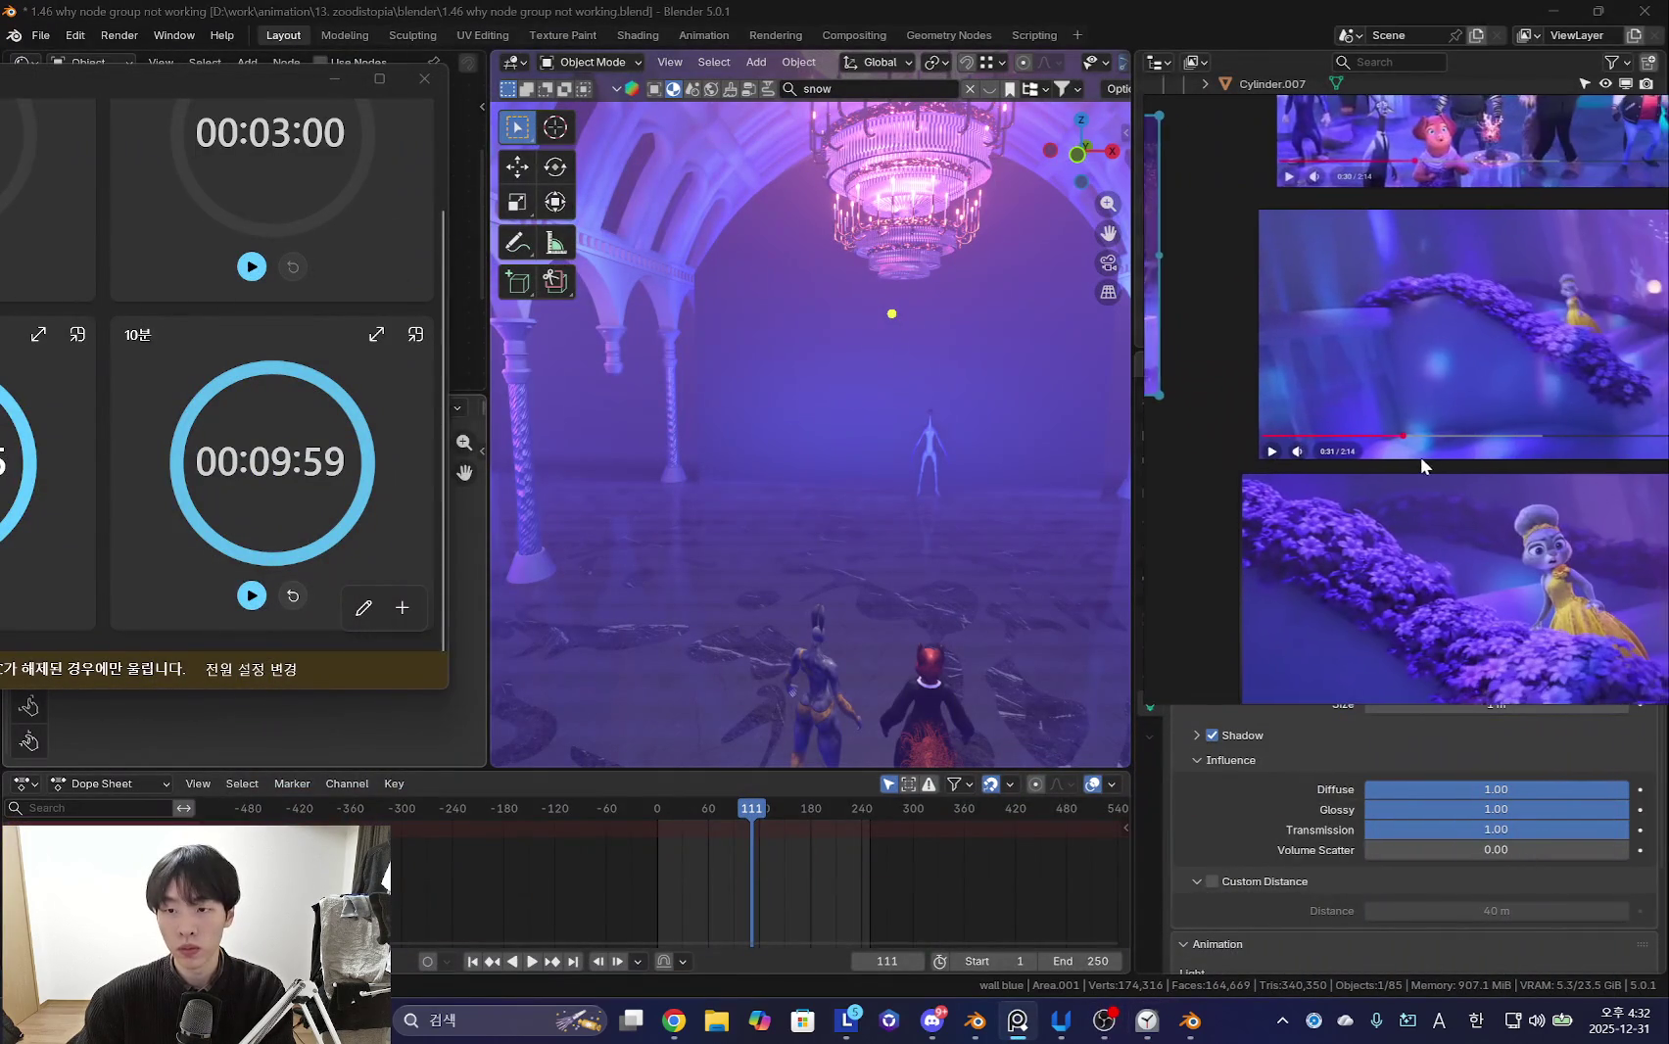
pyautogui.moveTo(1497, 464); pyautogui.dragTo(1341, 440, button='middle')
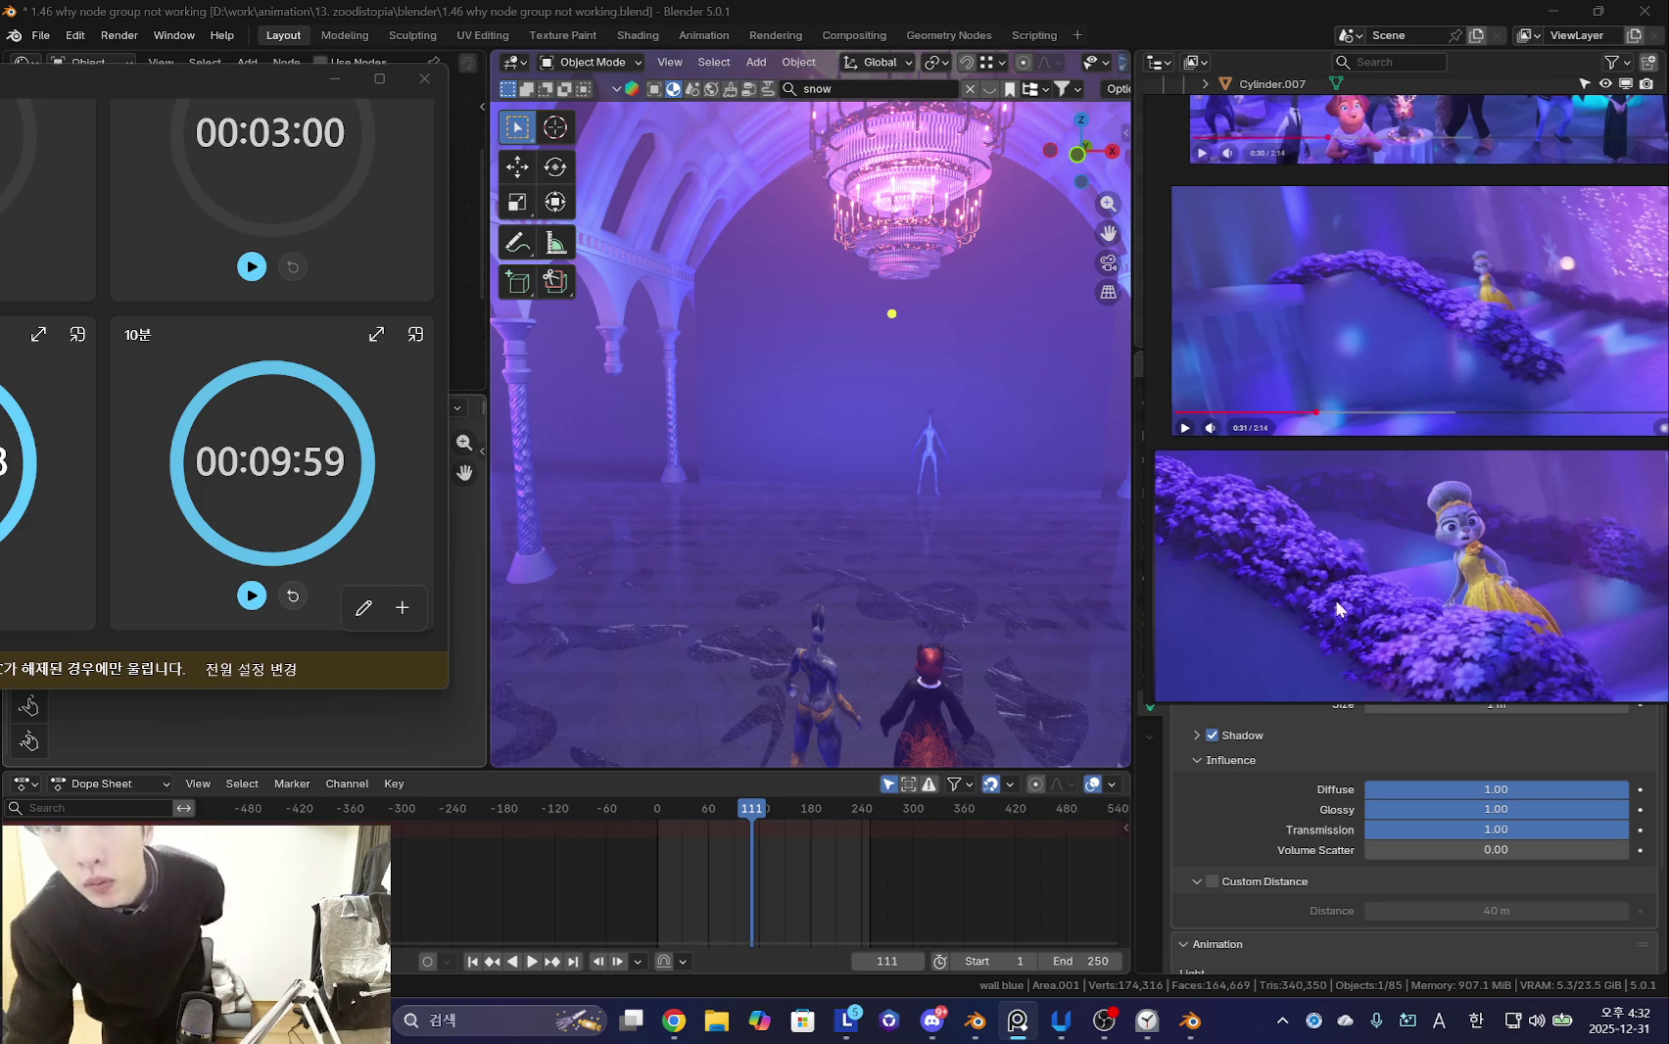
pyautogui.click(343, 463)
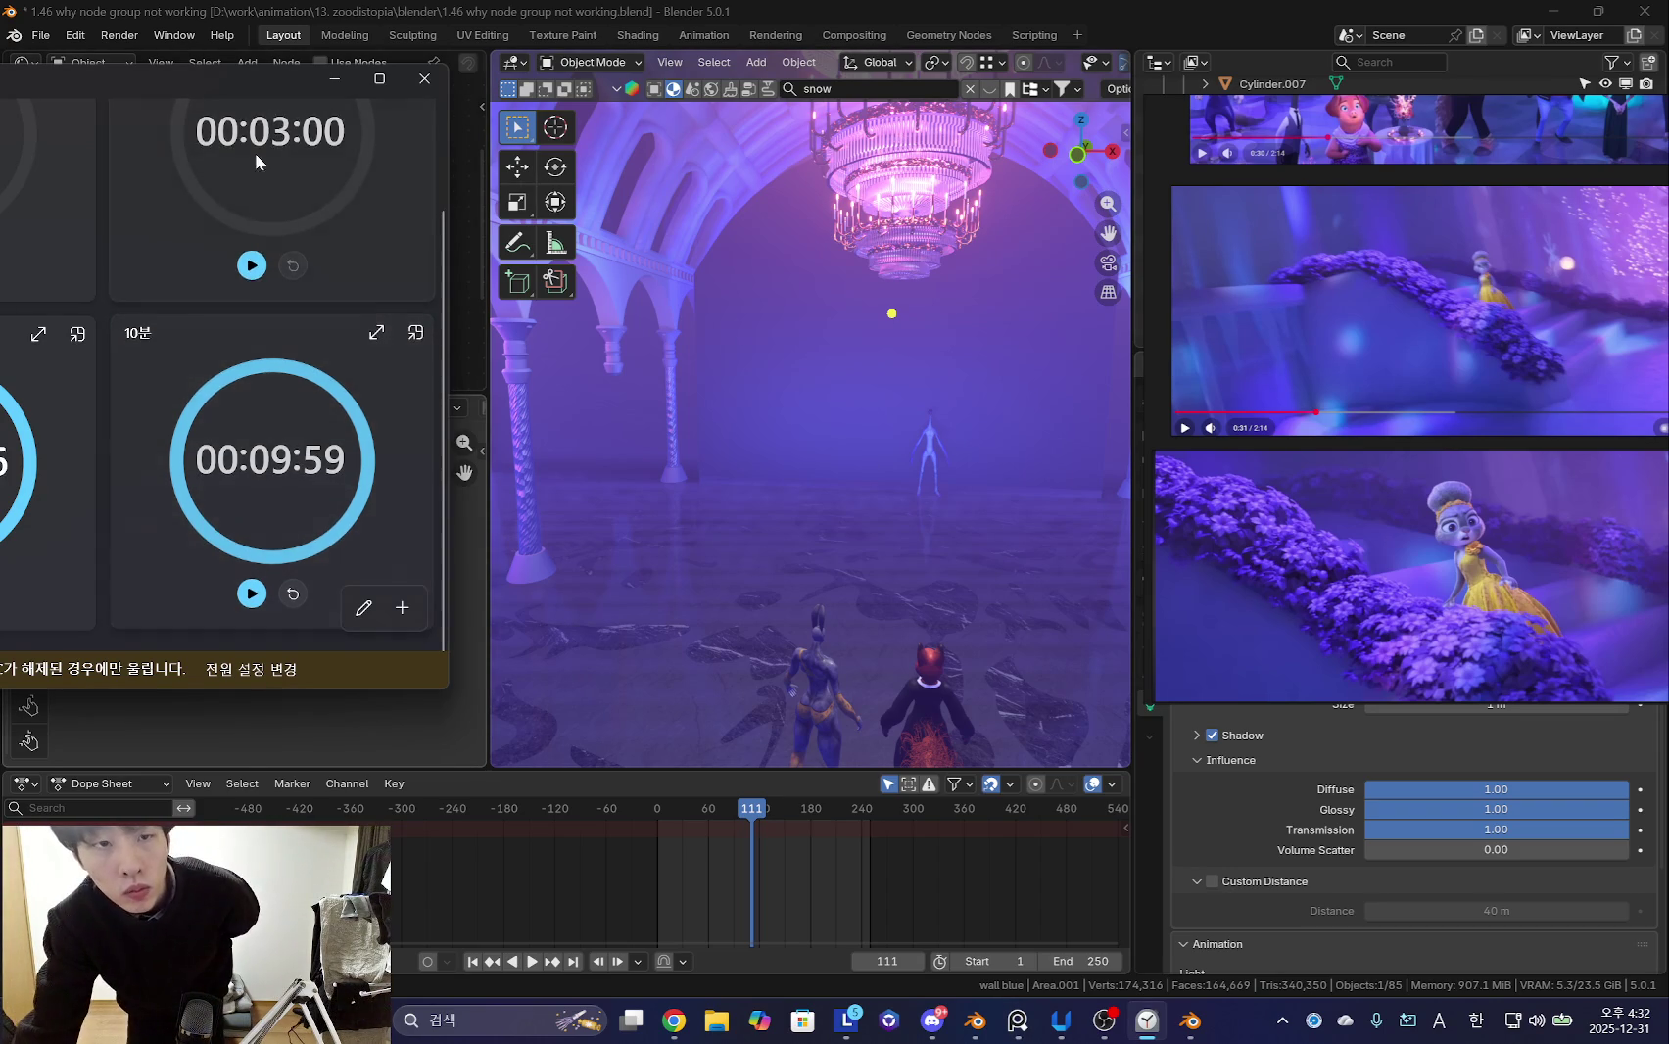
pyautogui.moveTo(226, 78); pyautogui.dragTo(479, 85)
pyautogui.moveTo(701, 156); pyautogui.dragTo(512, 166)
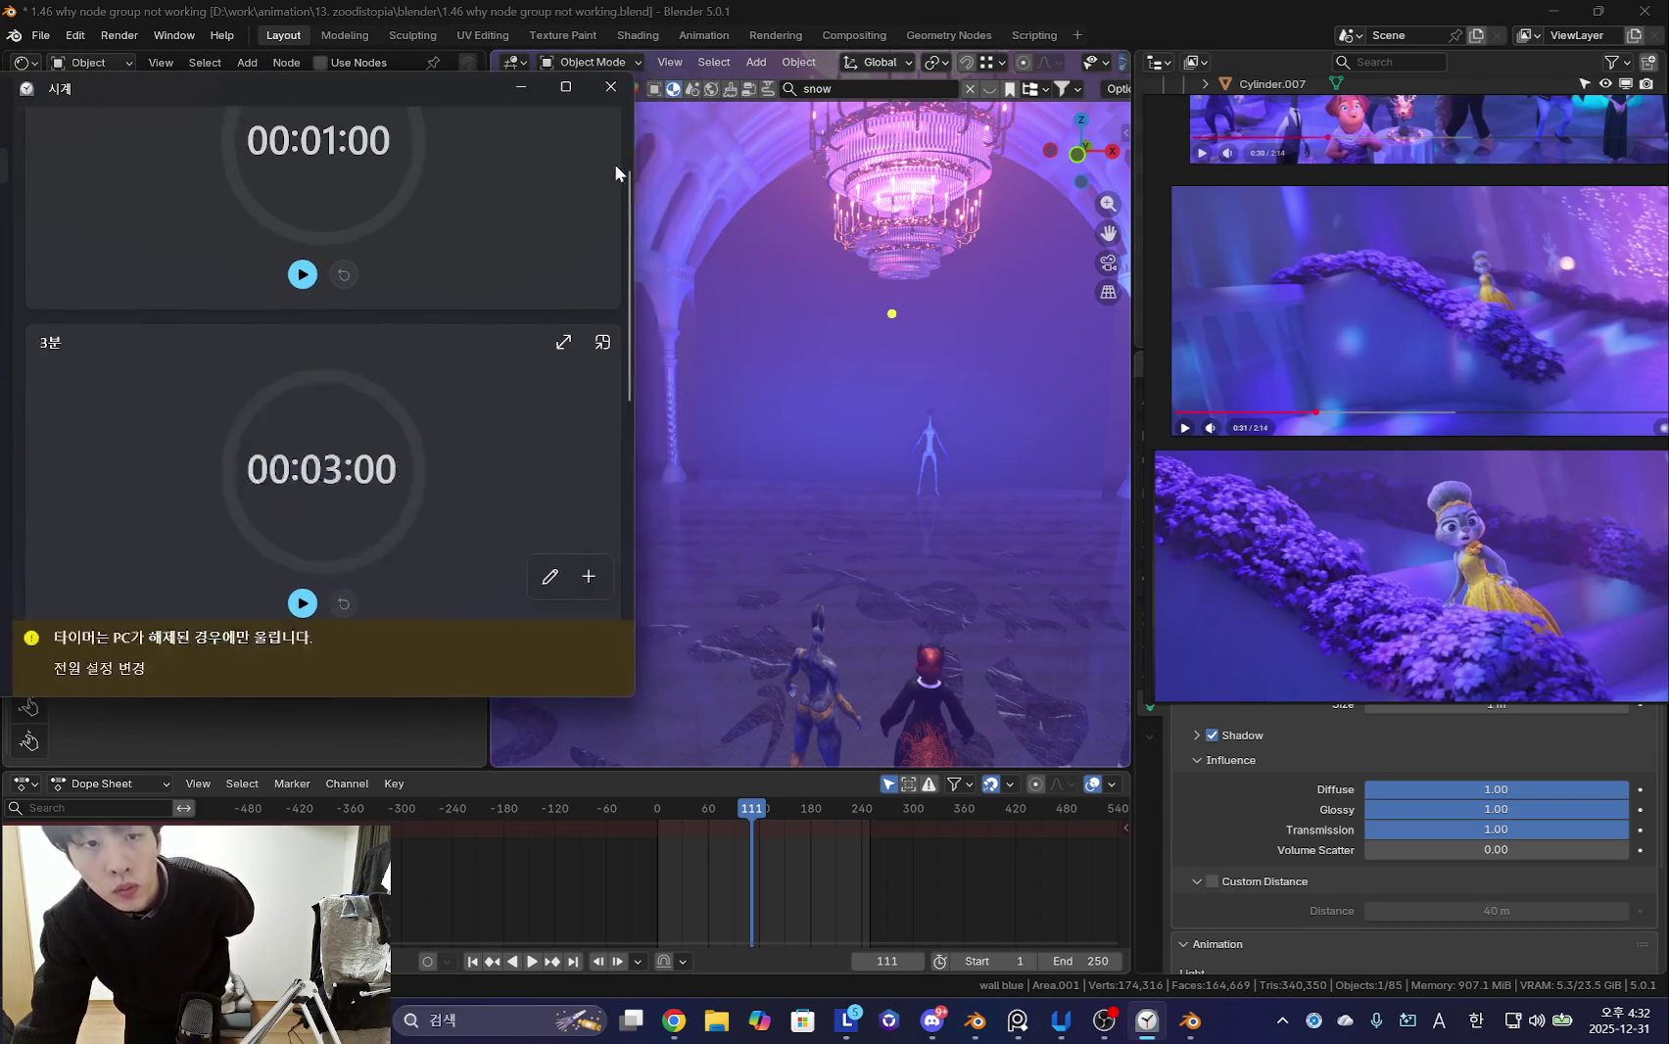
pyautogui.moveTo(251, 90); pyautogui.dragTo(311, 86)
pyautogui.scroll(-5, 350, 383)
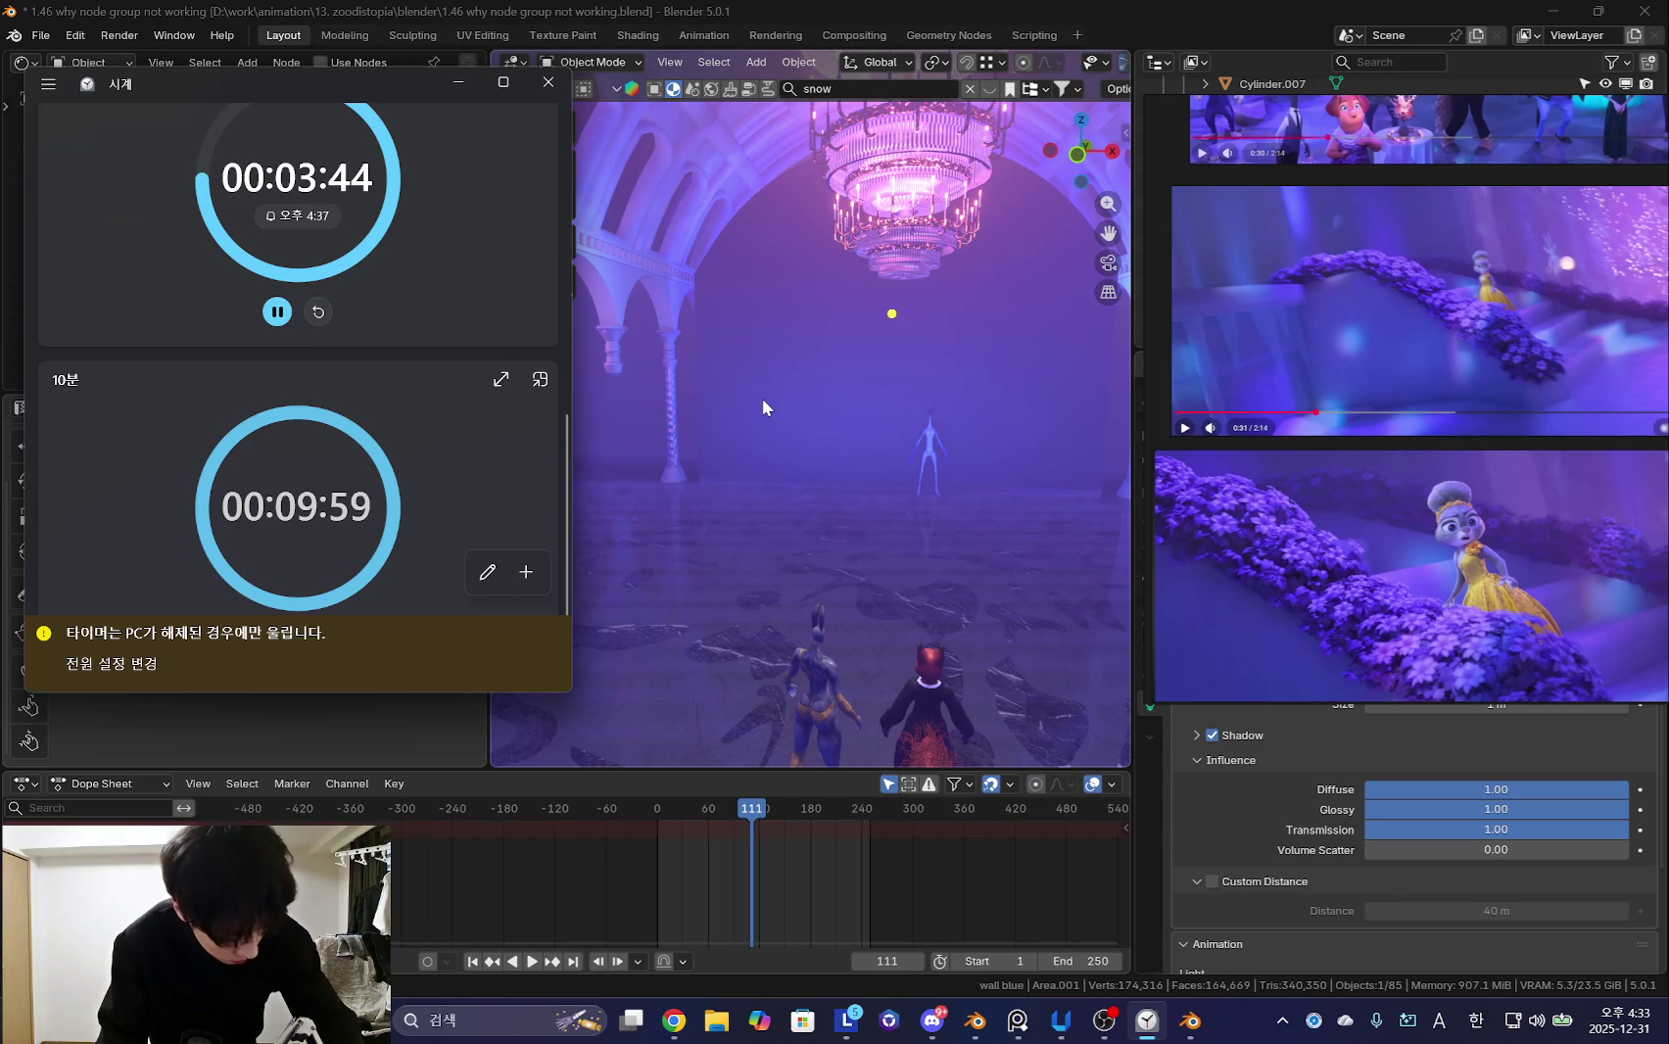
pyautogui.click(674, 1009)
# - Switch to the YouTube Music tab and scroll through its home page
pyautogui.click(323, 20)
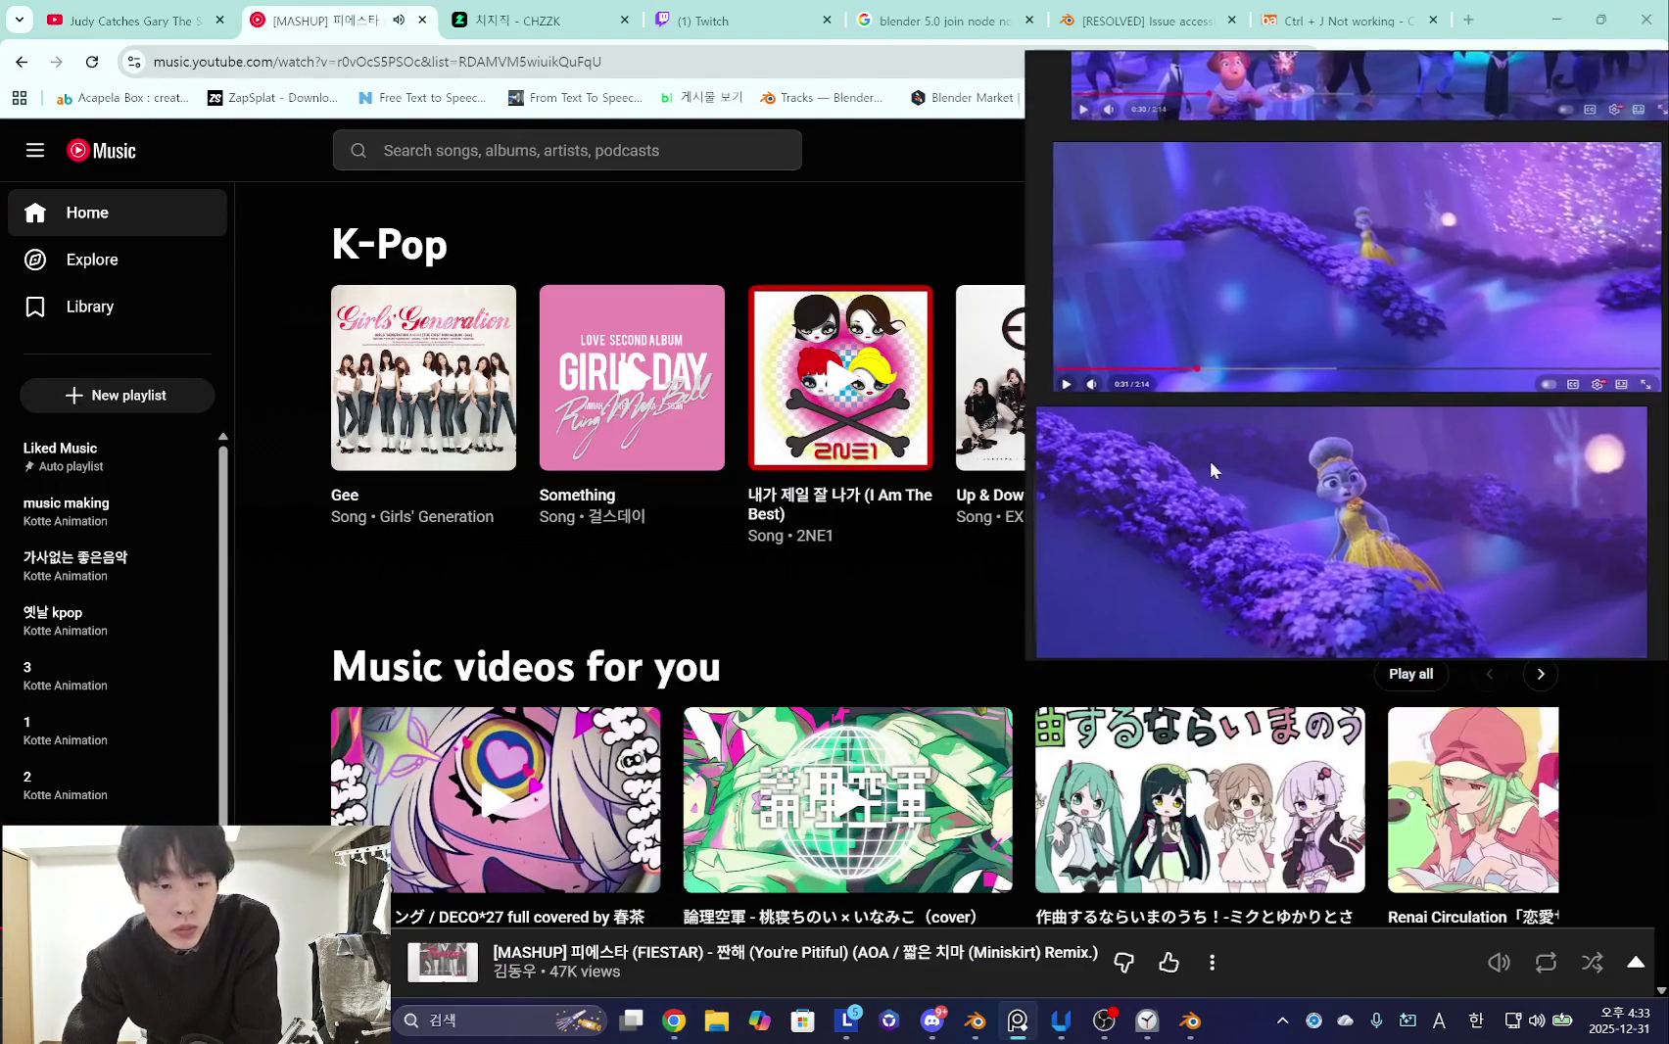
pyautogui.moveTo(1167, 552); pyautogui.dragTo(1213, 526)
pyautogui.scroll(-2, 514, 789)
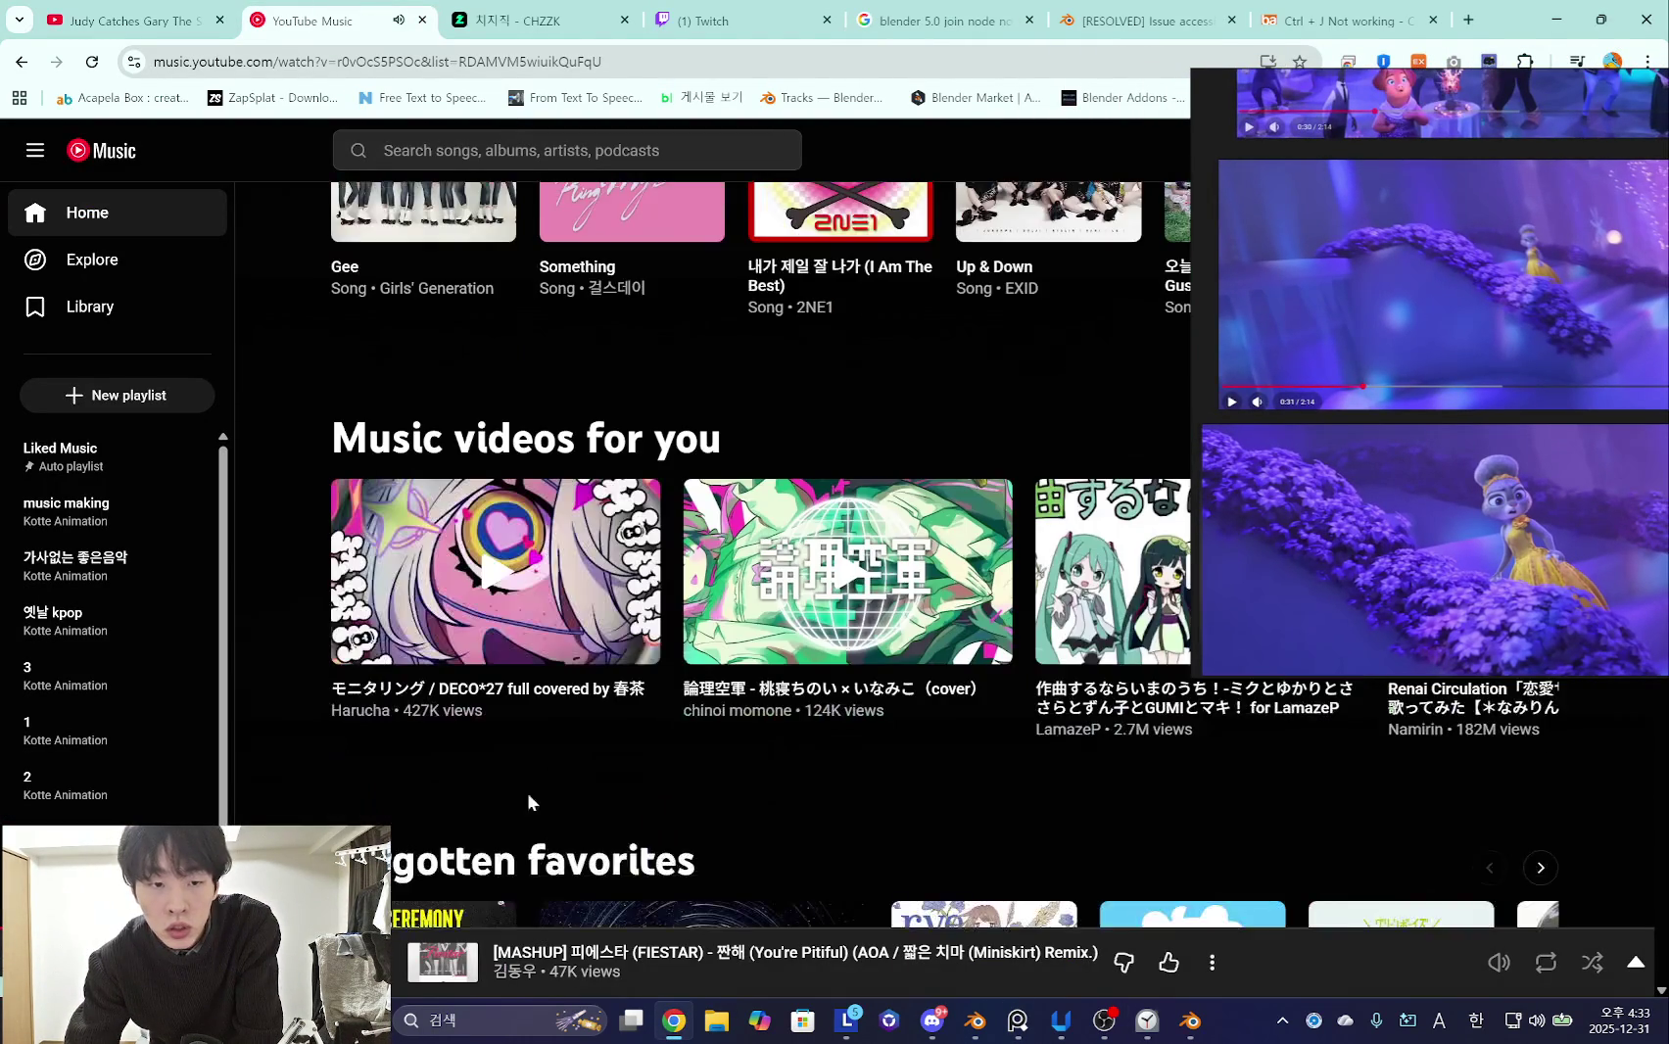
pyautogui.scroll(-2, 596, 812)
pyautogui.scroll(3, 781, 658)
pyautogui.scroll(5, 780, 661)
pyautogui.scroll(5, 781, 666)
pyautogui.scroll(5, 781, 672)
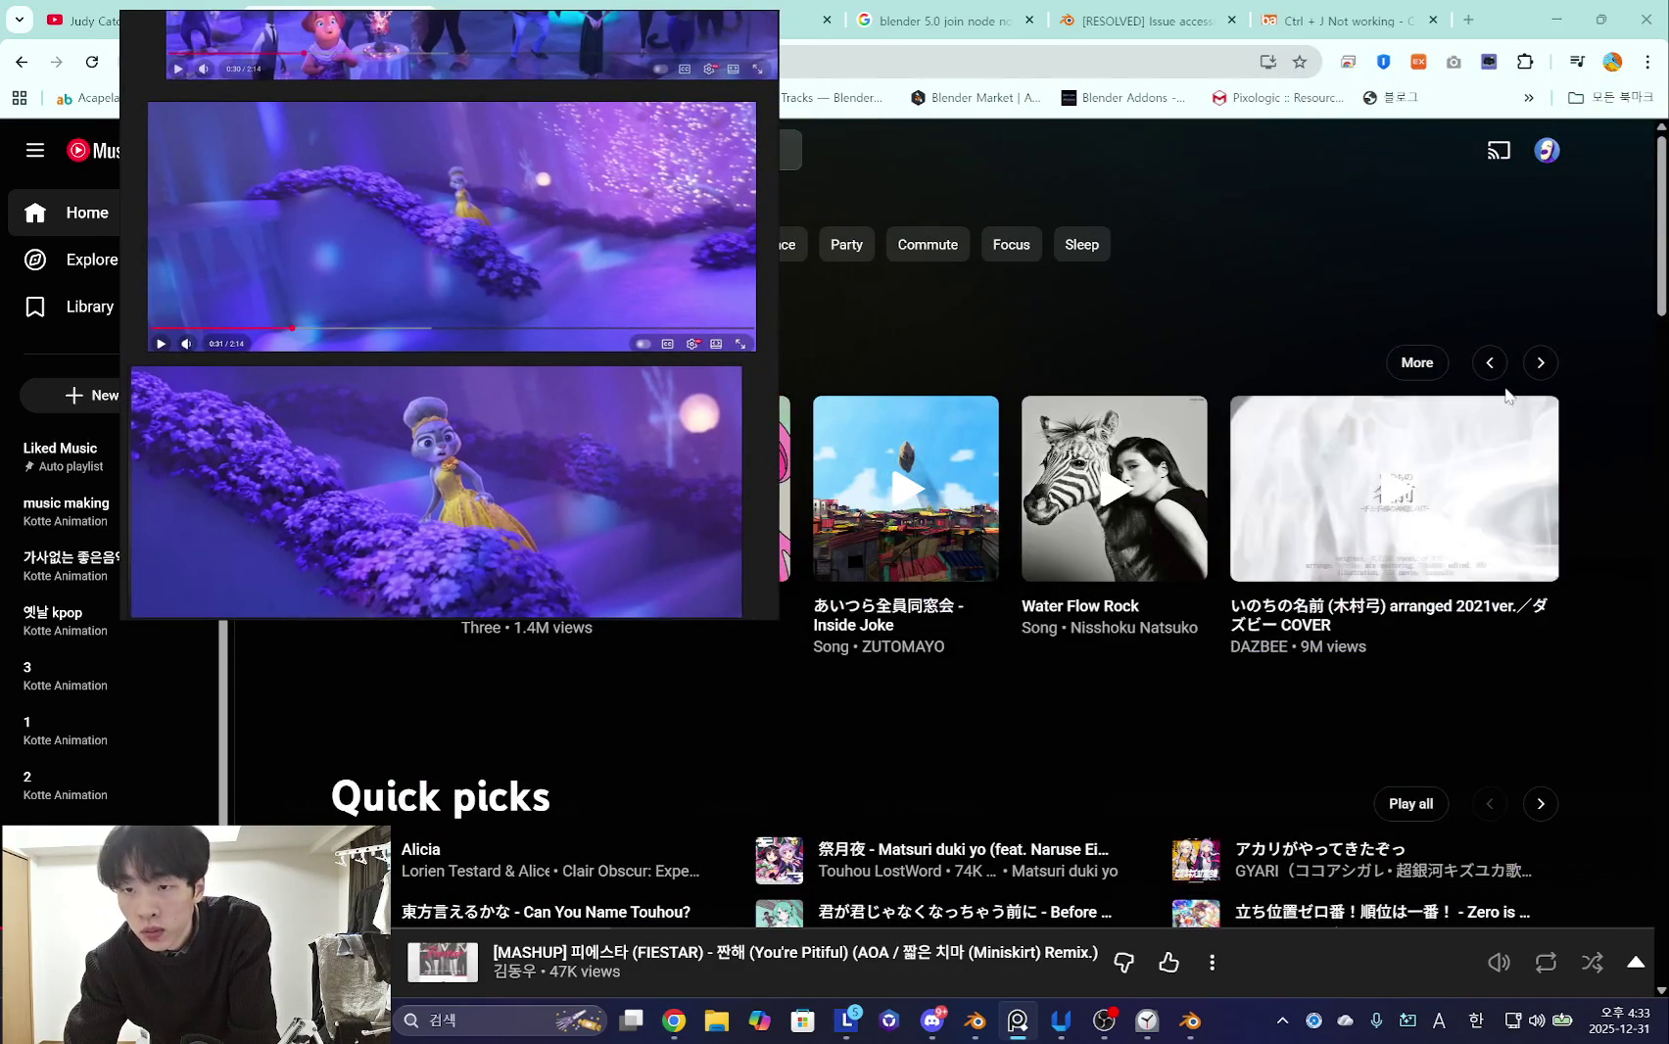
# - Page through Listen again, play a recommended song, and return to Blender
pyautogui.click(1539, 364)
pyautogui.click(1540, 364)
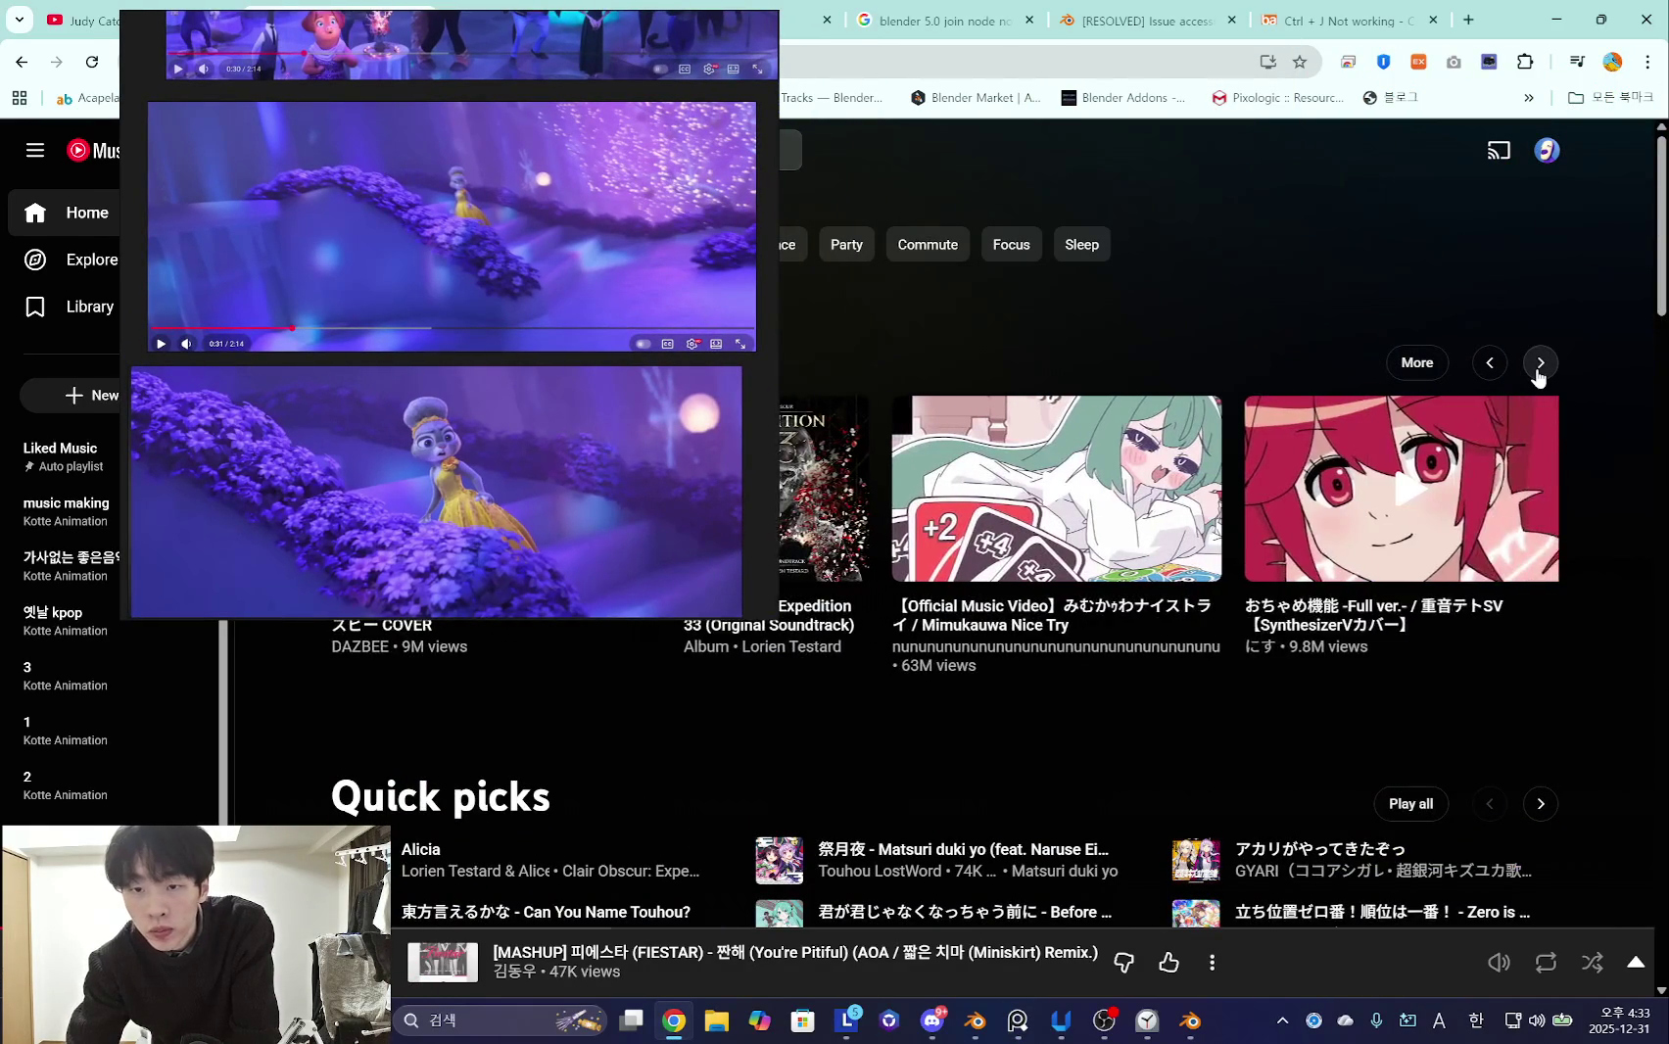
pyautogui.click(1540, 363)
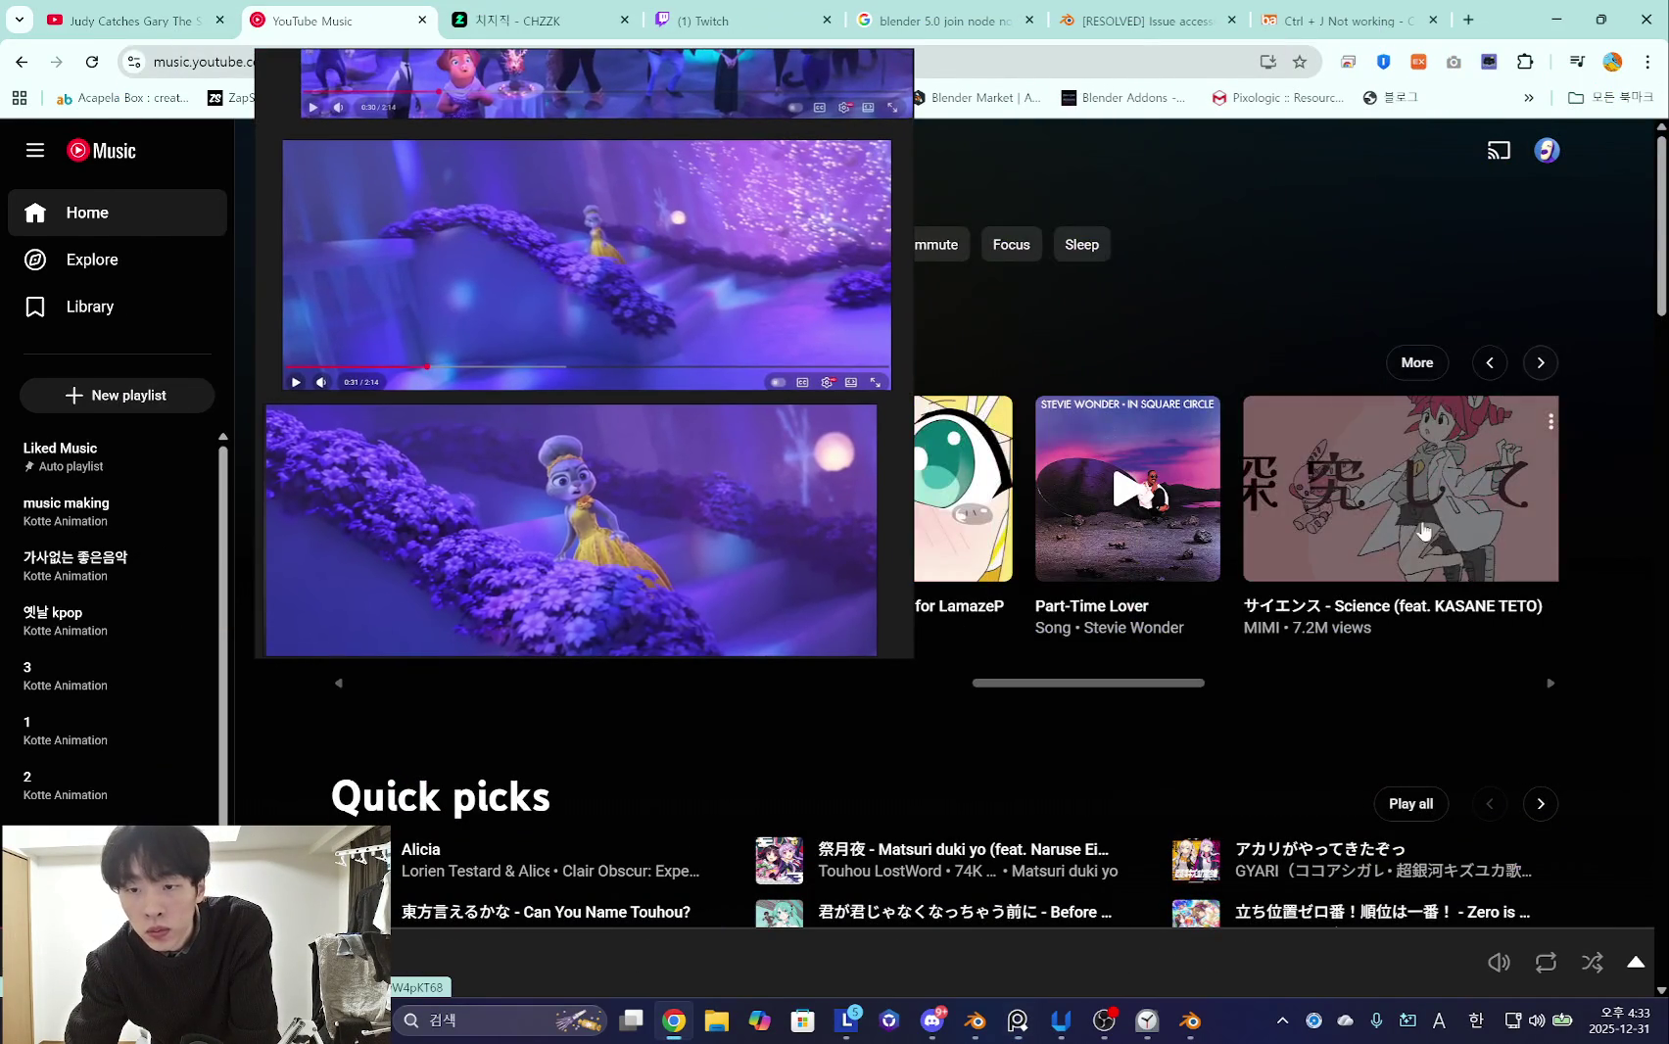
pyautogui.click(1424, 531)
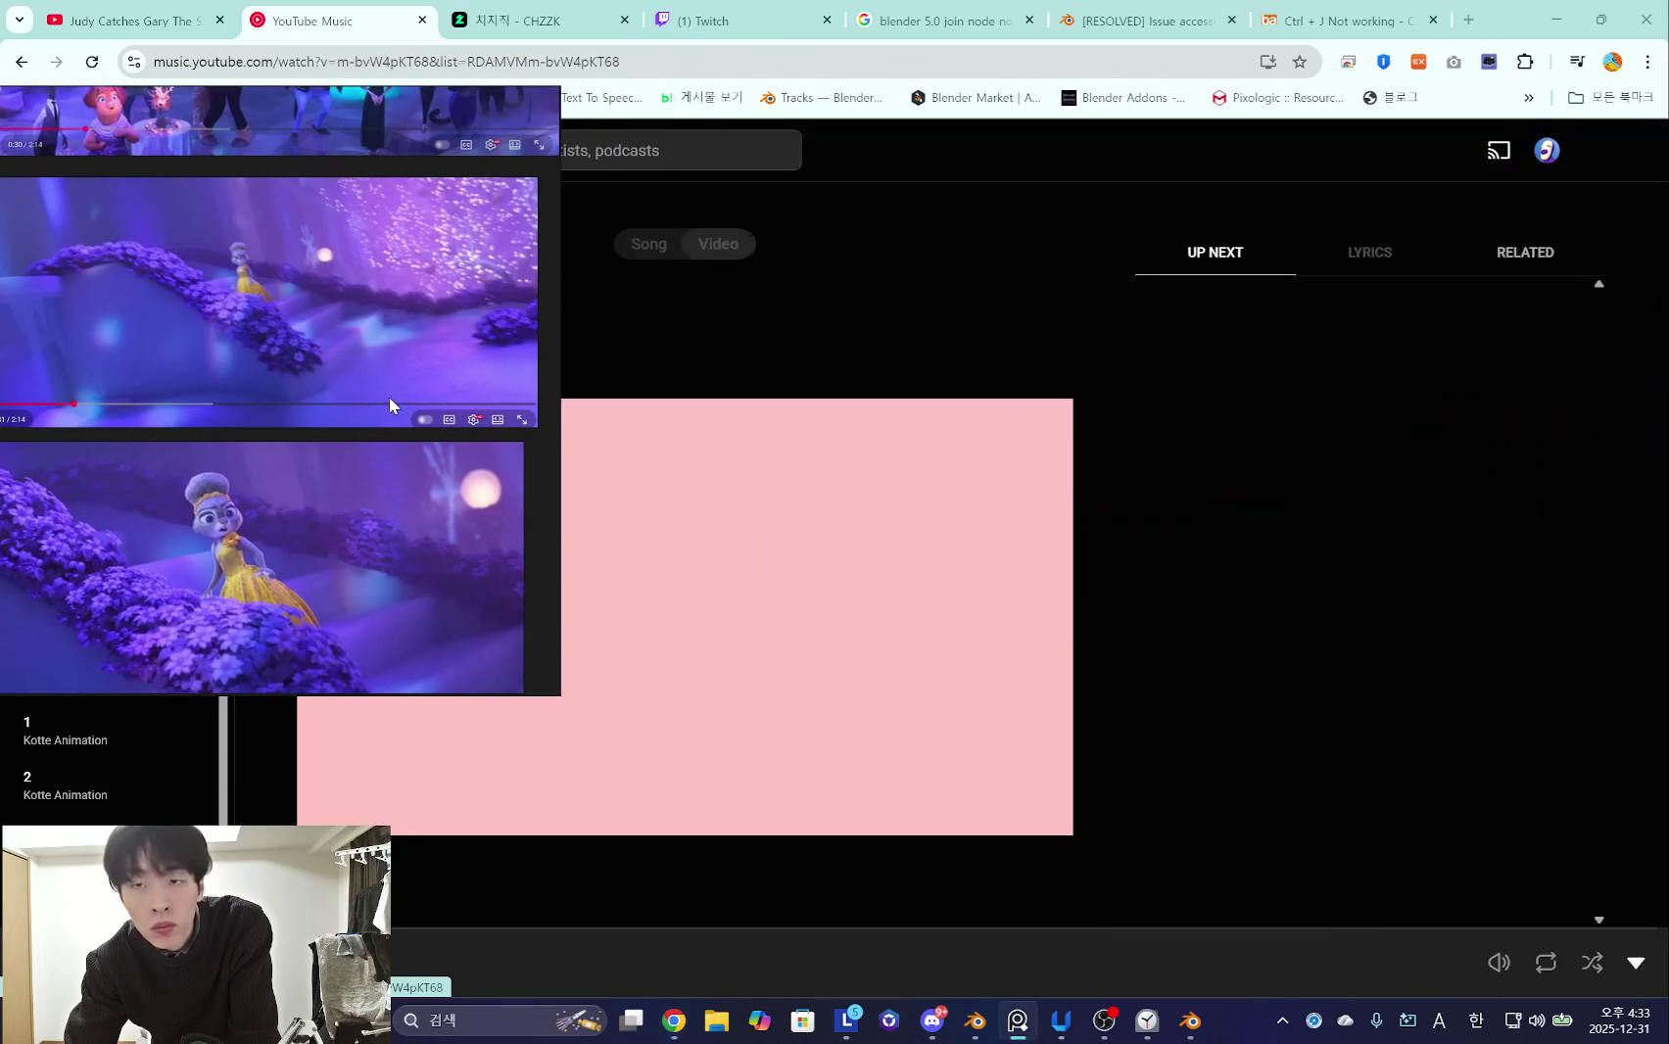
pyautogui.hotkey('alt', 'Tab')
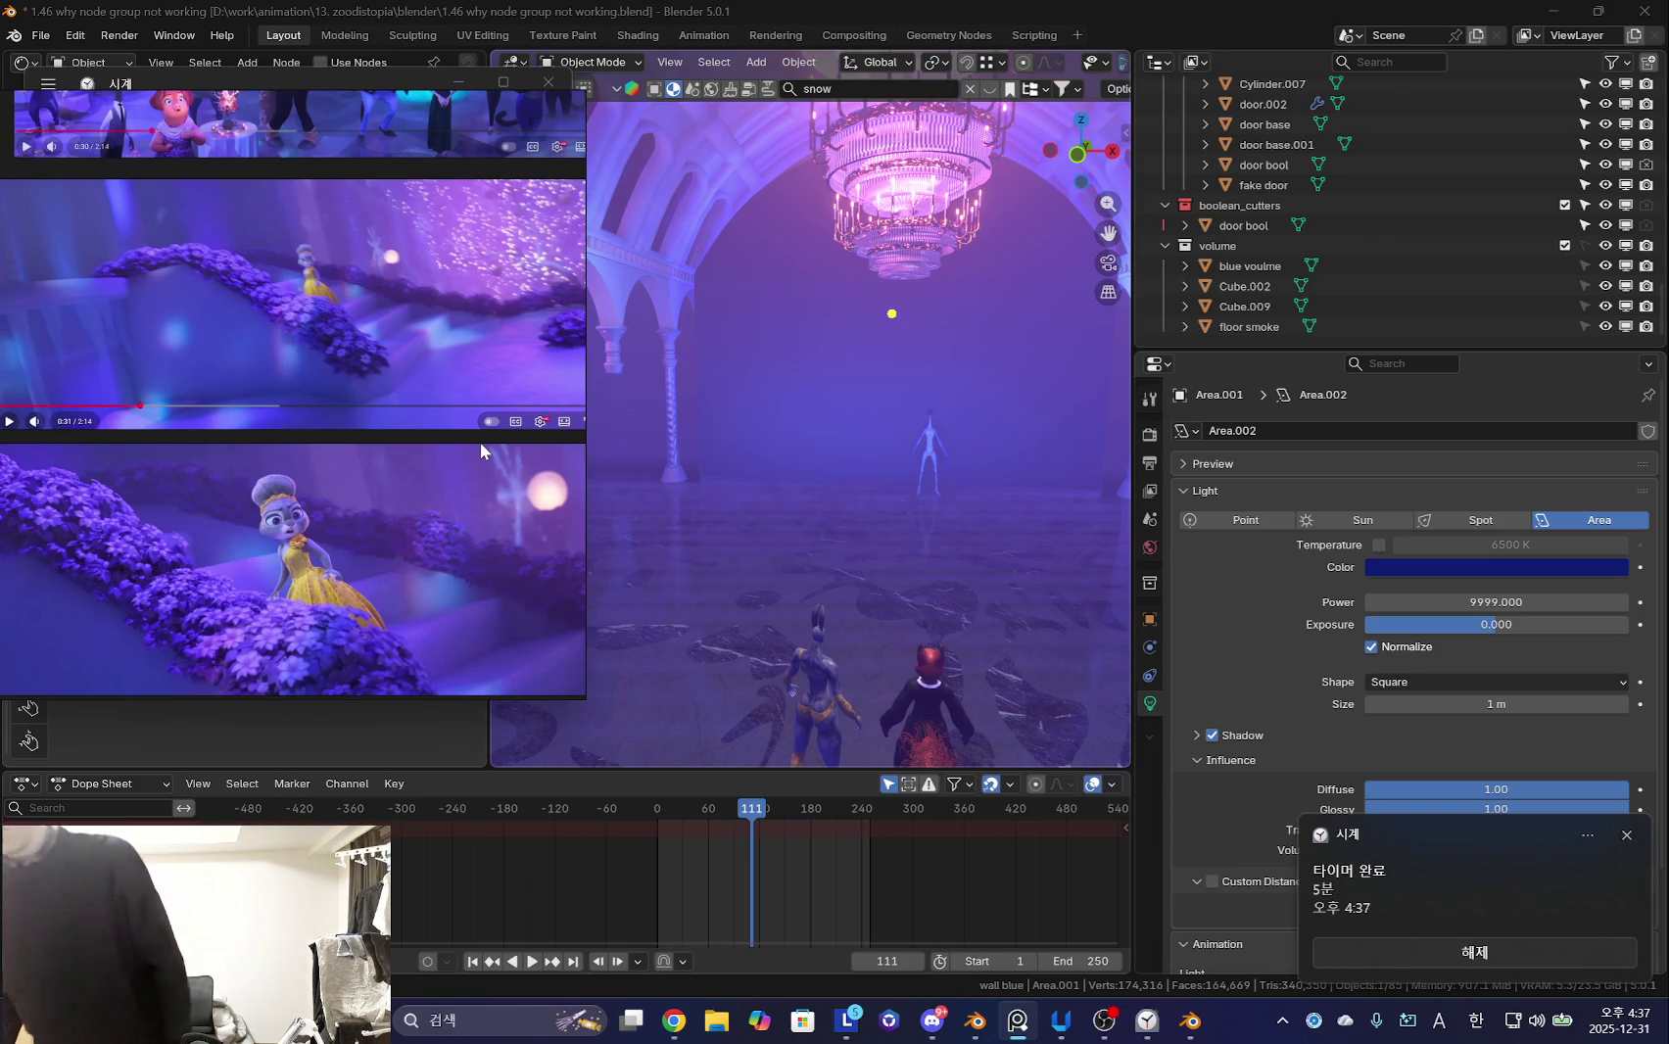
pyautogui.click(1406, 950)
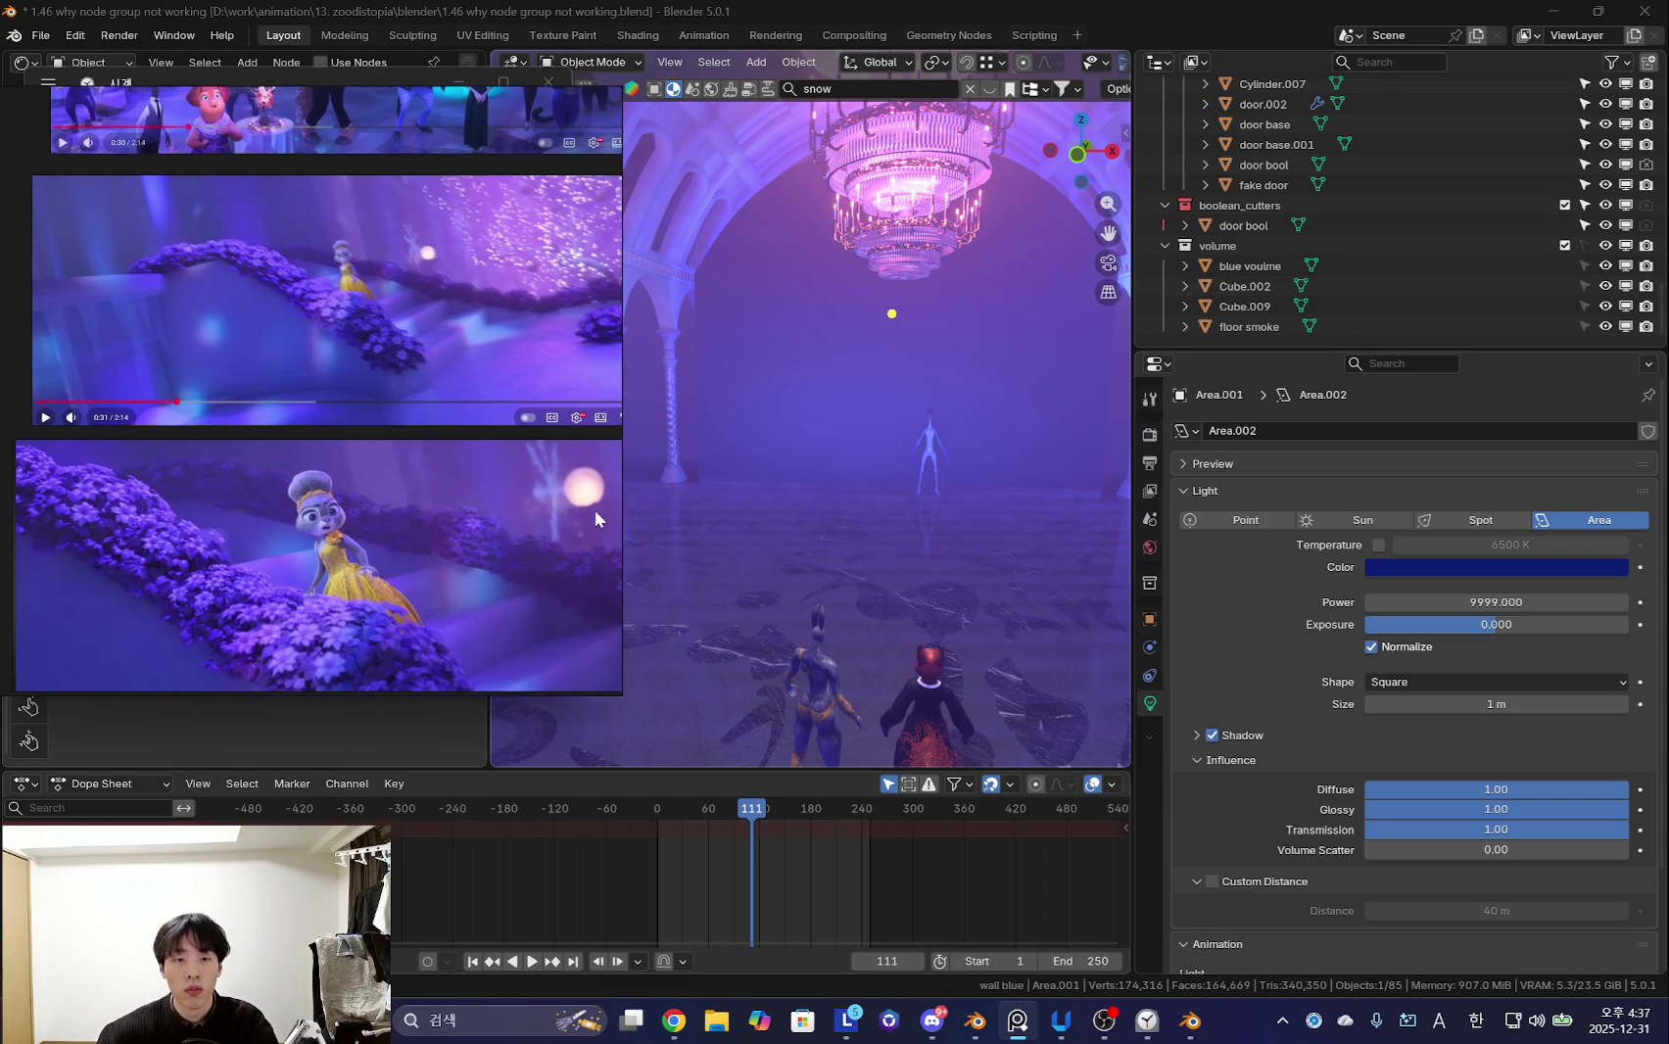
# - Orbit the ballroom view and dismiss the Clock timer notification
pyautogui.moveTo(627, 514)
pyautogui.mouseDown(button='middle')
pyautogui.moveTo(839, 541)
pyautogui.moveTo(917, 643)
pyautogui.mouseUp(button='middle')
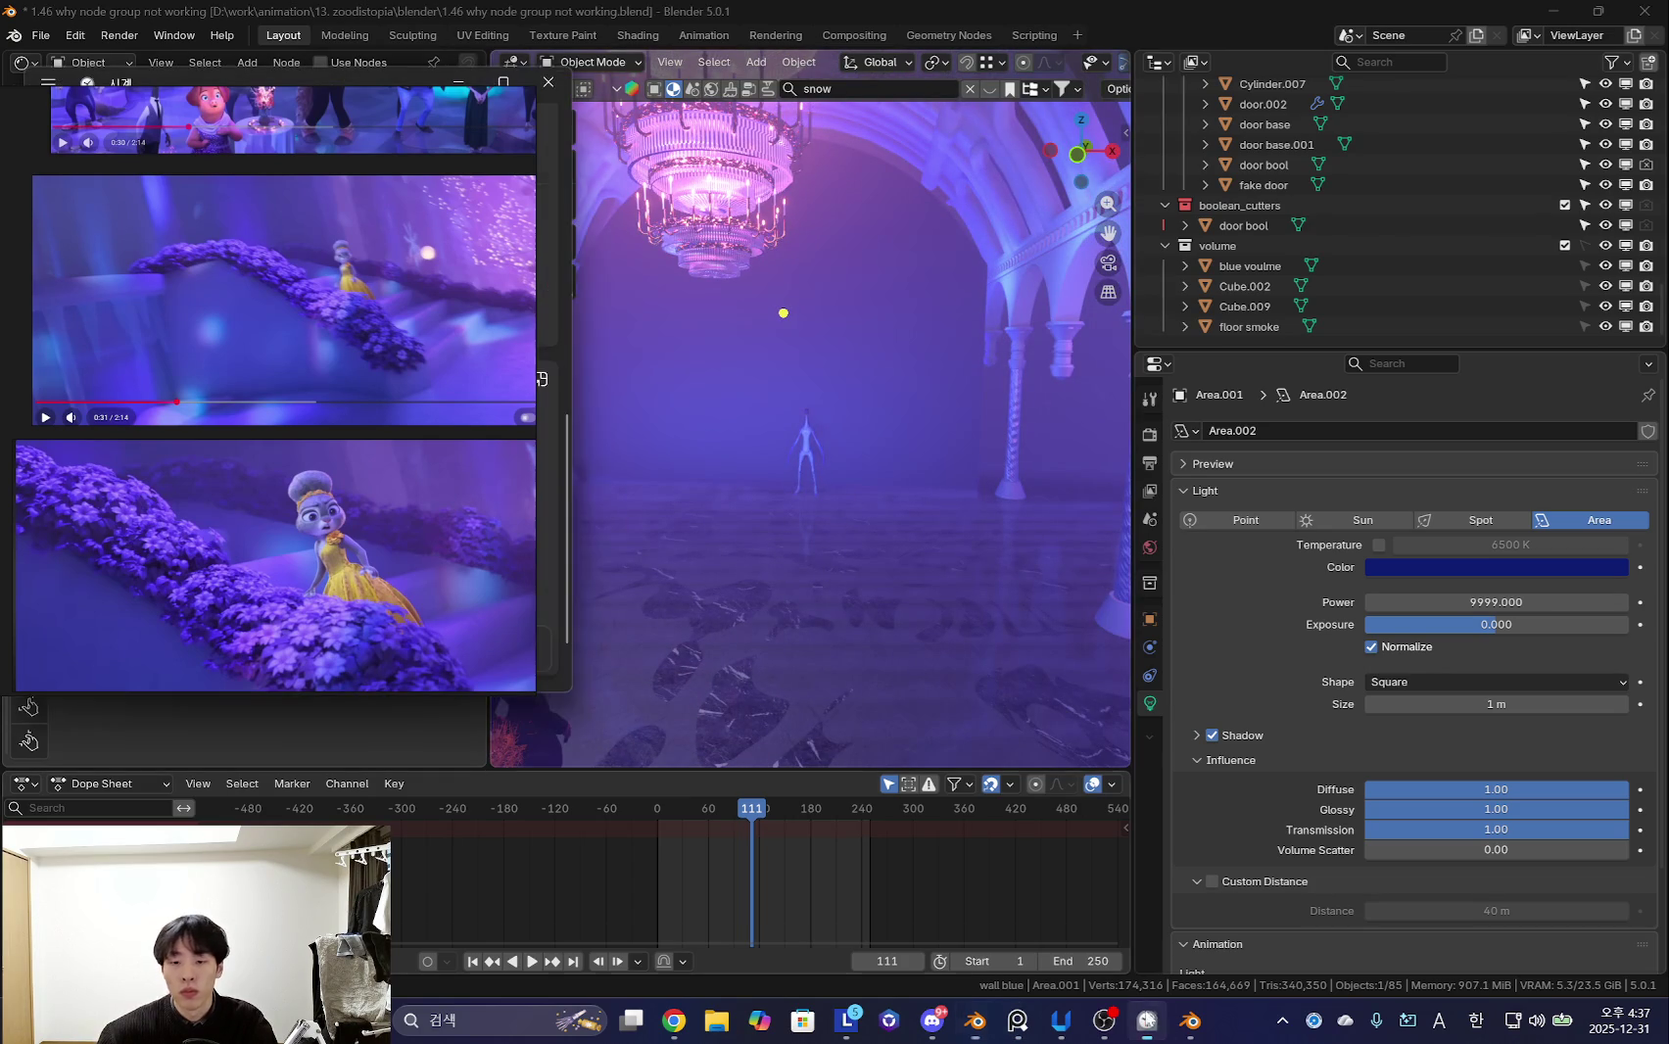
pyautogui.moveTo(336, 91); pyautogui.dragTo(1239, 118)
pyautogui.scroll(3, 1067, 301)
pyautogui.scroll(2, 1028, 149)
# - Start a new focus session in the Clock app, then minimize Clock
pyautogui.click(955, 113)
pyautogui.click(1011, 160)
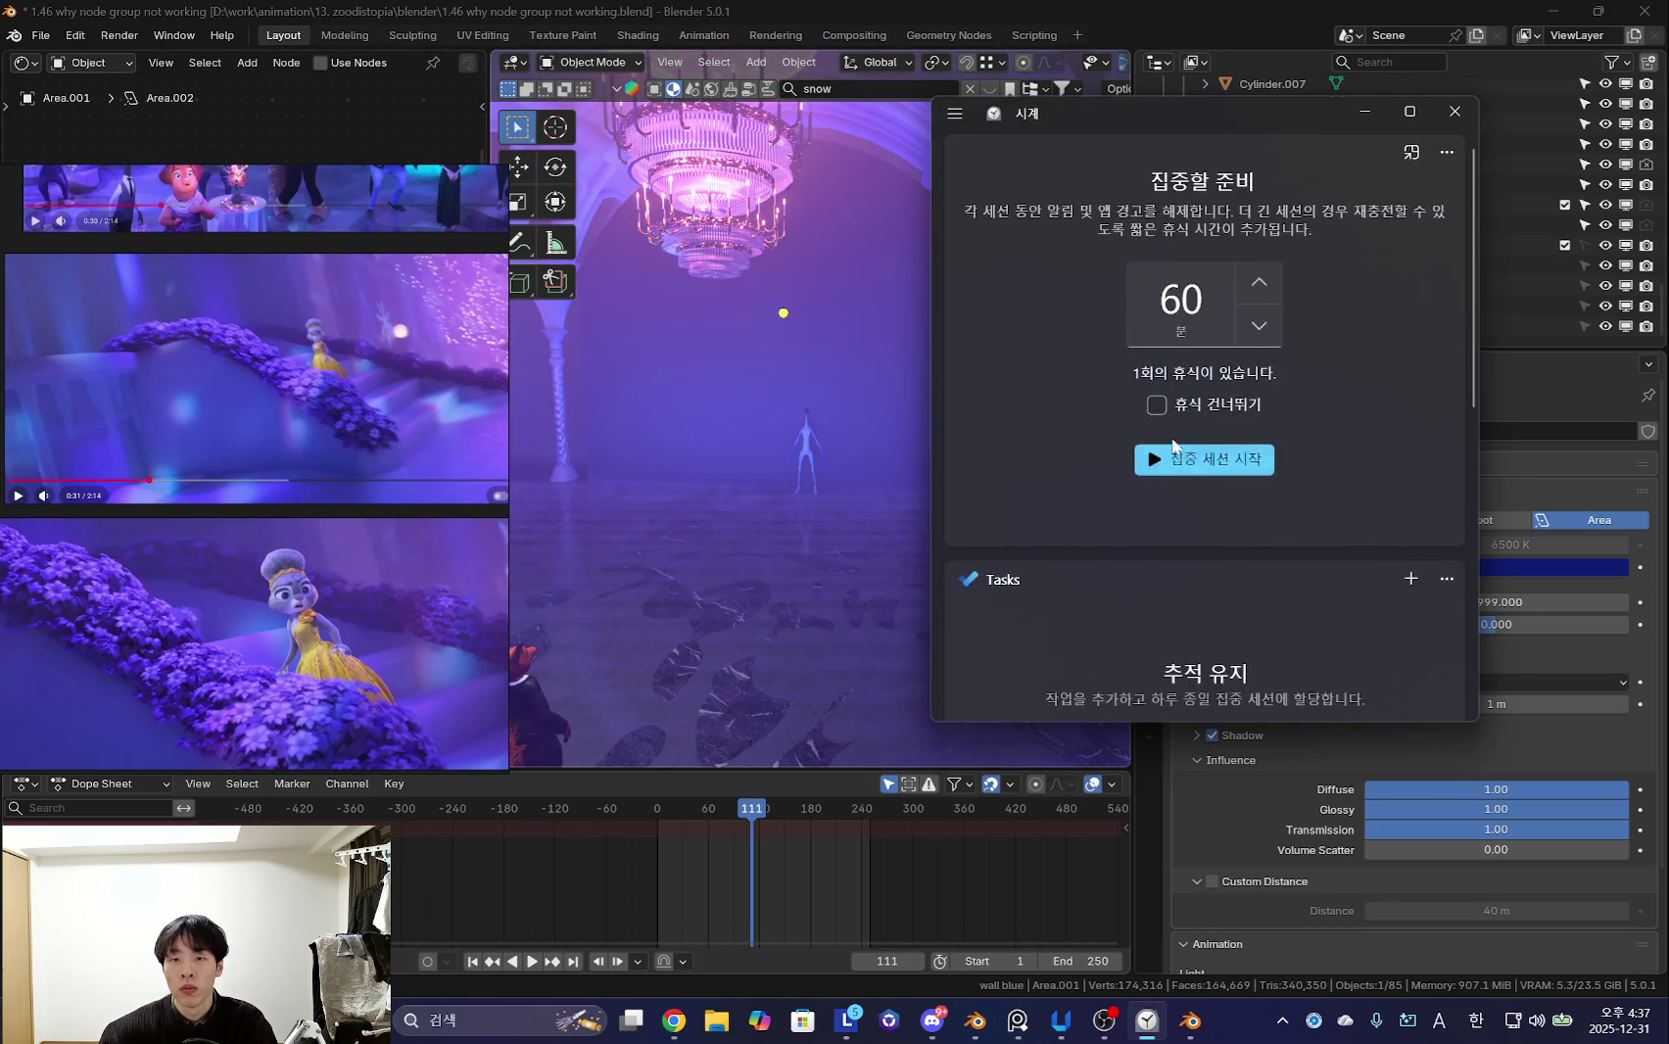
pyautogui.click(1195, 460)
pyautogui.click(1365, 111)
# - Shift the reference images and narrow the reference-image window
pyautogui.moveTo(694, 511); pyautogui.dragTo(631, 519, button='middle')
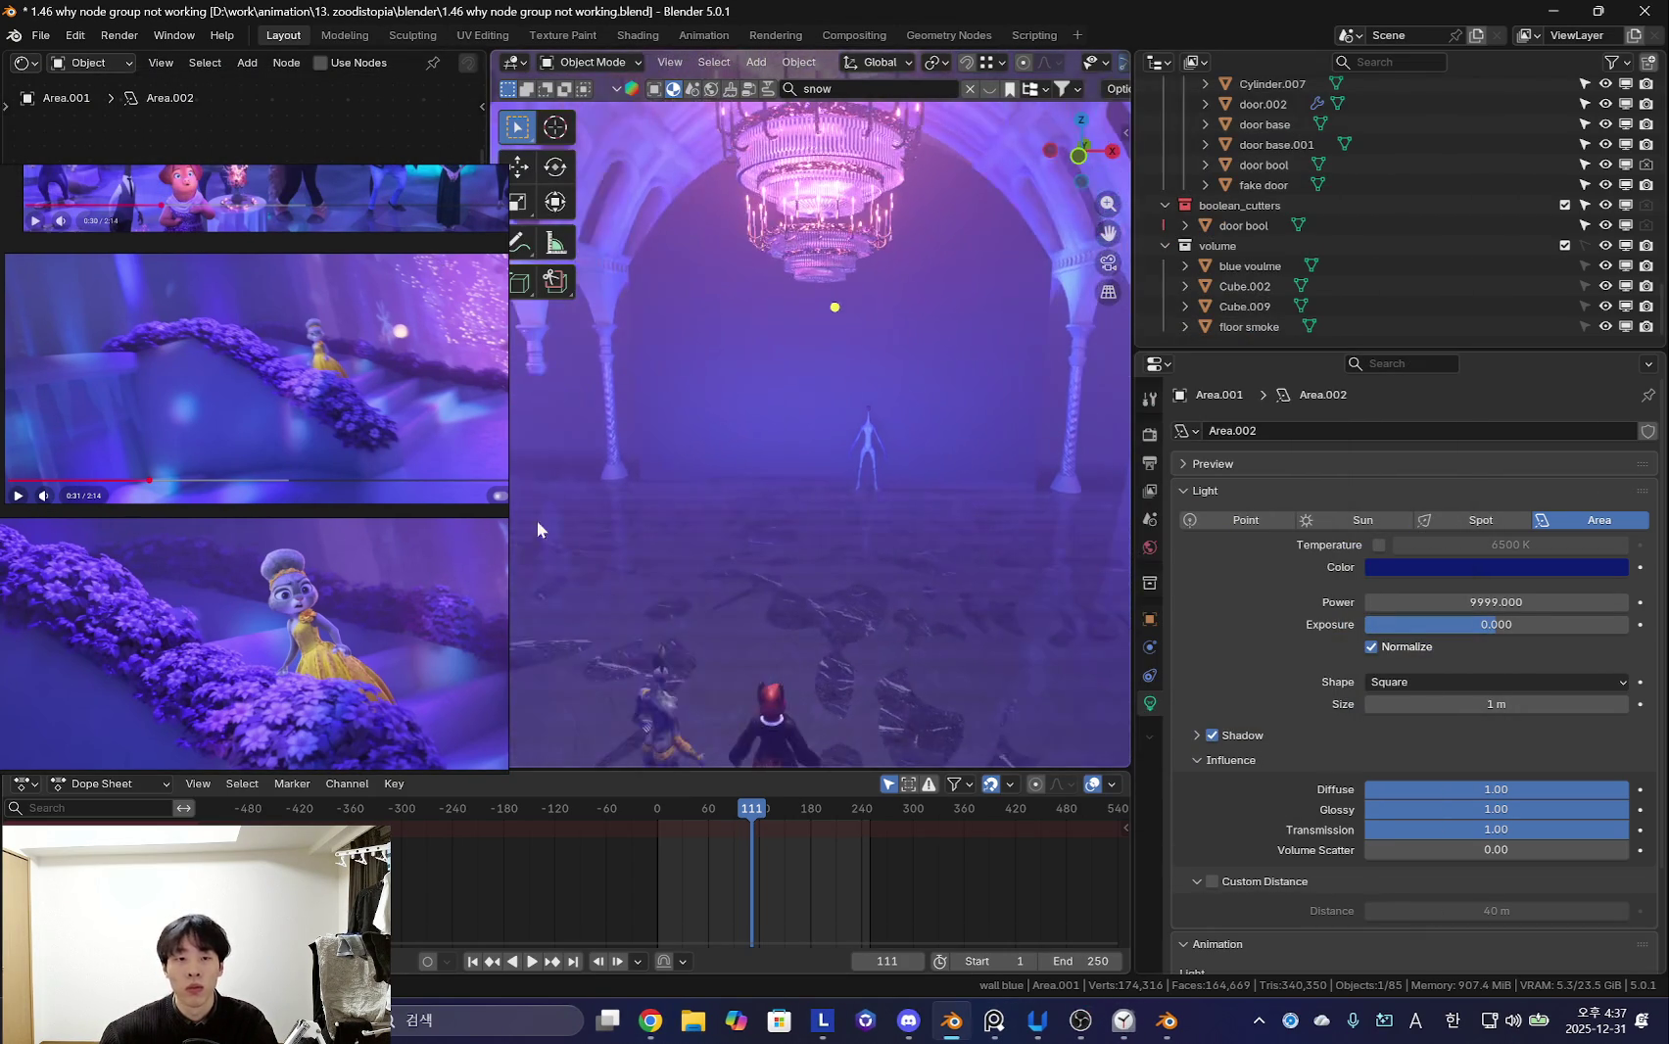
pyautogui.moveTo(283, 579)
pyautogui.mouseDown()
pyautogui.moveTo(122, 402)
pyautogui.moveTo(235, 451)
pyautogui.mouseUp()
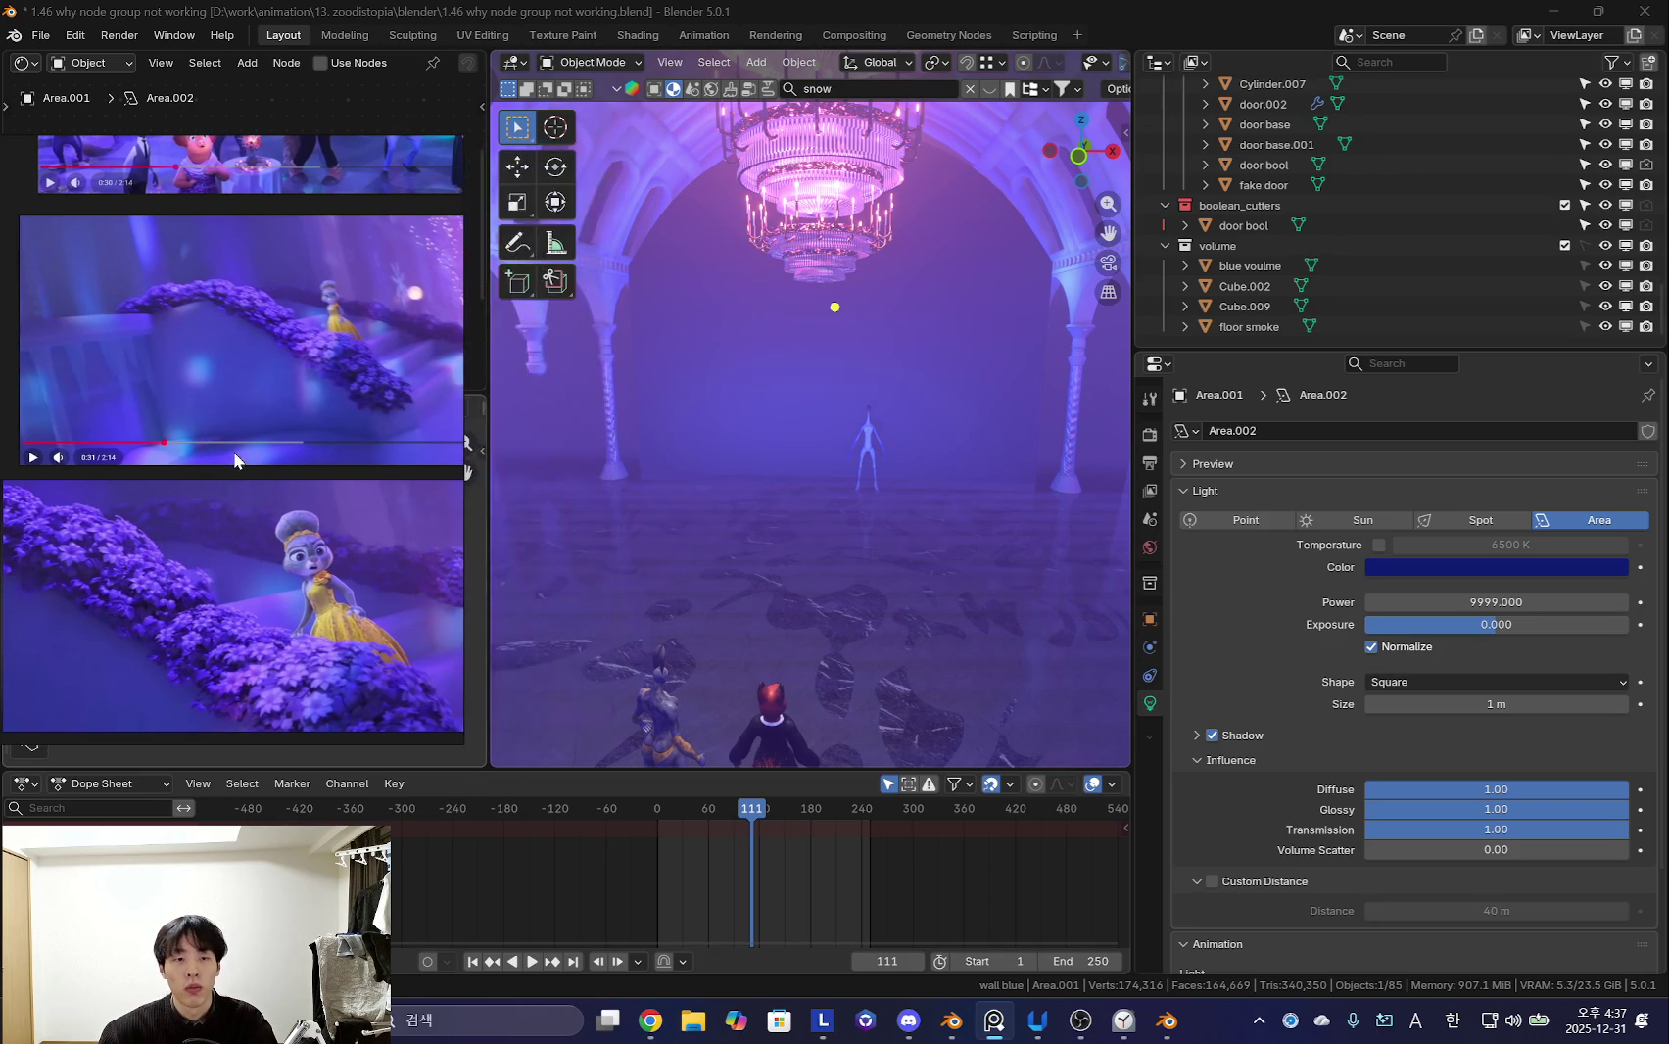
pyautogui.moveTo(727, 483); pyautogui.dragTo(686, 470, button='middle')
# - Zoom and orbit toward the chandelier and central figure, then show viewport overlays
pyautogui.scroll(-2, 324, 449)
pyautogui.scroll(2, 255, 446)
pyautogui.scroll(1, 237, 453)
pyautogui.scroll(-1, 245, 467)
pyautogui.scroll(1, 215, 484)
pyautogui.scroll(-1, 215, 485)
pyautogui.moveTo(803, 506)
pyautogui.mouseDown(button='middle')
pyautogui.moveTo(681, 483)
pyautogui.moveTo(820, 506)
pyautogui.mouseUp(button='middle')
pyautogui.scroll(2, 841, 509)
pyautogui.hotkey('shift', 'alt', 'z')
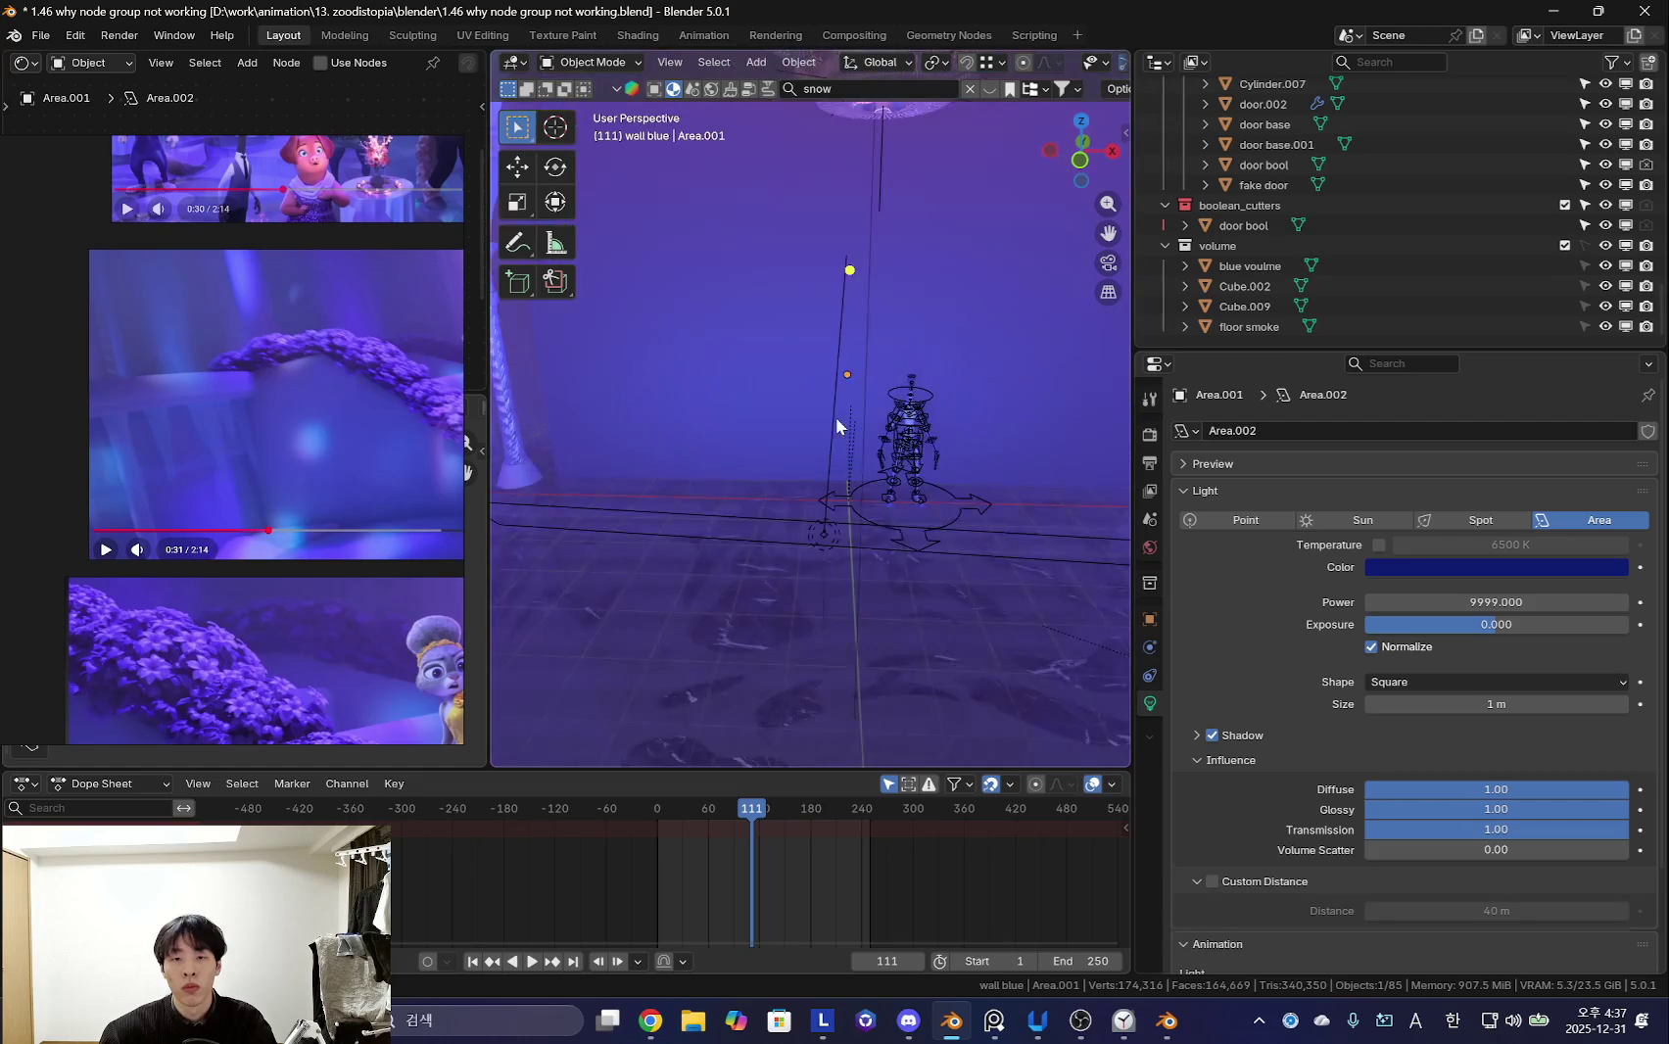
# - Snap the 3D cursor to the arched backdrop wall and add a cube there
pyautogui.click(869, 378)
pyautogui.hotkey('shift', 's')
pyautogui.click(875, 443)
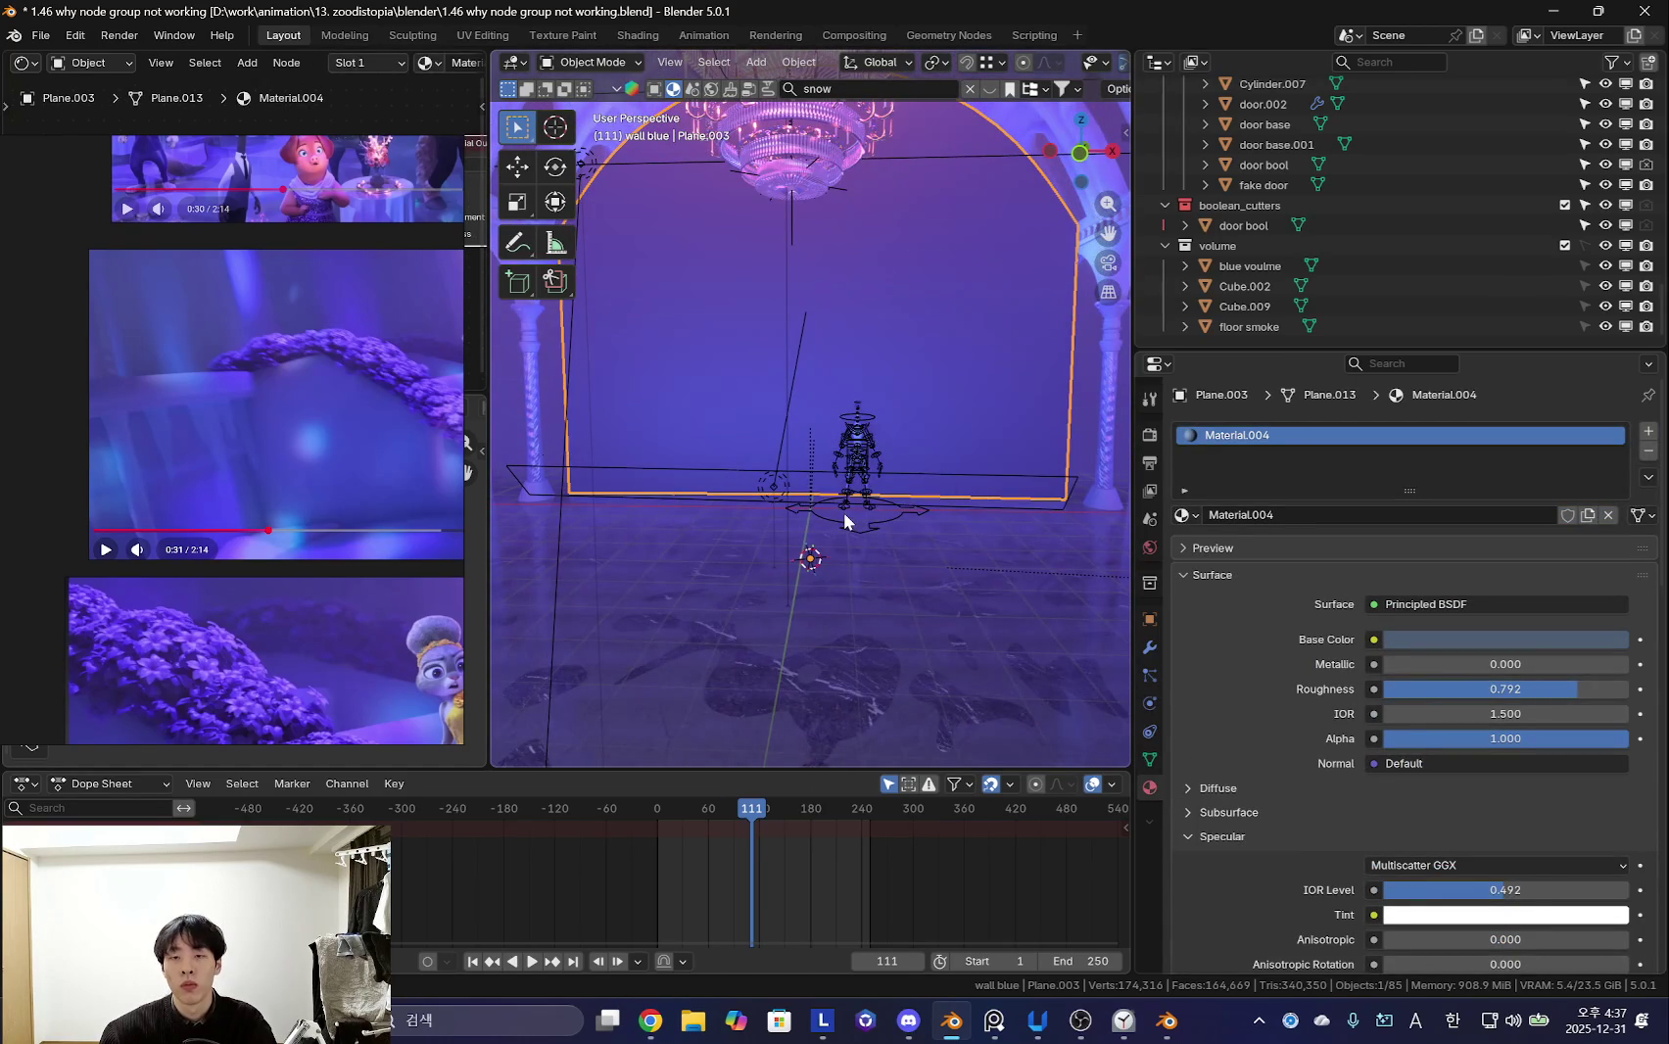
pyautogui.press('n')
pyautogui.hotkey('shift', 'a')
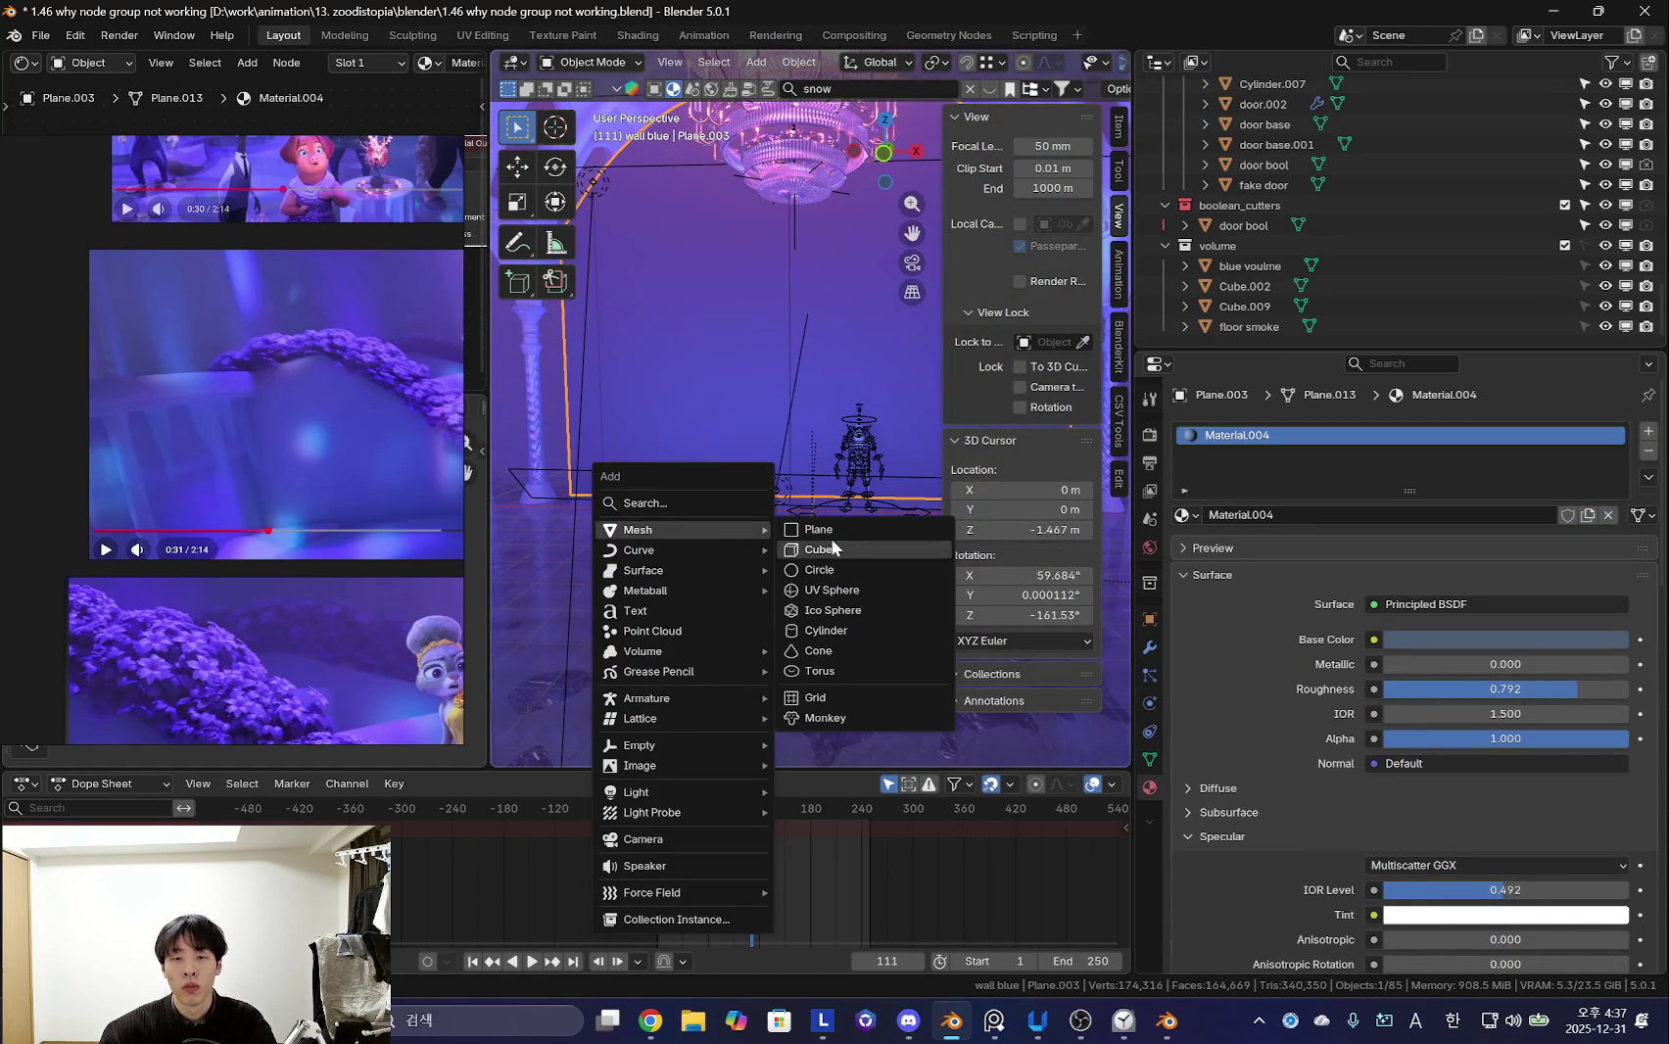
pyautogui.moveTo(639, 529)
pyautogui.click(823, 549)
pyautogui.click(1118, 126)
# - Hide the sidebar and frame the new cube in the view
pyautogui.moveTo(833, 563); pyautogui.dragTo(852, 573, button='middle')
pyautogui.hotkey('shift', 's')
pyautogui.scroll(8, 862, 528)
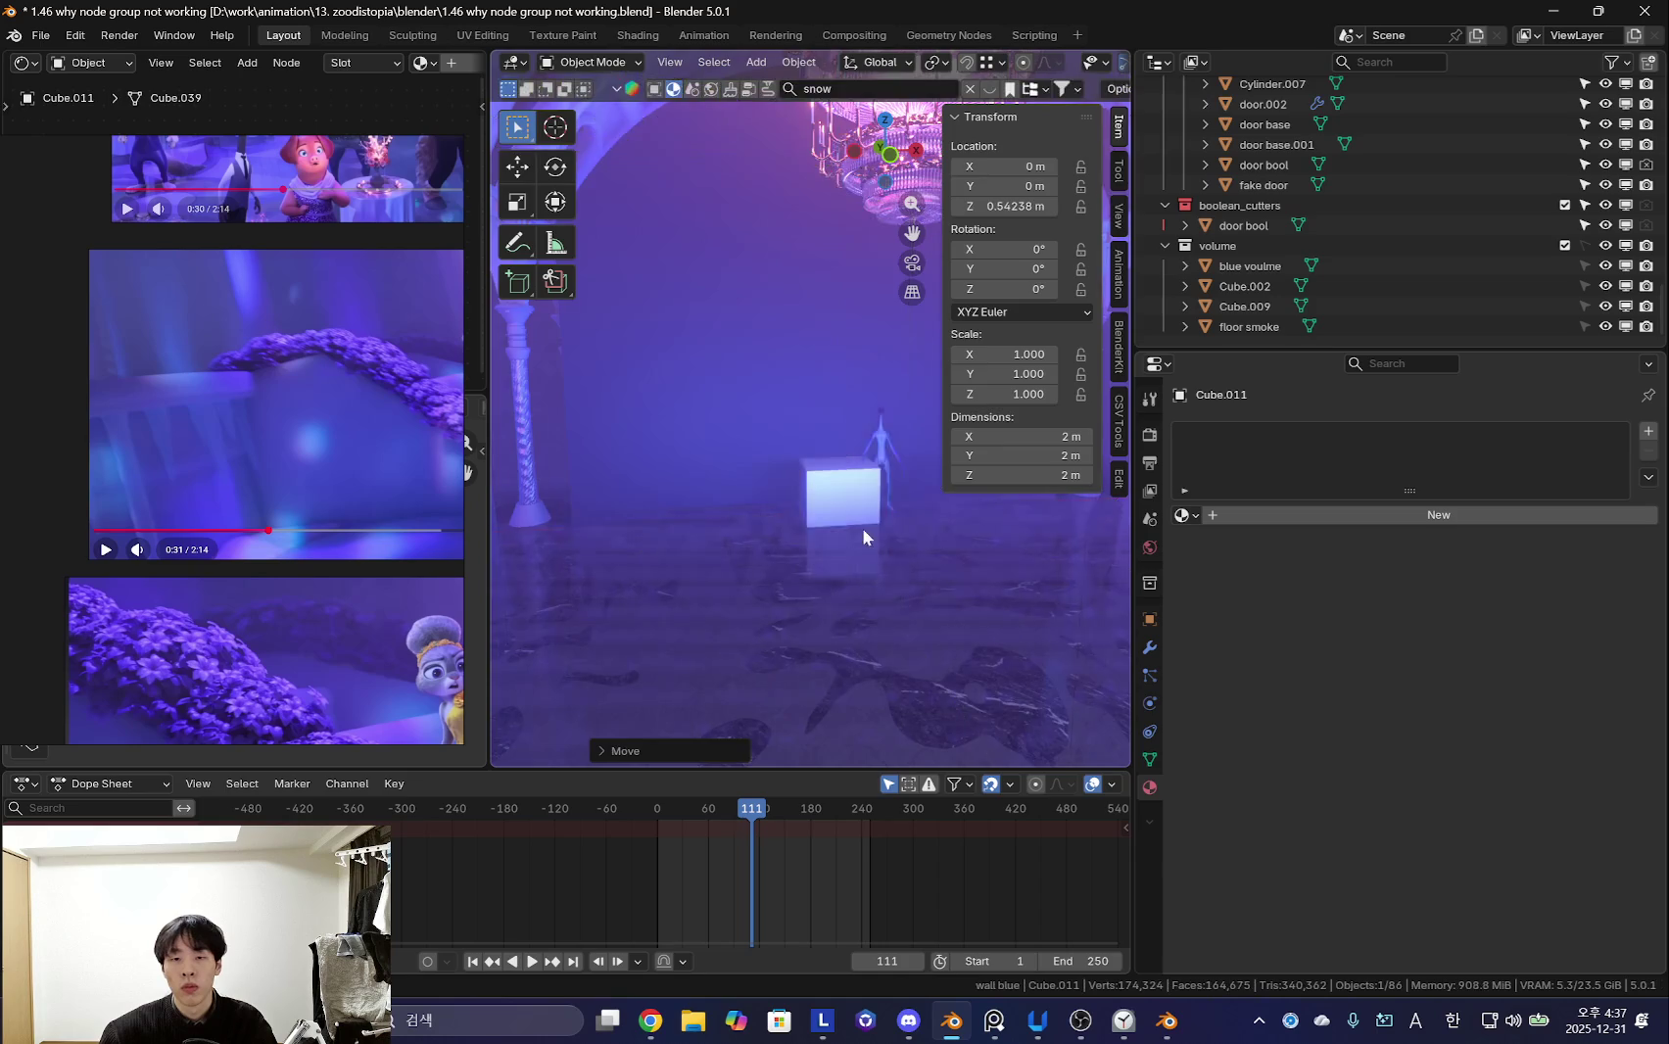
pyautogui.press('n')
pyautogui.press('g')
pyautogui.click(828, 515)
pyautogui.press('KP_Decimal')
# - Lower the cube along Z toward the floor and frame it closely
pyautogui.press('g')
pyautogui.press('z')
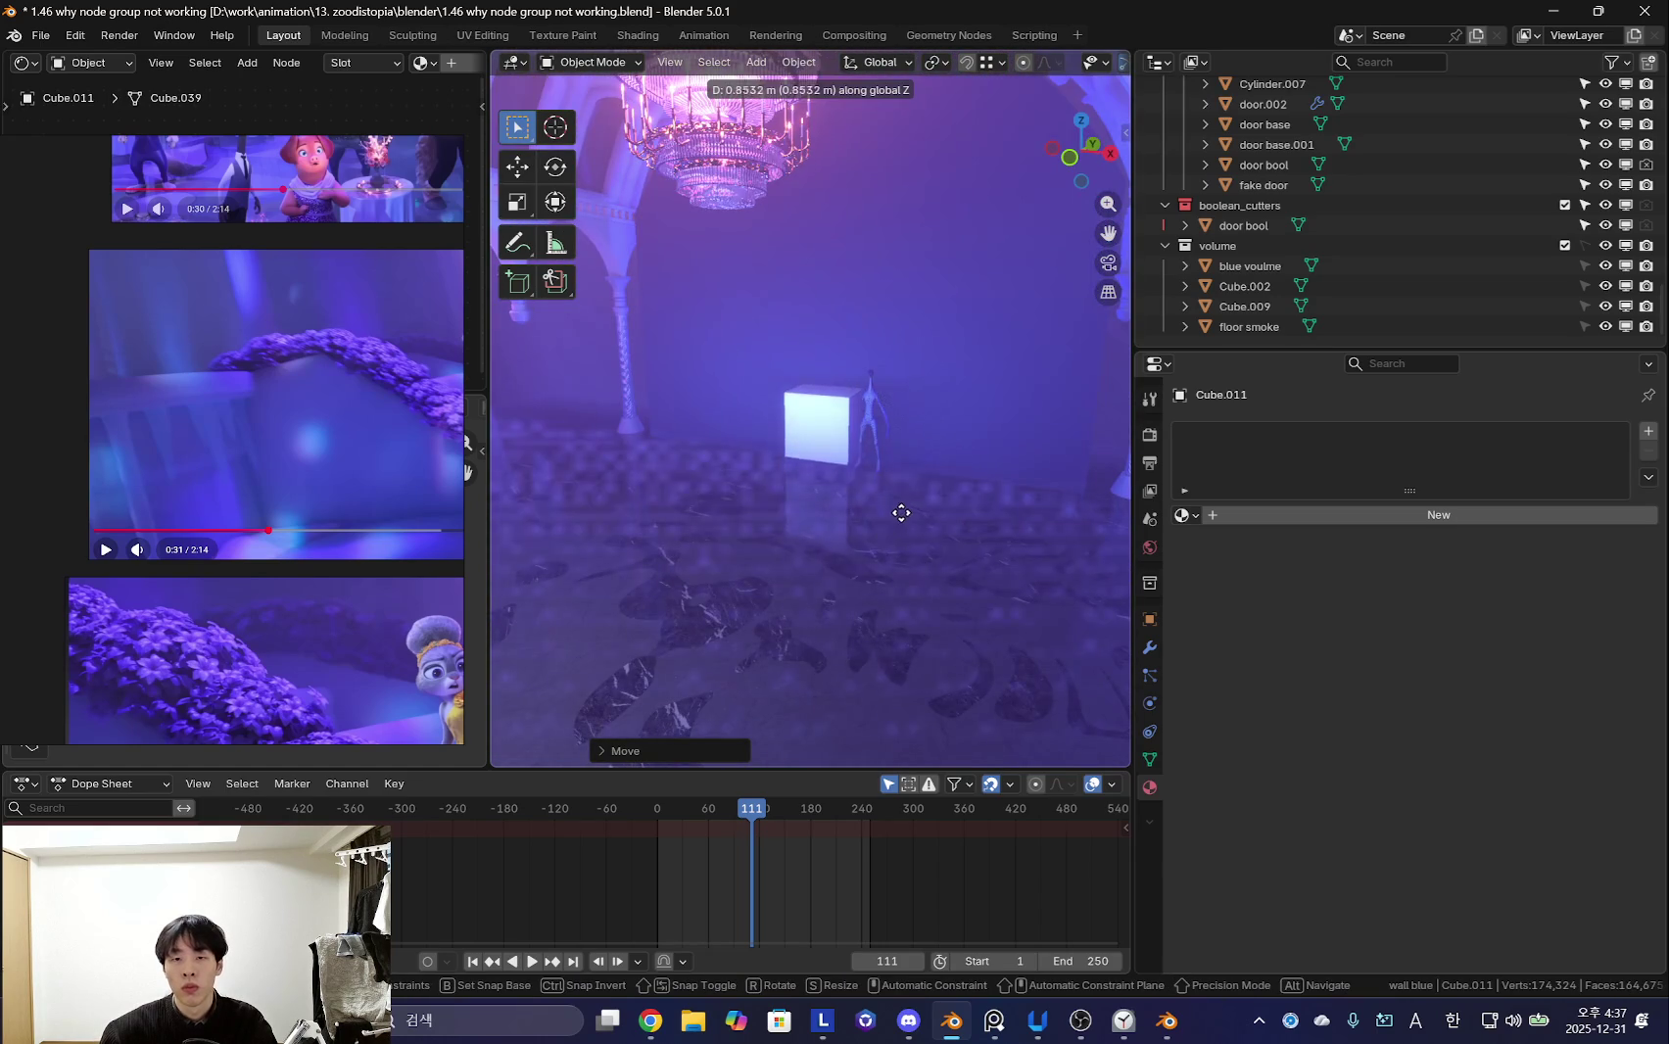
pyautogui.click(887, 529)
pyautogui.scroll(-5, 307, 480)
pyautogui.scroll(-5, 249, 692)
pyautogui.scroll(-2, 249, 693)
pyautogui.scroll(3, 267, 641)
pyautogui.press('KP_Decimal')
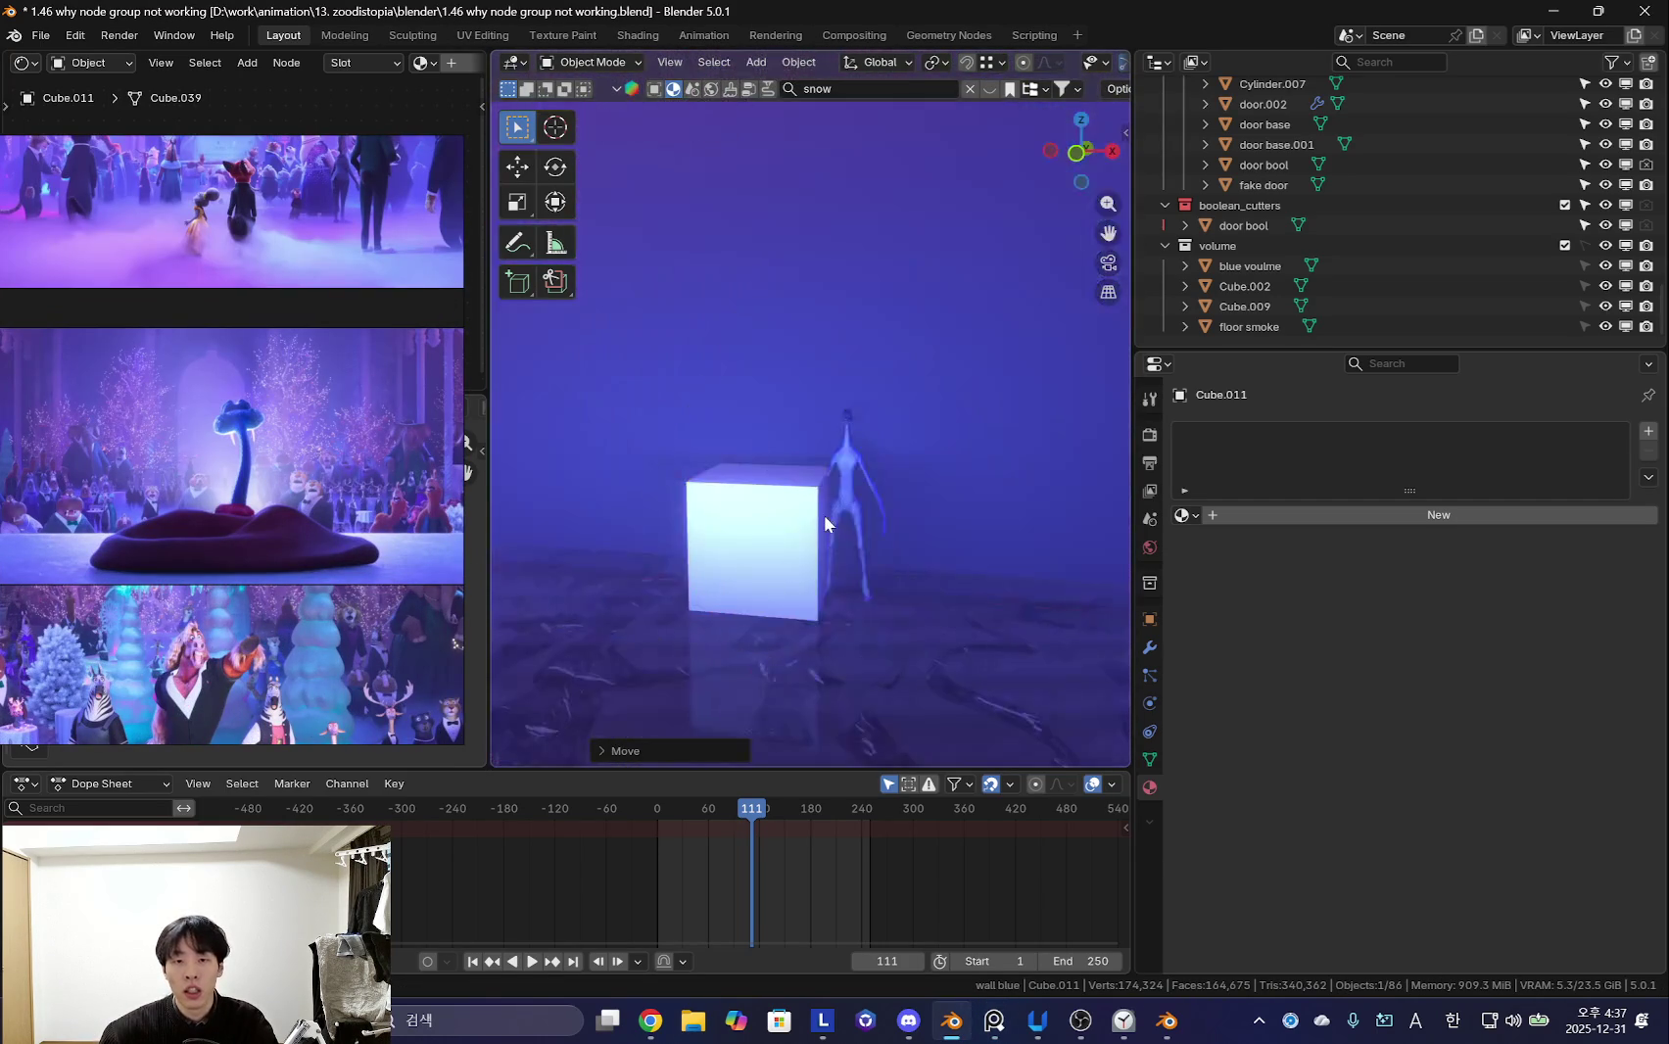
# - In Edit Mode, move the cube's geometry along Z and add an edge loop
pyautogui.hotkey('shift', 'alt', 'z')
pyautogui.press('Tab')
pyautogui.press('g')
pyautogui.press('z')
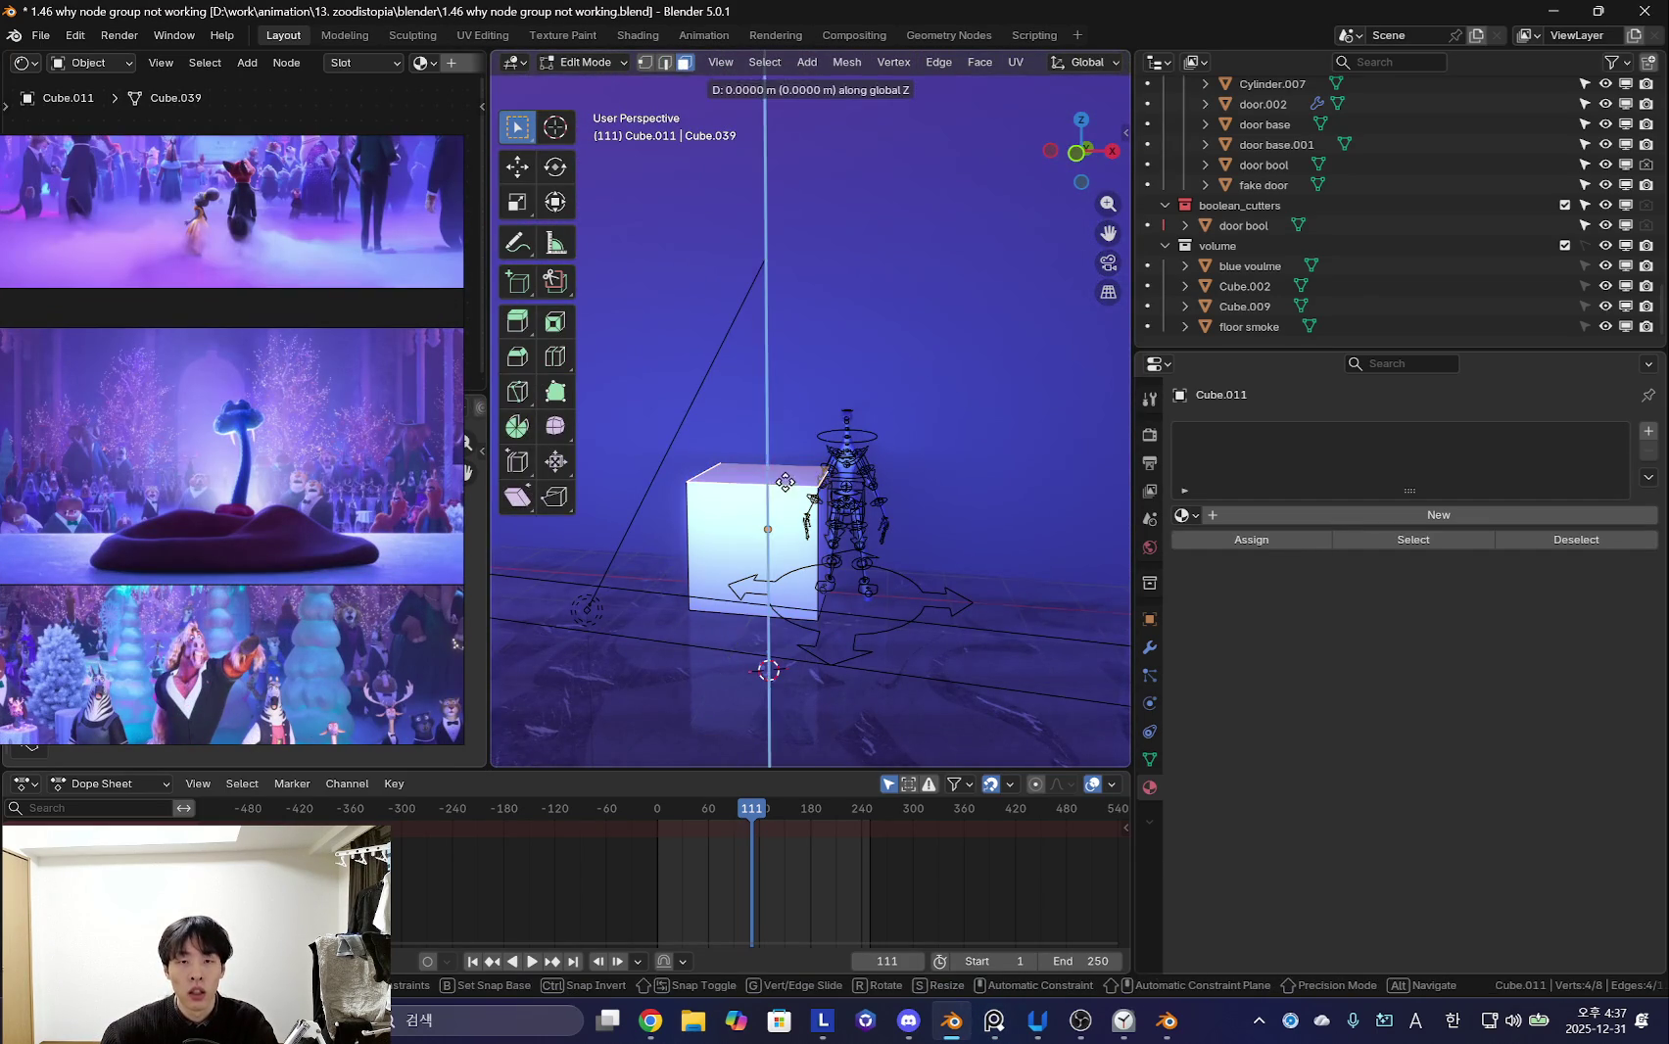
pyautogui.click(796, 432)
pyautogui.hotkey('ctrl', 'r')
pyautogui.click(799, 430)
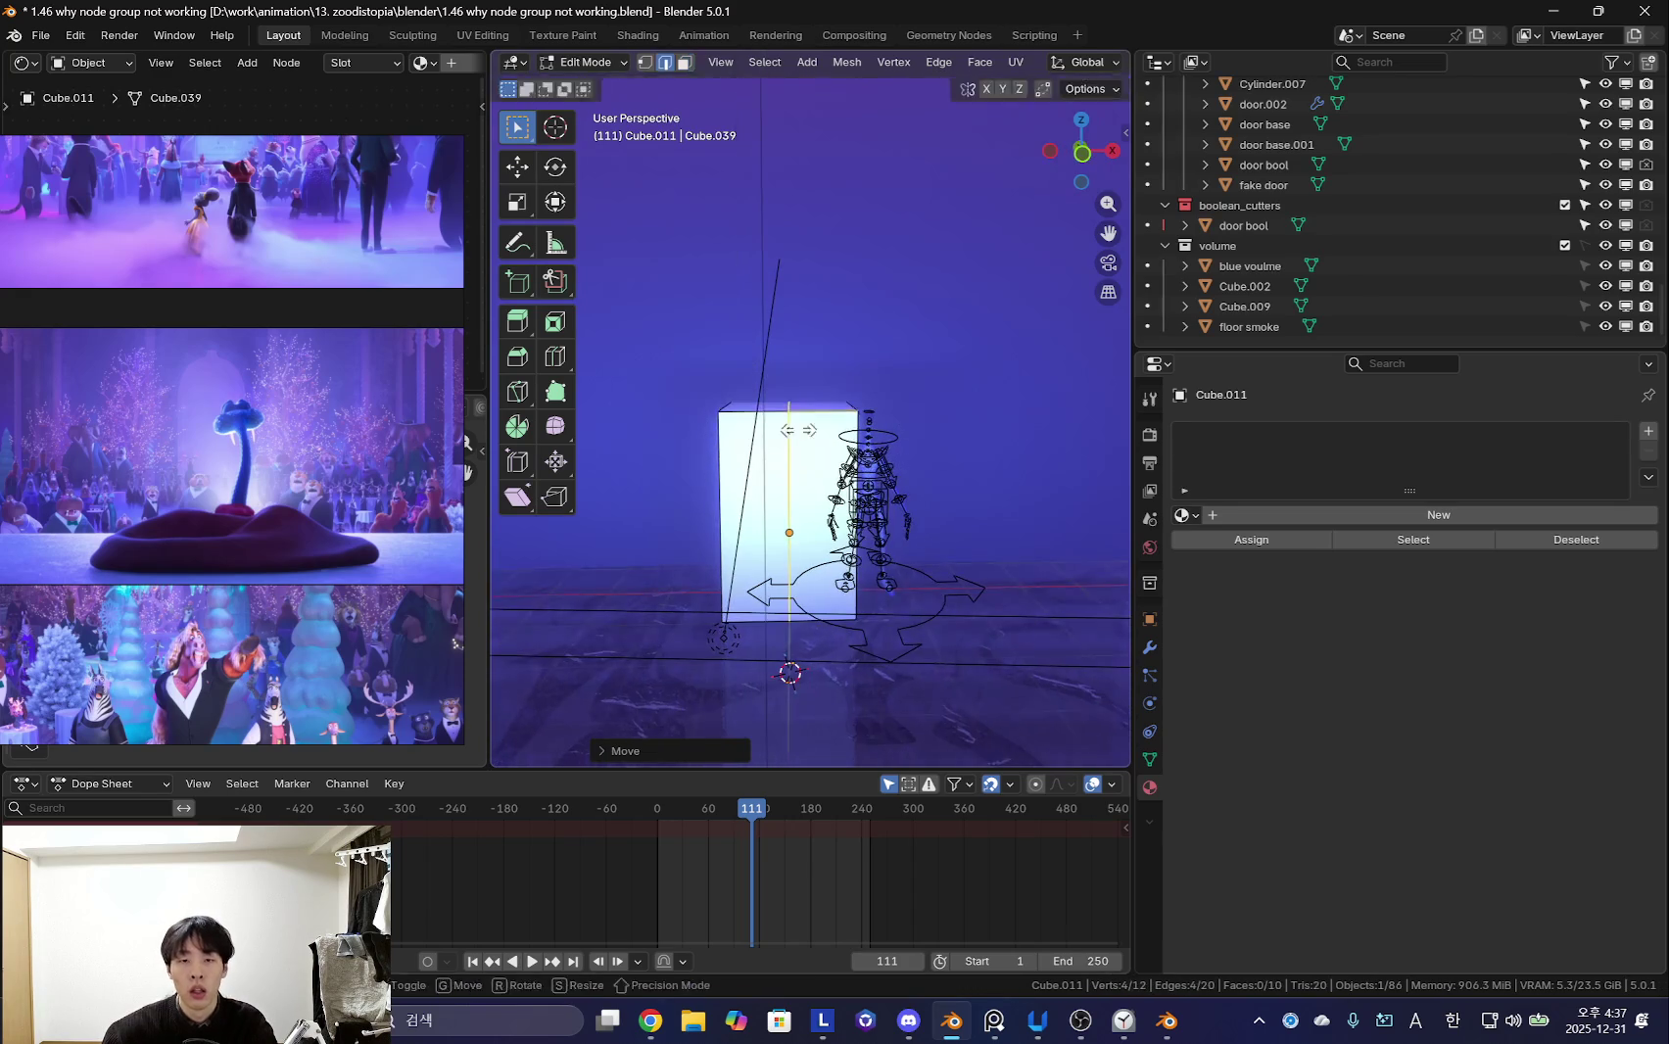
pyautogui.moveTo(748, 421); pyautogui.dragTo(783, 460, button='middle')
# - Delete the extra faces and give the piece a Mirror modifier
pyautogui.press('x')
pyautogui.click(783, 469)
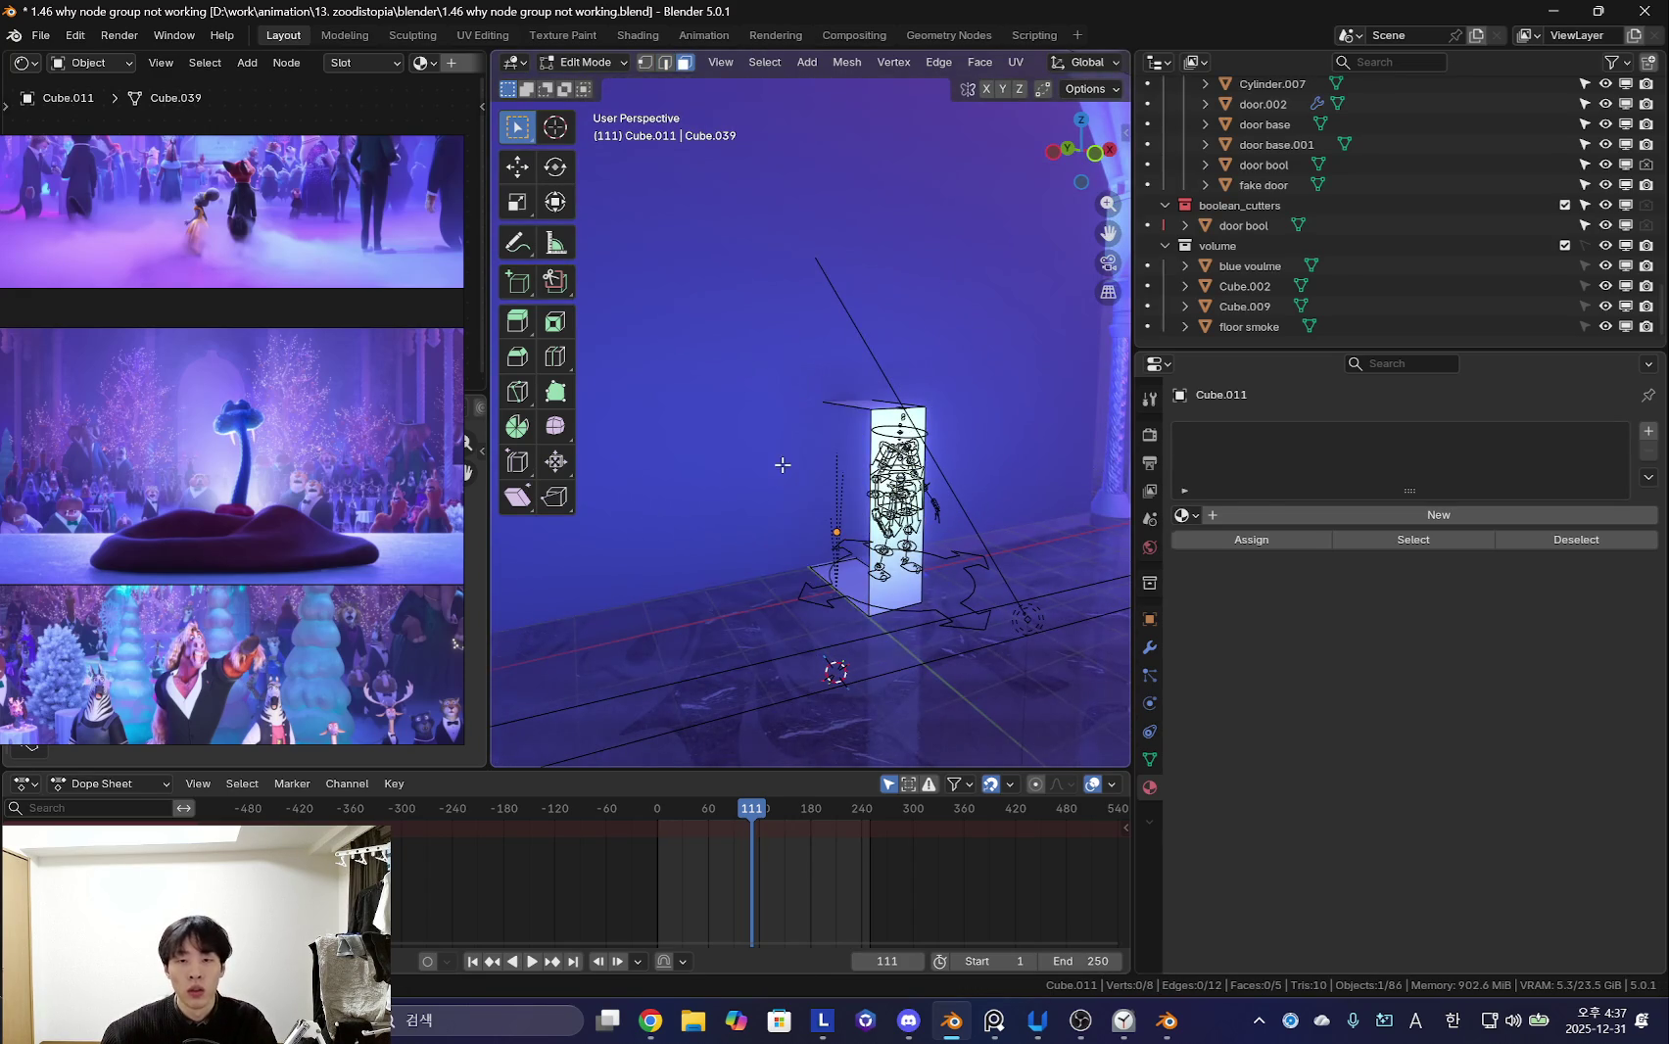
pyautogui.press('Tab')
pyautogui.click(1150, 647)
pyautogui.click(1297, 431)
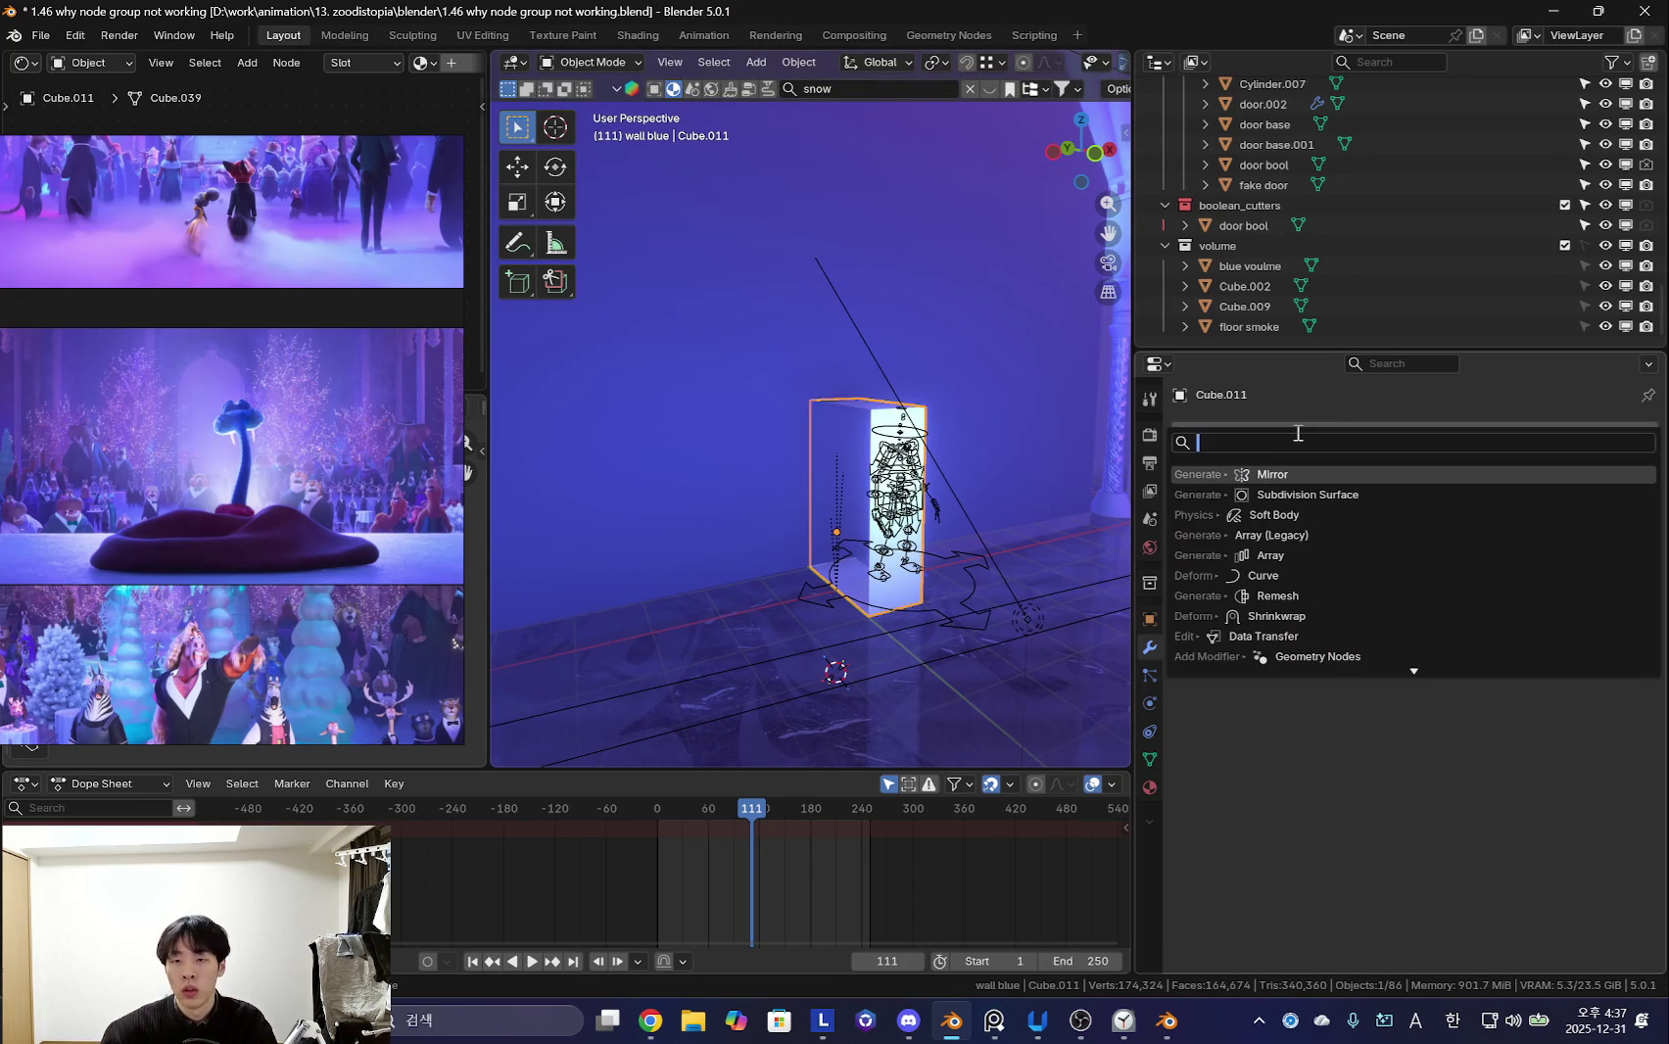
pyautogui.write('mir')
pyautogui.press('Return')
# - Select the Area.002 light and raise it to 4.58 m
pyautogui.press('Tab')
pyautogui.moveTo(744, 470); pyautogui.dragTo(791, 498, button='middle')
pyautogui.press('Tab')
pyautogui.click(791, 498)
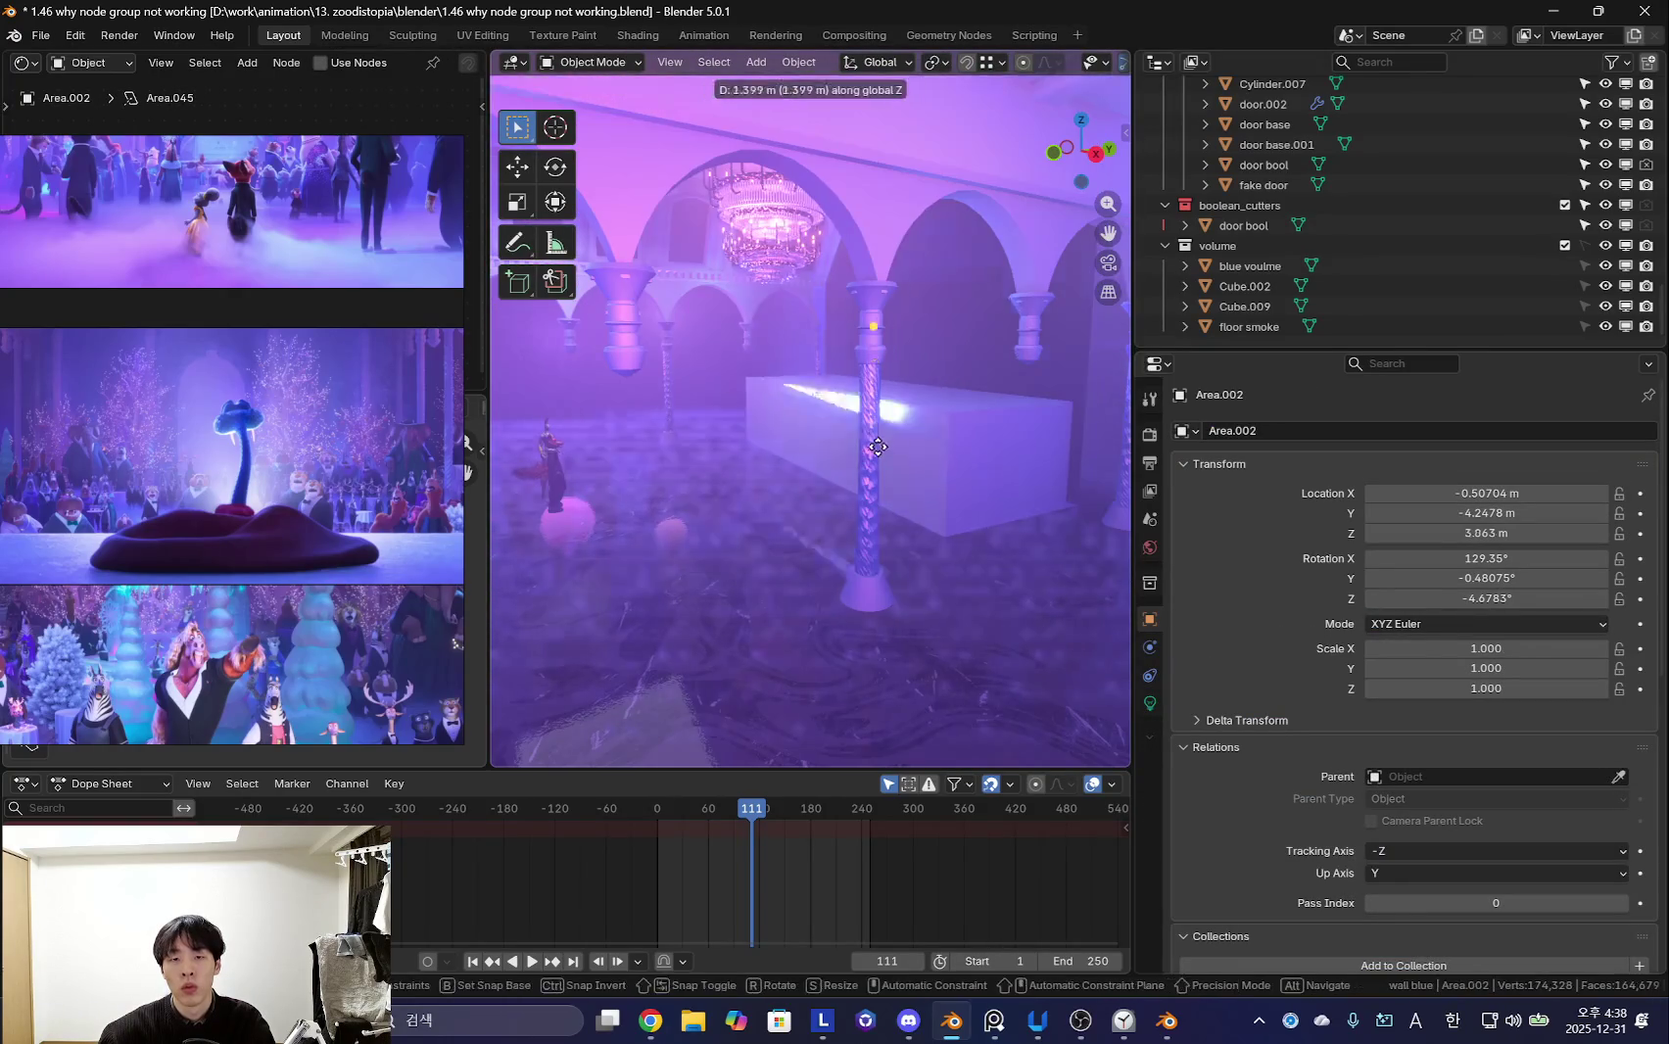
pyautogui.moveTo(773, 428); pyautogui.dragTo(927, 484, button='middle')
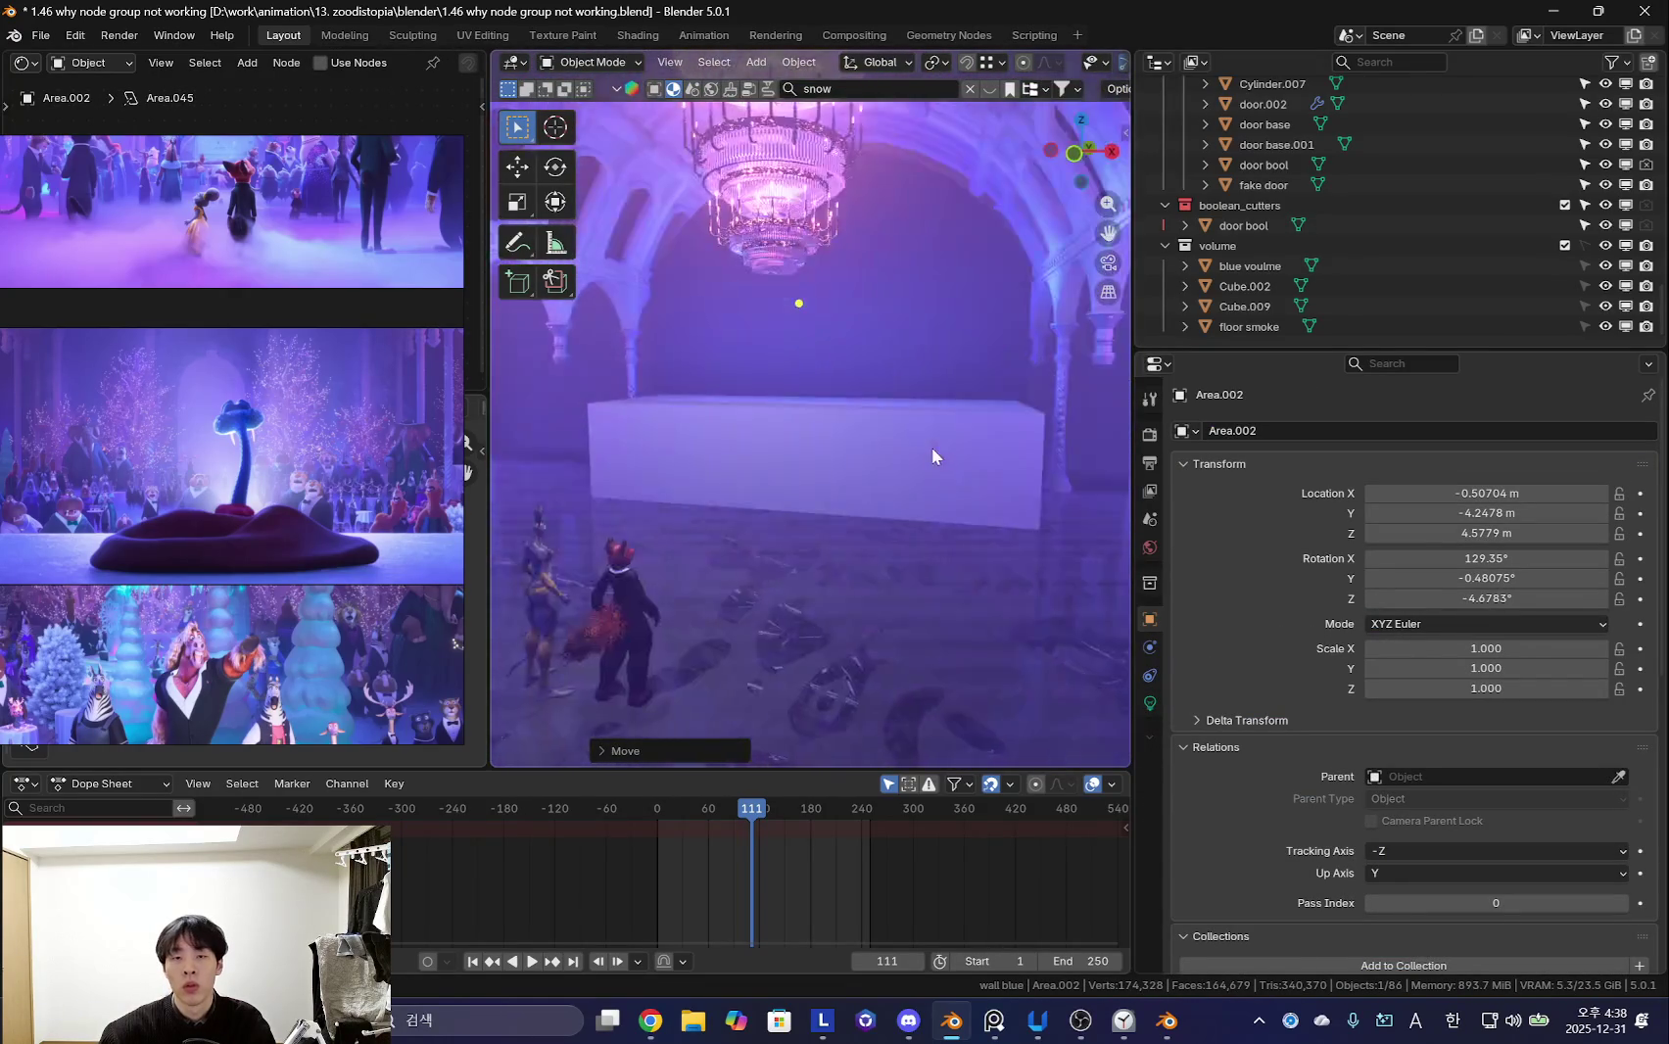
# - Study a reference image while orbiting and zooming around the hall toward the stage
pyautogui.click(255, 507)
pyautogui.scroll(3, 332, 494)
pyautogui.scroll(3, 248, 579)
pyautogui.scroll(2, 244, 434)
pyautogui.scroll(2, 244, 434)
pyautogui.scroll(2, 255, 546)
pyautogui.scroll(2, 246, 434)
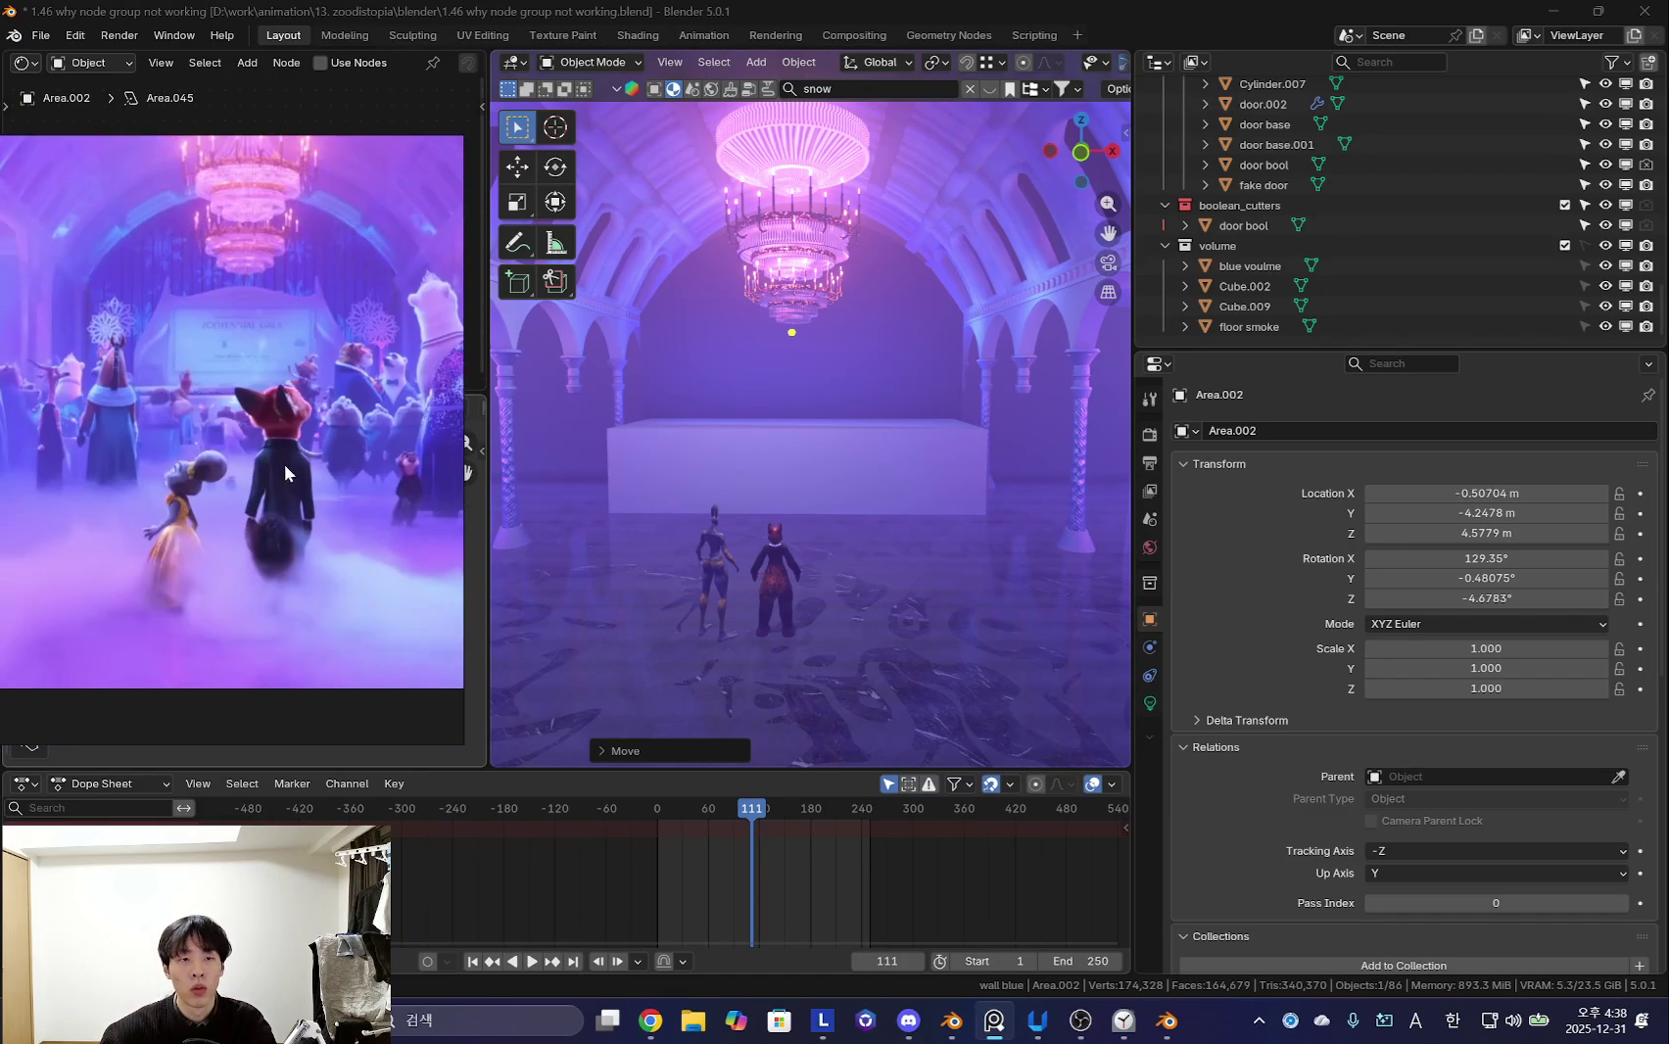
pyautogui.moveTo(830, 487); pyautogui.dragTo(888, 503, button='middle')
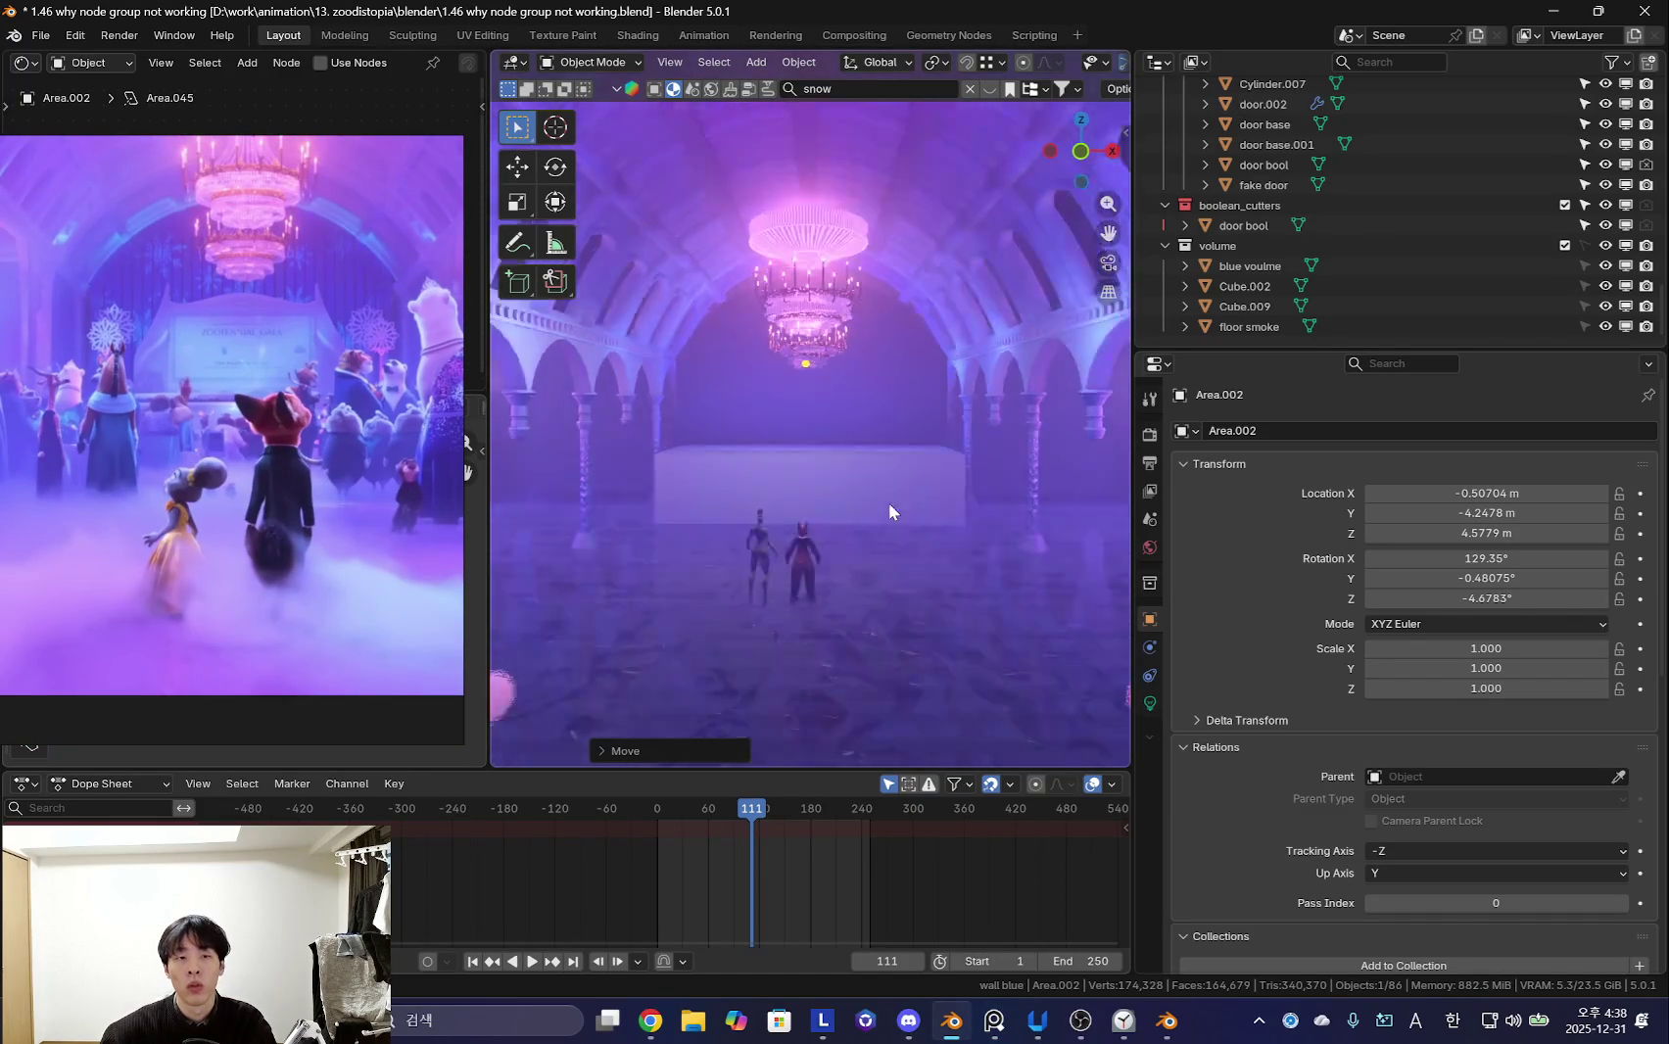
pyautogui.scroll(2, 253, 451)
pyautogui.scroll(-2, 250, 444)
pyautogui.scroll(-2, 282, 475)
pyautogui.scroll(-1, 247, 471)
pyautogui.scroll(-1, 247, 471)
pyautogui.moveTo(897, 508)
pyautogui.mouseDown(button='middle')
pyautogui.moveTo(881, 536)
pyautogui.moveTo(950, 519)
pyautogui.moveTo(870, 500)
pyautogui.mouseUp(button='middle')
pyautogui.scroll(-3, 874, 522)
pyautogui.scroll(-2, 311, 499)
# - Move the top part of Cube.011 in Edit Mode, then select backdrop Plane.003
pyautogui.hotkey('shift', 'alt', 'z')
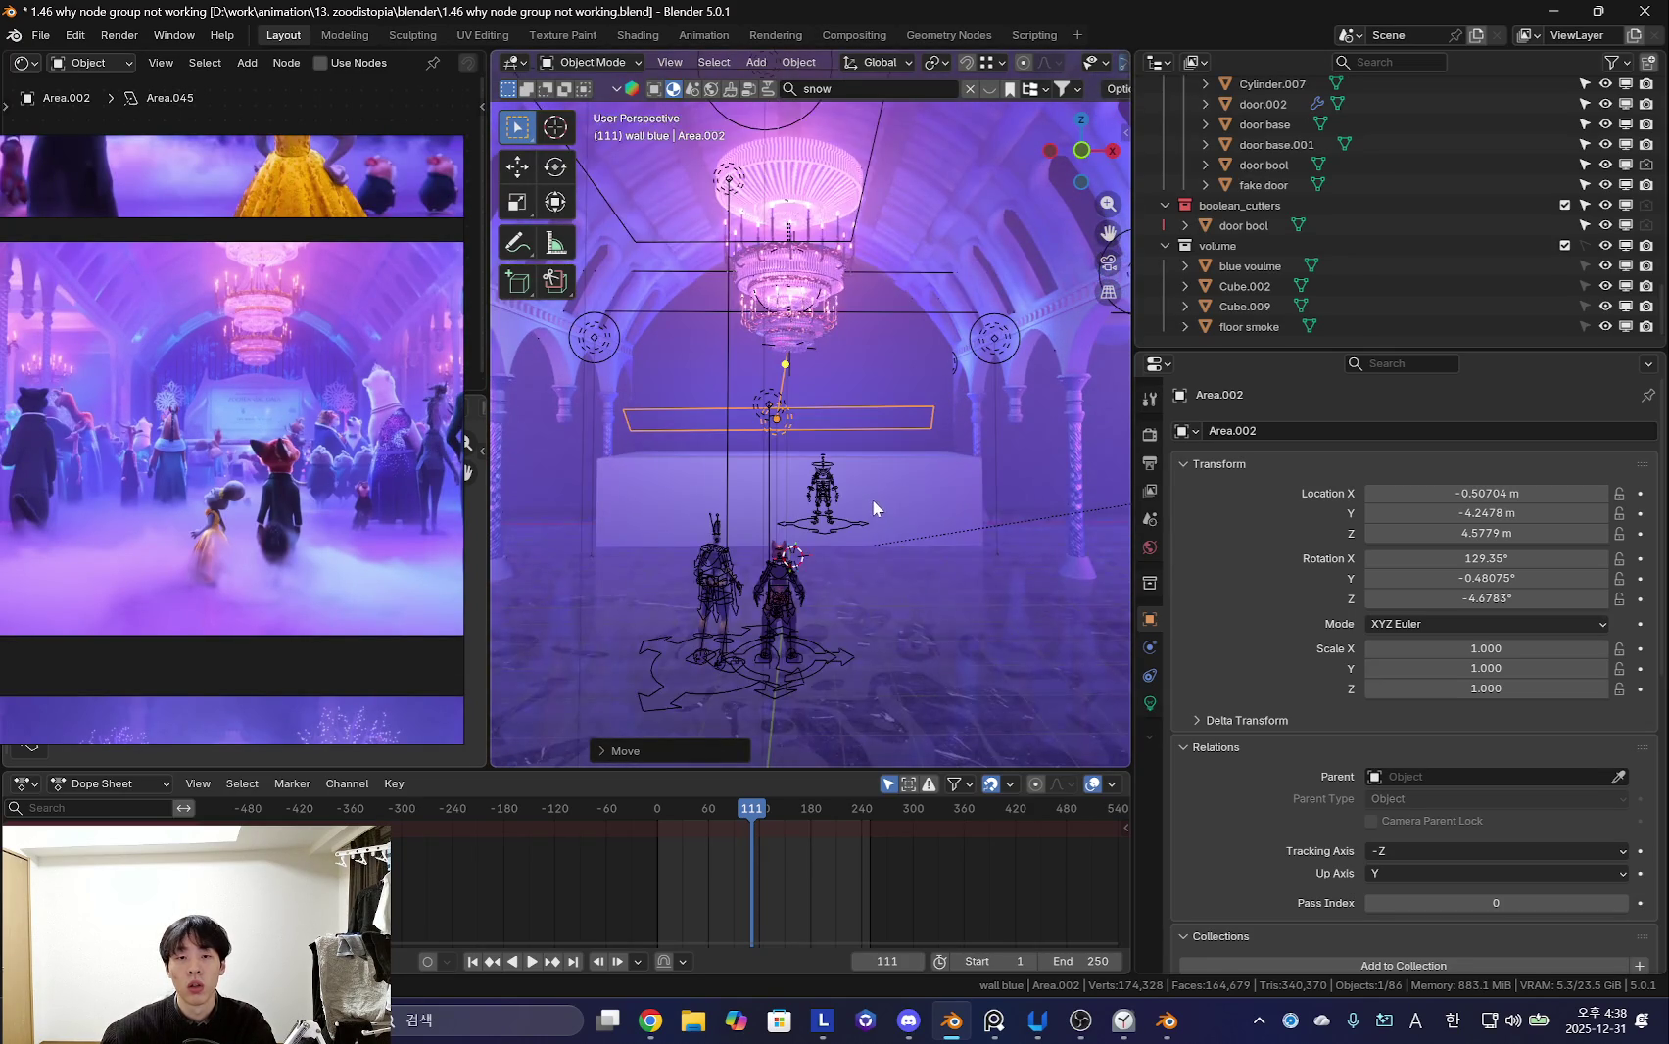
pyautogui.click(912, 488)
pyautogui.press('Tab')
pyautogui.press('g')
pyautogui.click(959, 538)
pyautogui.hotkey('shift', 'alt', 'z')
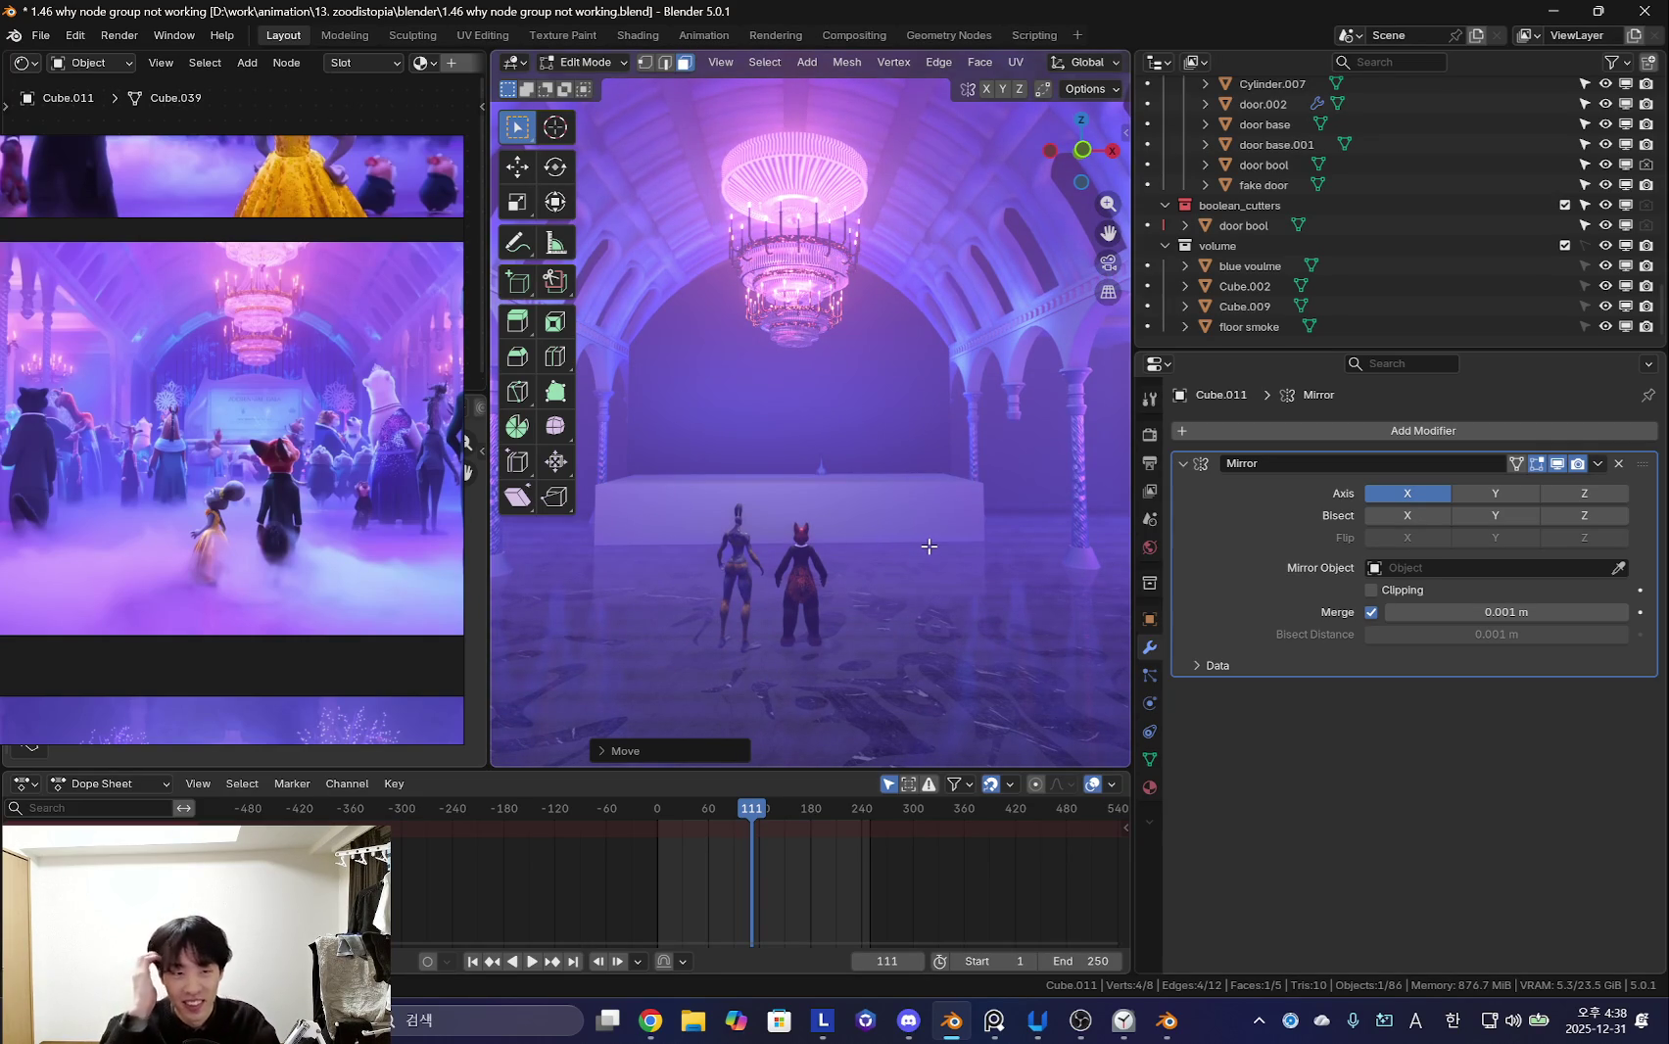
pyautogui.press('Tab')
pyautogui.click(890, 473)
pyautogui.scroll(-3, 888, 474)
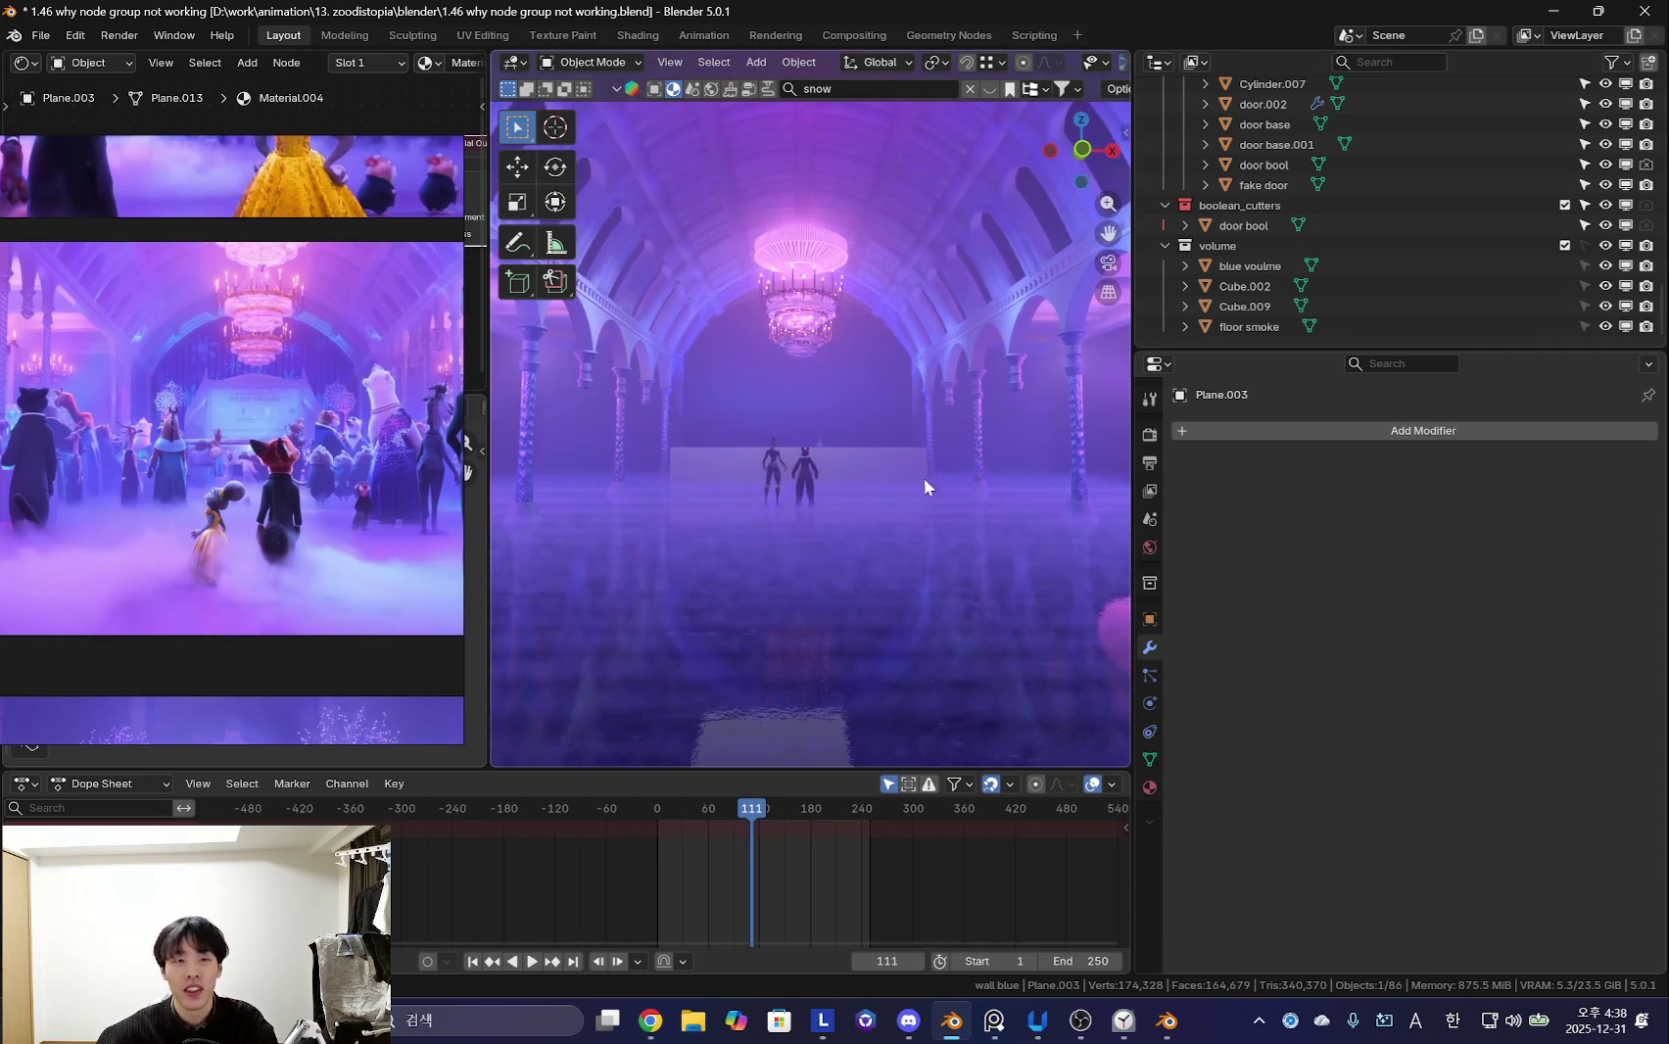
# - Scale the arched backdrop wall down vertically to about 0.97 in Edit Mode
pyautogui.hotkey('shift', 'alt', 'z')
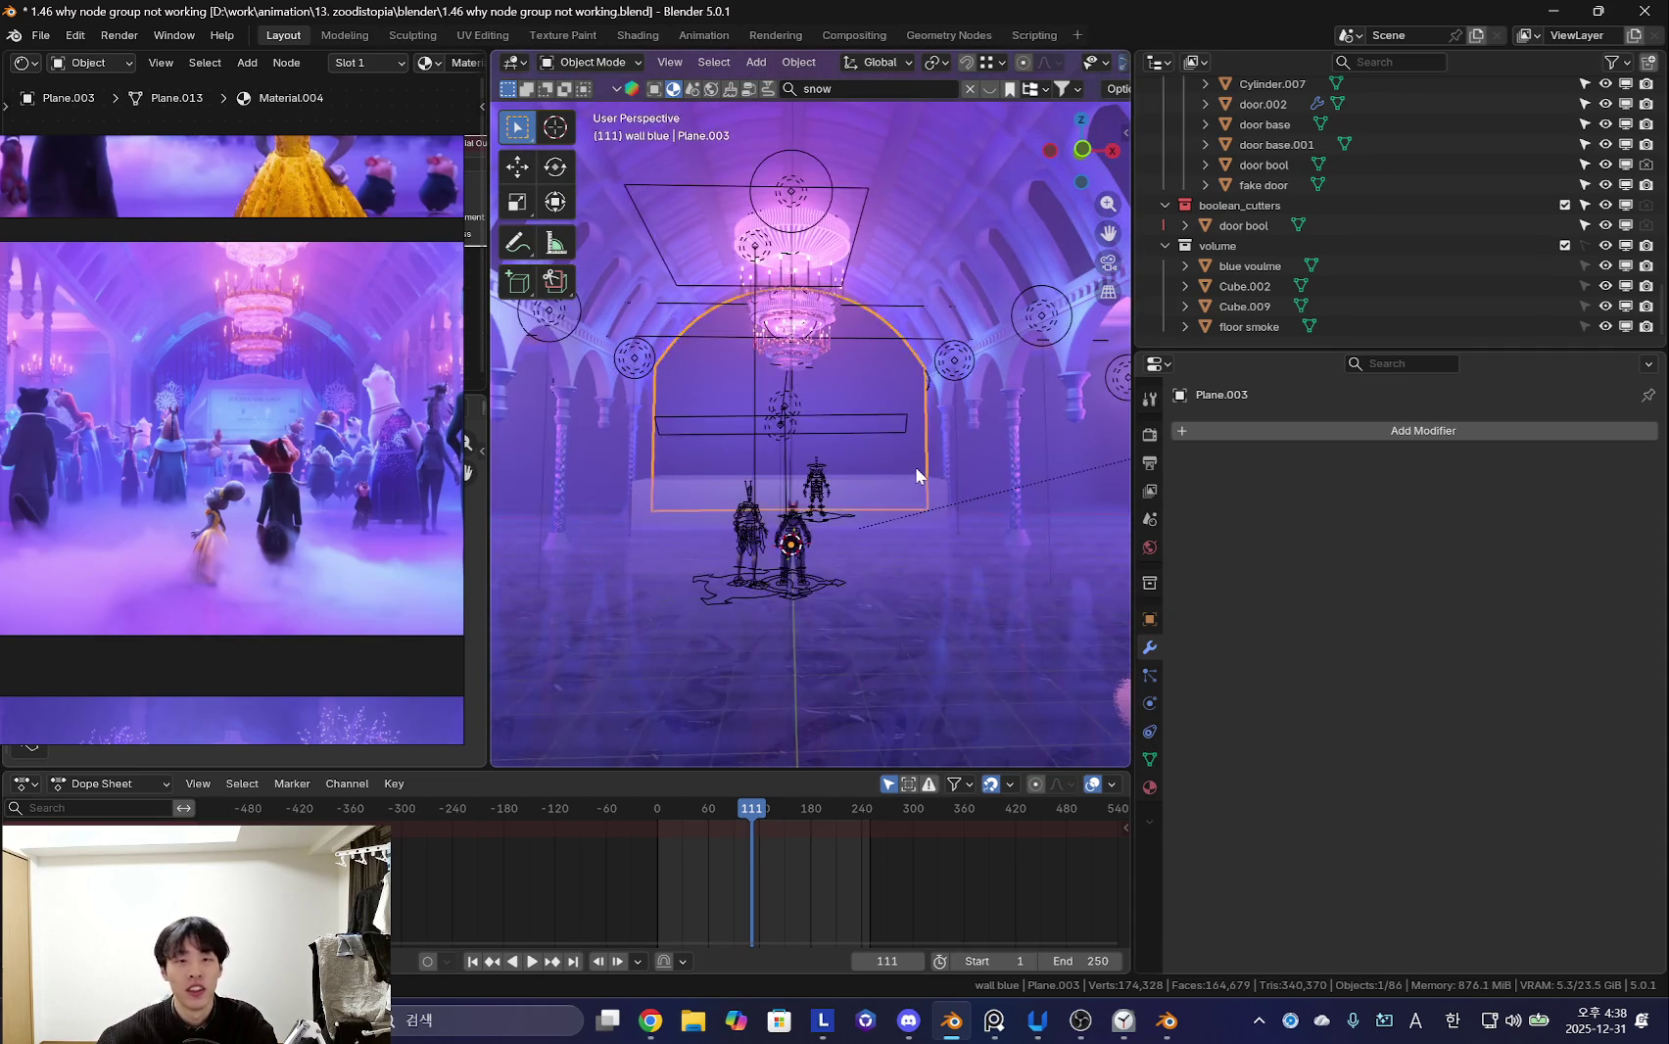
pyautogui.press('Tab')
pyautogui.hotkey('shift', 'alt', 'z')
pyautogui.scroll(2, 858, 143)
pyautogui.press('s')
pyautogui.press('z')
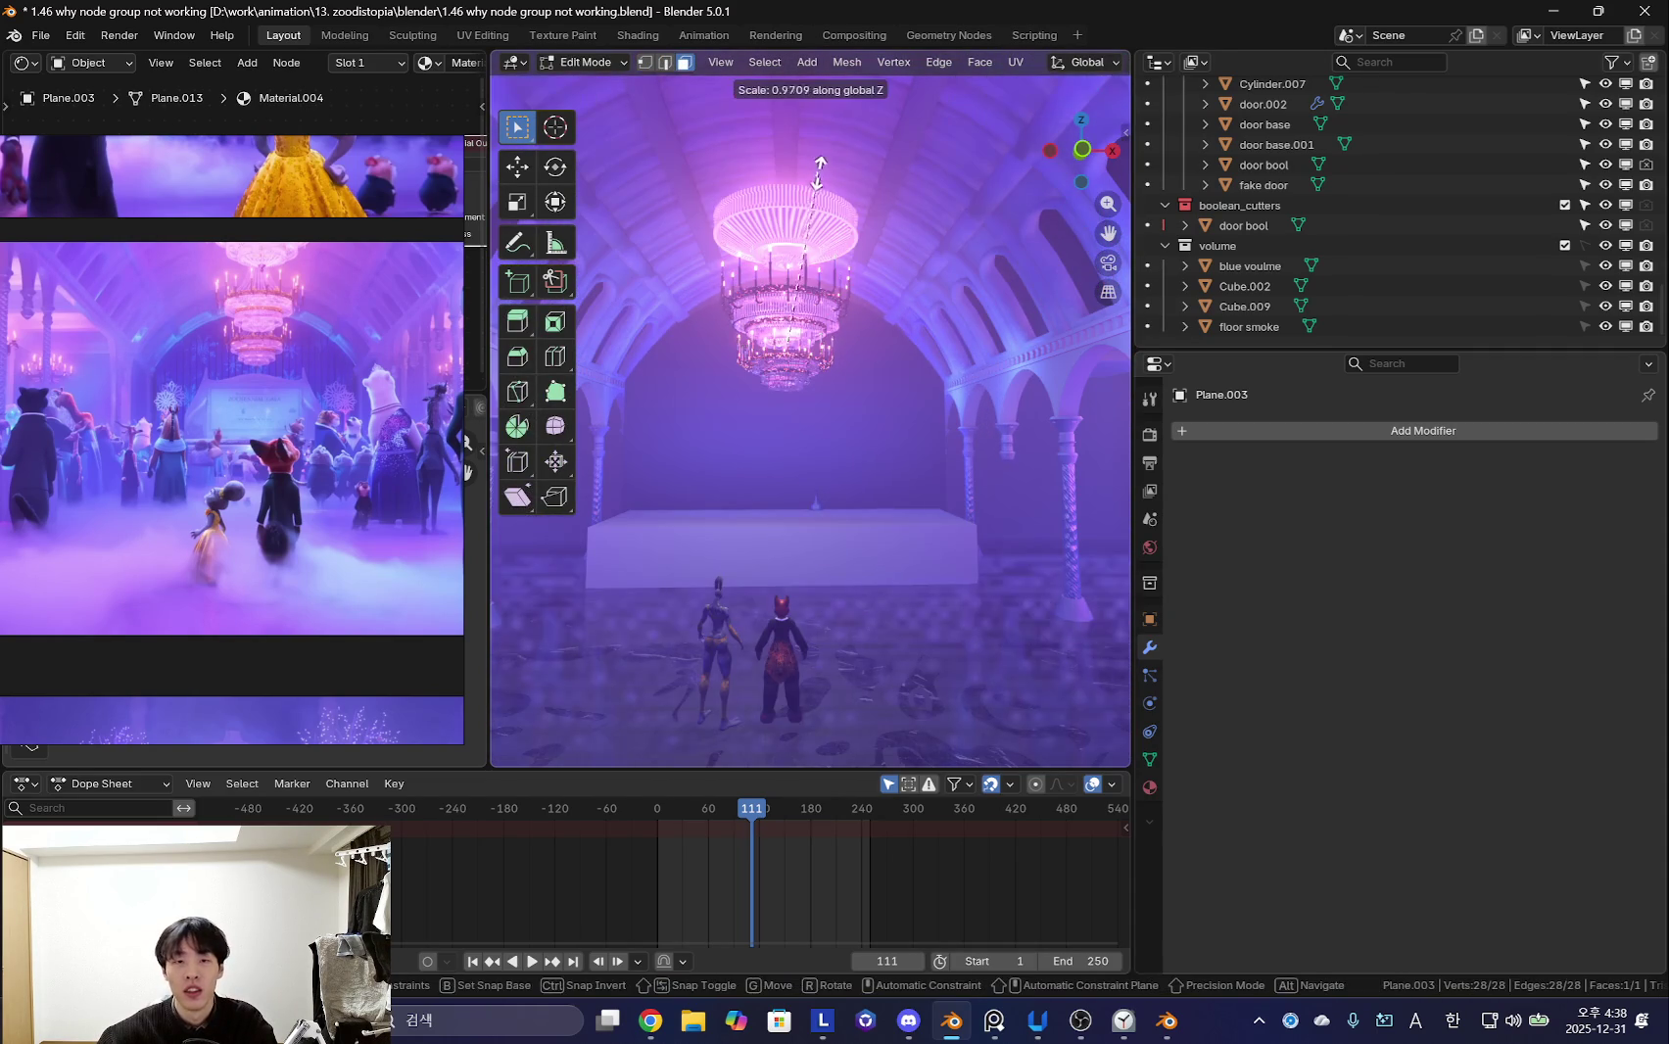
pyautogui.click(811, 215)
pyautogui.hotkey('shift', 'alt', 'z')
pyautogui.hotkey('shift', 'alt', 'z')
pyautogui.hotkey('shift', 'alt', 'z')
pyautogui.click(931, 377)
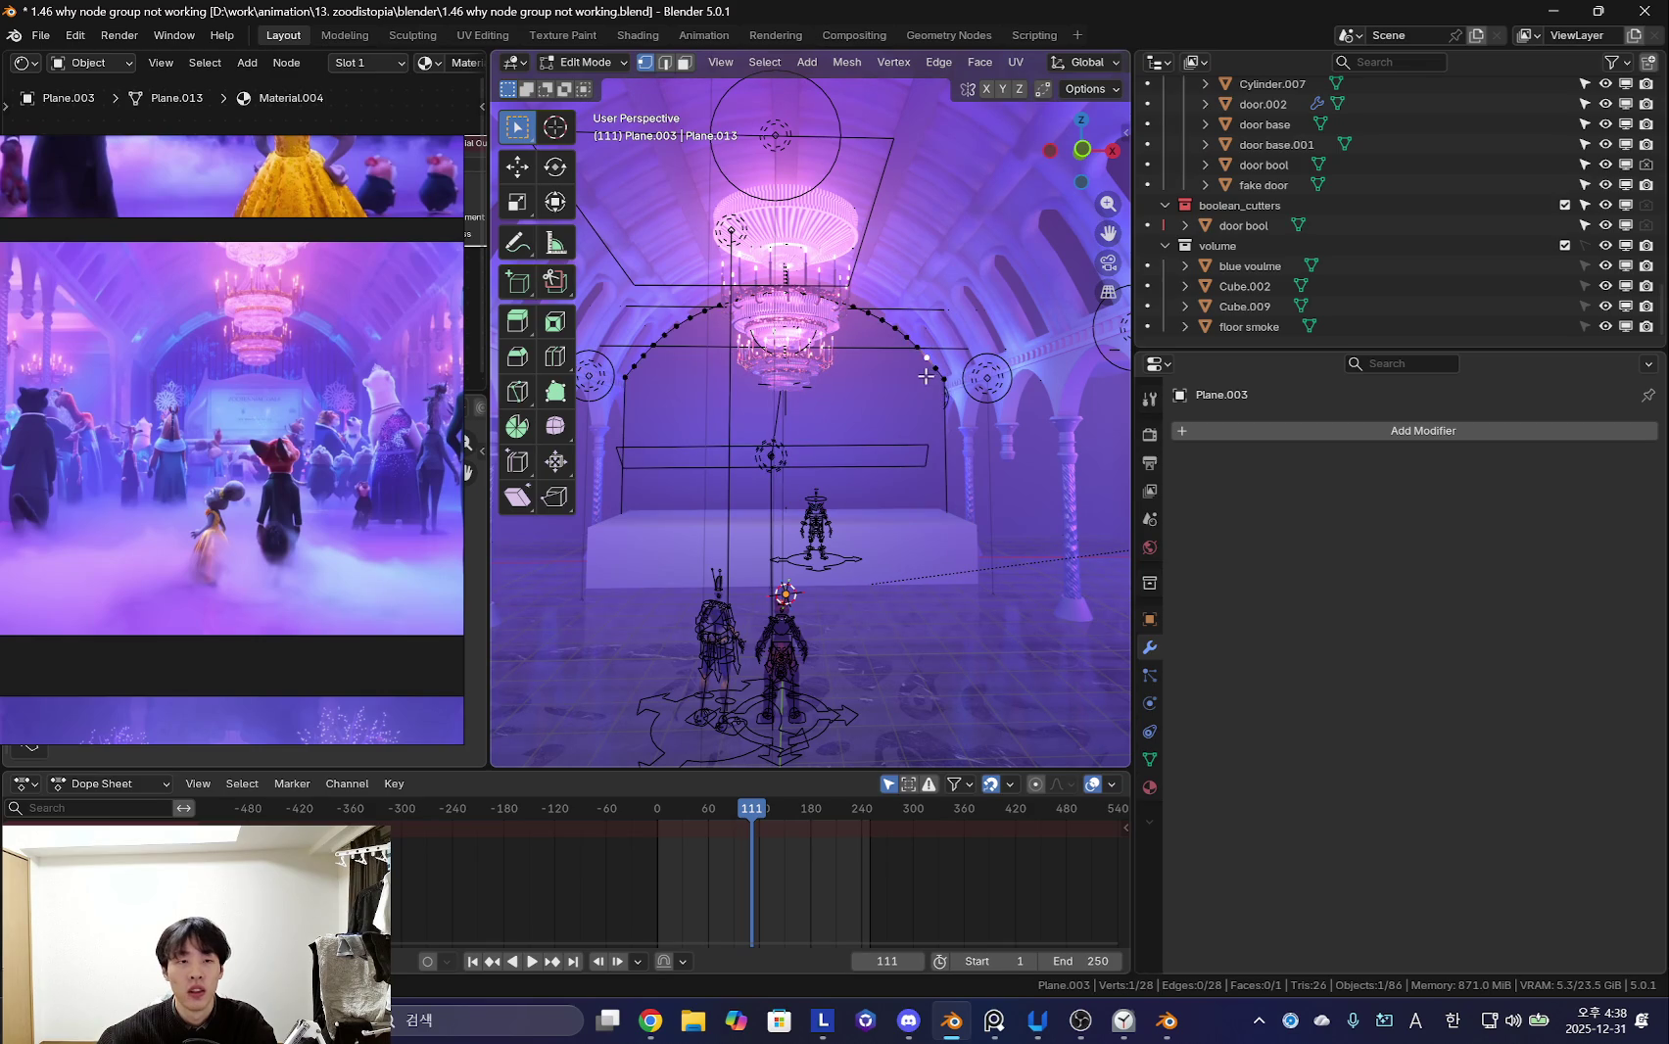
pyautogui.press('Tab')
# - Toggle the viewport overlays and orbit close to the arched wall
pyautogui.hotkey('shift', 'alt', 'z')
pyautogui.hotkey('shift', 'alt', 'z')
pyautogui.hotkey('shift', 'alt', 'z')
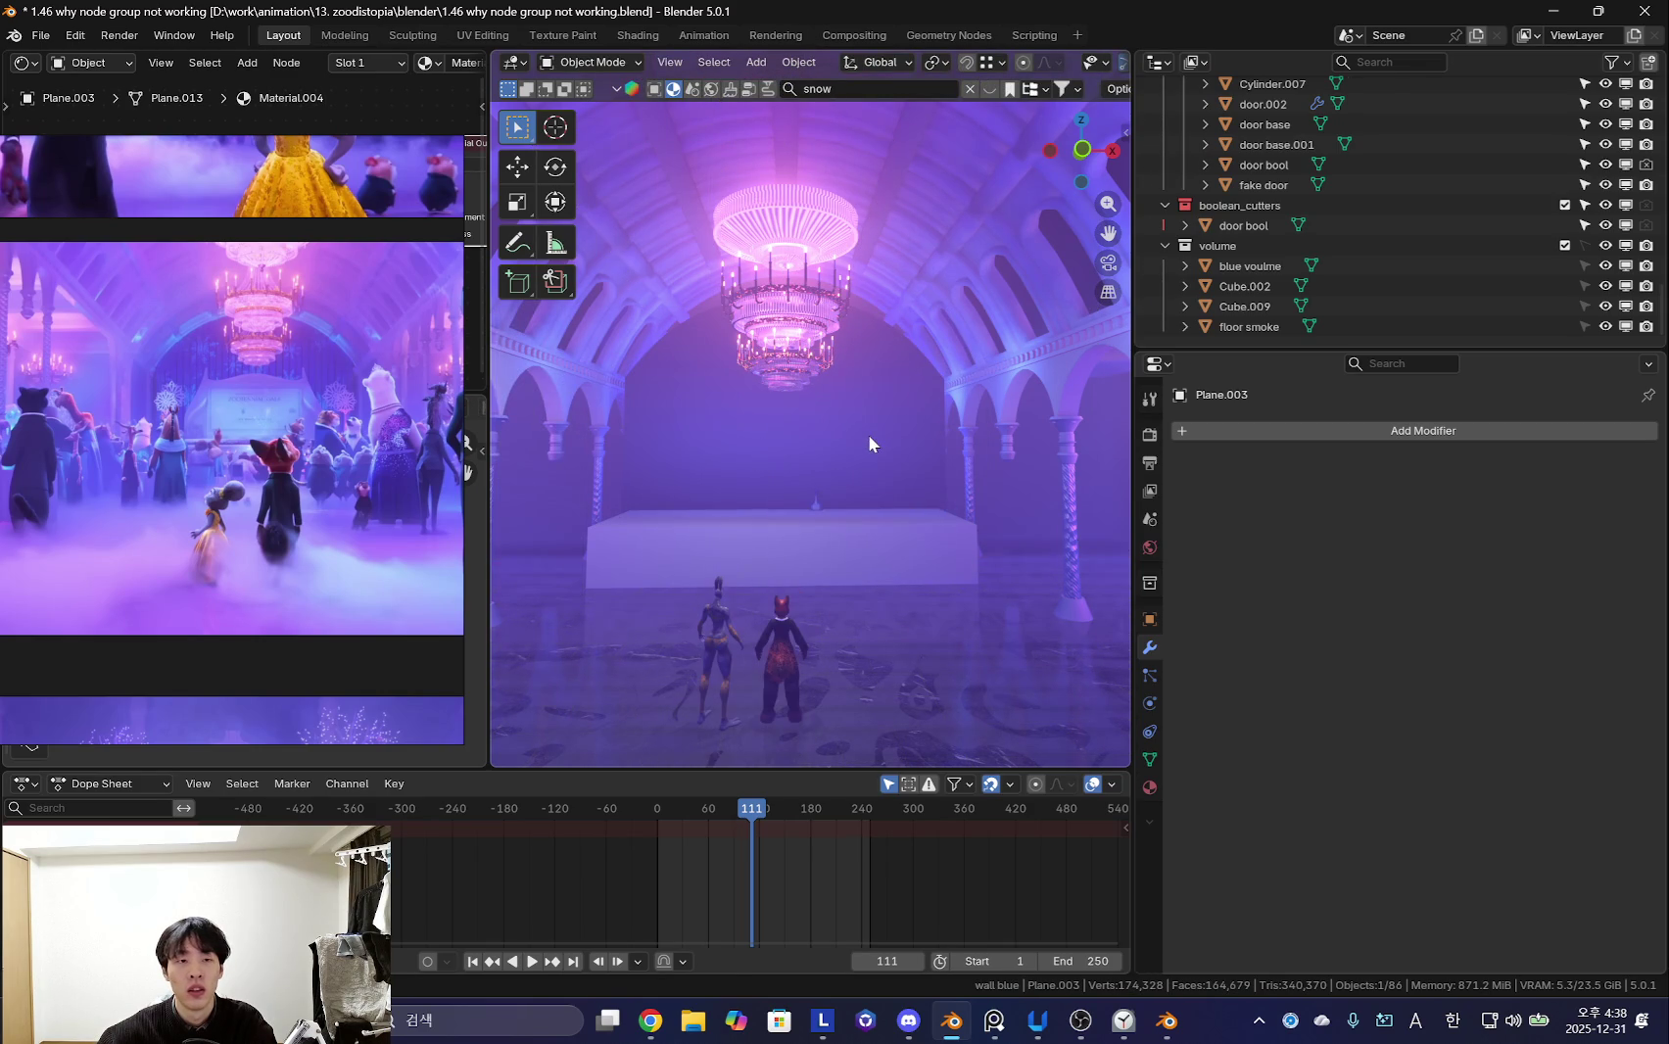
pyautogui.hotkey('shift', 'alt', 'z')
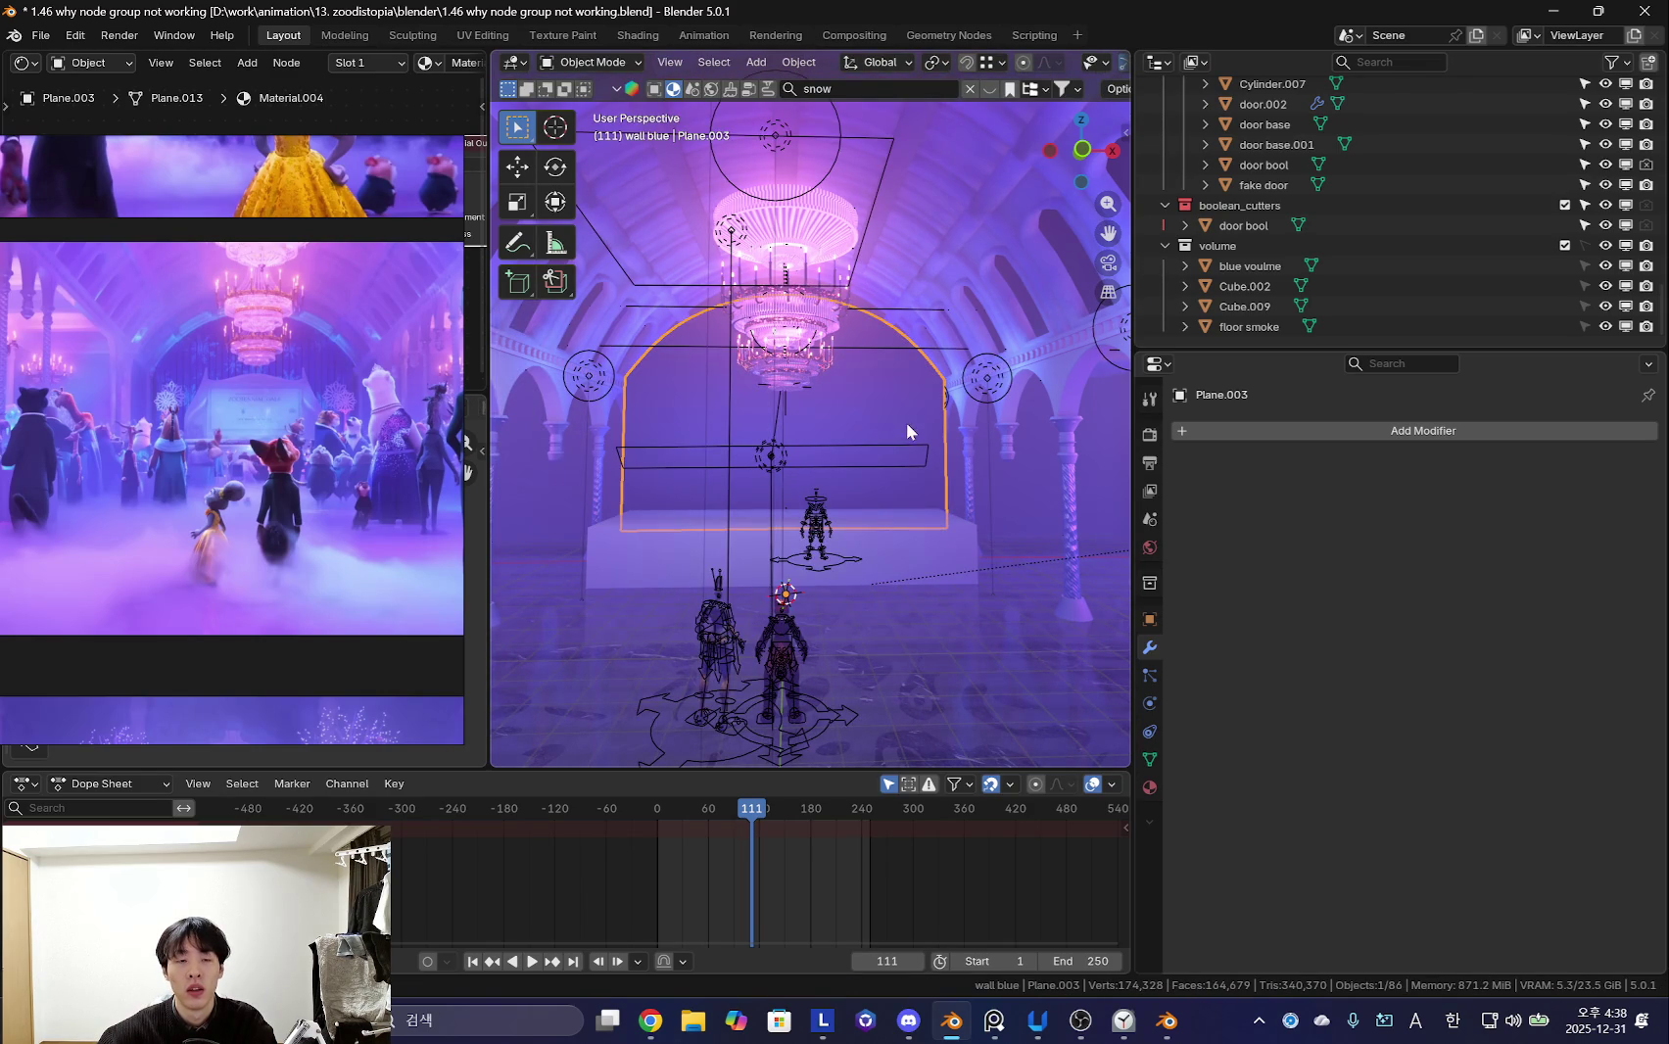
pyautogui.hotkey('shift', 'alt', 'z')
pyautogui.hotkey('shift', 'alt', 'z')
pyautogui.moveTo(870, 425)
pyautogui.mouseDown(button='middle')
pyautogui.moveTo(798, 472)
pyautogui.moveTo(820, 460)
pyautogui.mouseUp(button='middle')
pyautogui.press('g')
pyautogui.click(916, 528)
pyautogui.scroll(-5, 936, 515)
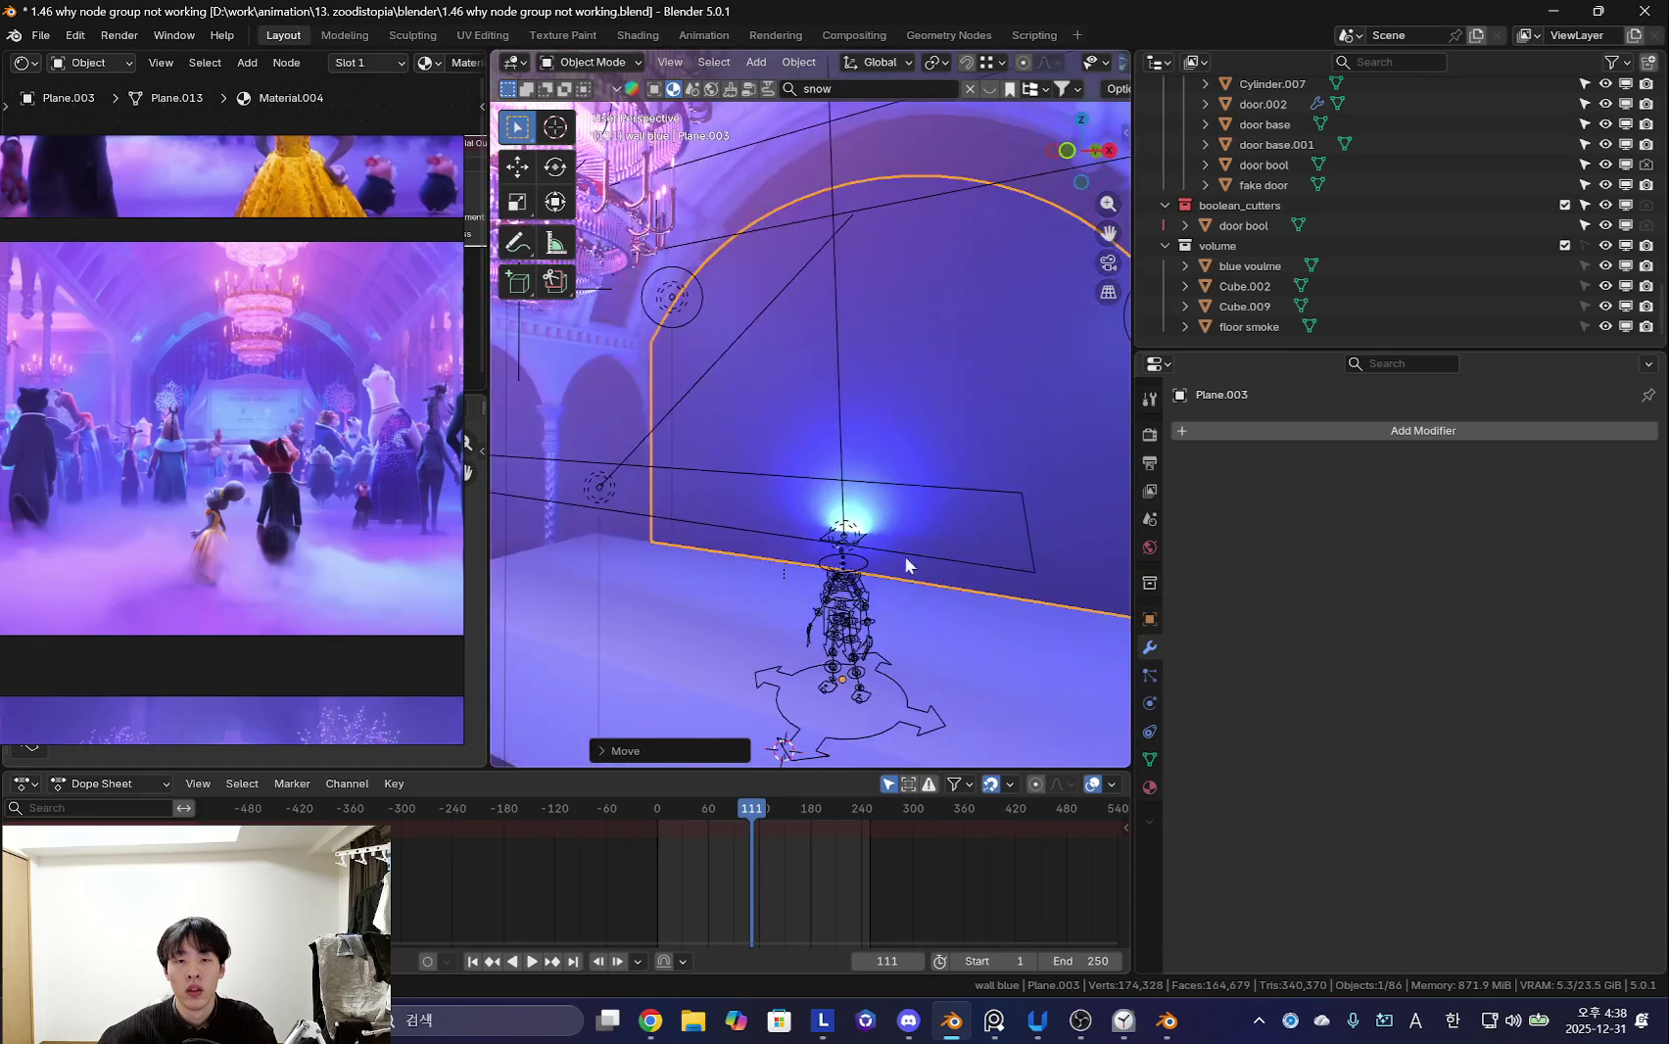
# - Select the white stage and add a new cube on it
pyautogui.hotkey('ctrl', 'z')
pyautogui.hotkey('shift', 's')
pyautogui.press('Escape')
pyautogui.hotkey('ctrl', 'z')
pyautogui.click(938, 595)
pyautogui.hotkey('shift', 'a')
pyautogui.click(1009, 605)
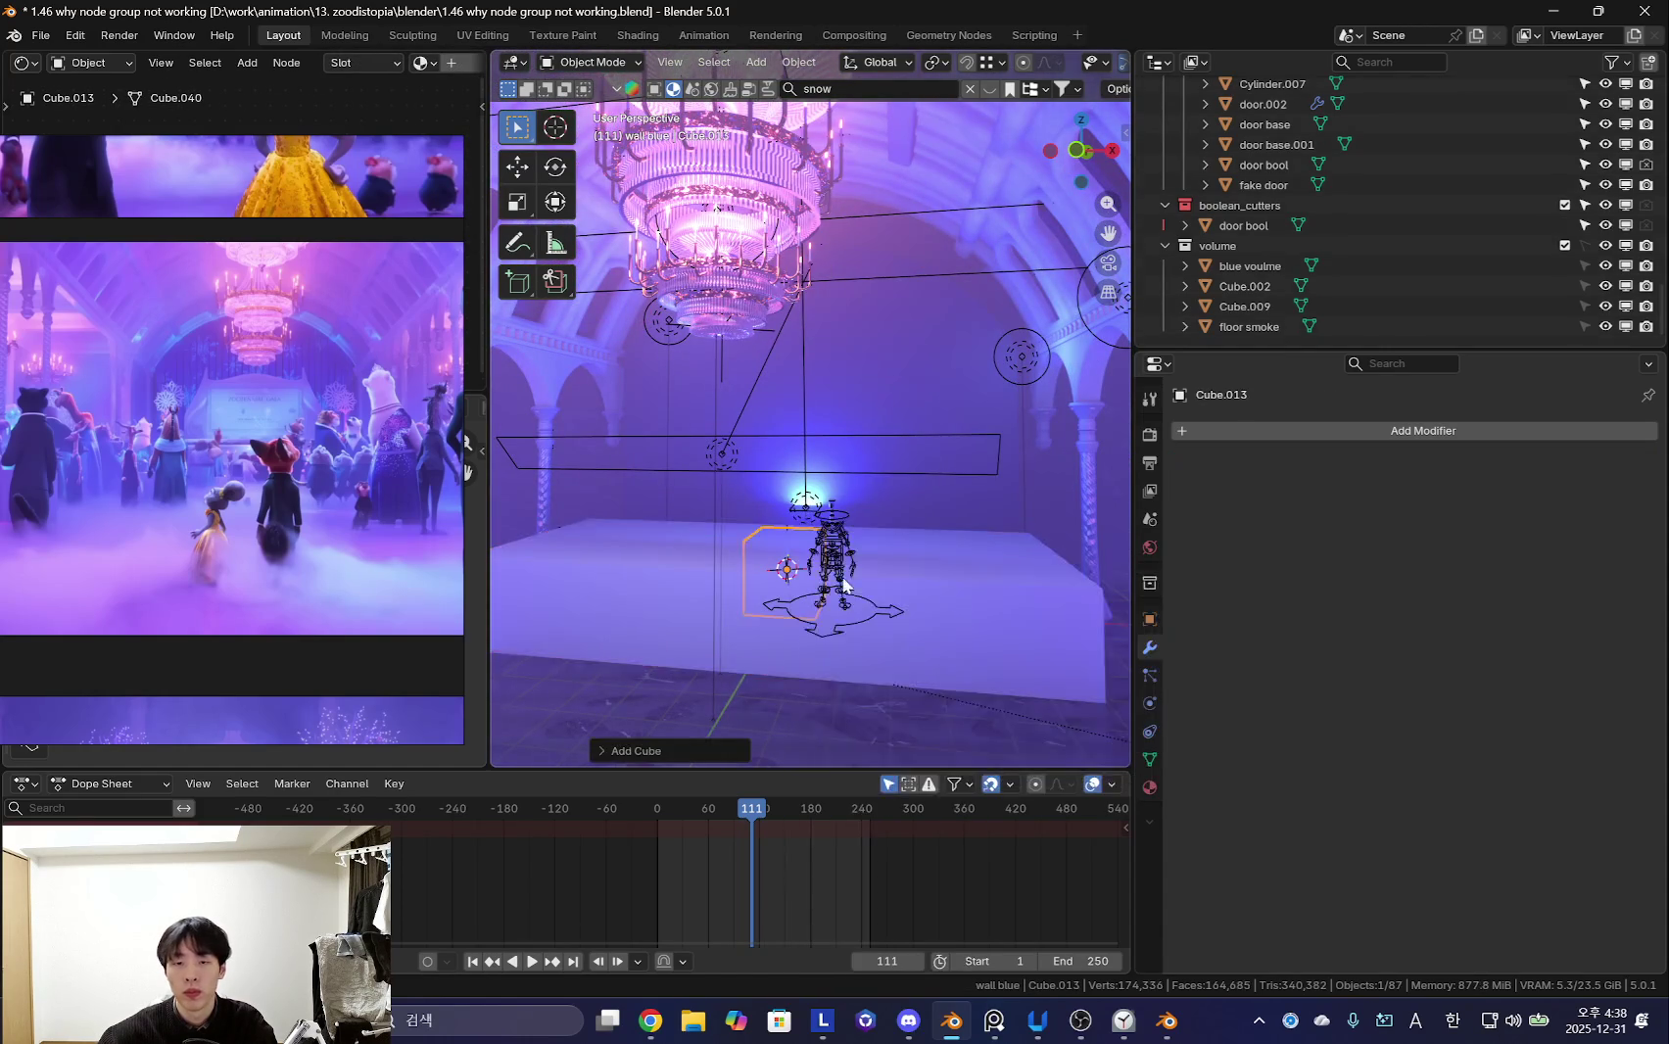
# - Lift the new cube along Z and scale it up
pyautogui.scroll(2, 867, 580)
pyautogui.press('g')
pyautogui.press('z')
pyautogui.click(877, 410)
pyautogui.press('s')
pyautogui.click(784, 362)
# - Add a loop cut through the middle of the cube in Edit Mode
pyautogui.press('Tab')
pyautogui.press('3')
pyautogui.hotkey('ctrl', 'r')
pyautogui.click(781, 392)
pyautogui.moveTo(784, 362)
pyautogui.mouseDown(button='middle')
pyautogui.moveTo(780, 376)
pyautogui.moveTo(843, 327)
pyautogui.mouseUp(button='middle')
# - Raise the top middle edge about 2.2 m into a peak and separate it as Cube.014
pyautogui.press('2')
pyautogui.click(793, 343)
pyautogui.press('g')
pyautogui.press('z')
pyautogui.click(789, 356)
pyautogui.hotkey('ctrl', 'z')
pyautogui.hotkey('ctrl', 'z')
pyautogui.press('p')
pyautogui.click(806, 227)
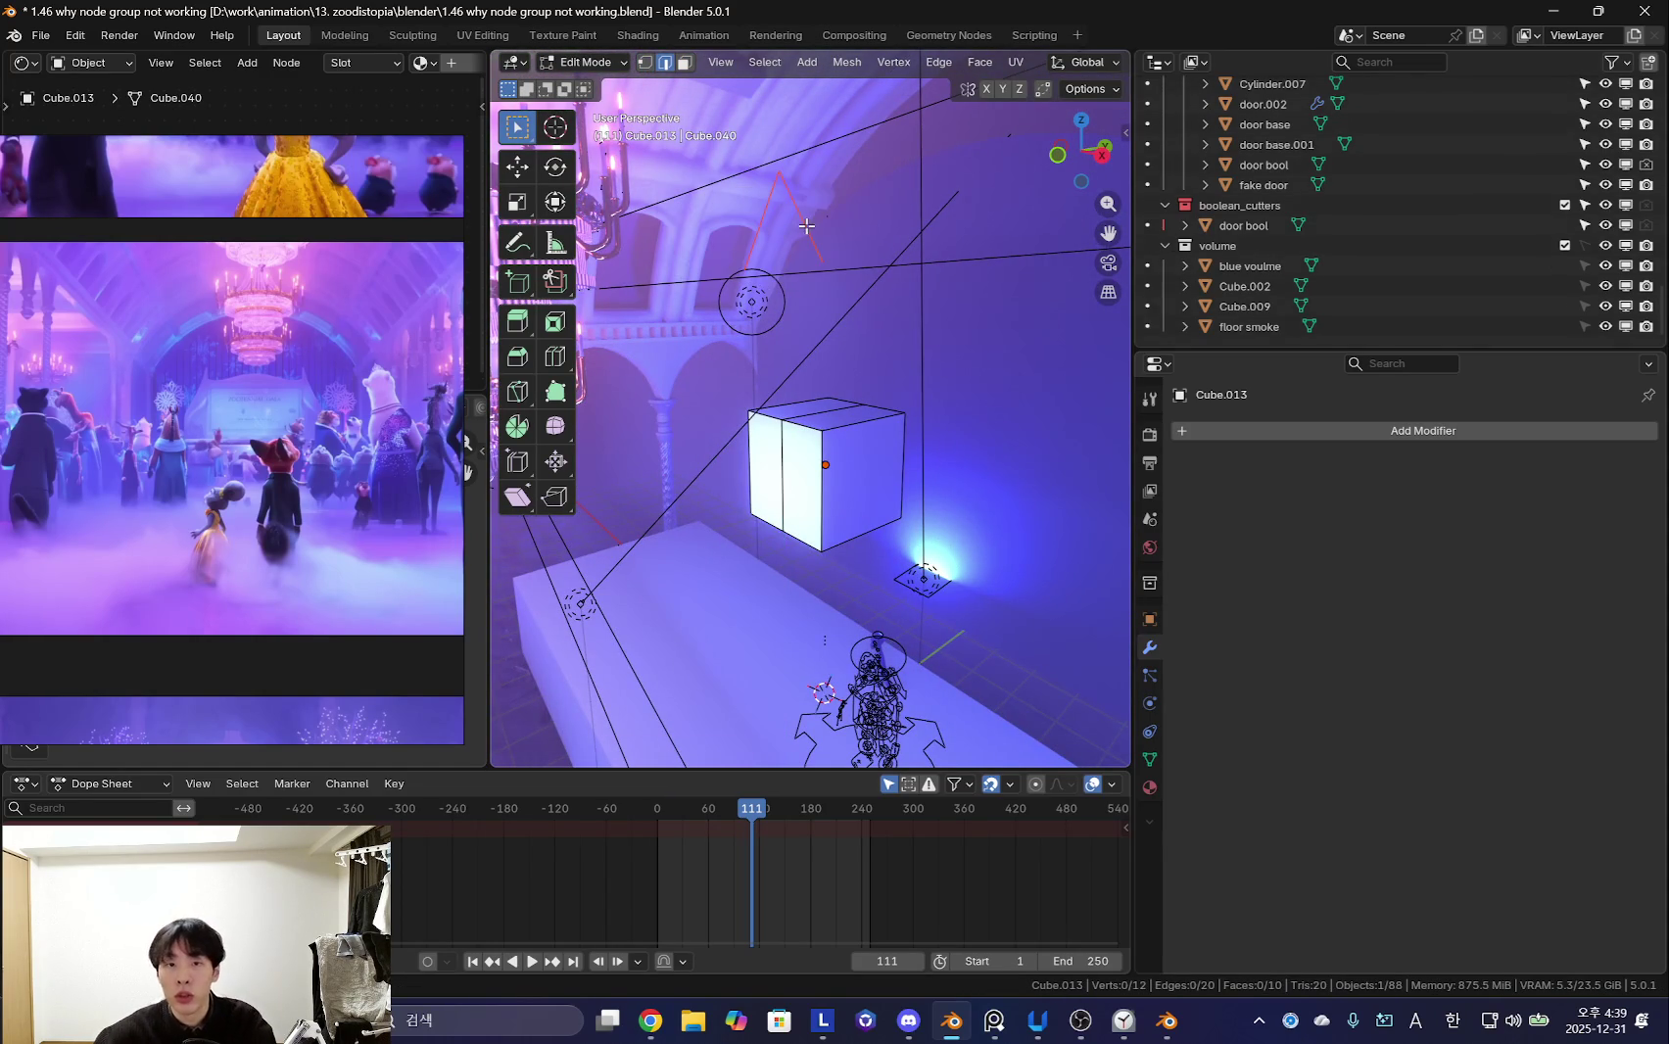
pyautogui.press('Tab')
pyautogui.click(807, 234)
# - Give Cube.014 a Subdivision Surface modifier at viewport level 3
pyautogui.click(1288, 436)
pyautogui.write('d')
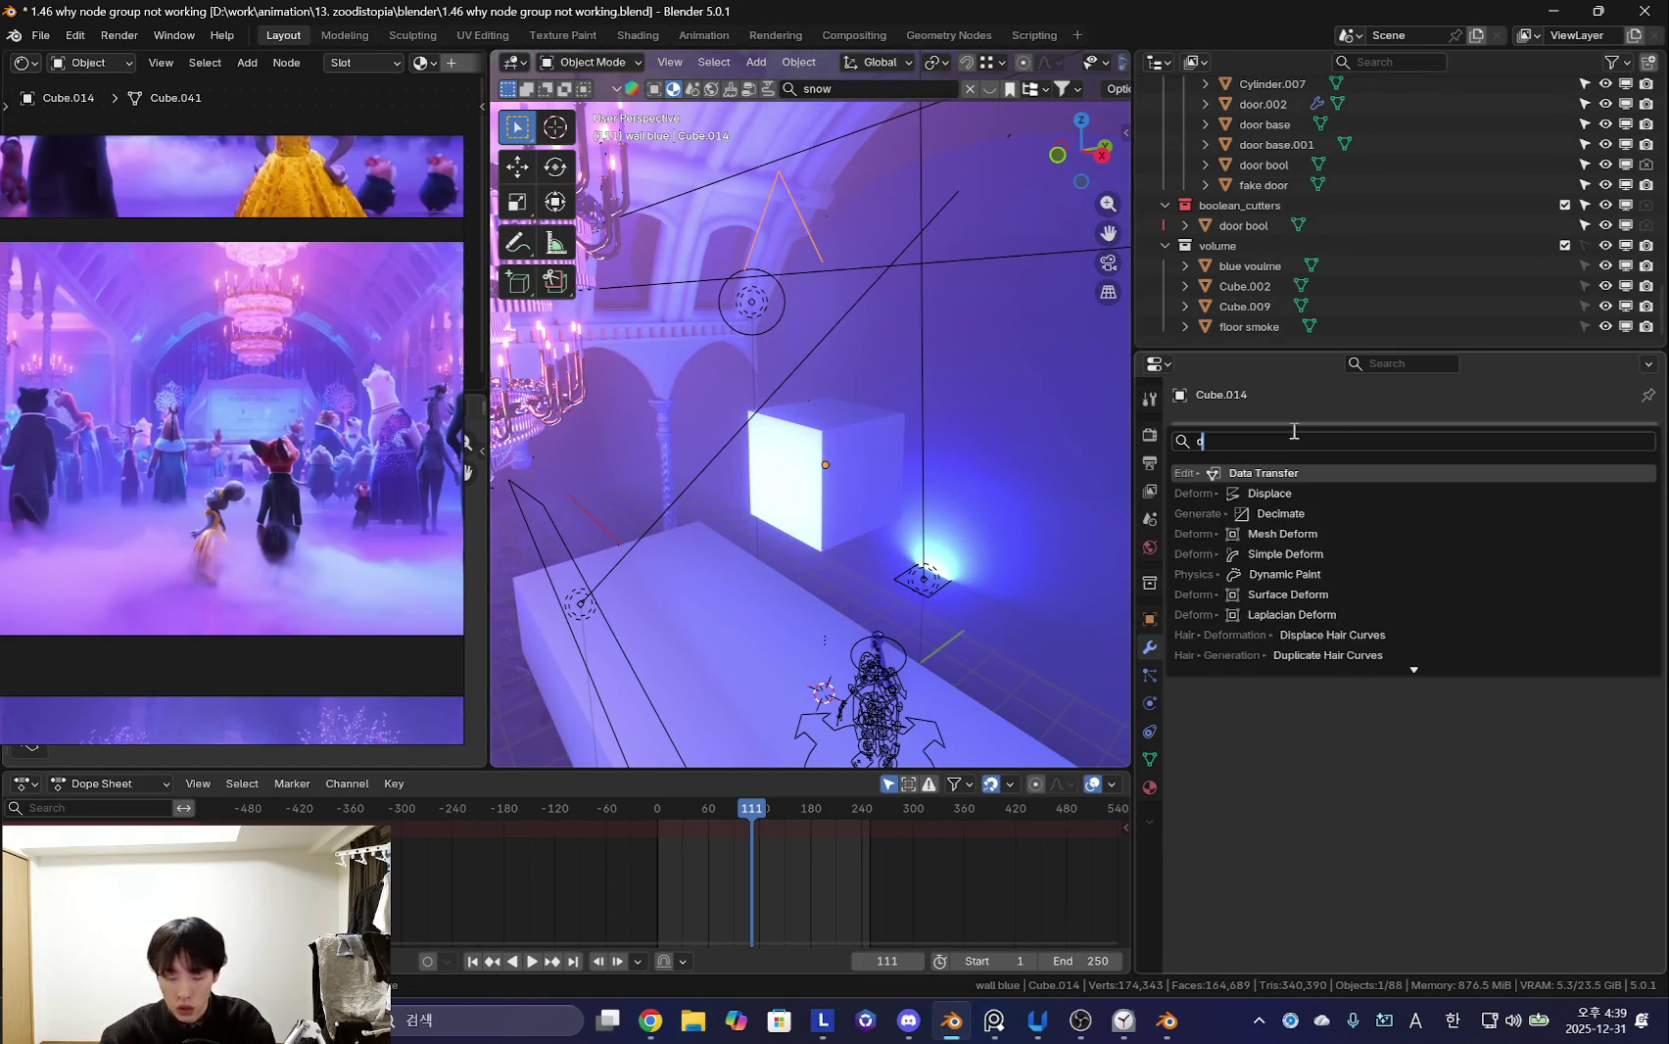
pyautogui.press('BackSpace')
pyautogui.write('sub')
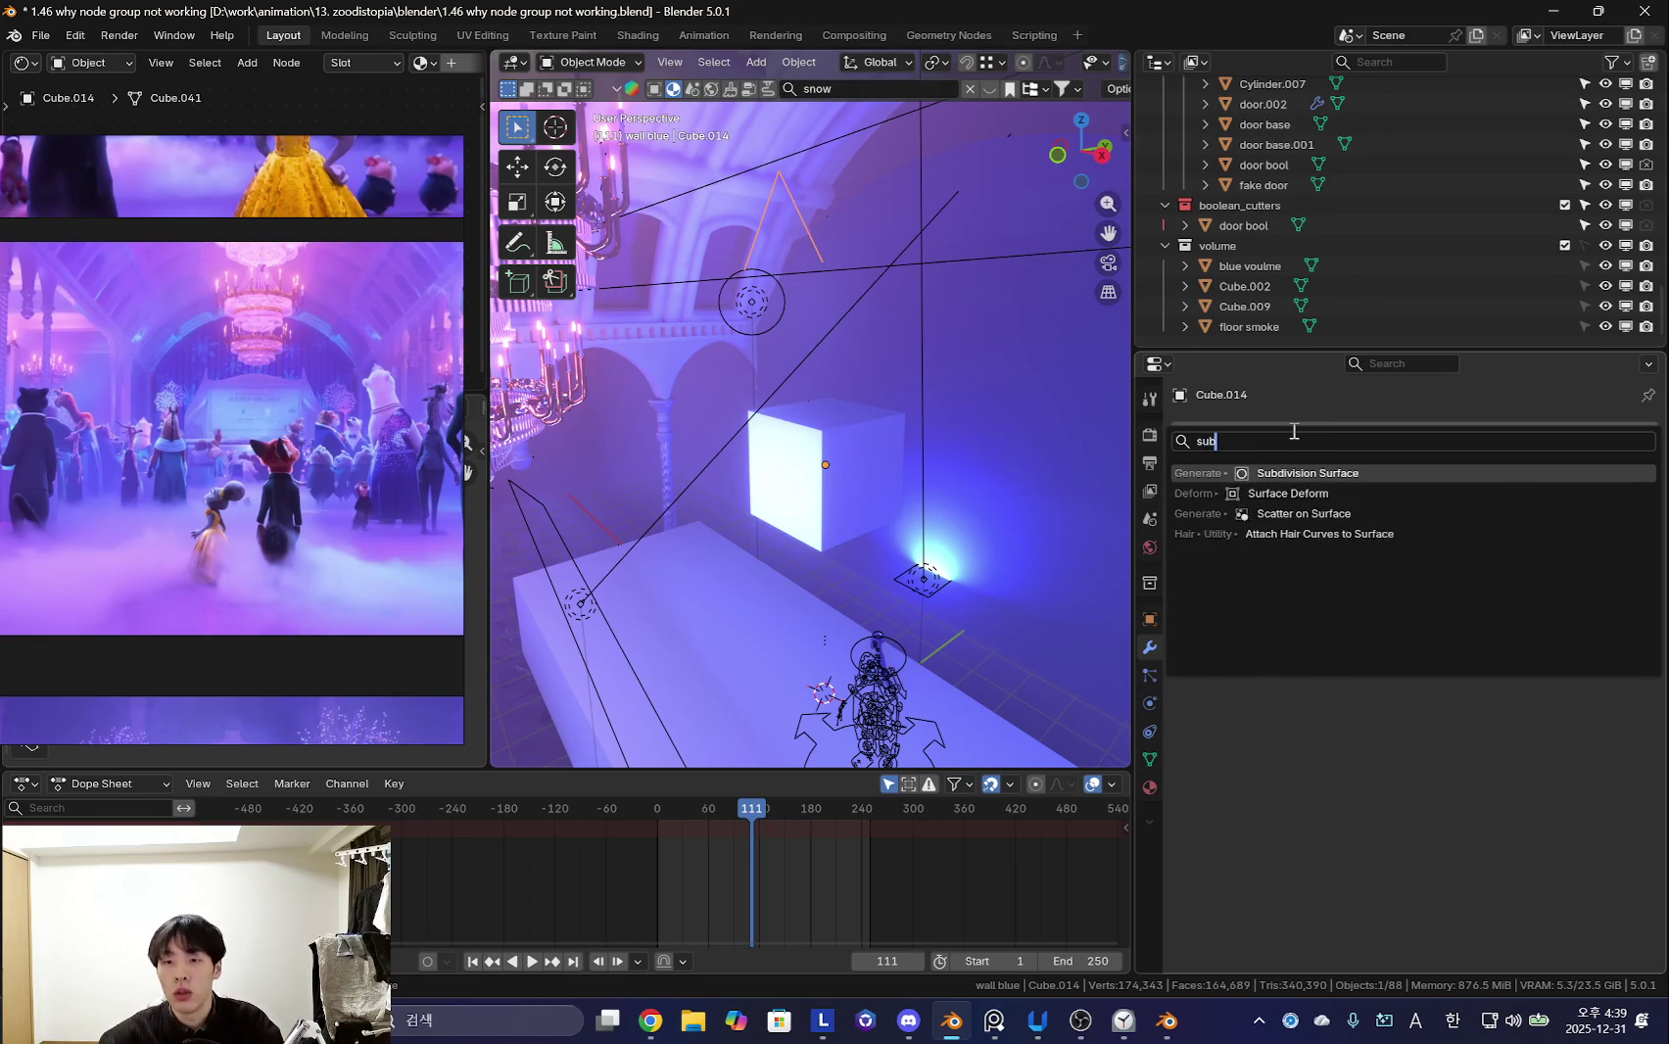
pyautogui.press('Return')
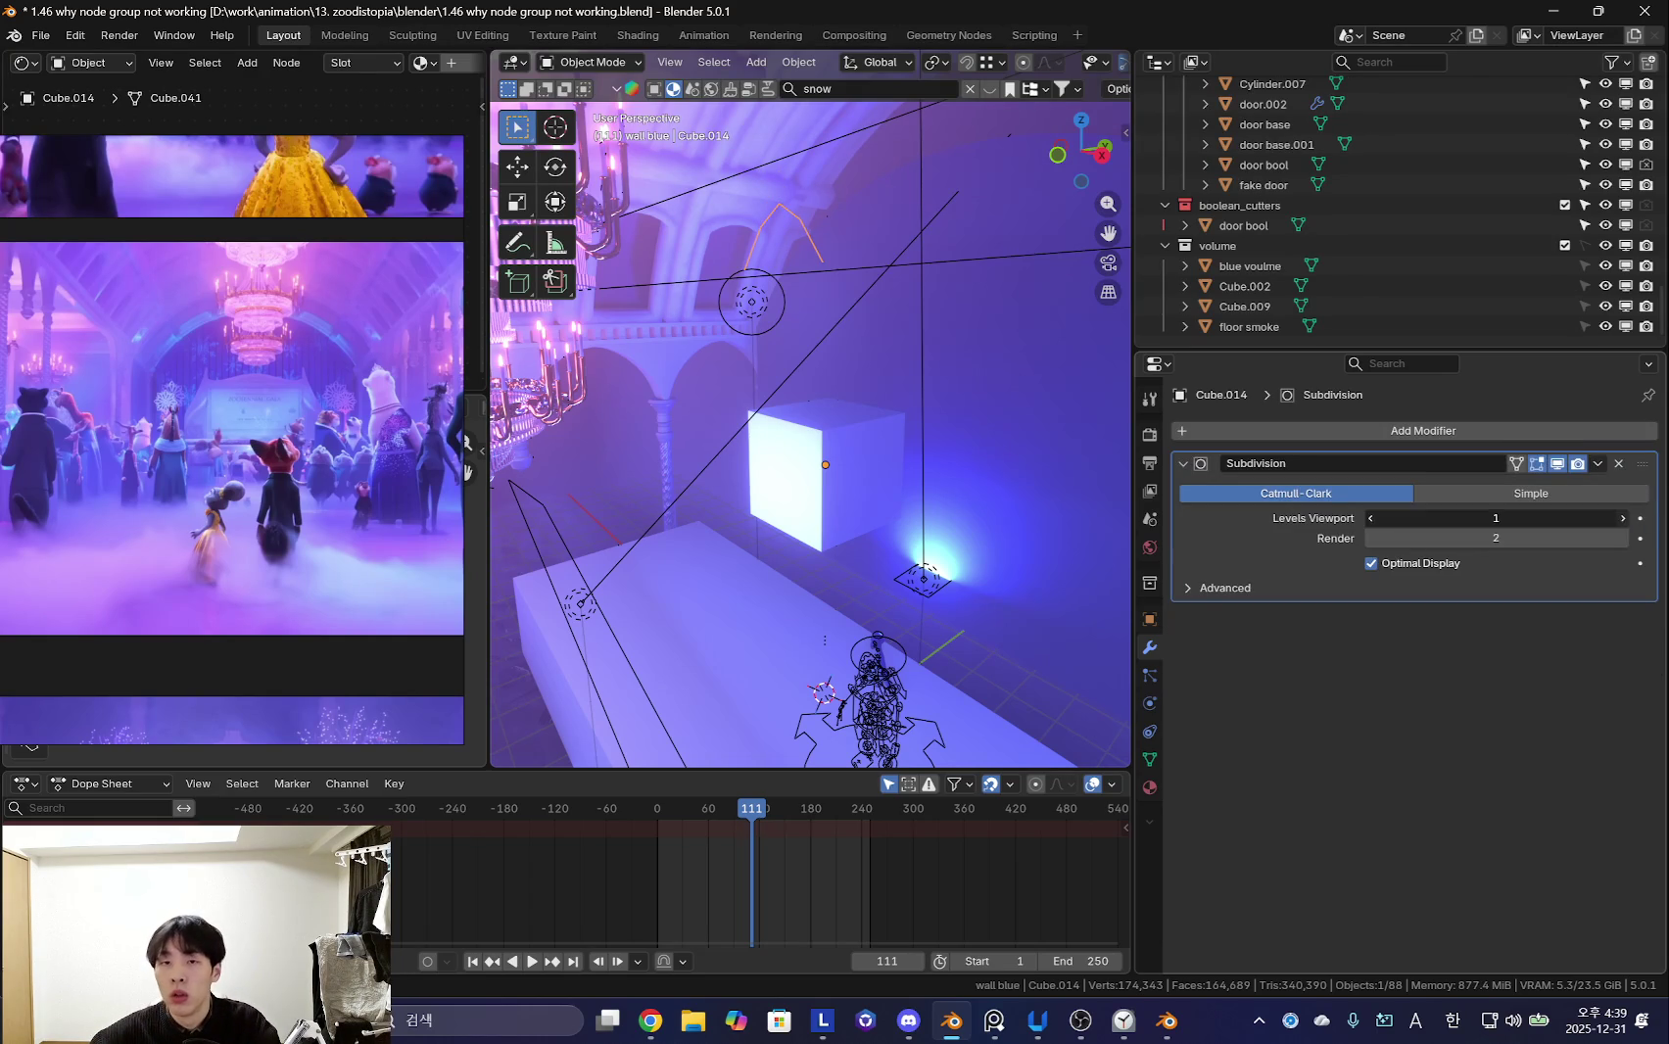
pyautogui.moveTo(815, 516)
pyautogui.mouseDown(button='middle')
pyautogui.moveTo(840, 358)
pyautogui.moveTo(893, 358)
pyautogui.mouseUp(button='middle')
pyautogui.press('Tab')
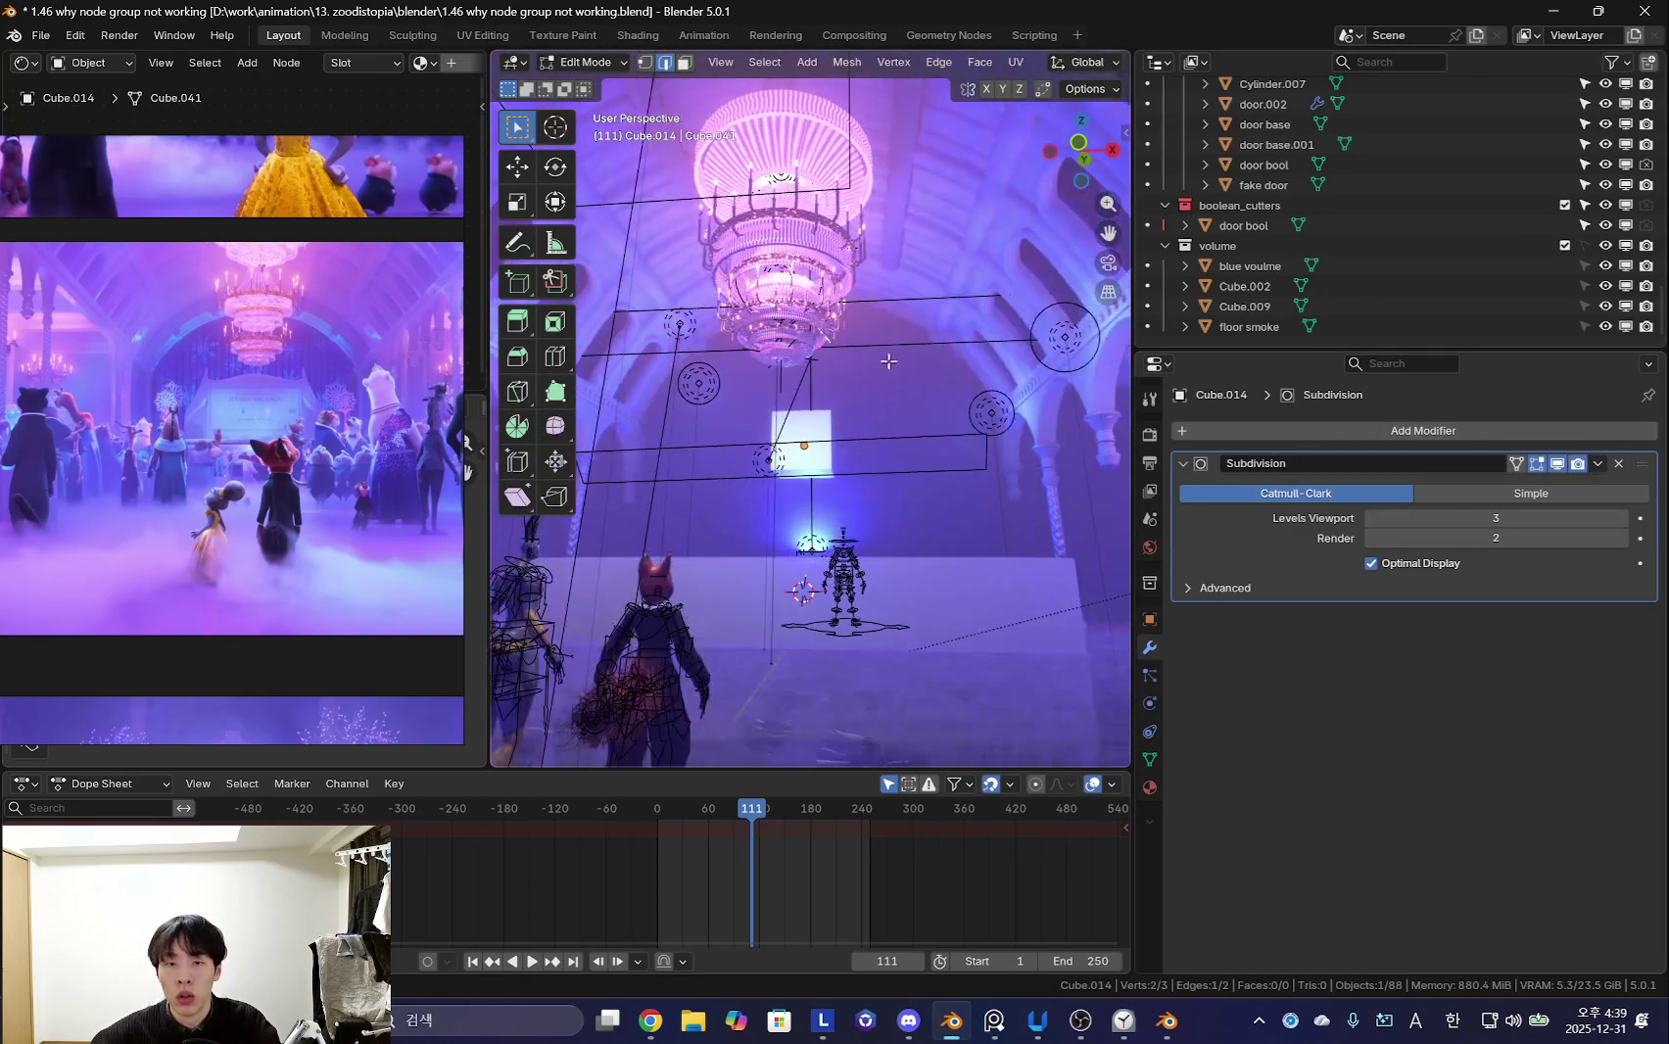
# - Widen the triangle along X and raise its top vertex vertically
pyautogui.press('a')
pyautogui.press('s')
pyautogui.press('x')
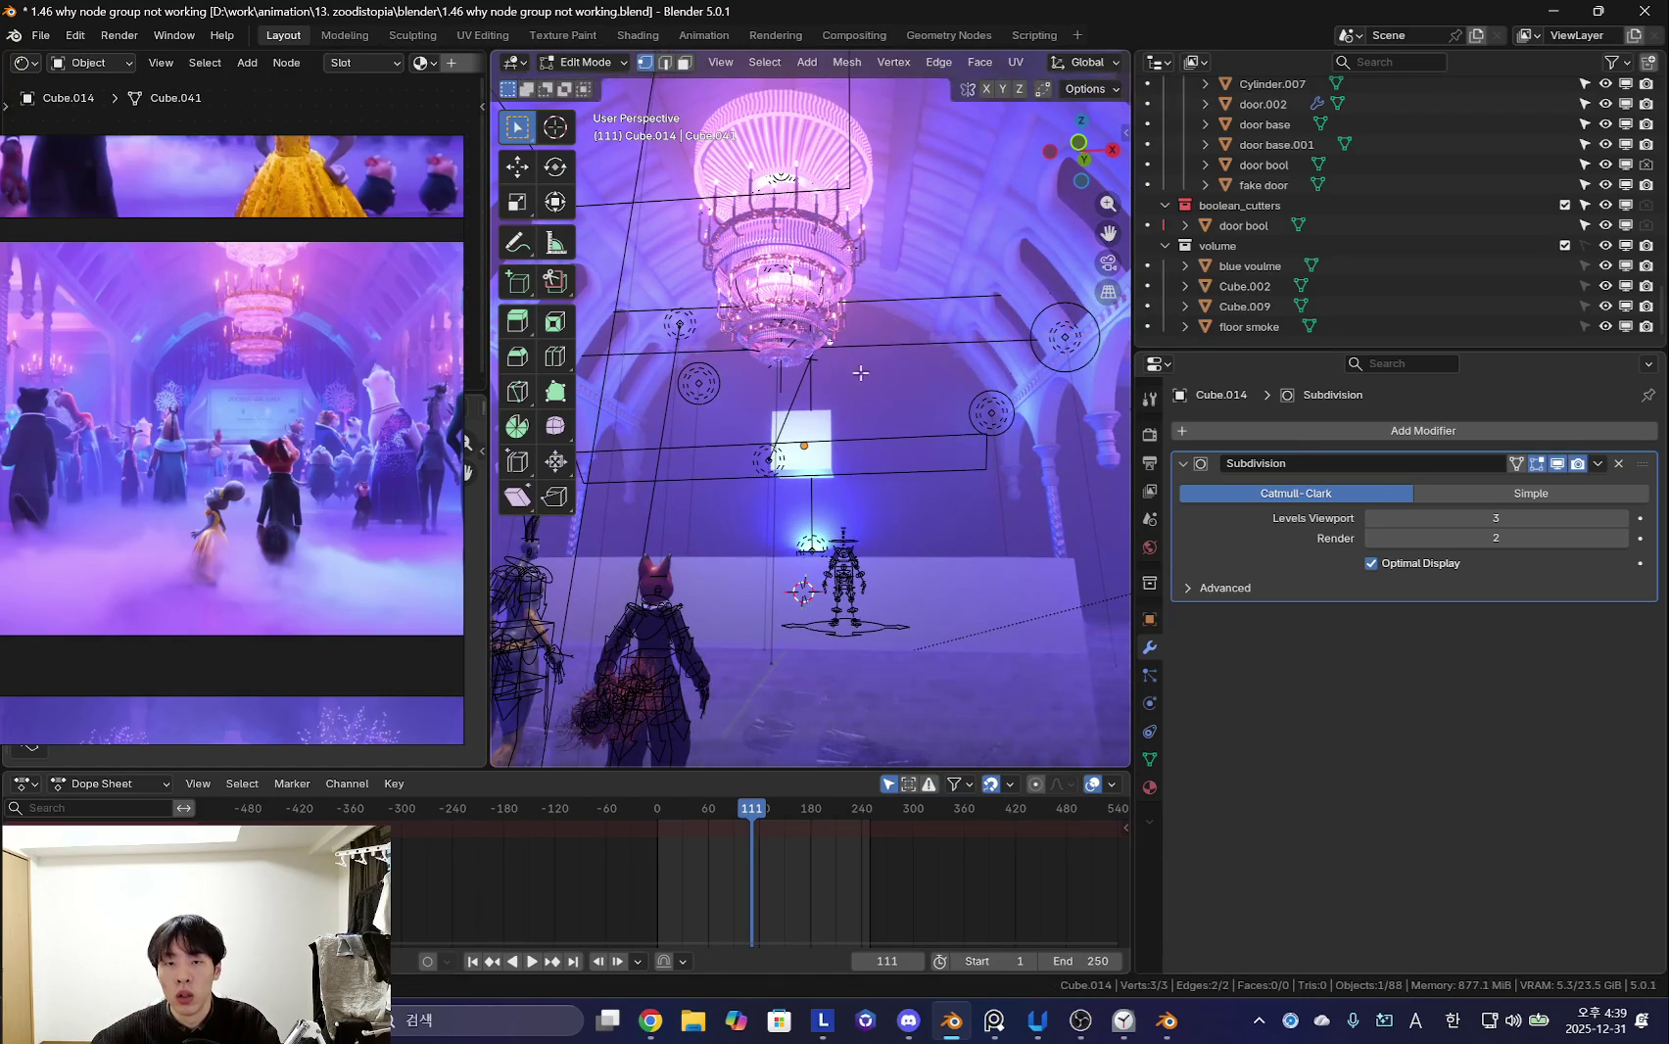
pyautogui.keyDown('alt'); pyautogui.moveTo(854, 375); pyautogui.dragTo(902, 377, button='middle'); pyautogui.keyUp('alt')
pyautogui.click(716, 392)
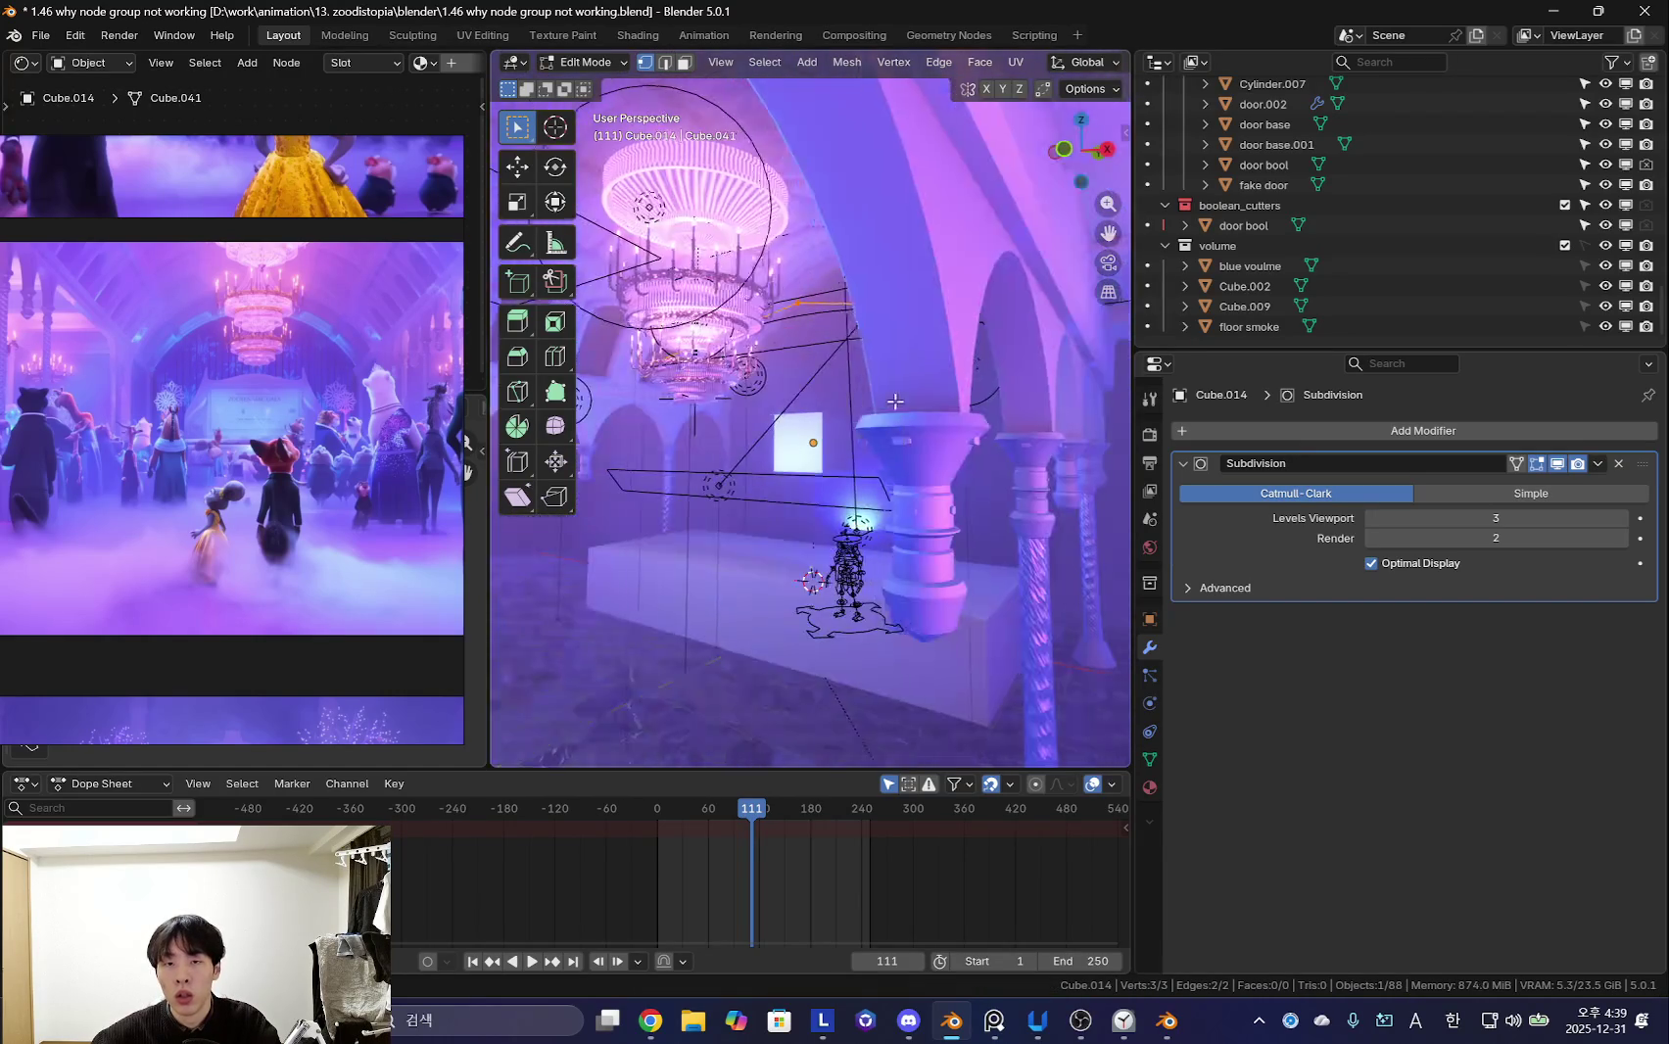
pyautogui.moveTo(716, 392); pyautogui.dragTo(916, 376, button='middle')
pyautogui.click(816, 322)
pyautogui.moveTo(815, 321)
pyautogui.mouseDown(button='middle')
pyautogui.moveTo(915, 449)
pyautogui.moveTo(872, 455)
pyautogui.mouseUp(button='middle')
pyautogui.press('g')
pyautogui.press('z')
pyautogui.click(915, 449)
# - Select the chandelier's parent object and raise it to 17.335 m height
pyautogui.press('Tab')
pyautogui.scroll(5, 1337, 147)
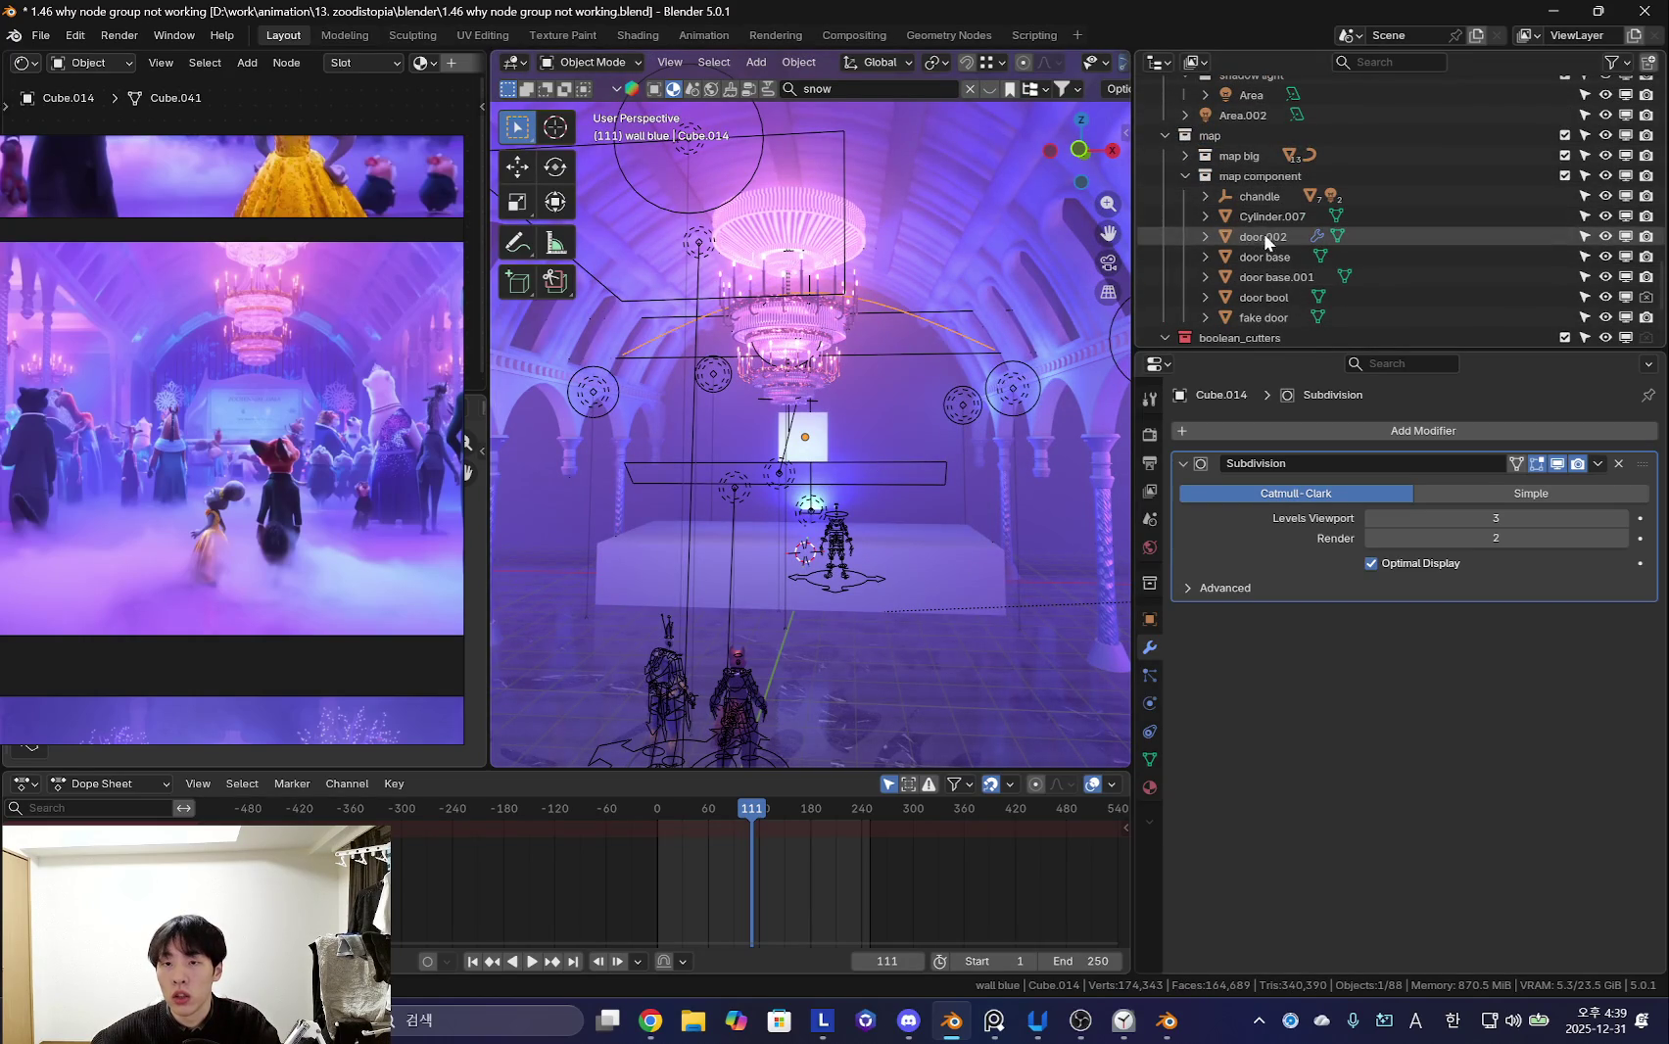
pyautogui.click(810, 218)
pyautogui.click(810, 217)
pyautogui.click(1237, 197)
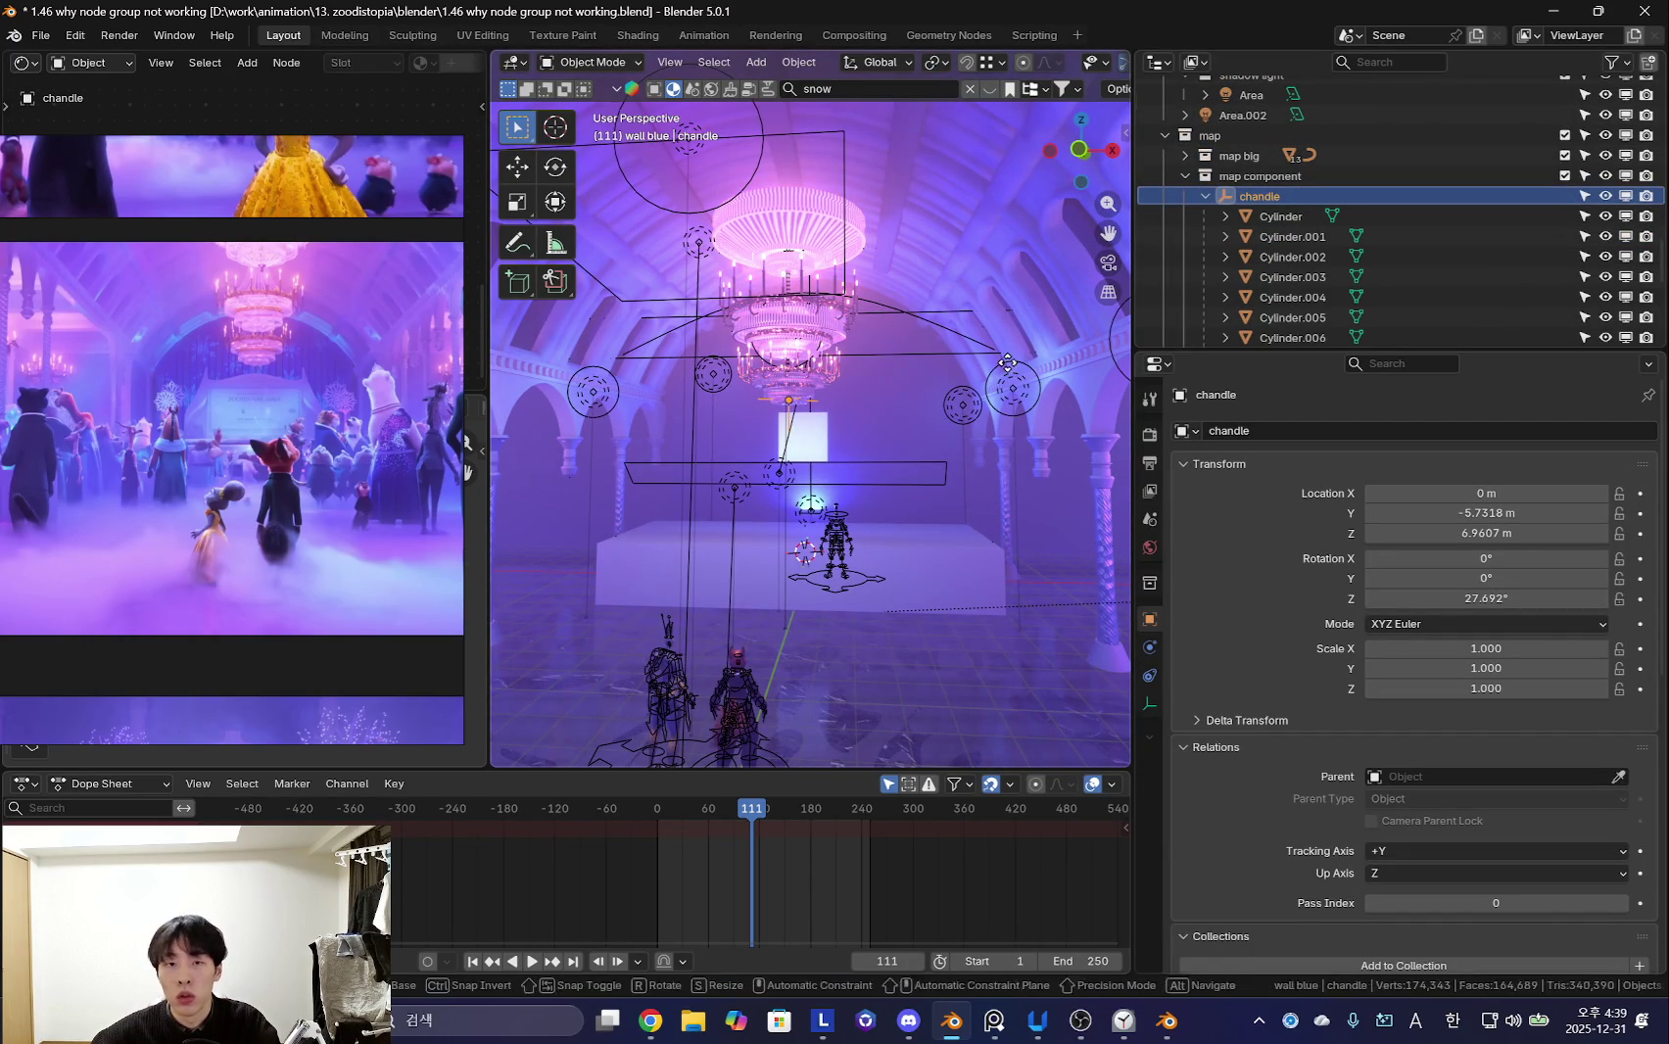
pyautogui.click(932, 701)
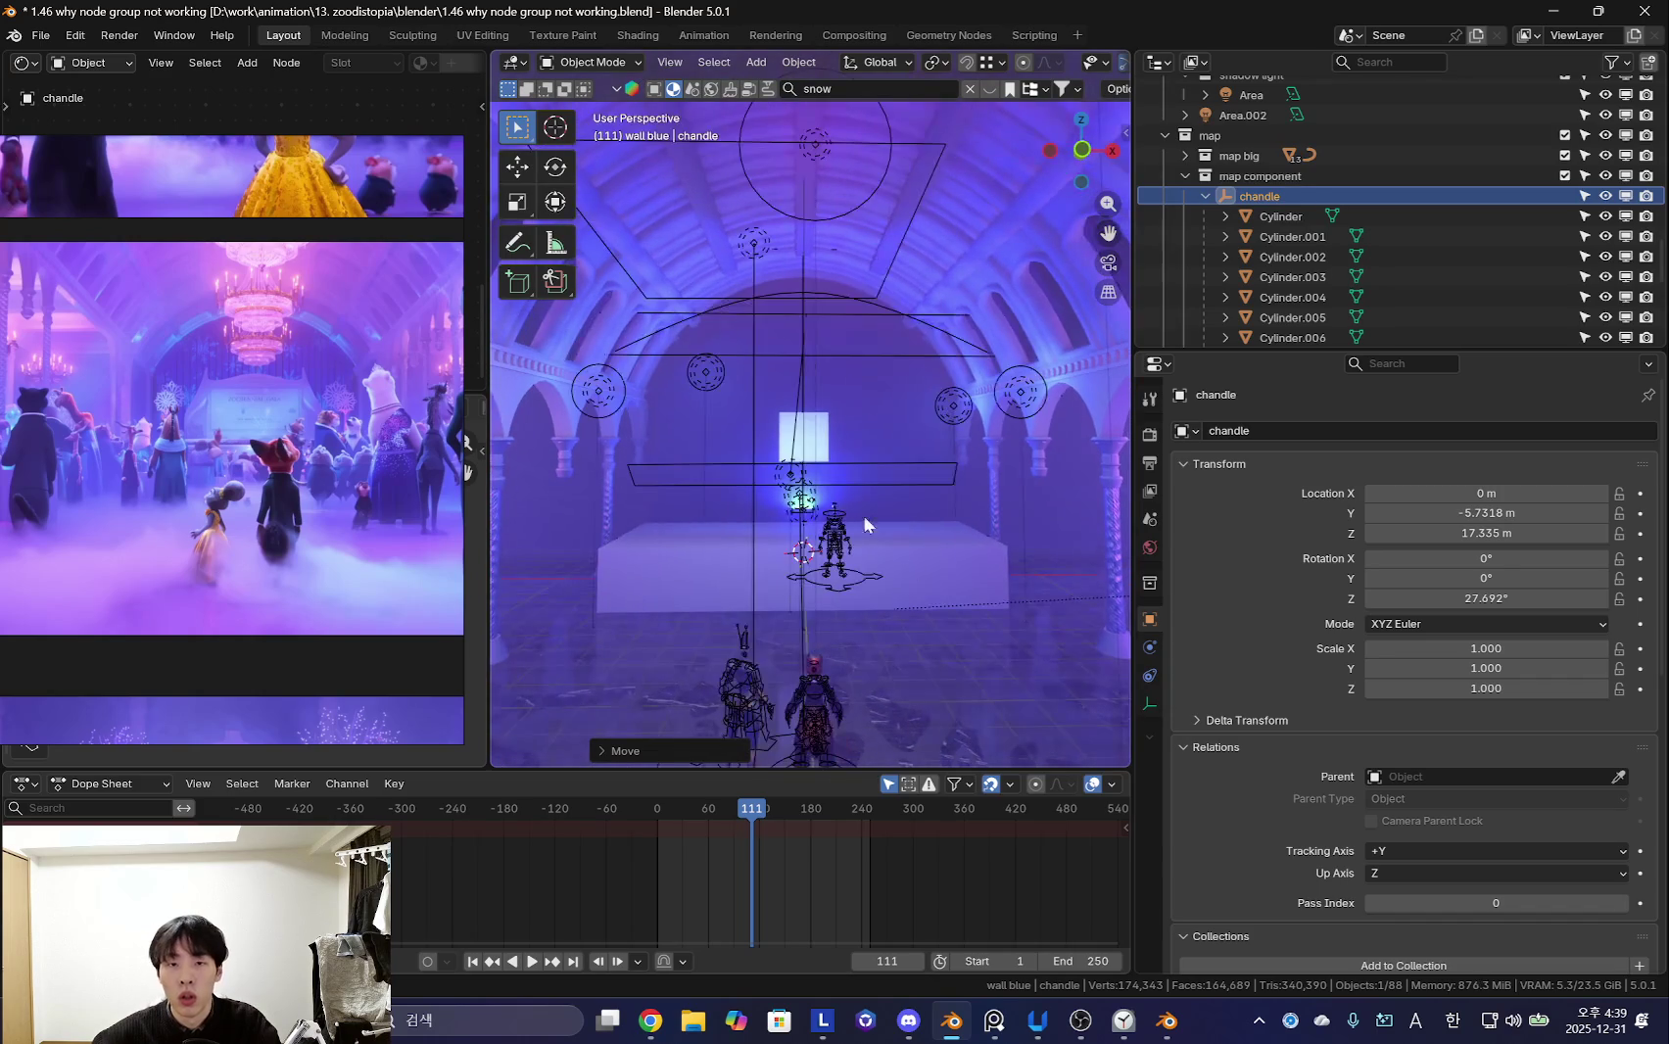
# - Subdivide the edges of arch curve Cube.014 and raise the new vertices along Z
pyautogui.click(901, 320)
pyautogui.moveTo(924, 331); pyautogui.dragTo(953, 444, button='middle')
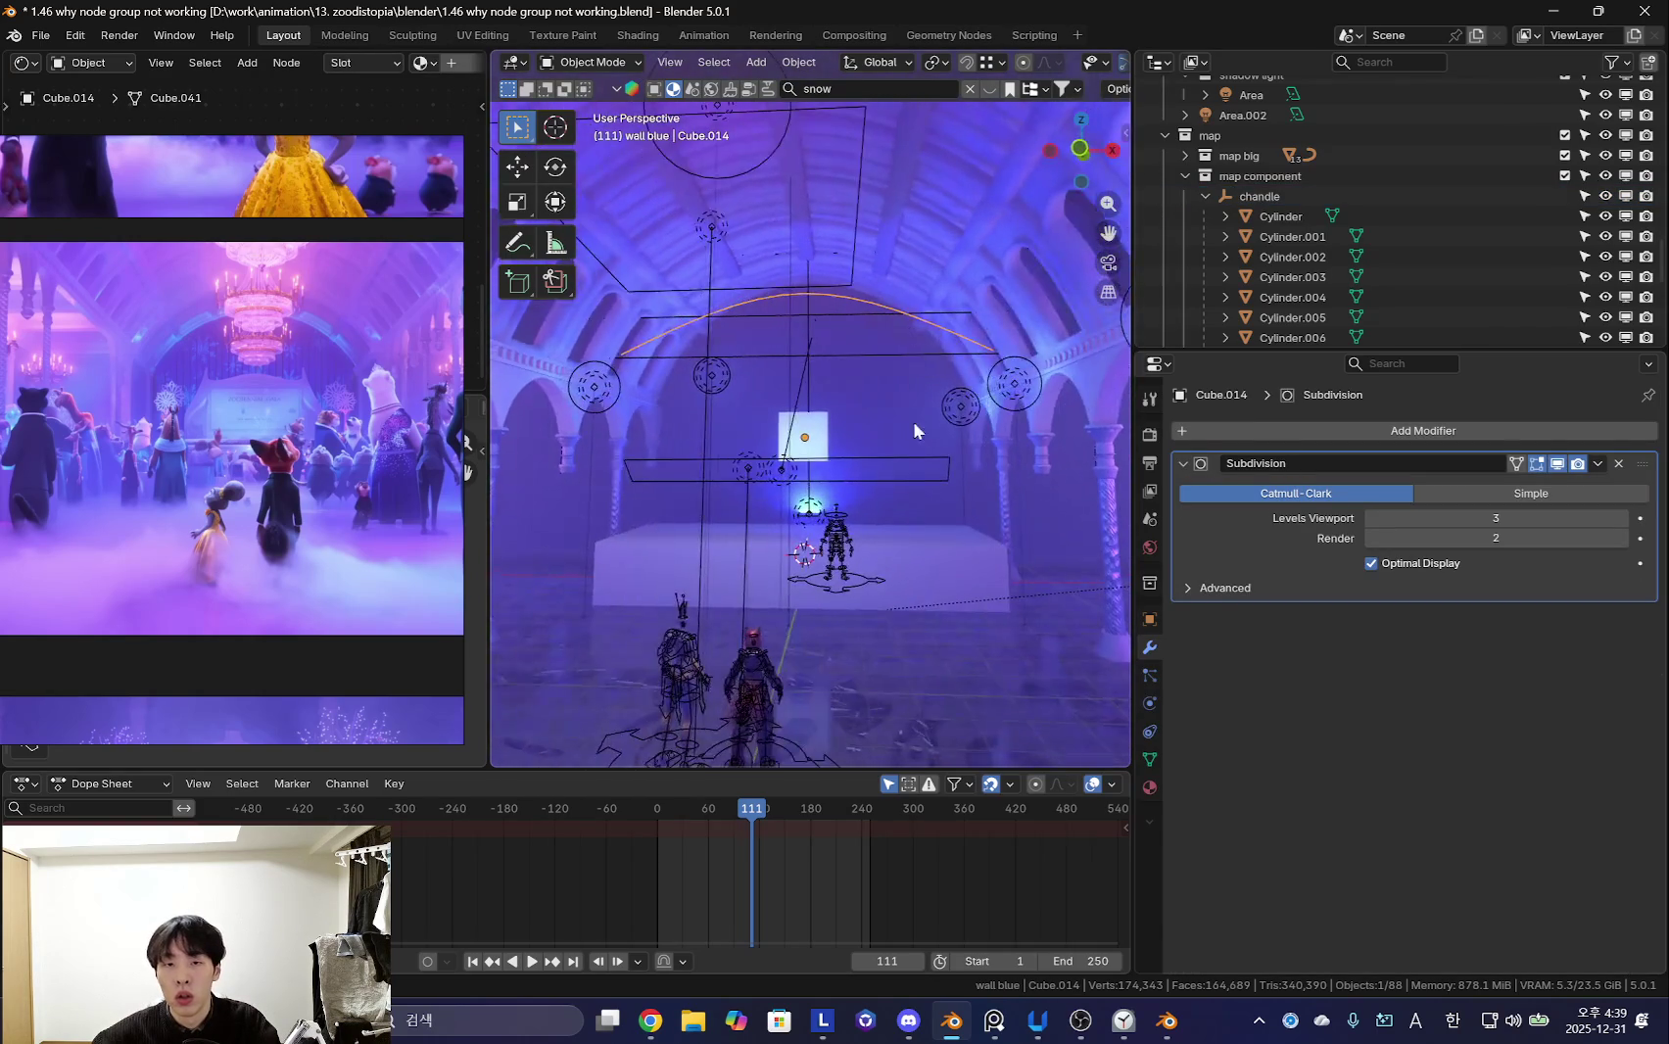
pyautogui.press('Tab')
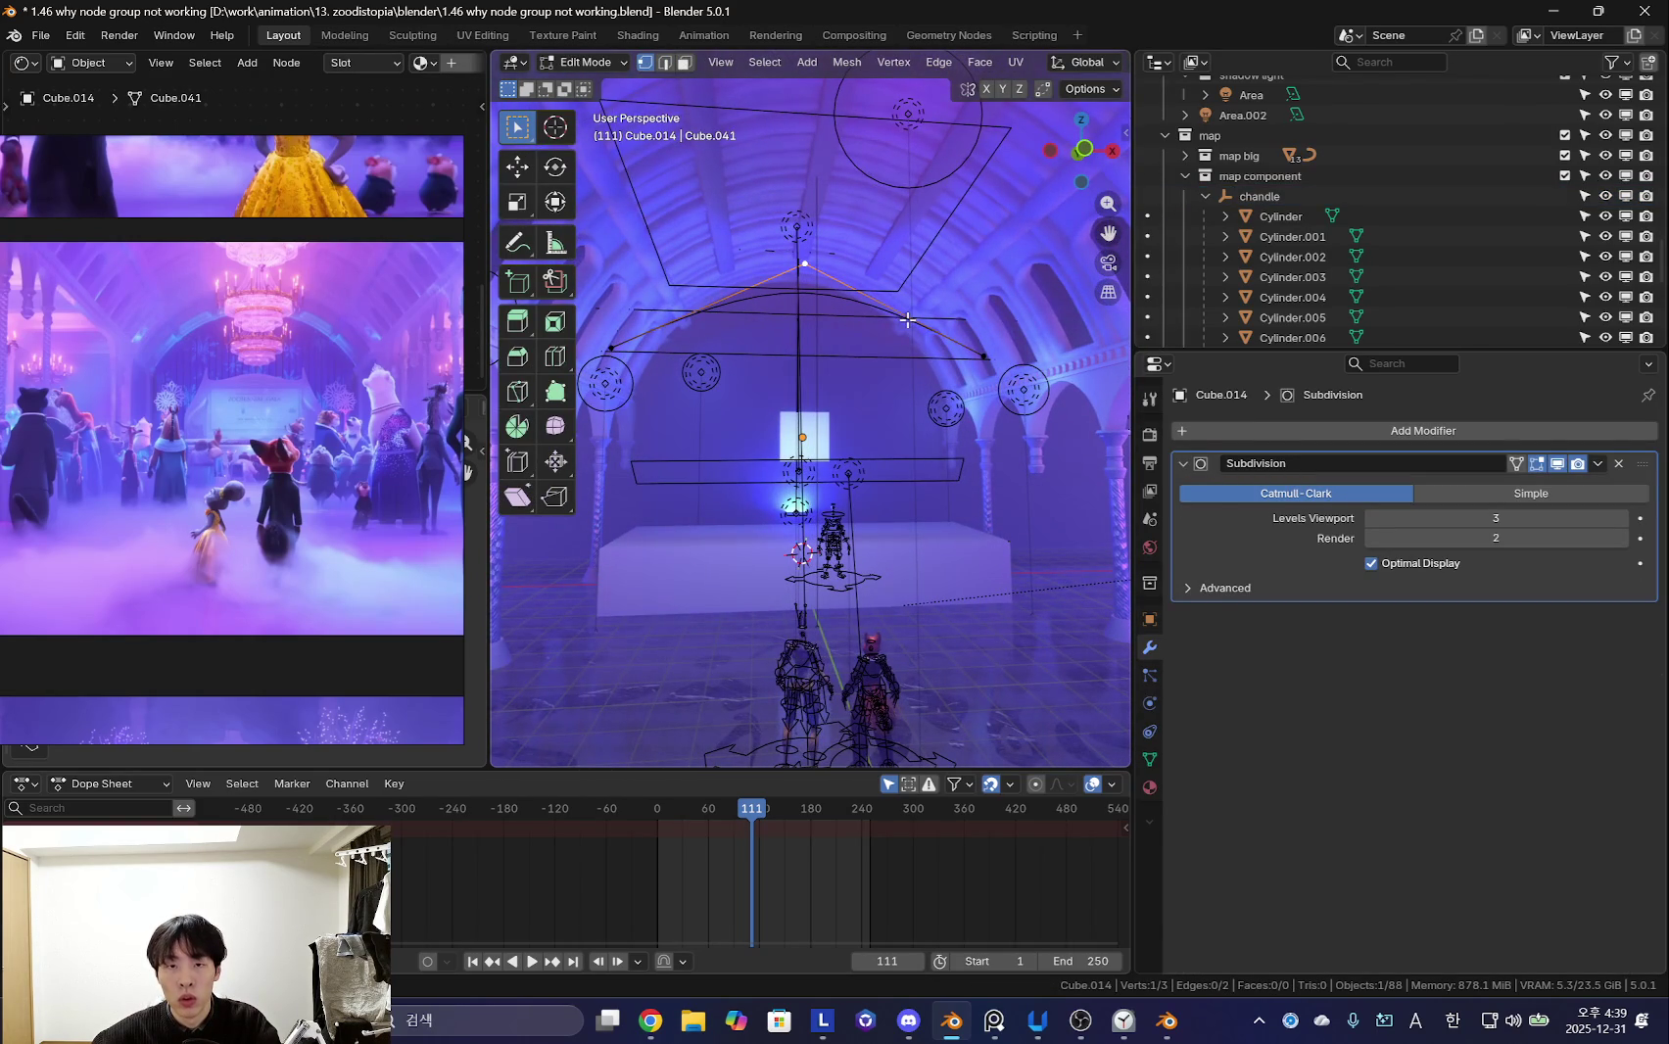
pyautogui.rightClick(908, 319)
pyautogui.click(813, 311)
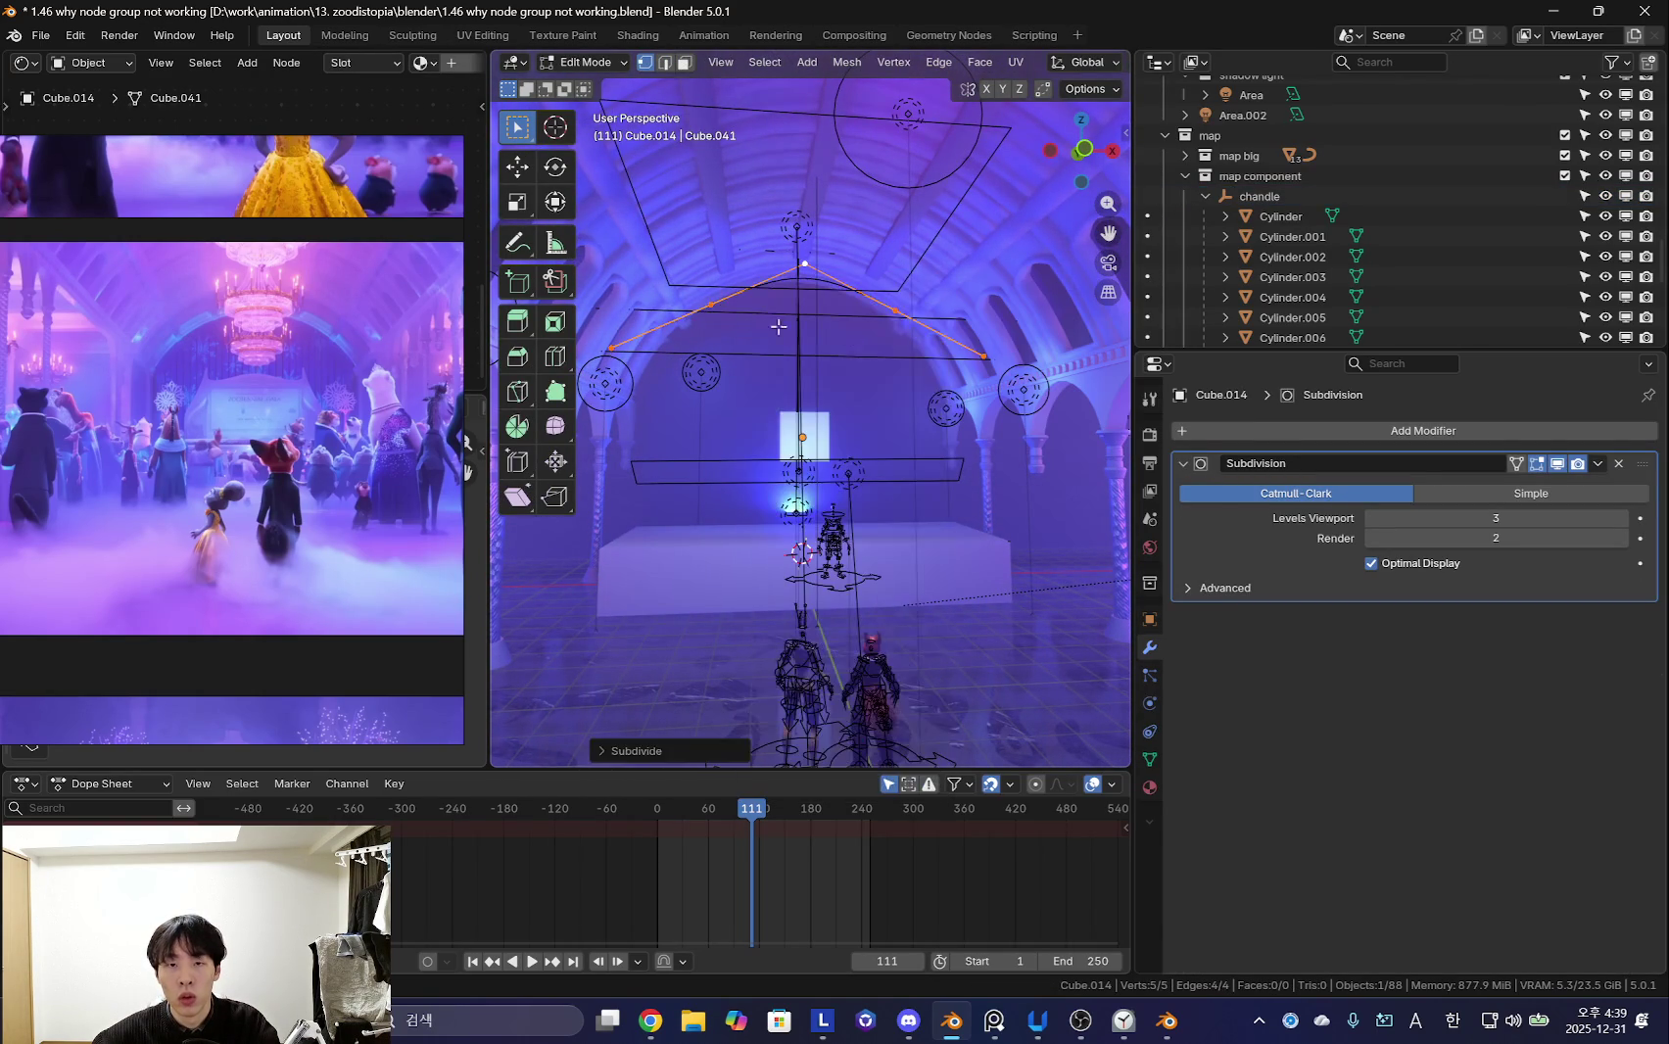
pyautogui.press('g')
pyautogui.press('z')
pyautogui.click(915, 299)
# - Resize and reposition the arch vertices to follow the ceiling curve
pyautogui.hotkey('shift', 'alt', 'z')
pyautogui.hotkey('shift', 'alt', 'z')
pyautogui.press('s')
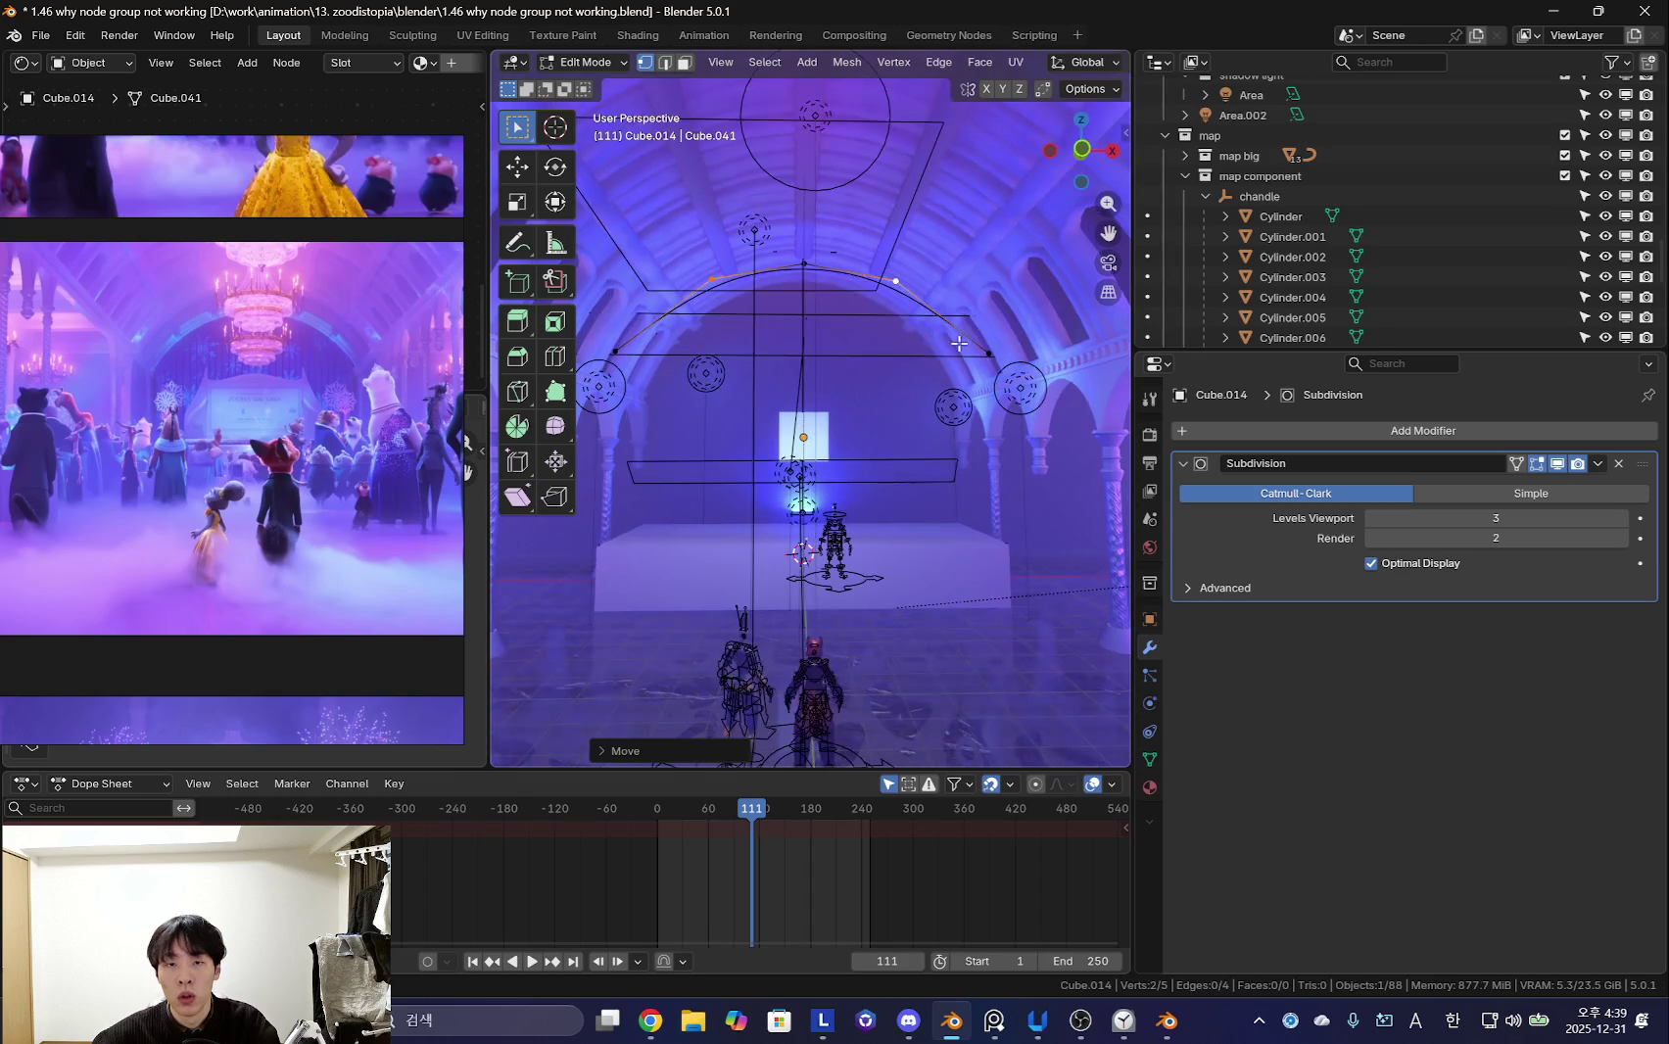
pyautogui.click(1018, 367)
pyautogui.hotkey('shift', 'alt', 'z')
pyautogui.hotkey('shift', 'alt', 'z')
pyautogui.press('g')
pyautogui.click(860, 412)
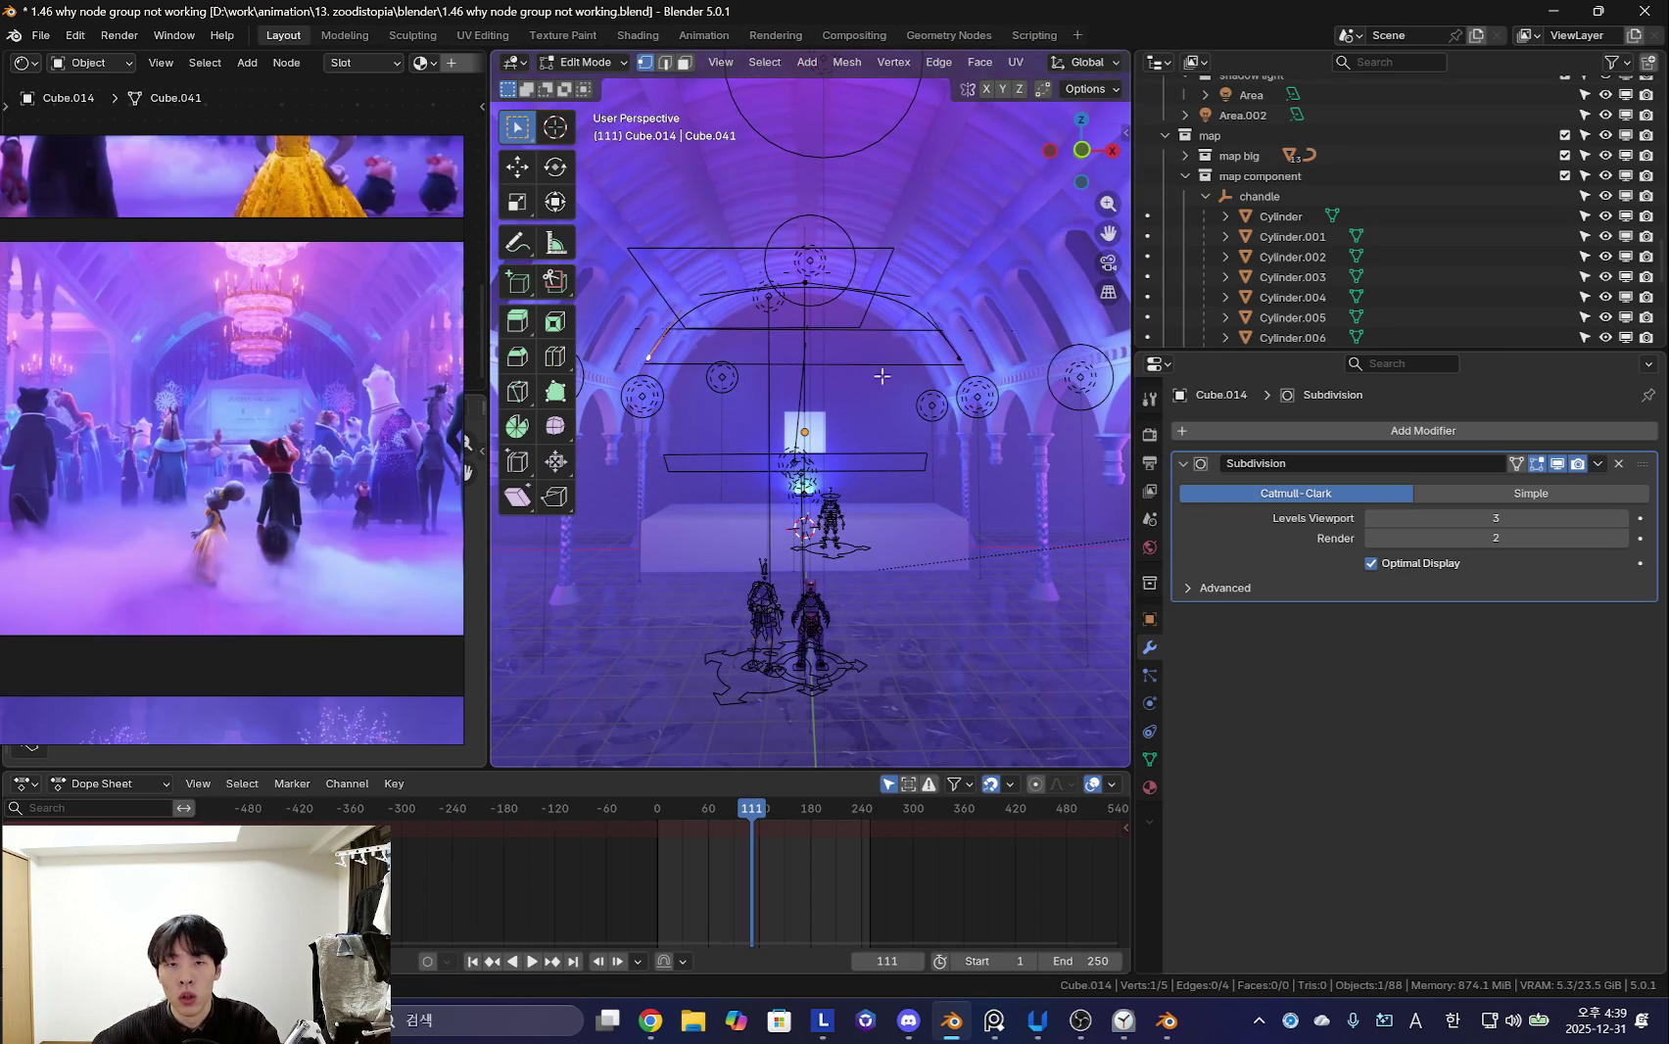
pyautogui.press('g')
pyautogui.press('z')
pyautogui.click(952, 390)
# - Select all arch points and lower the whole arch vertically
pyautogui.press('a')
pyautogui.press('g')
pyautogui.press('z')
pyautogui.click(956, 412)
pyautogui.hotkey('shift', 'alt', 'z')
pyautogui.hotkey('shift', 'alt', 'z')
pyautogui.press('z')
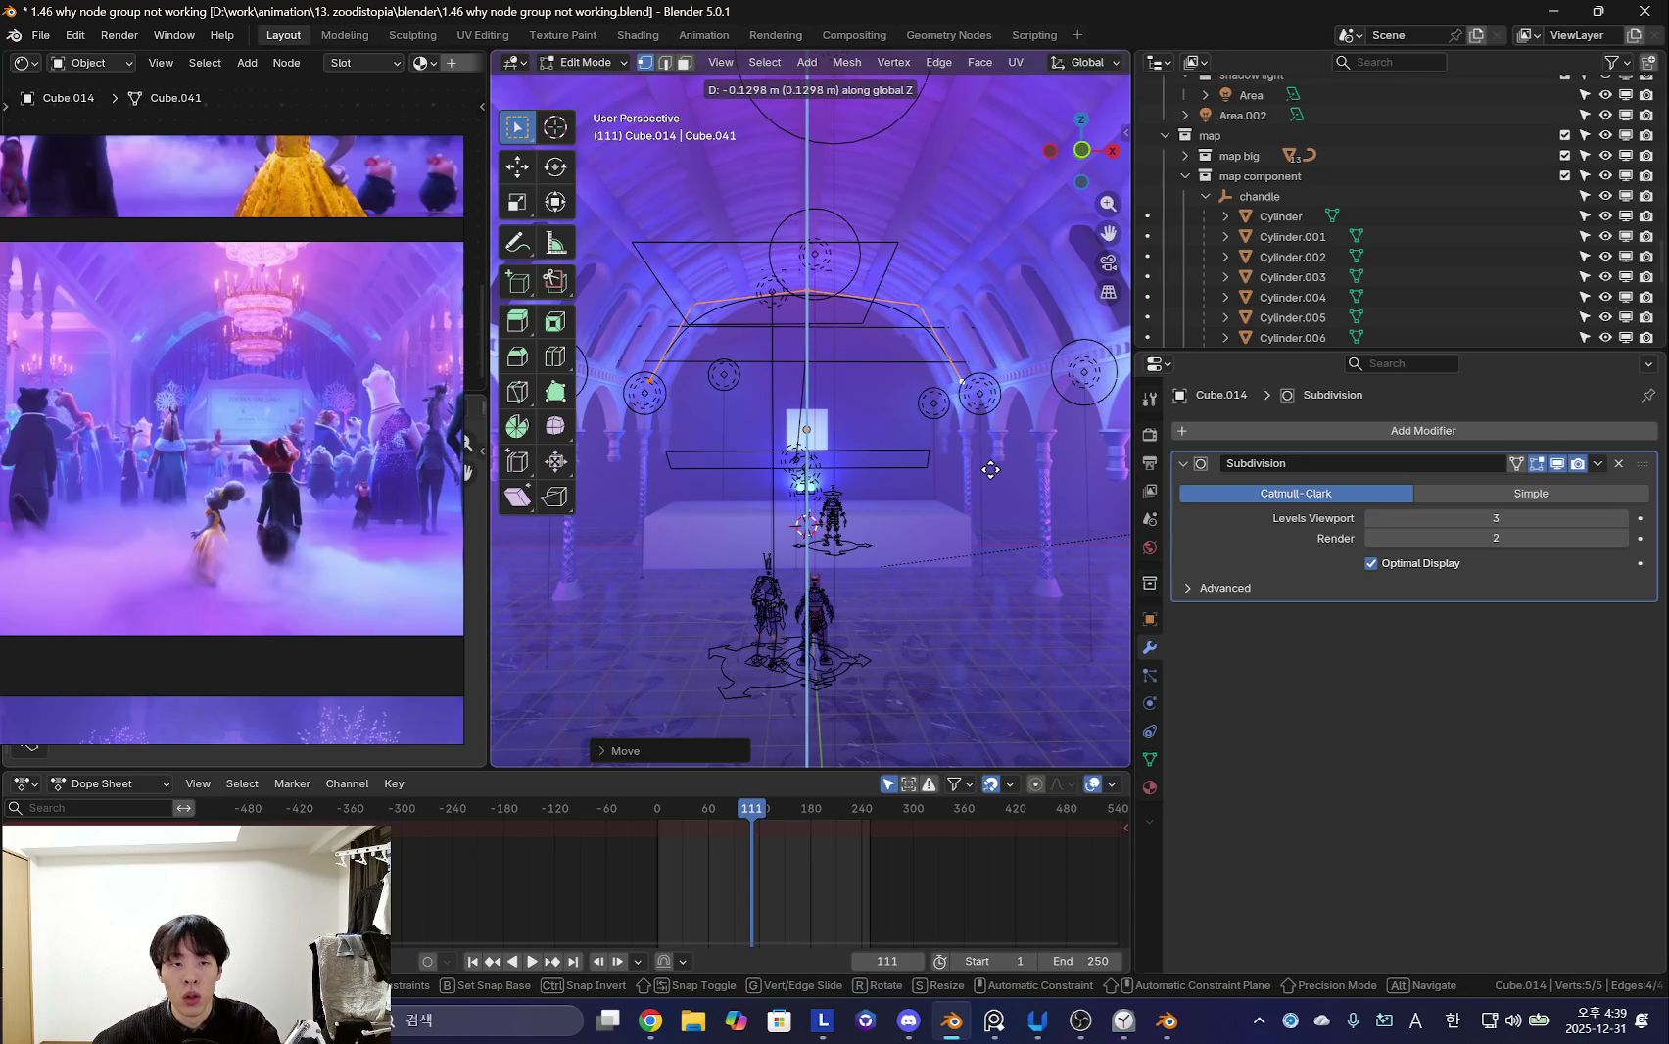
pyautogui.click(990, 470)
# - Preview the arch against the hall with overlays hidden, then restore them
pyautogui.moveTo(993, 485); pyautogui.dragTo(996, 474, button='middle')
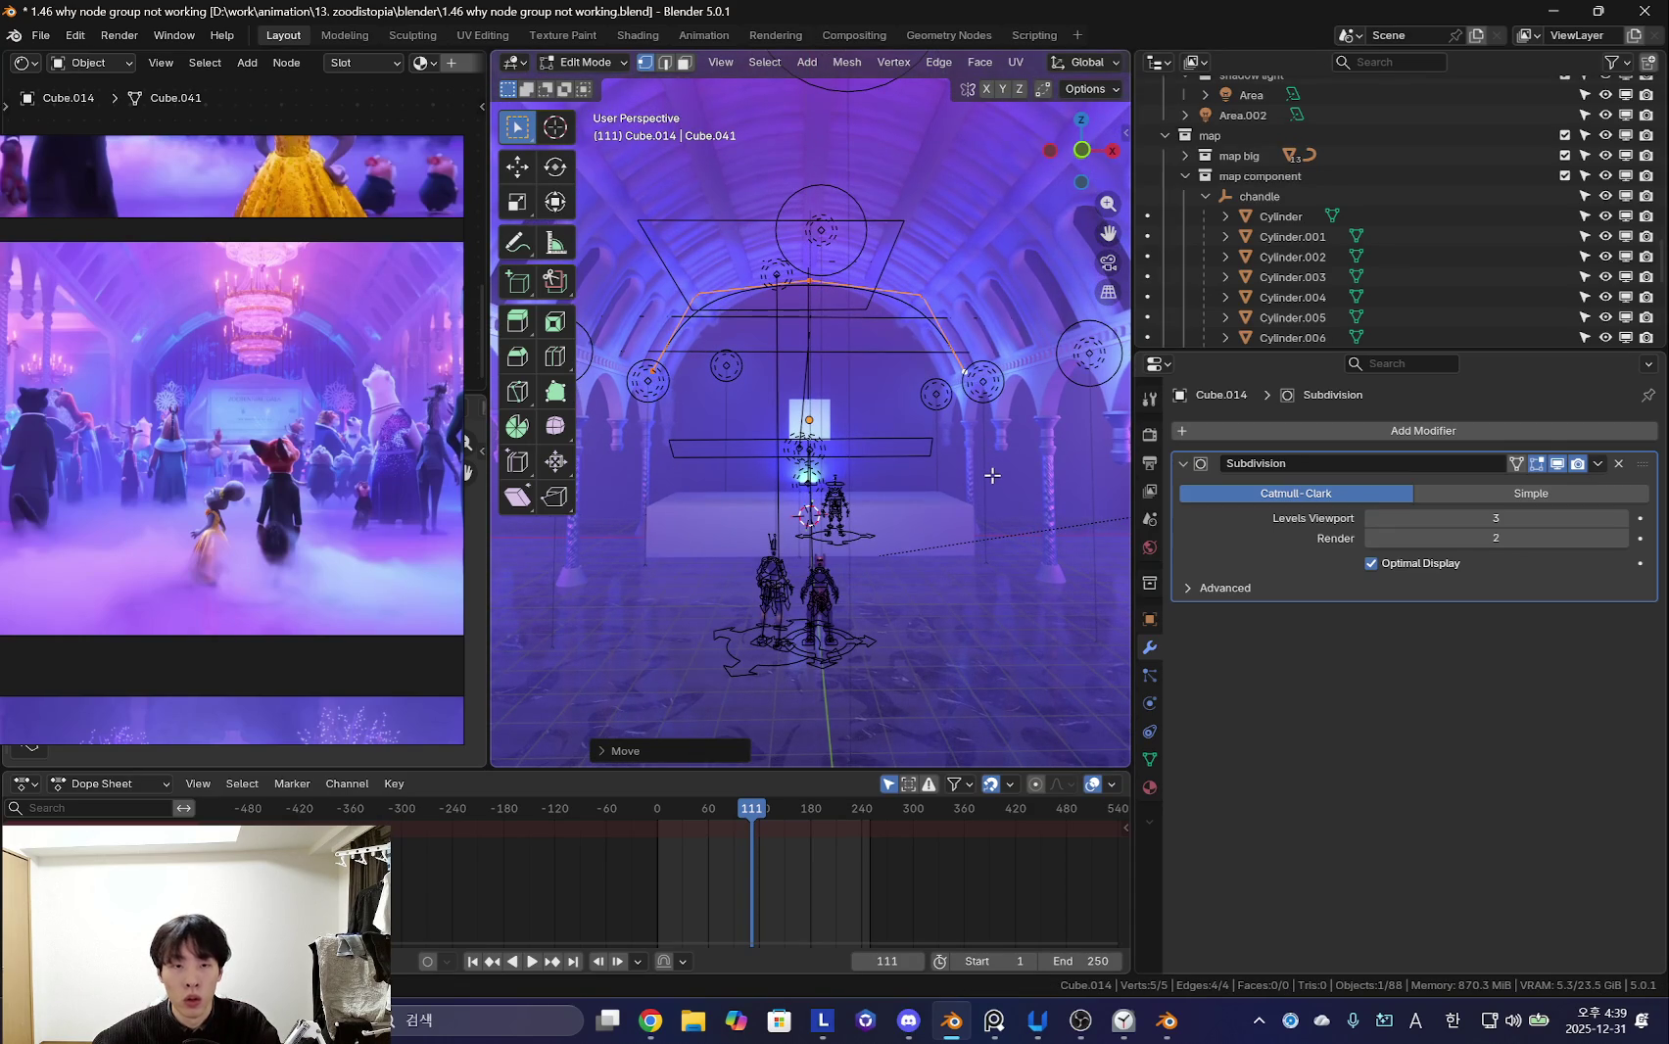
pyautogui.scroll(2, 993, 476)
pyautogui.scroll(2, 992, 460)
pyautogui.scroll(2, 991, 431)
pyautogui.hotkey('shift', 'alt', 'z')
pyautogui.hotkey('shift', 'alt', 'z')
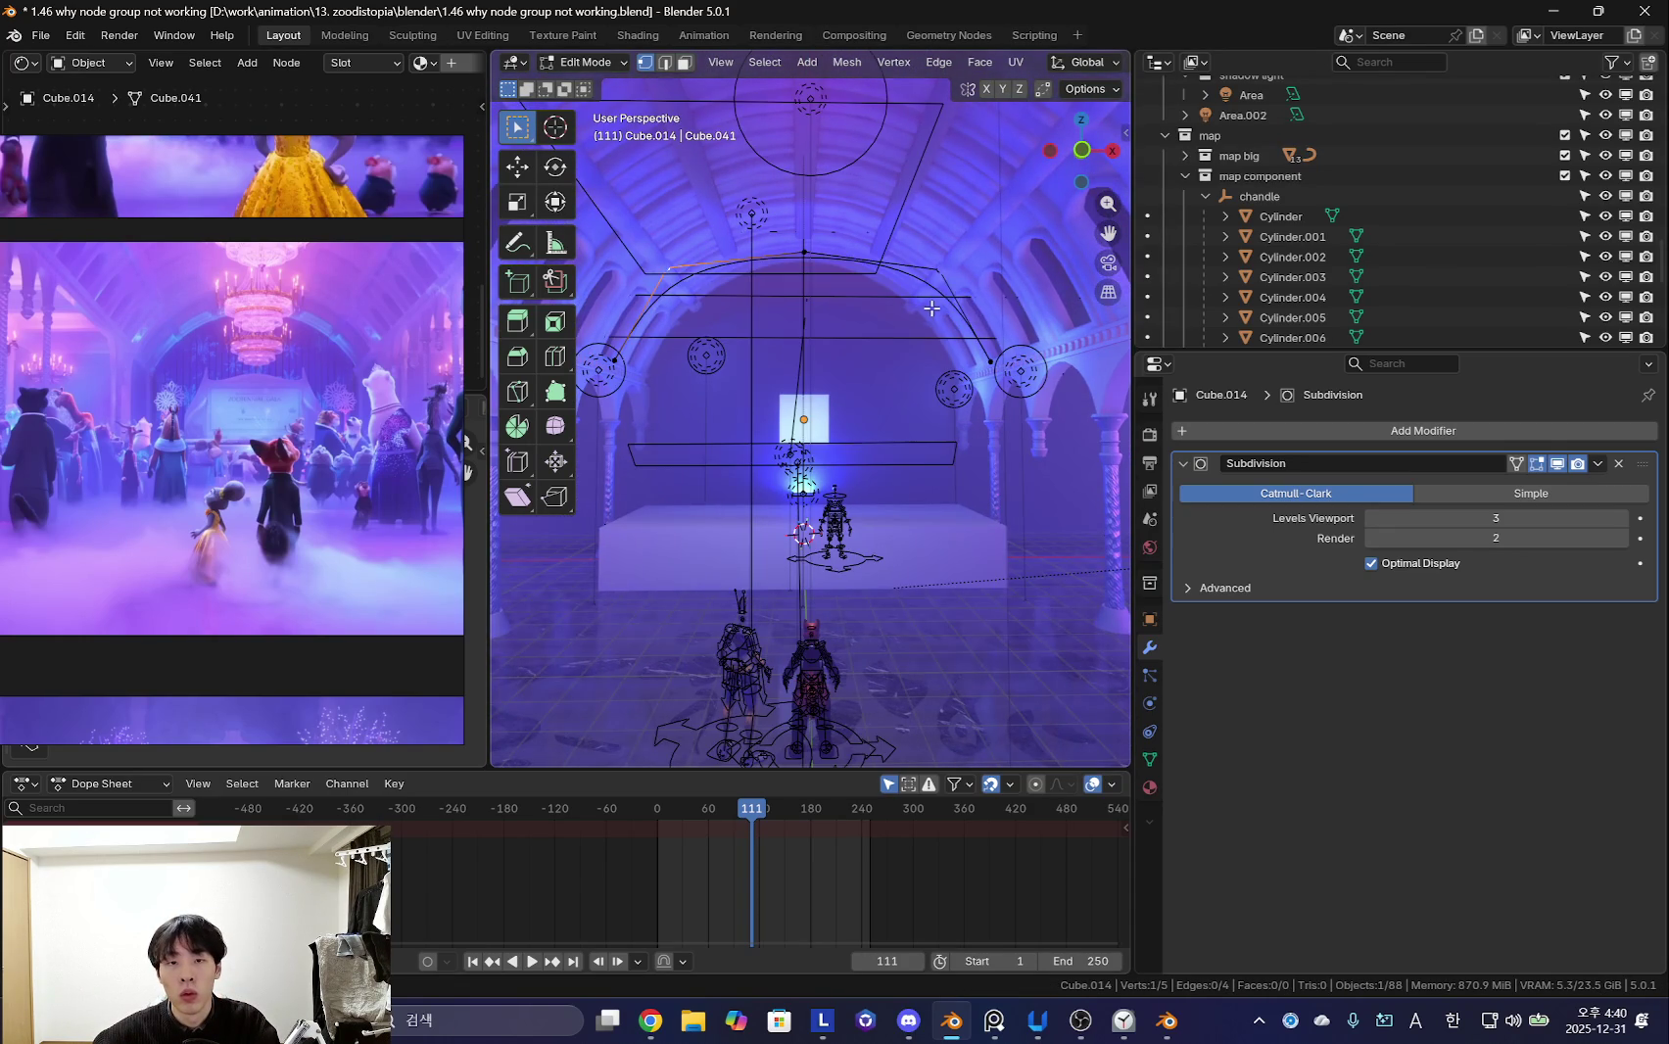
pyautogui.hotkey('shift', 'alt', 'z')
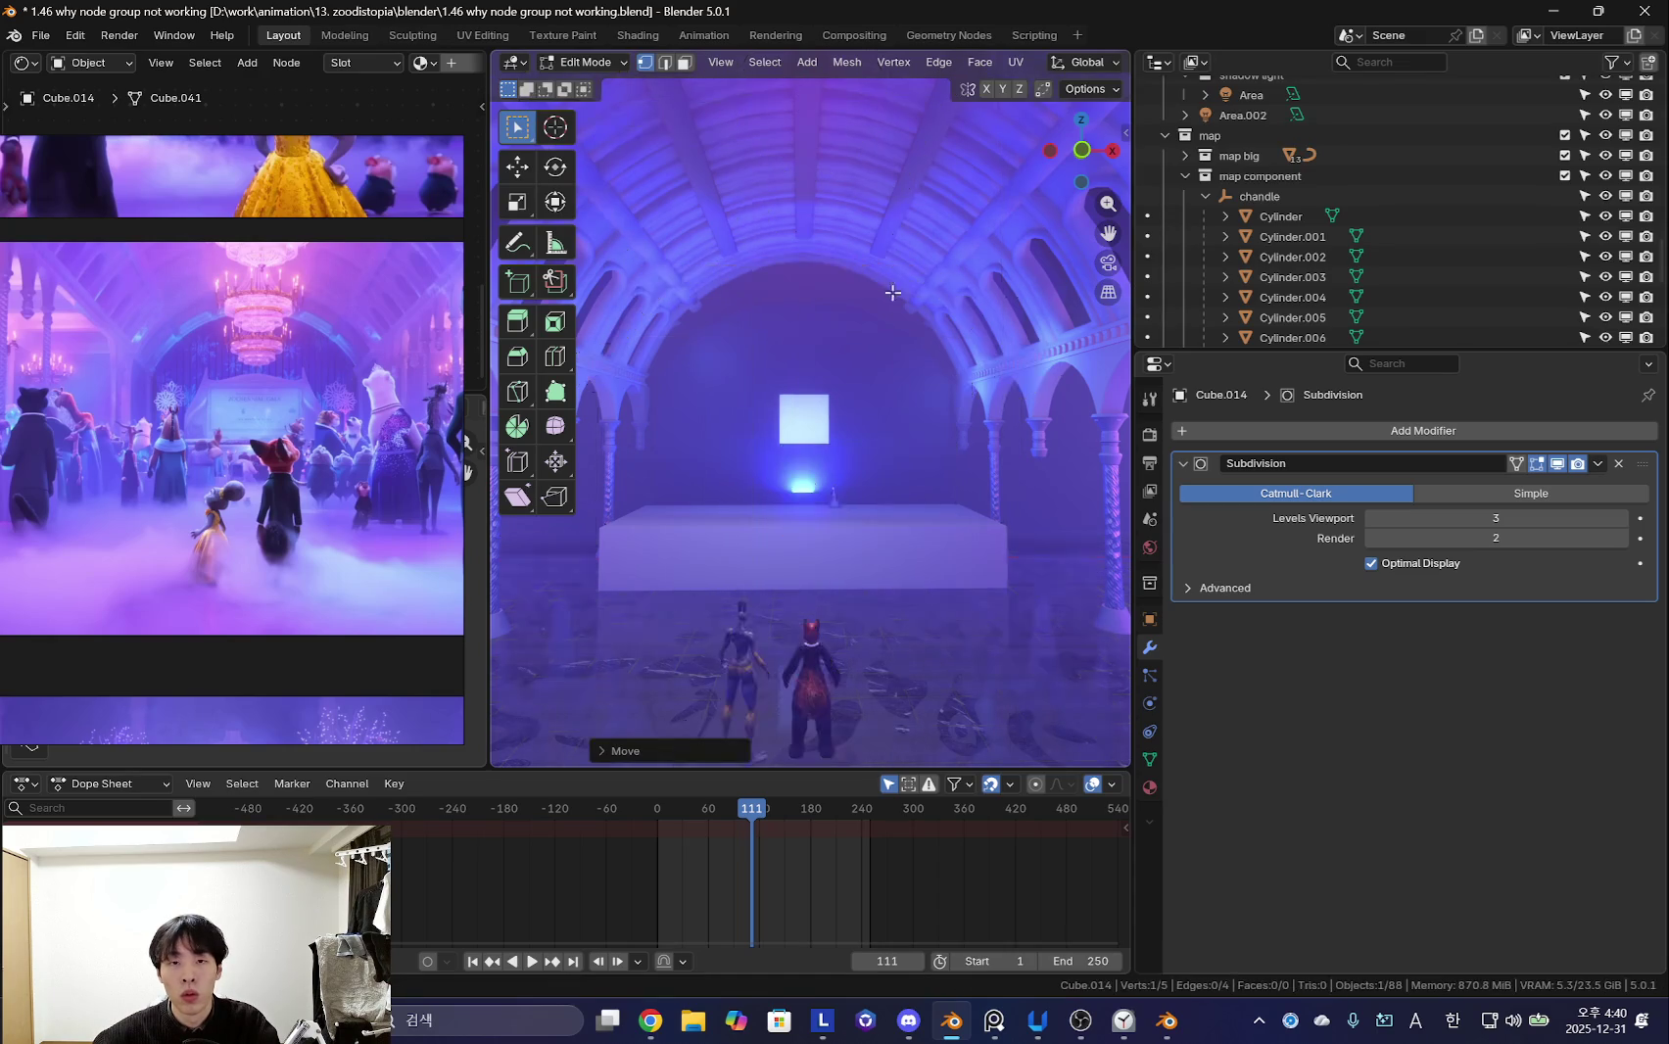
# - Fine-tune selected arch points vertically and scale them to match the ceiling arch
pyautogui.hotkey('shift', 'alt', 'z')
pyautogui.keyDown('ctrl'); pyautogui.click(992, 362); pyautogui.keyUp('ctrl')
pyautogui.press('g')
pyautogui.press('z')
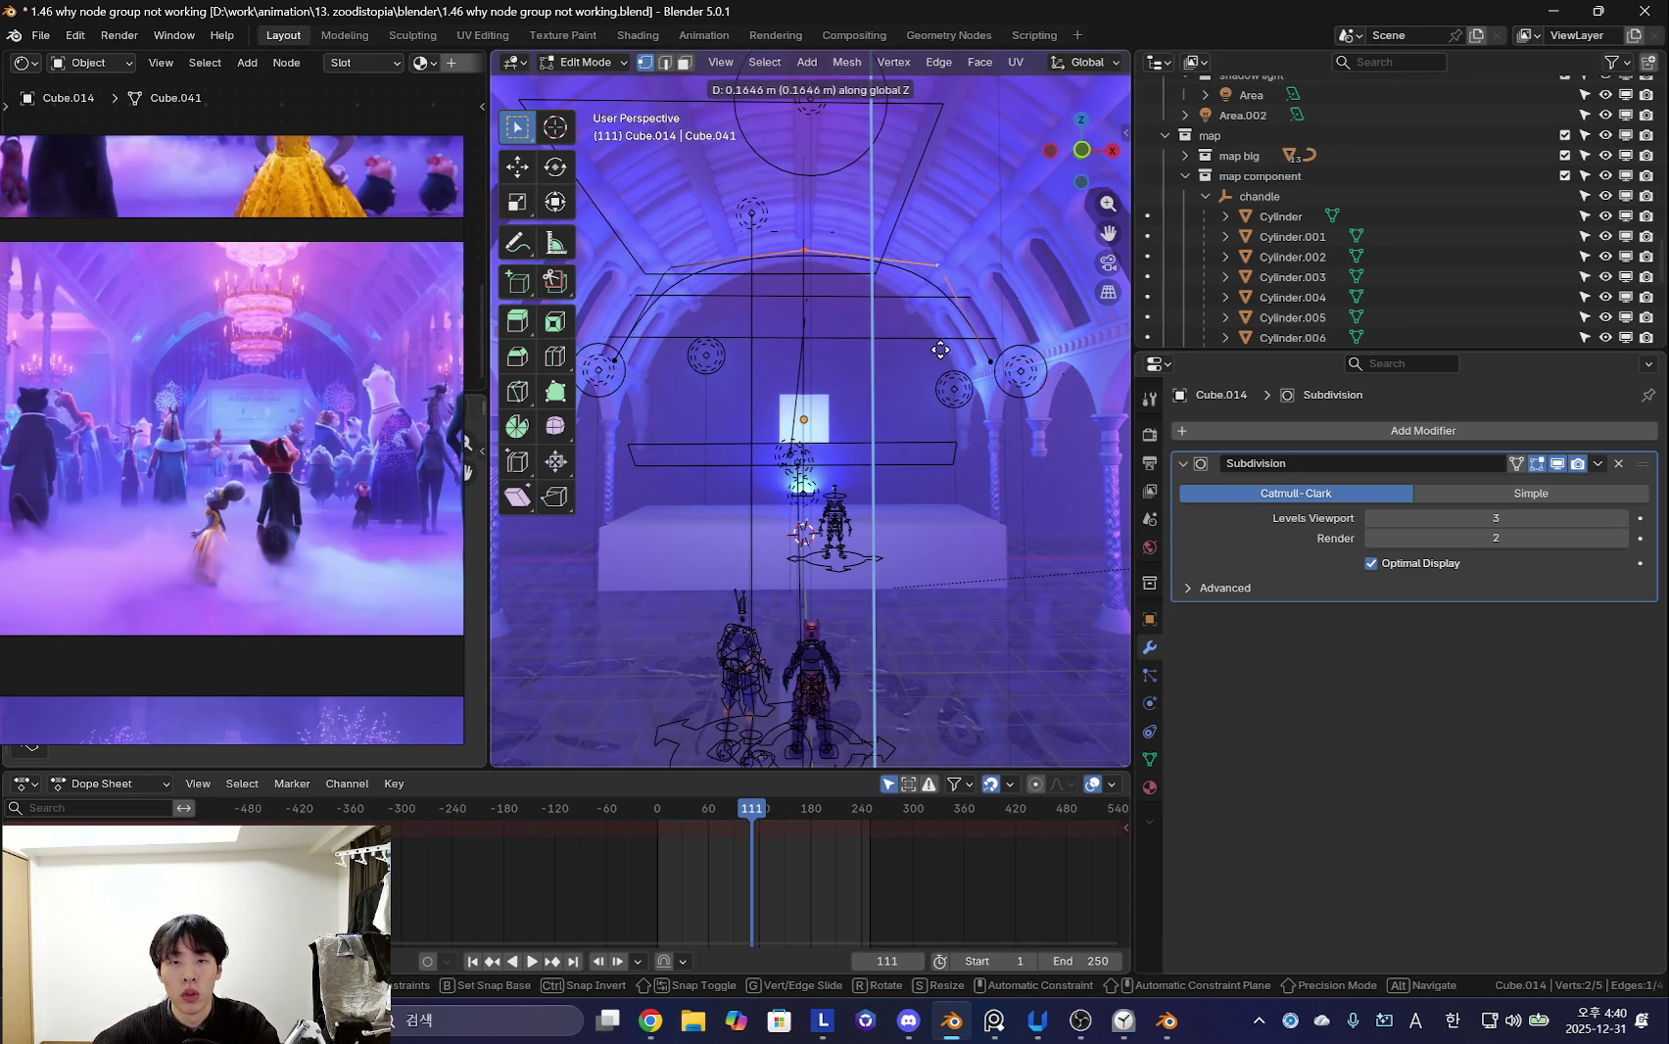
pyautogui.click(942, 349)
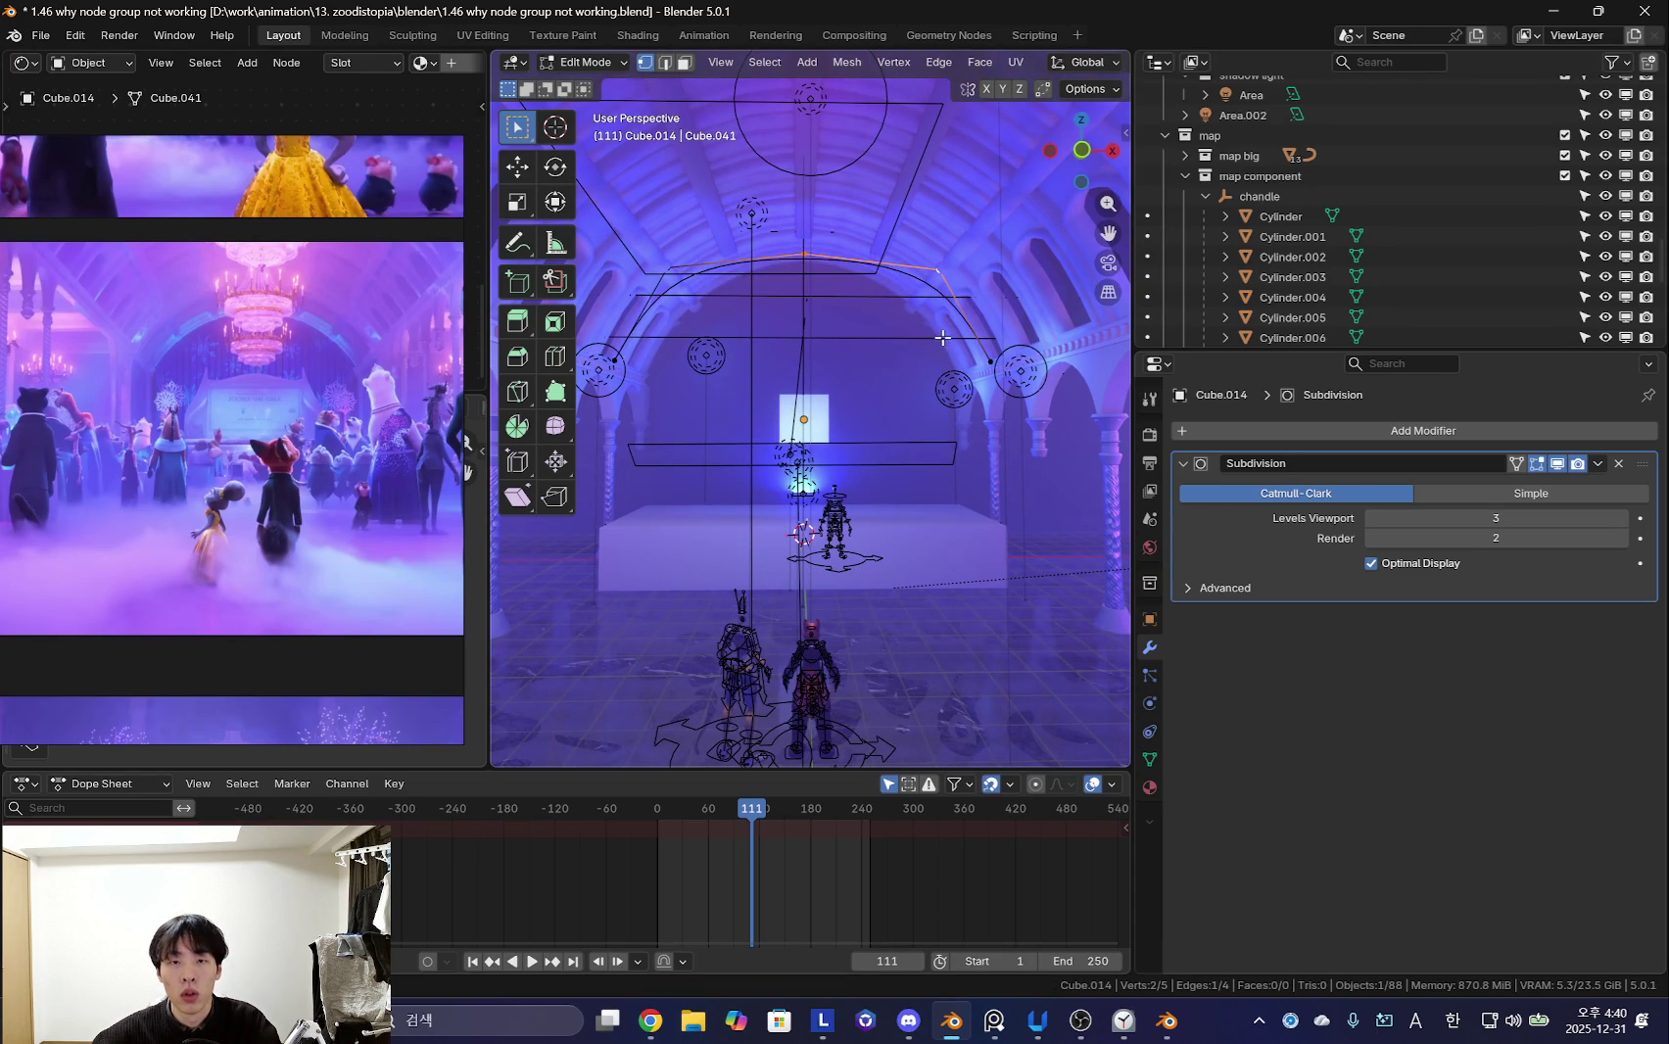
pyautogui.hotkey('shift', 'alt', 'z')
pyautogui.hotkey('shift', 'alt', 'z')
pyautogui.press('g')
pyautogui.click(918, 313)
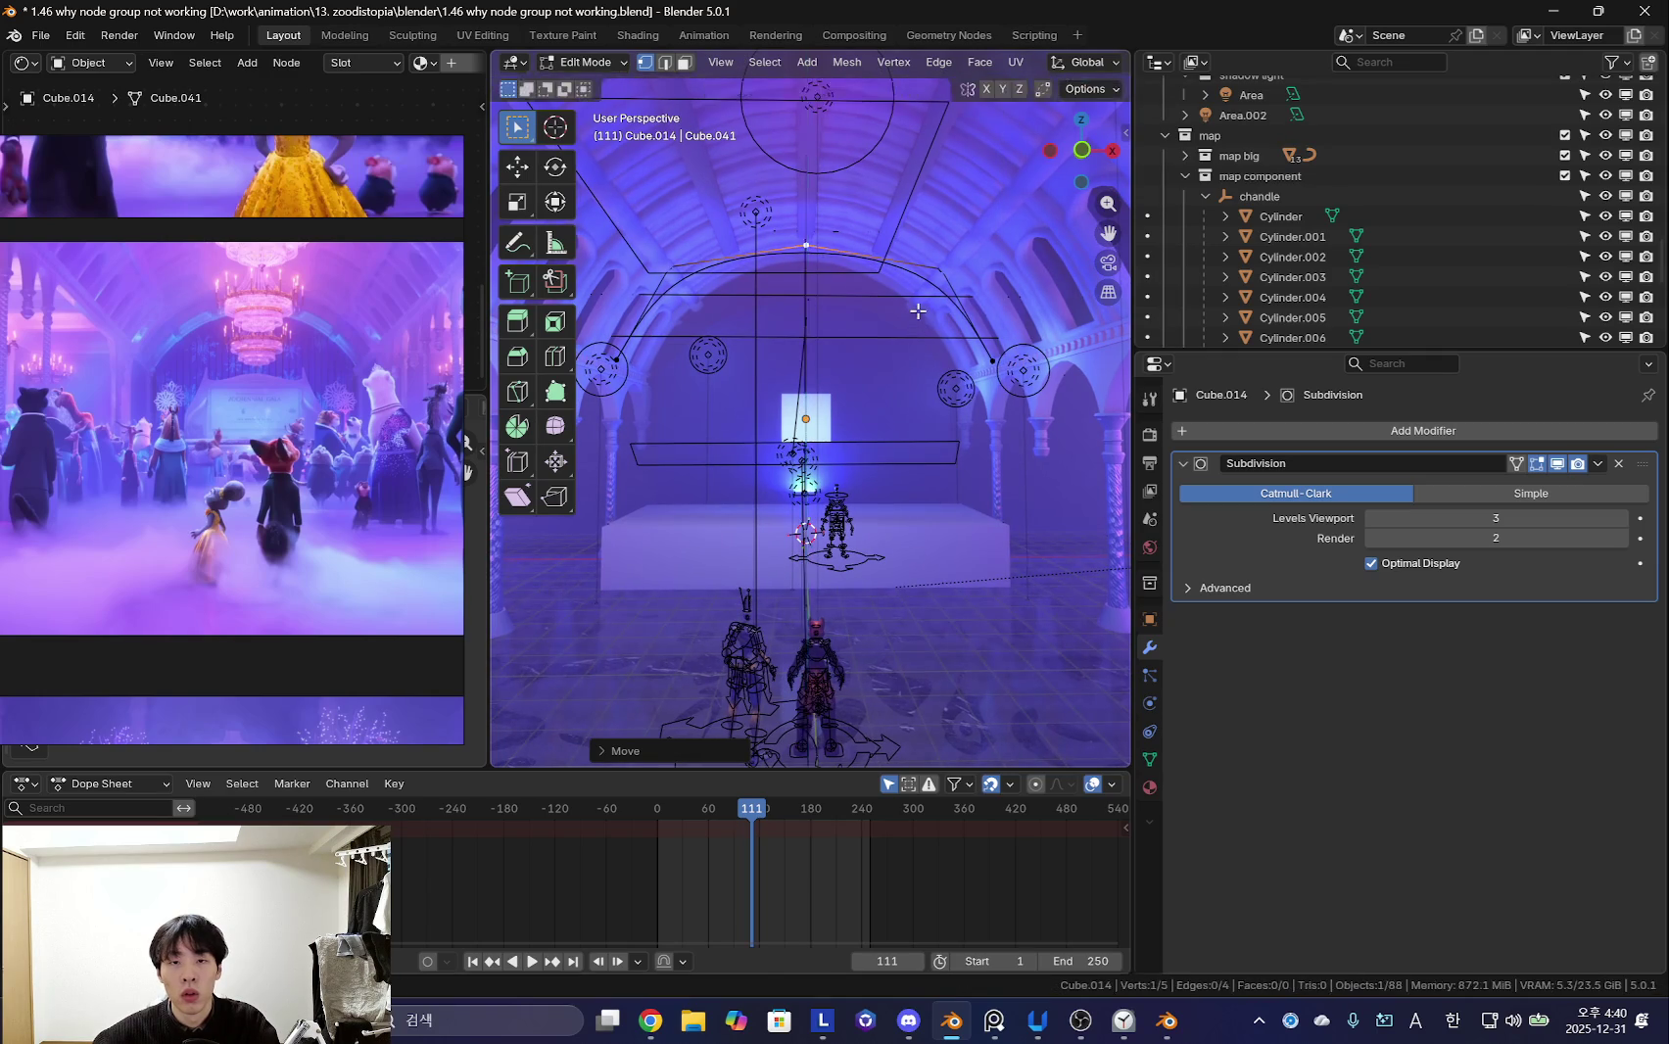
pyautogui.press('s')
pyautogui.click(1066, 422)
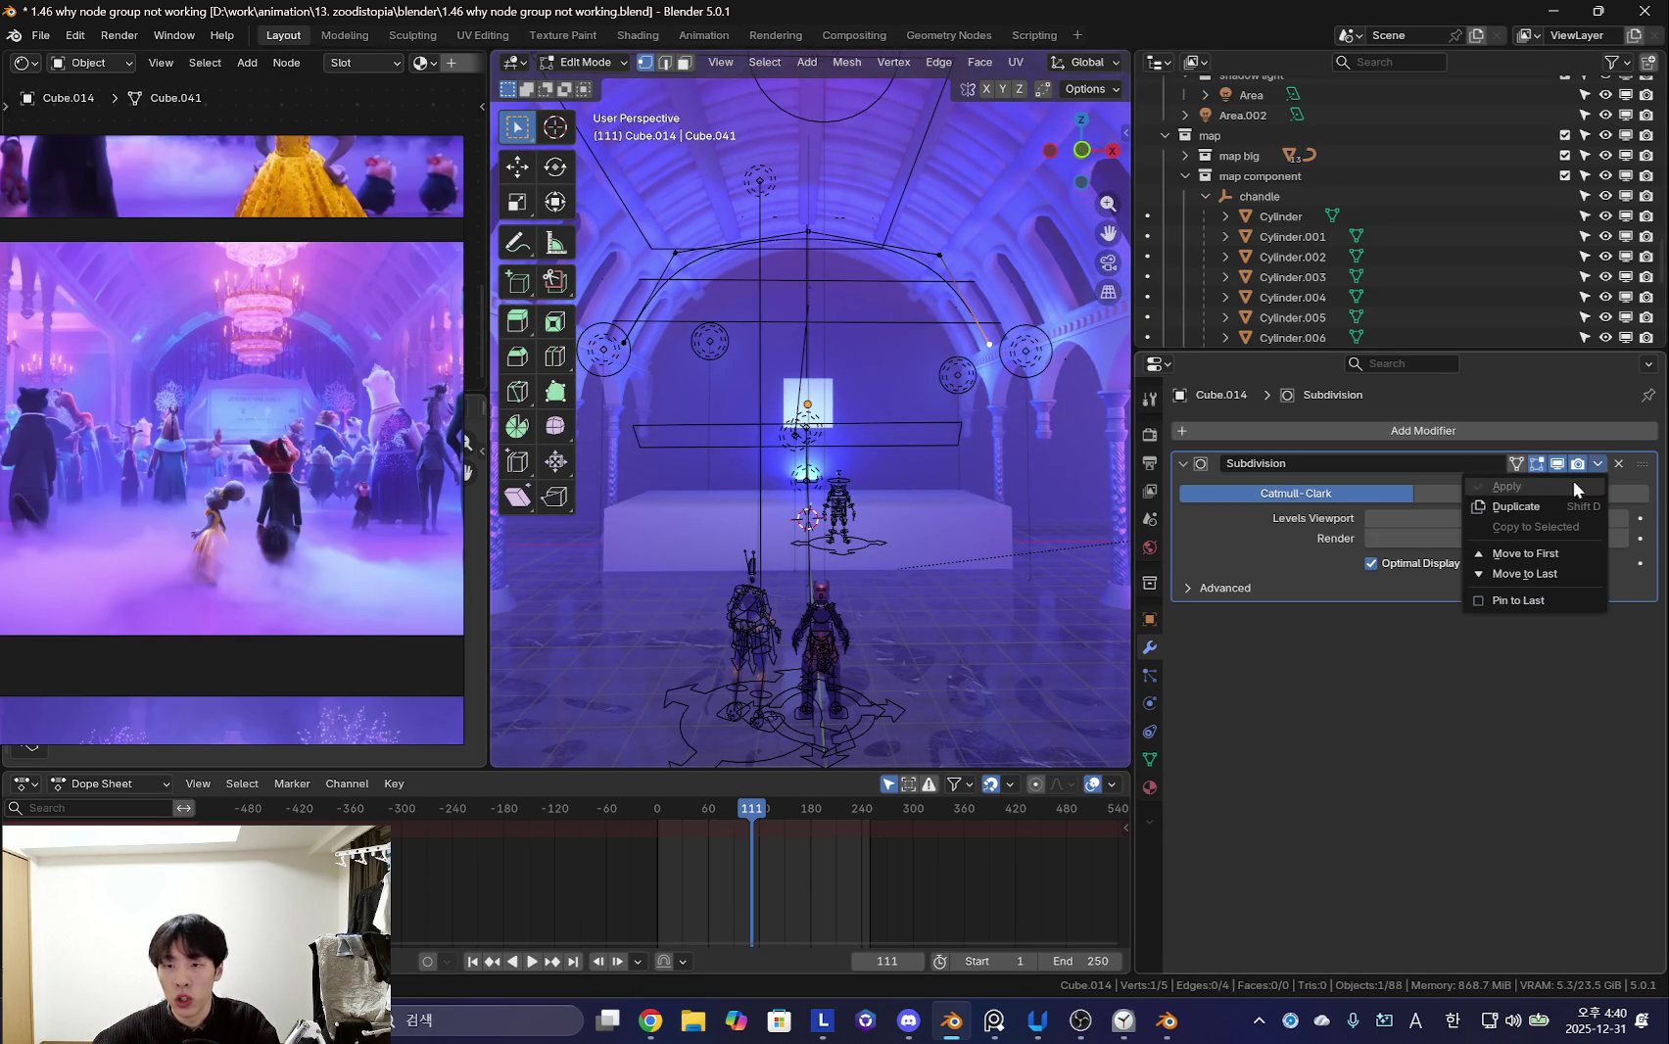
# - Adjust another arch point, scaling the selection horizontally along X
pyautogui.press('Tab')
pyautogui.press('Tab')
pyautogui.press('Tab')
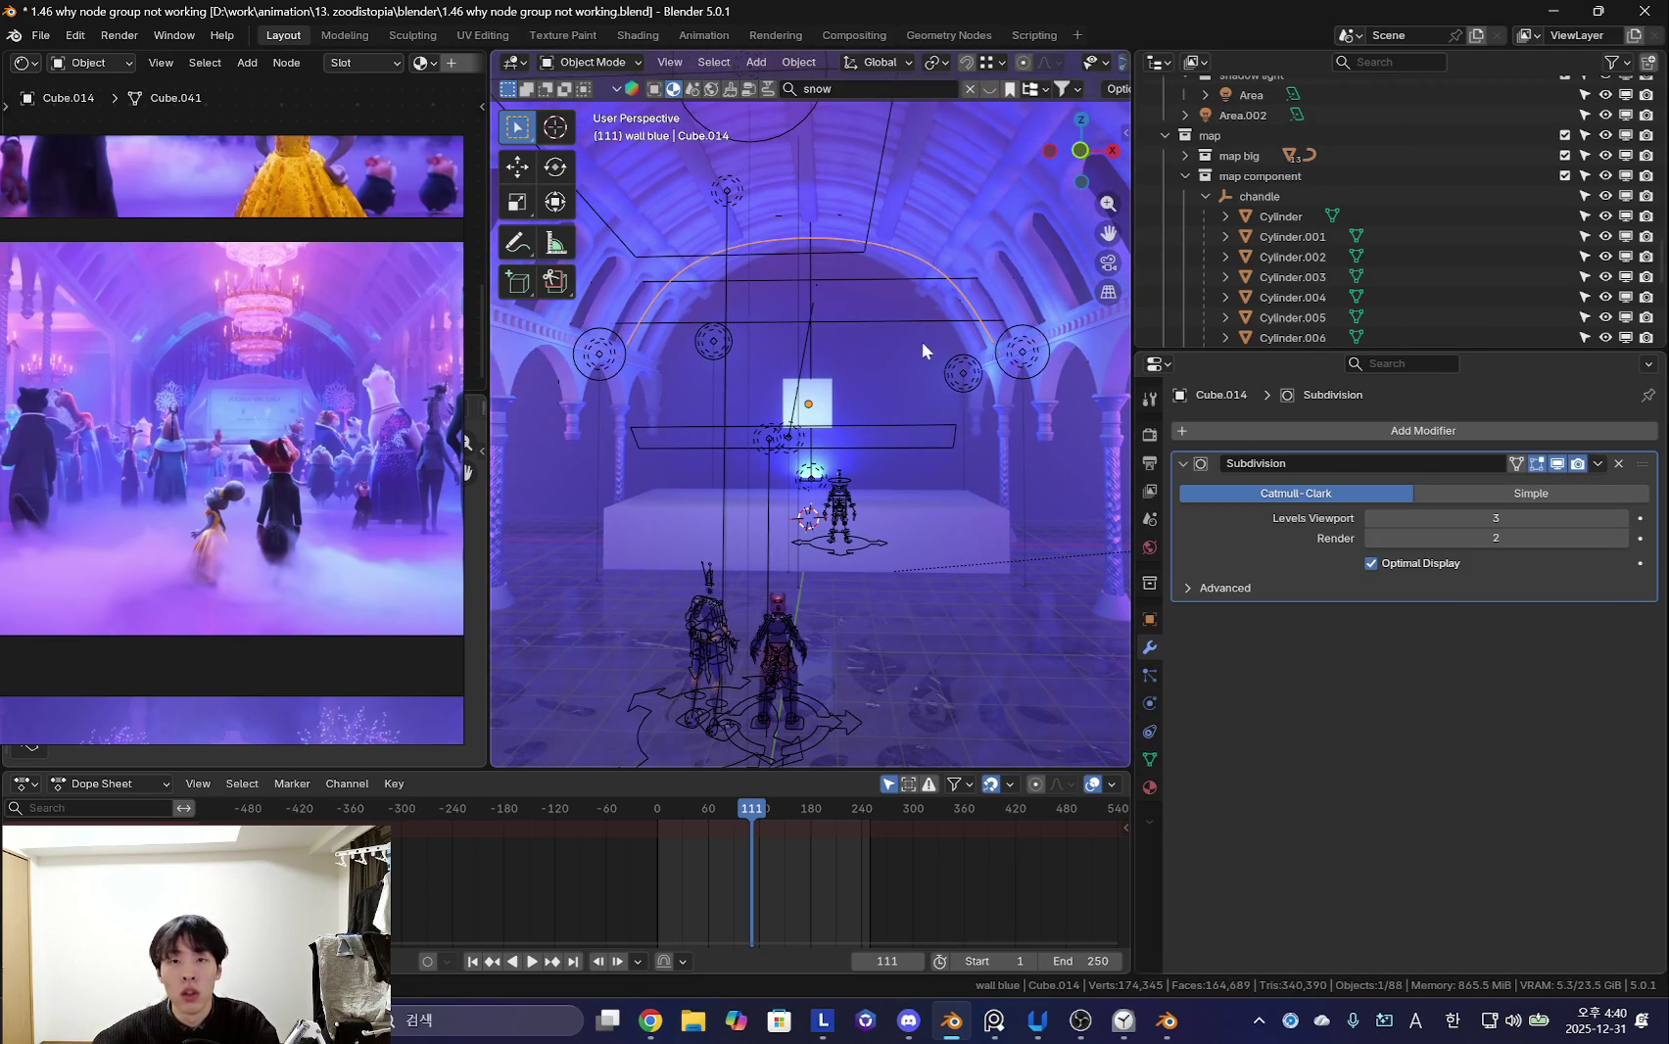
pyautogui.press('Tab')
pyautogui.keyDown('shift'); pyautogui.click(675, 254); pyautogui.keyUp('shift')
pyautogui.press('g')
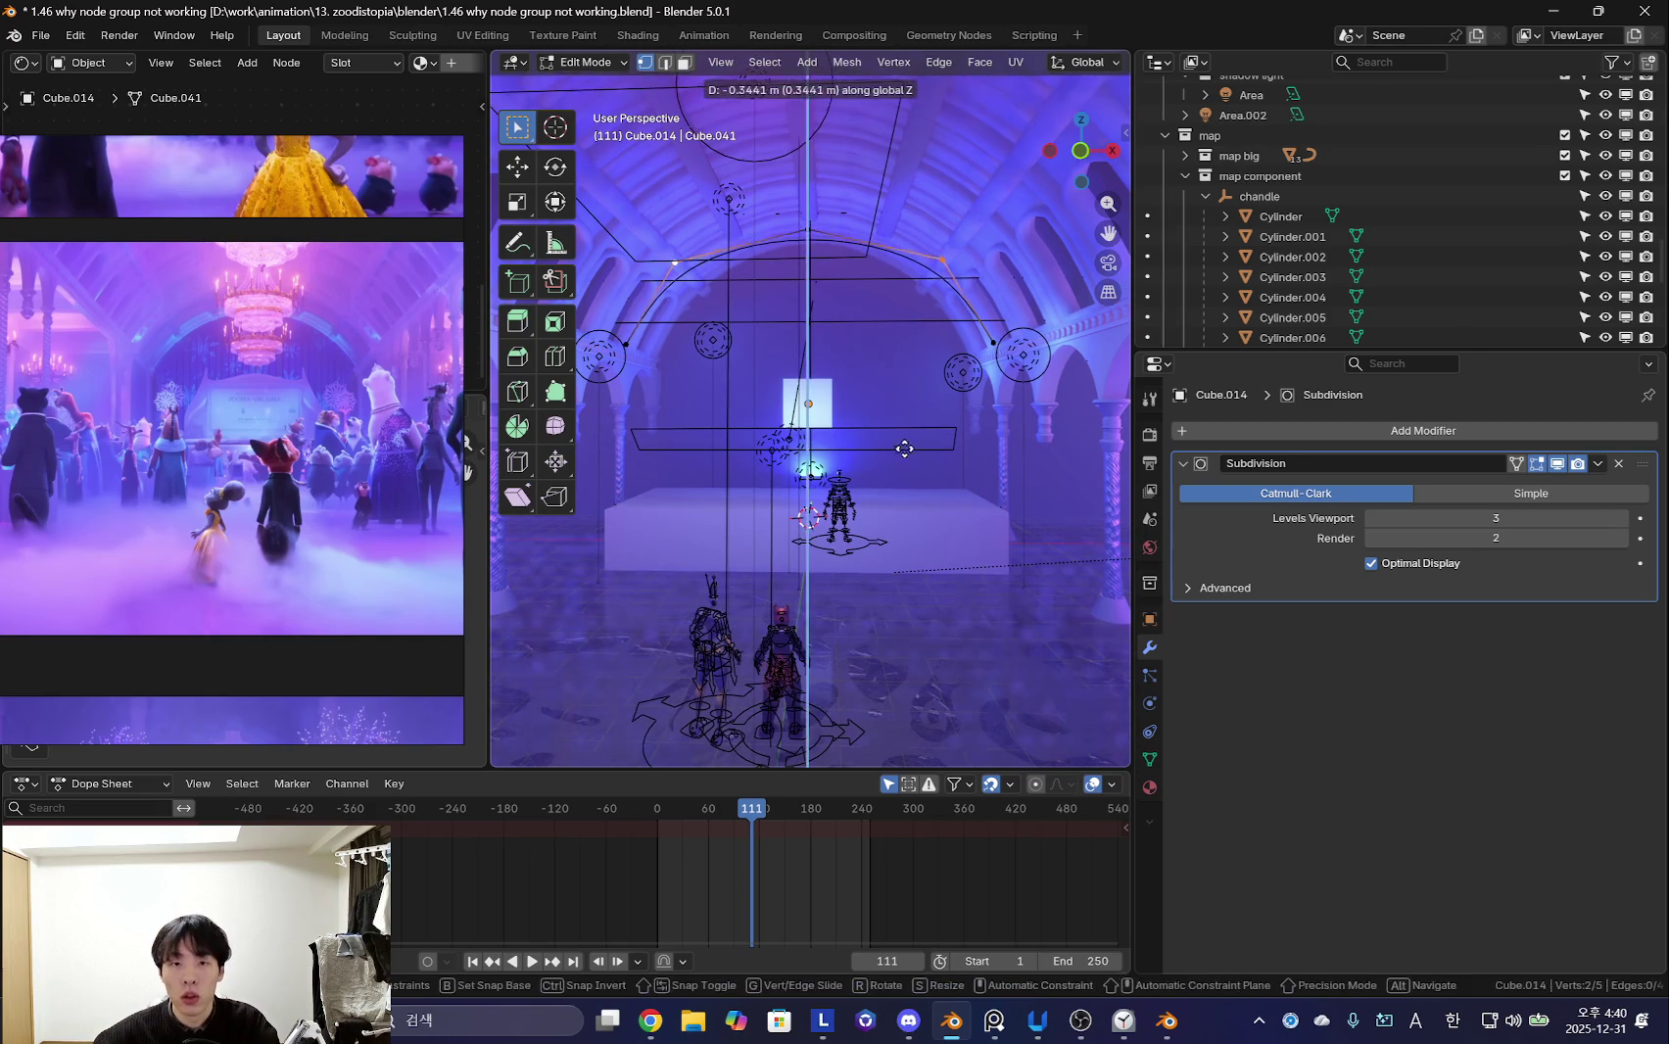
pyautogui.press('Return')
pyautogui.press('s')
pyautogui.press('x')
pyautogui.press('Escape')
# - Raise the top point of the arch vertically
pyautogui.press('Tab')
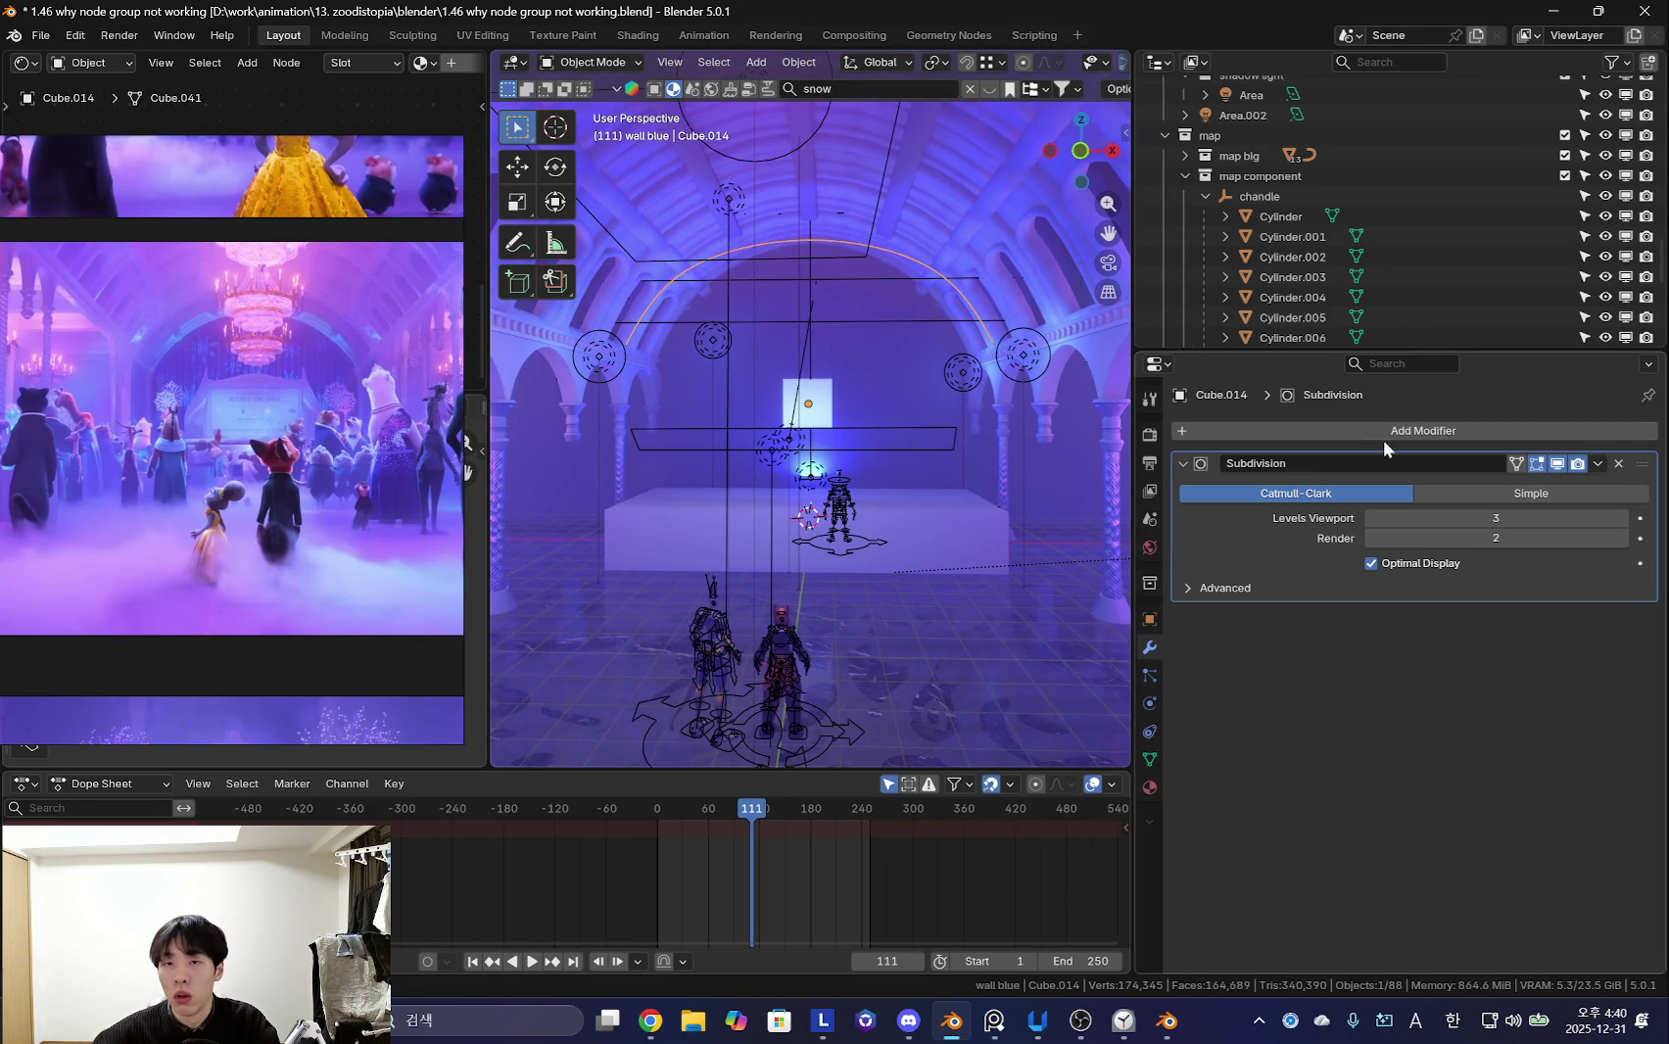
pyautogui.scroll(2, 1059, 432)
pyautogui.press('Tab')
pyautogui.click(839, 228)
pyautogui.press('g')
pyautogui.press('Return')
pyautogui.moveTo(867, 249); pyautogui.dragTo(886, 249, button='middle')
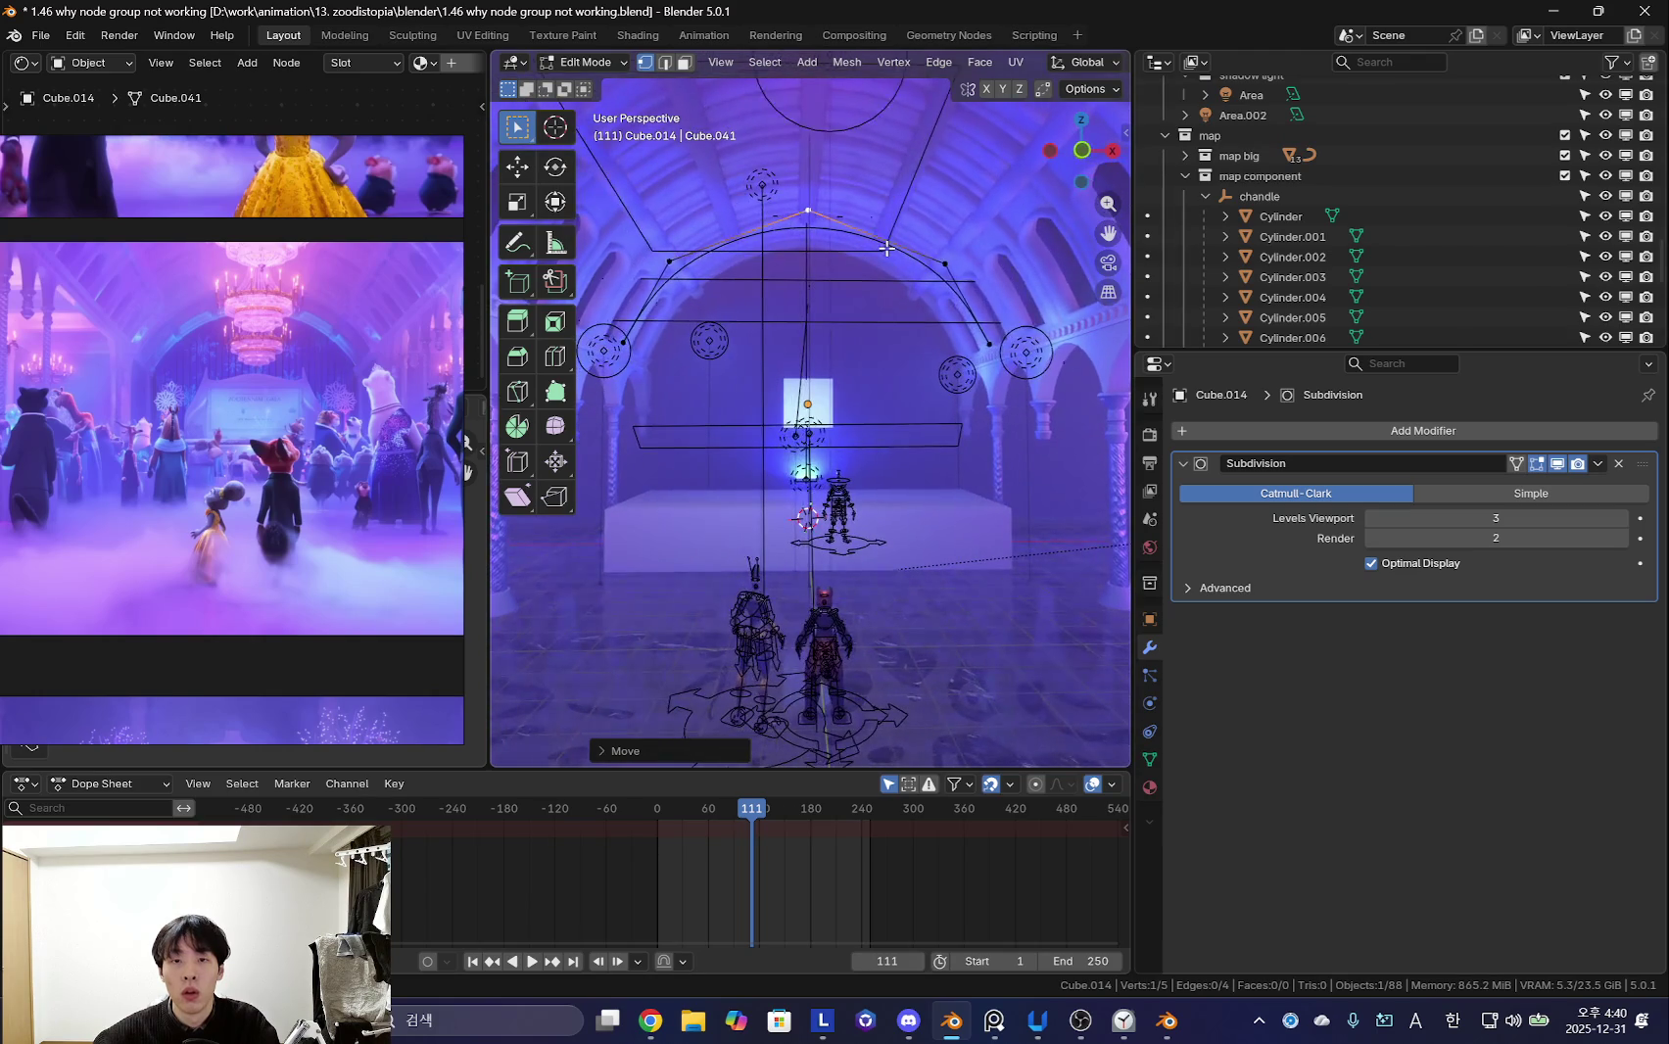
# - Apply the arch's Subdivision modifier permanently
pyautogui.press('Tab')
pyautogui.click(1618, 463)
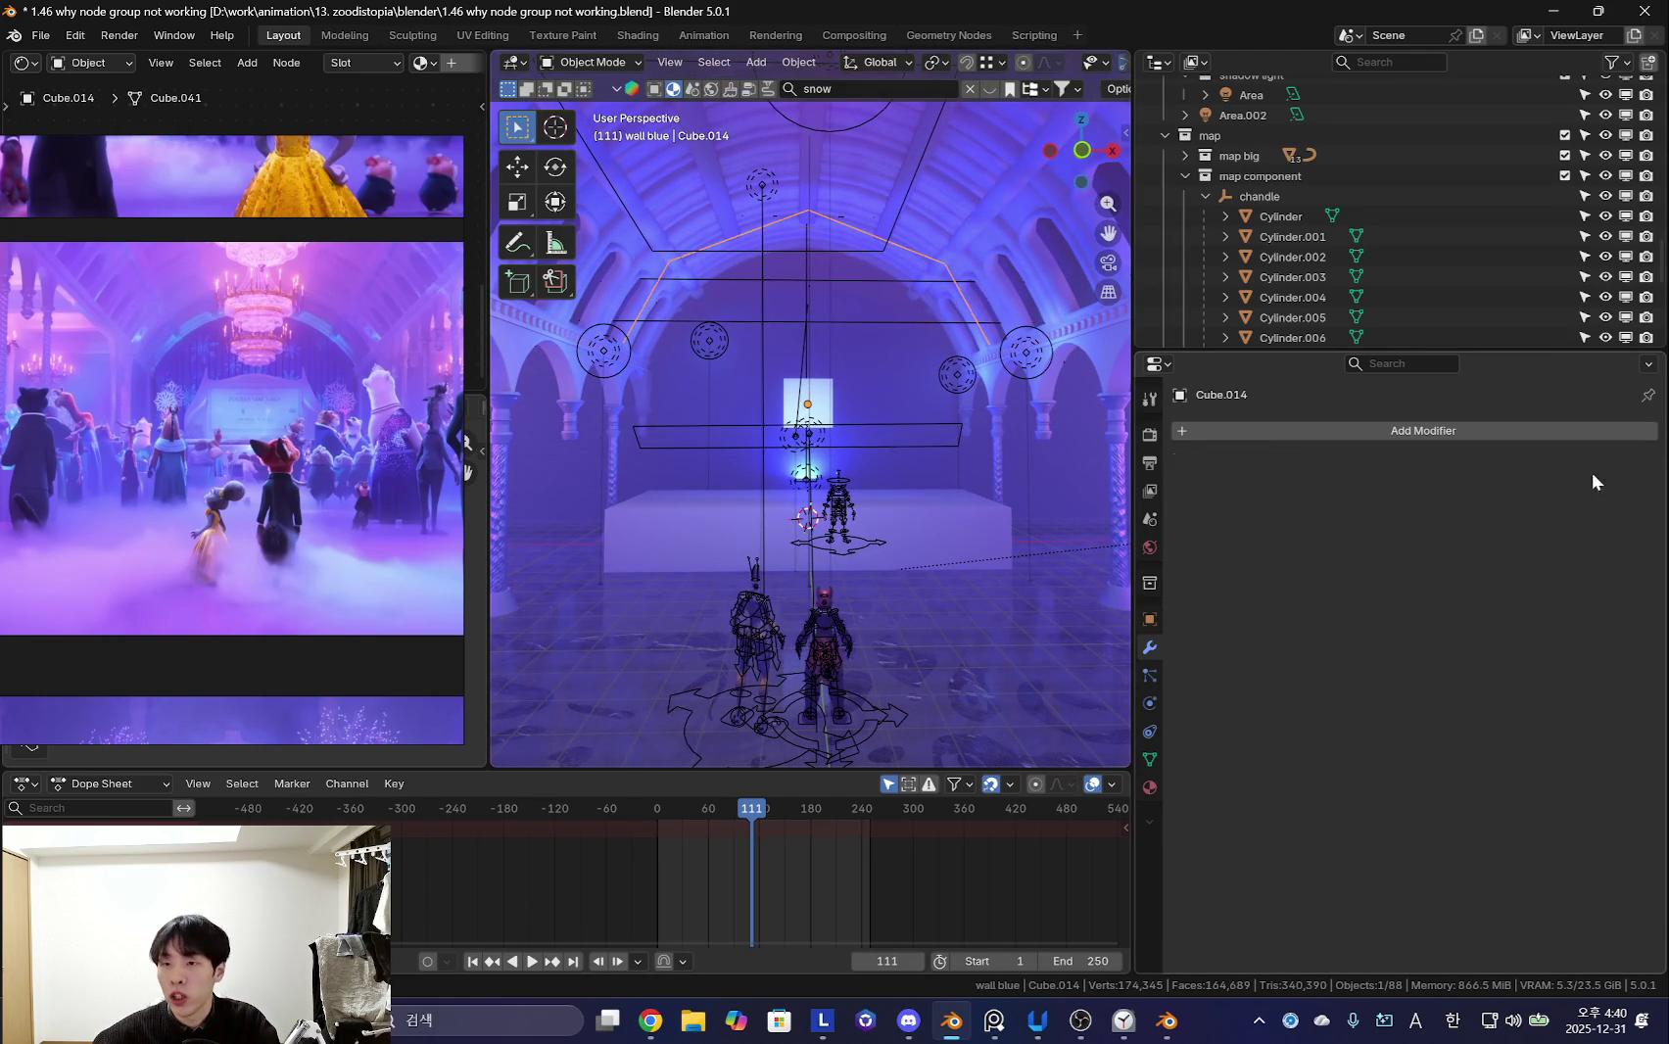
pyautogui.hotkey('ctrl', 'z')
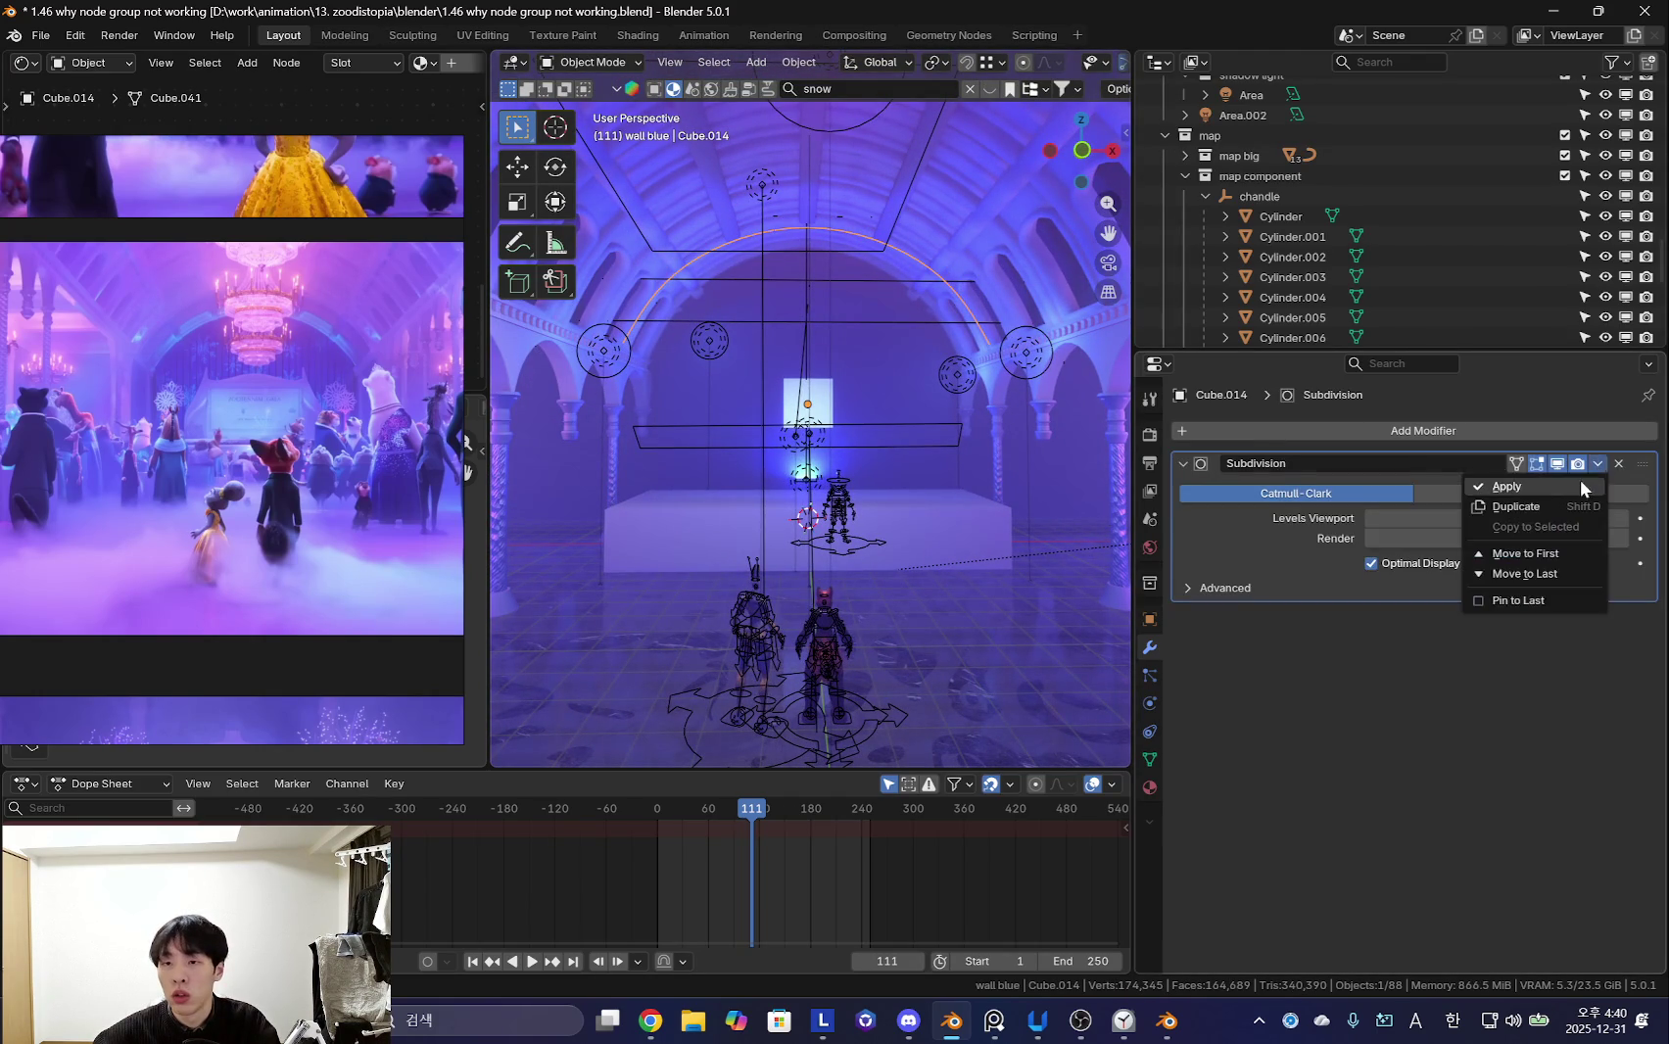
pyautogui.click(1583, 487)
# - Extrude the arch's end points straight down along Z toward the floor
pyautogui.press('Tab')
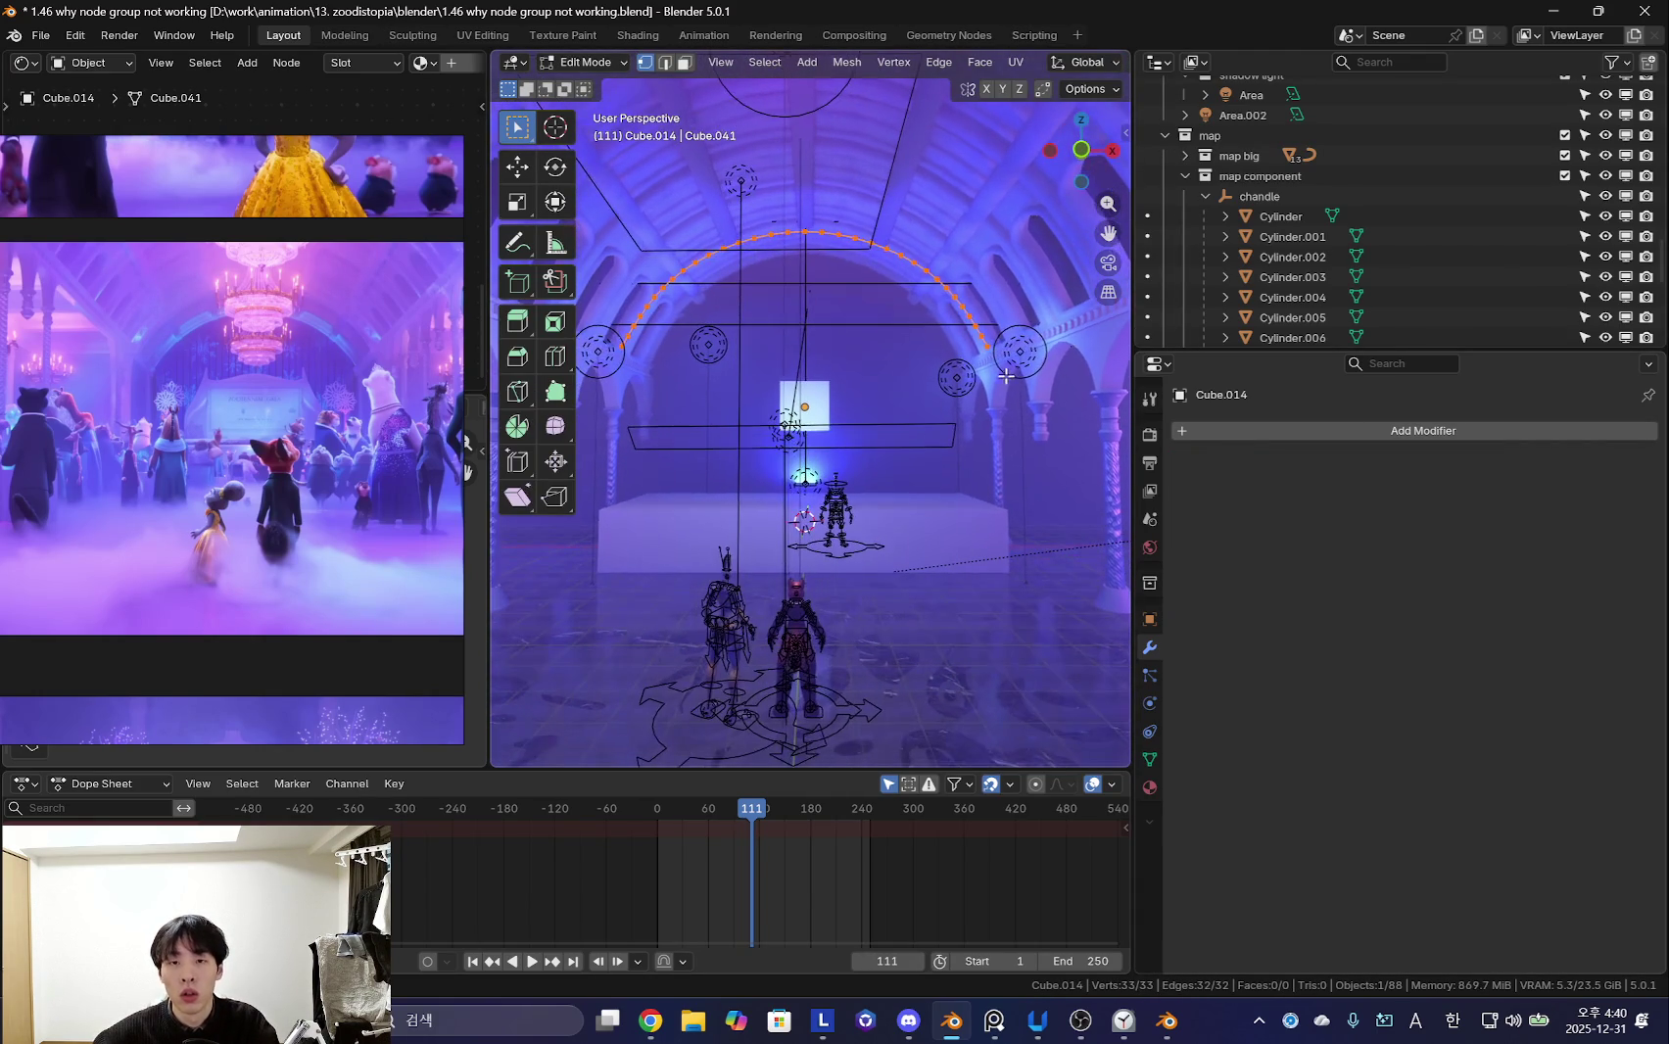
pyautogui.click(991, 348)
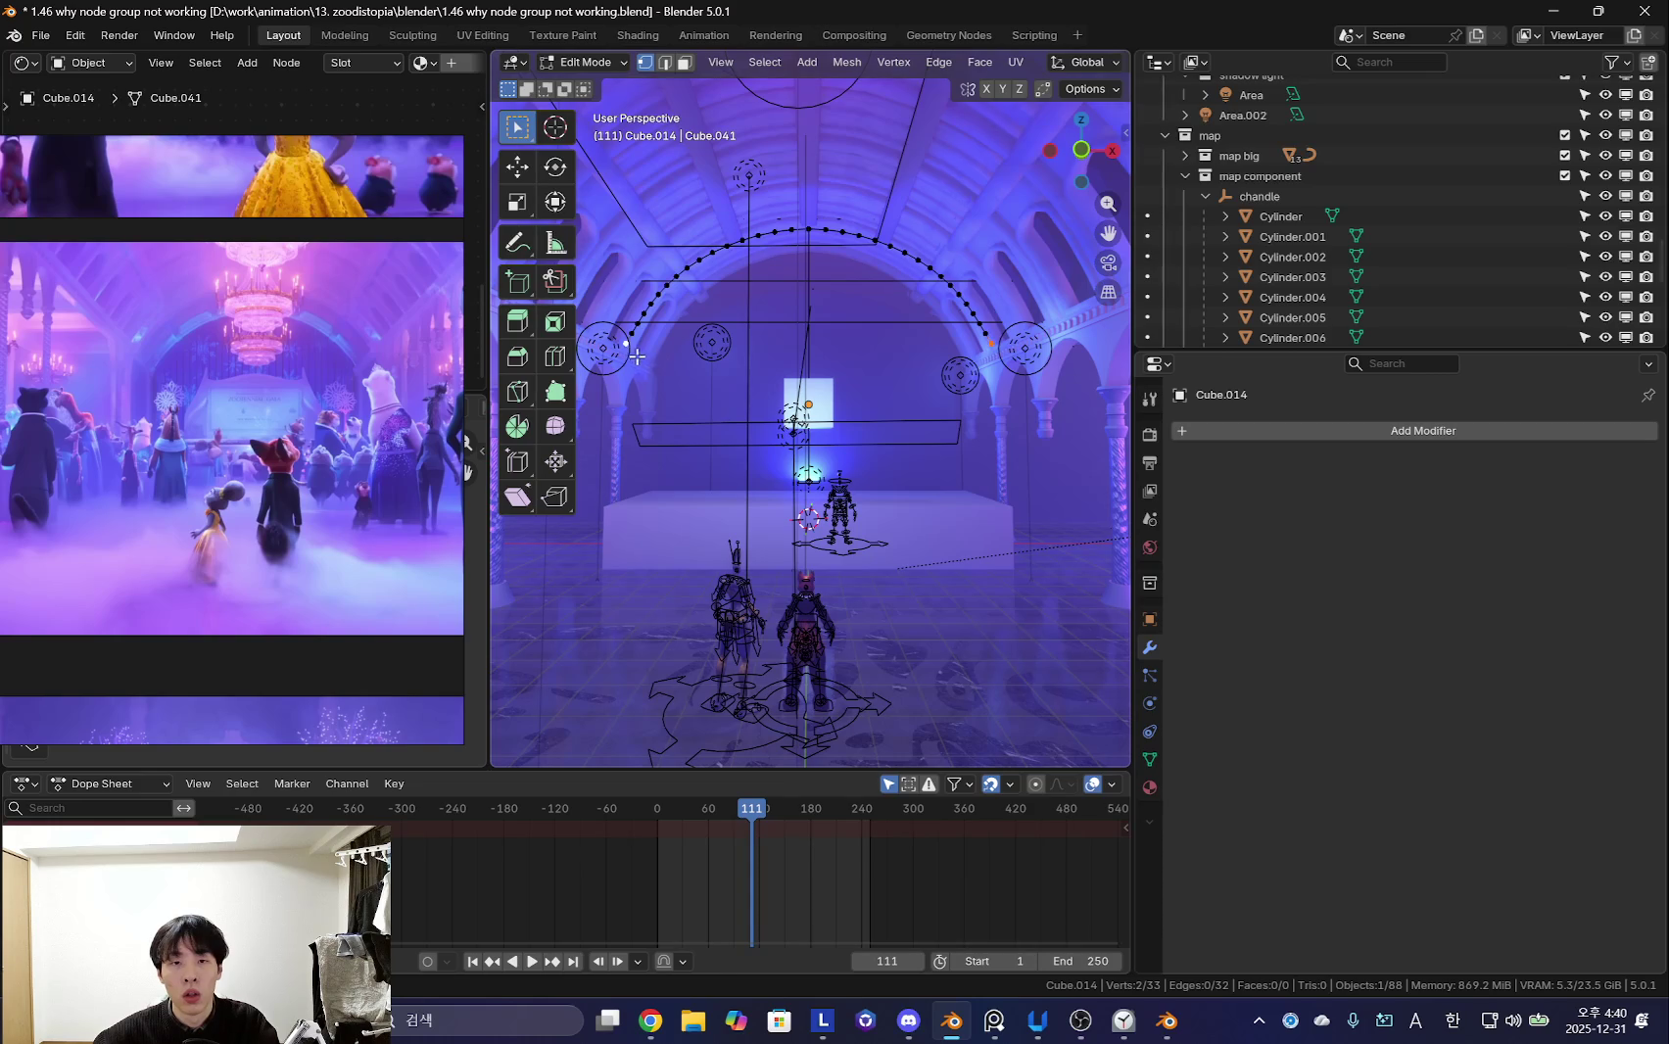
pyautogui.press('e')
pyautogui.press('z')
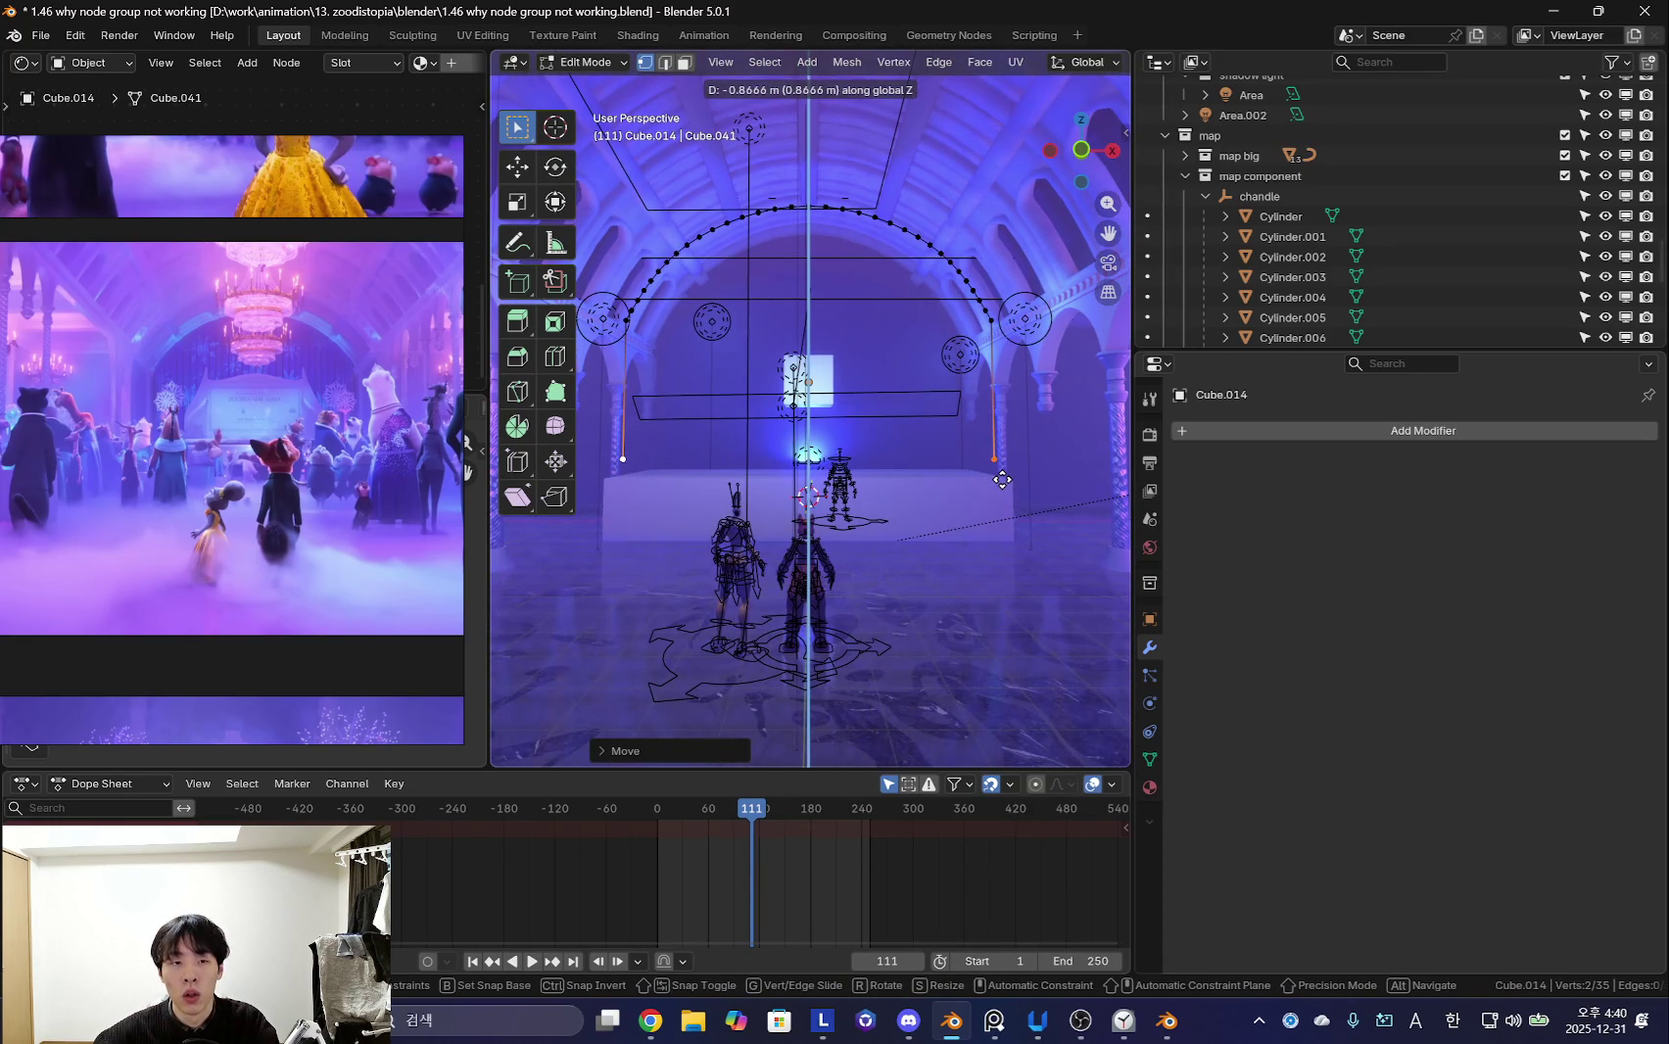
pyautogui.click(1006, 481)
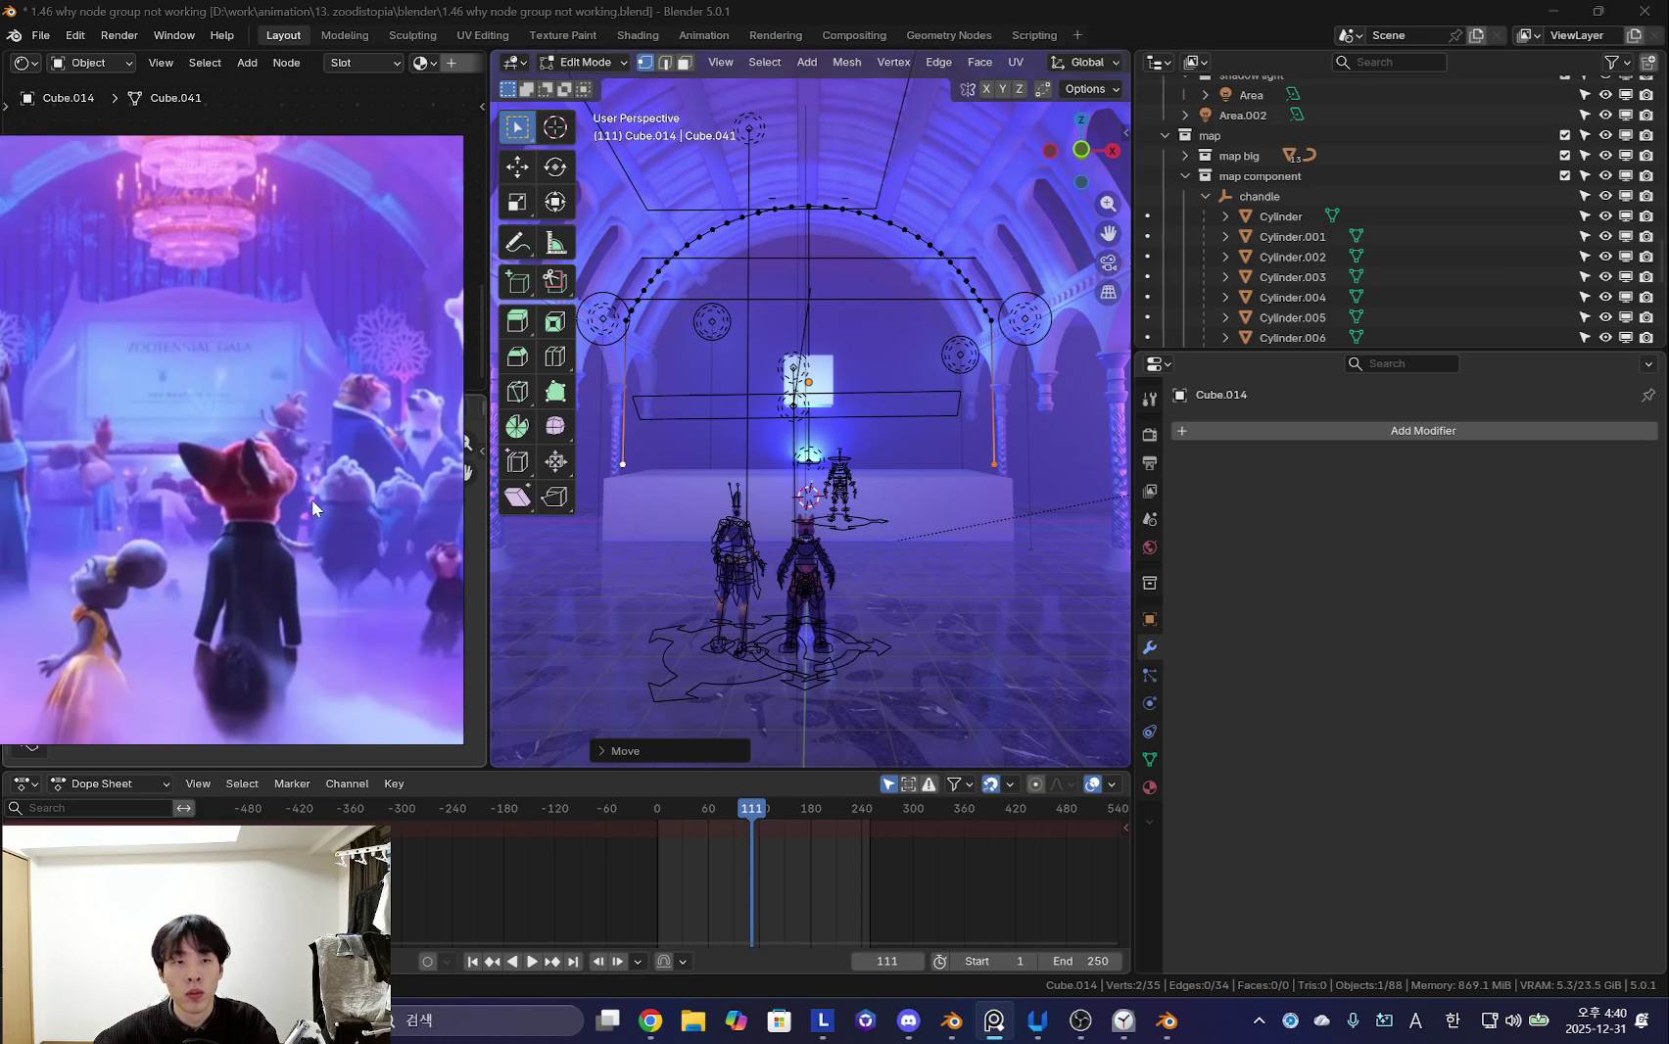
pyautogui.moveTo(945, 507)
pyautogui.mouseDown(button='middle')
pyautogui.moveTo(954, 530)
pyautogui.moveTo(1063, 532)
pyautogui.mouseUp(button='middle')
# - Fill the closed arch outline with a face
pyautogui.press('f')
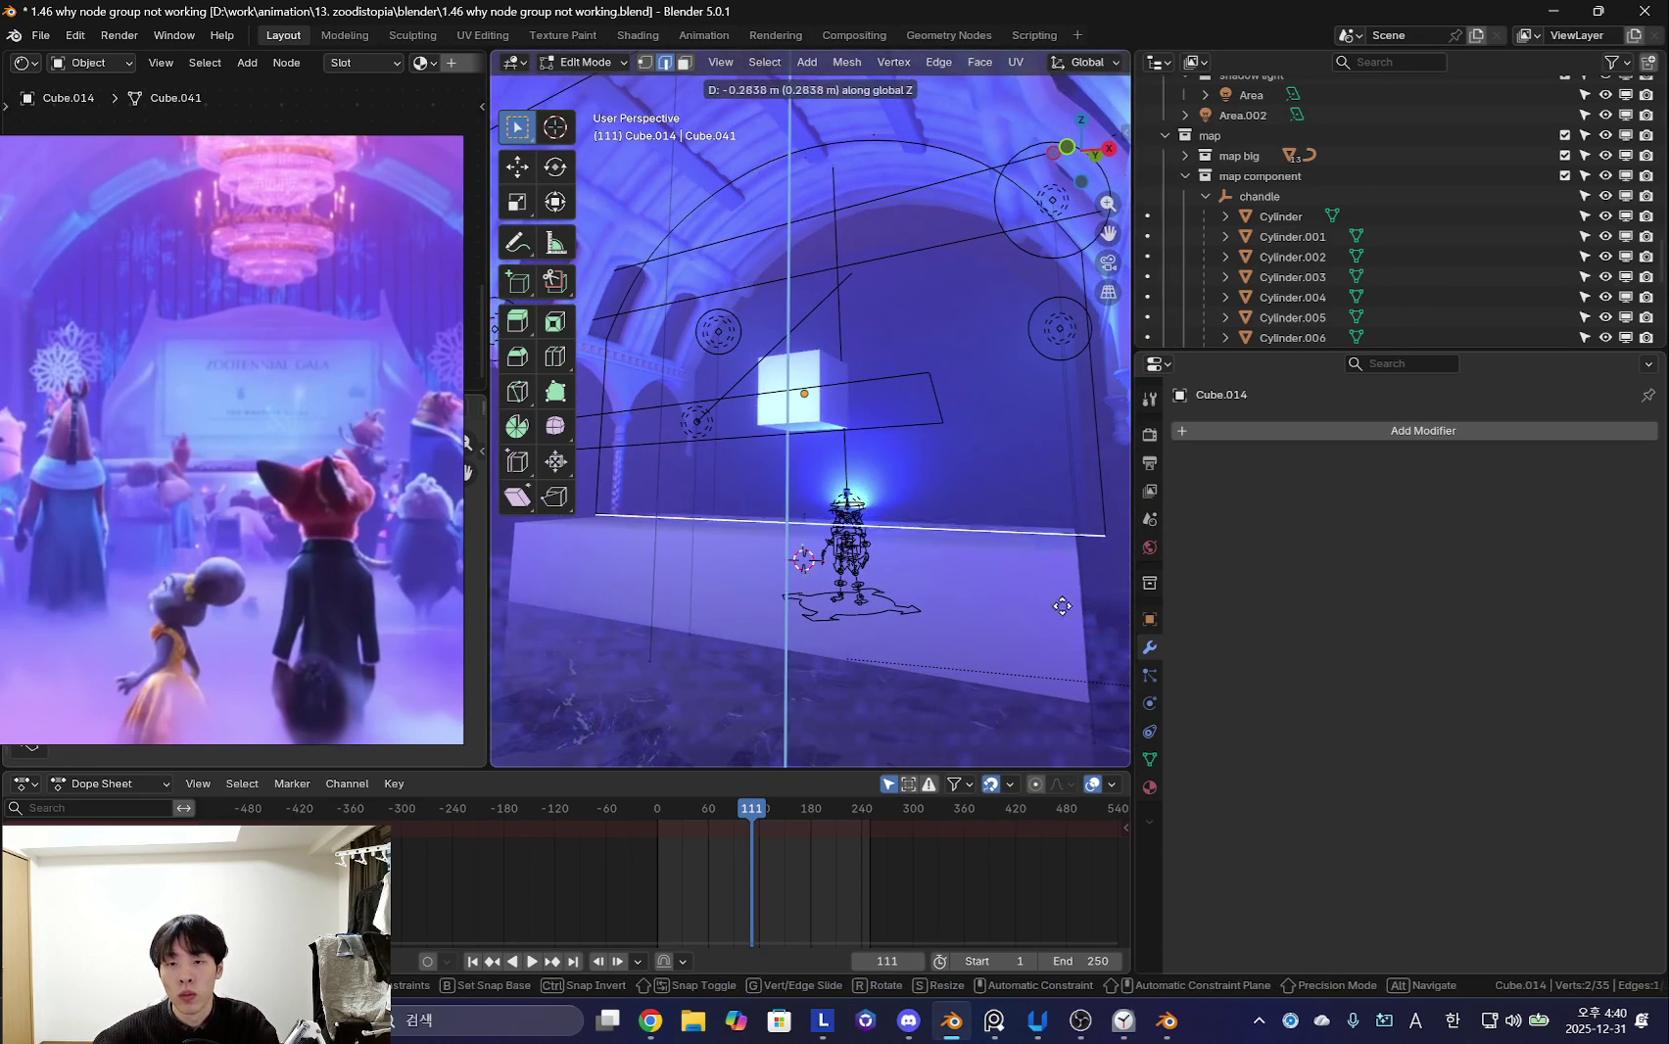
pyautogui.click(1087, 568)
pyautogui.moveTo(1087, 568); pyautogui.dragTo(943, 536, button='middle')
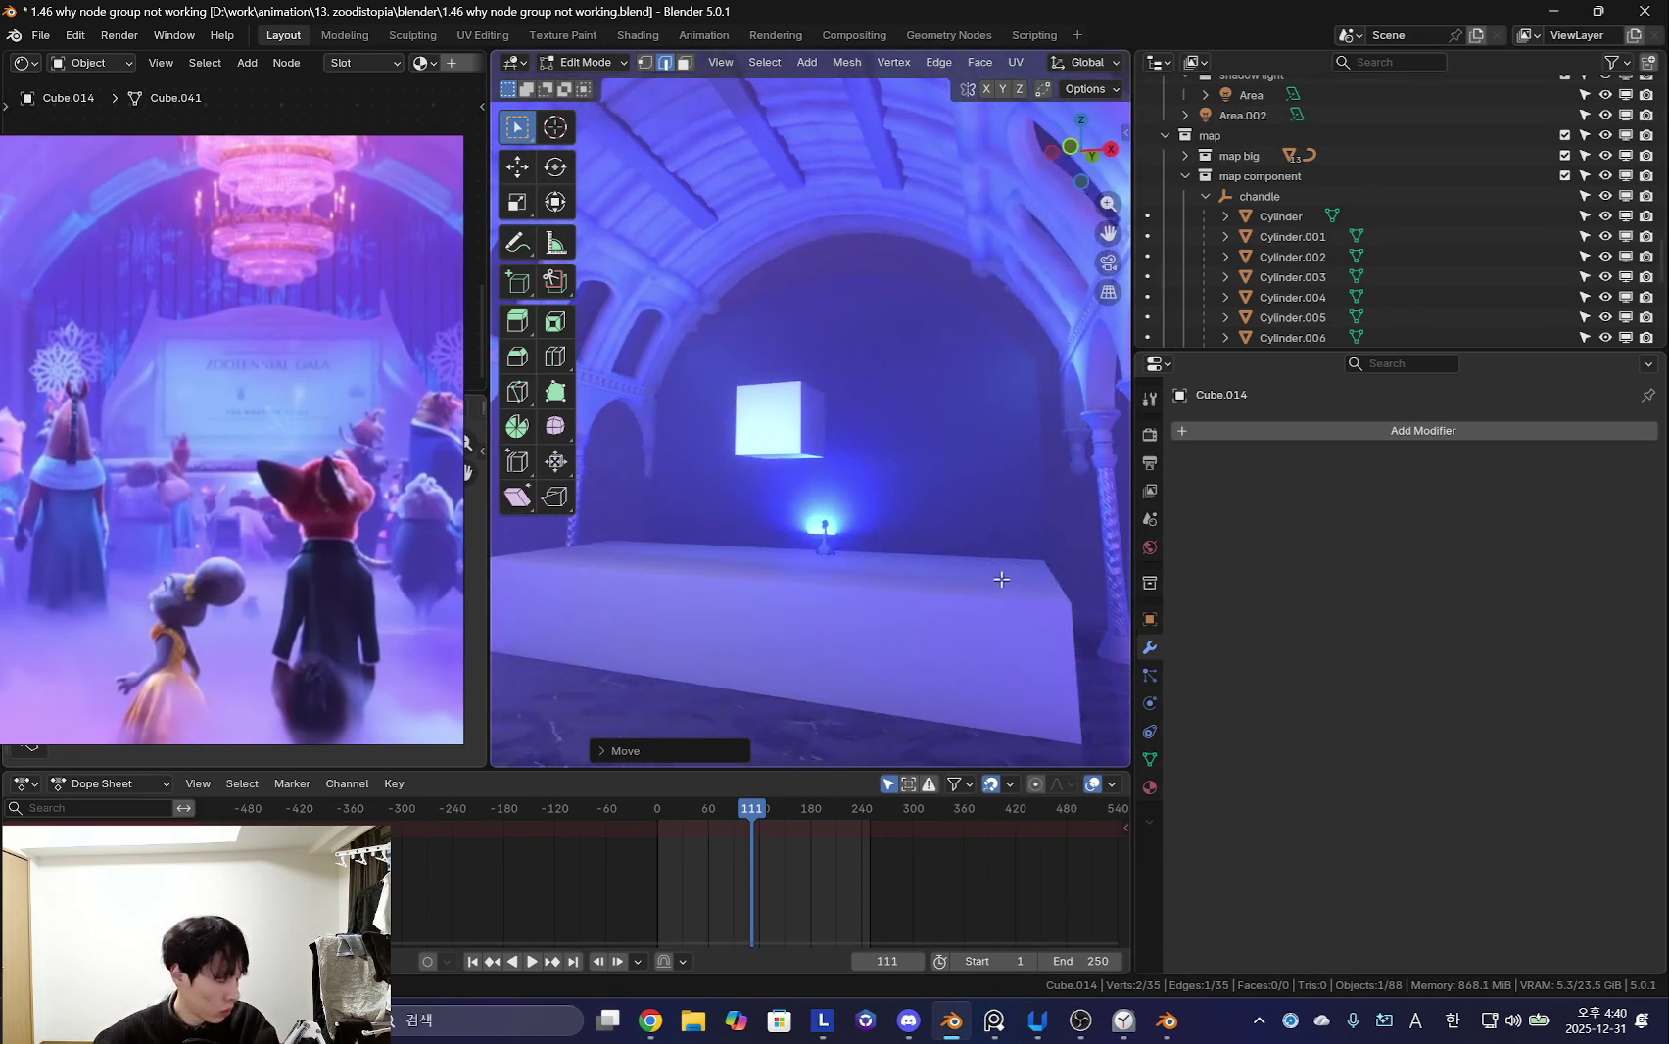
pyautogui.press('a')
pyautogui.press('f')
# - Preview the filled arched panel from several angles with overlays toggled
pyautogui.hotkey('shift', 'alt', 'z')
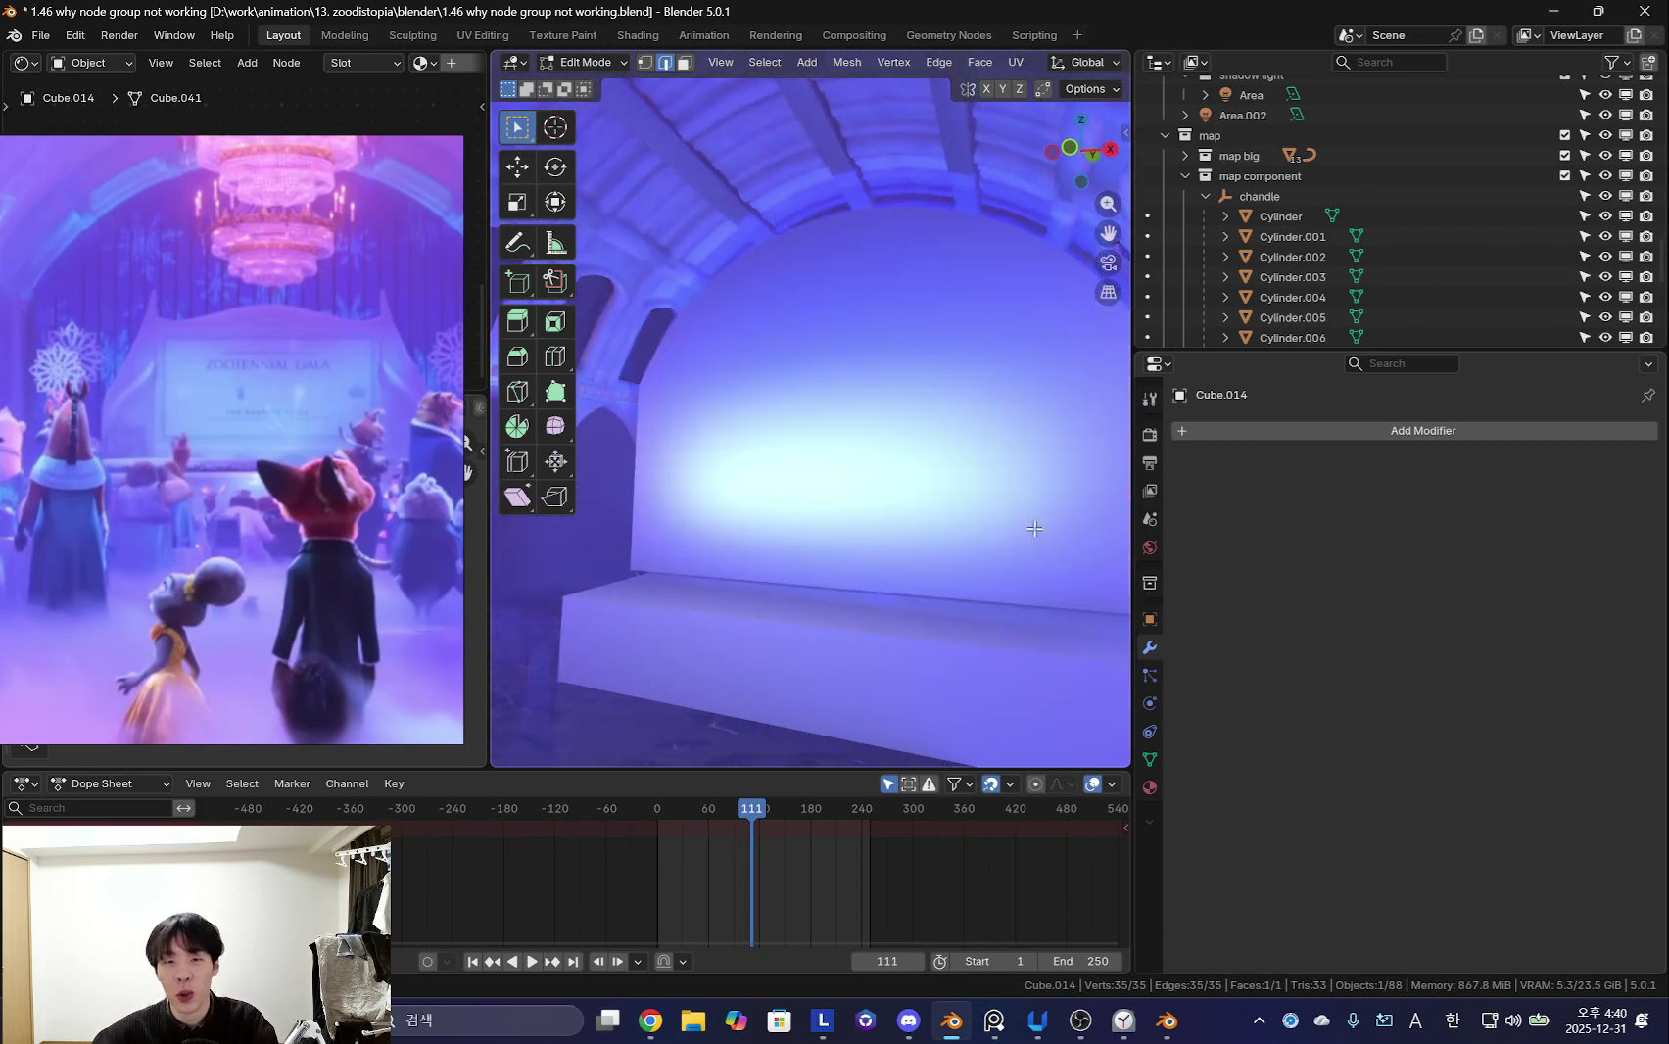
pyautogui.moveTo(995, 553); pyautogui.dragTo(950, 553, button='middle')
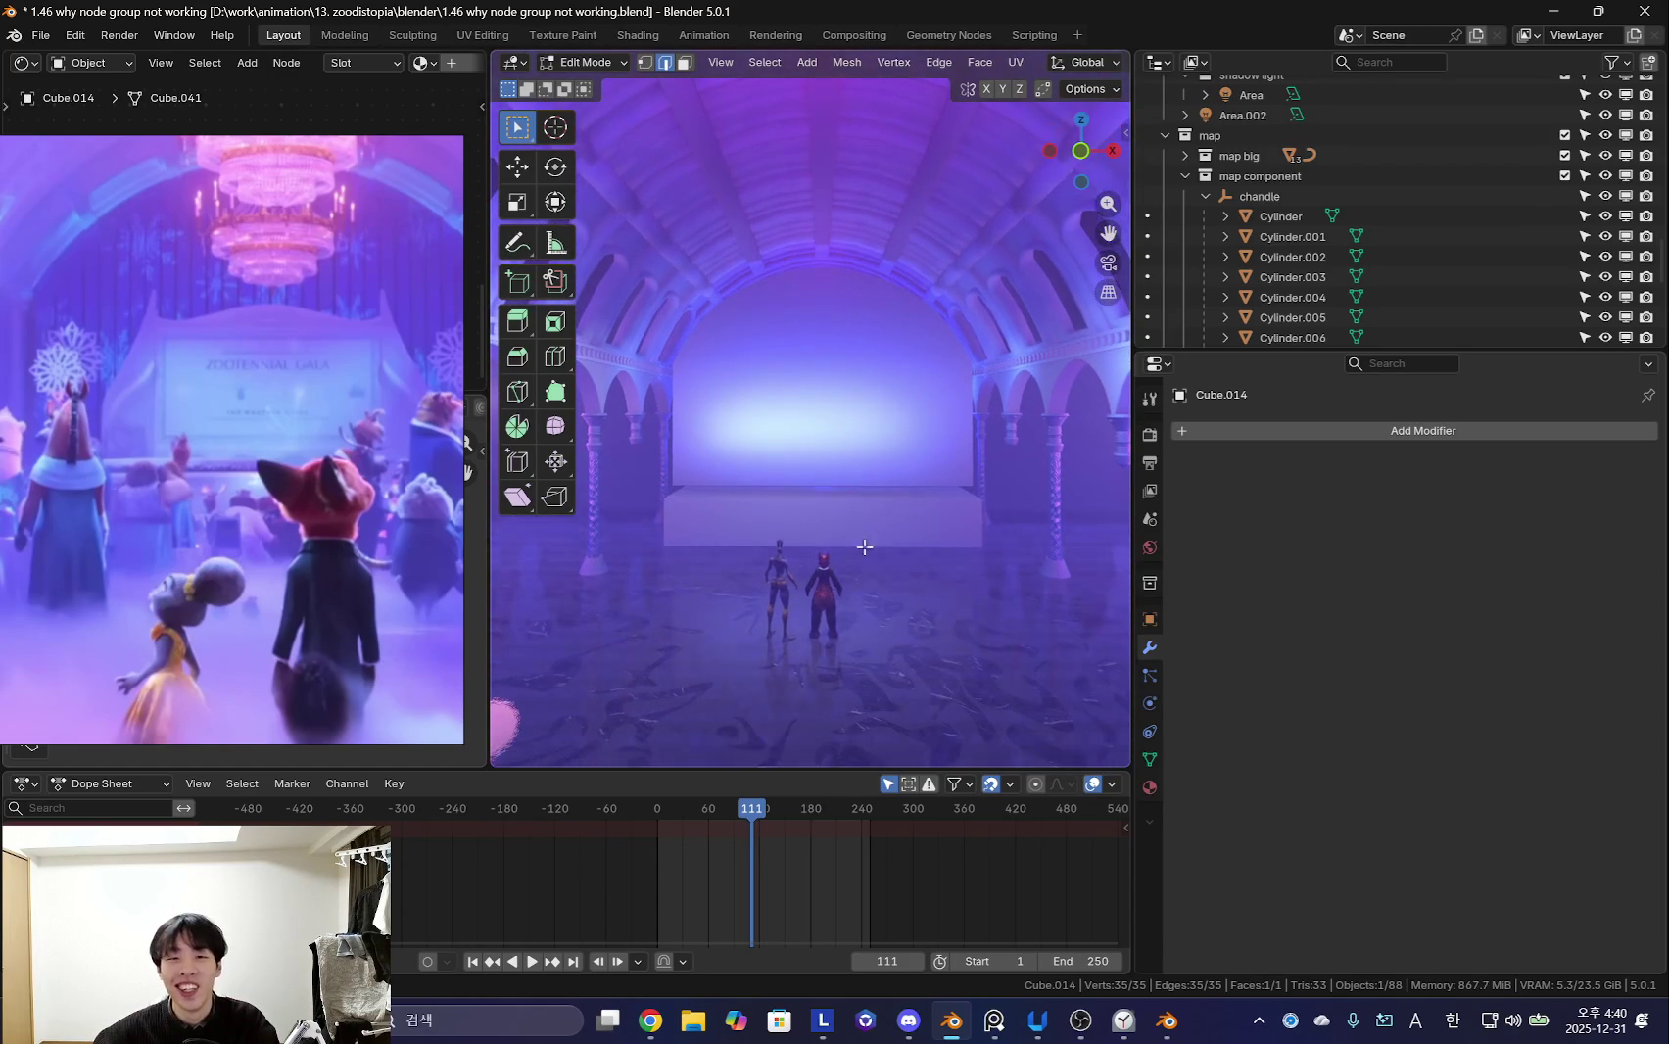
pyautogui.moveTo(913, 493)
pyautogui.mouseDown(button='middle')
pyautogui.moveTo(1025, 548)
pyautogui.moveTo(998, 552)
pyautogui.mouseUp(button='middle')
pyautogui.hotkey('shift', 'alt', 'z')
pyautogui.hotkey('shift', 'alt', 'z')
pyautogui.scroll(6, 832, 510)
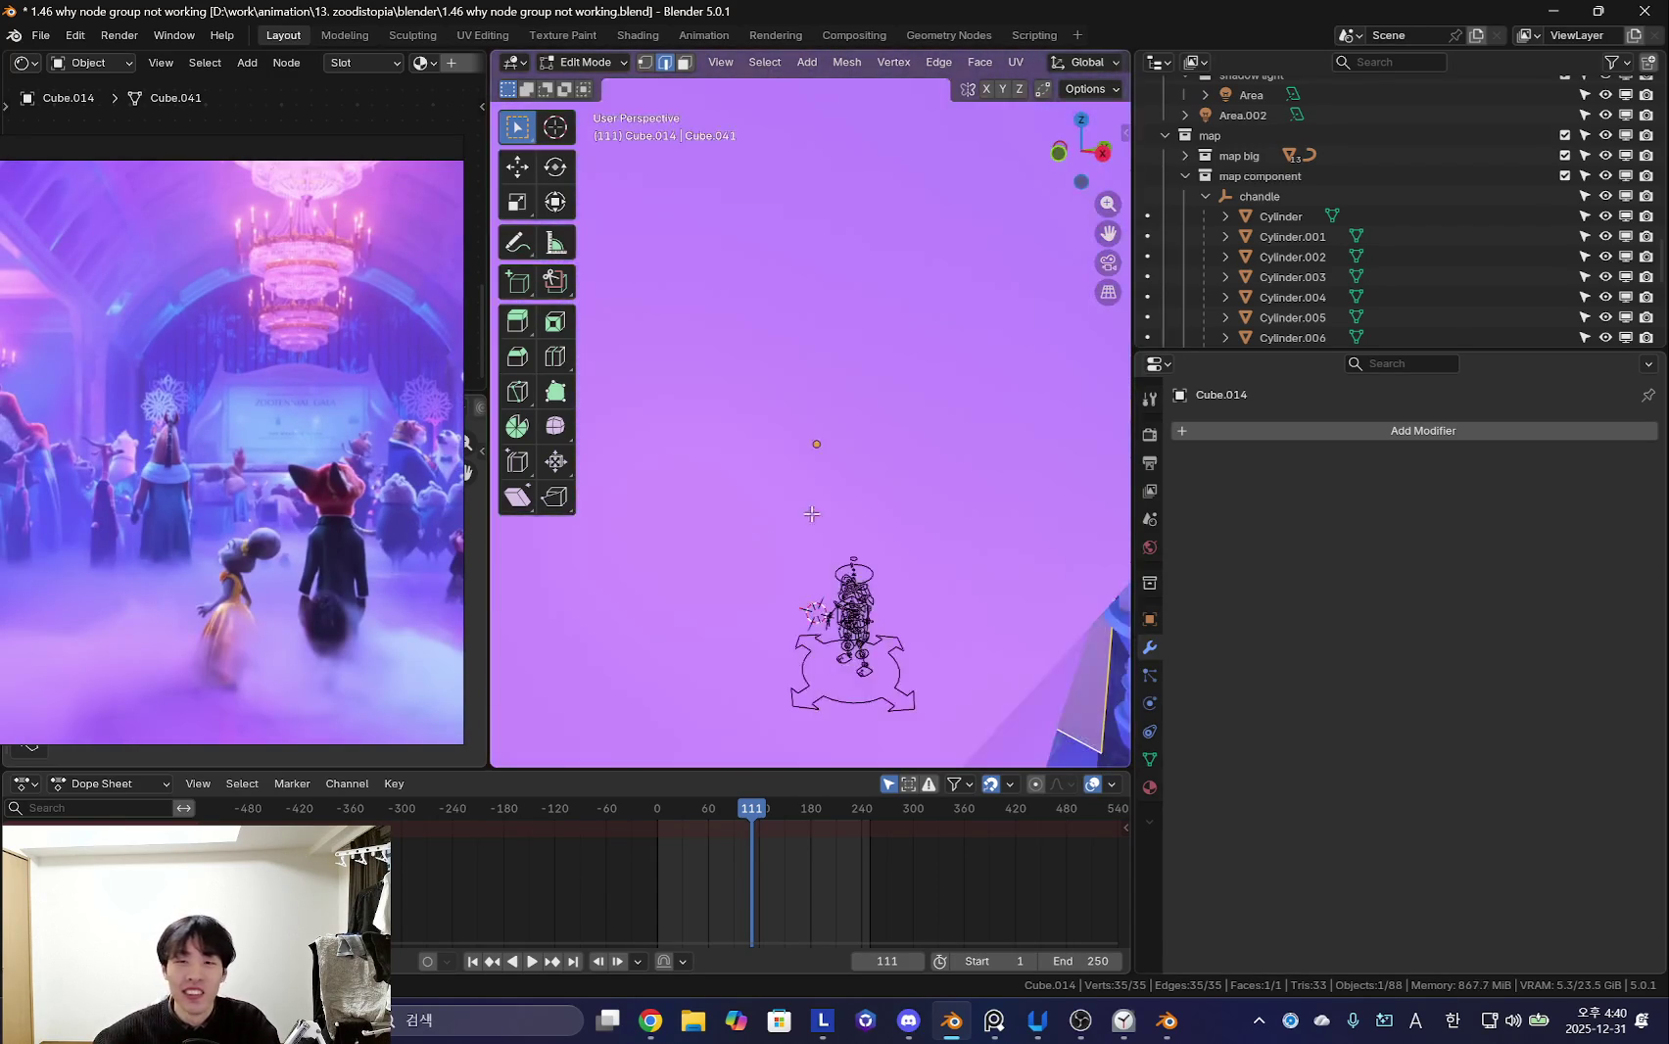
pyautogui.hotkey('shift', 'alt', 'z')
pyautogui.scroll(-2, 809, 529)
pyautogui.scroll(-3, 809, 529)
pyautogui.moveTo(809, 529)
pyautogui.mouseDown(button='middle')
pyautogui.moveTo(750, 551)
pyautogui.moveTo(862, 555)
pyautogui.mouseUp(button='middle')
# - Give the arched backdrop panel thickness and preview it in the hall
pyautogui.press('g')
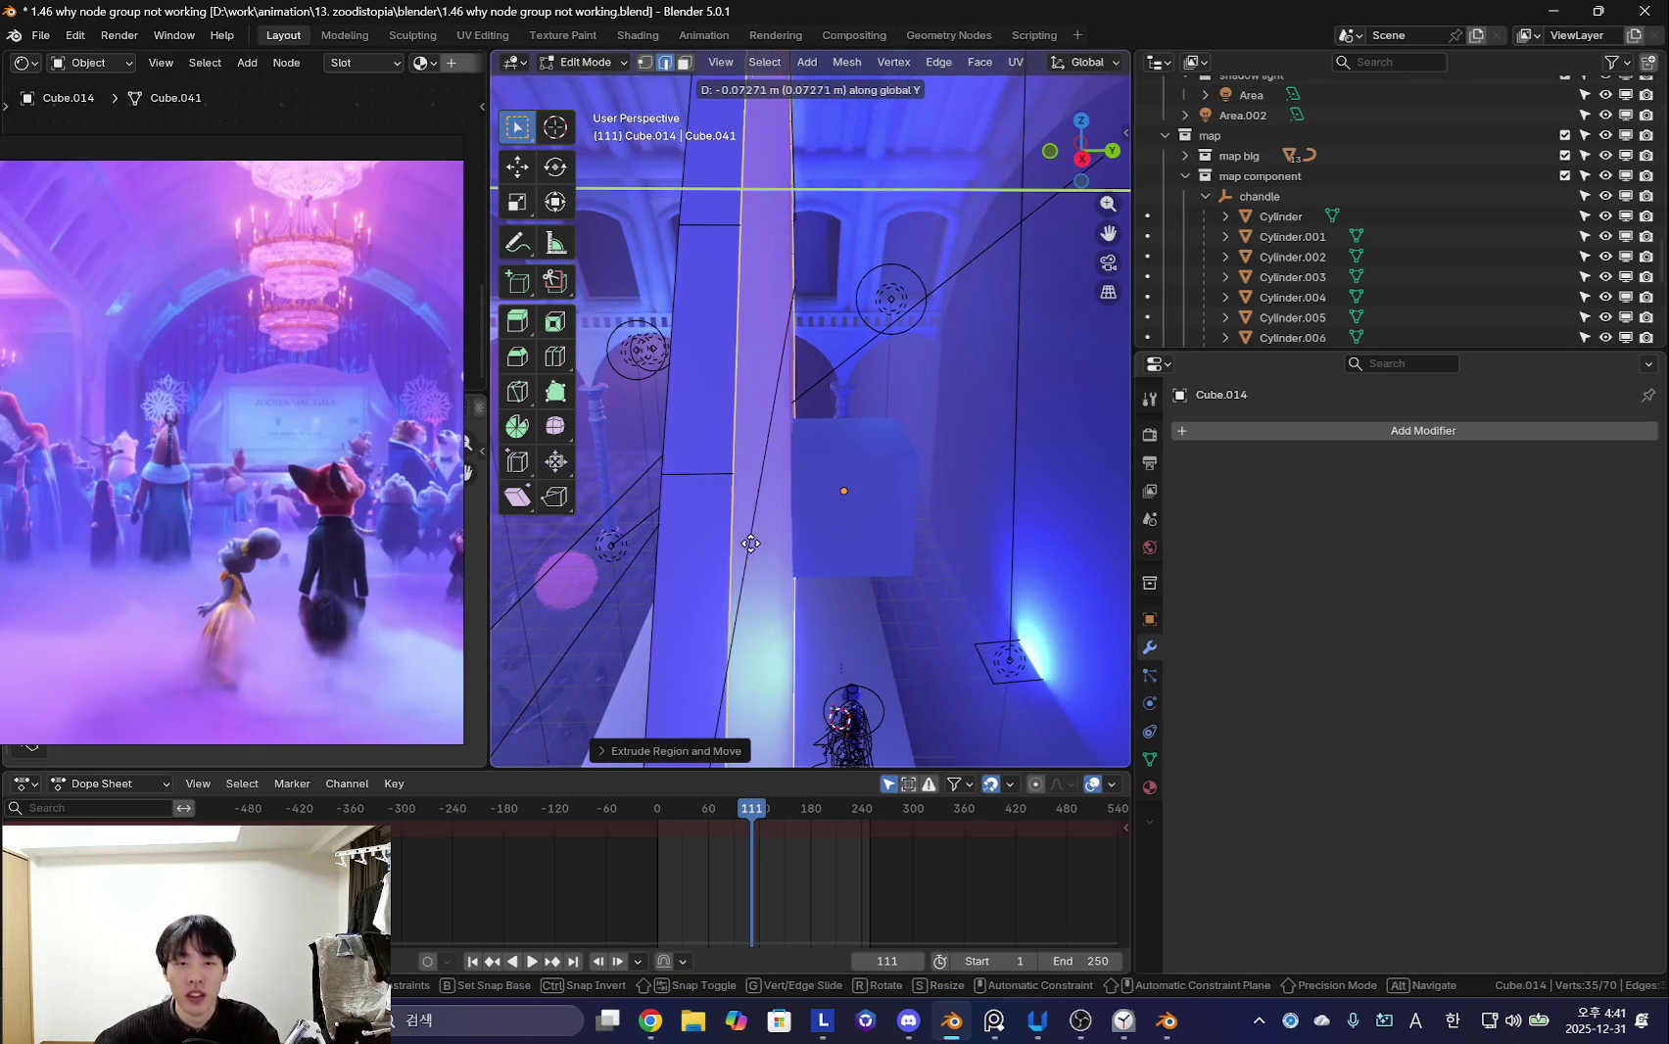
pyautogui.click(750, 544)
pyautogui.hotkey('shift', 'alt', 'z')
pyautogui.scroll(-3, 881, 501)
pyautogui.hotkey('shift', 'alt', 'z')
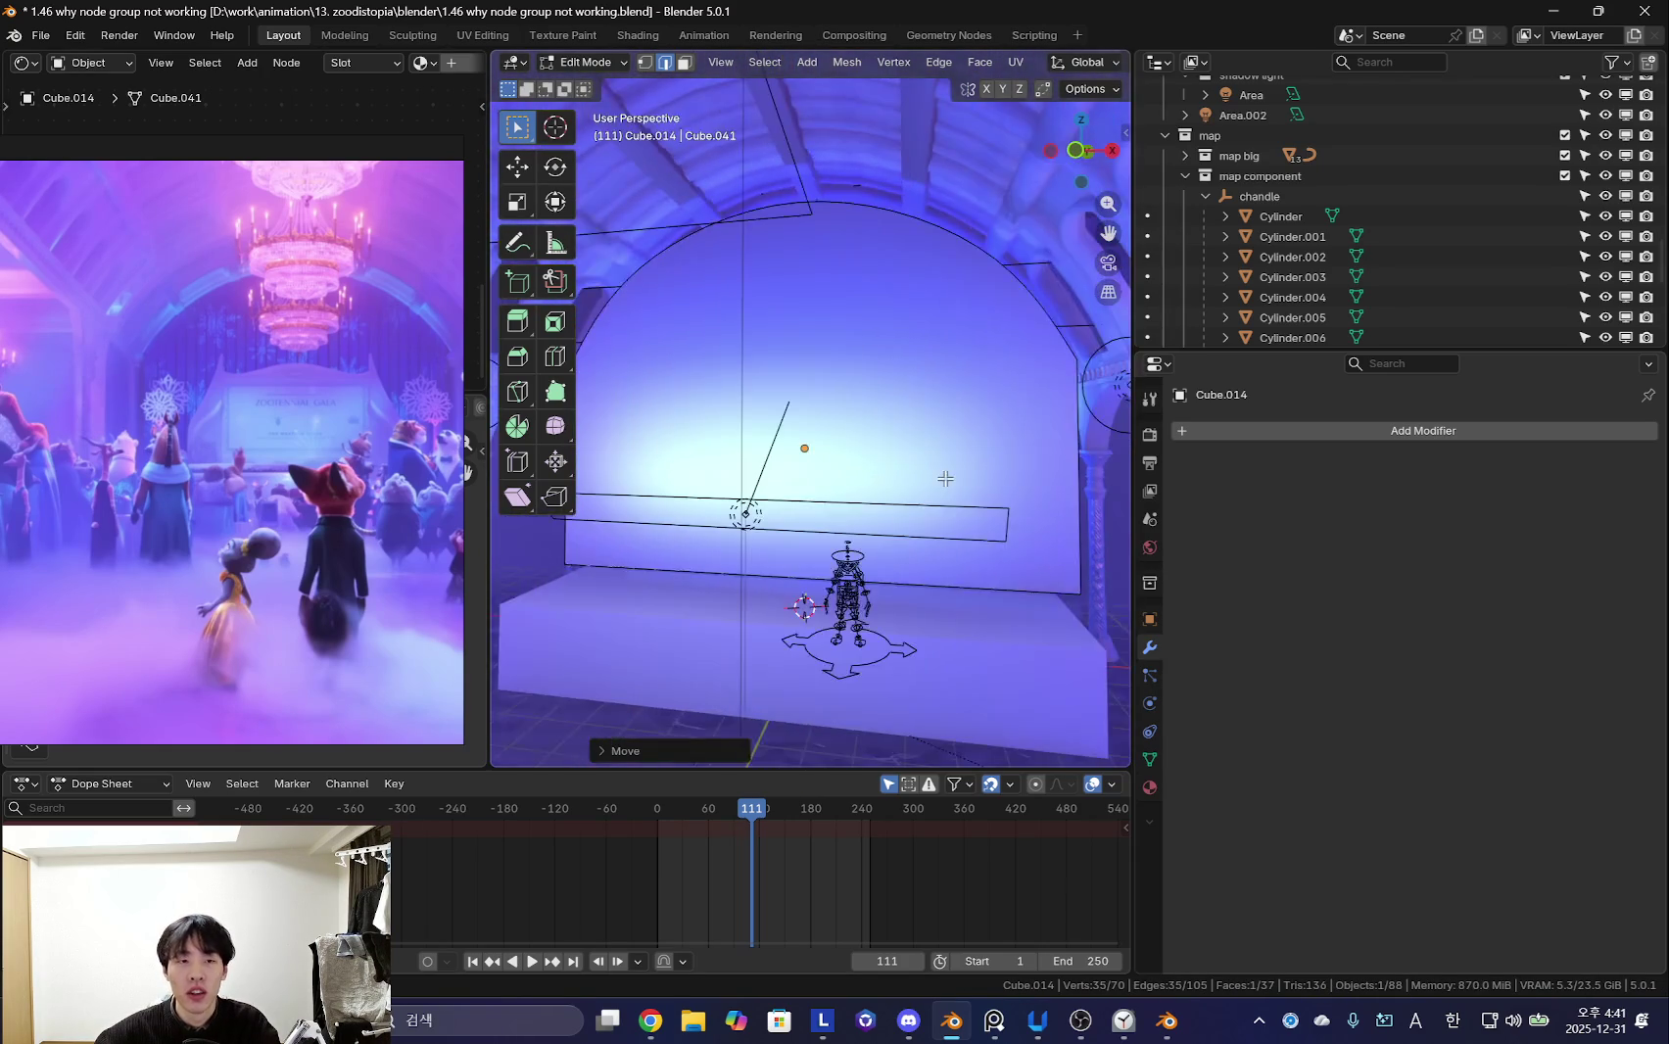
pyautogui.press('Tab')
pyautogui.hotkey('shift', 'alt', 'z')
pyautogui.scroll(1, 954, 467)
pyautogui.hotkey('shift', 'alt', 'z')
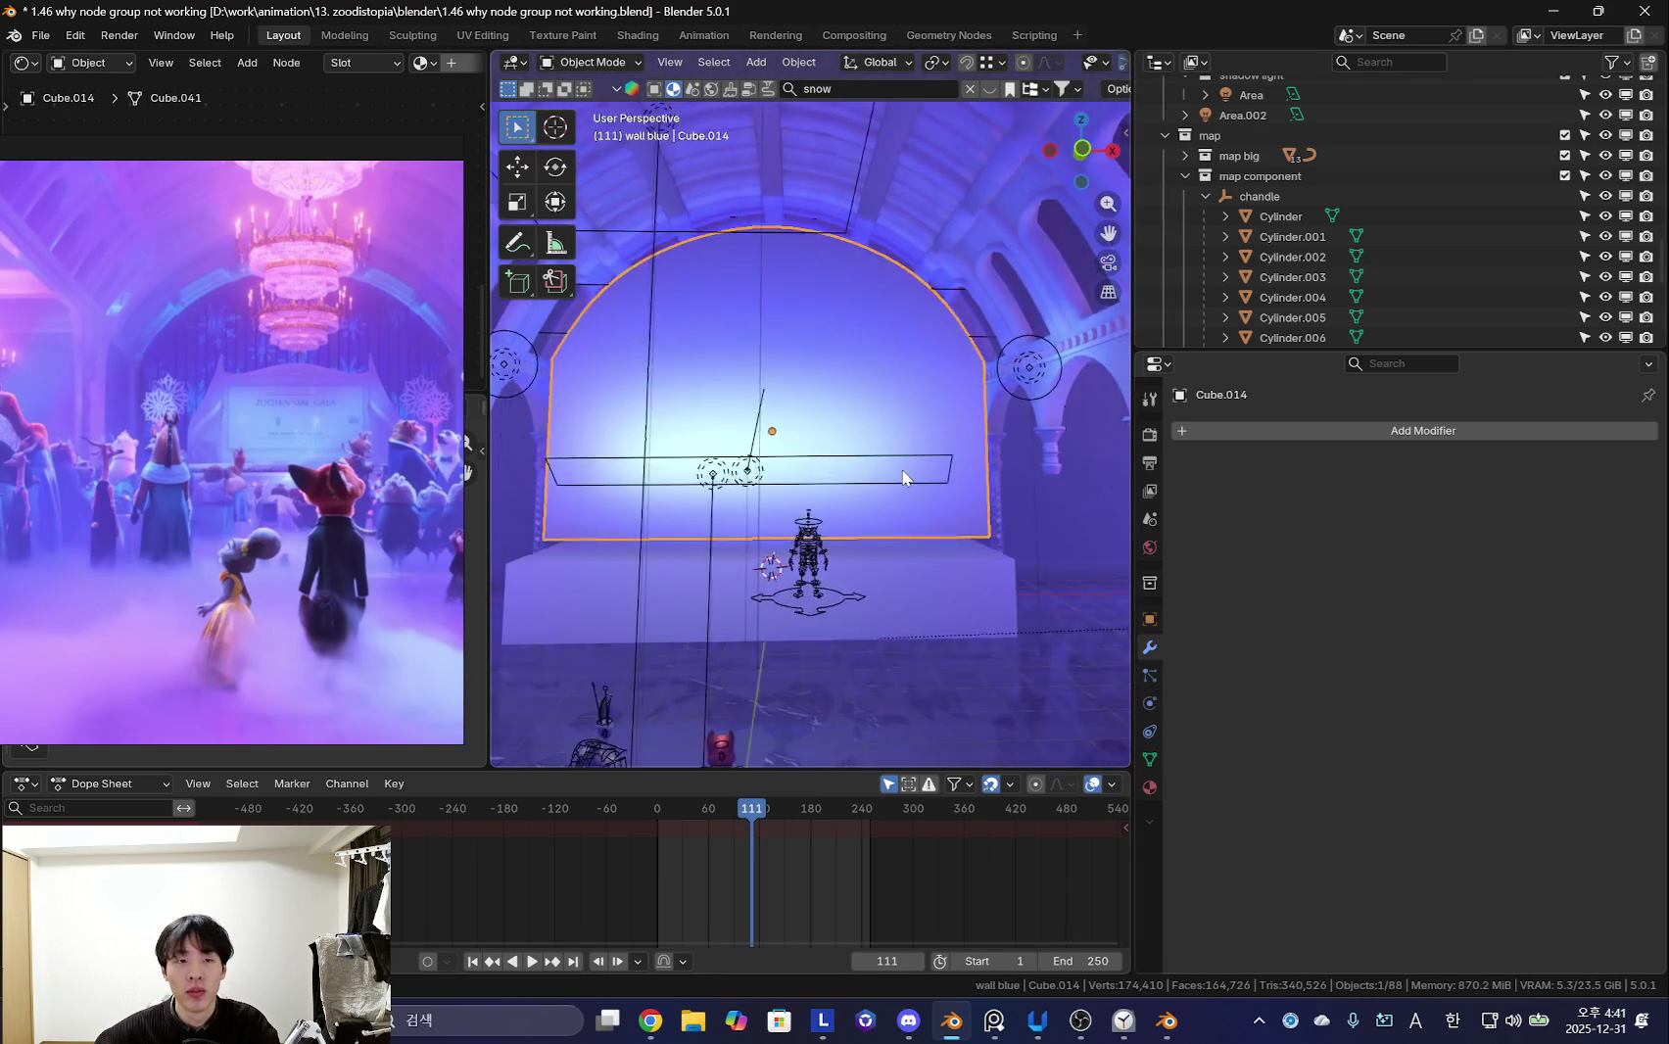
# - Snap the 3D cursor to the selected backdrop and open the Add menu
pyautogui.hotkey('shift', 's')
pyautogui.click(868, 544)
pyautogui.hotkey('shift', 'a')
# - Add a new cube at the 3D cursor and scale it thin along X into a bar
pyautogui.click(972, 478)
pyautogui.press('Tab')
pyautogui.moveTo(987, 511)
pyautogui.mouseDown(button='middle')
pyautogui.moveTo(1018, 529)
pyautogui.moveTo(1025, 503)
pyautogui.mouseUp(button='middle')
pyautogui.press('s')
pyautogui.press('x')
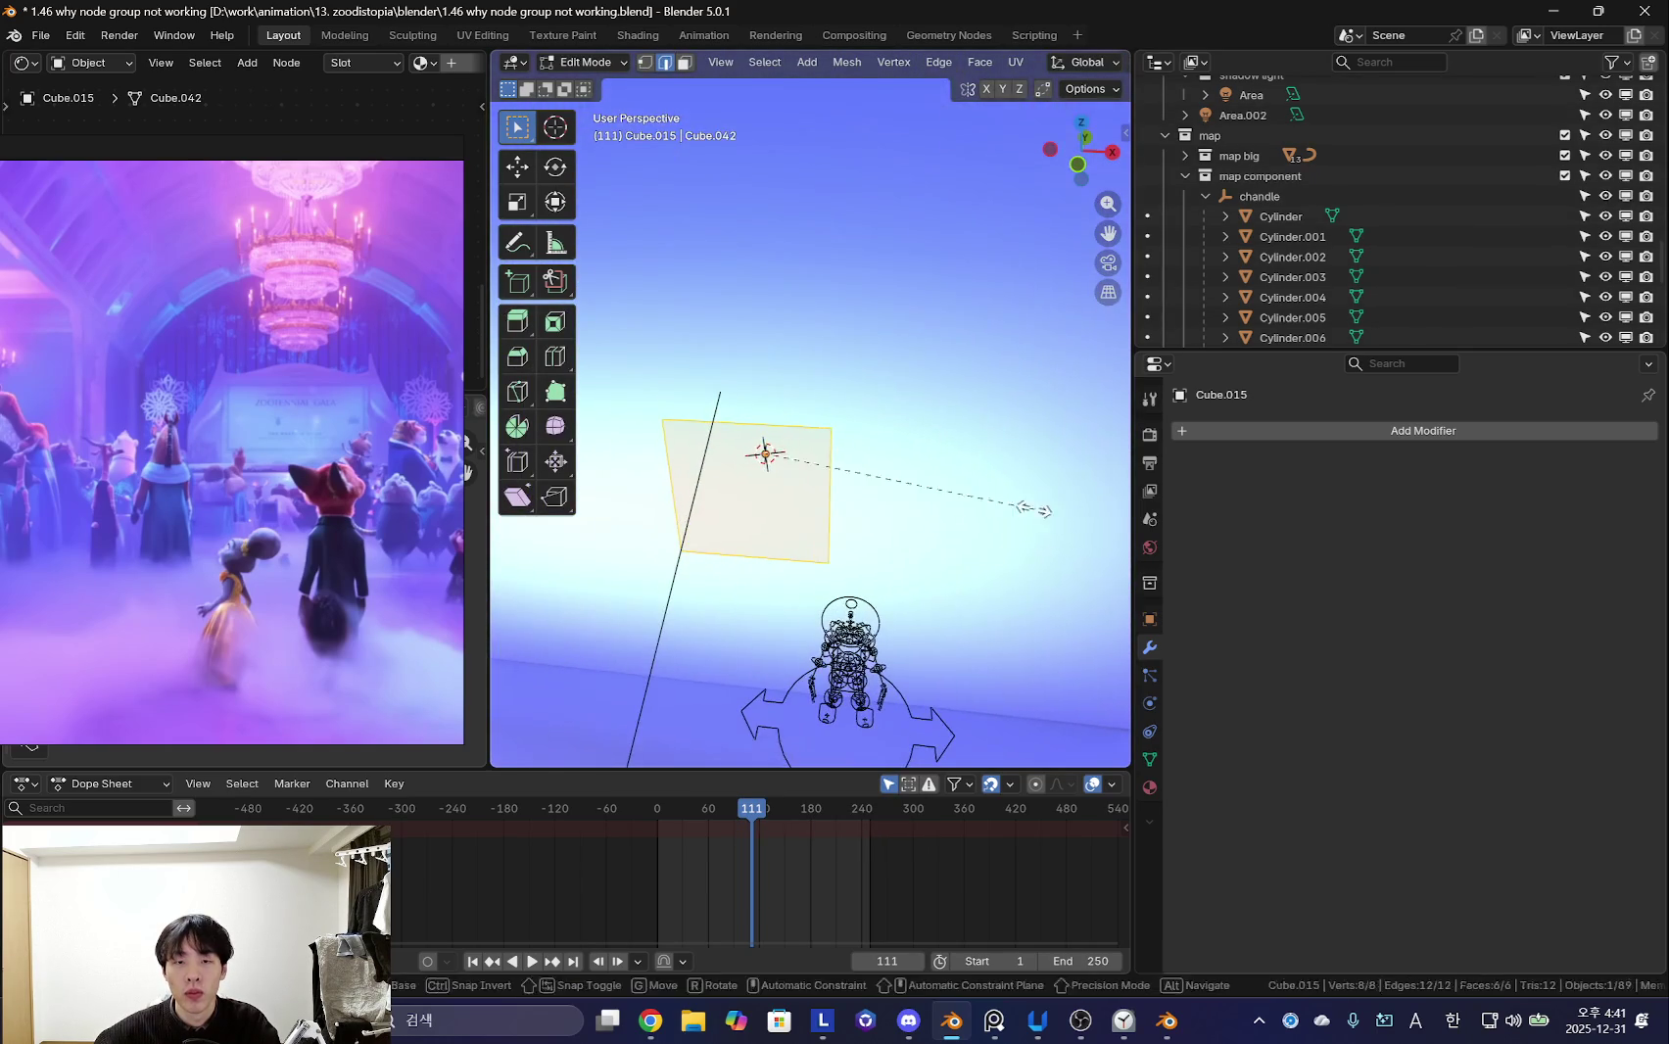
pyautogui.click(795, 473)
pyautogui.moveTo(796, 473); pyautogui.dragTo(813, 460, button='middle')
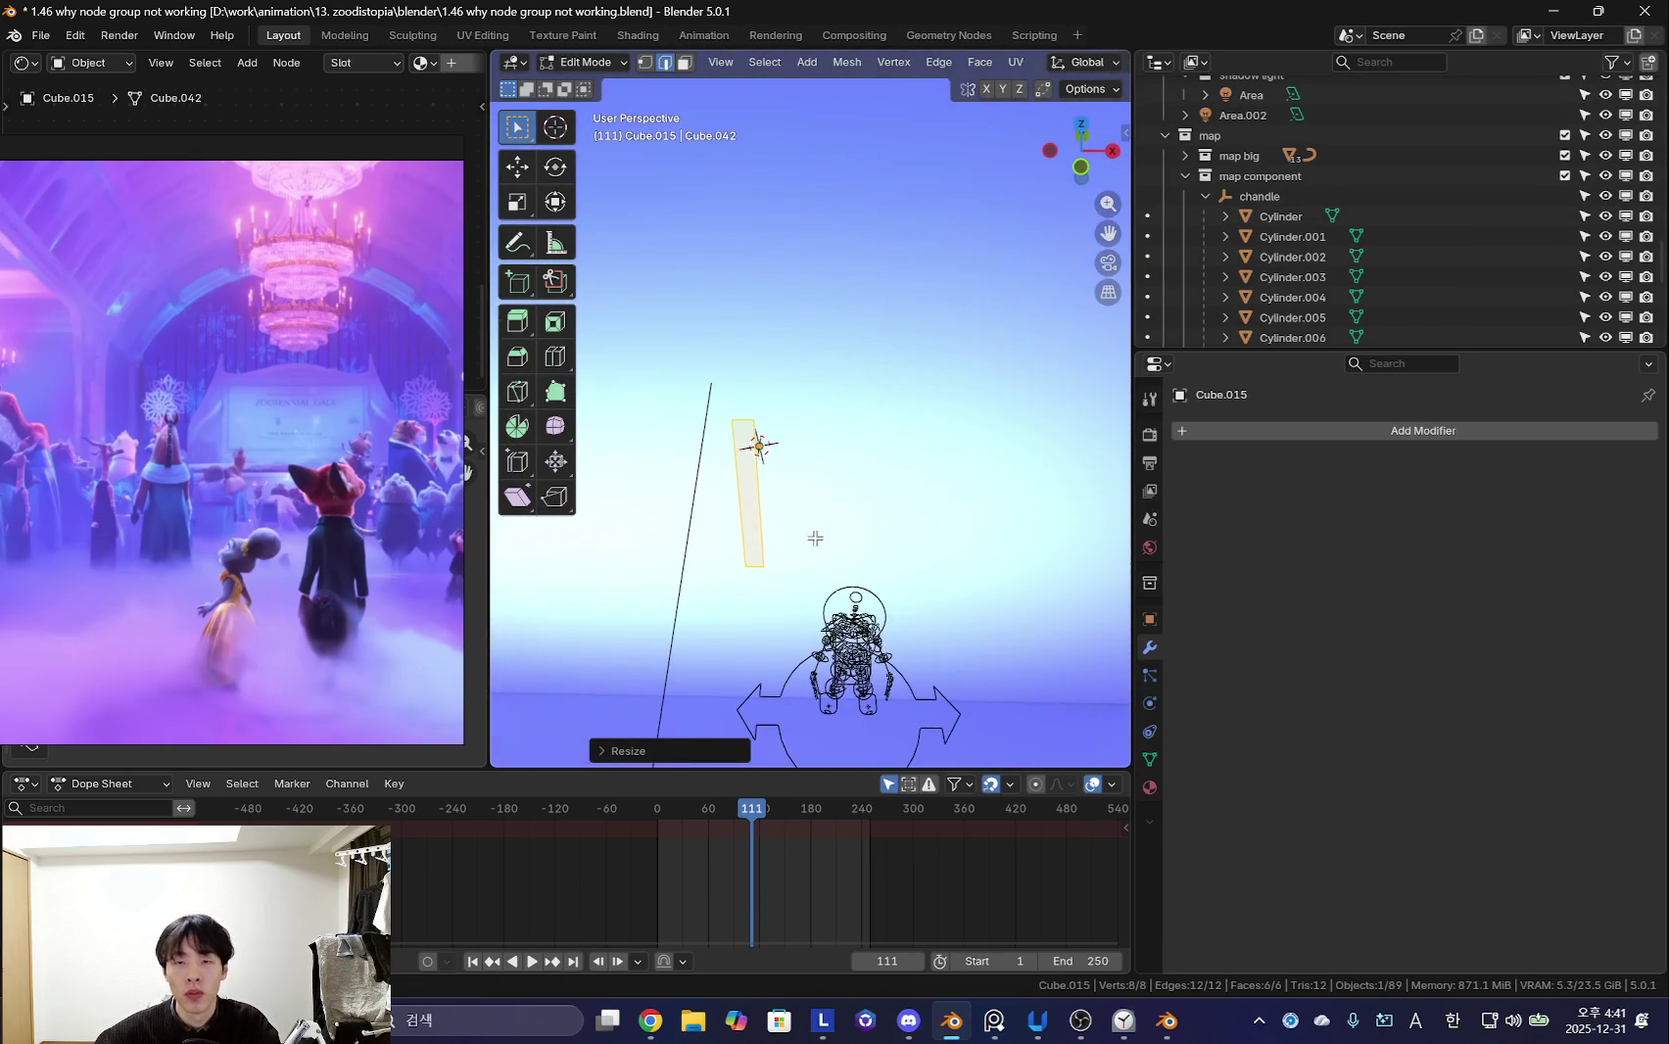
# - Give the bar a Mirror modifier and shift it sideways along X
pyautogui.click(1273, 431)
pyautogui.write('mirro')
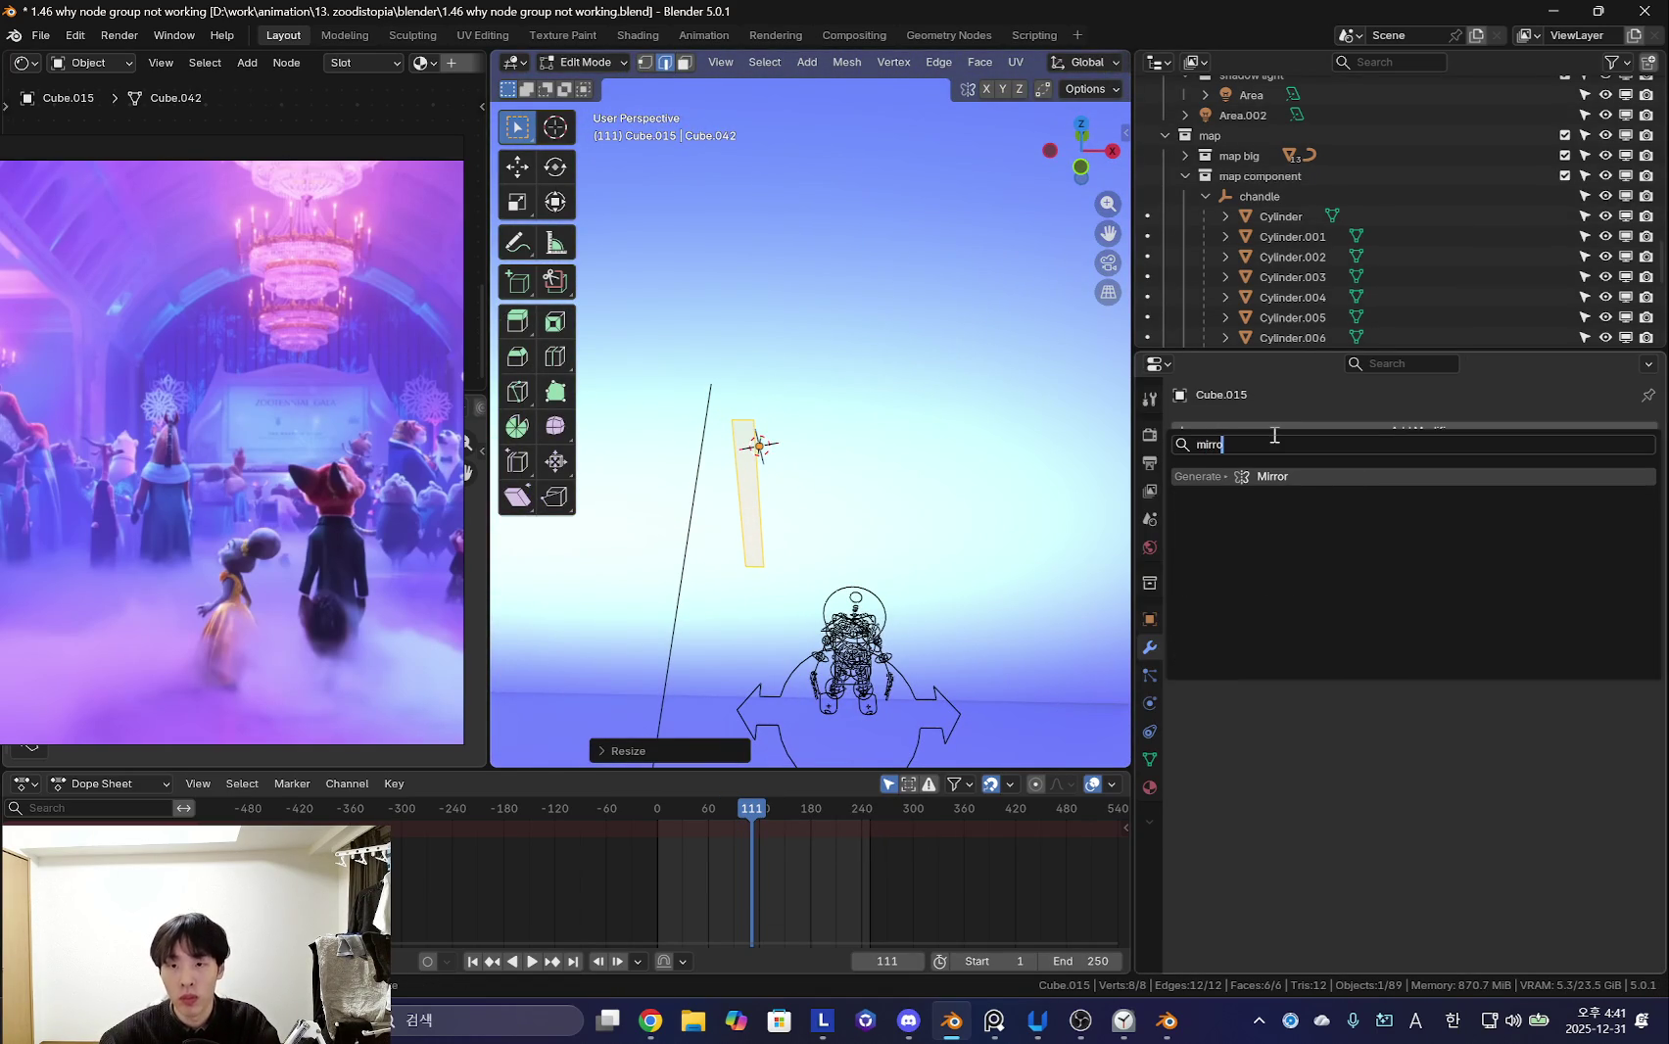
pyautogui.press('Return')
pyautogui.moveTo(764, 461); pyautogui.dragTo(842, 422, button='middle')
pyautogui.press('g')
pyautogui.press('x')
pyautogui.press('Return')
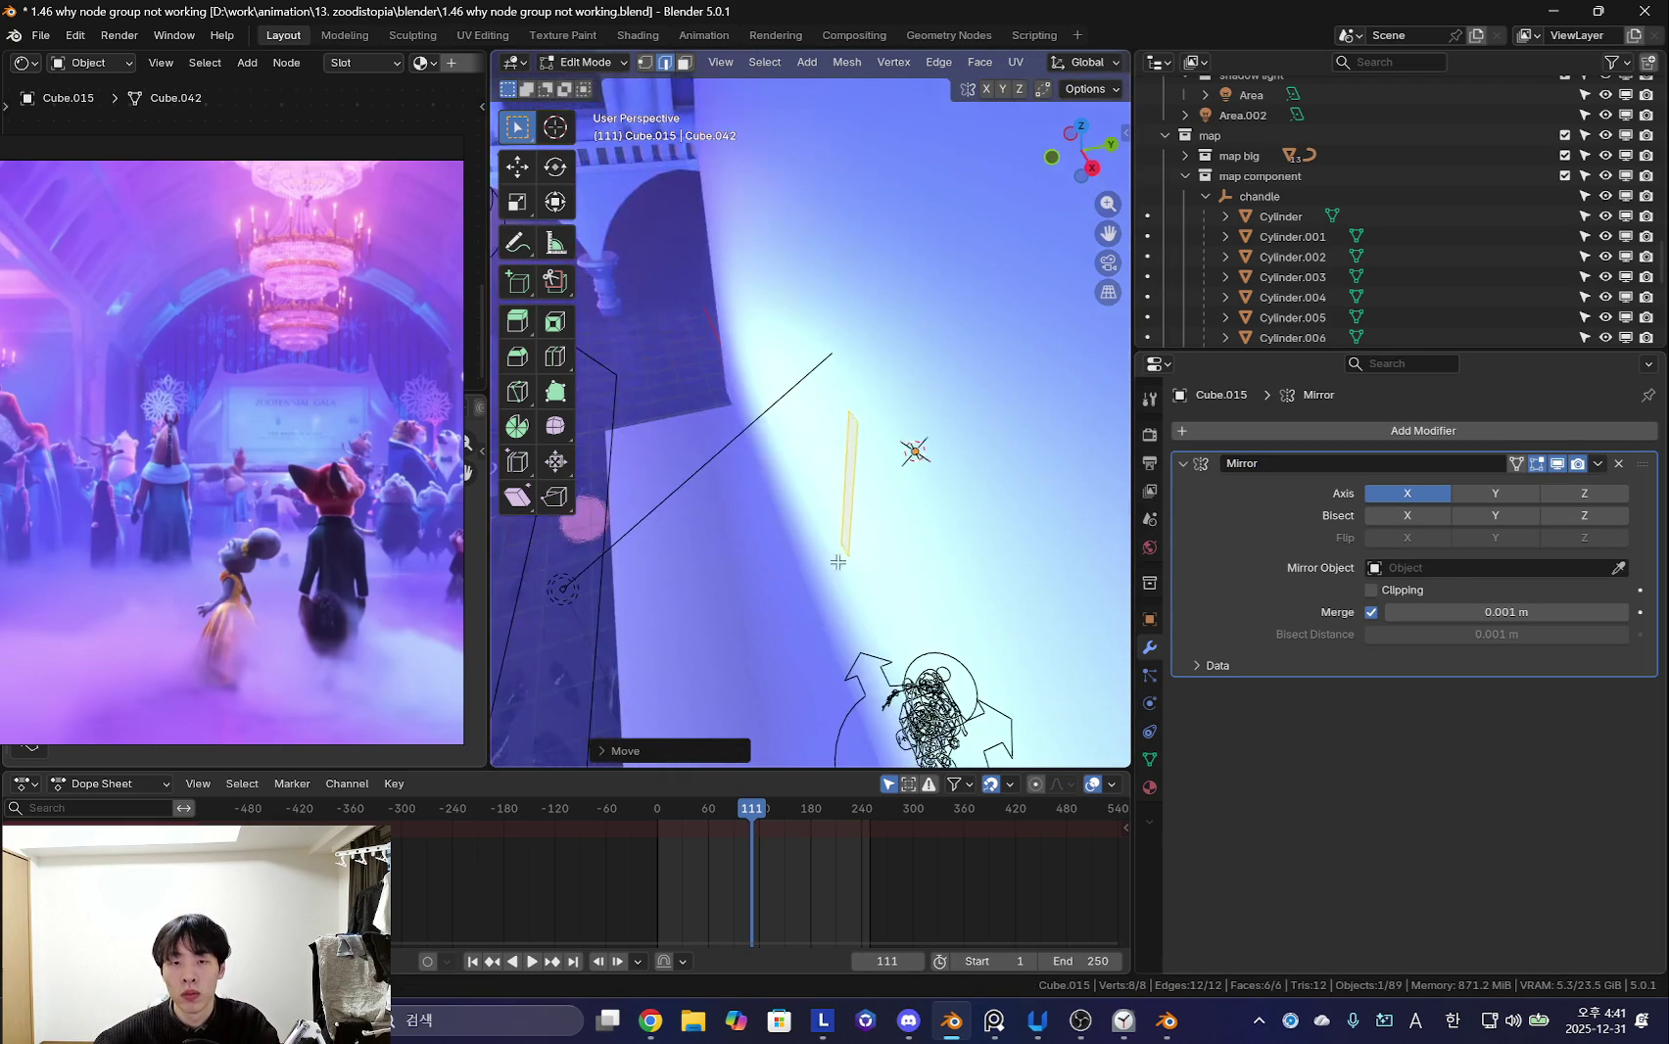
# - Add an Array modifier with Count 3 and spread the repeated bars apart
pyautogui.click(1391, 431)
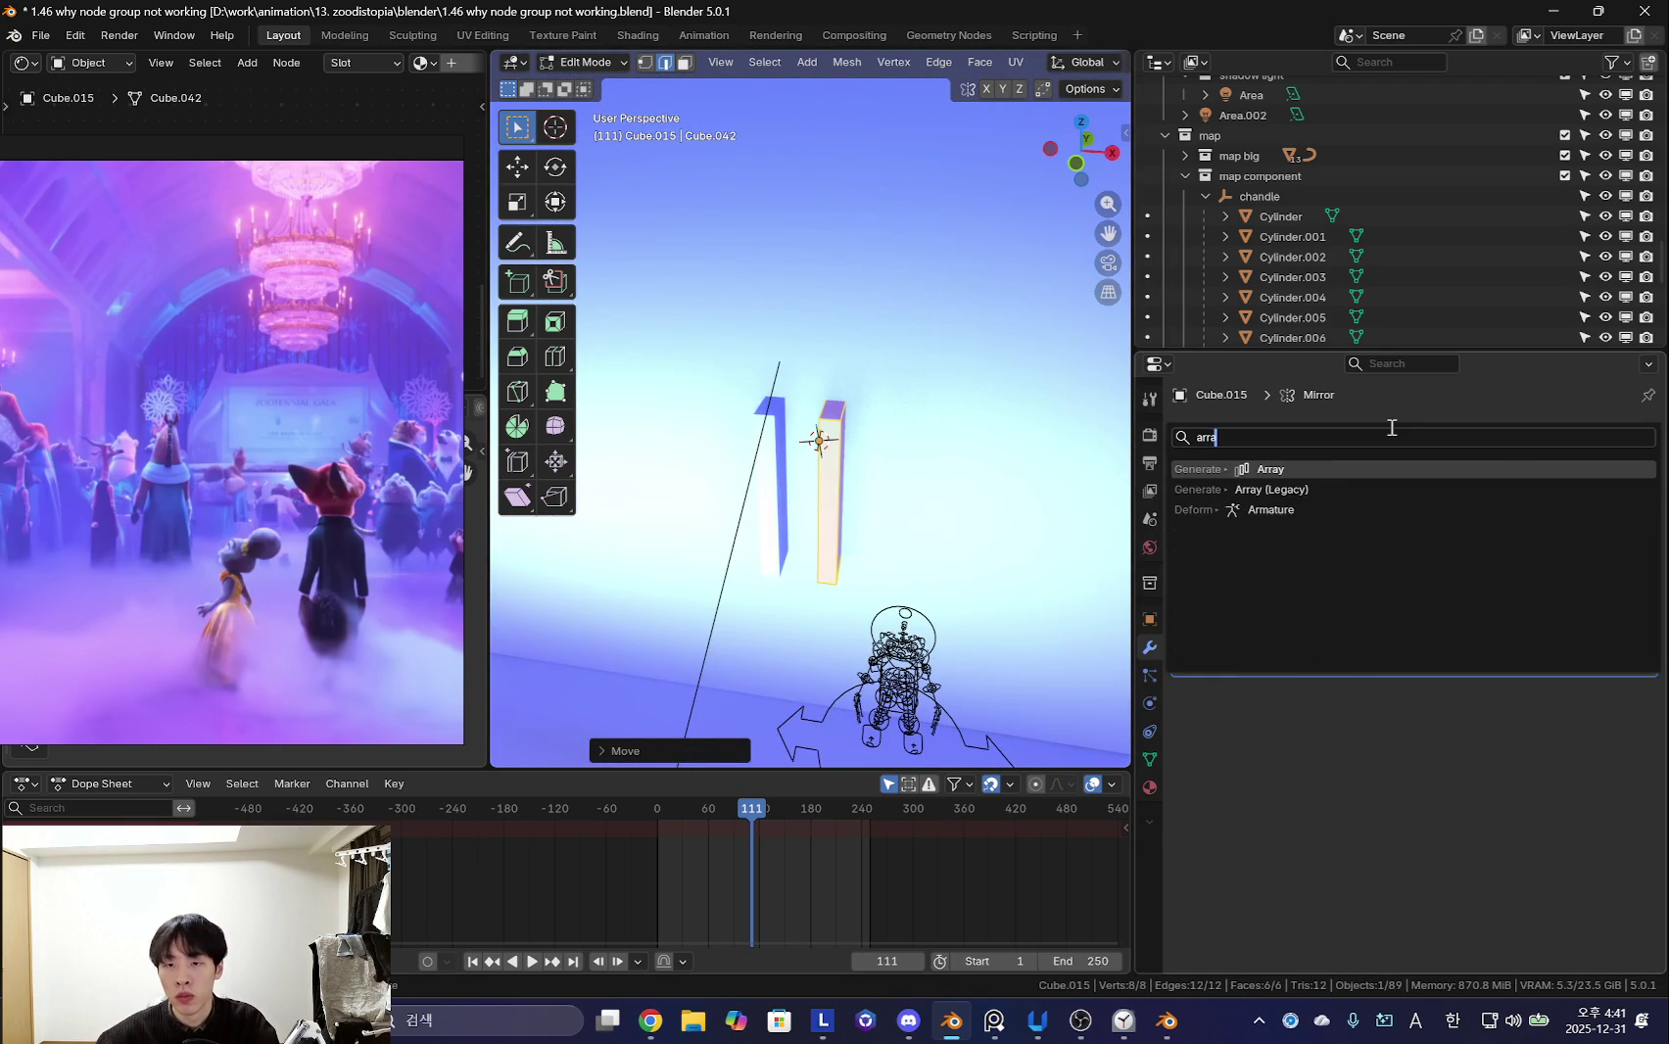
pyautogui.press('Return')
pyautogui.moveTo(882, 441); pyautogui.dragTo(930, 431, button='middle')
pyautogui.moveTo(1513, 463); pyautogui.dragTo(1513, 843)
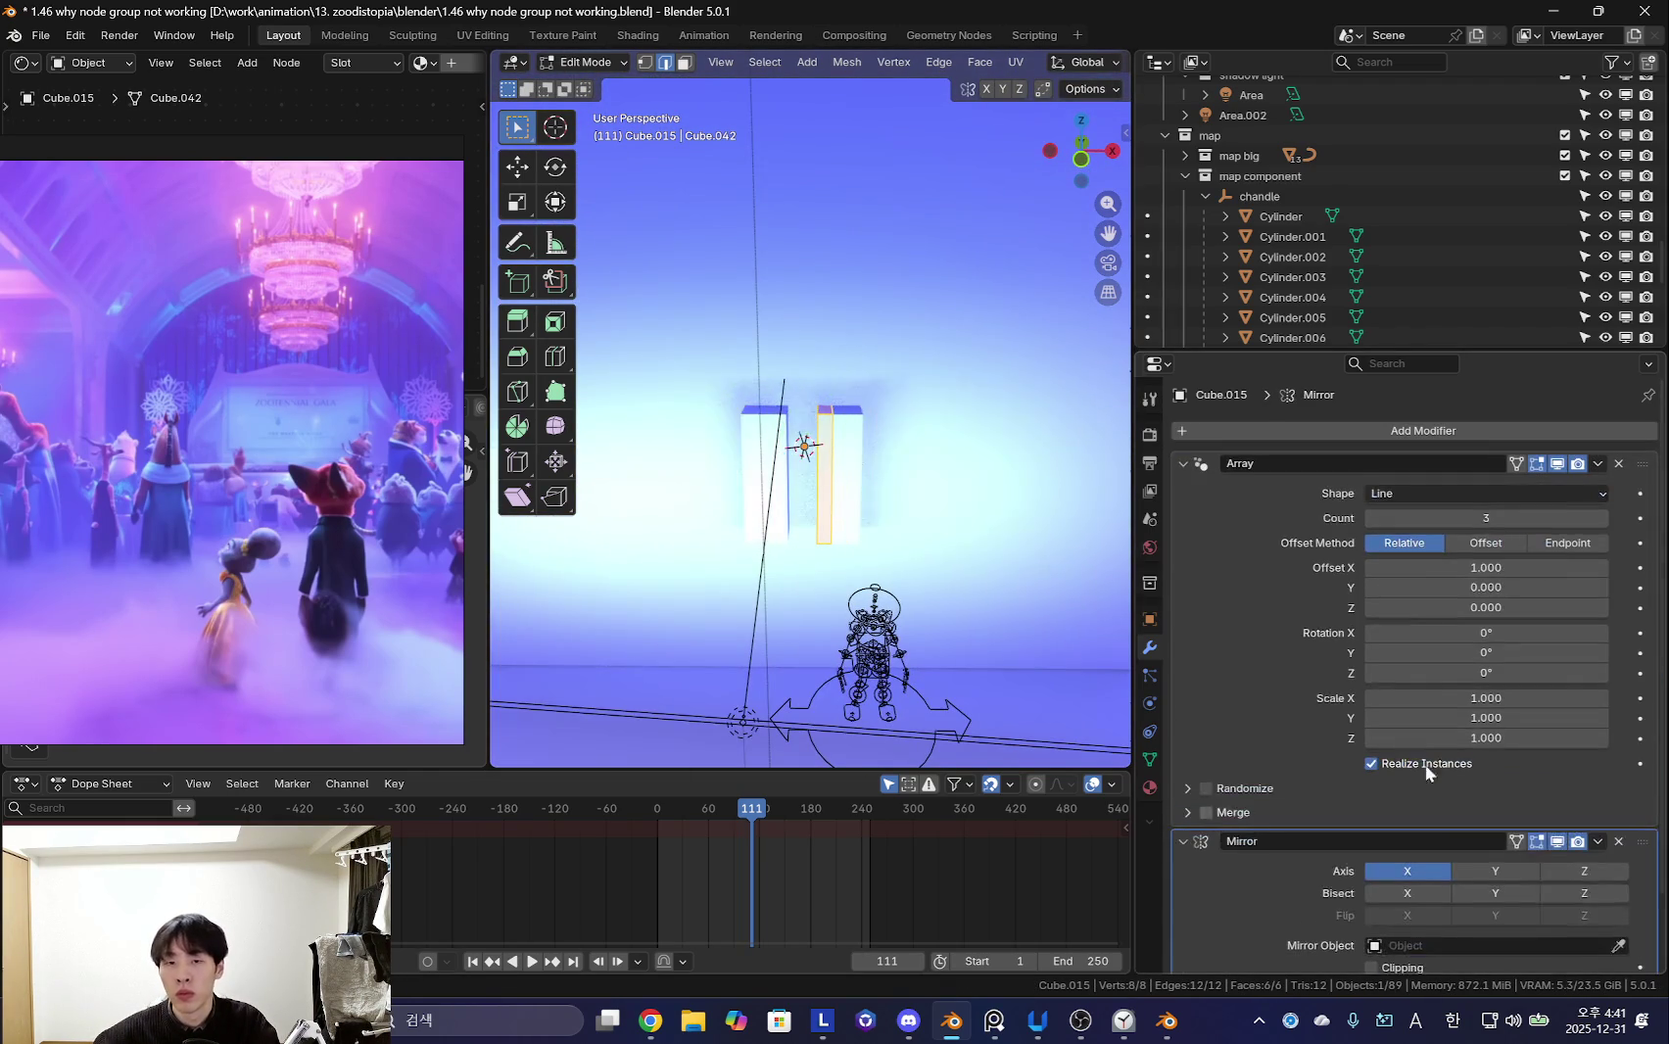
pyautogui.moveTo(1077, 549); pyautogui.dragTo(1173, 546, button='middle')
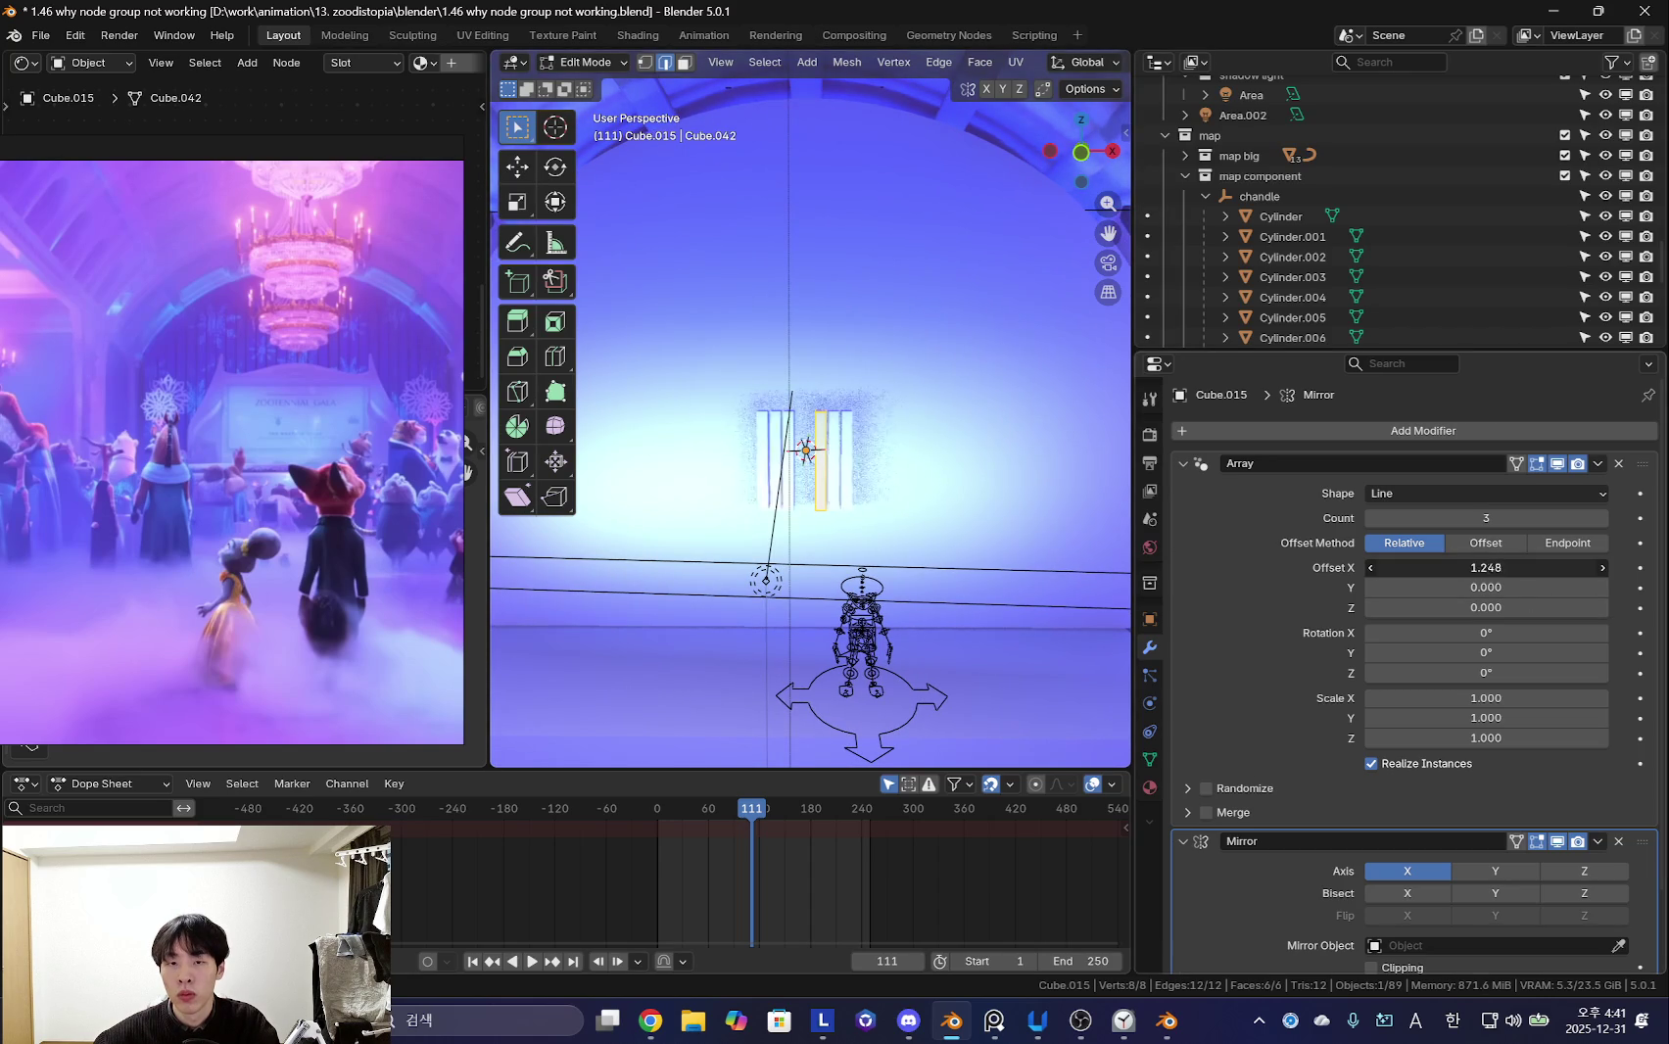
pyautogui.moveTo(1486, 568); pyautogui.dragTo(1508, 567)
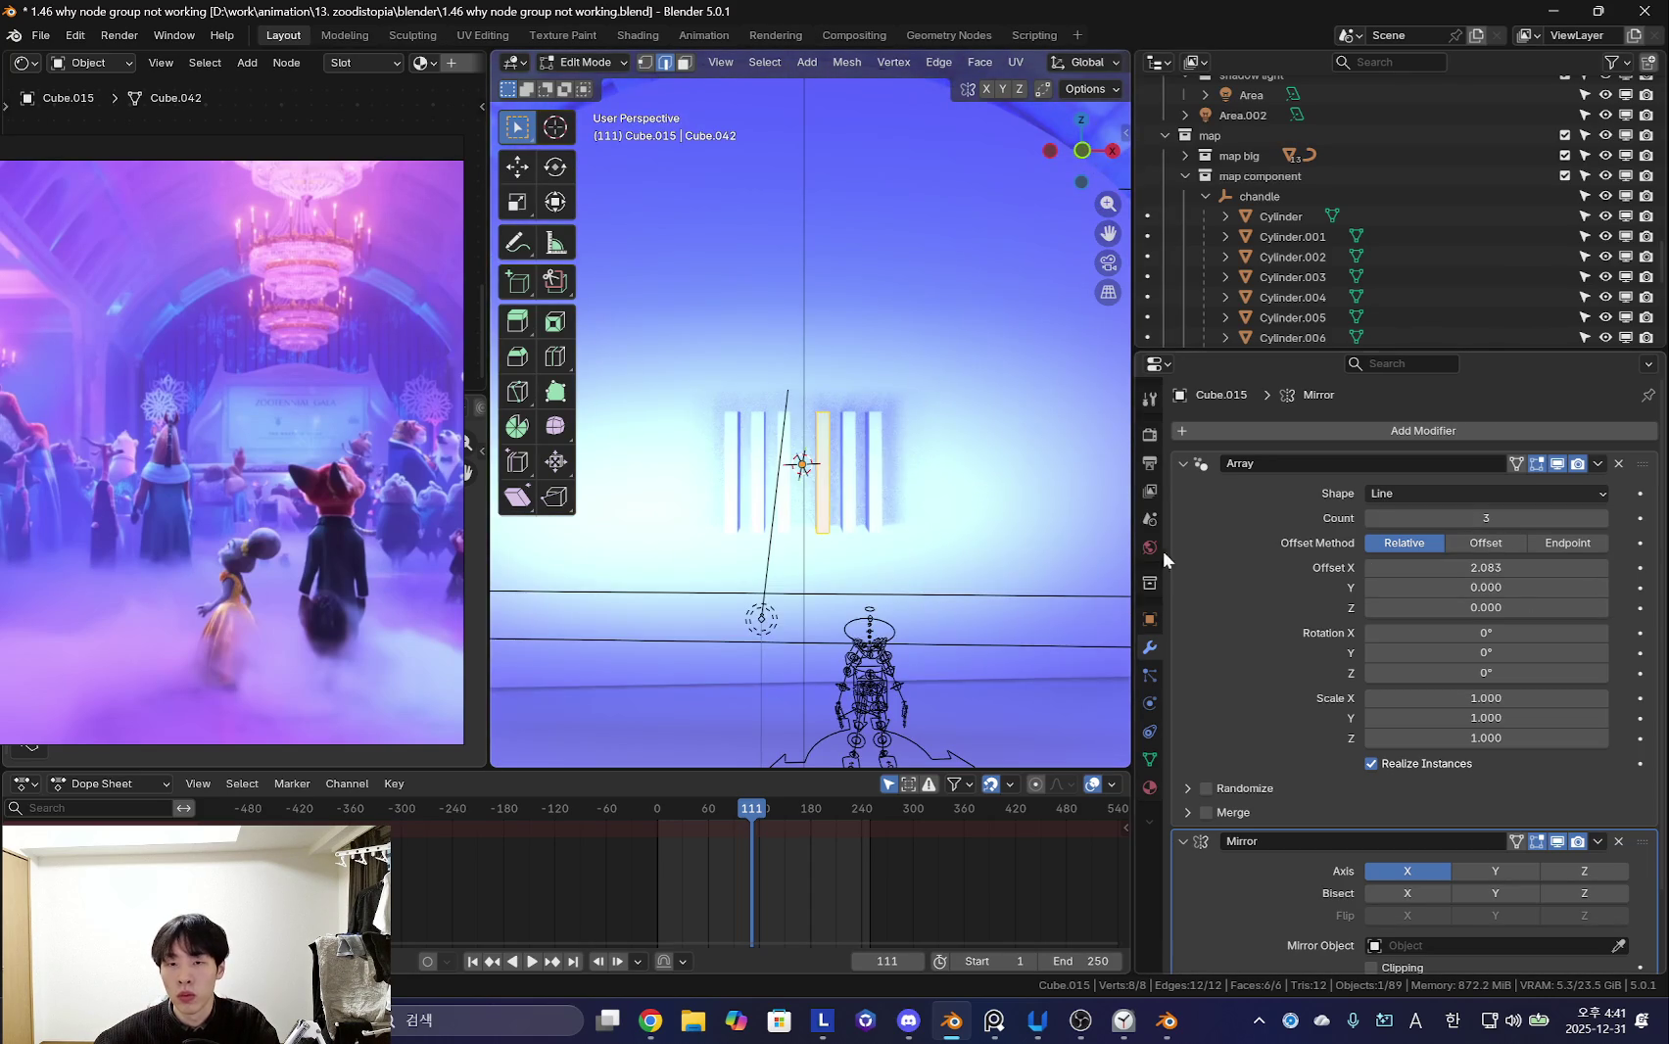
pyautogui.scroll(2, 803, 470)
# - Reposition the bar along X and scale it thinner along X
pyautogui.press('g')
pyautogui.press('x')
pyautogui.click(855, 580)
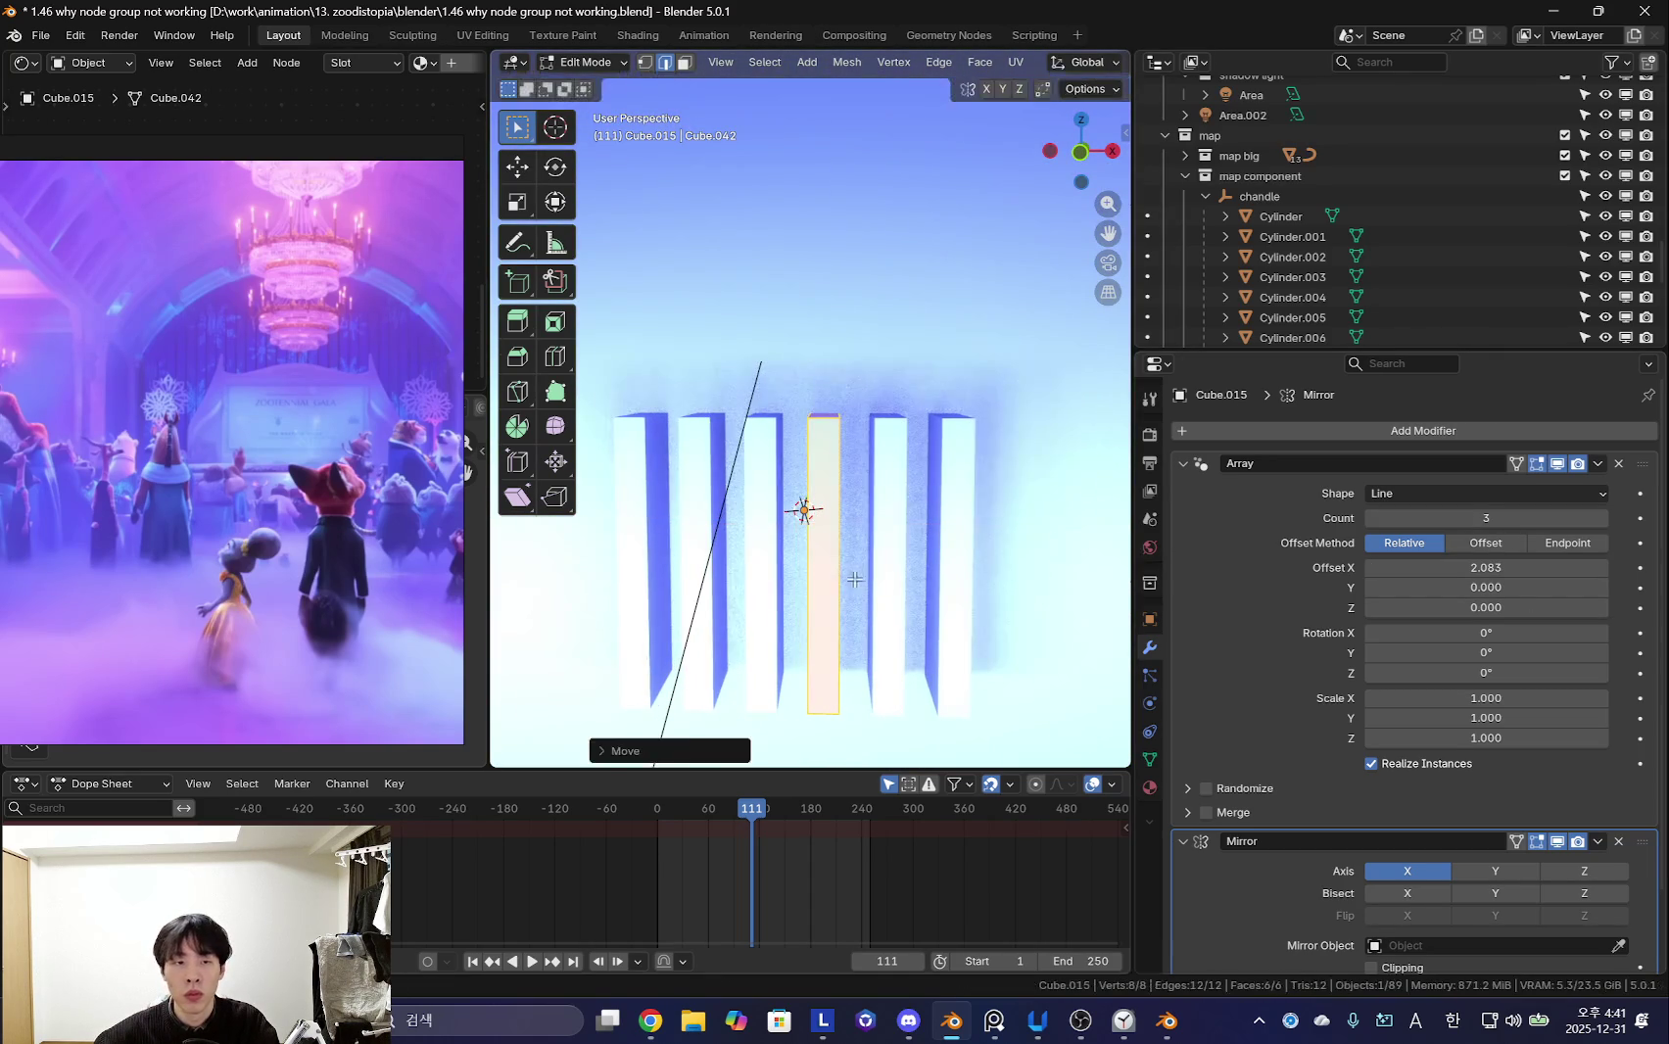
pyautogui.moveTo(855, 580); pyautogui.dragTo(959, 159, button='middle')
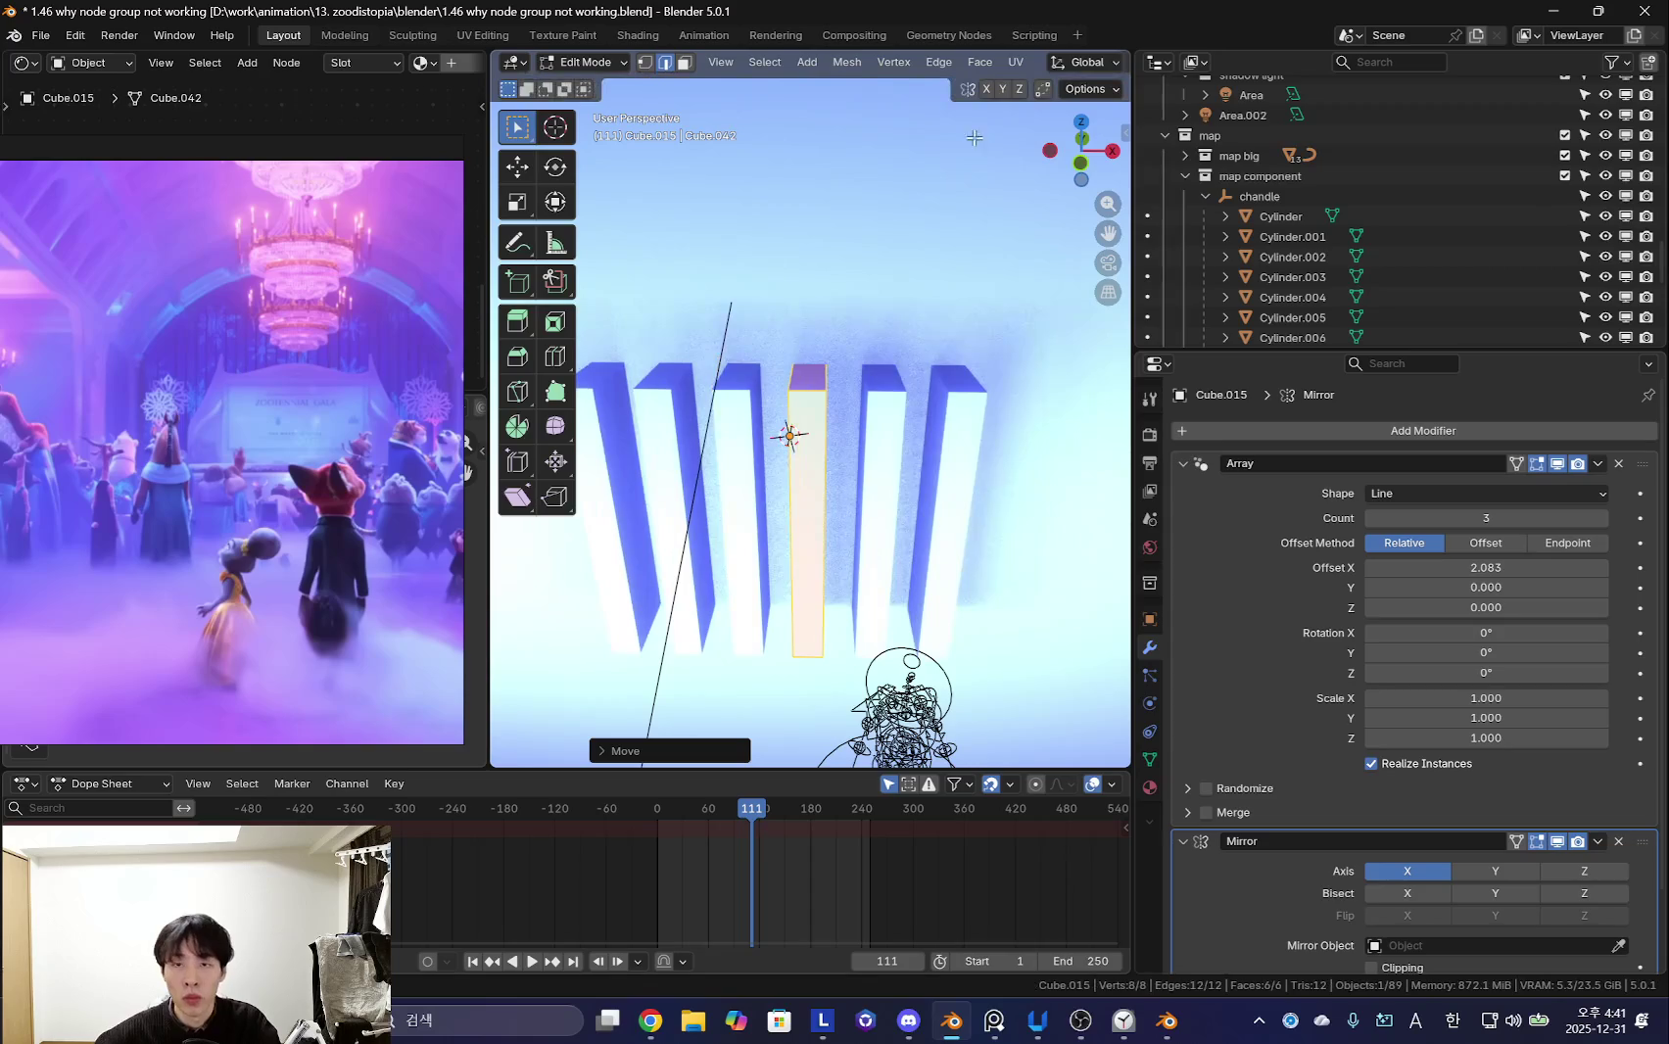
pyautogui.press('s')
pyautogui.press('x')
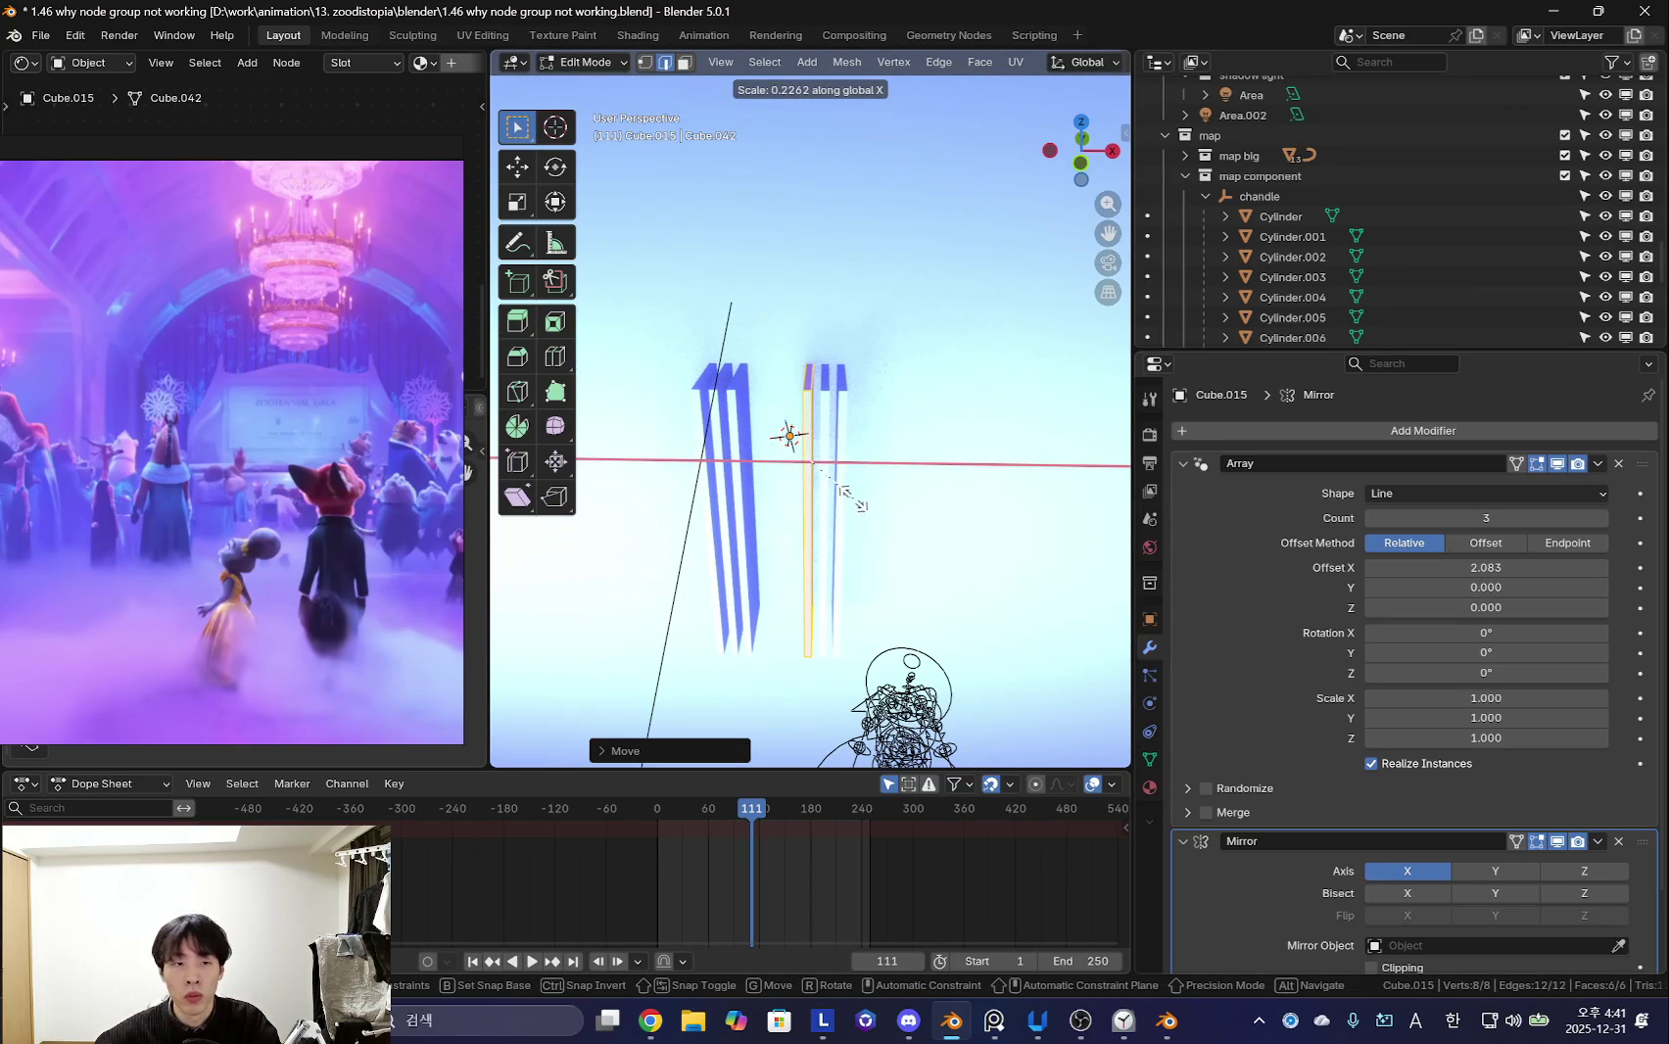
pyautogui.click(862, 499)
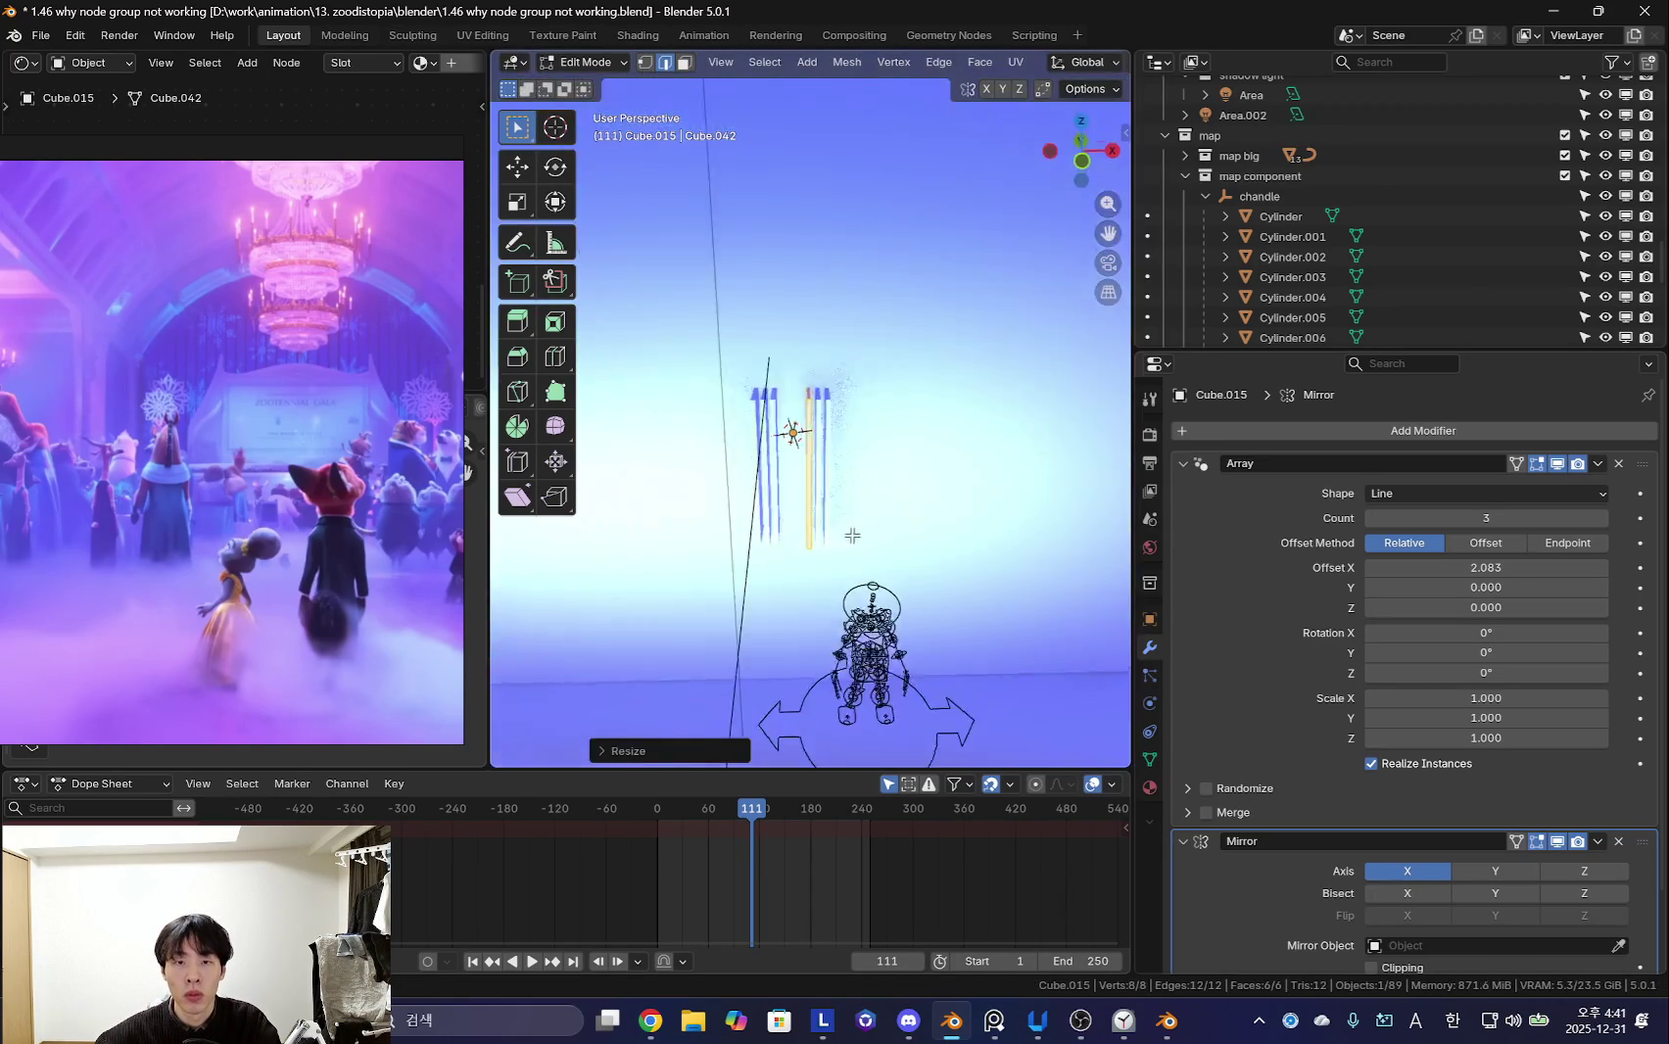
# - Raise the Array Offset X to about 8.4 and return to Object Mode
pyautogui.moveTo(862, 500); pyautogui.dragTo(881, 392, button='middle')
pyautogui.moveTo(1486, 567); pyautogui.dragTo(1548, 567)
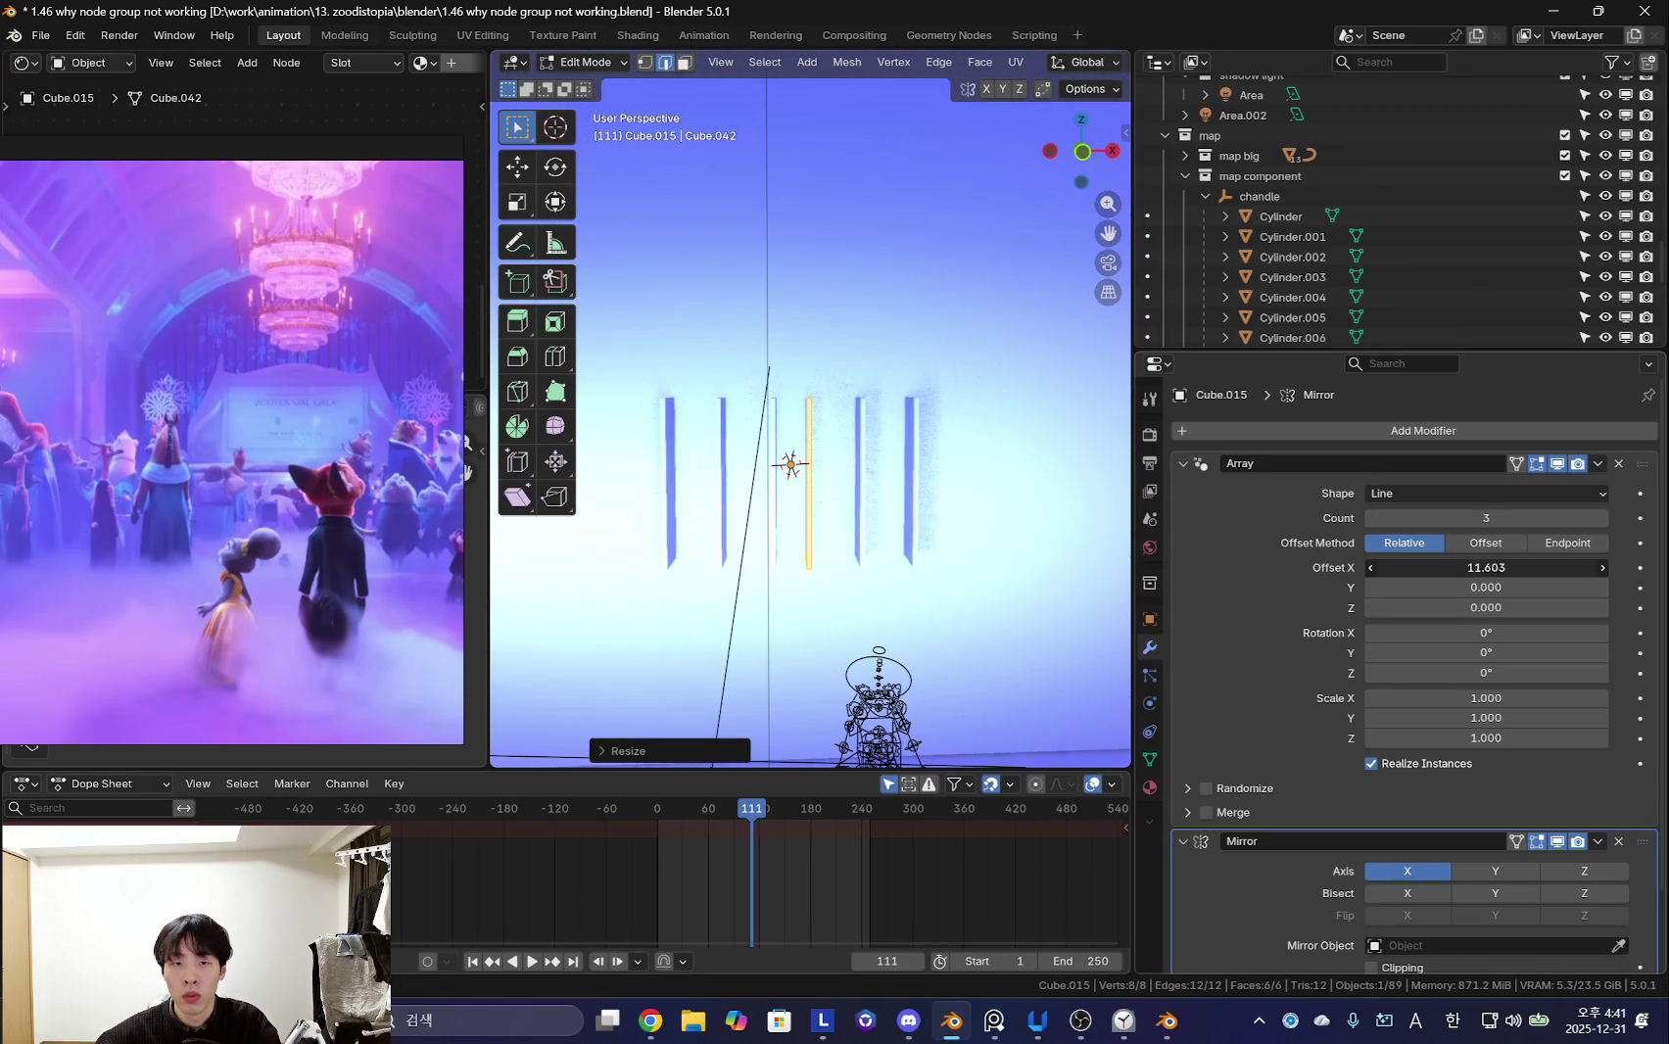
pyautogui.moveTo(813, 535); pyautogui.dragTo(888, 620, button='middle')
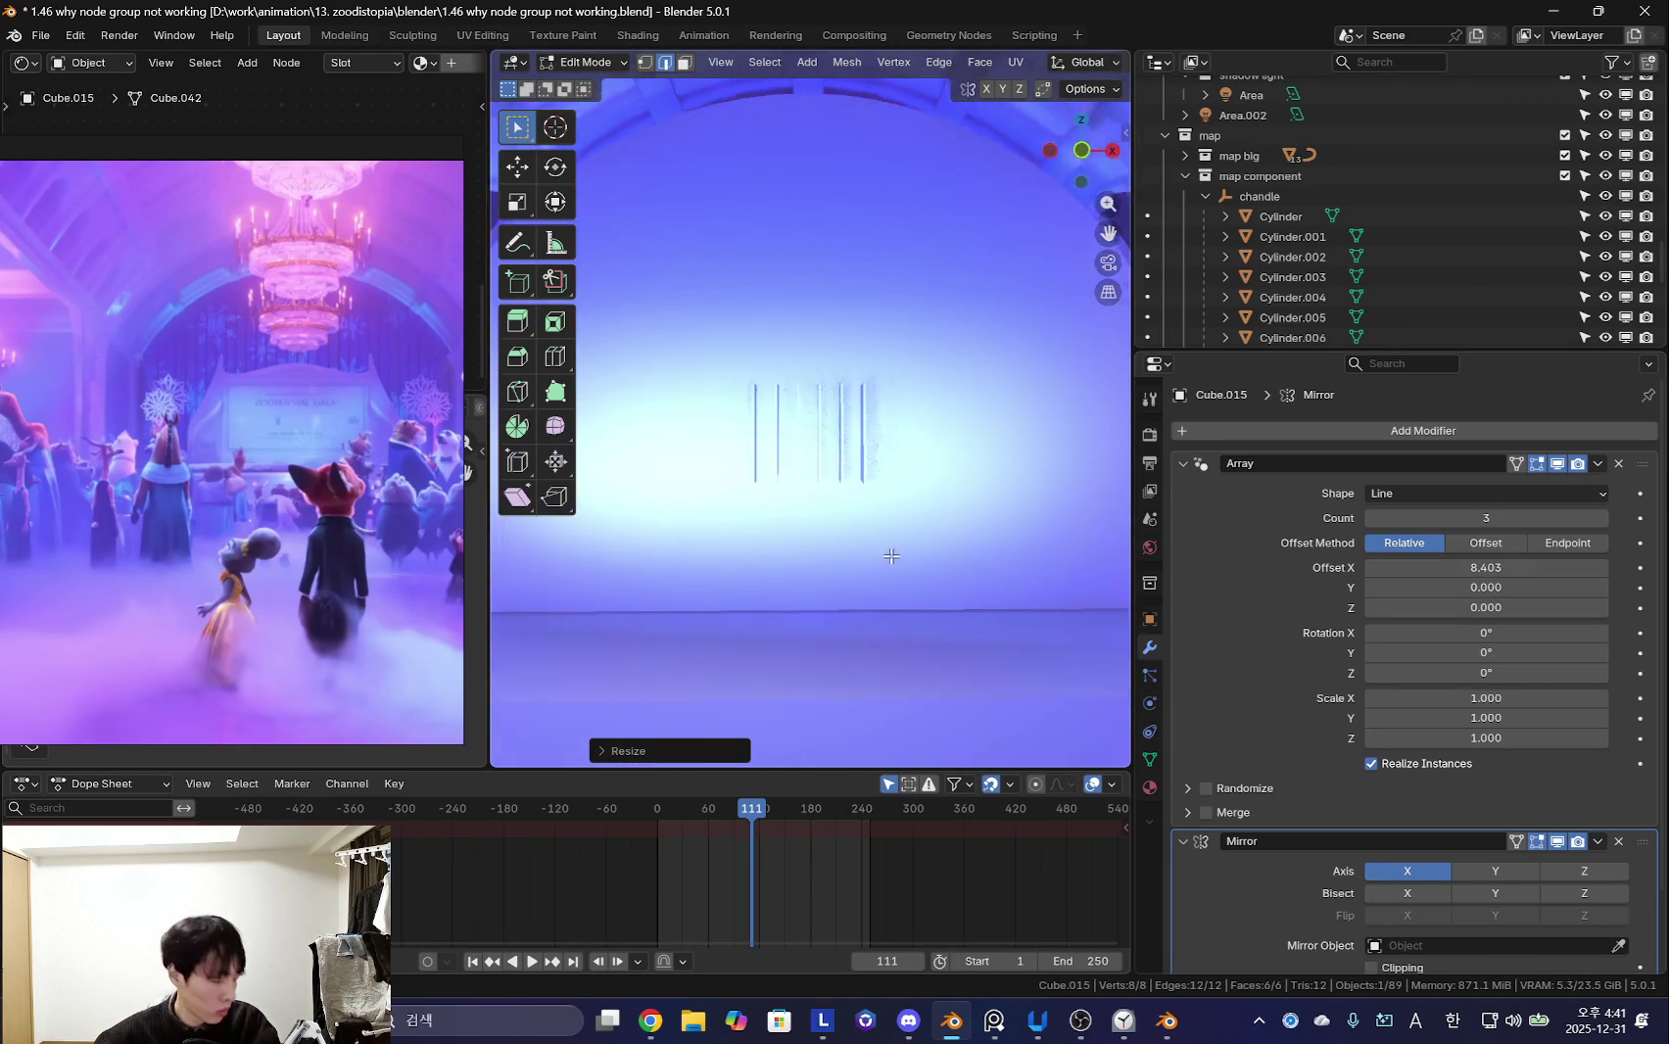
pyautogui.press('g')
pyautogui.click(911, 568)
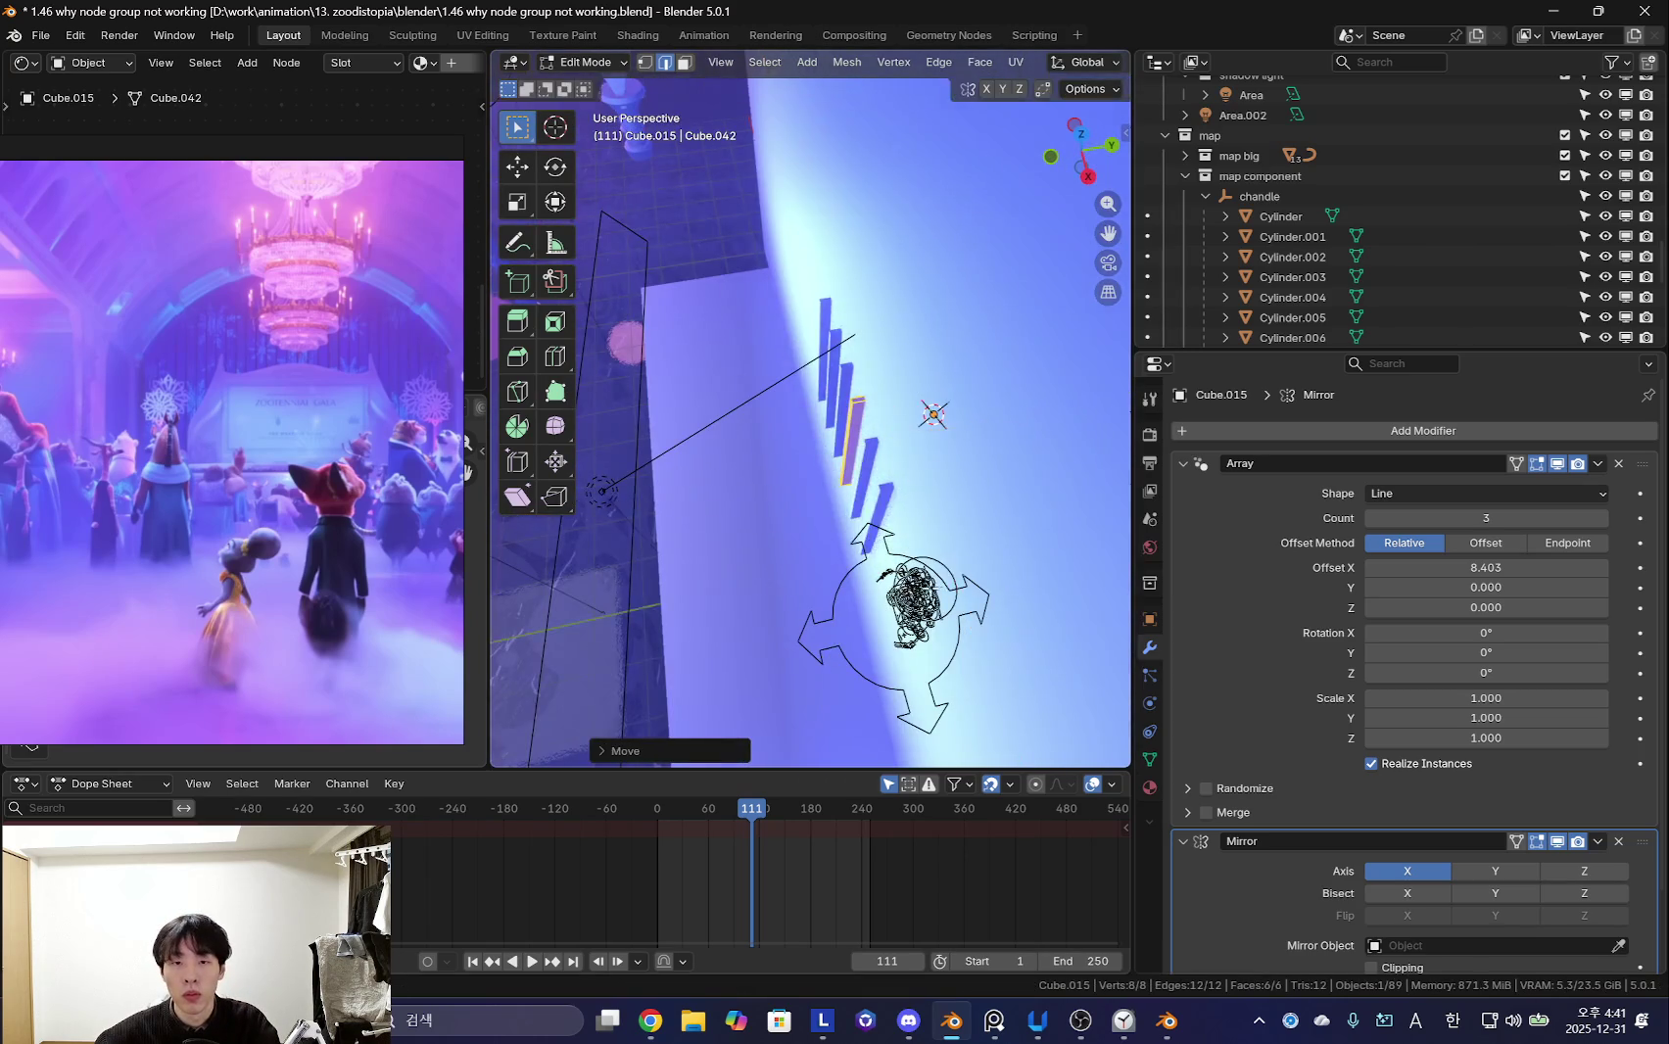
pyautogui.scroll(5, 924, 543)
pyautogui.press('Tab')
pyautogui.click(911, 568)
# - Delete the stray box and nudge the bar's mesh in Edit Mode
pyautogui.press('x')
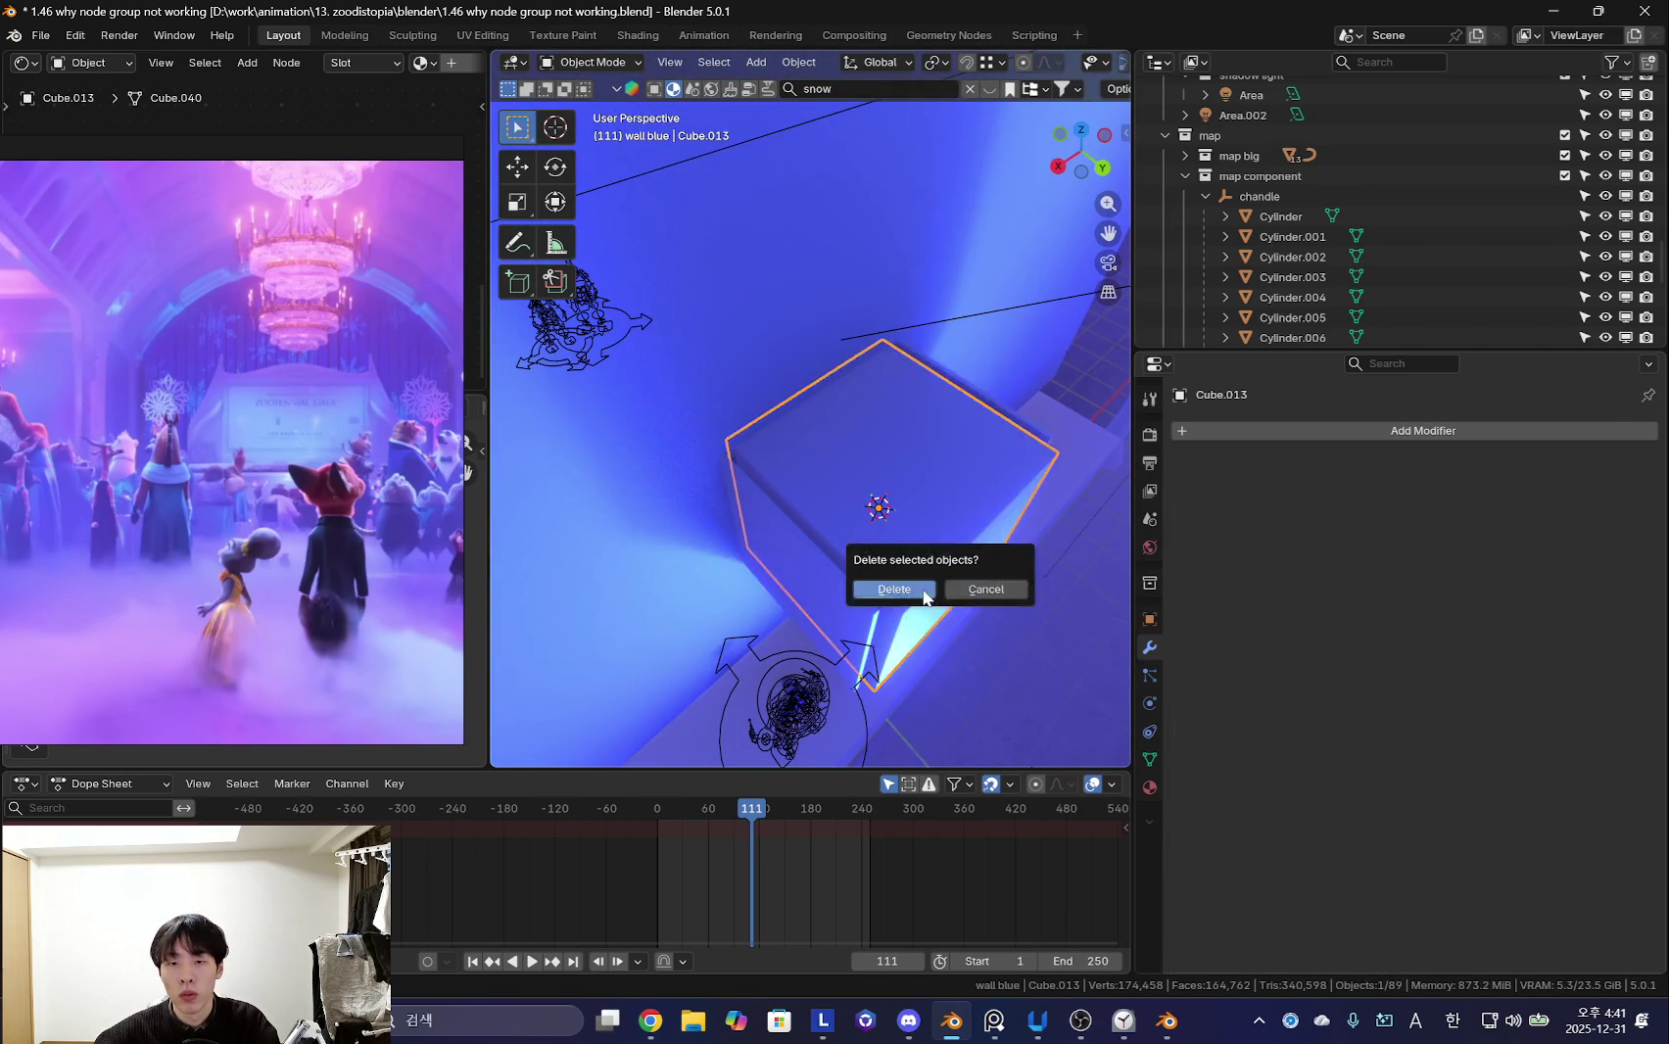
pyautogui.click(894, 585)
pyautogui.moveTo(838, 579); pyautogui.dragTo(1029, 559, button='middle')
pyautogui.press('Tab')
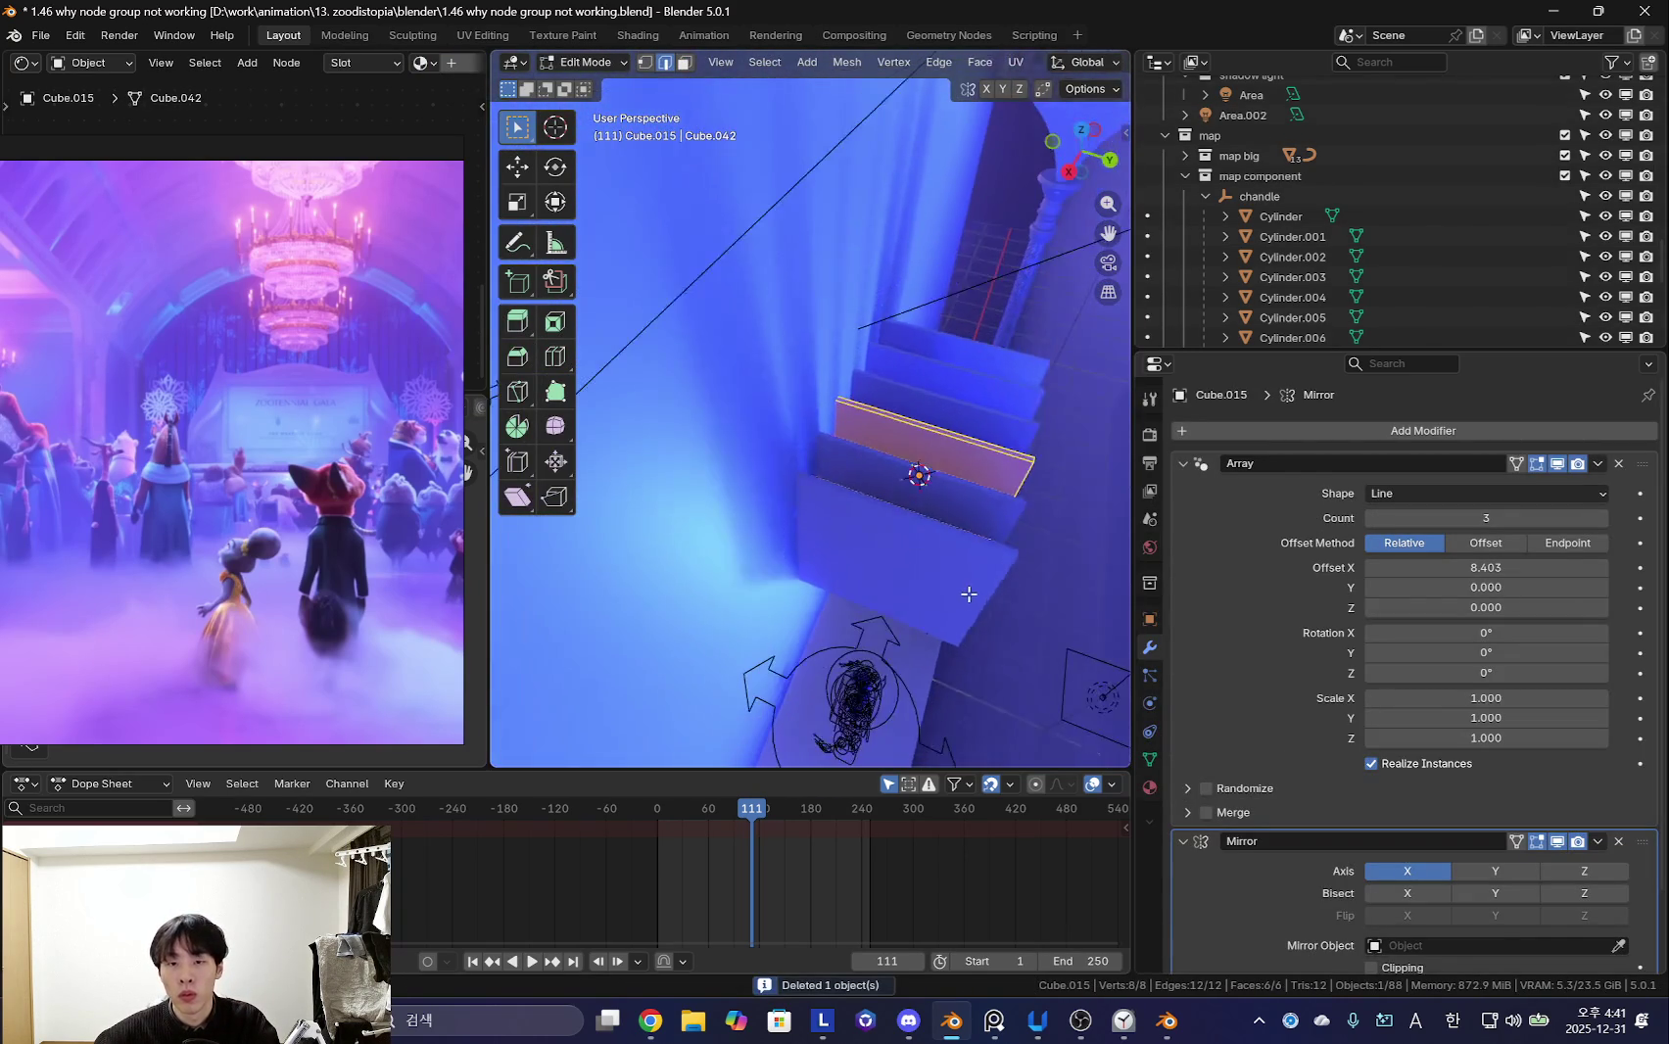
pyautogui.press('g')
pyautogui.click(740, 577)
pyautogui.scroll(-3, 741, 577)
pyautogui.press('Tab')
pyautogui.moveTo(740, 577)
pyautogui.mouseDown(button='middle')
pyautogui.moveTo(857, 578)
pyautogui.moveTo(964, 409)
pyautogui.moveTo(957, 486)
pyautogui.moveTo(906, 568)
pyautogui.moveTo(1007, 563)
pyautogui.moveTo(949, 463)
pyautogui.moveTo(992, 547)
pyautogui.mouseUp(button='middle')
# - Move the area light to a lower position near the wall
pyautogui.click(1007, 563)
pyautogui.press('g')
pyautogui.click(949, 558)
pyautogui.scroll(-3, 992, 547)
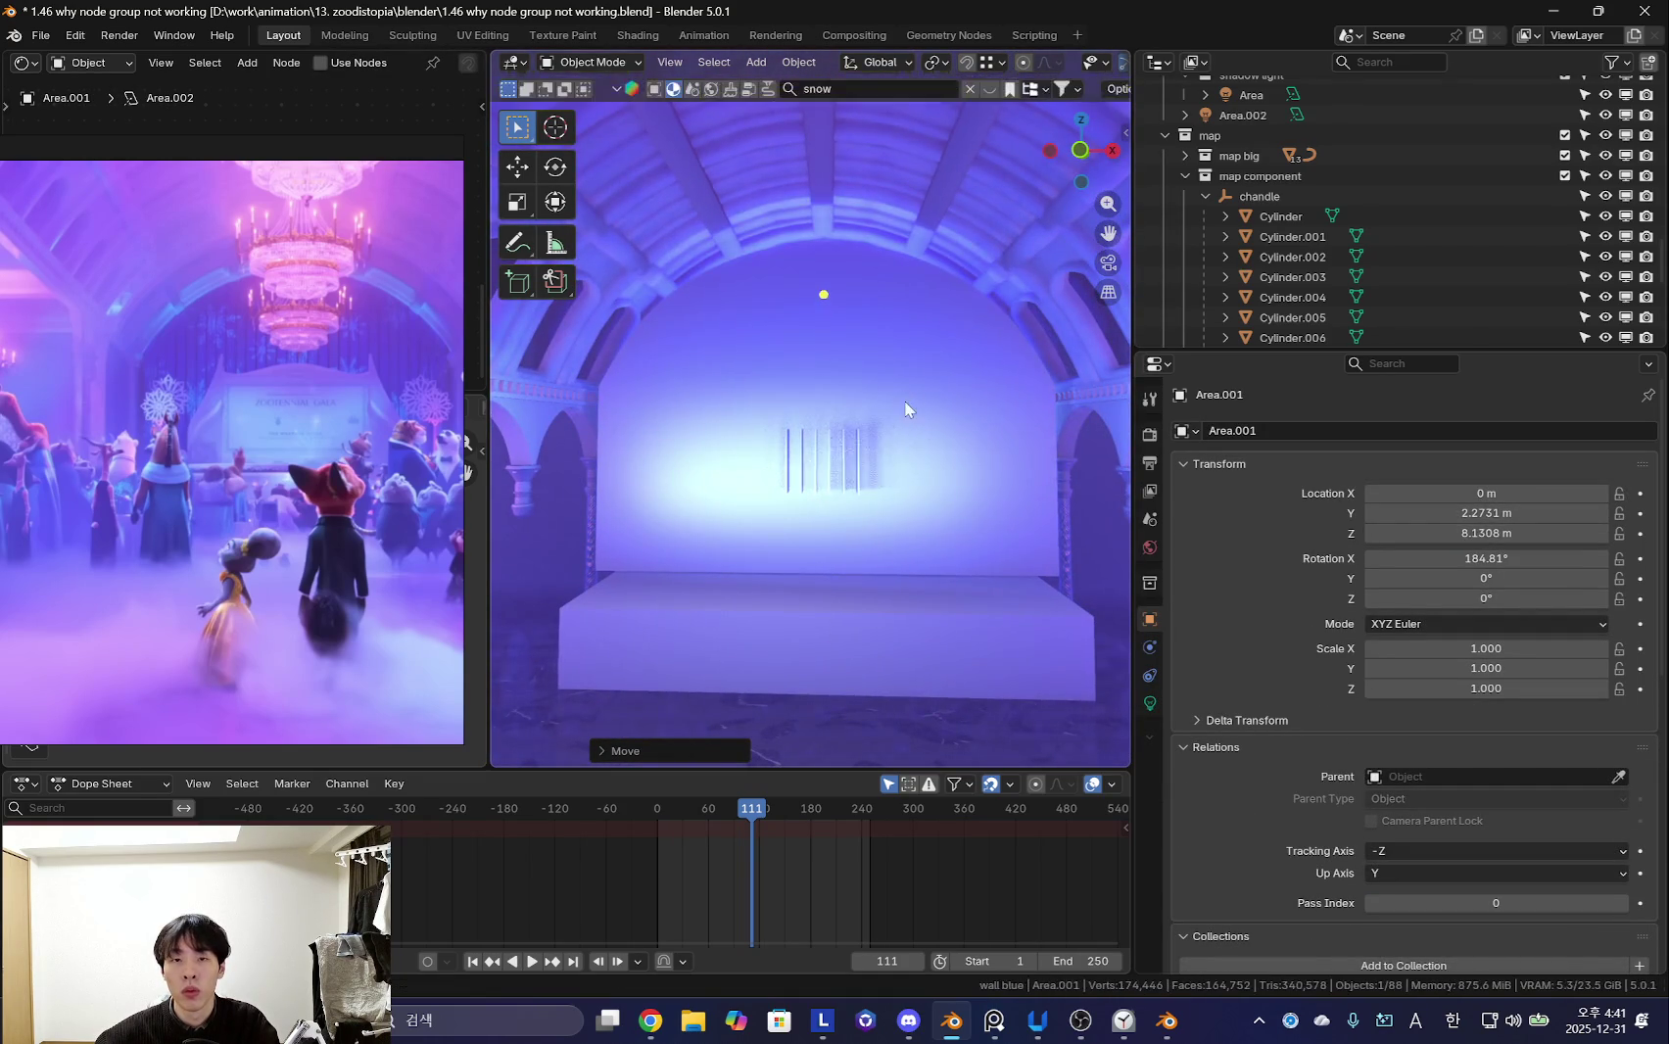
pyautogui.scroll(-3, 907, 421)
pyautogui.click(910, 455)
pyautogui.moveTo(857, 437)
pyautogui.mouseDown(button='middle')
pyautogui.moveTo(835, 279)
pyautogui.moveTo(859, 395)
pyautogui.moveTo(871, 356)
pyautogui.moveTo(824, 315)
pyautogui.moveTo(901, 391)
pyautogui.moveTo(950, 324)
pyautogui.mouseUp(button='middle')
# - Lower the chandle parent empty along Z so the chandelier hangs in the hall
pyautogui.click(843, 357)
pyautogui.click(844, 357)
pyautogui.click(819, 317)
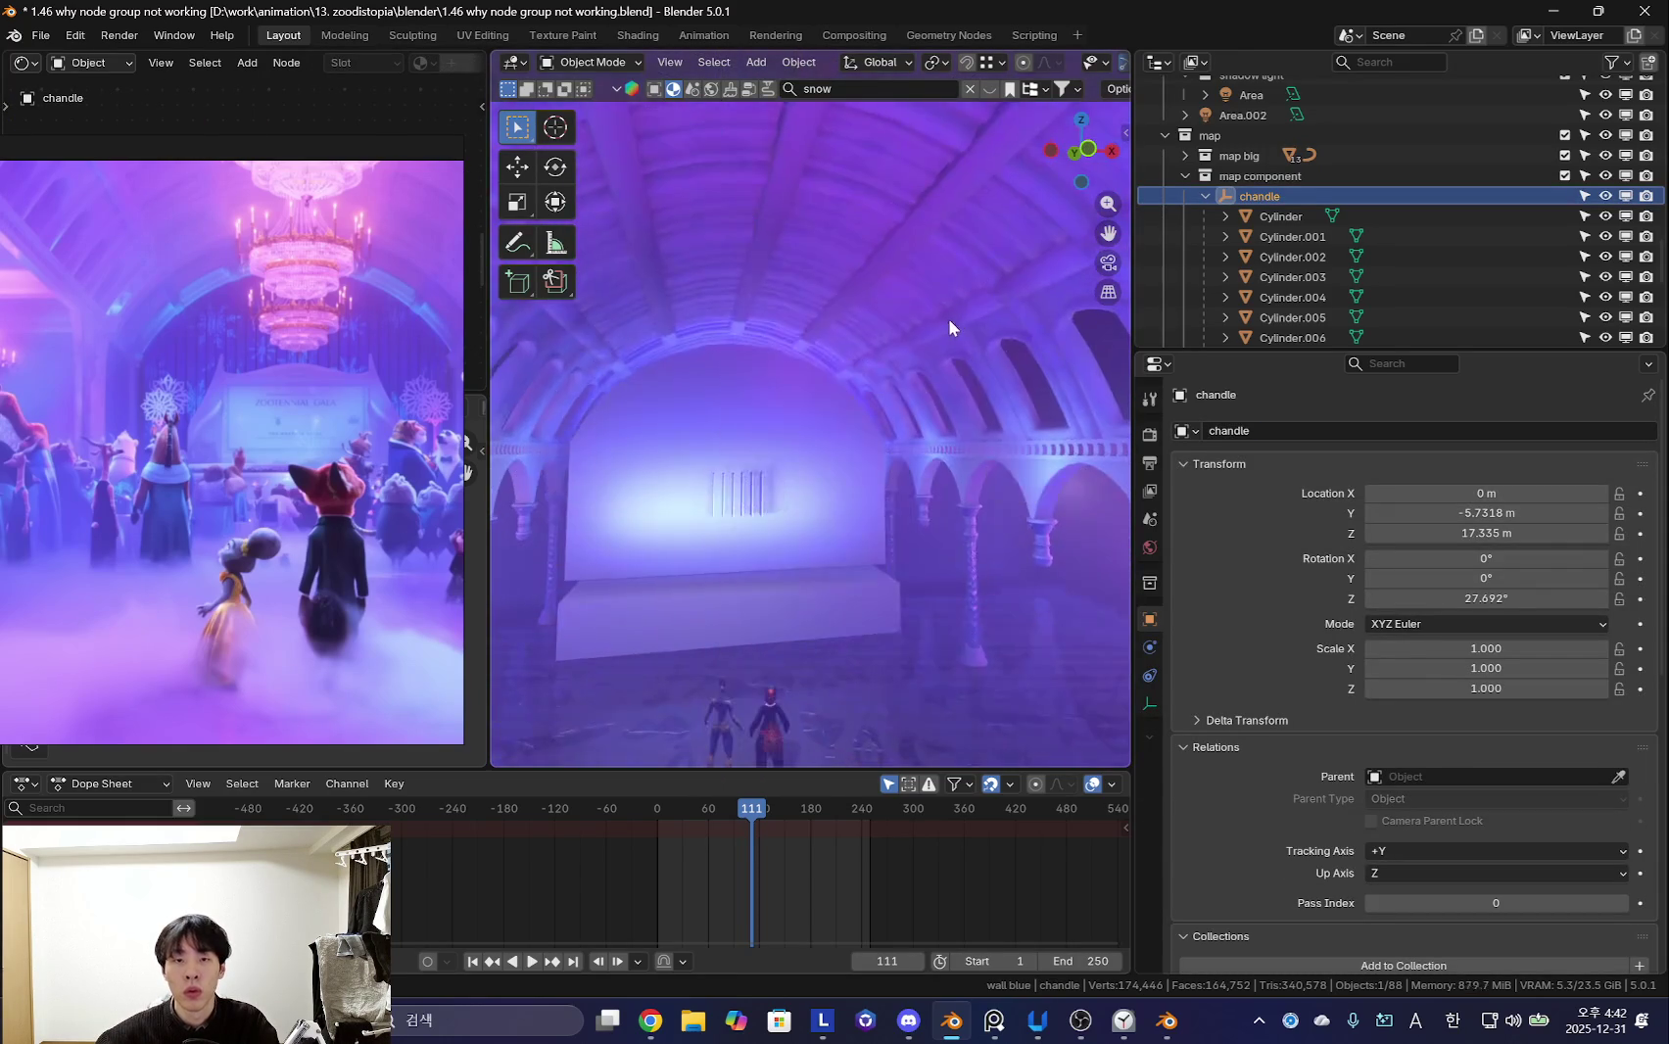
pyautogui.press('g')
pyautogui.press('z')
pyautogui.click(964, 552)
pyautogui.press('g')
pyautogui.press('z')
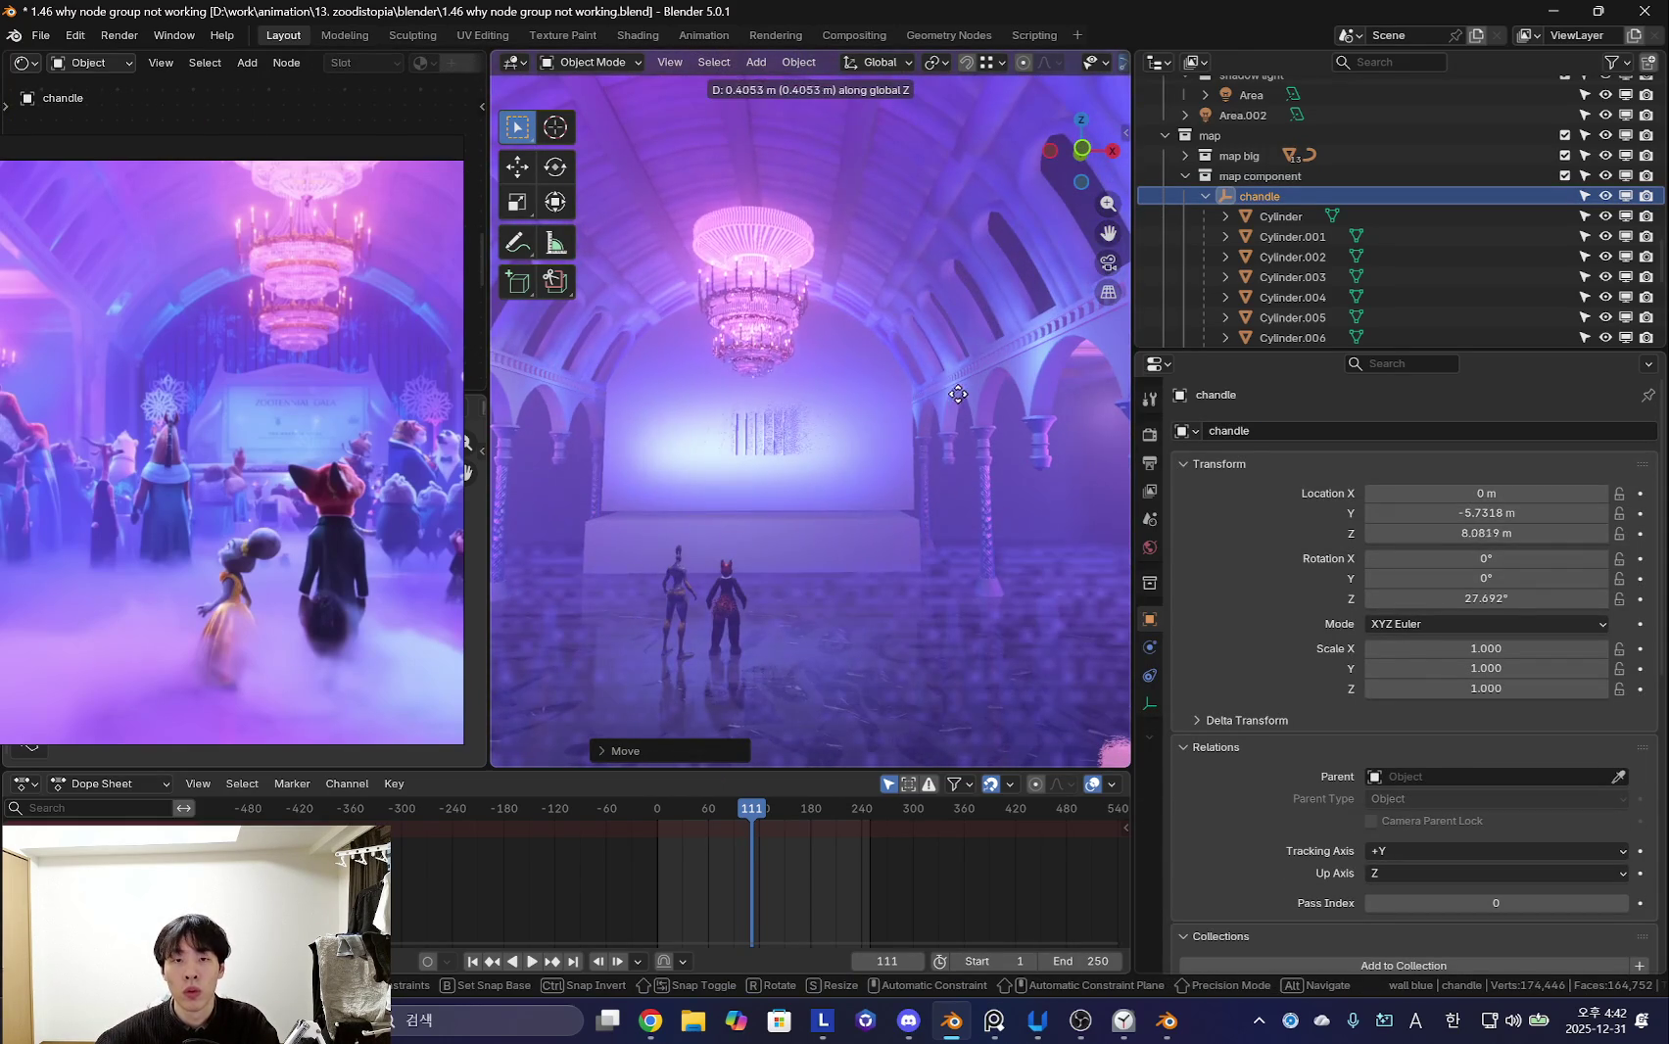
pyautogui.click(931, 352)
pyautogui.moveTo(931, 351); pyautogui.dragTo(891, 528, button='middle')
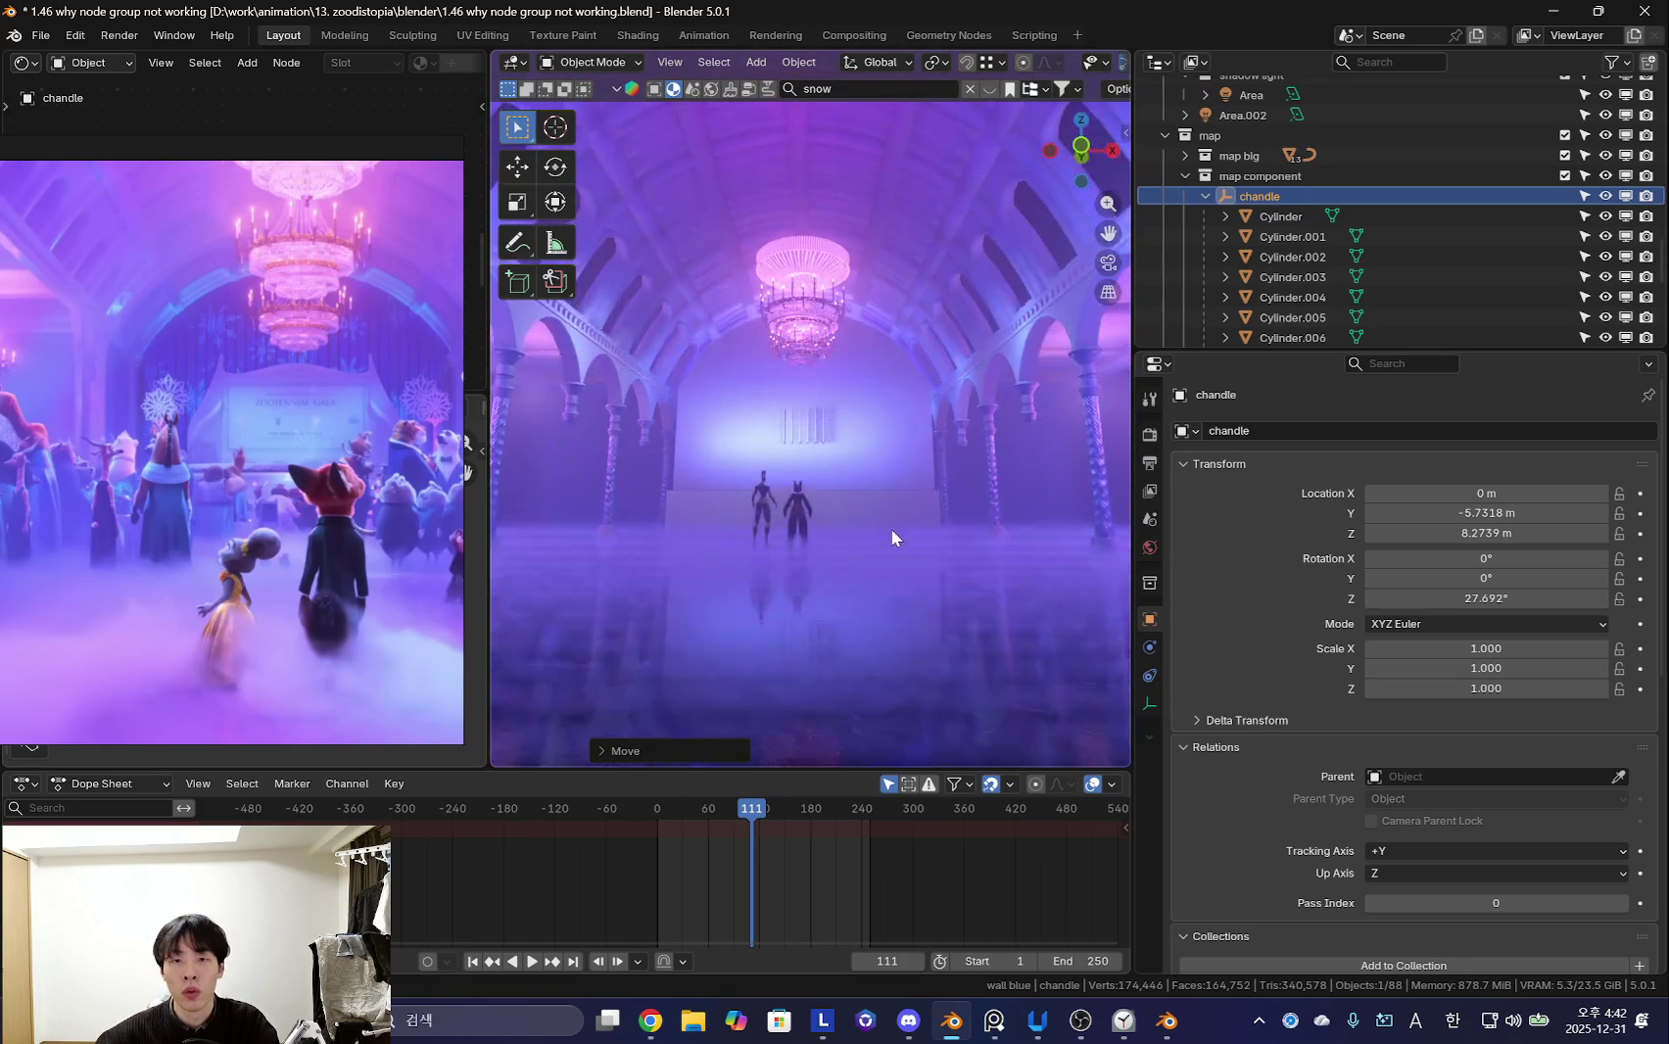
pyautogui.press('KP_Decimal')
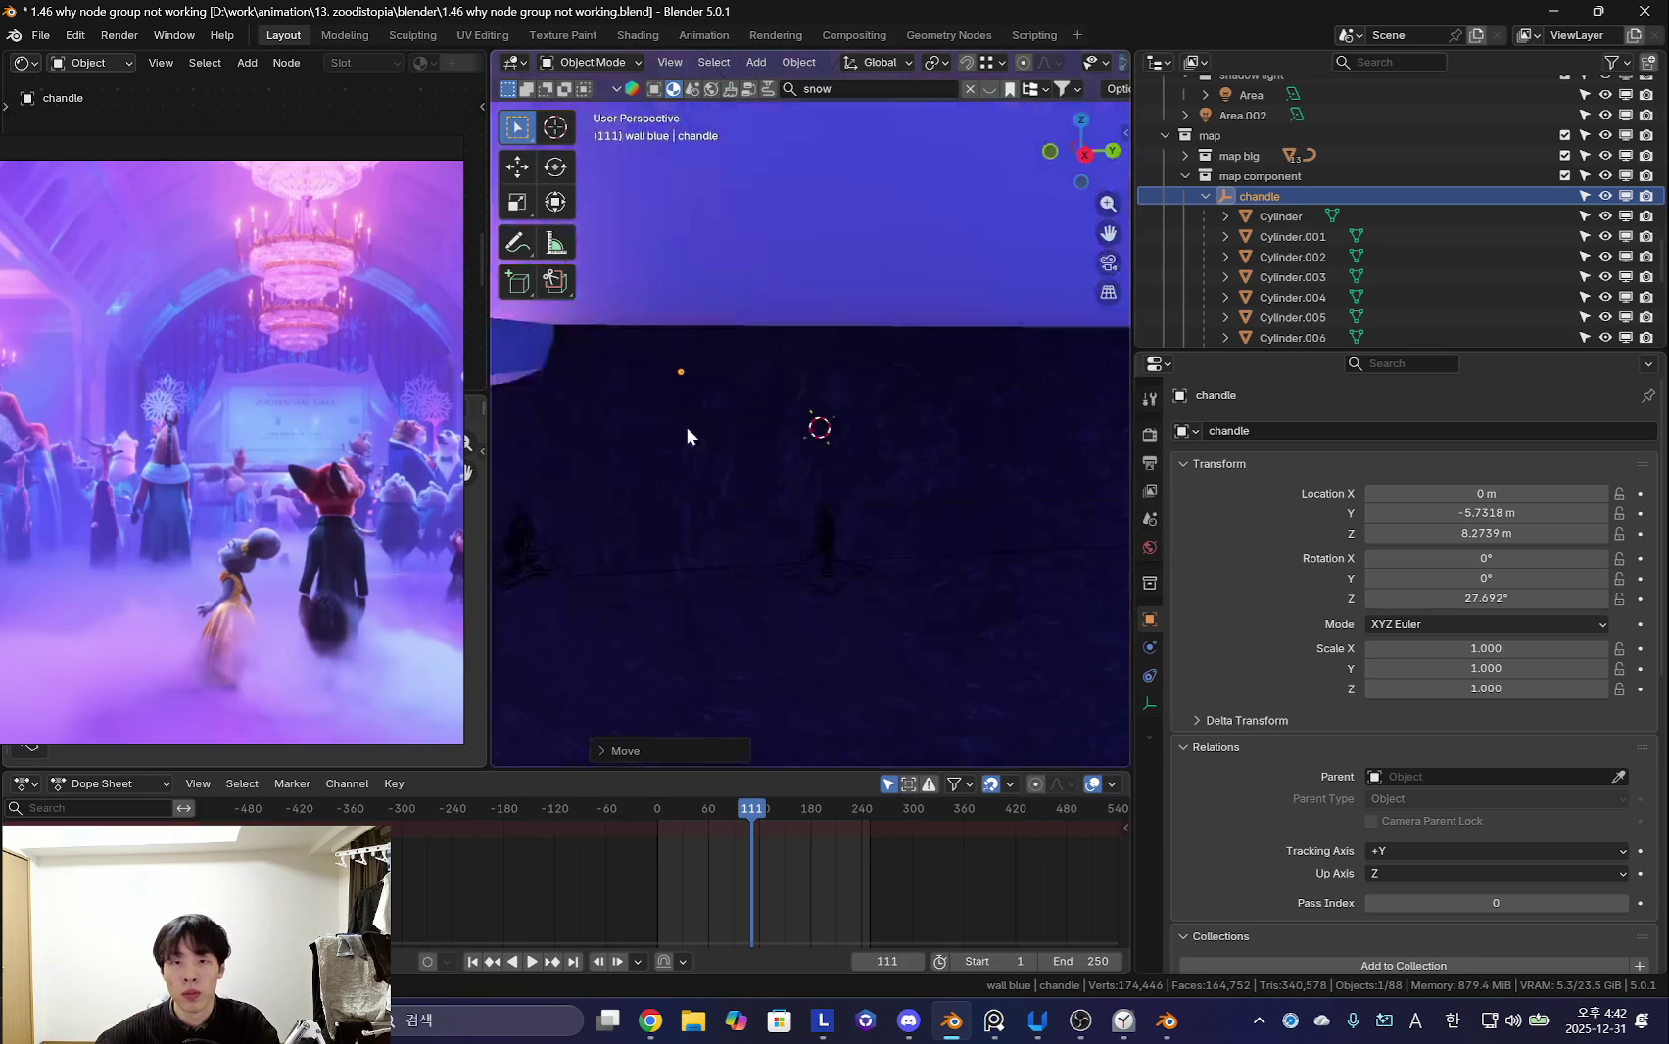
# - Lower the area light Area.001 vertically toward the floor
pyautogui.moveTo(847, 448); pyautogui.dragTo(952, 365, button='middle')
pyautogui.click(952, 364)
pyautogui.press('g')
pyautogui.press('z')
pyautogui.click(914, 496)
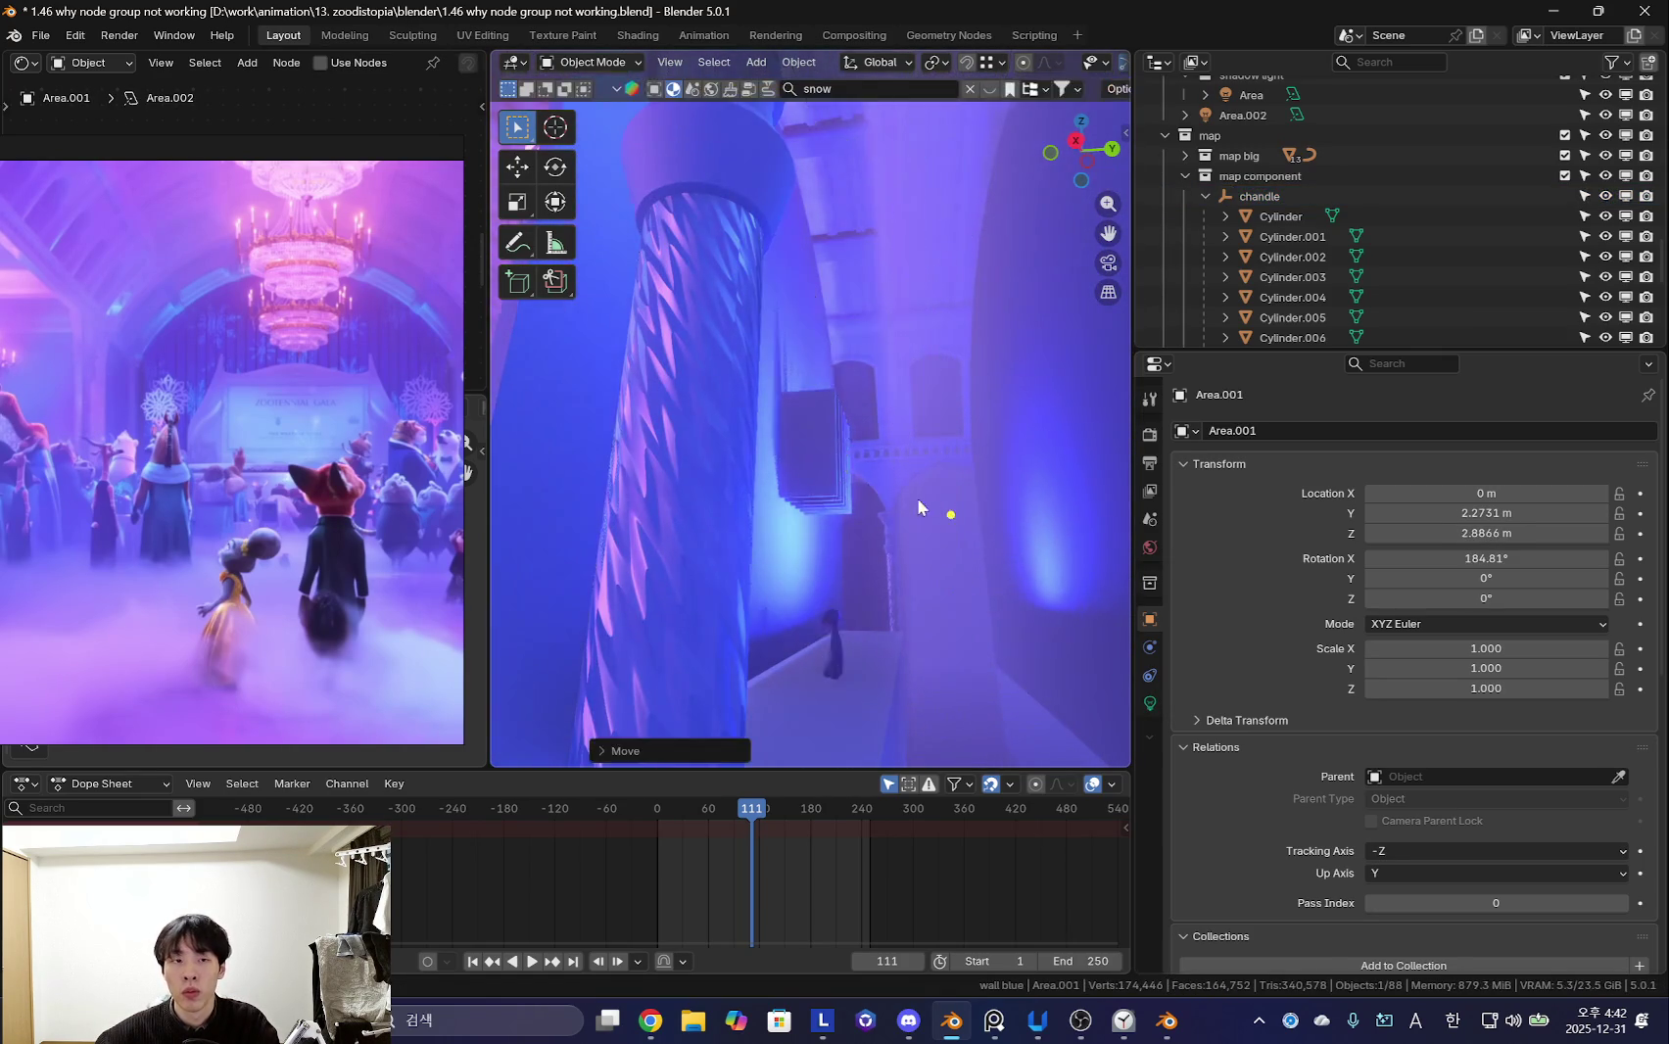
pyautogui.scroll(-5, 961, 499)
pyautogui.scroll(-3, 995, 487)
pyautogui.scroll(-3, 995, 487)
pyautogui.scroll(-2, 877, 467)
# - Drop Area.001 further down to Z 2.2399 m
pyautogui.hotkey('shift', 'alt', 'z')
pyautogui.press('g')
pyautogui.press('z')
pyautogui.click(925, 484)
pyautogui.scroll(3, 926, 484)
pyautogui.moveTo(926, 484)
pyautogui.mouseDown(button='middle')
pyautogui.moveTo(692, 485)
pyautogui.moveTo(948, 469)
pyautogui.moveTo(865, 460)
pyautogui.mouseUp(button='middle')
pyautogui.hotkey('shift', 'a')
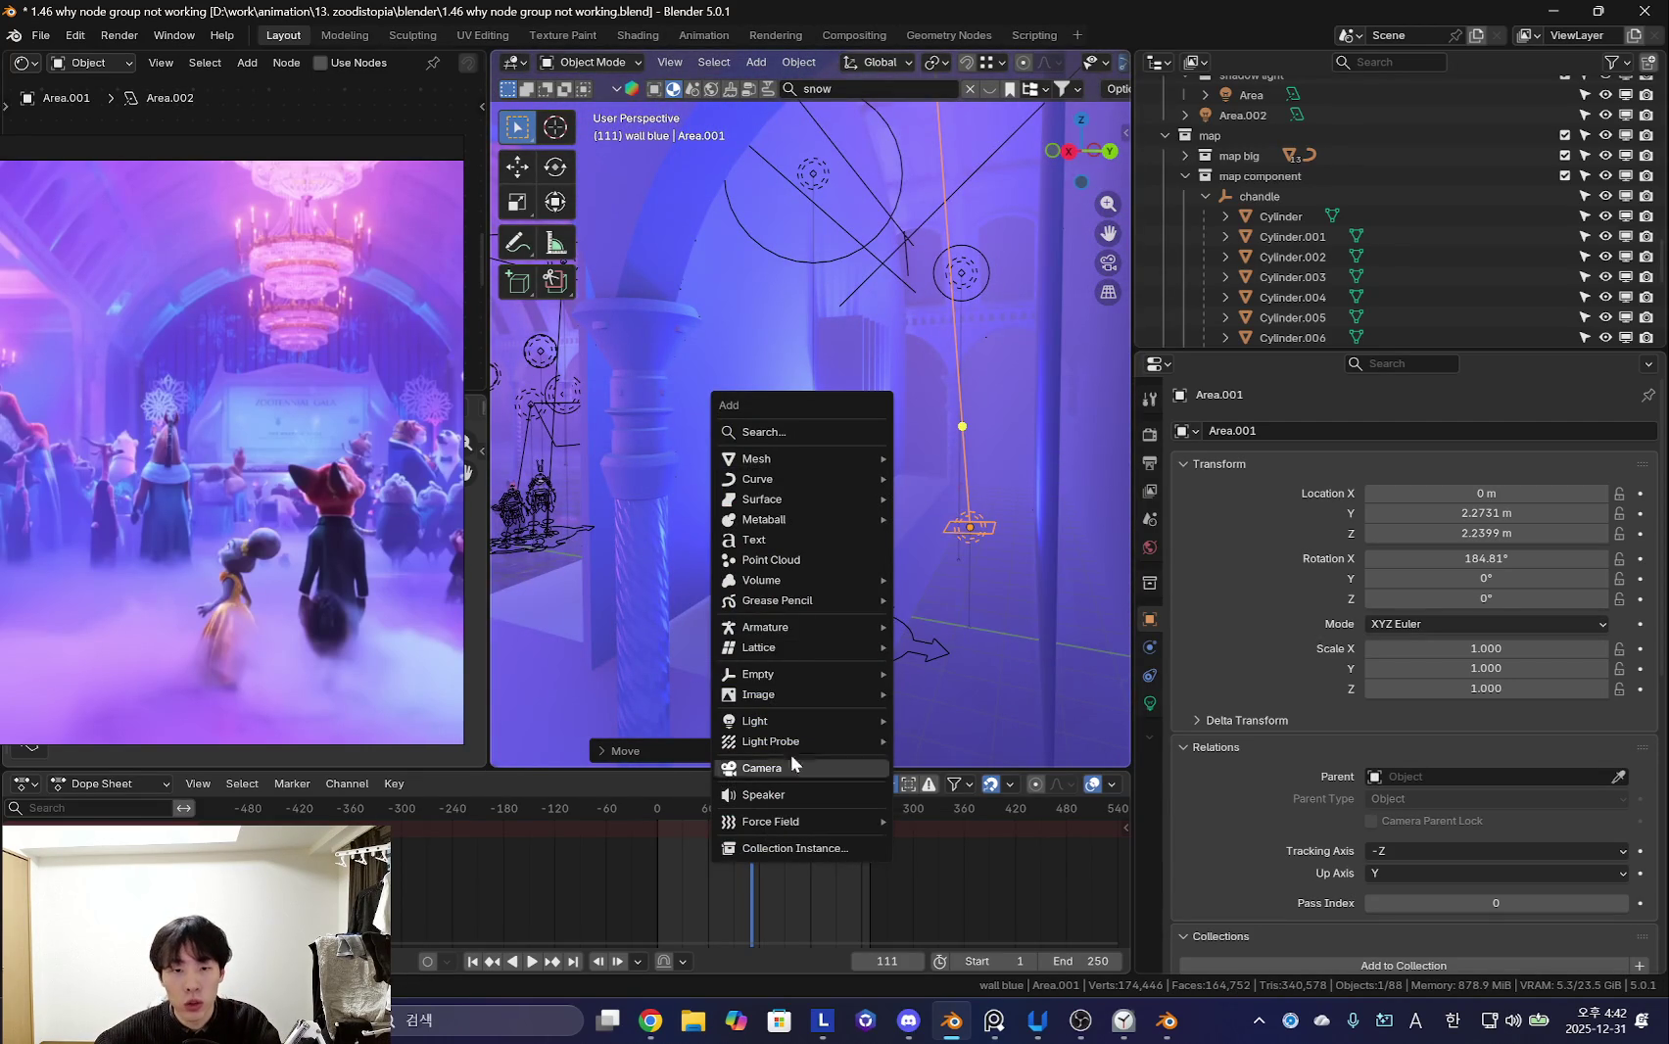
pyautogui.moveTo(772, 740)
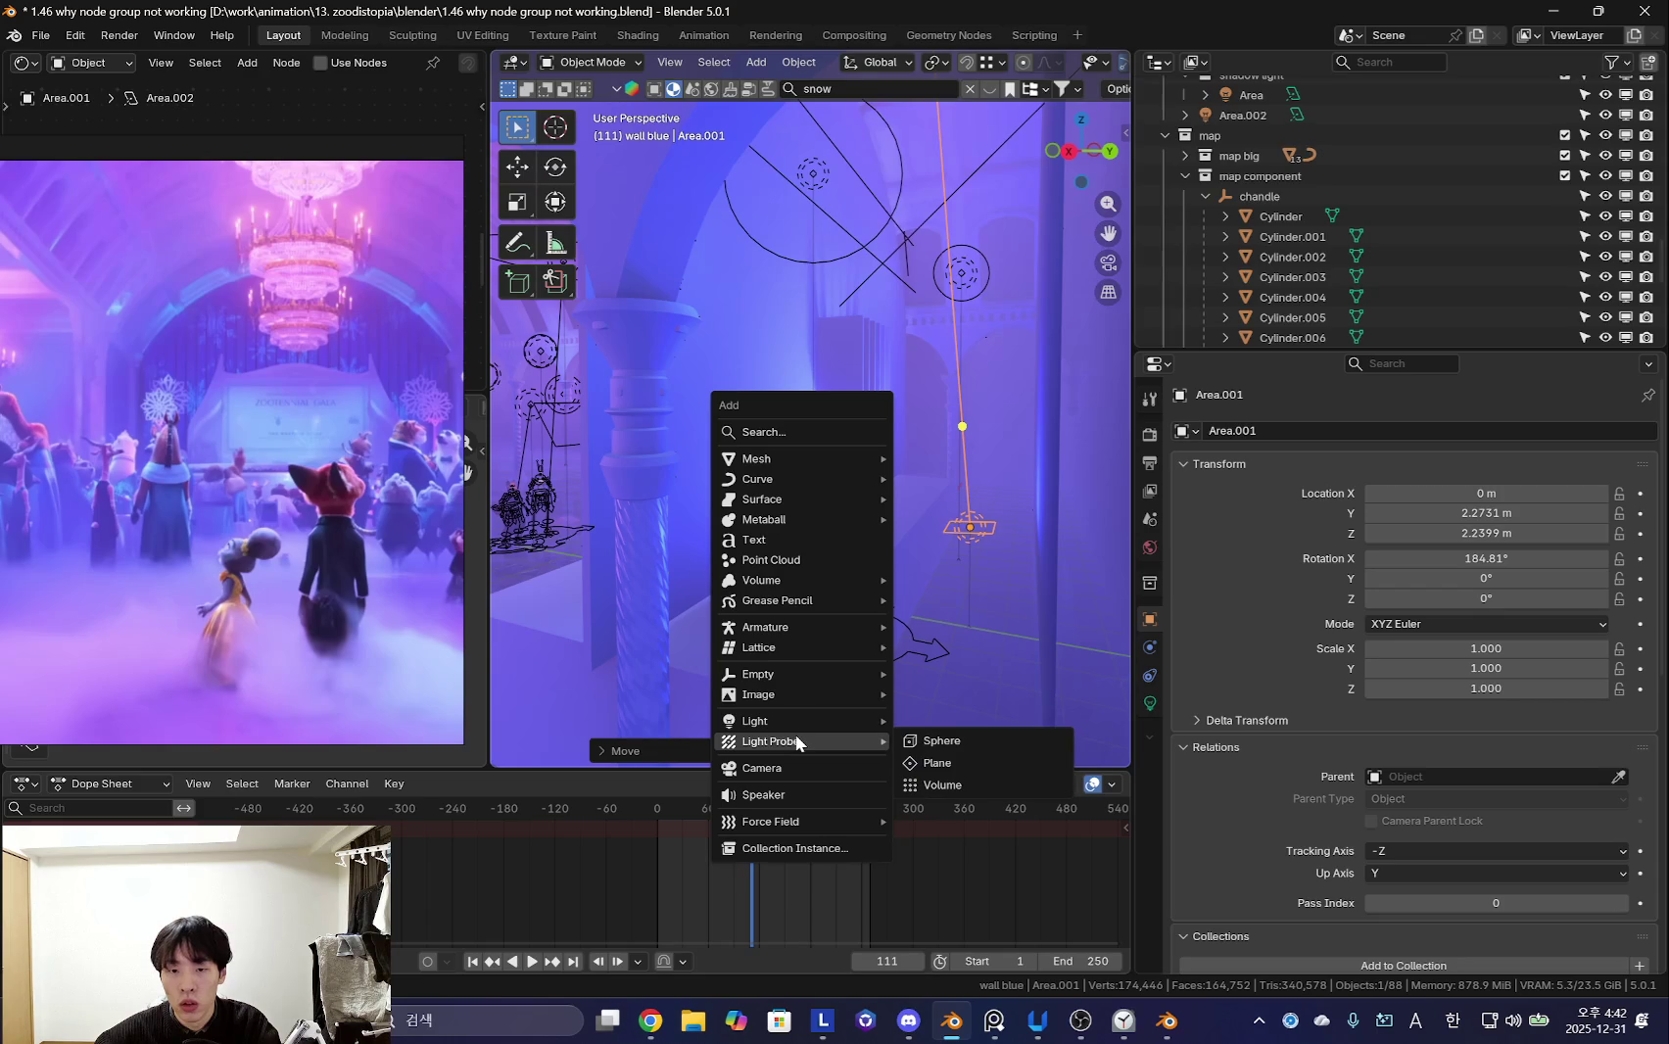
# - Replace a mistaken sphere probe with a Volume light probe, scaled to 2.006
pyautogui.click(965, 741)
pyautogui.press('Delete')
pyautogui.hotkey('shift', 'a')
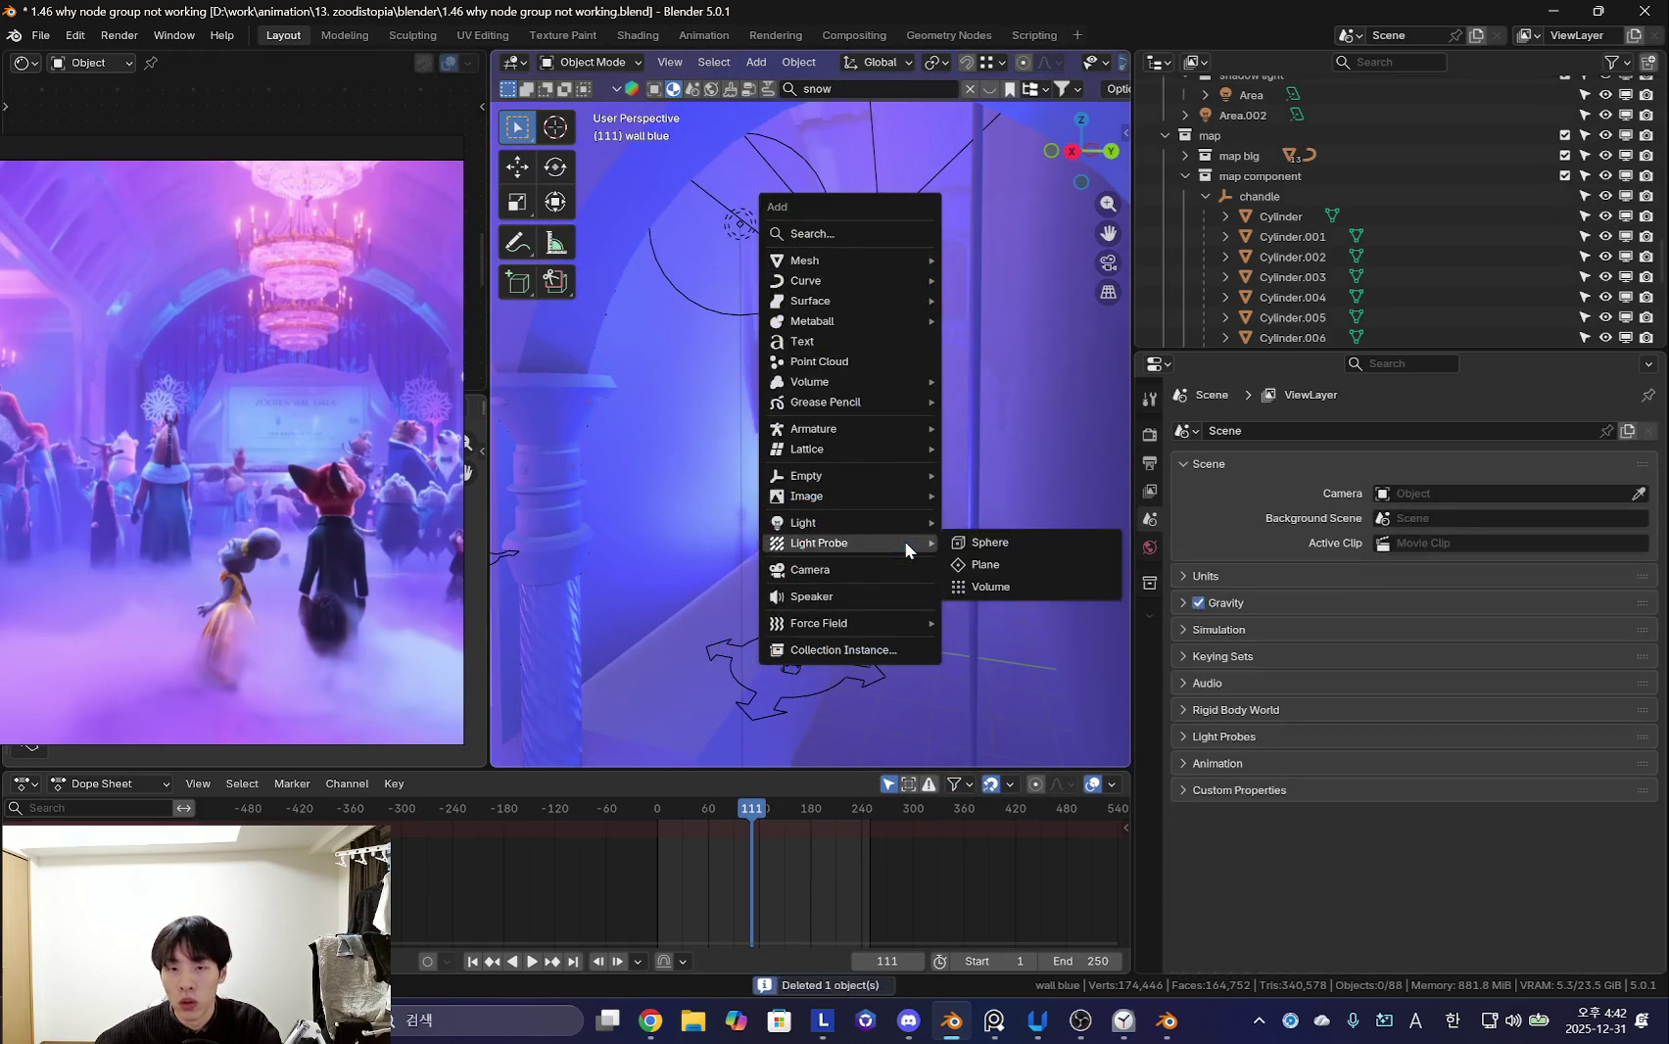
pyautogui.click(1058, 585)
pyautogui.press('s')
pyautogui.click(1126, 537)
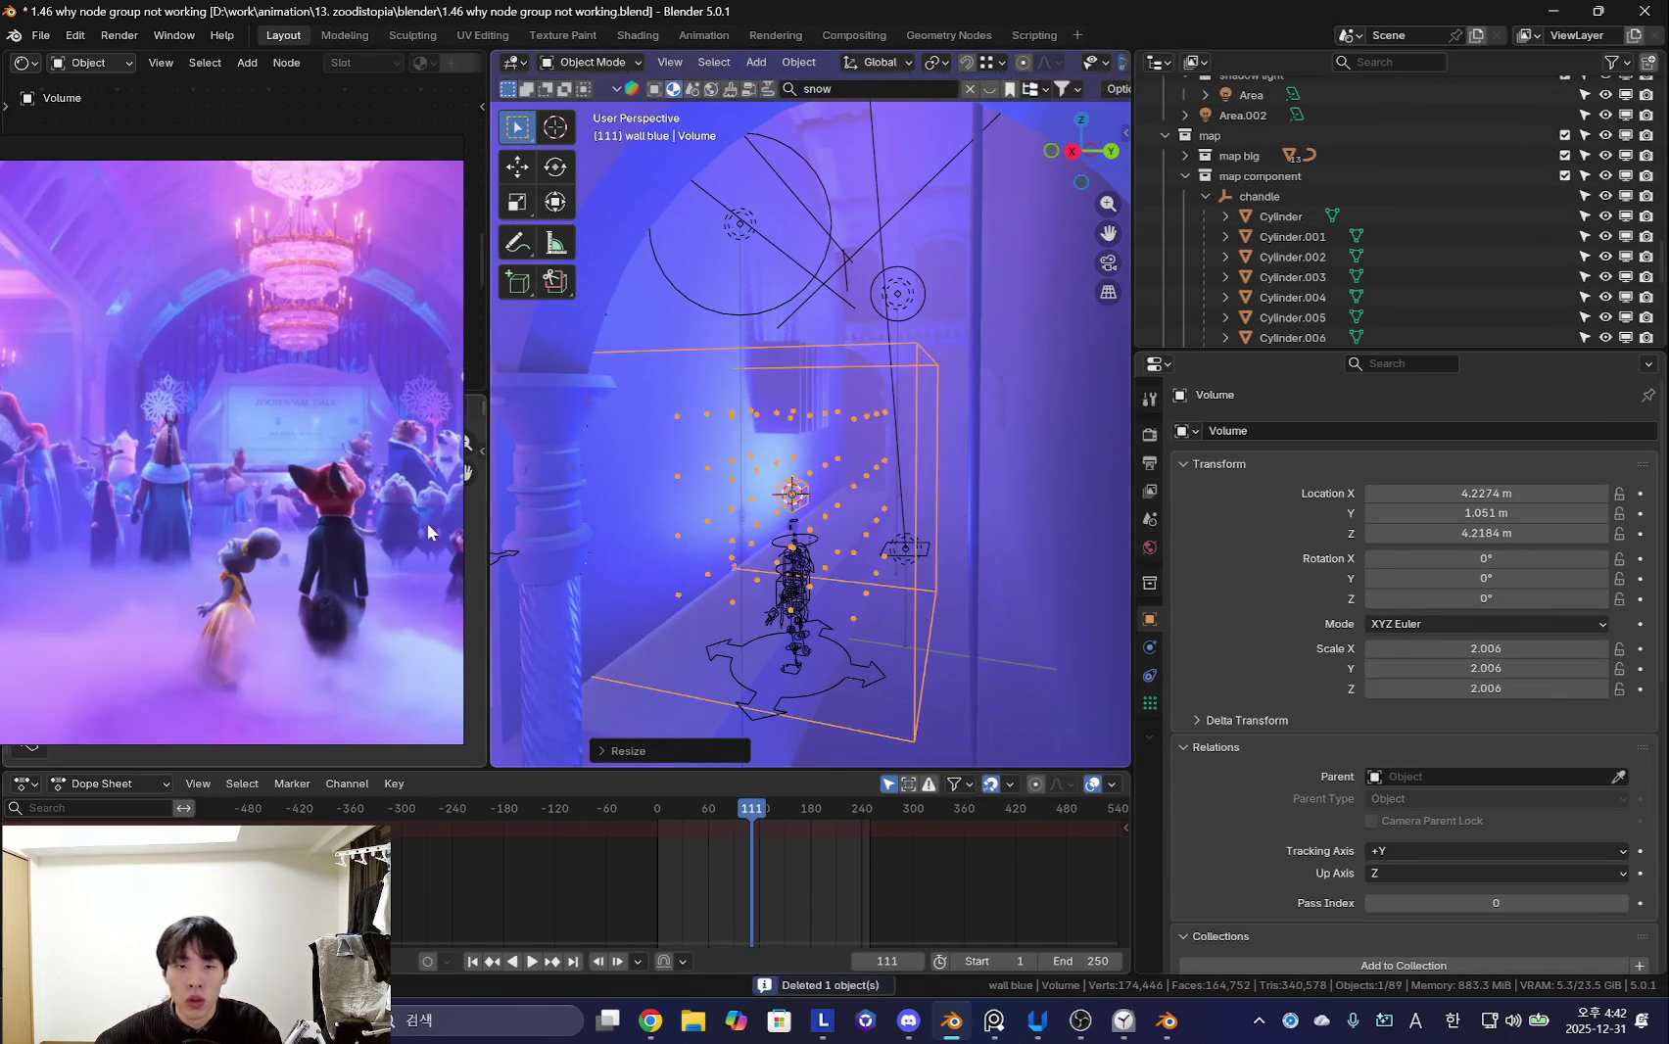
pyautogui.scroll(3, 996, 519)
# - Move the volume probe and stretch it along a single axis
pyautogui.press('g')
pyautogui.click(1053, 535)
pyautogui.press('s')
pyautogui.press('x')
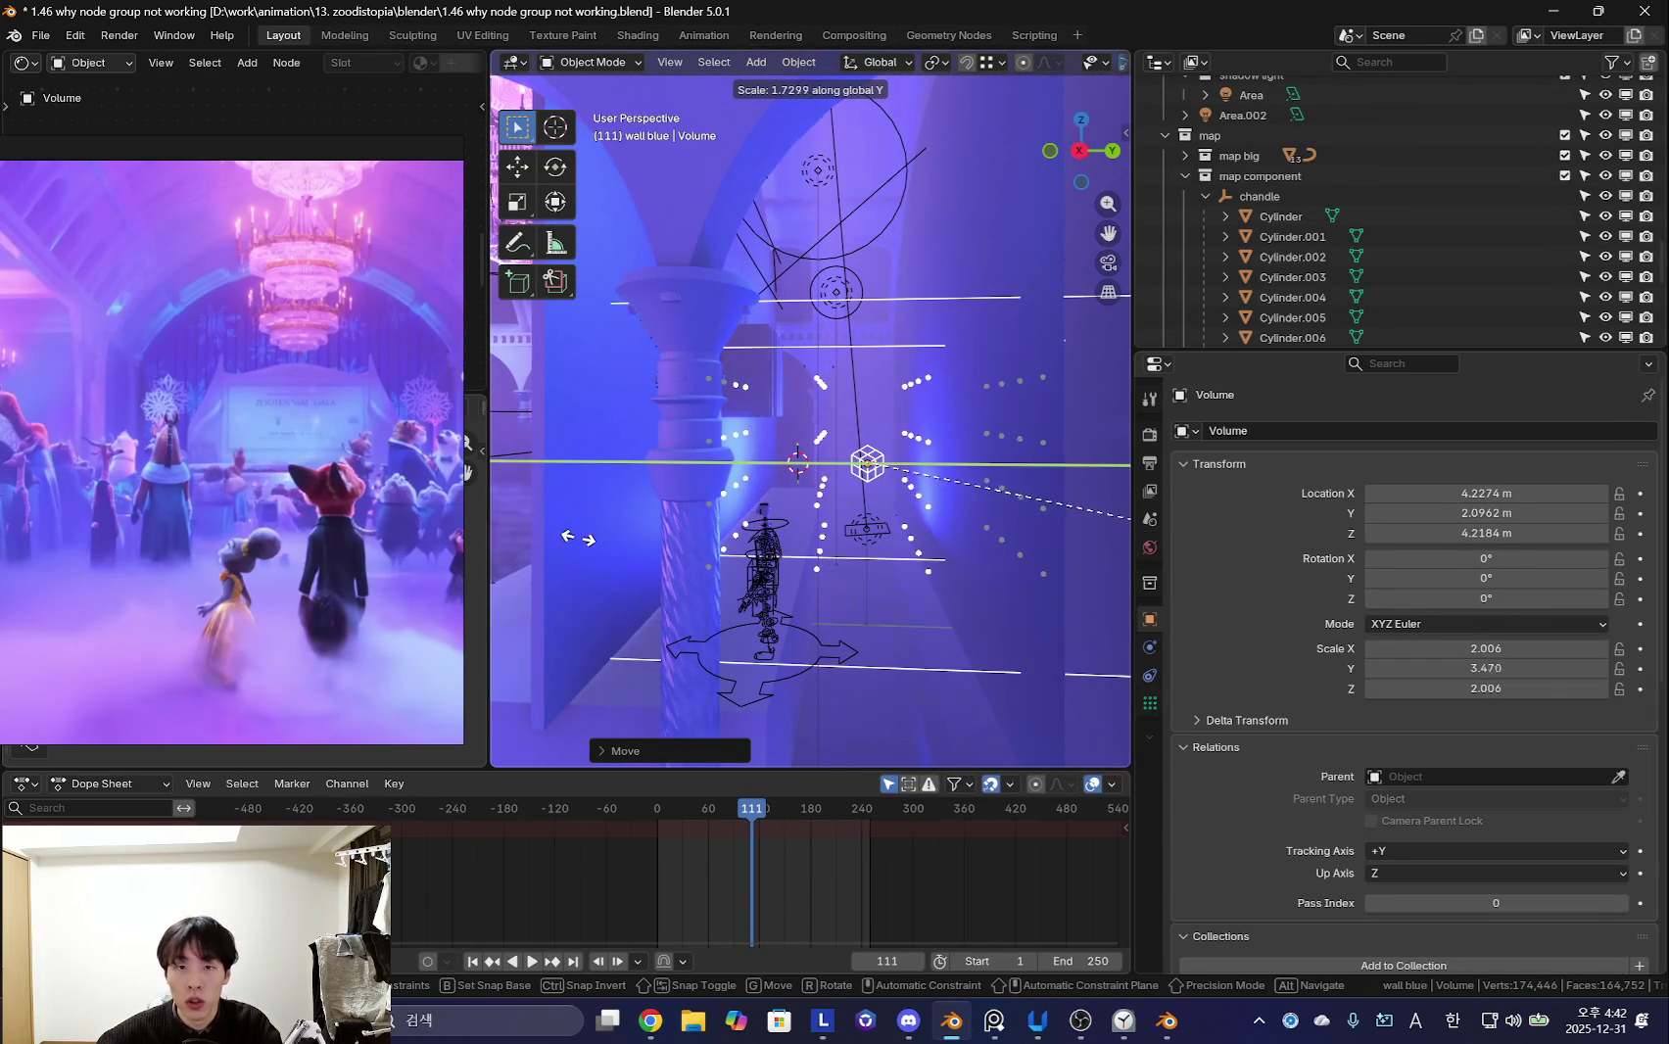
pyautogui.click(580, 532)
pyautogui.moveTo(580, 533); pyautogui.dragTo(852, 566, button='middle')
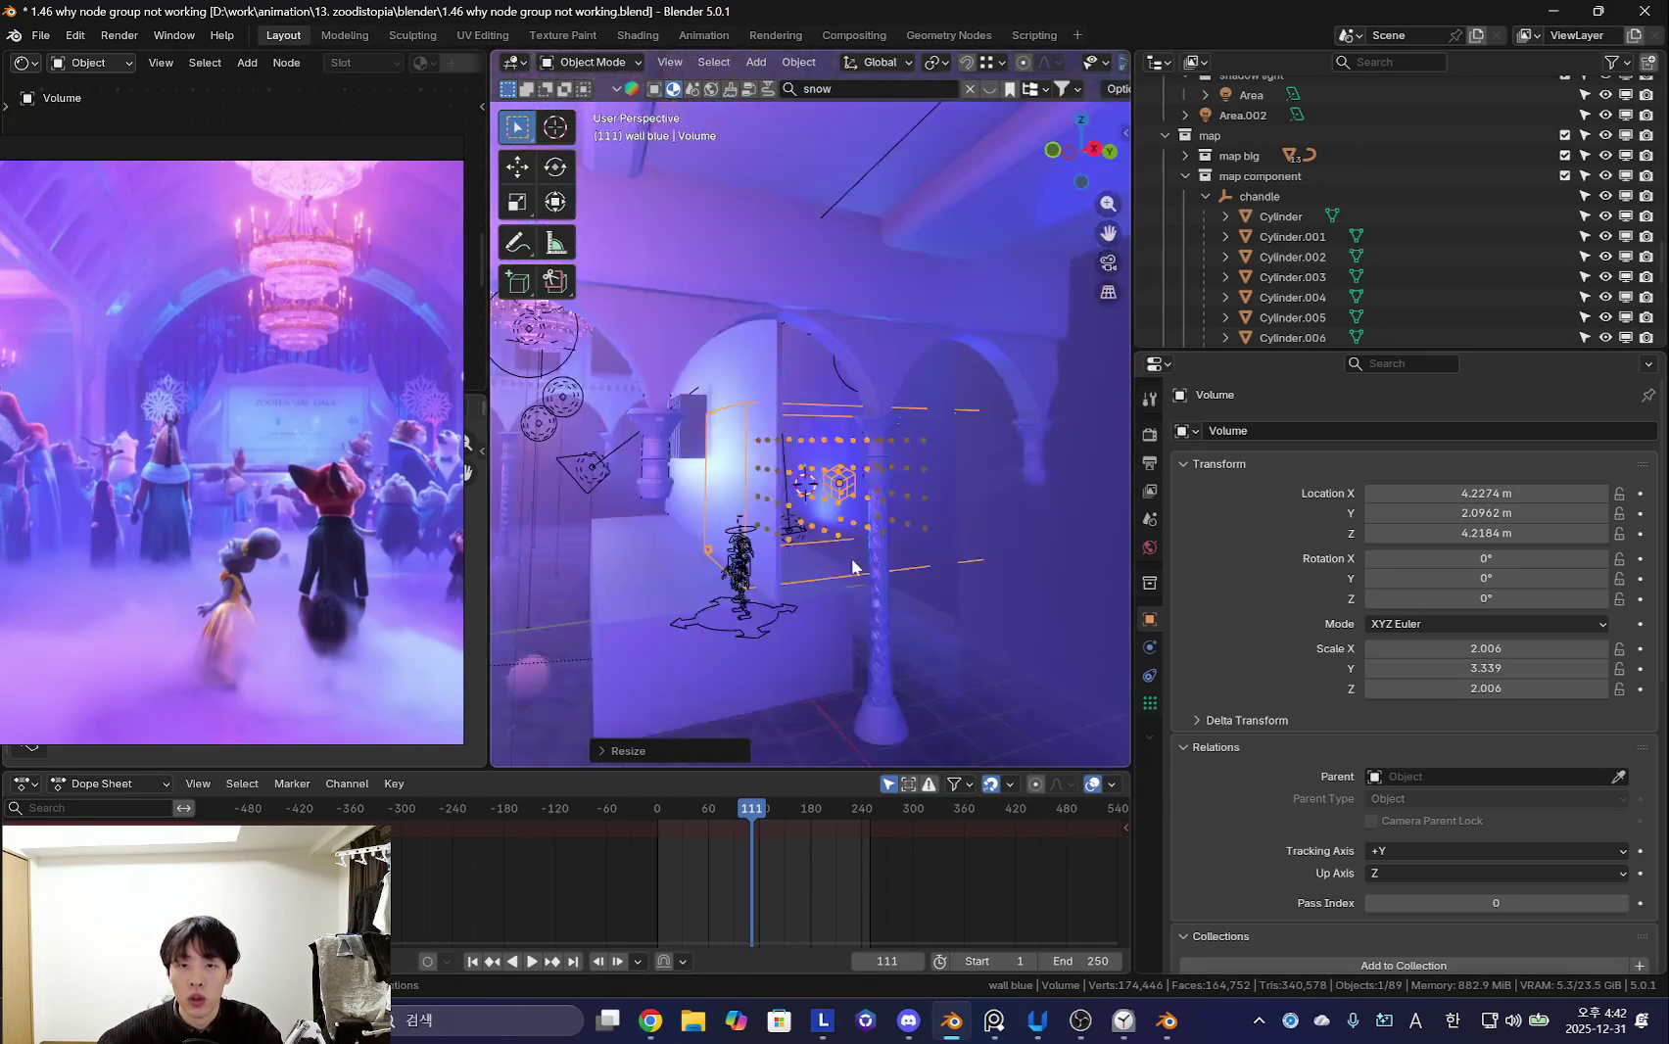
# - Centre the volume probe in the hall along X
pyautogui.scroll(2, 852, 566)
pyautogui.press('g')
pyautogui.press('y')
pyautogui.press('x')
pyautogui.moveTo(801, 552)
pyautogui.keyDown('alt'); pyautogui.mouseDown(button='middle')
pyautogui.moveTo(784, 548)
pyautogui.moveTo(782, 490)
pyautogui.mouseUp(button='middle'); pyautogui.keyUp('alt')
pyautogui.click(777, 557)
# - Size the probe to 20.241 × 3.339 × 13.155 and raise it to Z 7.51 m
pyautogui.press('s')
pyautogui.press('x')
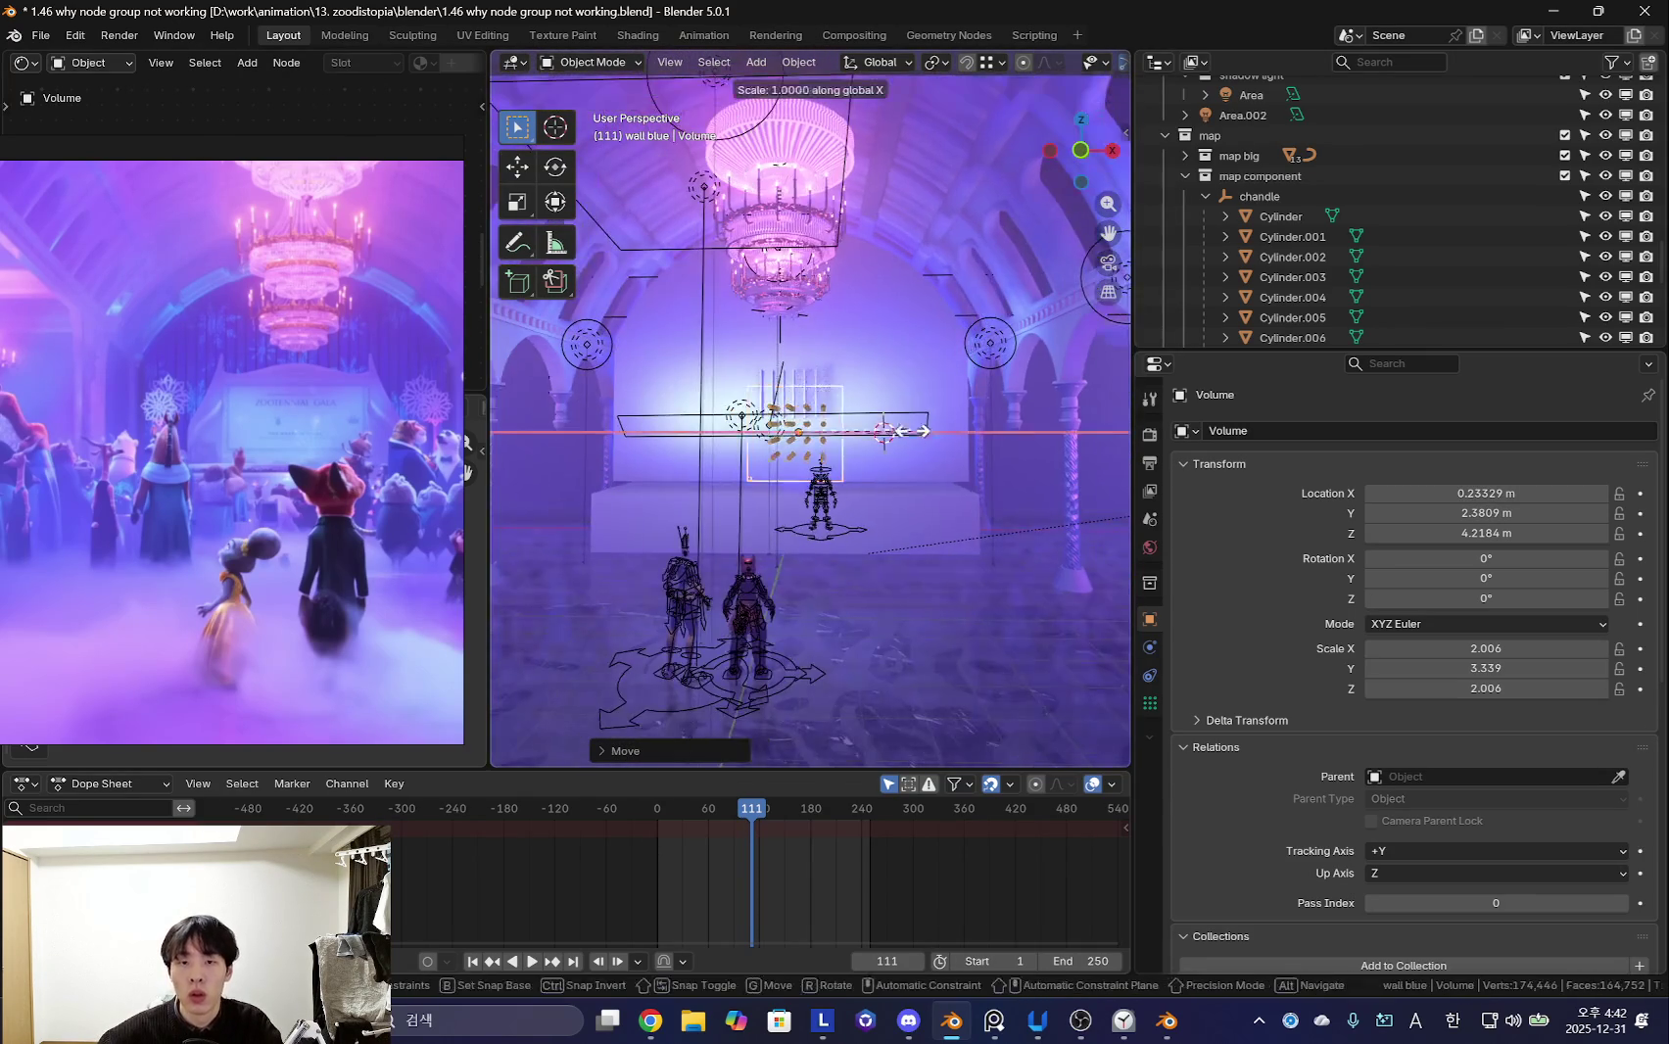
pyautogui.click(782, 274)
pyautogui.press('s')
pyautogui.press('z')
pyautogui.click(842, 353)
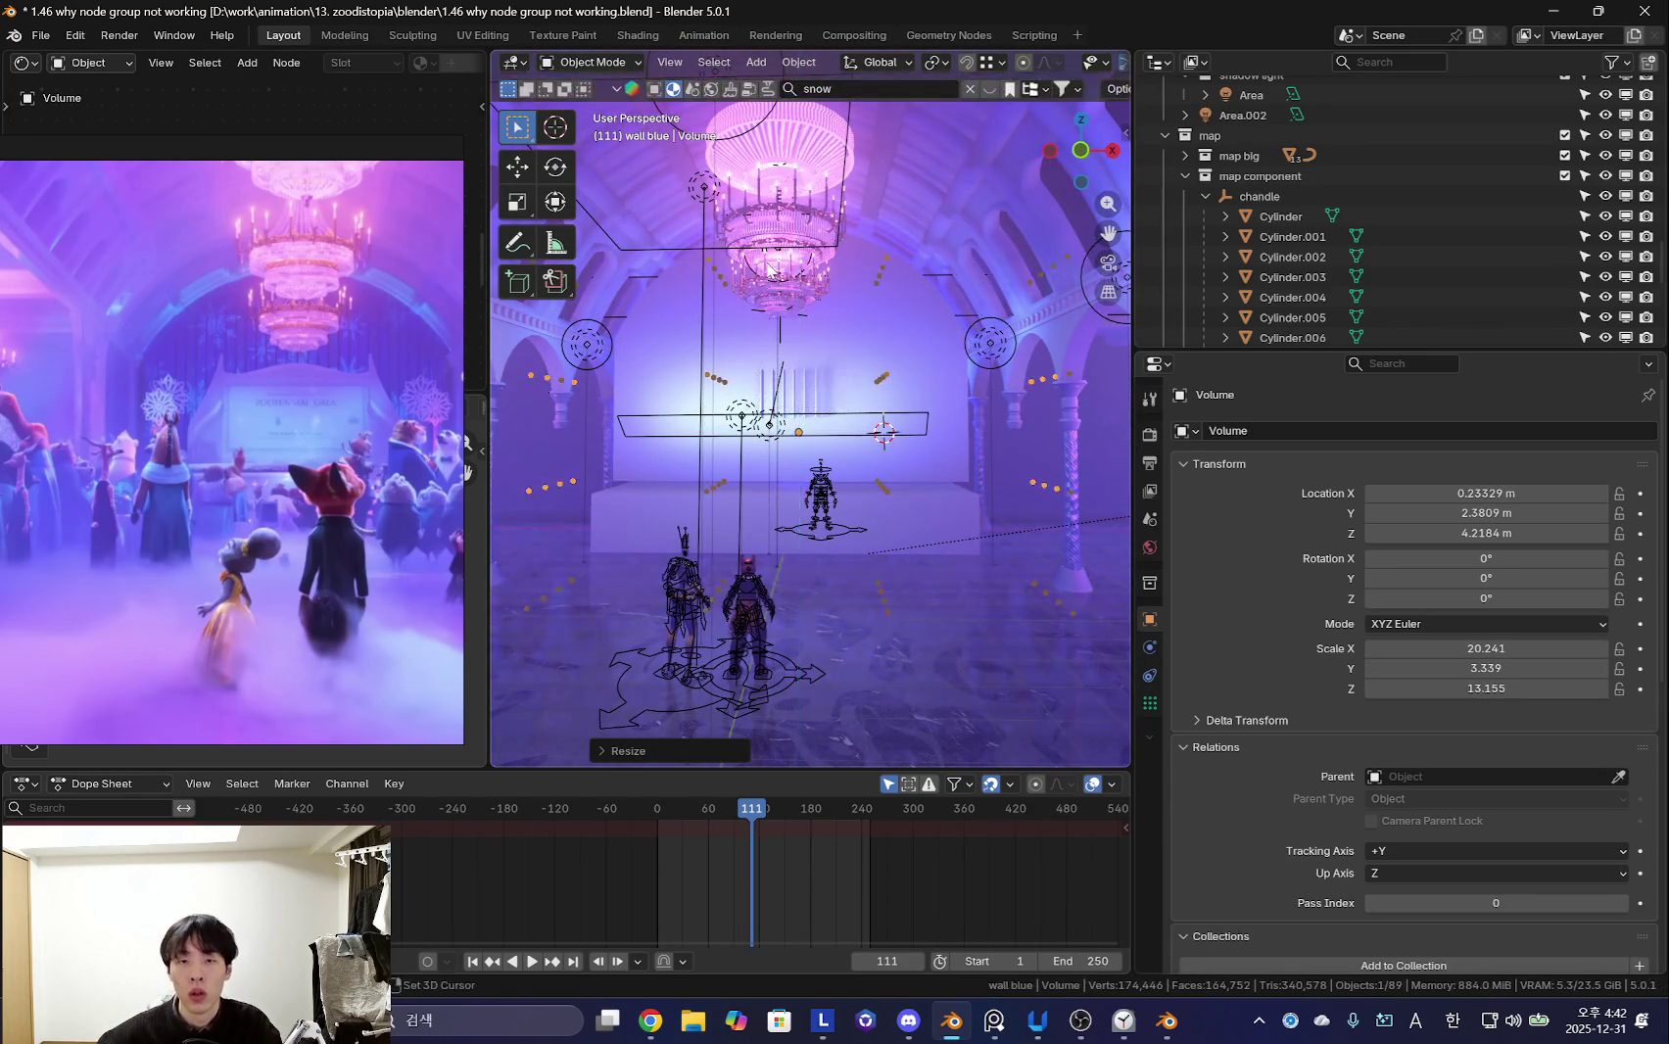
pyautogui.scroll(2, 862, 359)
pyautogui.press('g')
pyautogui.press('z')
pyautogui.click(871, 354)
pyautogui.moveTo(849, 397); pyautogui.dragTo(853, 431, button='middle')
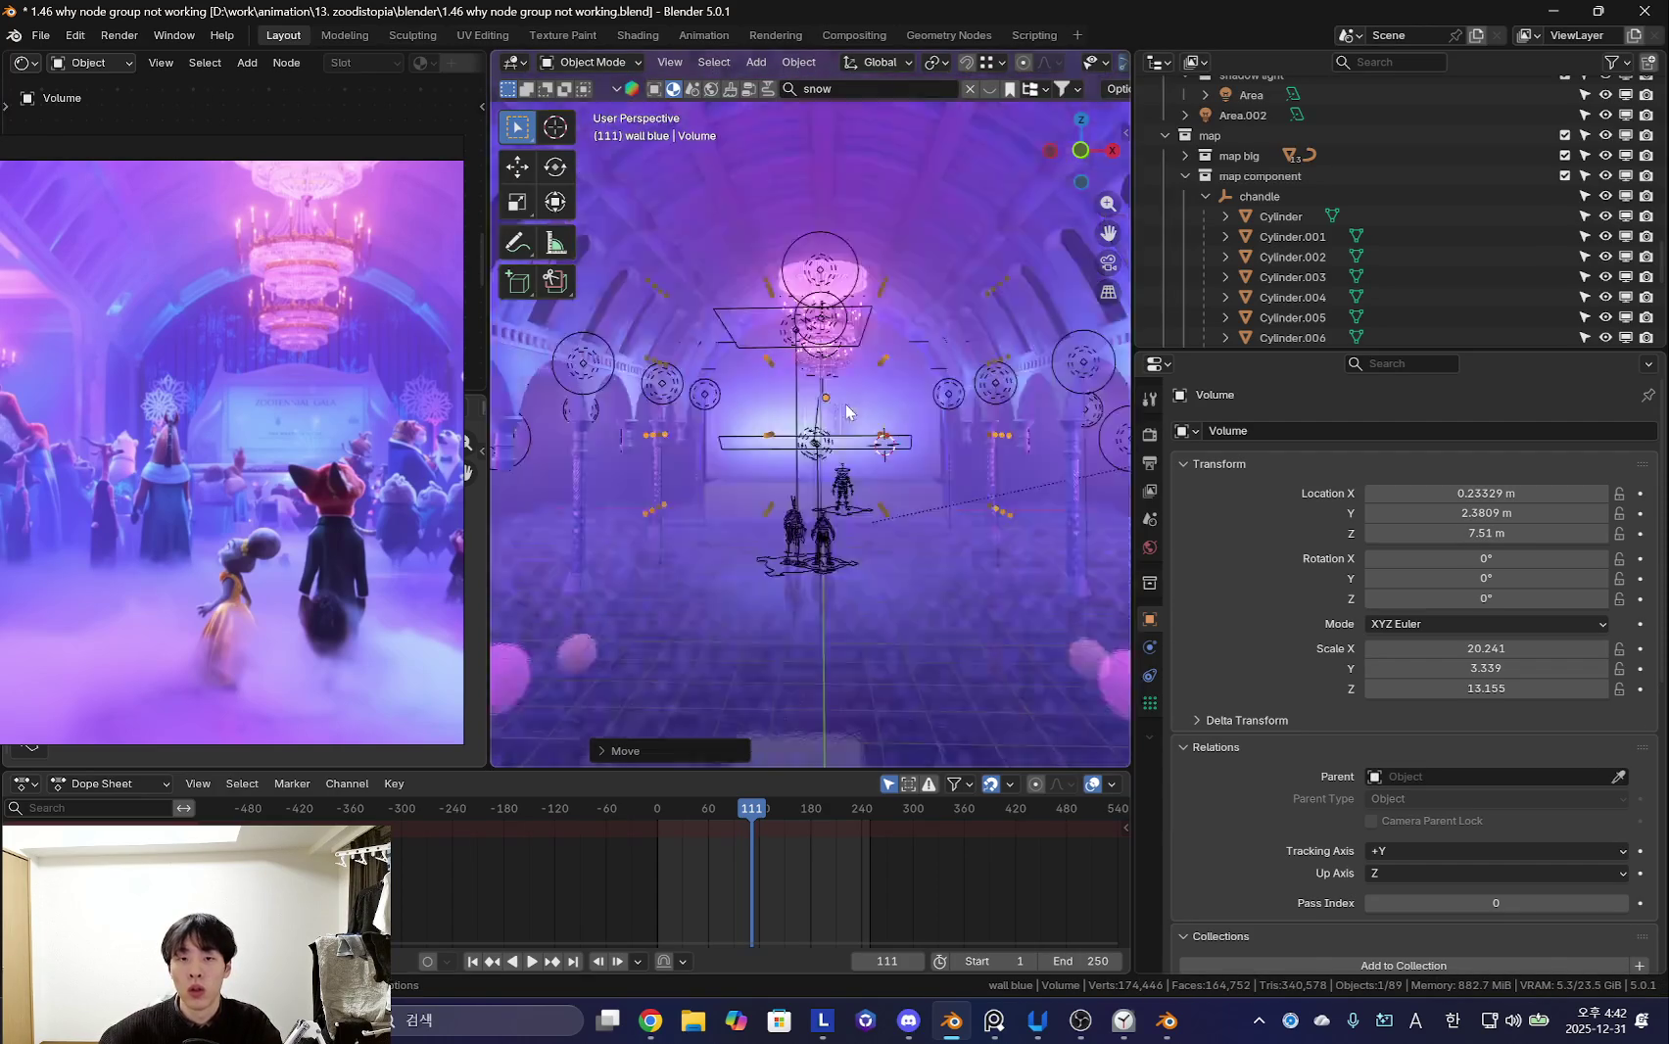
pyautogui.click(1151, 703)
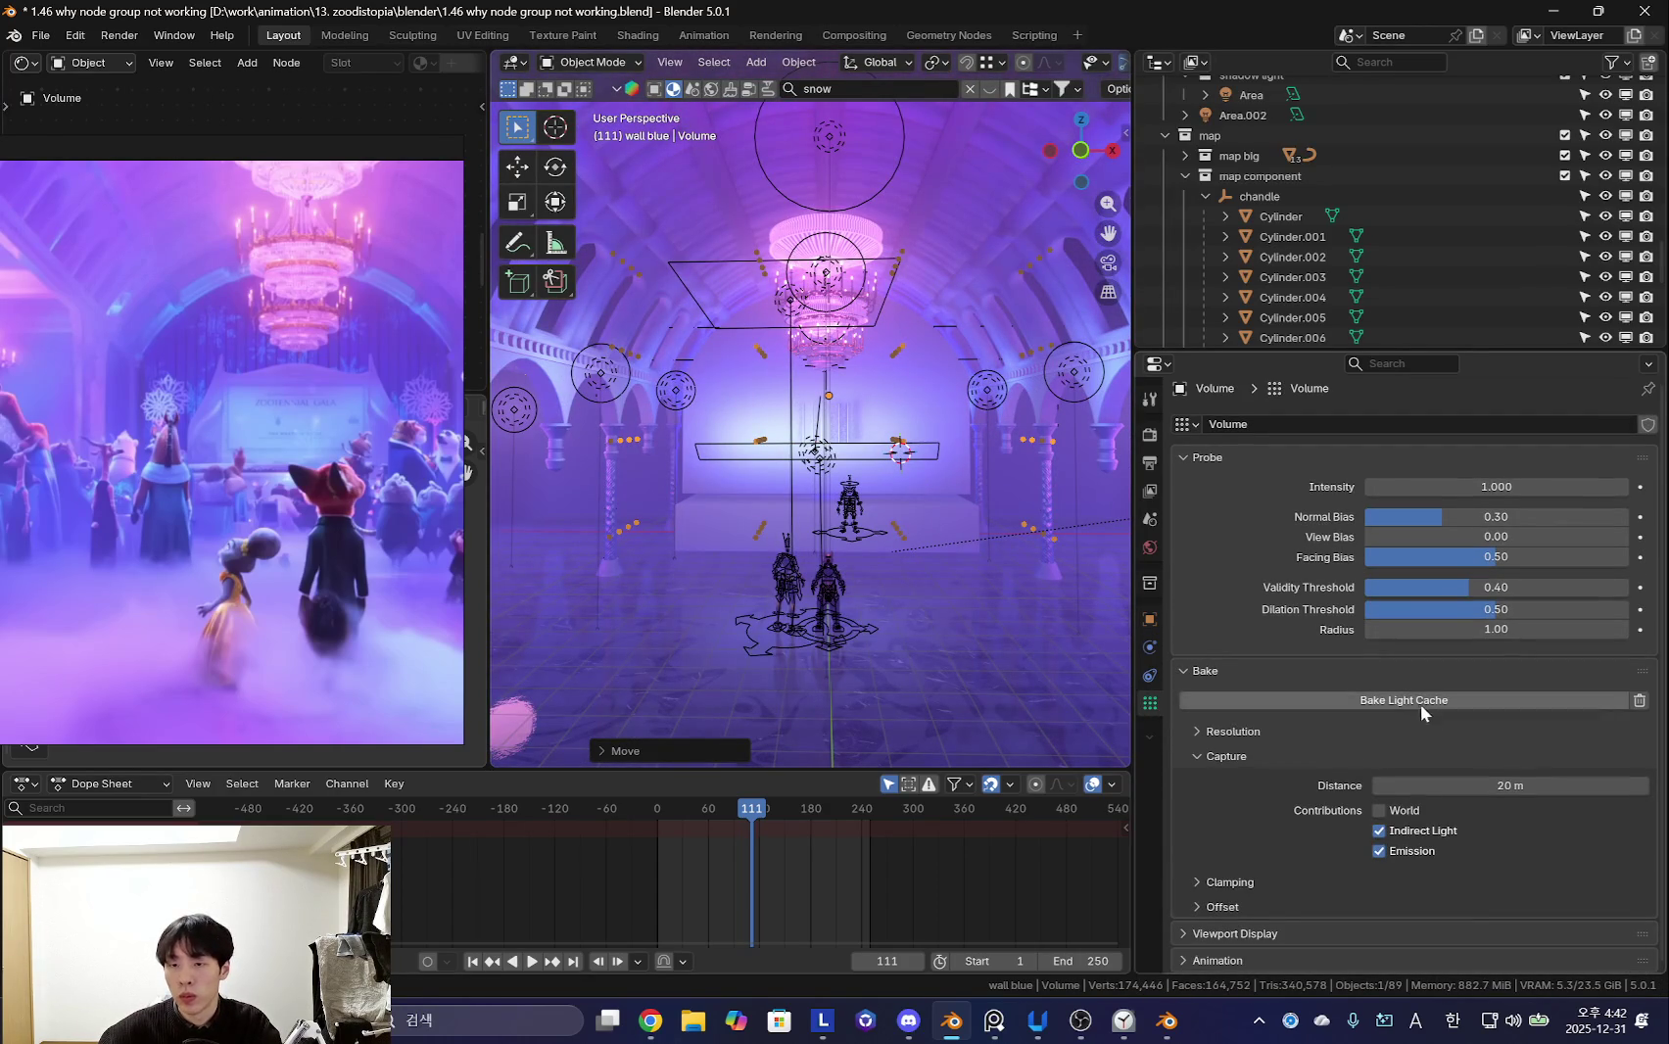
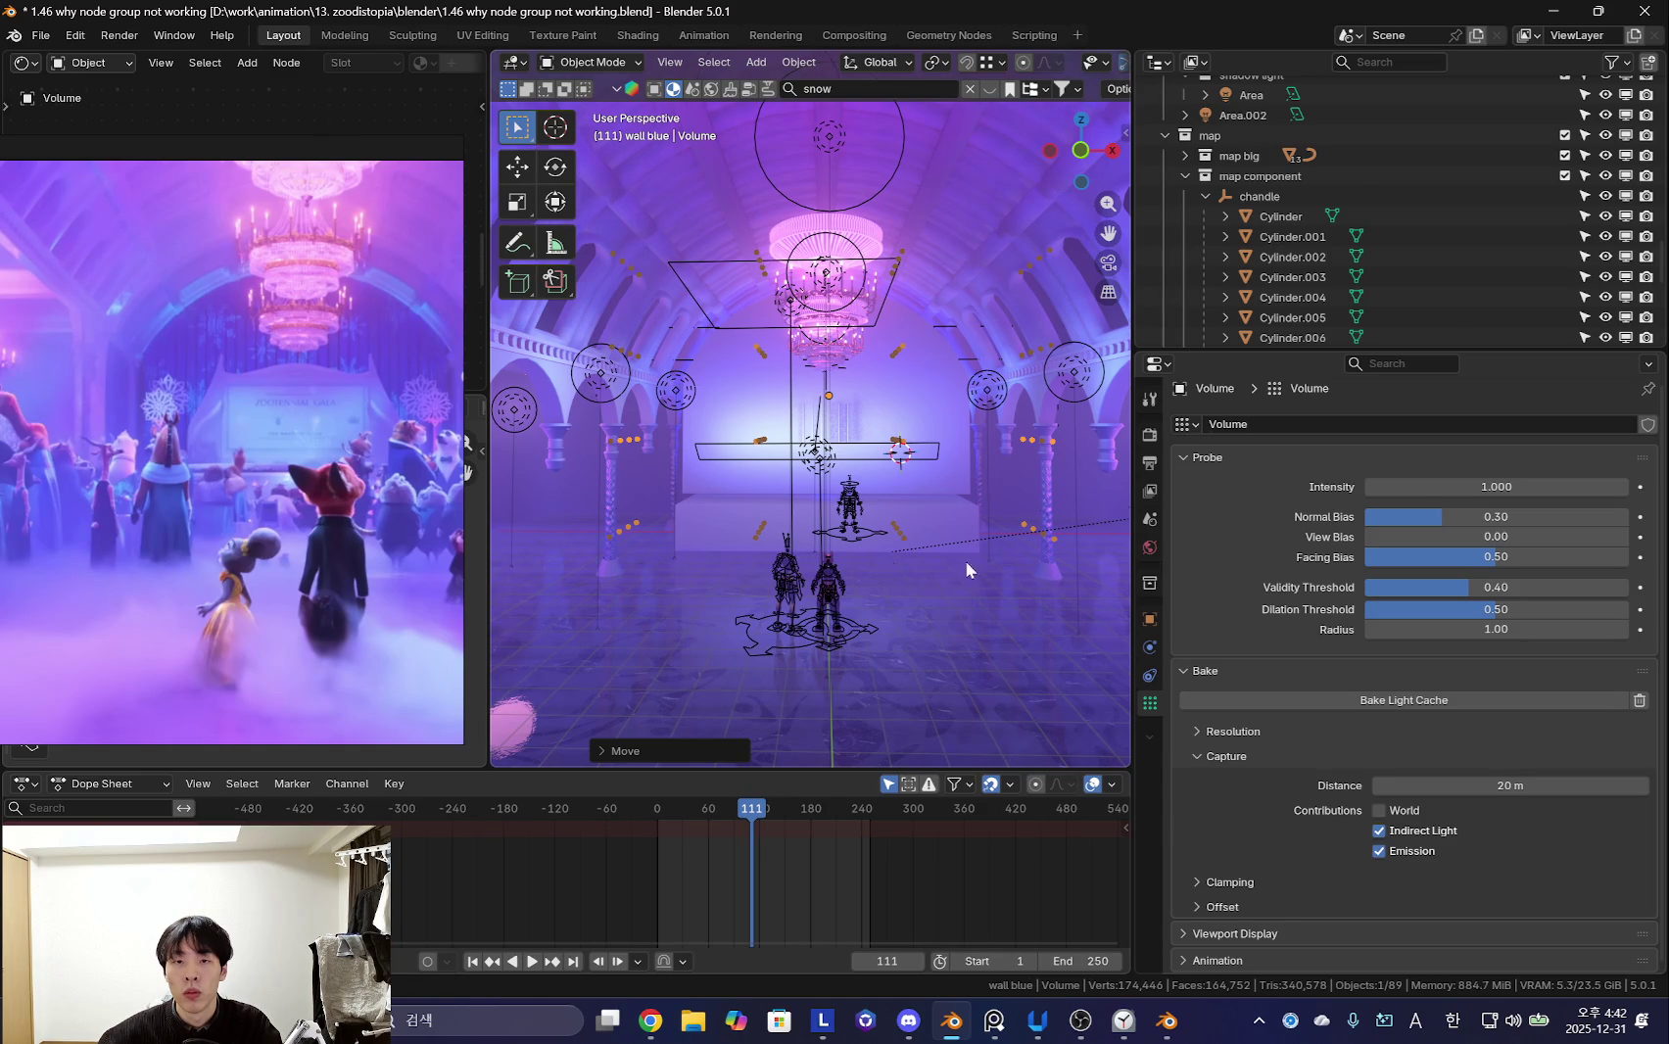
# - Preview the ballroom through the scene camera
pyautogui.press('KP_0')
pyautogui.press('g')
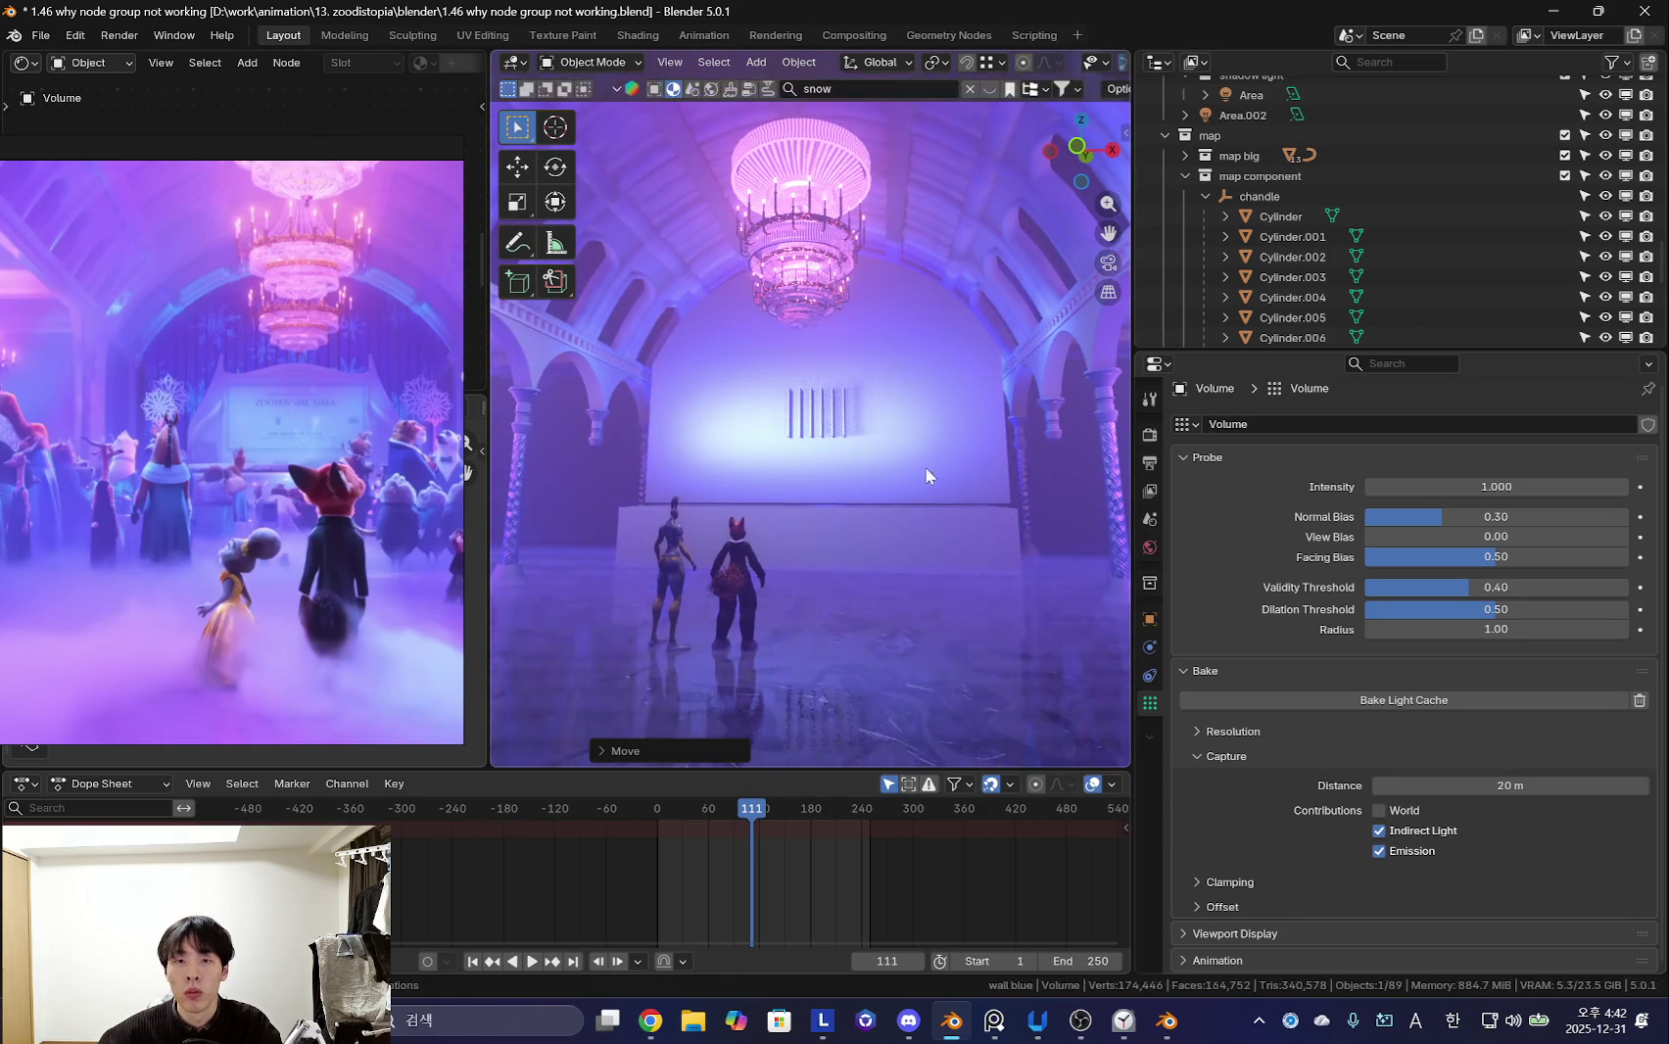
pyautogui.click(920, 497)
pyautogui.press('g')
pyautogui.click(890, 473)
pyautogui.press('KP_0')
pyautogui.press('KP_0')
pyautogui.hotkey('shift', 'alt', 'z')
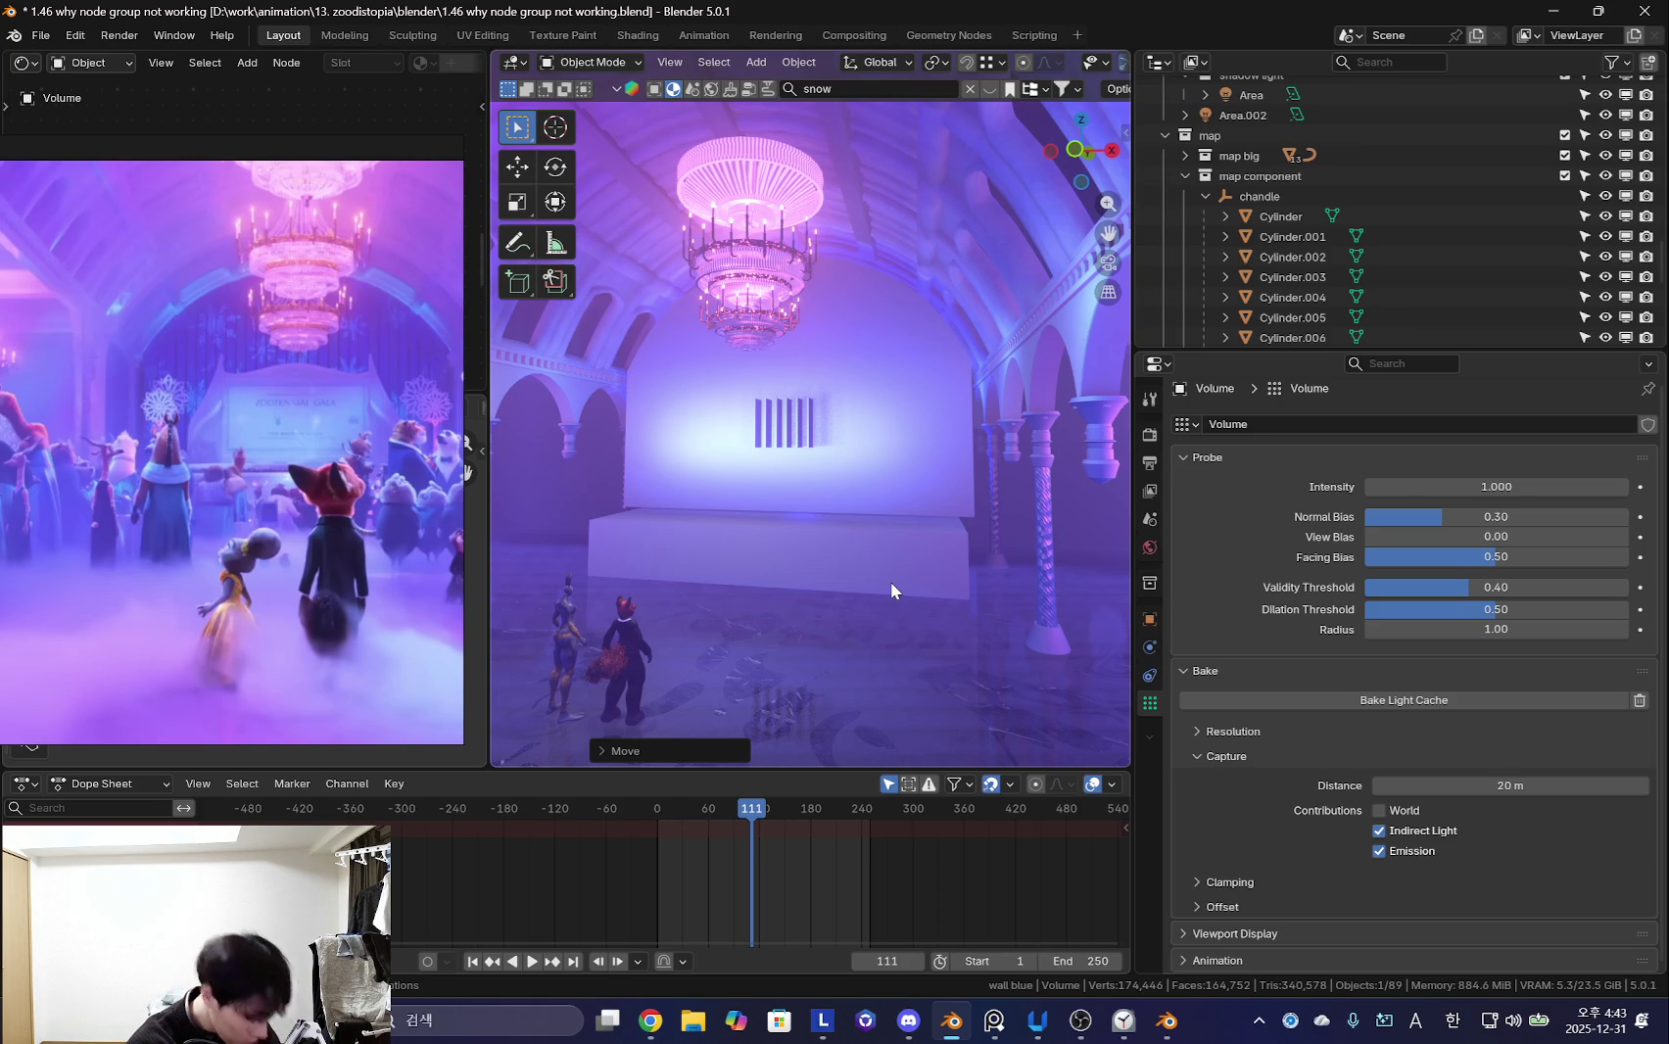
# - Set the Volume probe intensity to 1.870 and inspect the hall lighting
pyautogui.moveTo(870, 539)
pyautogui.mouseDown(button='middle')
pyautogui.moveTo(808, 431)
pyautogui.moveTo(860, 492)
pyautogui.moveTo(811, 585)
pyautogui.moveTo(863, 610)
pyautogui.moveTo(768, 537)
pyautogui.moveTo(746, 555)
pyautogui.mouseUp(button='middle')
pyautogui.hotkey('shift', 'alt', 'z')
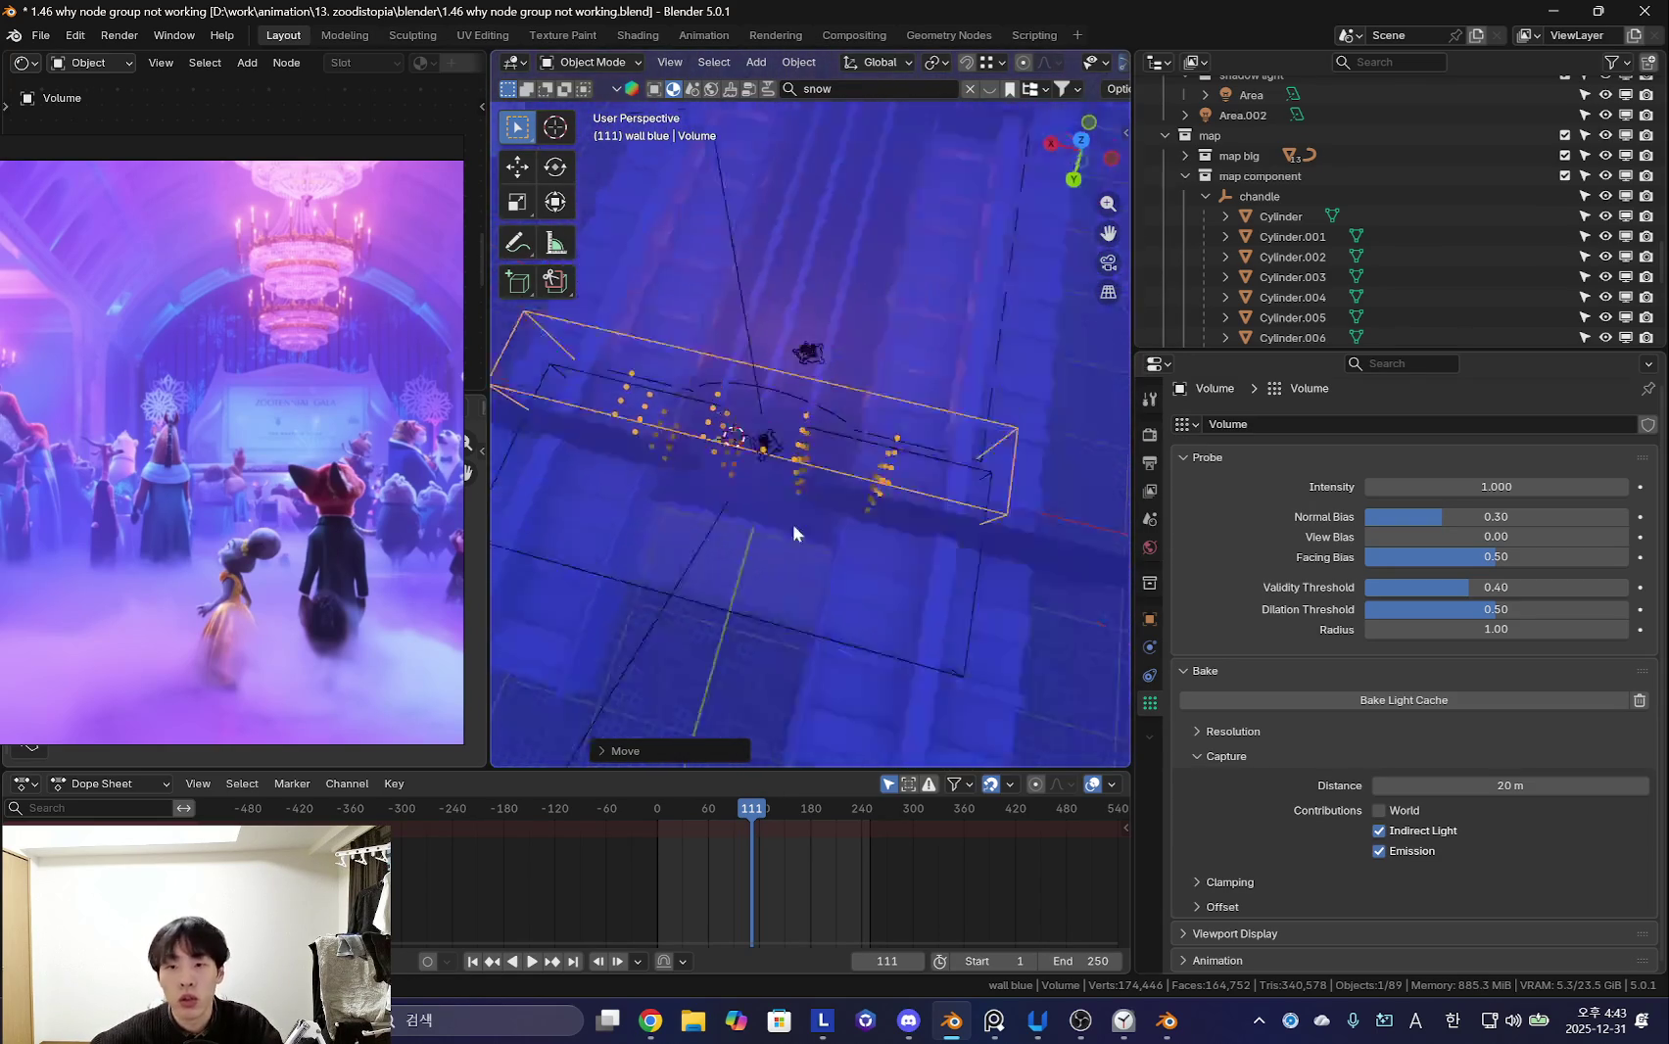
pyautogui.scroll(5, 958, 526)
pyautogui.moveTo(958, 526)
pyautogui.mouseDown(button='middle')
pyautogui.moveTo(864, 547)
pyautogui.moveTo(796, 521)
pyautogui.moveTo(889, 525)
pyautogui.moveTo(818, 524)
pyautogui.moveTo(850, 548)
pyautogui.moveTo(828, 529)
pyautogui.moveTo(666, 530)
pyautogui.moveTo(867, 563)
pyautogui.mouseUp(button='middle')
pyautogui.scroll(-3, 796, 521)
pyautogui.scroll(-3, 825, 519)
pyautogui.hotkey('shift', 'alt', 'z')
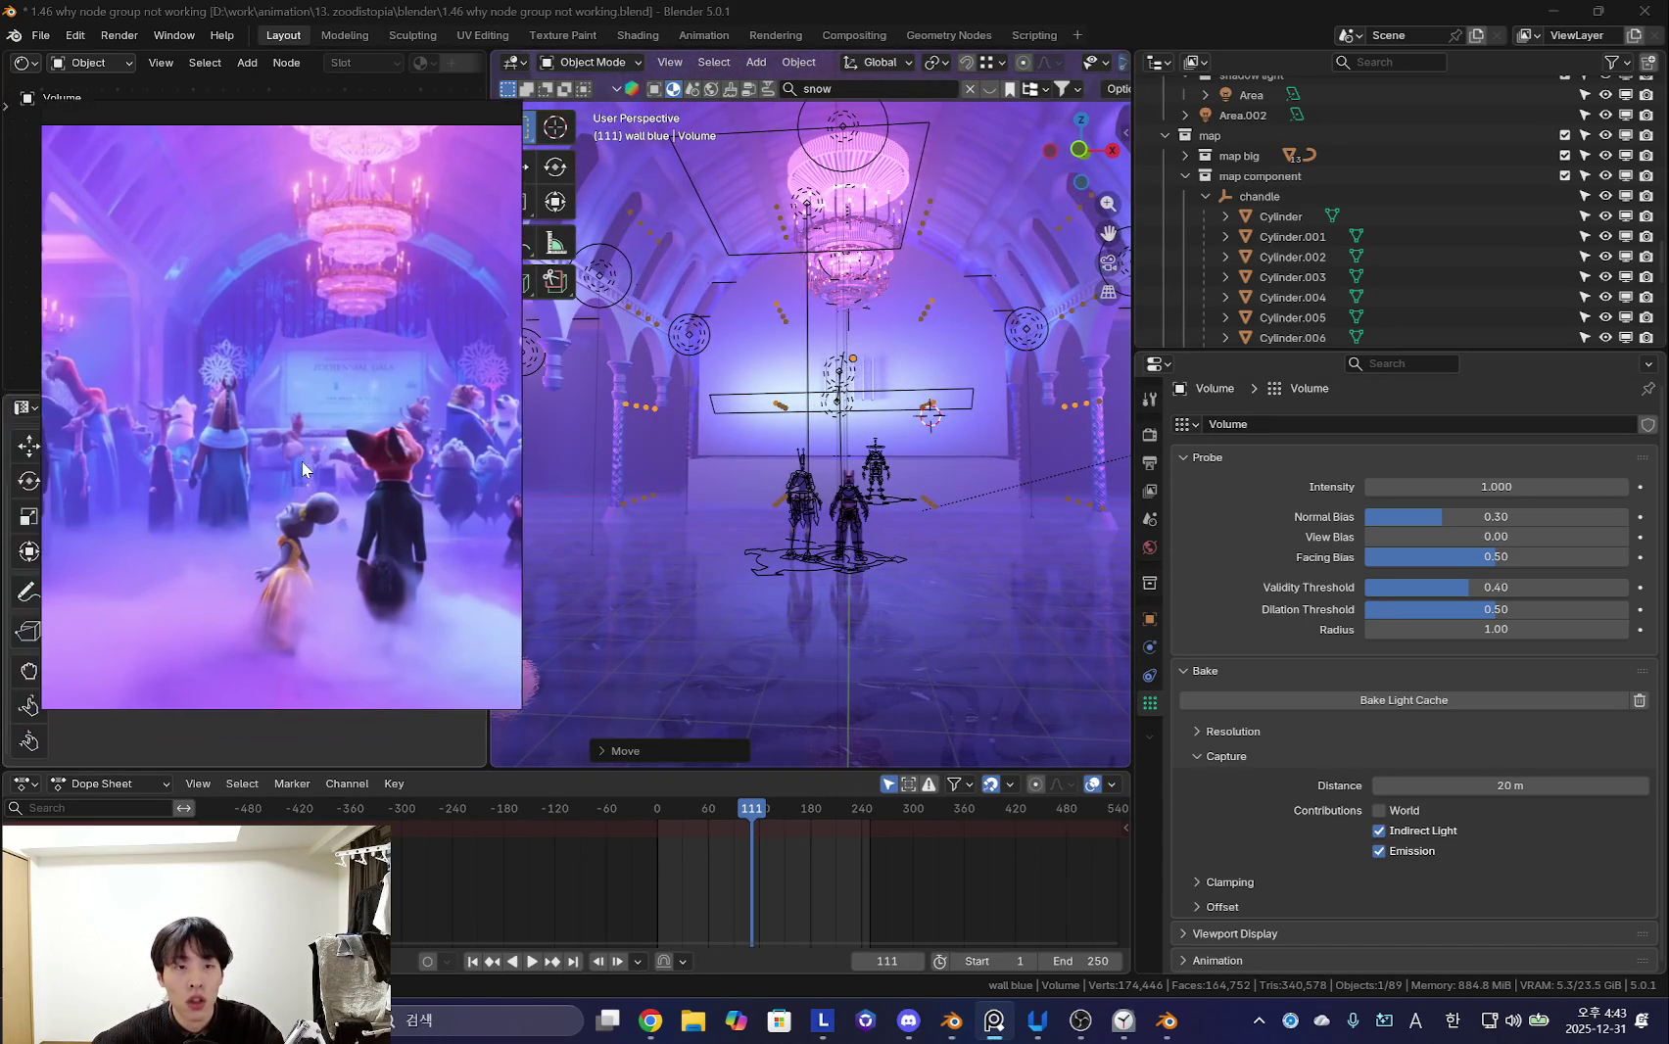
pyautogui.moveTo(931, 529)
pyautogui.mouseDown(button='middle')
pyautogui.moveTo(781, 566)
pyautogui.moveTo(854, 550)
pyautogui.mouseUp(button='middle')
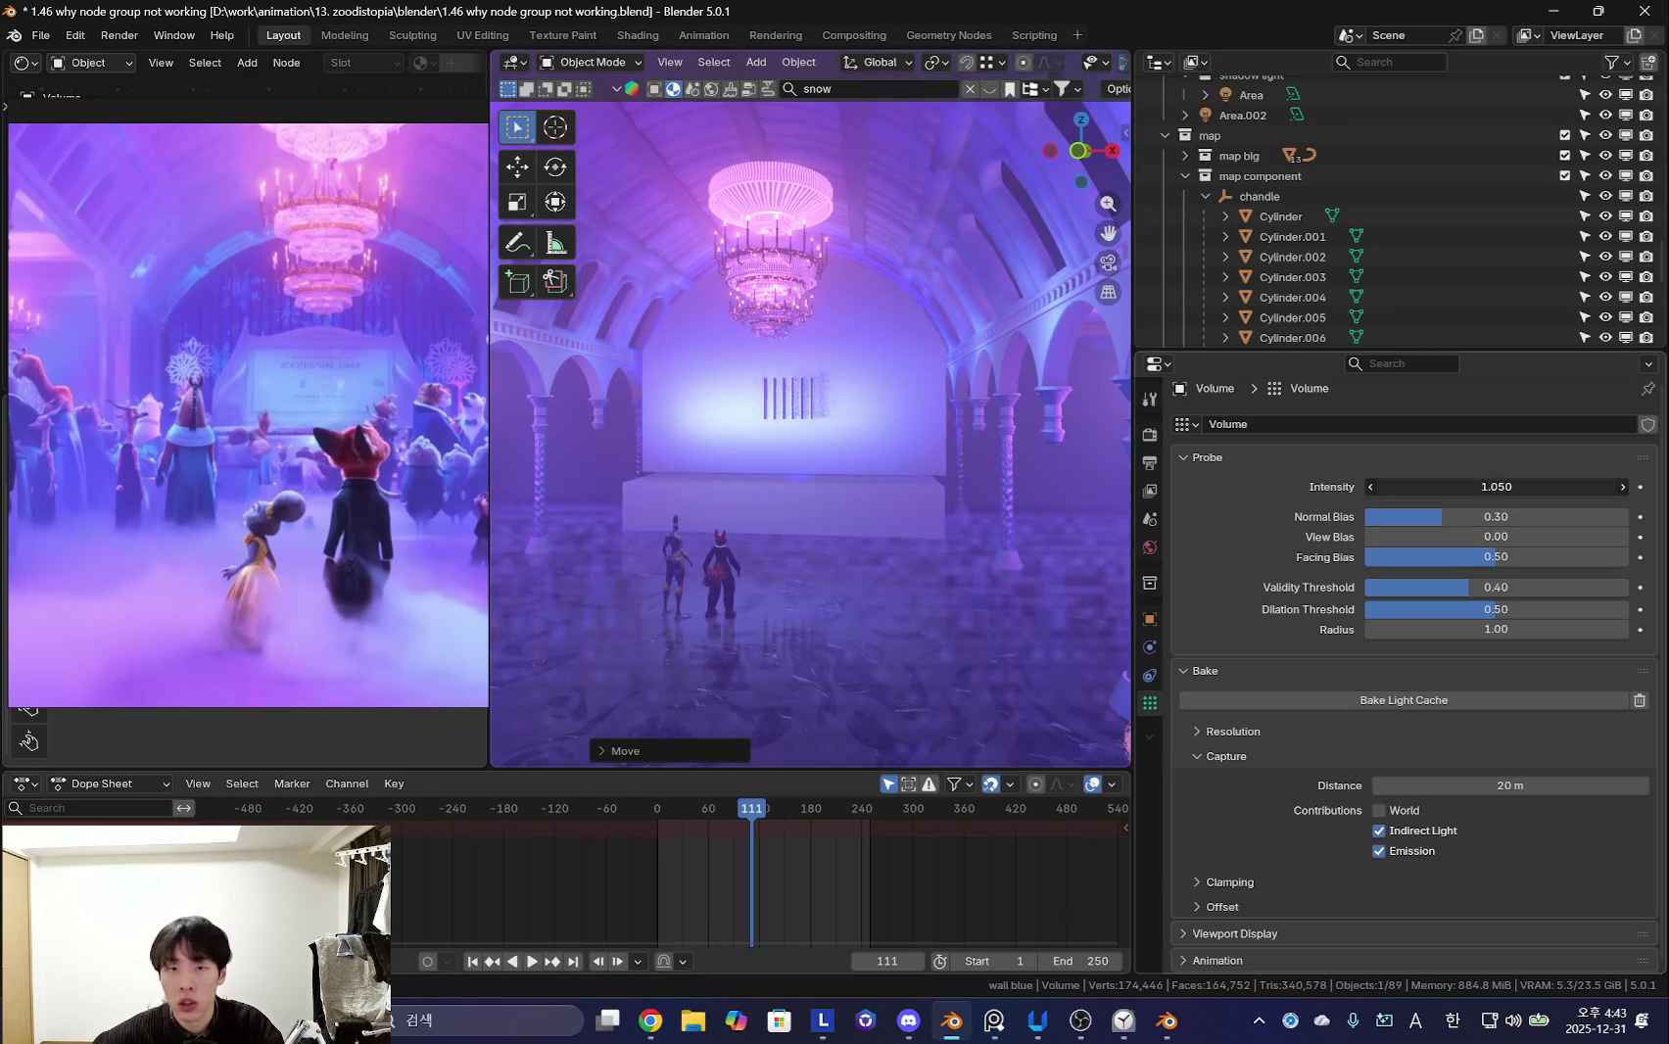
pyautogui.moveTo(1497, 487); pyautogui.dragTo(1450, 487)
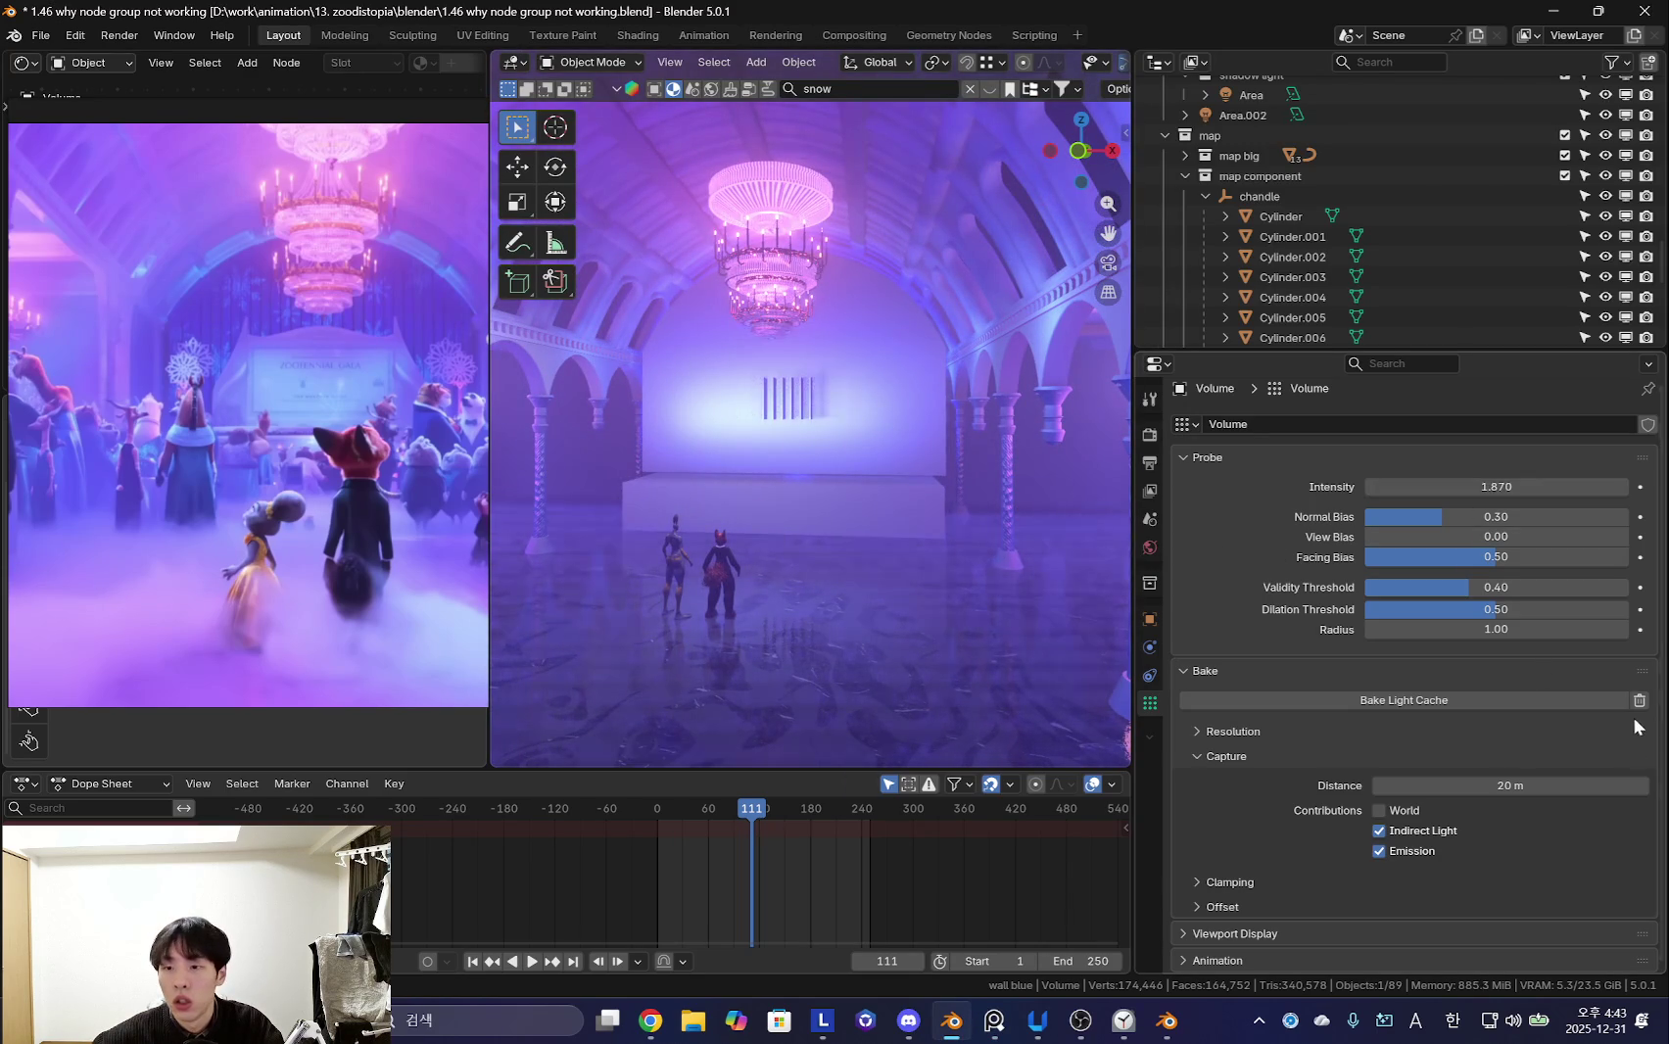
pyautogui.moveTo(923, 523)
pyautogui.mouseDown(button='middle')
pyautogui.moveTo(818, 511)
pyautogui.moveTo(1048, 554)
pyautogui.moveTo(1117, 588)
pyautogui.mouseUp(button='middle')
pyautogui.moveTo(970, 519); pyautogui.dragTo(900, 479, button='middle')
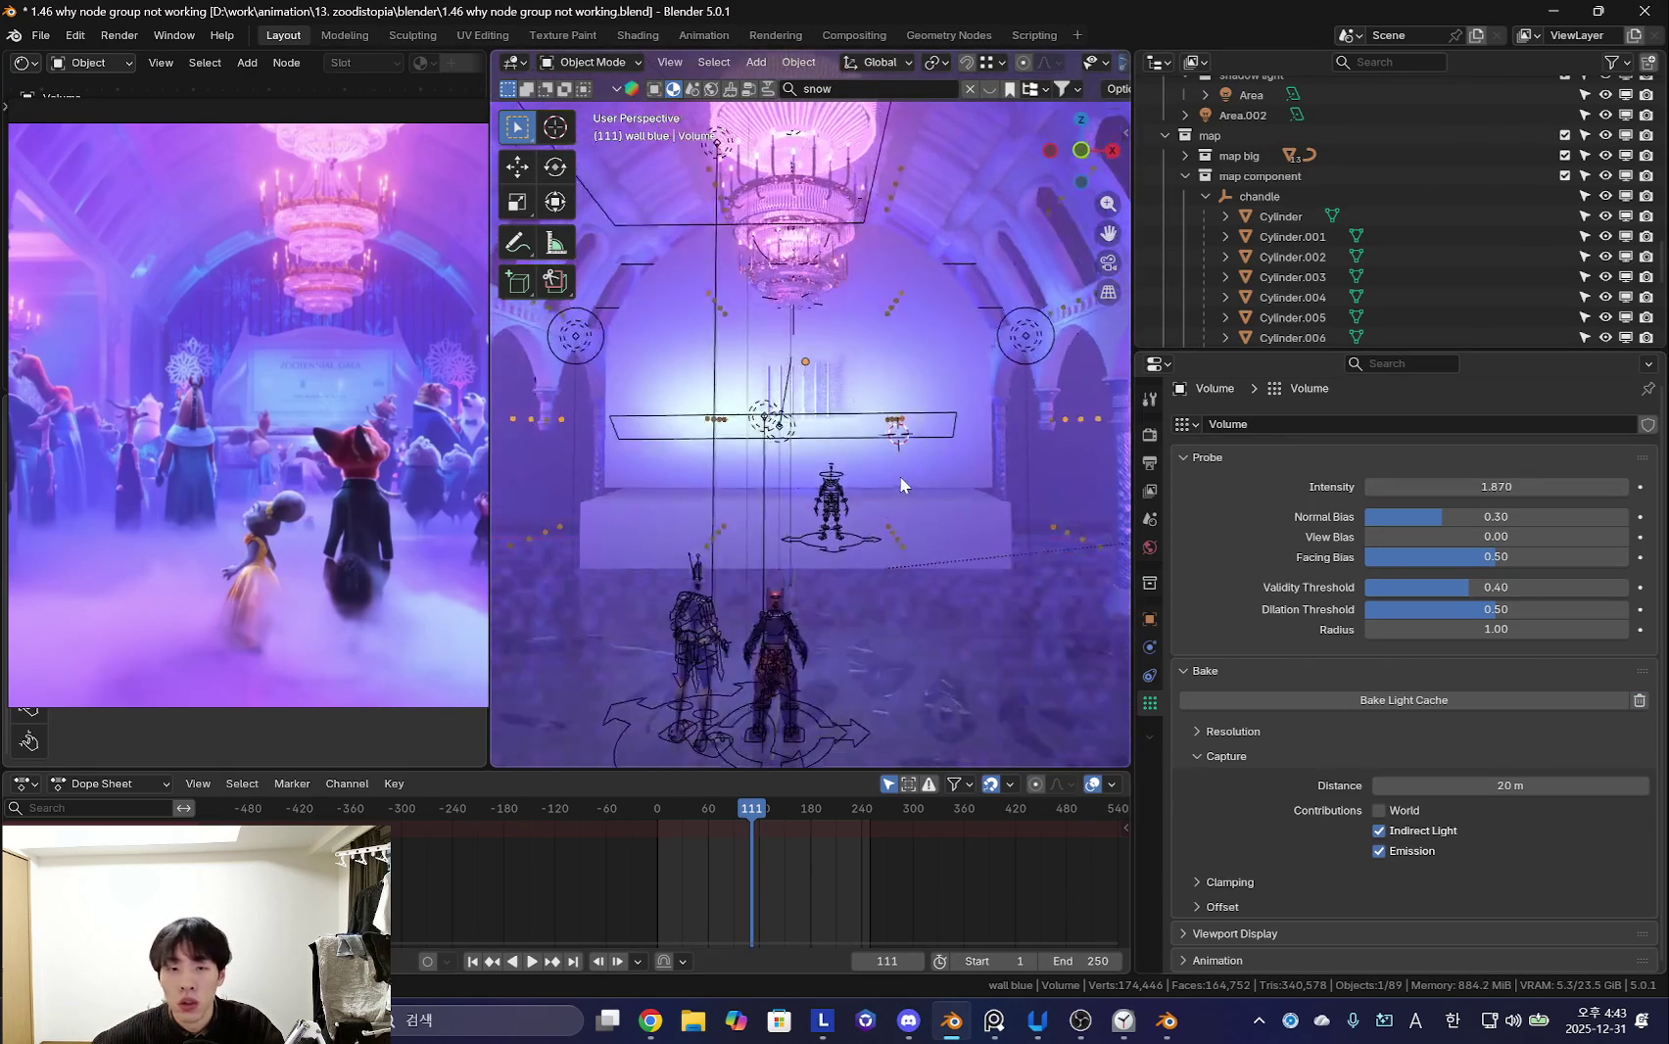
pyautogui.moveTo(970, 552)
pyautogui.mouseDown(button='middle')
pyautogui.moveTo(712, 548)
pyautogui.moveTo(796, 560)
pyautogui.moveTo(823, 499)
pyautogui.moveTo(863, 535)
pyautogui.moveTo(861, 479)
pyautogui.moveTo(849, 531)
pyautogui.moveTo(912, 439)
pyautogui.mouseUp(button='middle')
# - Enlarge the Volume probe and bake the light cache
pyautogui.press('s')
pyautogui.click(576, 488)
pyautogui.moveTo(576, 488)
pyautogui.mouseDown(button='middle')
pyautogui.moveTo(1003, 432)
pyautogui.moveTo(1005, 454)
pyautogui.moveTo(1126, 519)
pyautogui.mouseUp(button='middle')
pyautogui.click(1403, 699)
pyautogui.hotkey('shift', 'alt', 'z')
pyautogui.moveTo(916, 629)
pyautogui.mouseDown(button='middle')
pyautogui.moveTo(845, 618)
pyautogui.moveTo(884, 625)
pyautogui.mouseUp(button='middle')
# - Lower the Volume probe along Z to a new height
pyautogui.press('g')
pyautogui.press('z')
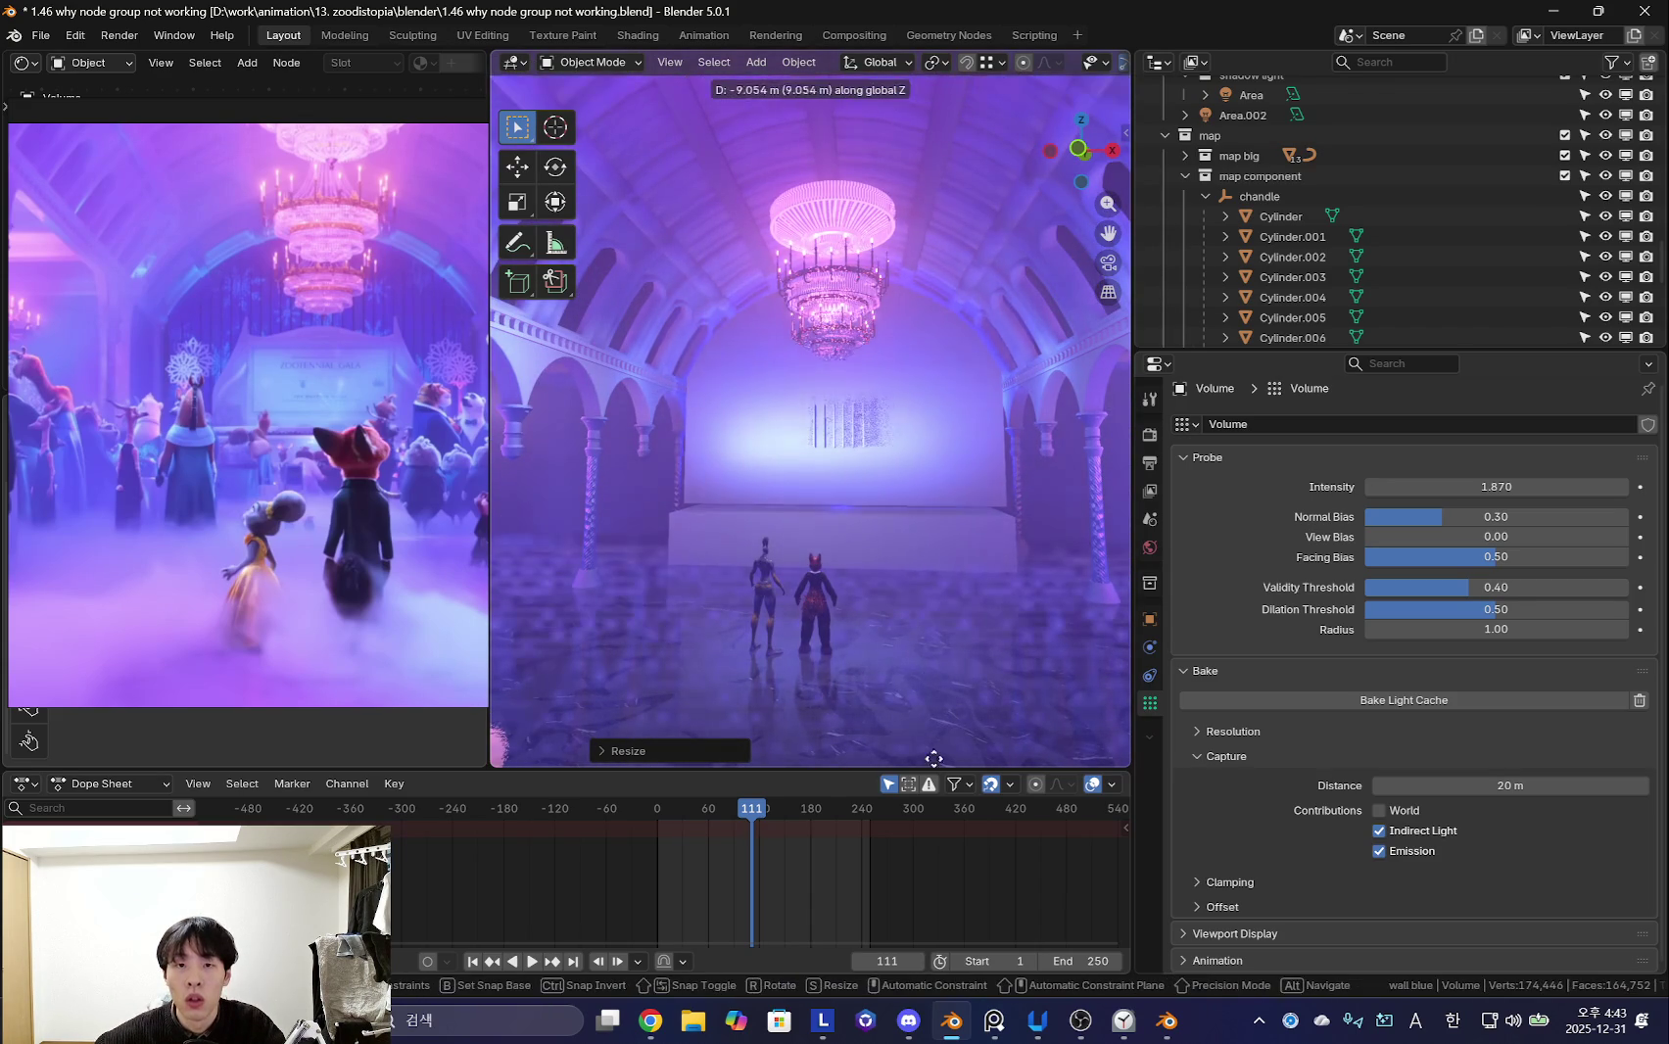
pyautogui.click(954, 674)
pyautogui.moveTo(929, 550)
pyautogui.mouseDown(button='middle')
pyautogui.moveTo(937, 516)
pyautogui.moveTo(946, 533)
pyautogui.mouseUp(button='middle')
pyautogui.hotkey('shift', 'alt', 'z')
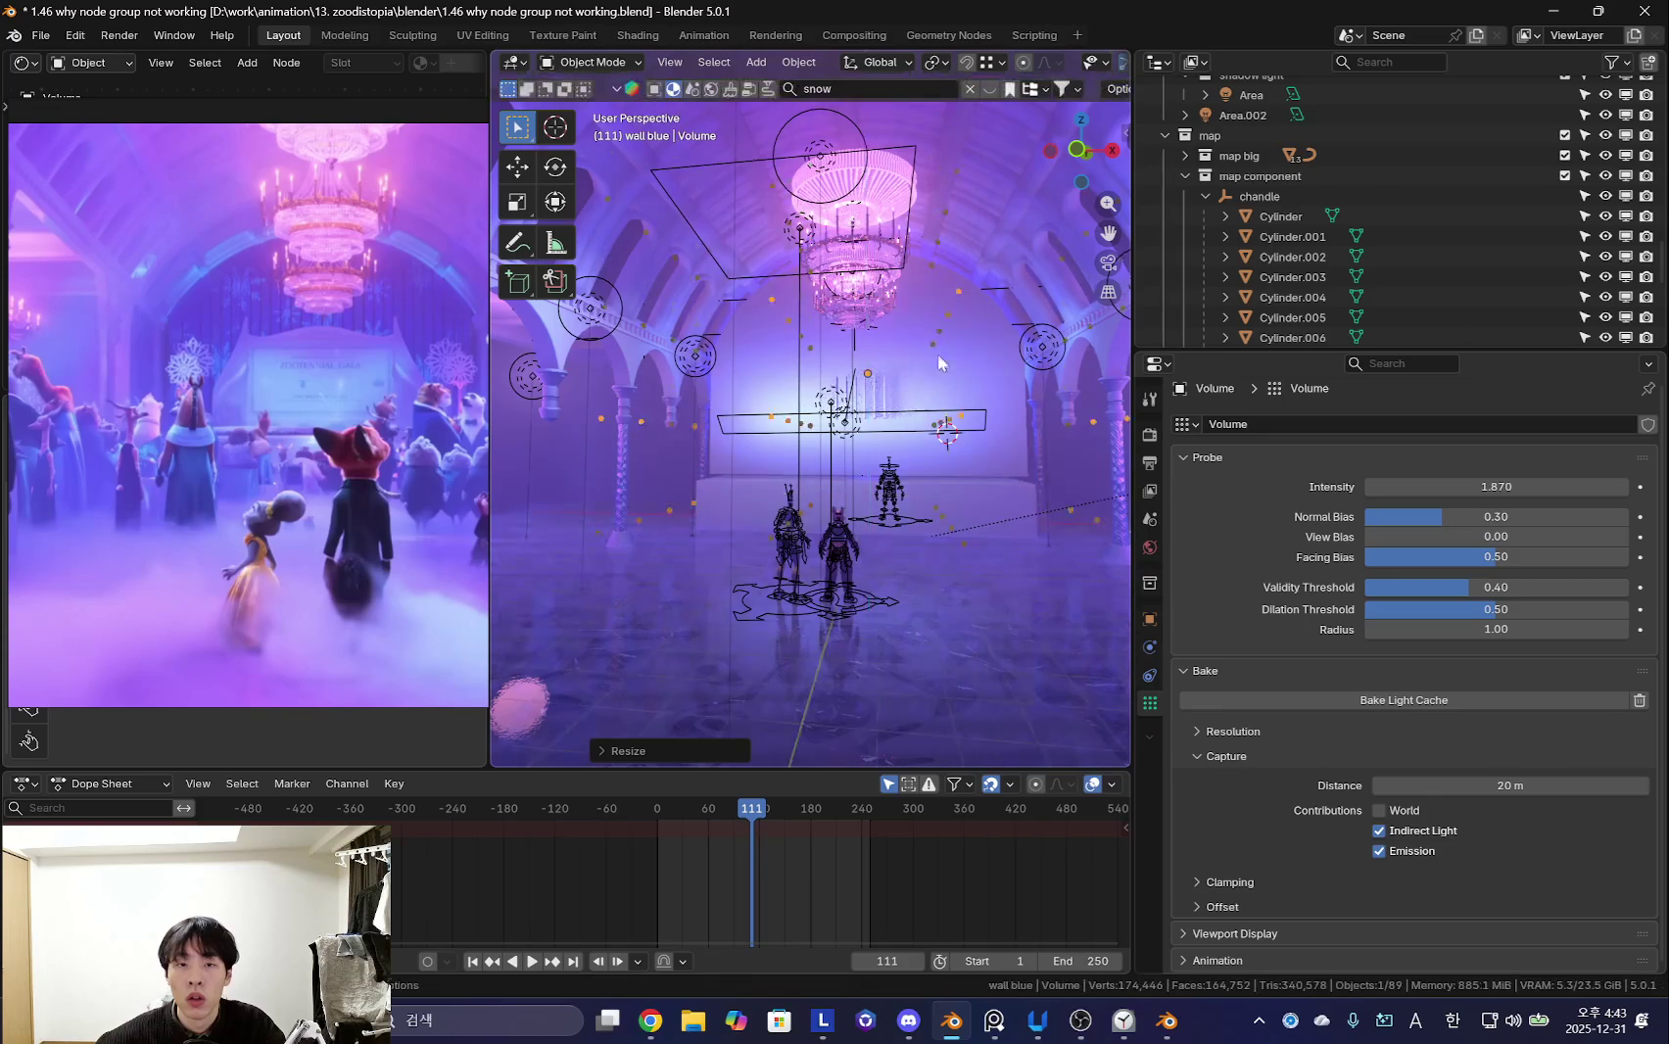
pyautogui.press('g')
pyautogui.press('z')
pyautogui.hotkey('shift', 'alt', 'z')
pyautogui.click(965, 486)
pyautogui.hotkey('shift', 'alt', 'z')
pyautogui.moveTo(983, 389)
pyautogui.mouseDown(button='middle')
pyautogui.moveTo(806, 488)
pyautogui.moveTo(709, 464)
pyautogui.mouseUp(button='middle')
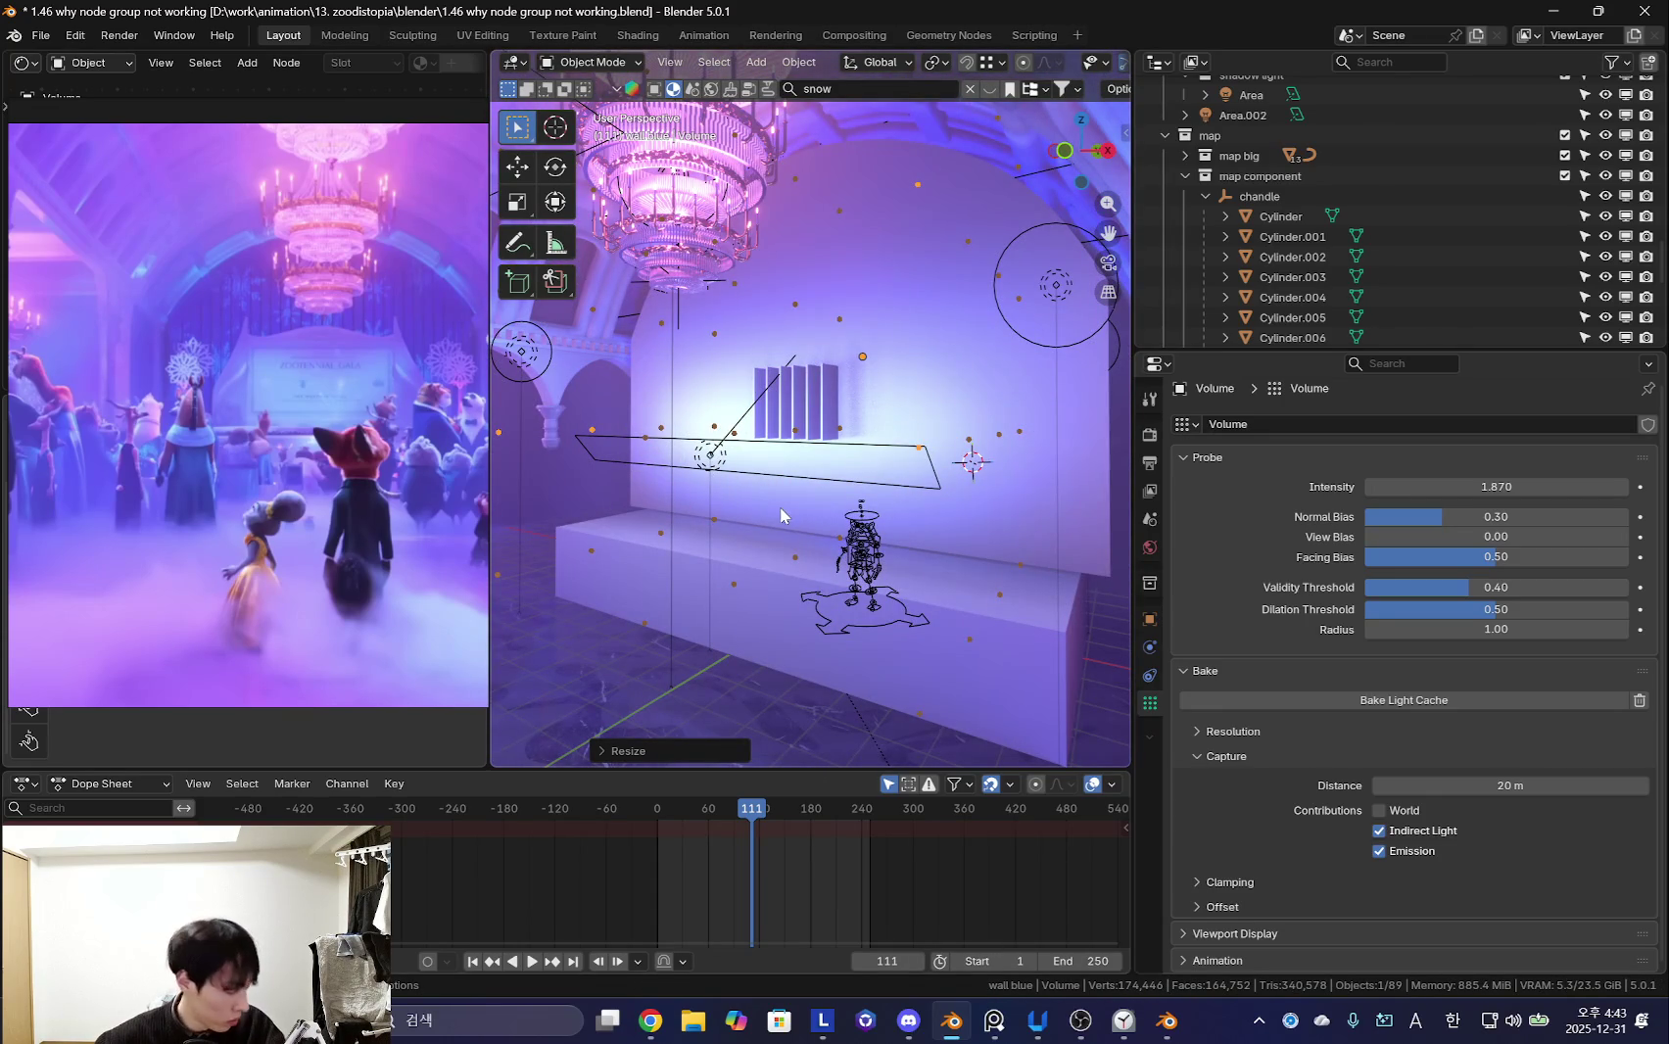
pyautogui.moveTo(744, 553); pyautogui.dragTo(773, 541, button='middle')
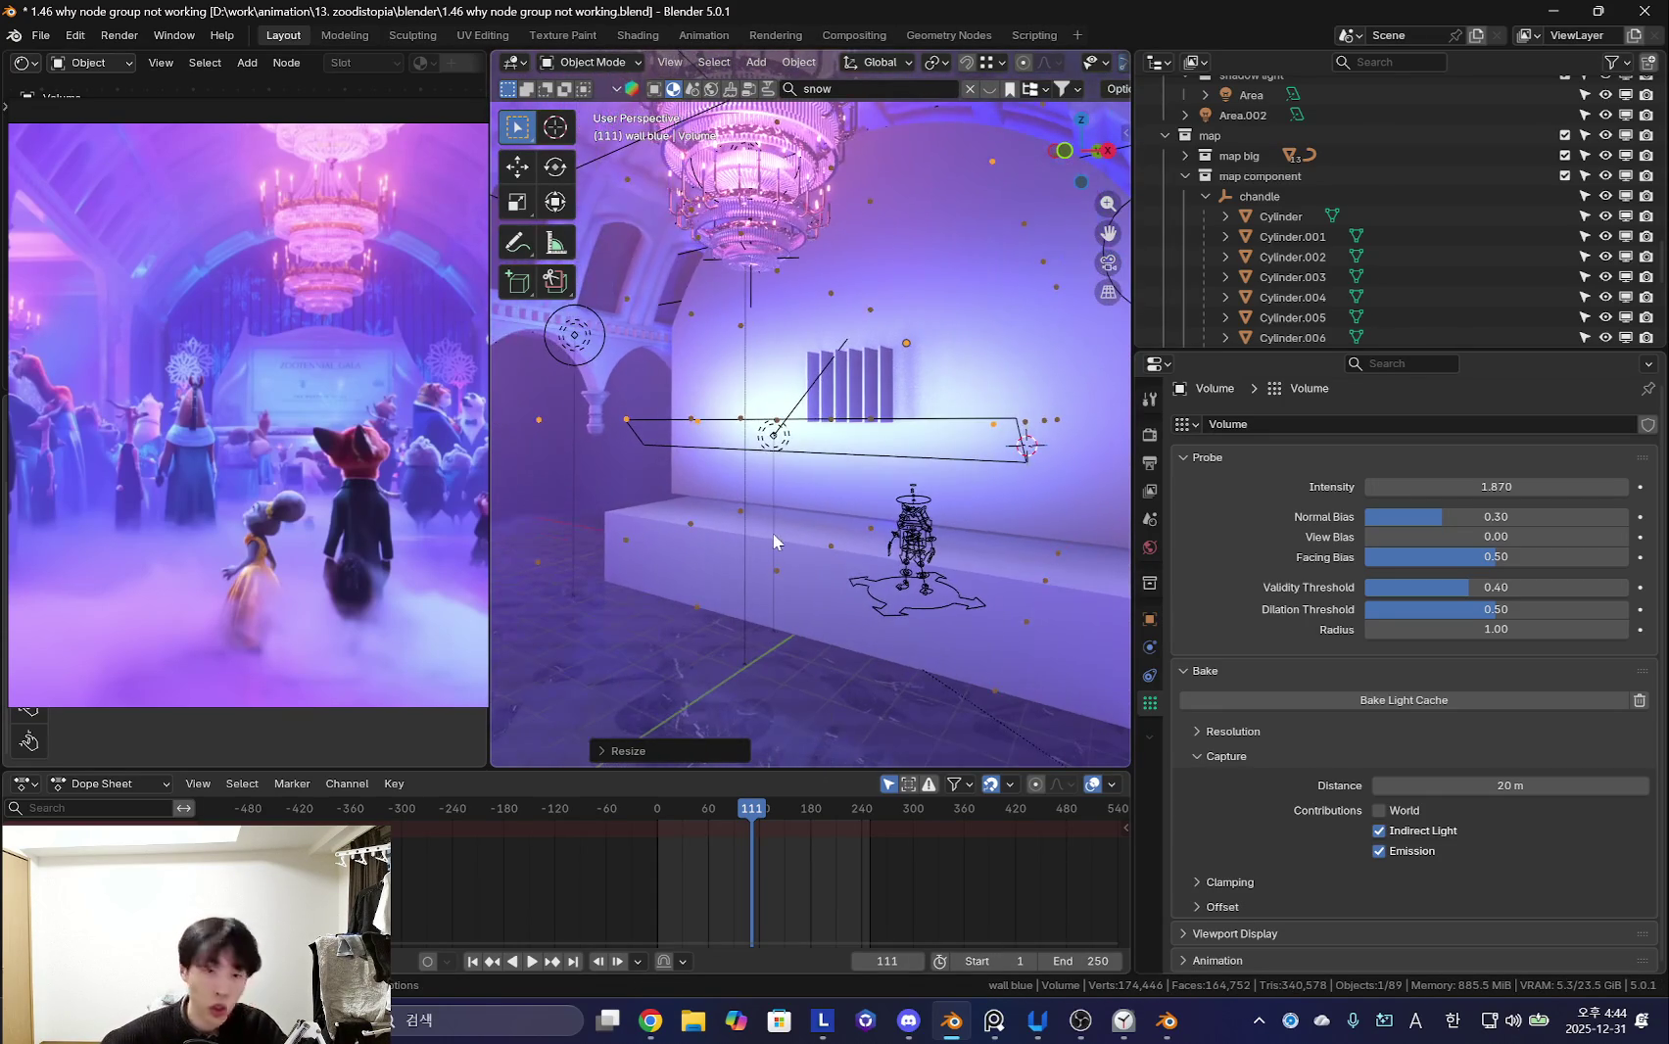
# - Select the Area.002 light and move it to a new position
pyautogui.click(777, 447)
pyautogui.scroll(-4, 802, 527)
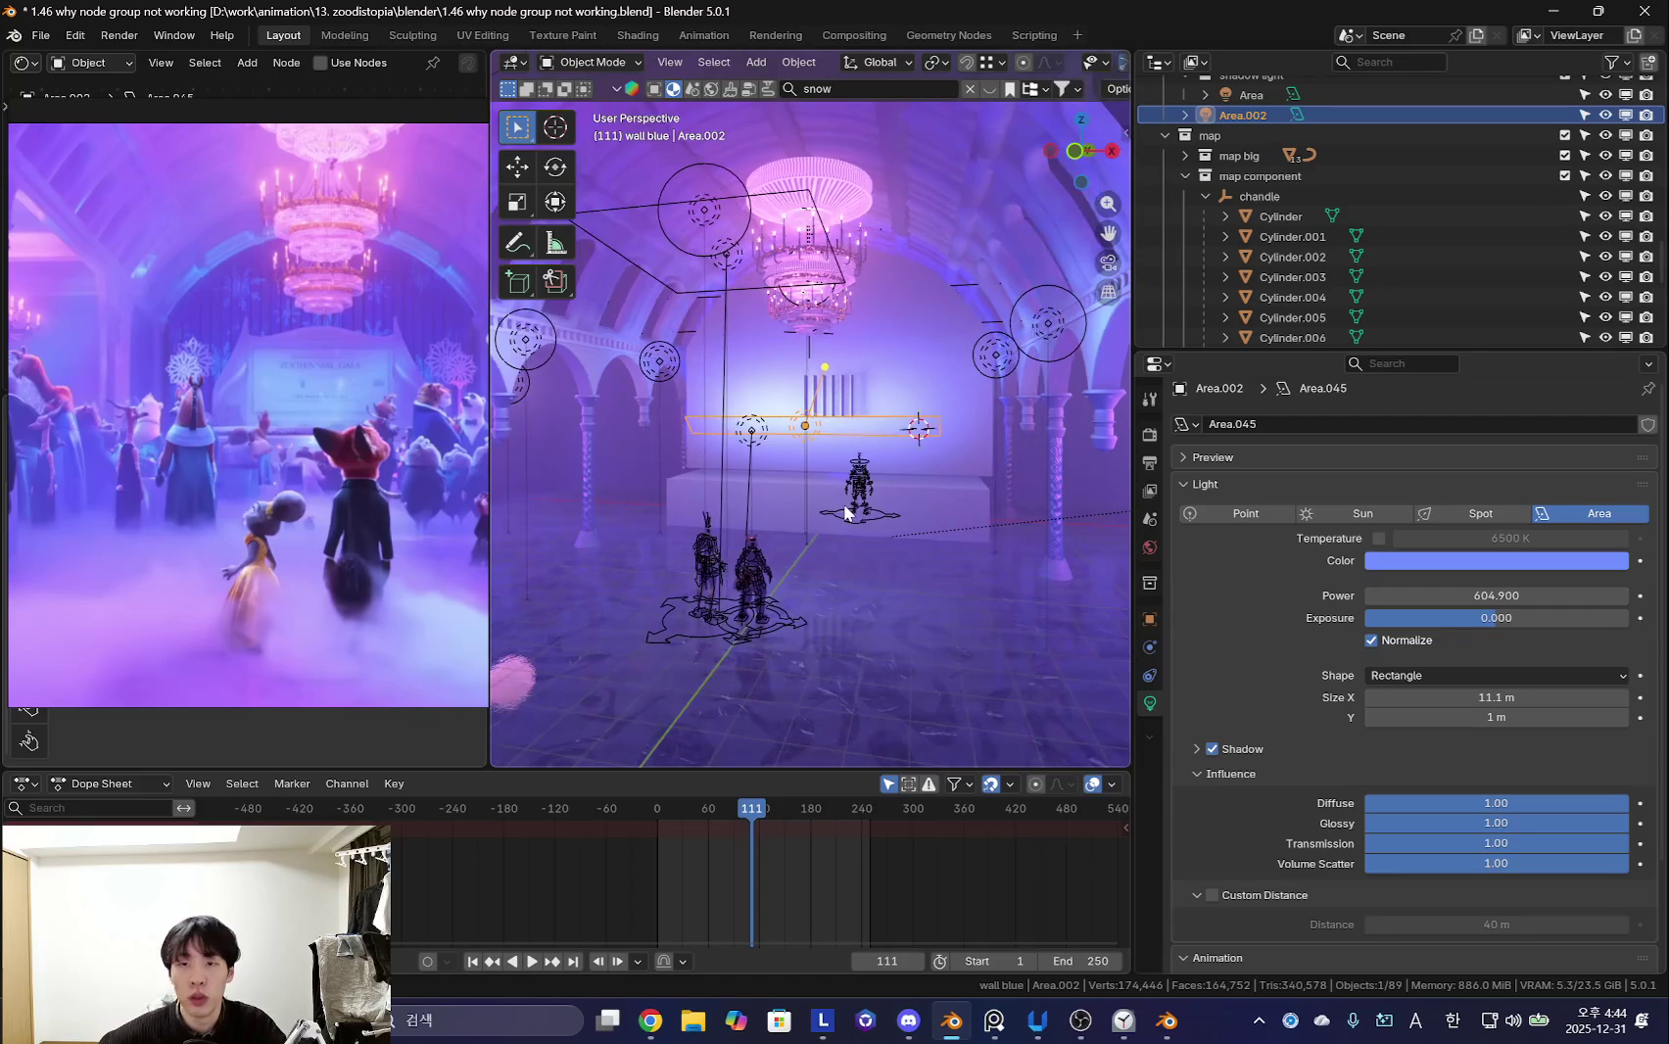
pyautogui.scroll(3, 849, 513)
pyautogui.scroll(-2, 855, 519)
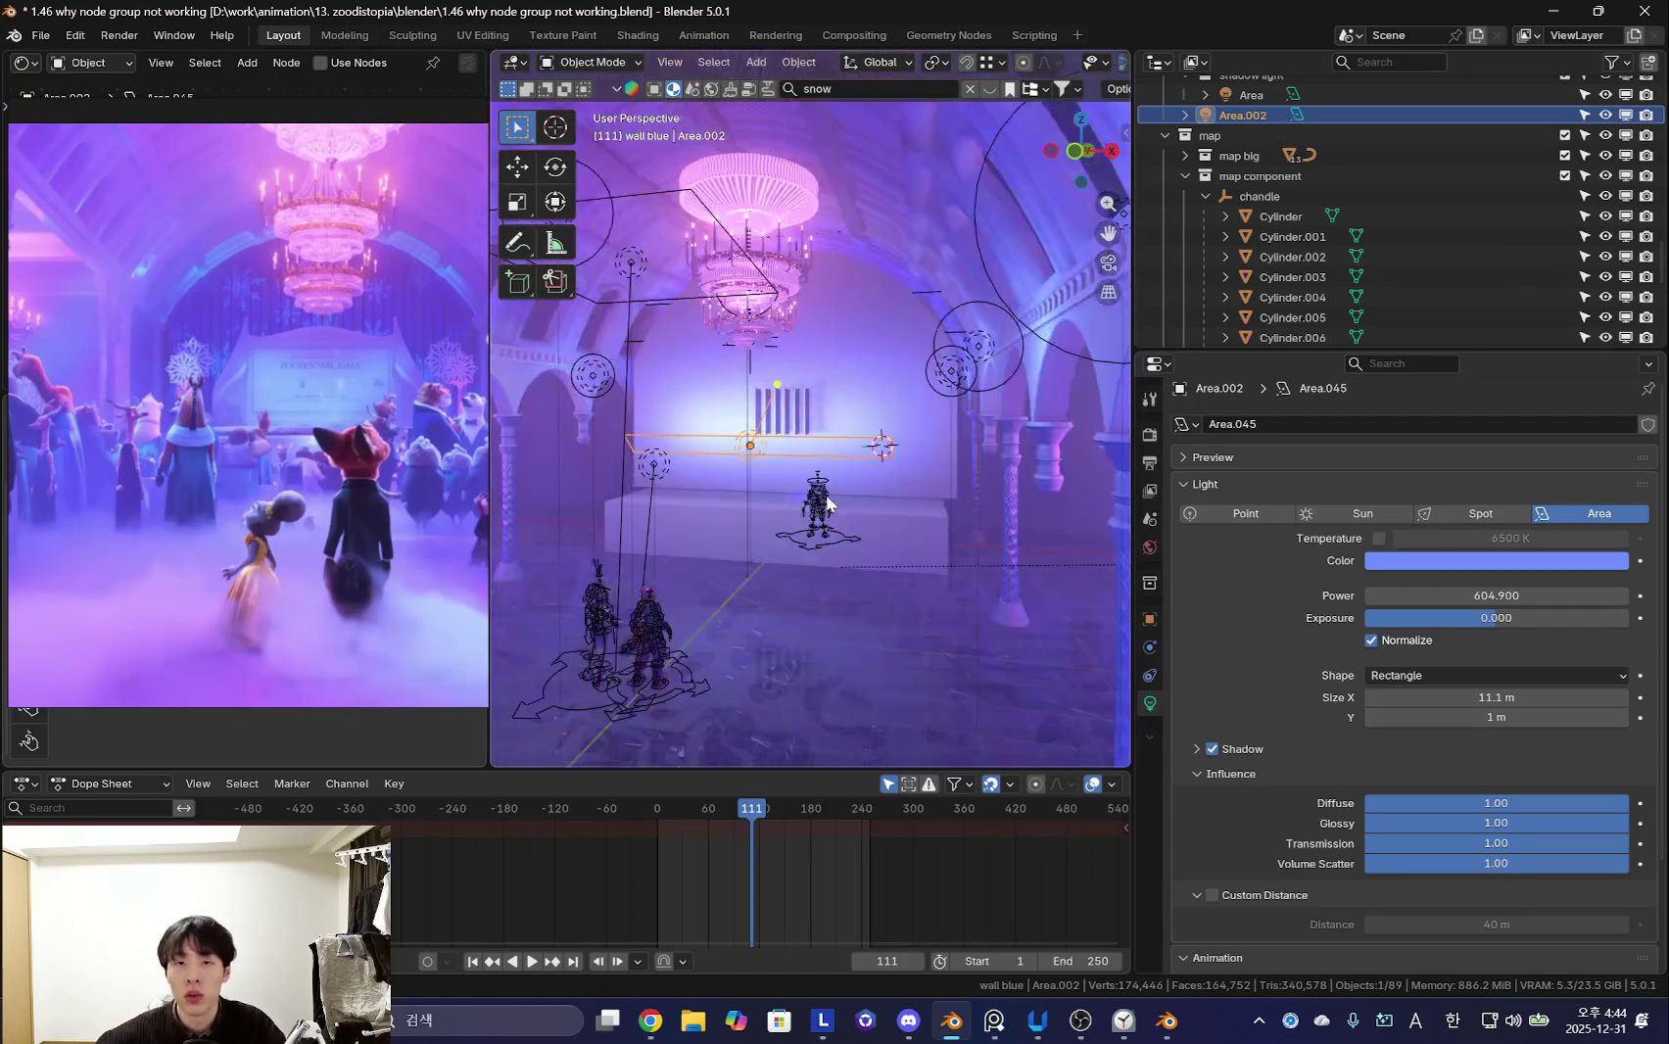
pyautogui.press('x')
pyautogui.click(875, 493)
pyautogui.press('g')
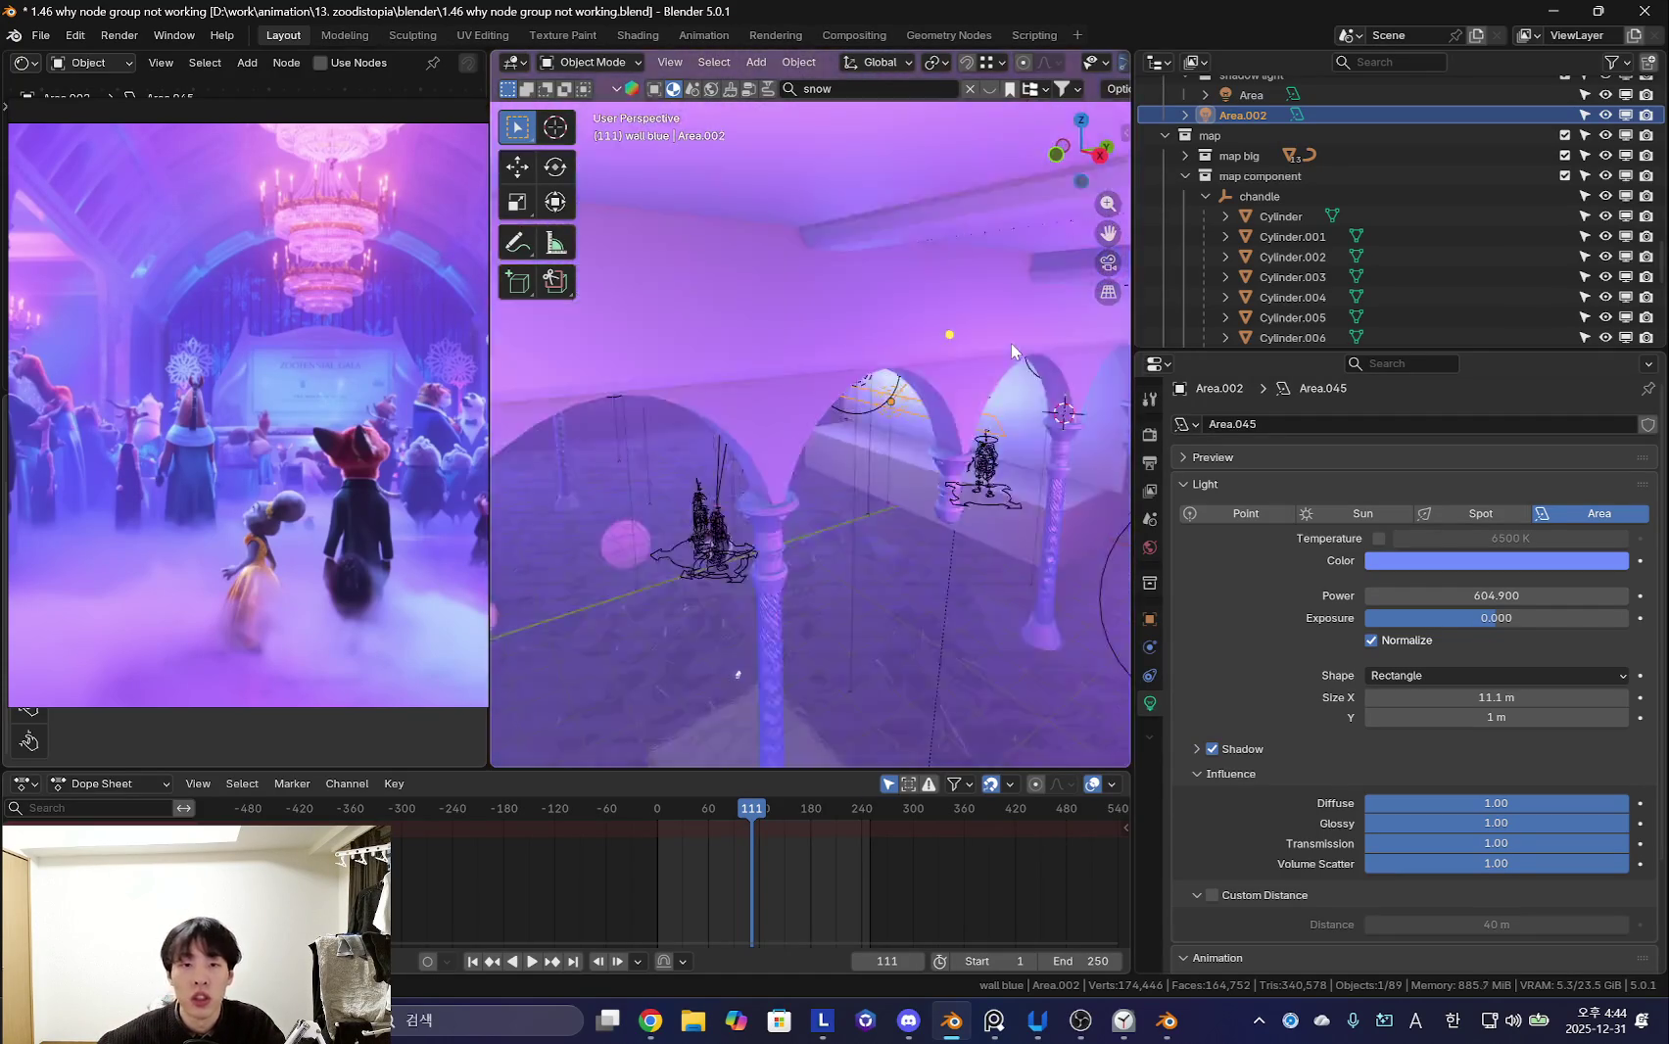
pyautogui.click(1057, 501)
pyautogui.moveTo(1057, 501); pyautogui.dragTo(925, 282, button='middle')
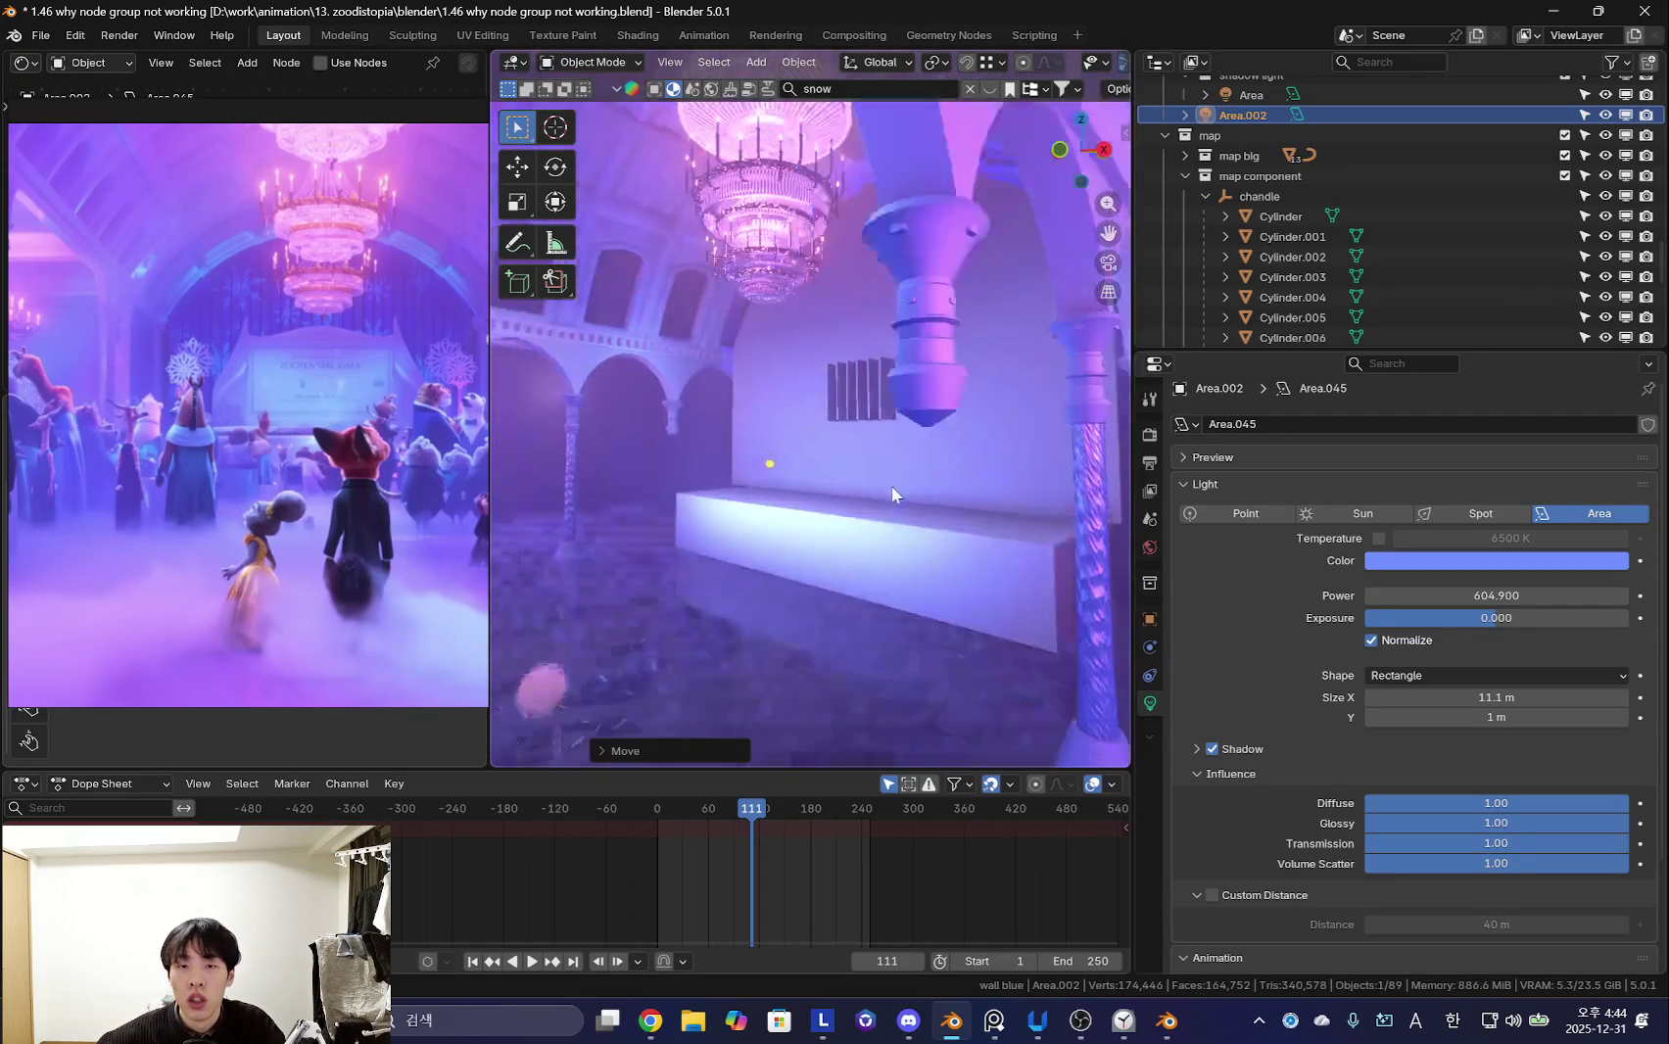
# - Select the ceiling arch, then the wall block, then the Volume light probe
pyautogui.click(901, 304)
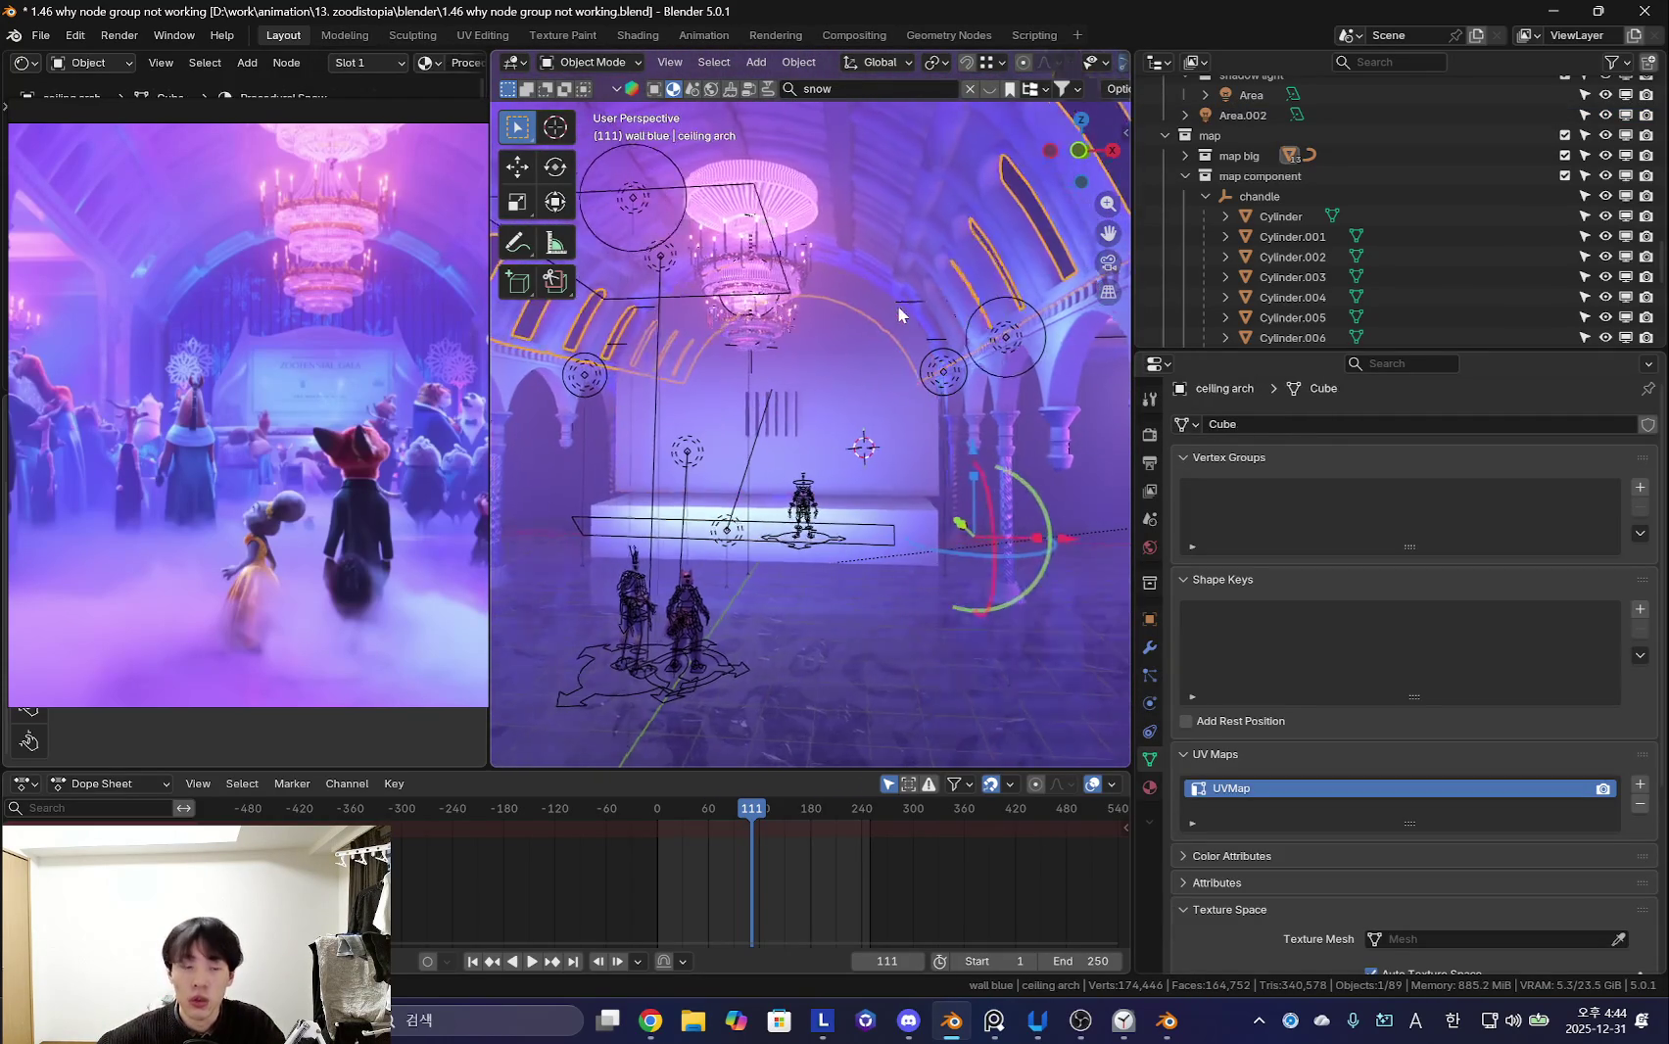
pyautogui.moveTo(897, 323); pyautogui.dragTo(873, 224, button='middle')
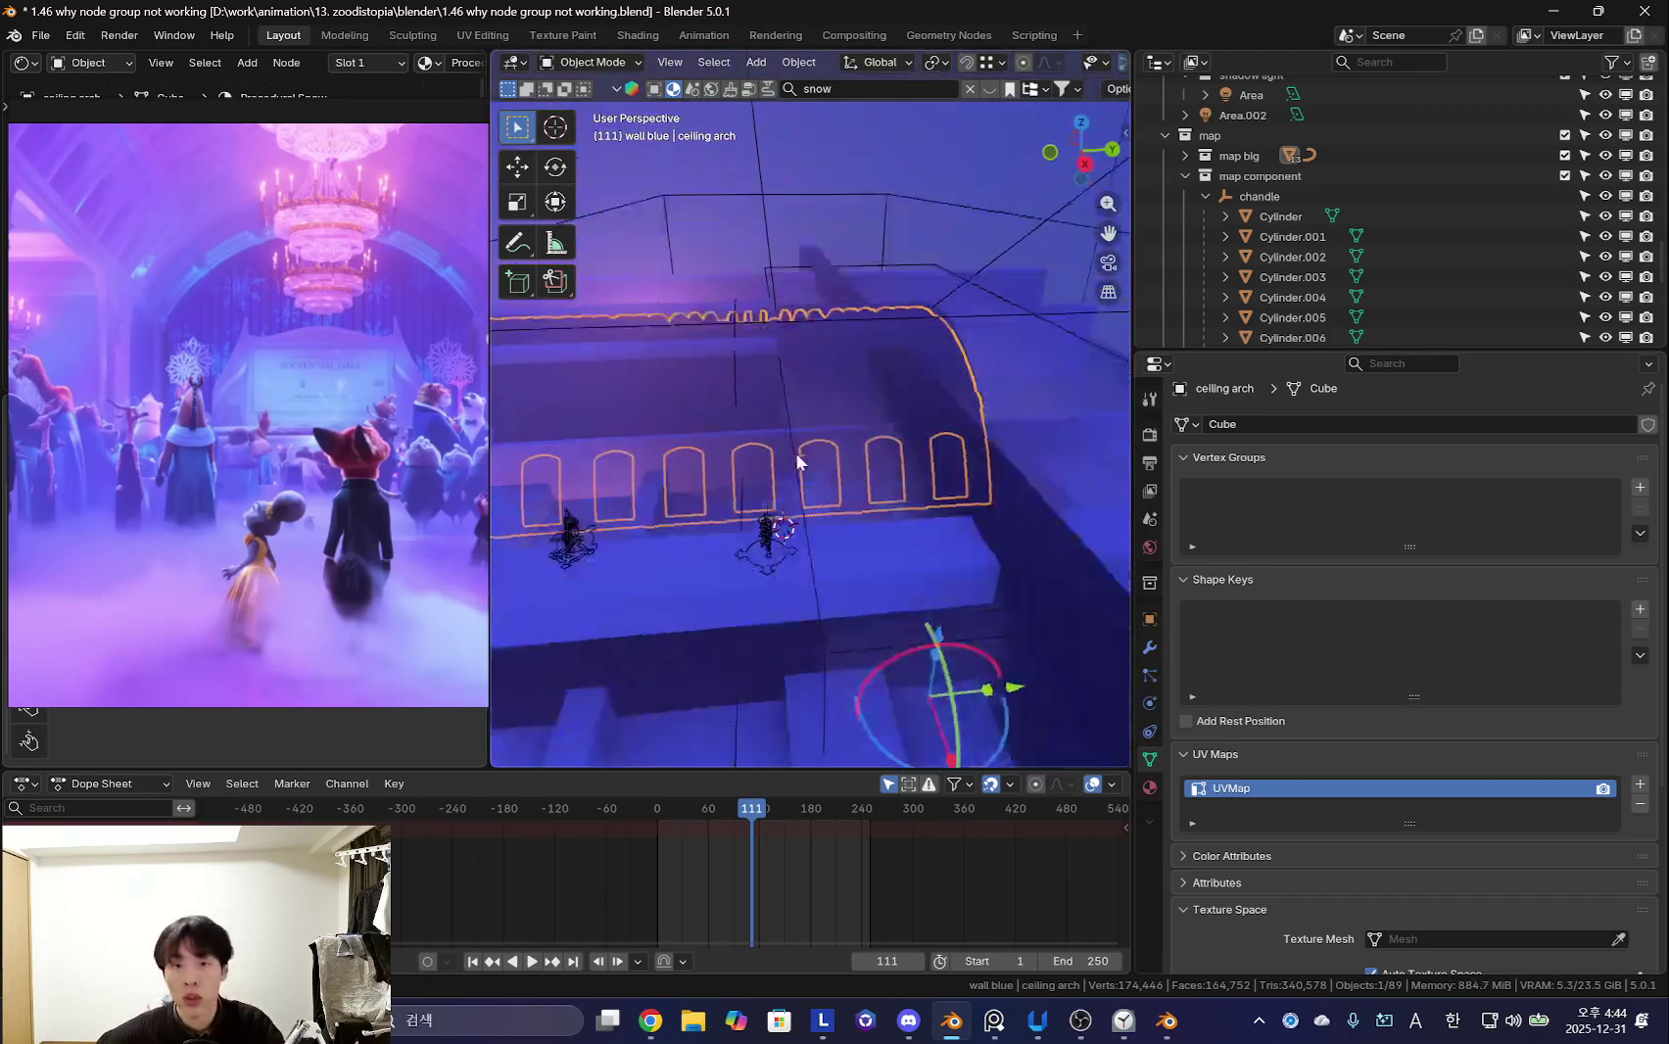
pyautogui.click(873, 224)
pyautogui.click(908, 213)
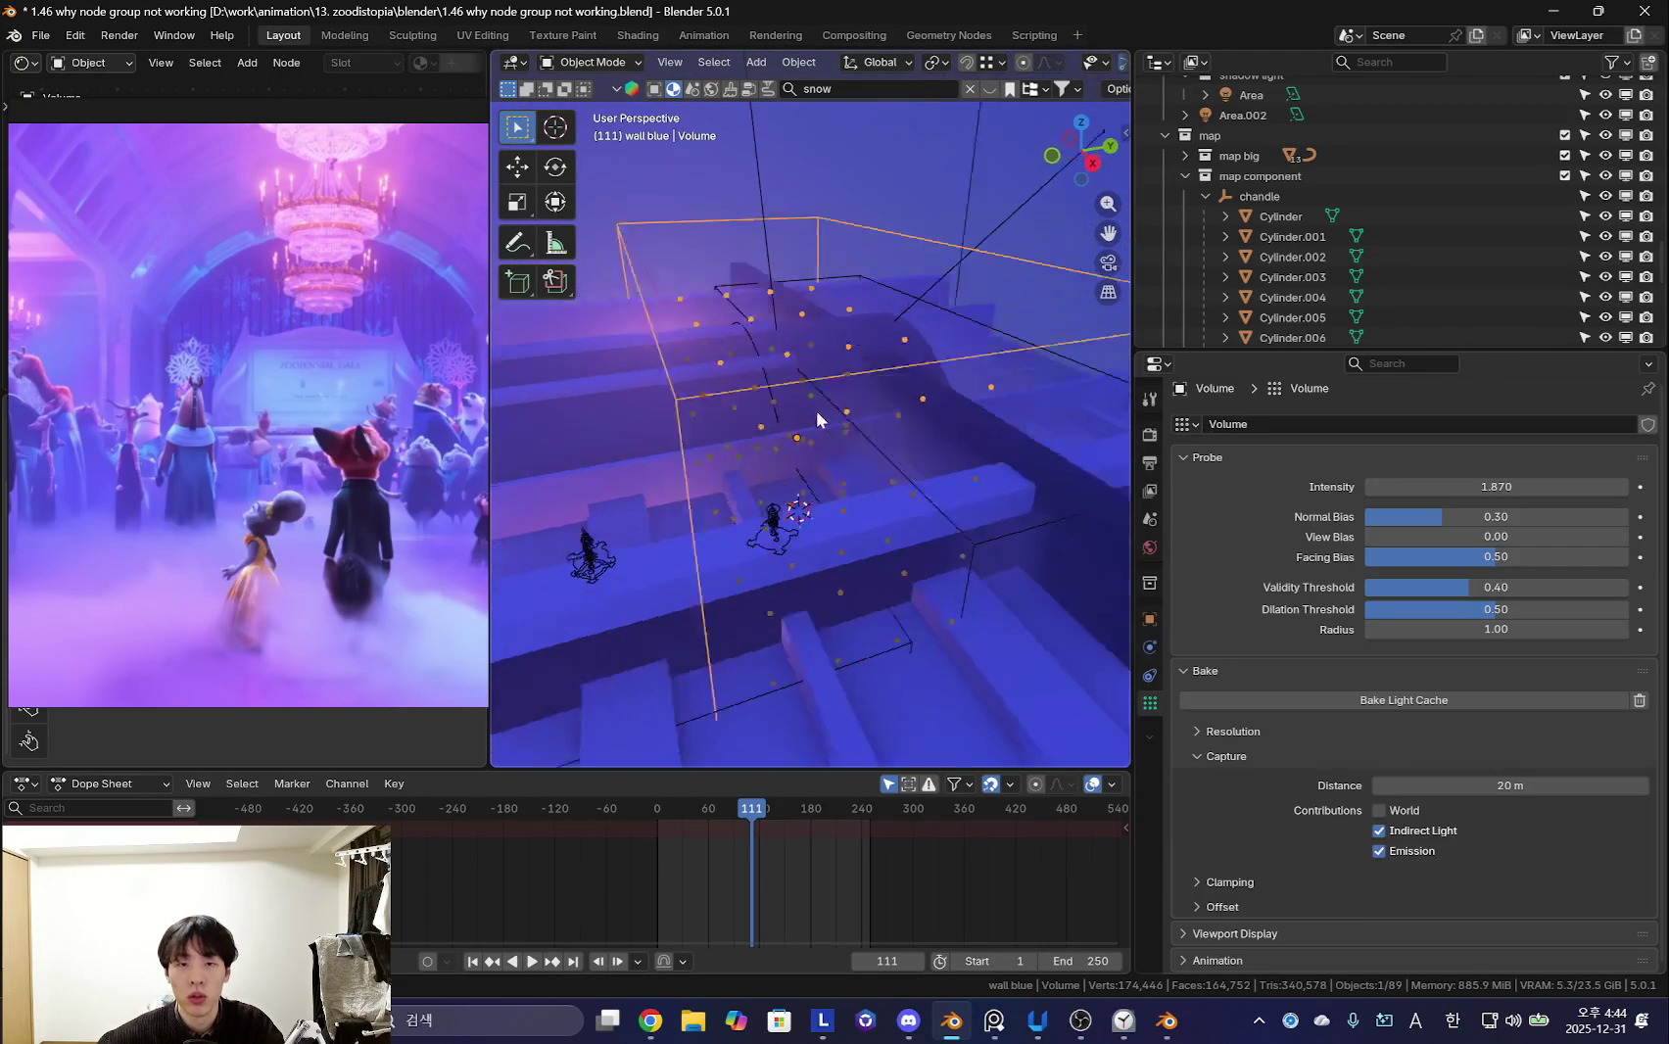
# - Move the Volume probe along the Y axis
pyautogui.press('g')
pyautogui.press('y')
pyautogui.click(886, 526)
pyautogui.moveTo(933, 410)
pyautogui.mouseDown(button='middle')
pyautogui.moveTo(916, 562)
pyautogui.moveTo(784, 549)
pyautogui.moveTo(690, 650)
pyautogui.mouseUp(button='middle')
pyautogui.scroll(-5, 906, 511)
pyautogui.scroll(4, 745, 558)
pyautogui.scroll(3, 745, 559)
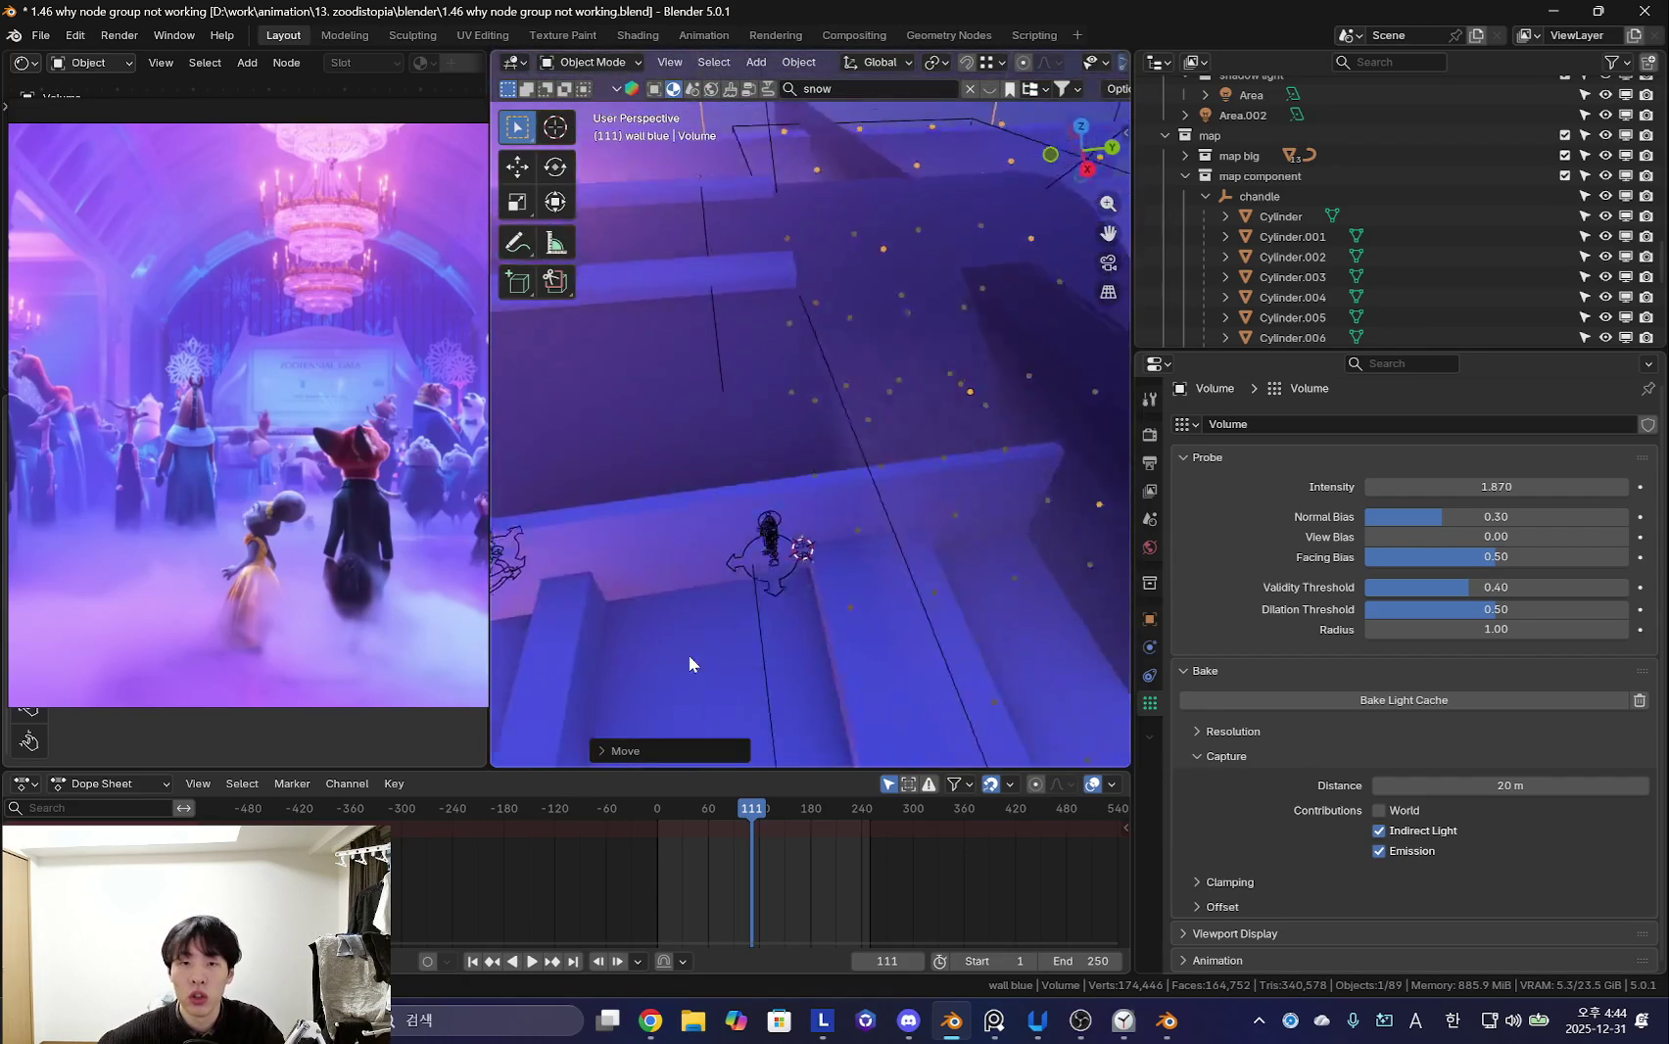
# - Shift the Volume probe along Y again, toward the white wall
pyautogui.press('g')
pyautogui.press('y')
pyautogui.click(908, 587)
pyautogui.moveTo(908, 587); pyautogui.dragTo(1052, 541, button='middle')
pyautogui.scroll(-3, 1052, 541)
pyautogui.scroll(3, 1030, 502)
pyautogui.hotkey('shift', 'alt', 'z')
pyautogui.moveTo(897, 509)
pyautogui.mouseDown(button='middle')
pyautogui.moveTo(921, 498)
pyautogui.moveTo(941, 529)
pyautogui.mouseUp(button='middle')
pyautogui.scroll(-3, 989, 572)
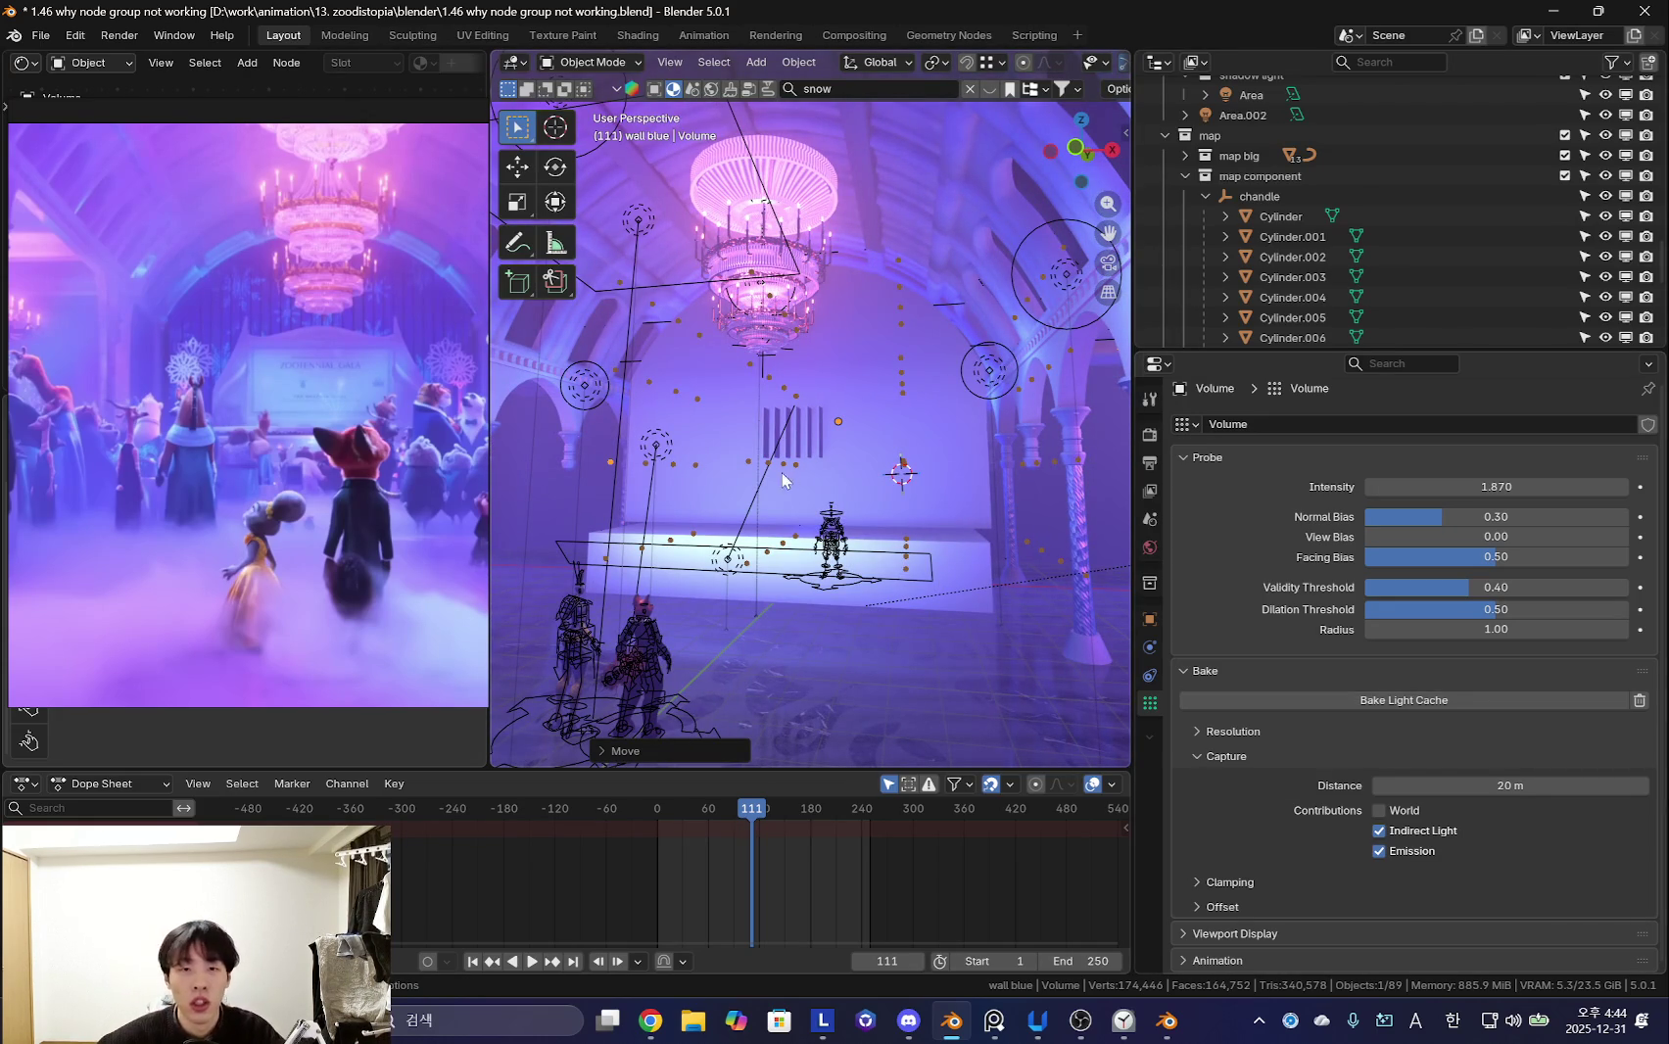
# - Bake the light cache, check it through the camera, and undo the probe changes
pyautogui.click(1430, 701)
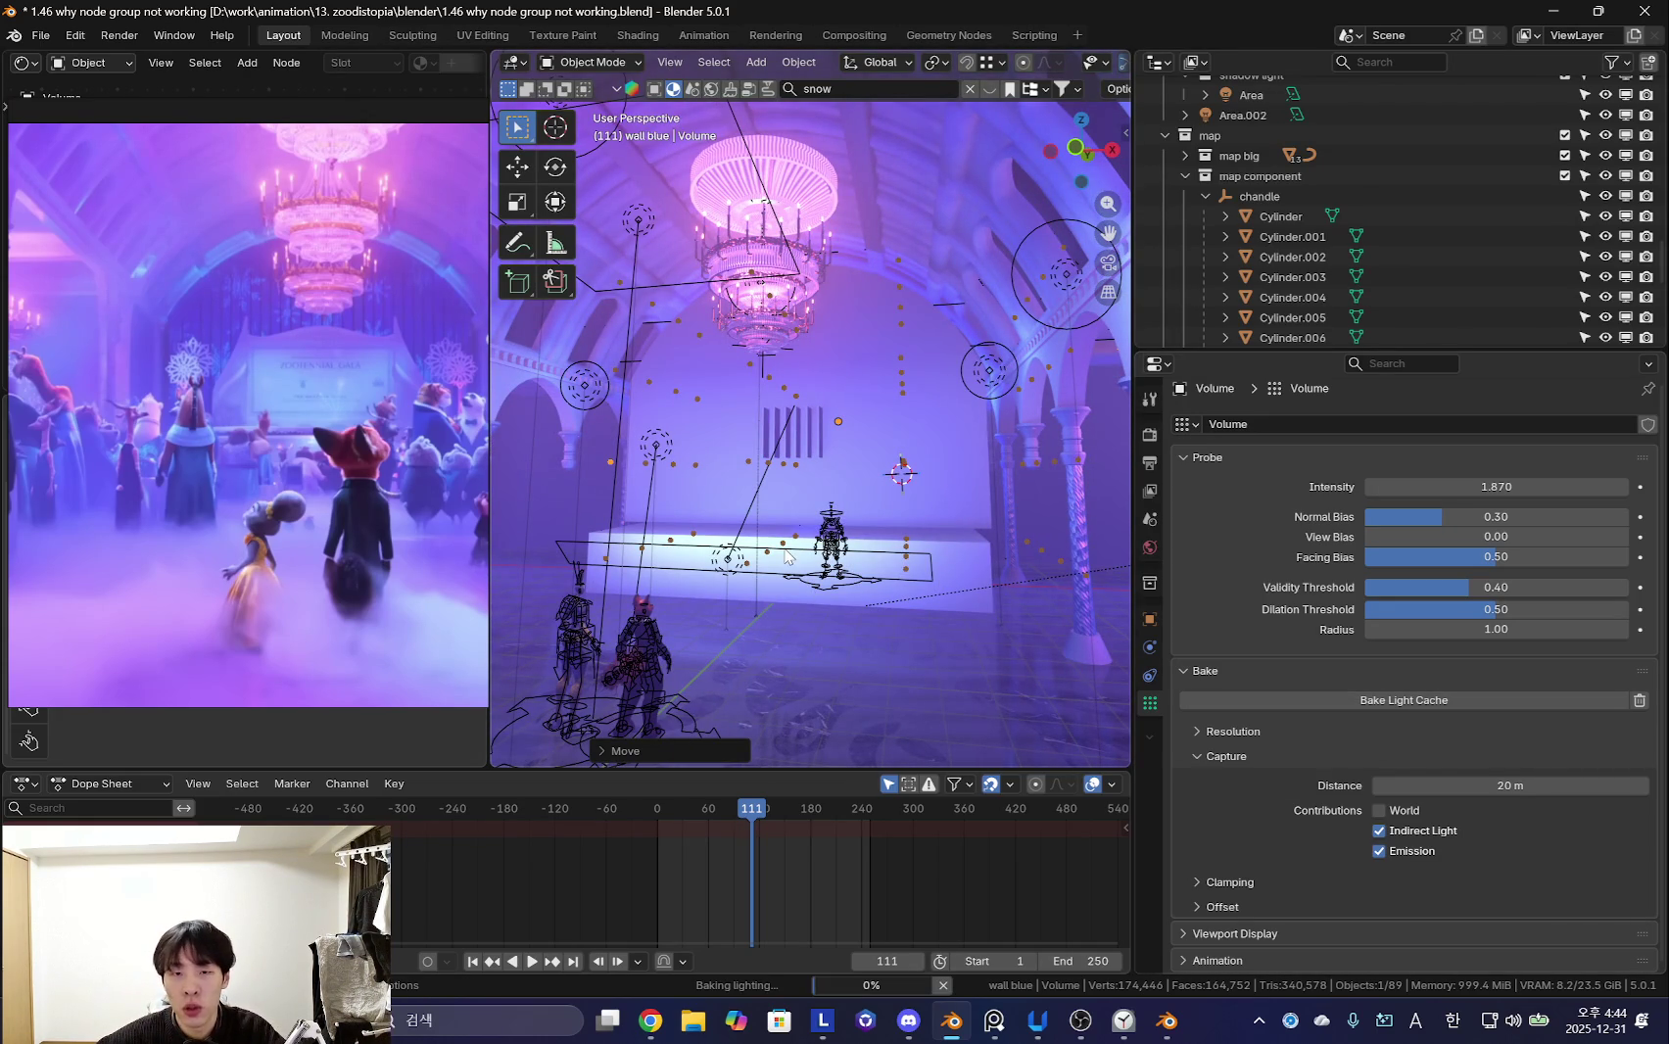
pyautogui.press('KP_0')
pyautogui.hotkey('shift', 'alt', 'z')
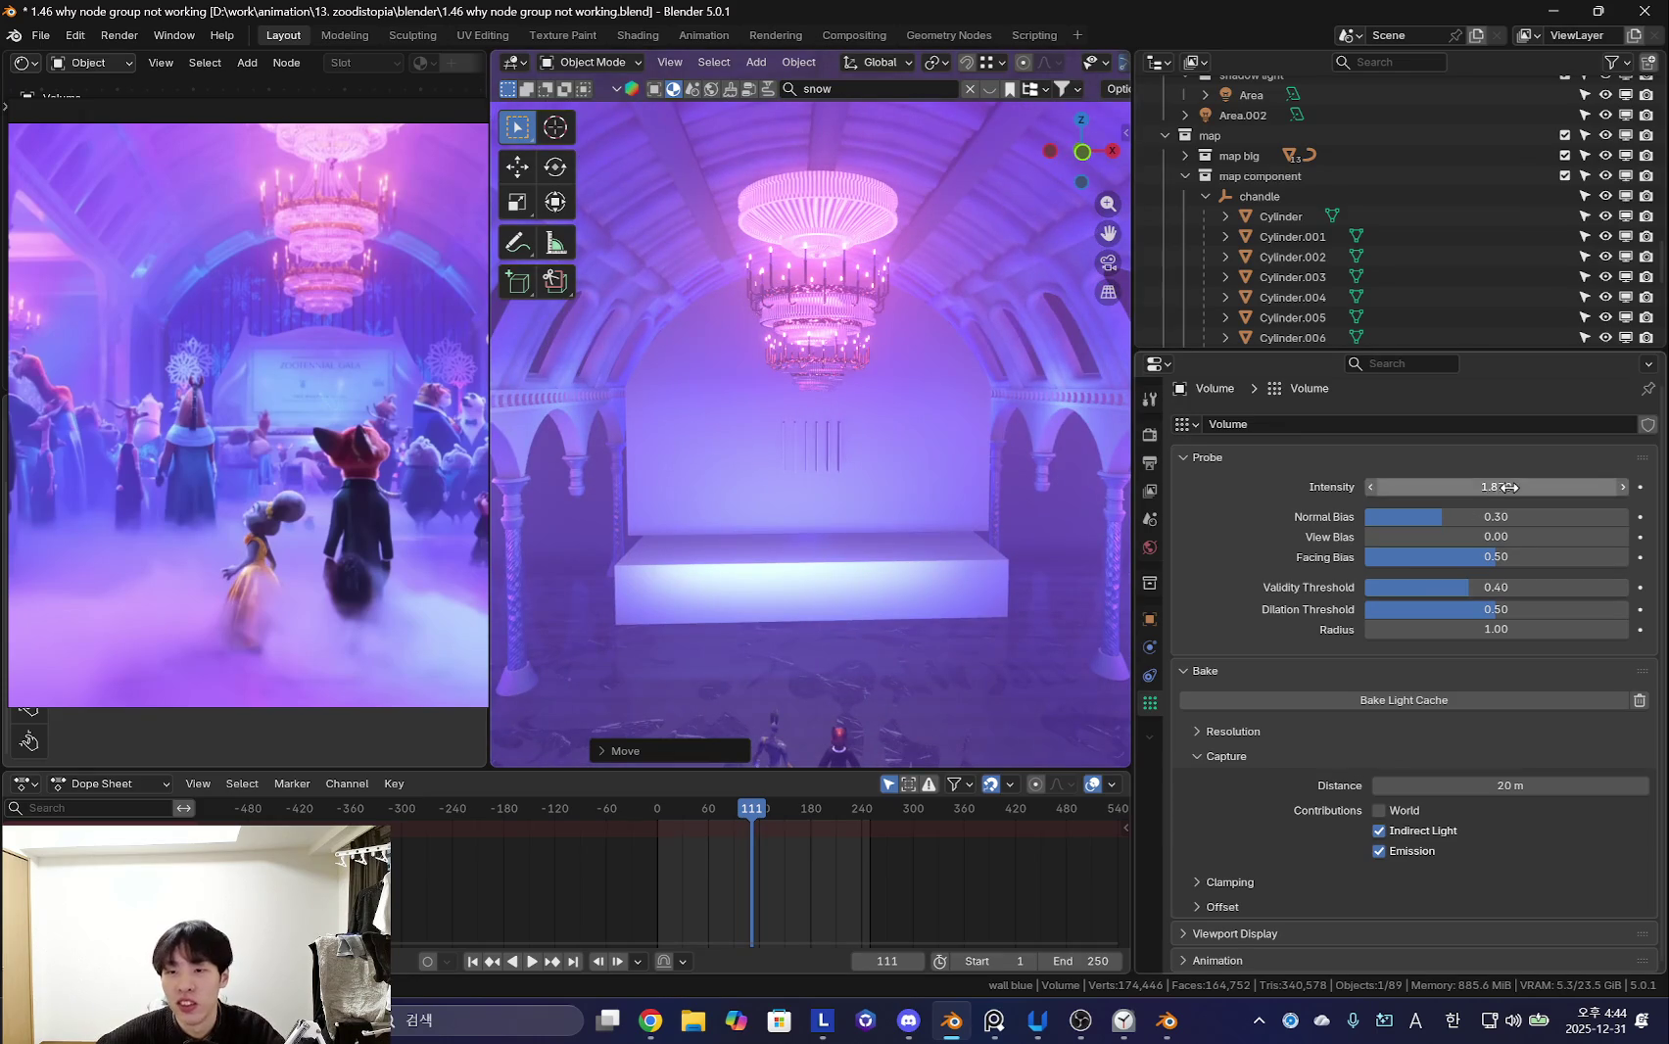
pyautogui.hotkey('ctrl', 'z')
pyautogui.hotkey('ctrl', 'z')
pyautogui.hotkey('ctrl', 'z')
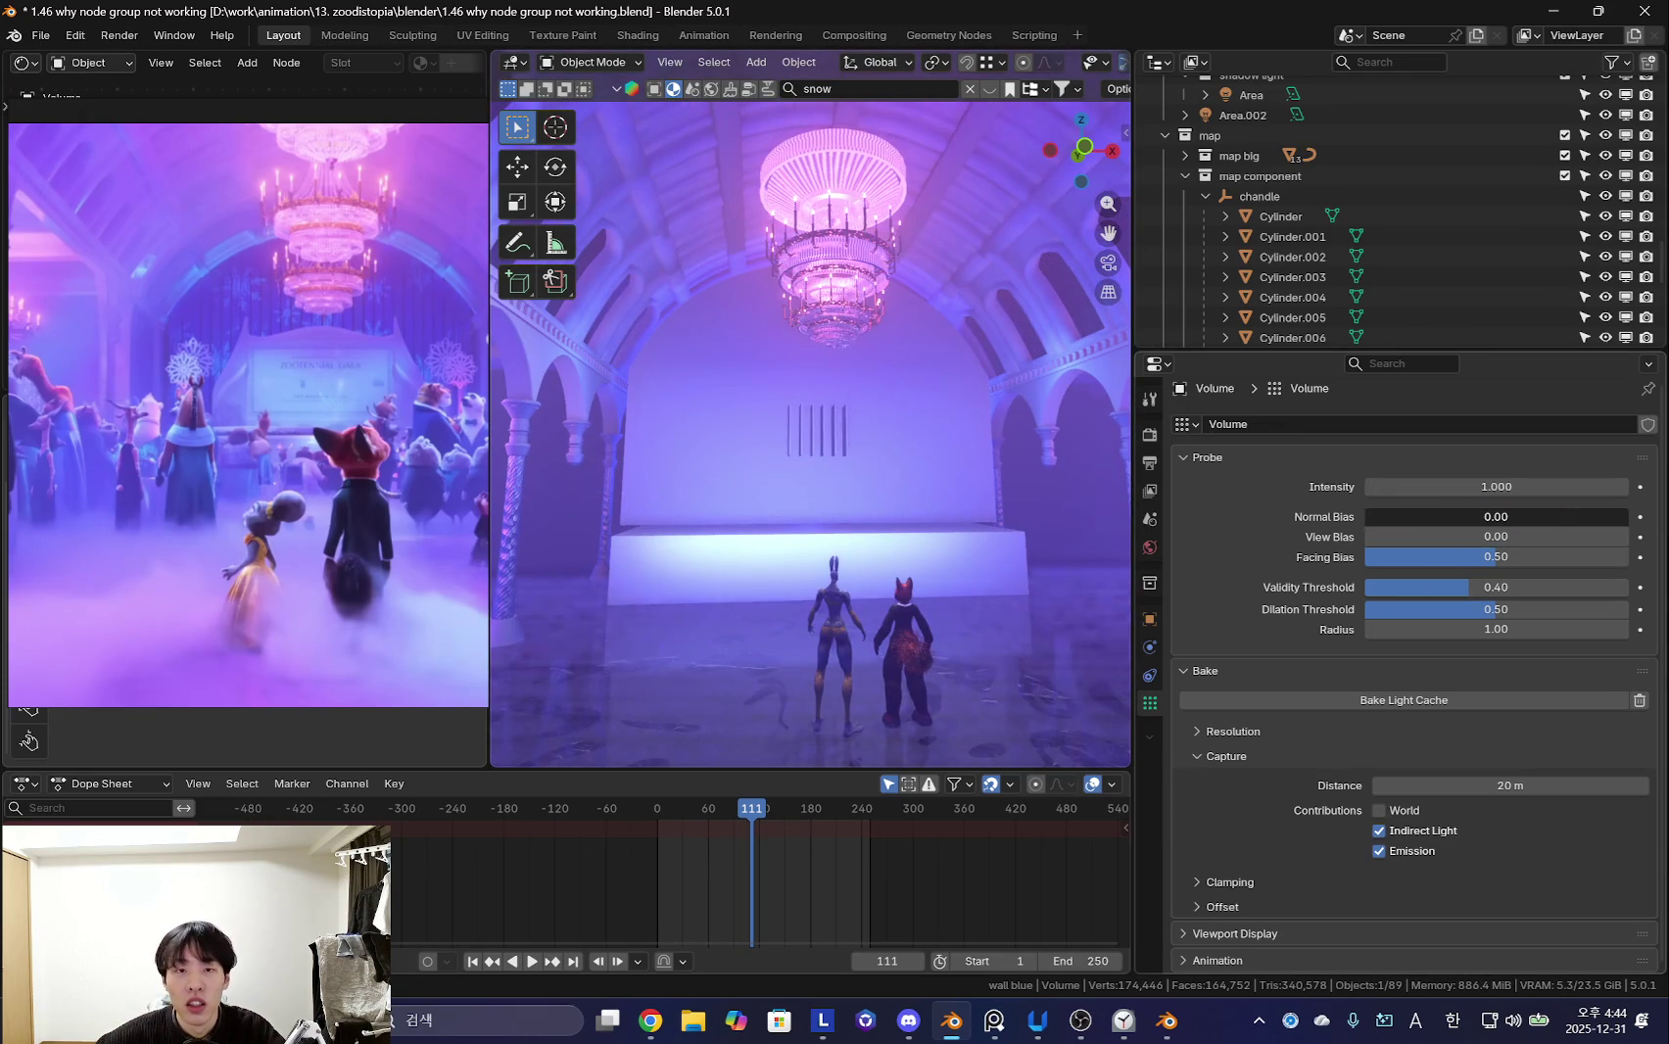
pyautogui.hotkey('shift', 'alt', 'z')
pyautogui.moveTo(764, 584)
pyautogui.mouseDown(button='middle')
pyautogui.moveTo(934, 421)
pyautogui.moveTo(971, 286)
pyautogui.moveTo(871, 302)
pyautogui.mouseUp(button='middle')
# - Lower the probe along Z, set Normal Bias to 0.29, and rebake
pyautogui.press('g')
pyautogui.press('z')
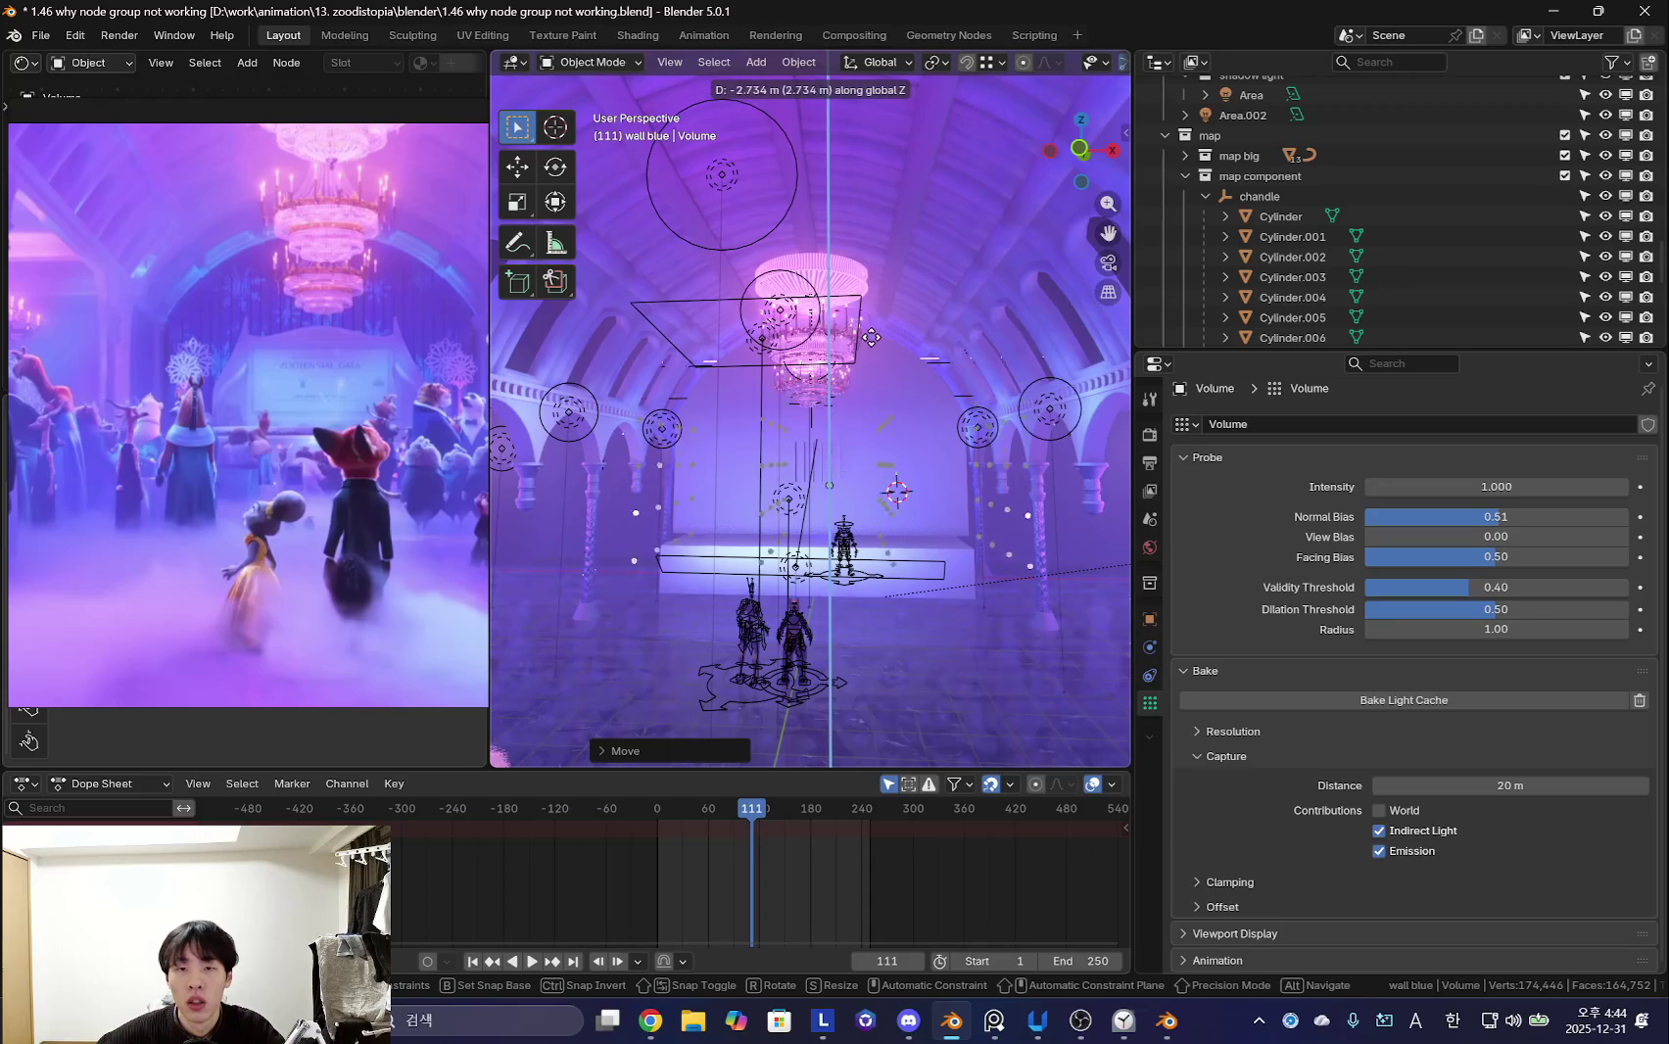
pyautogui.click(938, 371)
pyautogui.scroll(2, 938, 368)
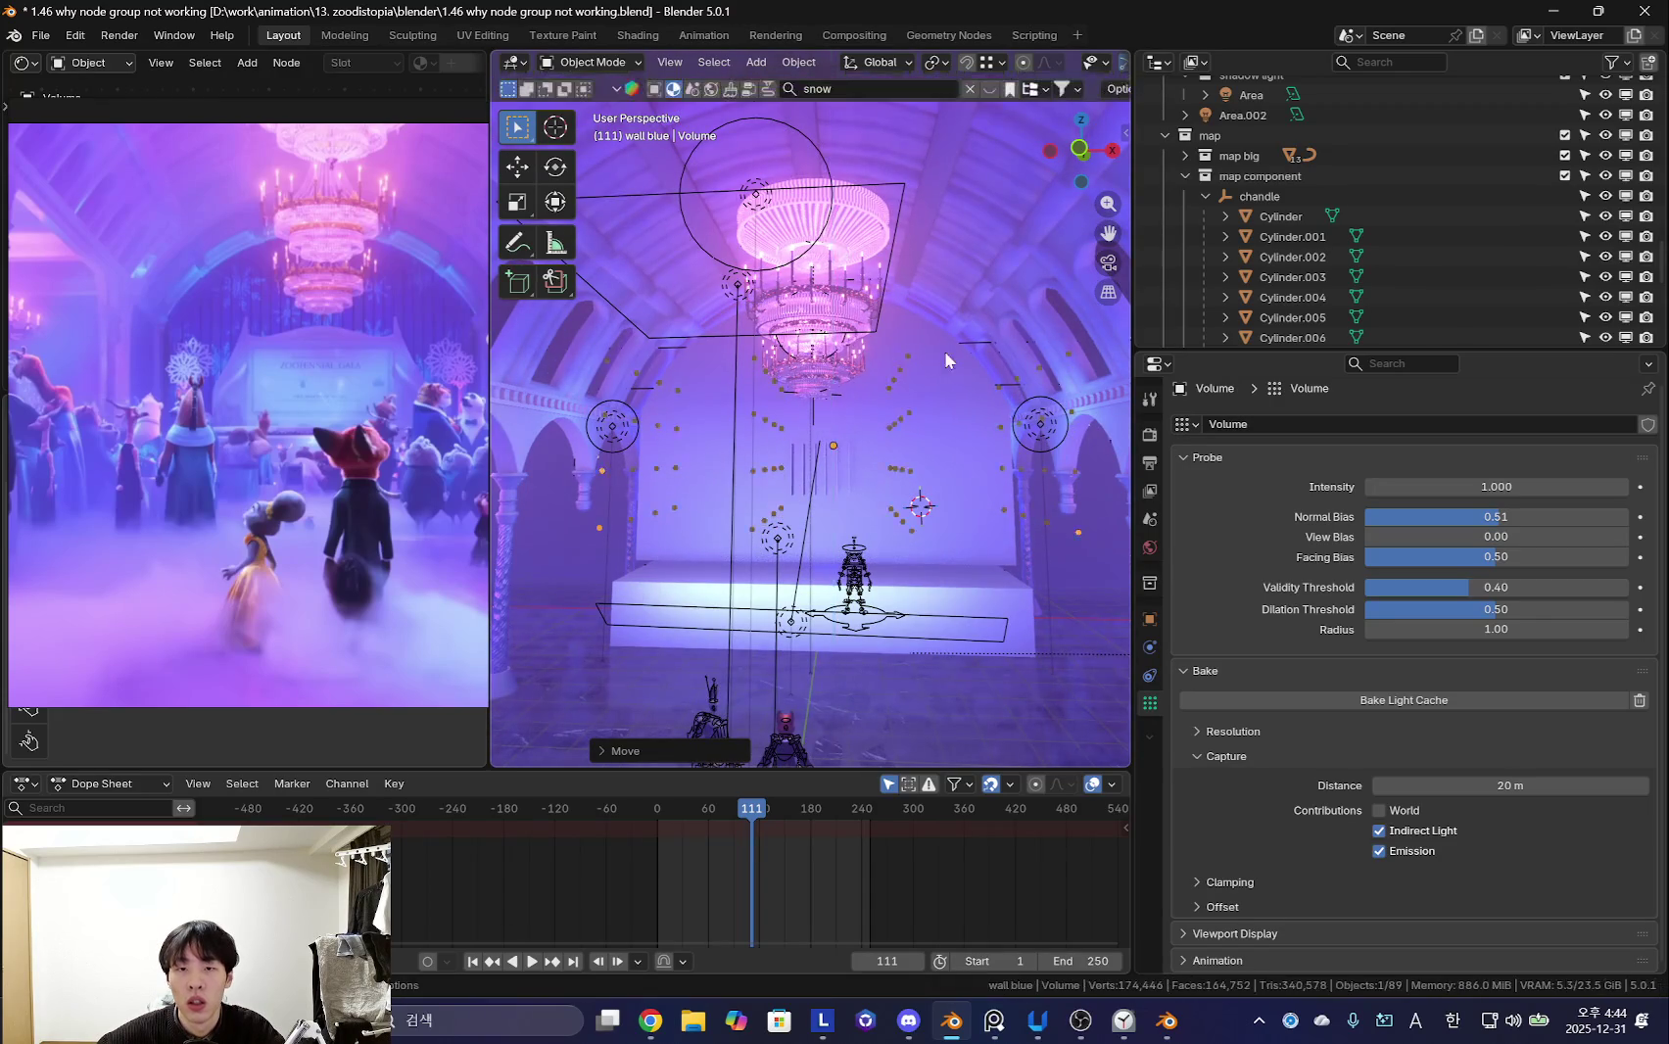
pyautogui.click(1378, 713)
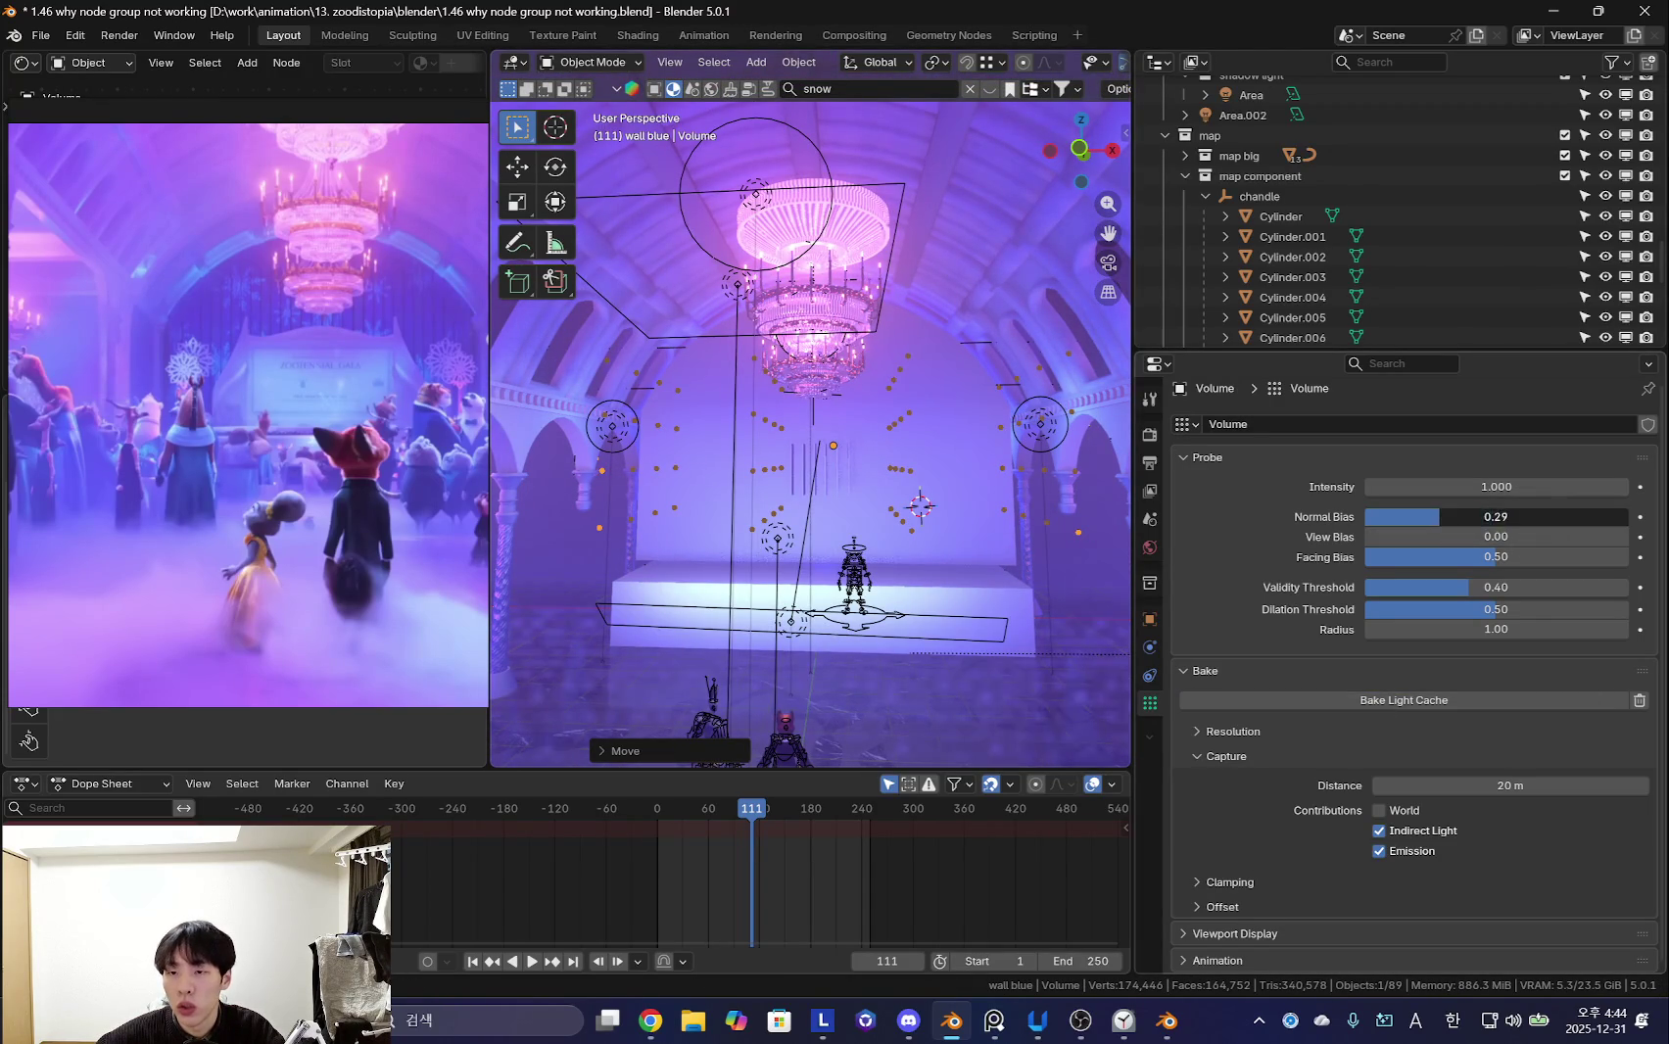
pyautogui.moveTo(1496, 516); pyautogui.dragTo(1484, 516)
pyautogui.click(1407, 701)
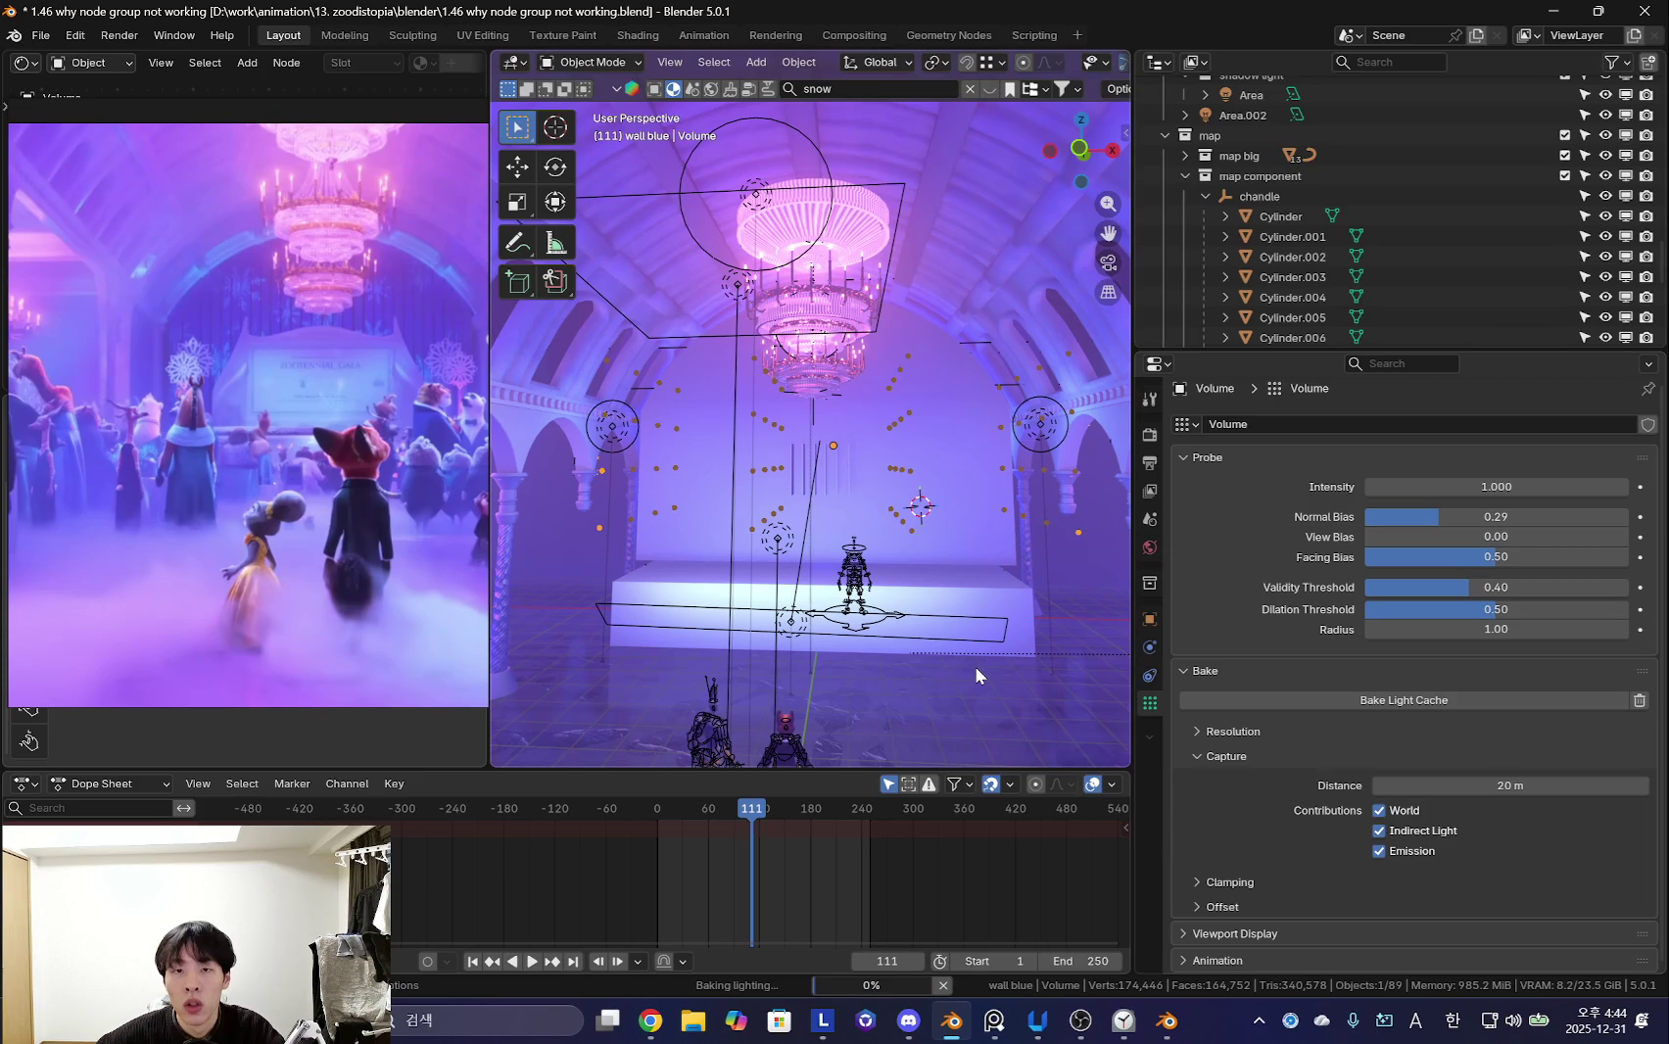
# - Scale the probe taller, delete the light cache, and expand its Resolution settings
pyautogui.moveTo(970, 668); pyautogui.dragTo(921, 294, button='middle')
pyautogui.press('s')
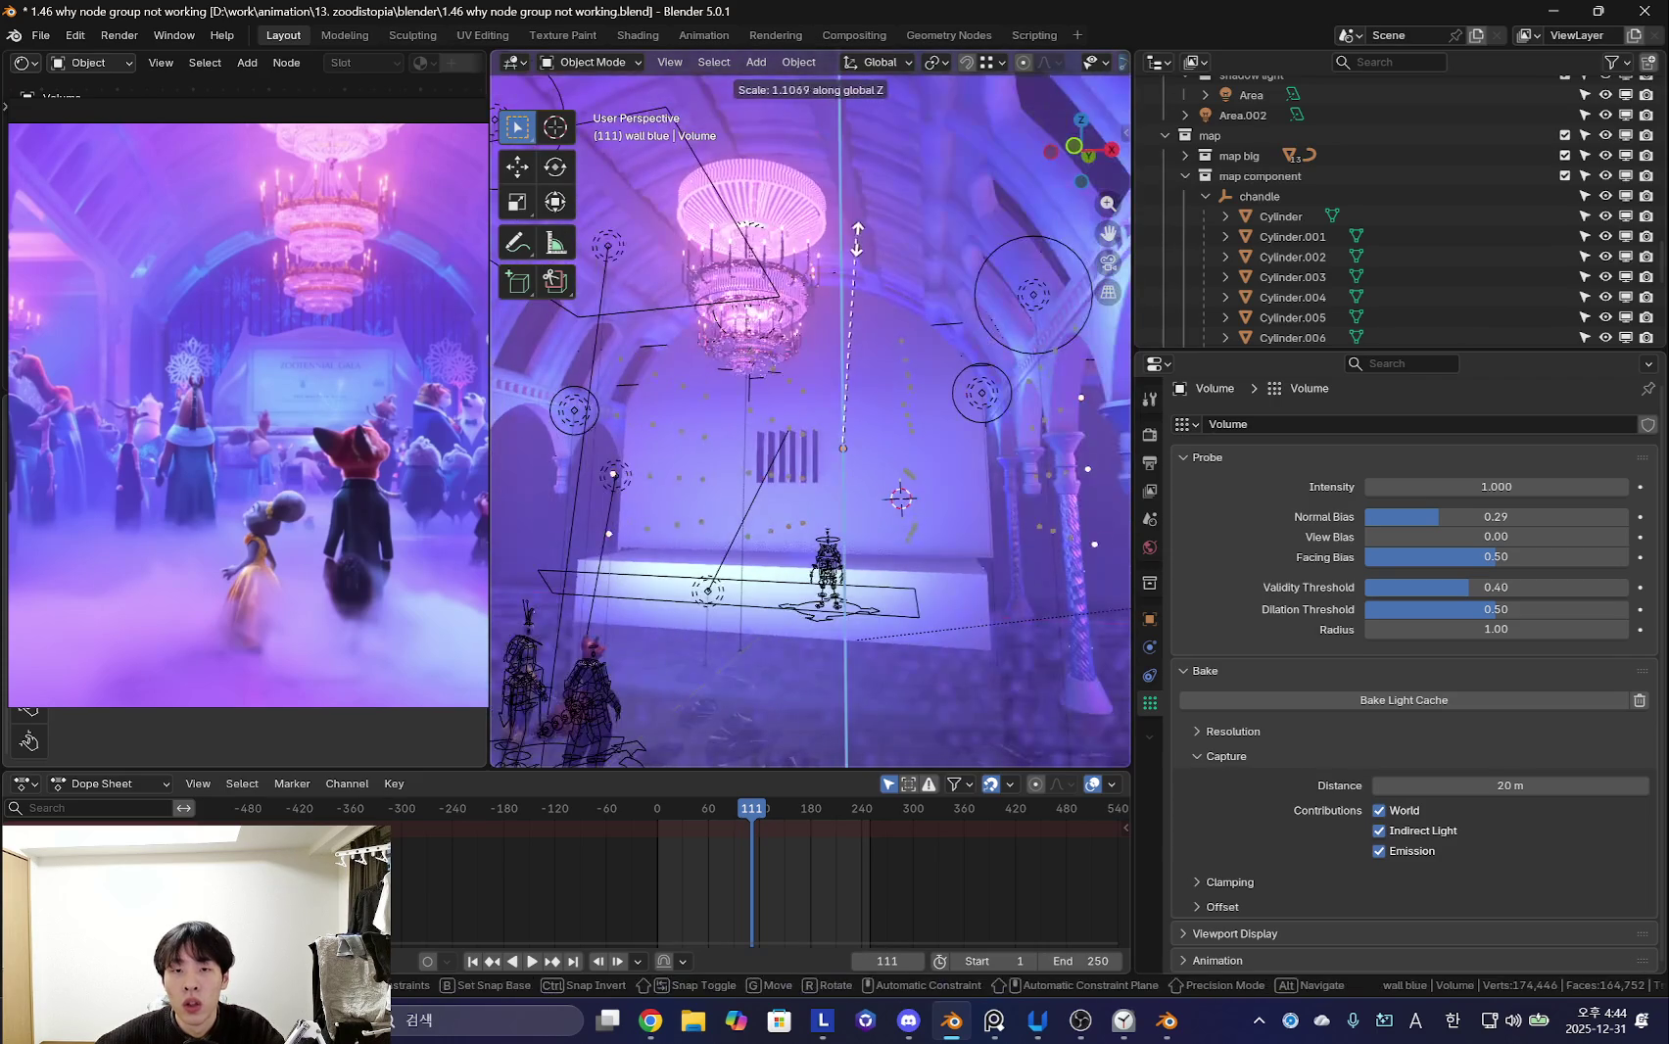
pyautogui.click(912, 214)
pyautogui.click(1640, 700)
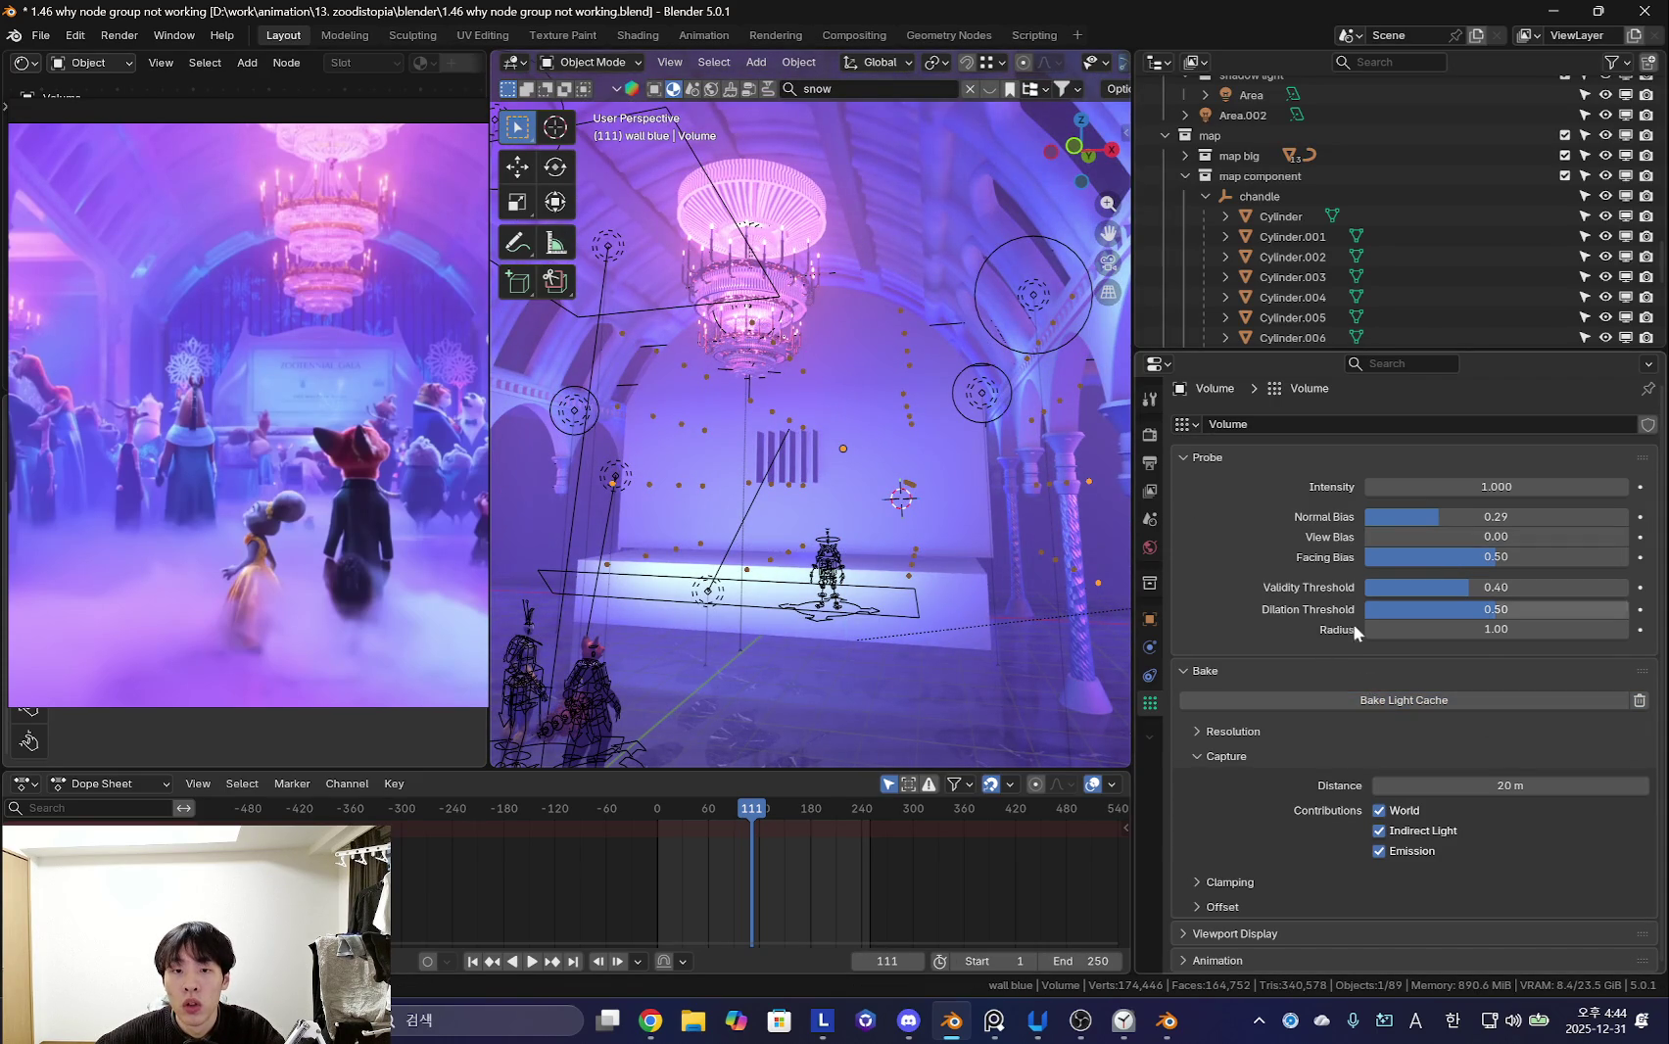
pyautogui.click(1228, 733)
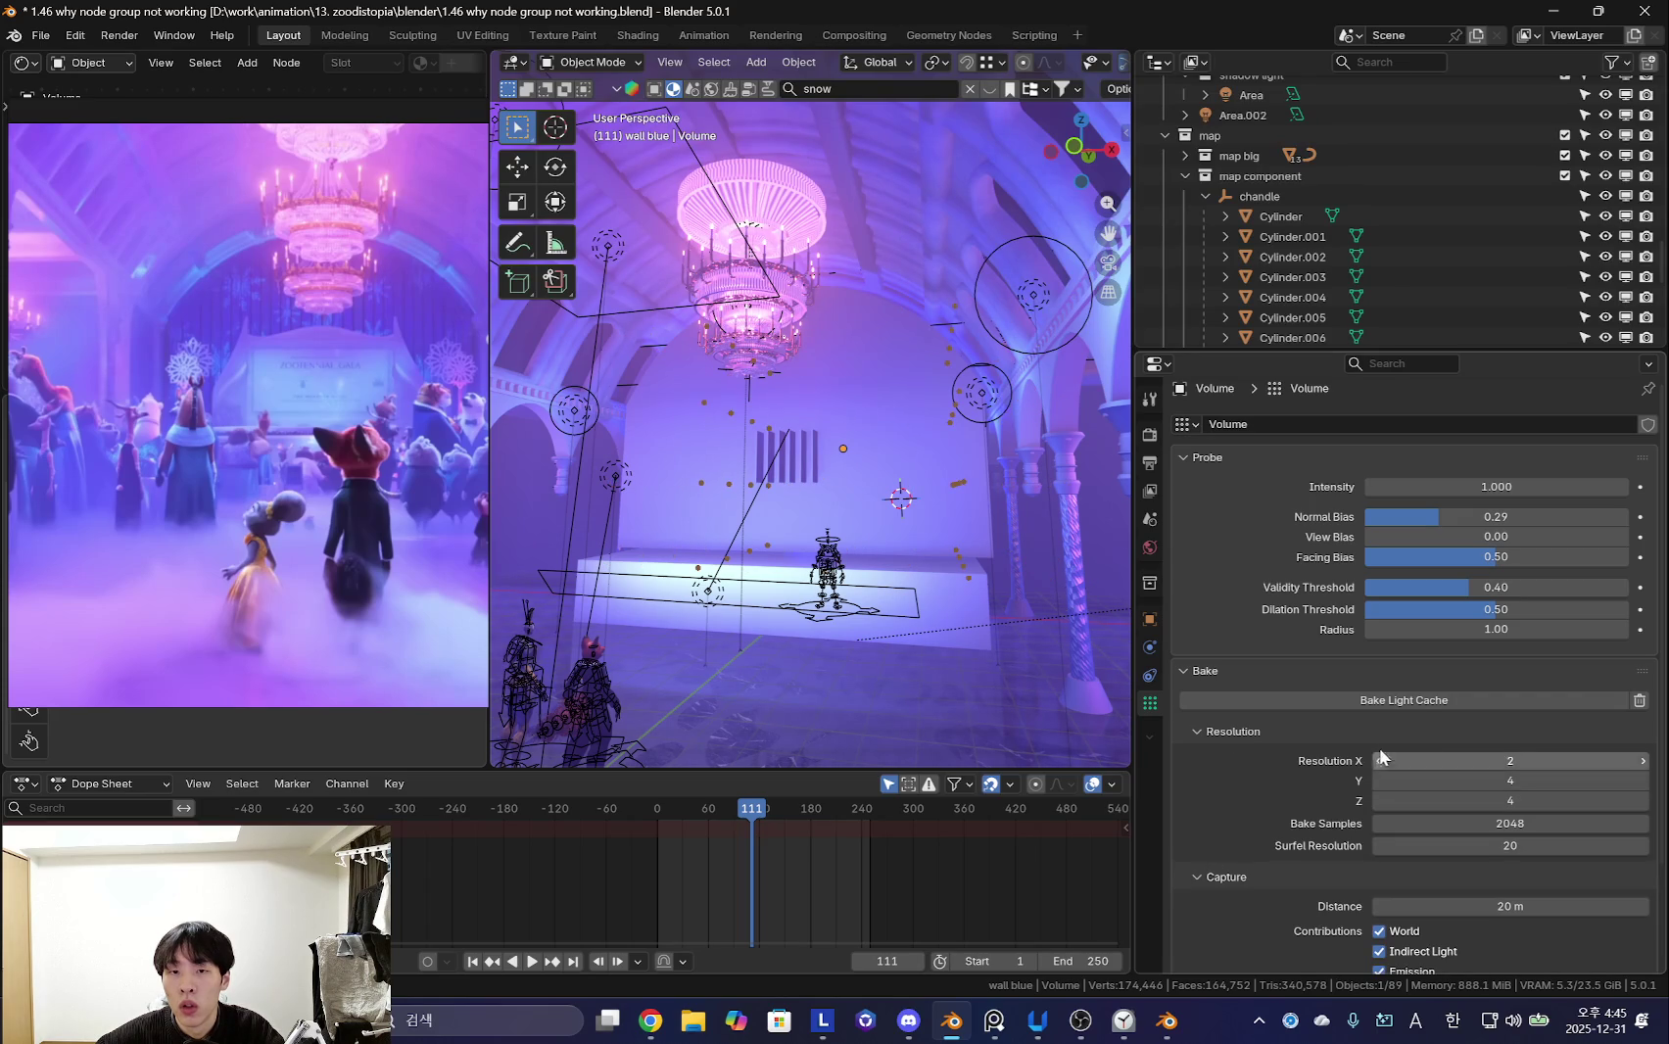
# - Move the blue wall along Y and then hide it
pyautogui.moveTo(992, 649)
pyautogui.mouseDown(button='middle')
pyautogui.moveTo(862, 584)
pyautogui.moveTo(893, 412)
pyautogui.moveTo(828, 446)
pyautogui.moveTo(853, 483)
pyautogui.moveTo(677, 504)
pyautogui.moveTo(699, 464)
pyautogui.moveTo(704, 489)
pyautogui.mouseUp(button='middle')
pyautogui.scroll(5, 862, 585)
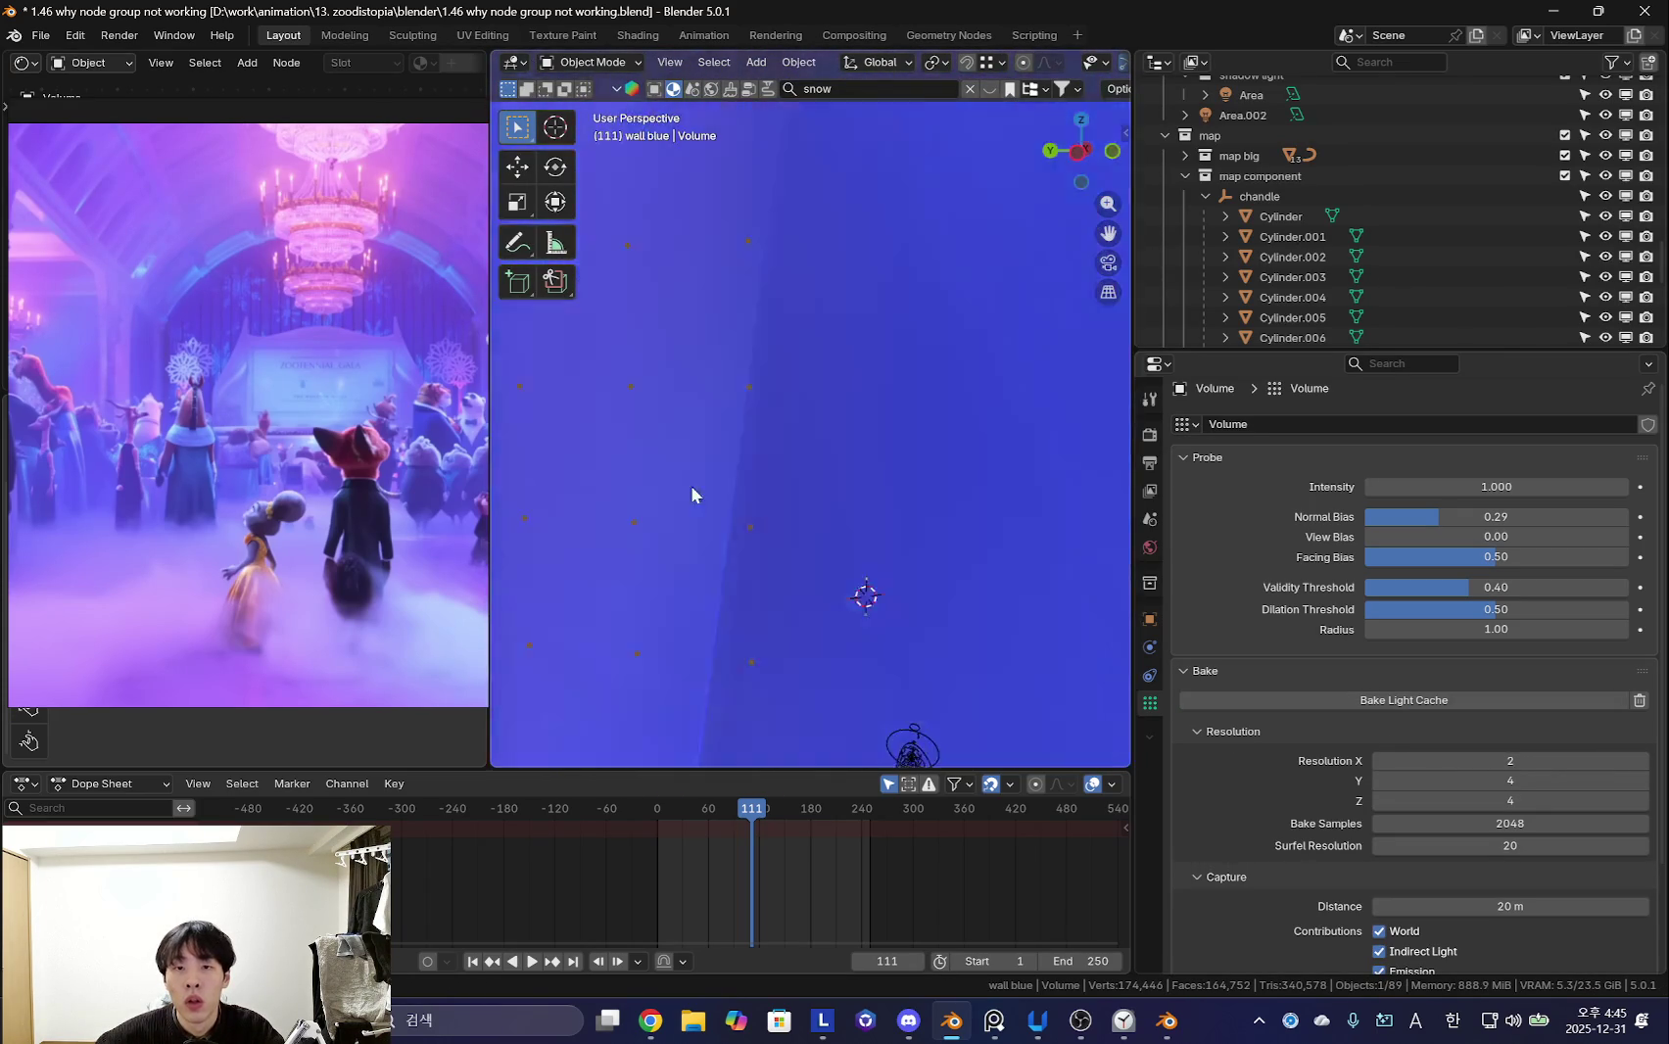
pyautogui.press('g')
pyautogui.press('y')
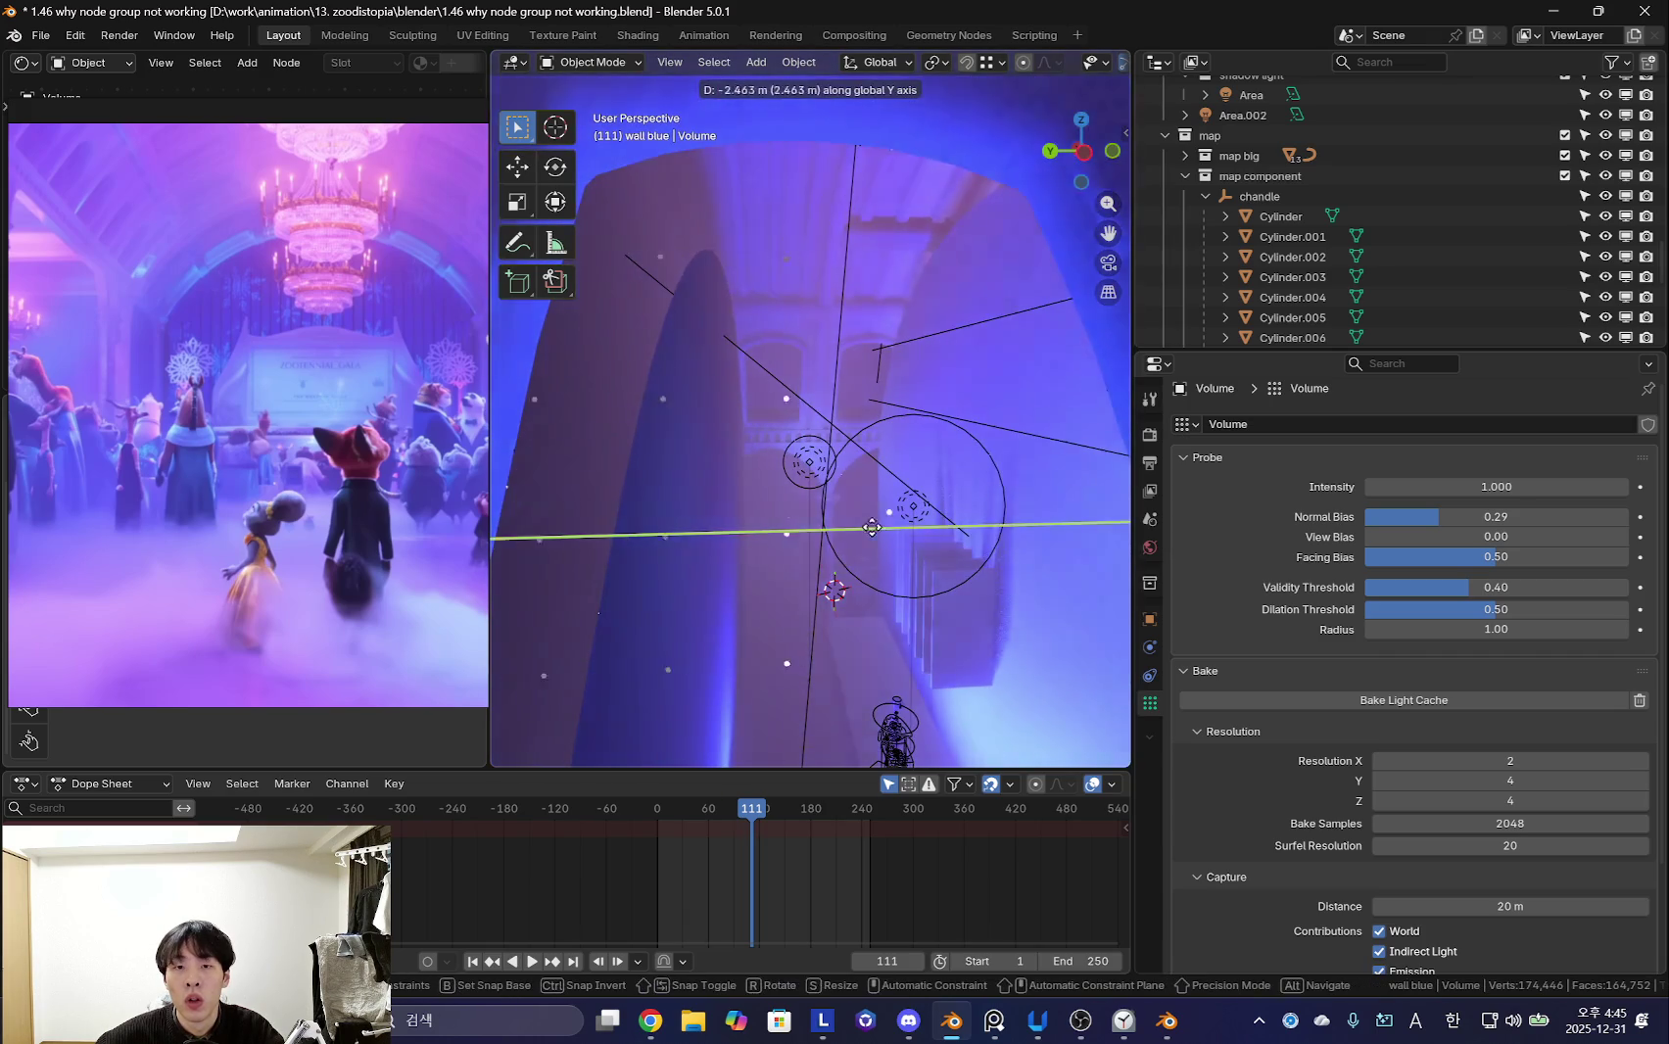
pyautogui.click(937, 525)
pyautogui.moveTo(785, 499)
pyautogui.mouseDown(button='middle')
pyautogui.moveTo(710, 466)
pyautogui.moveTo(820, 455)
pyautogui.mouseUp(button='middle')
pyautogui.press('h')
pyautogui.scroll(-4, 918, 491)
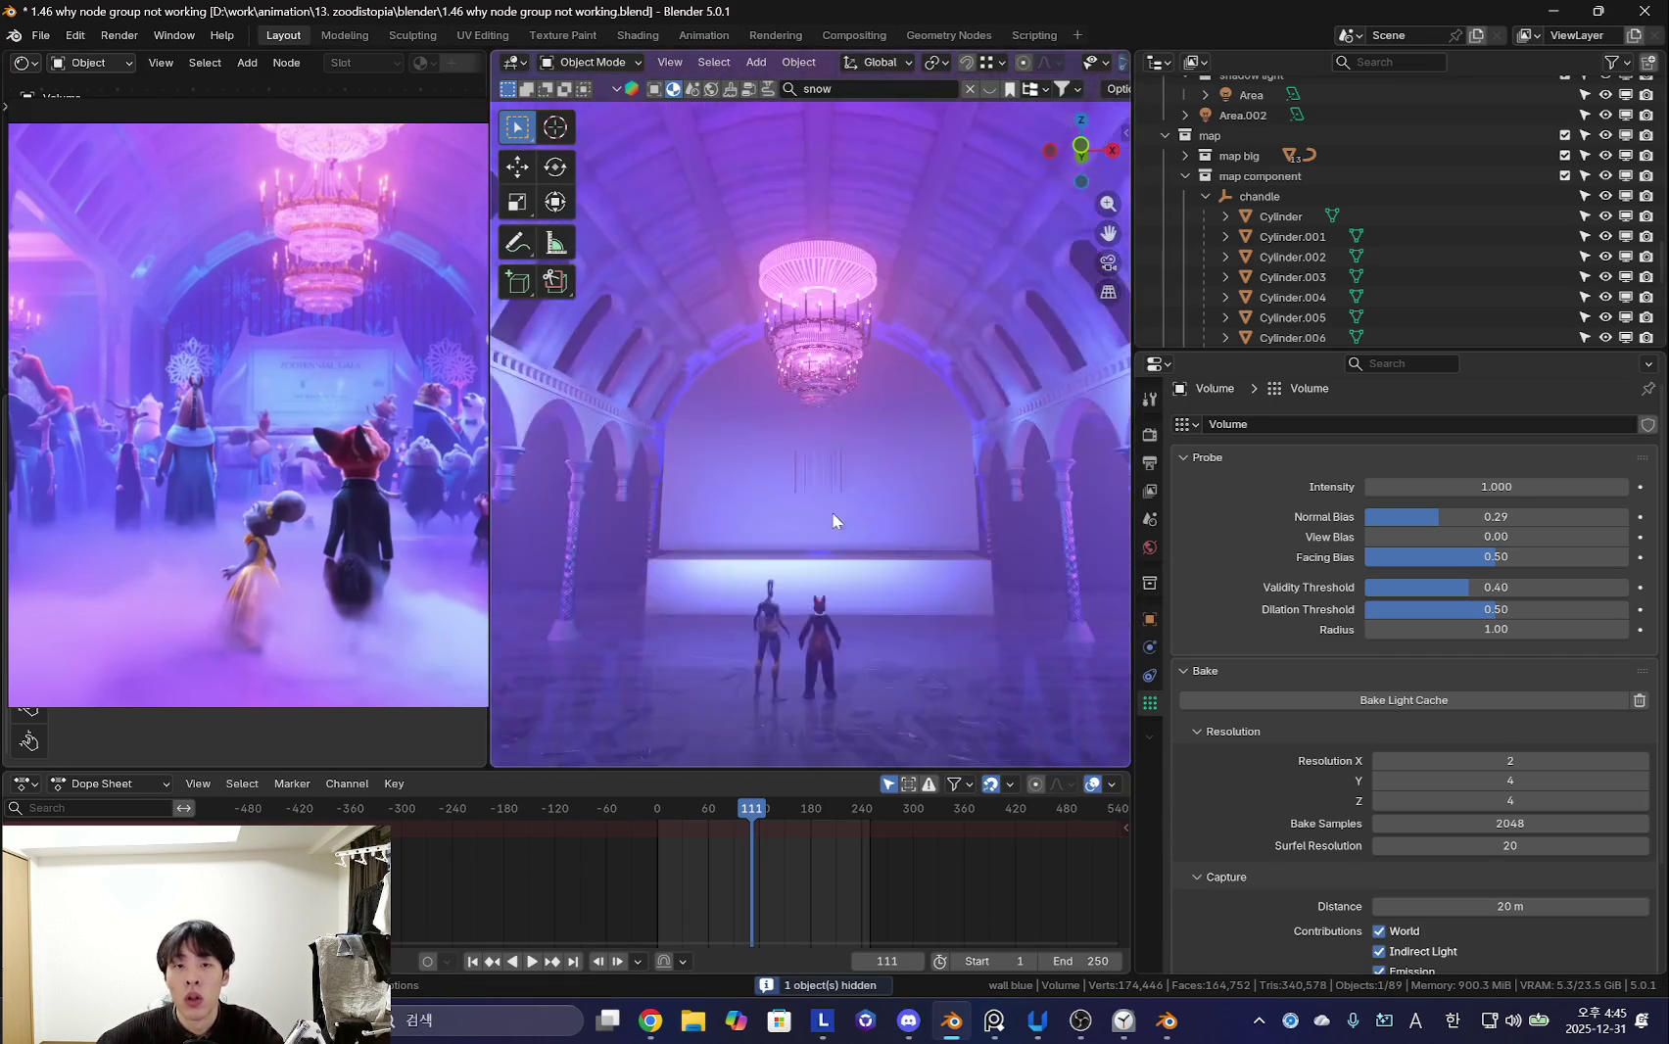
pyautogui.scroll(-2, 917, 492)
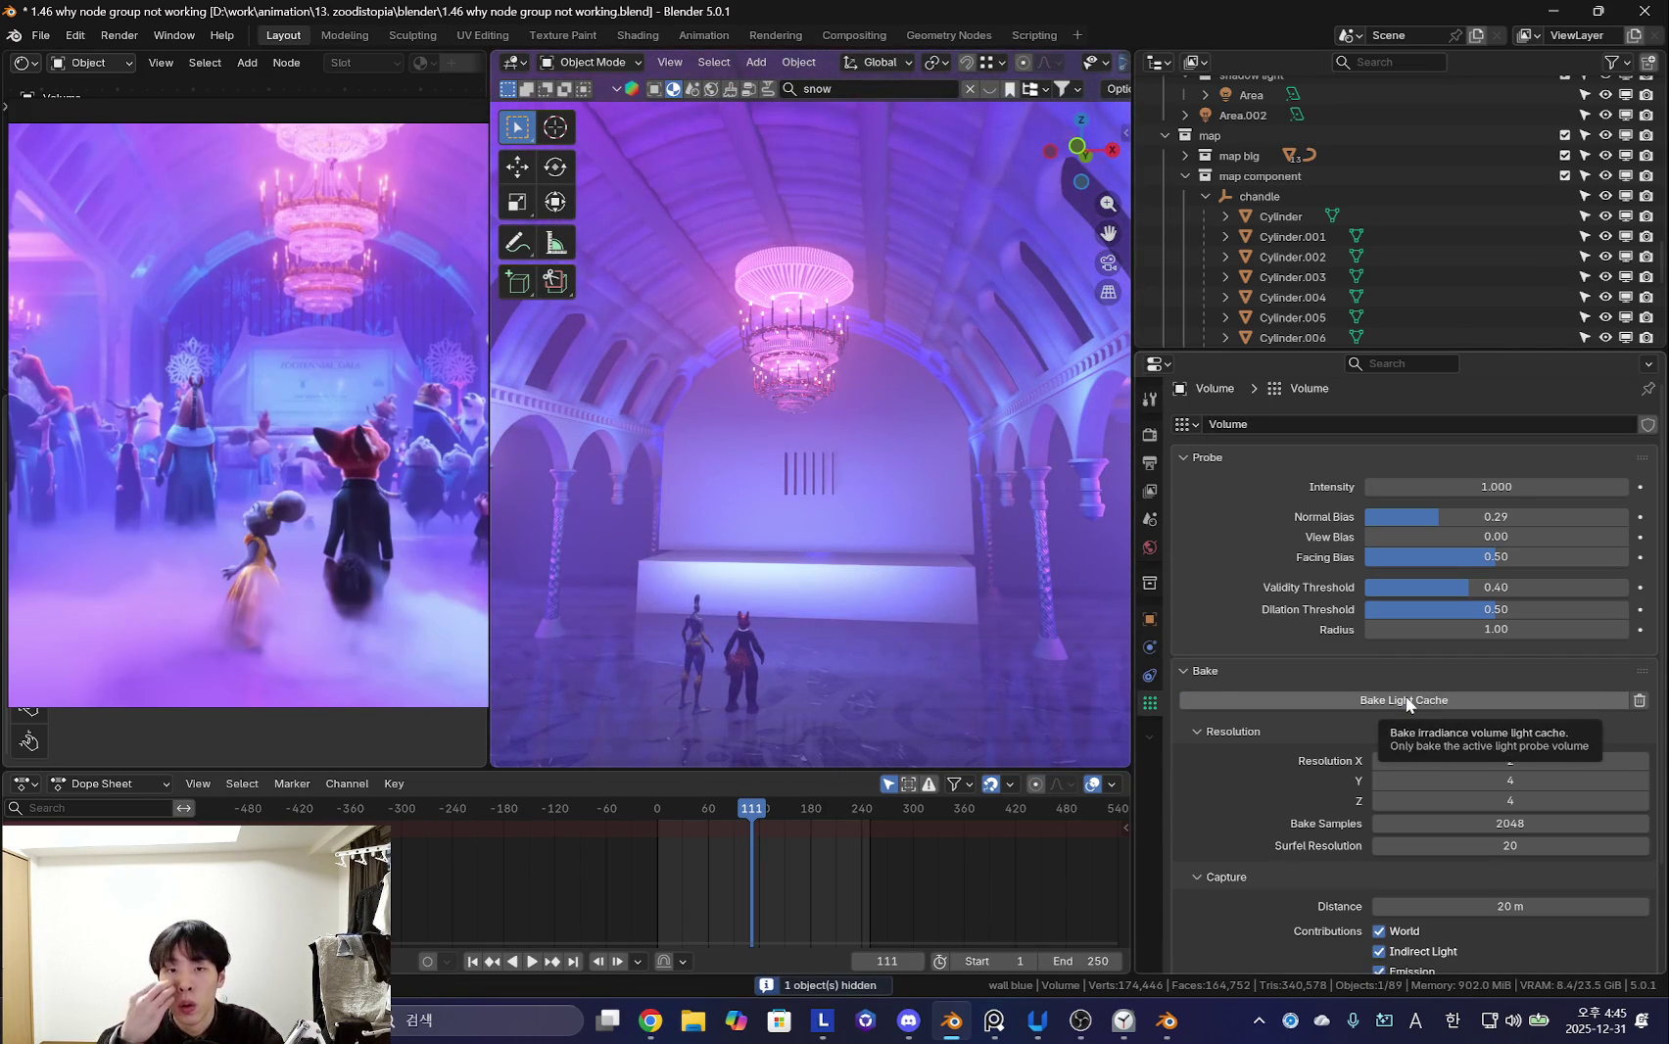
# - Cancel a vertical move, then reposition the selected object freely
pyautogui.press('g')
pyautogui.press('z')
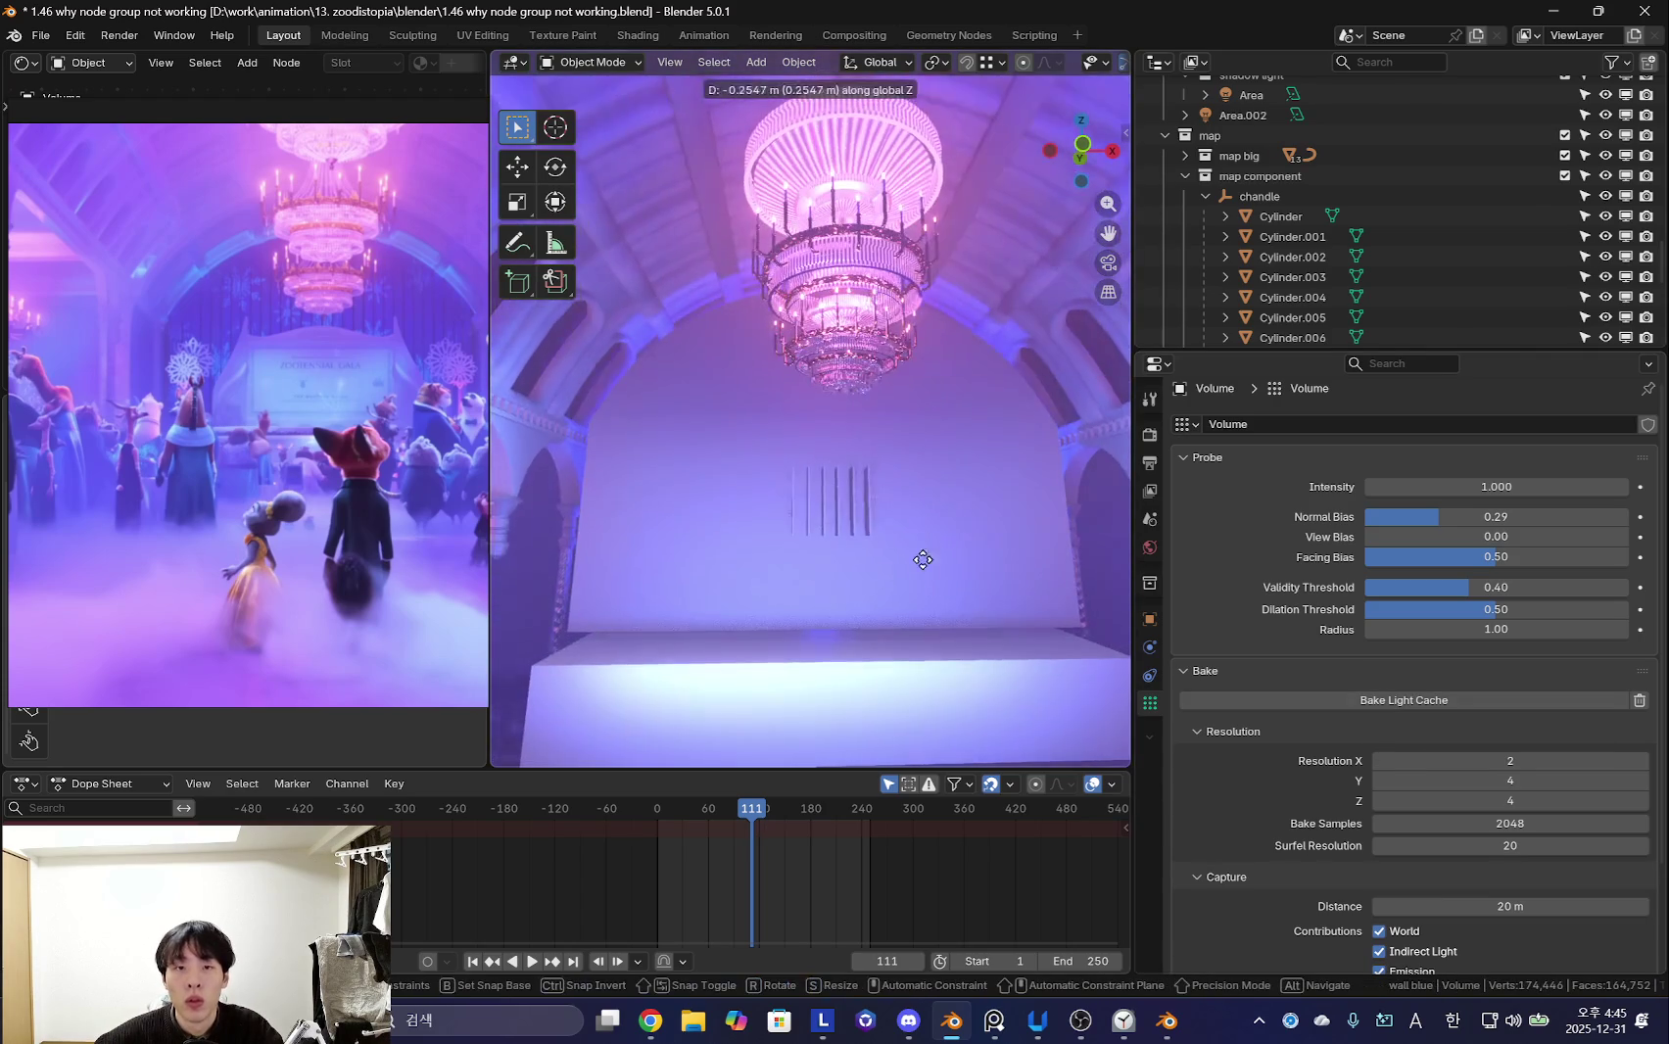
pyautogui.press('Escape')
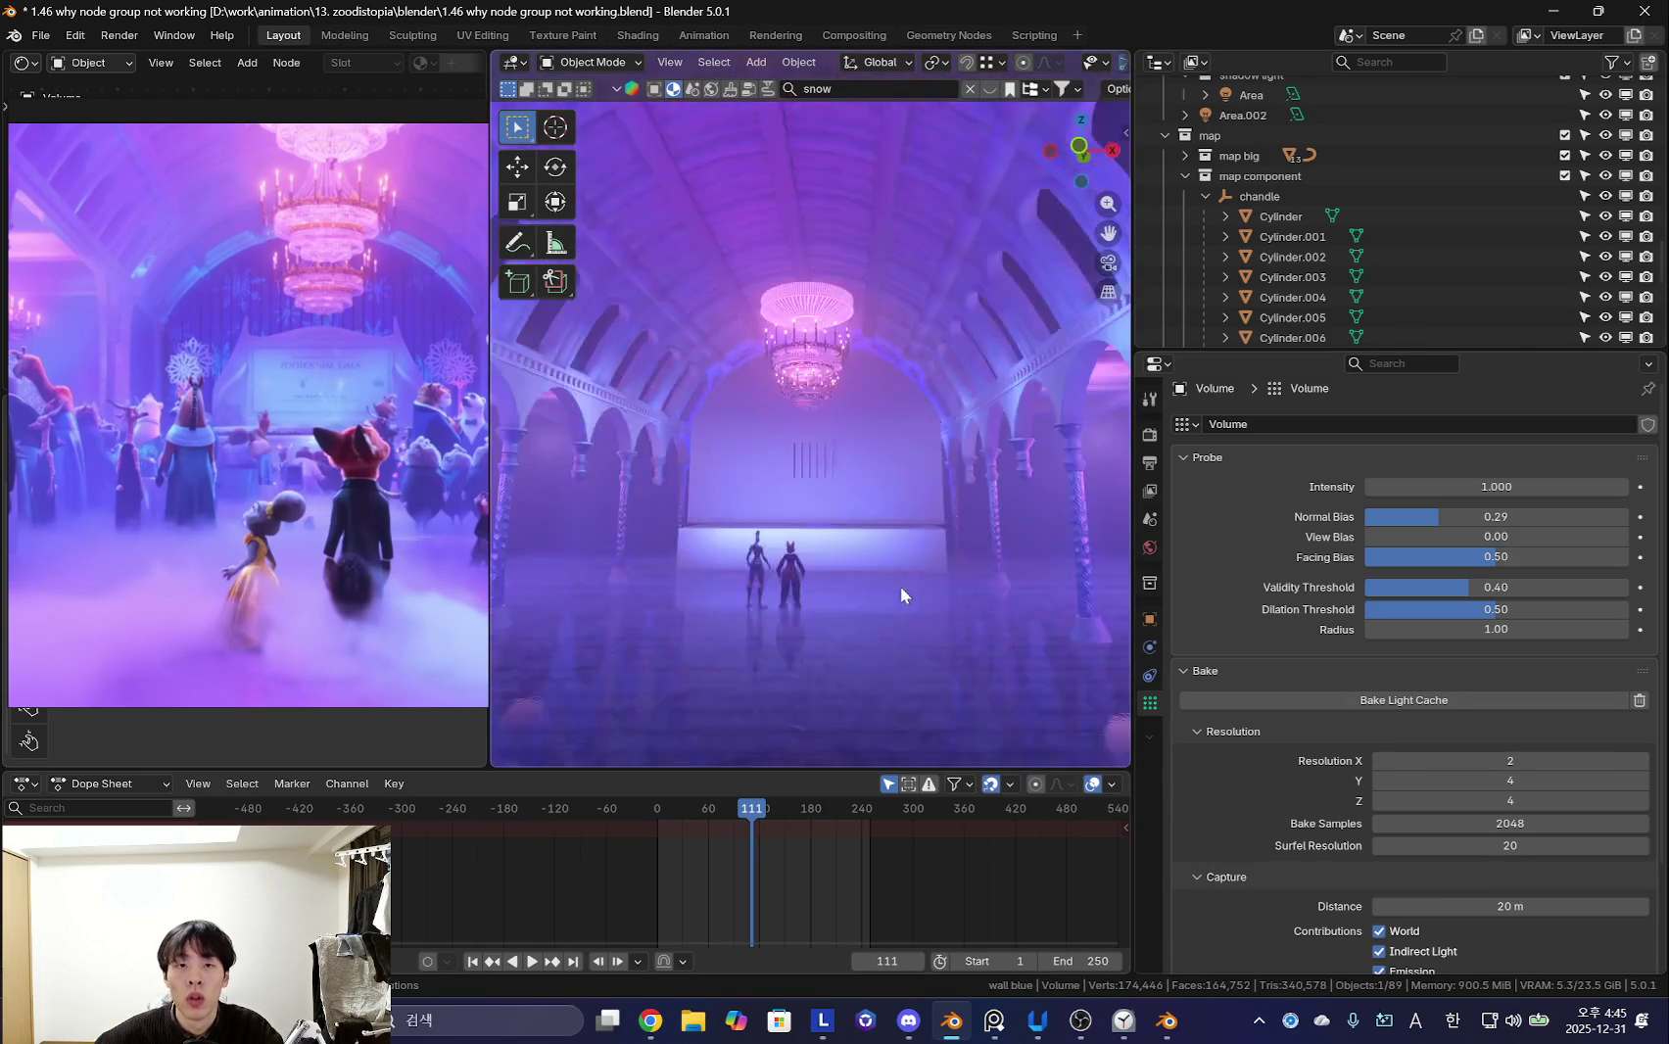
pyautogui.scroll(2, 911, 603)
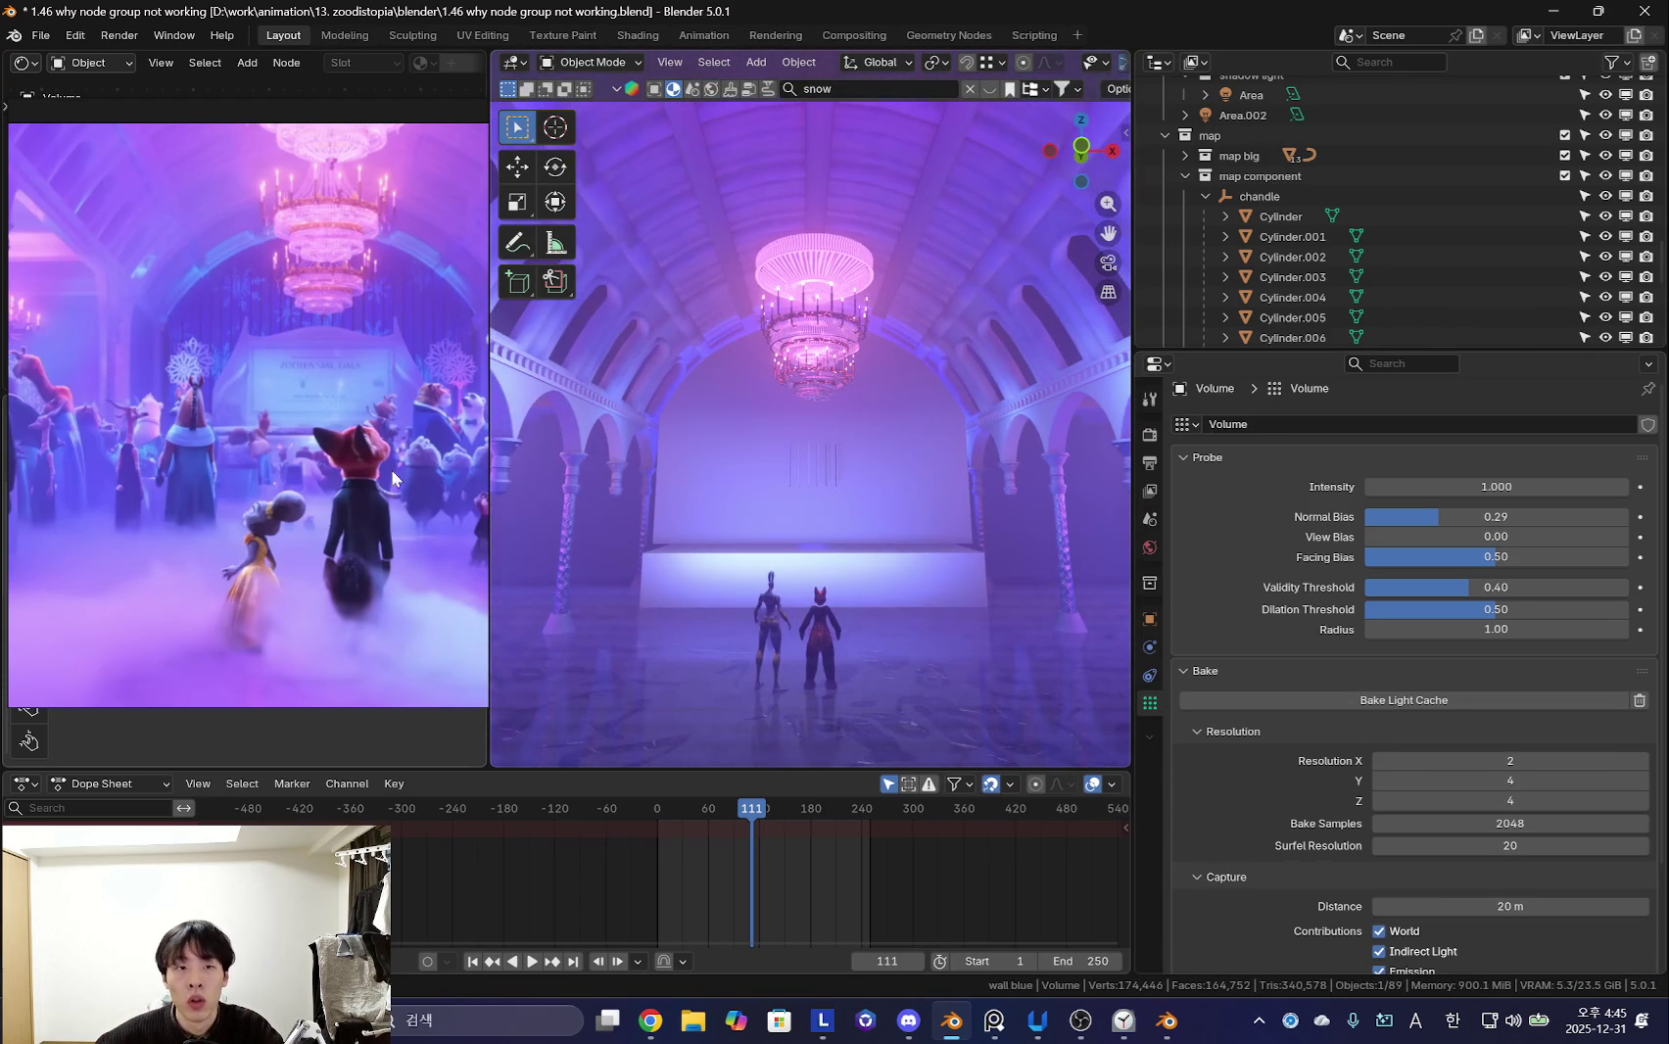
pyautogui.scroll(-5, 432, 499)
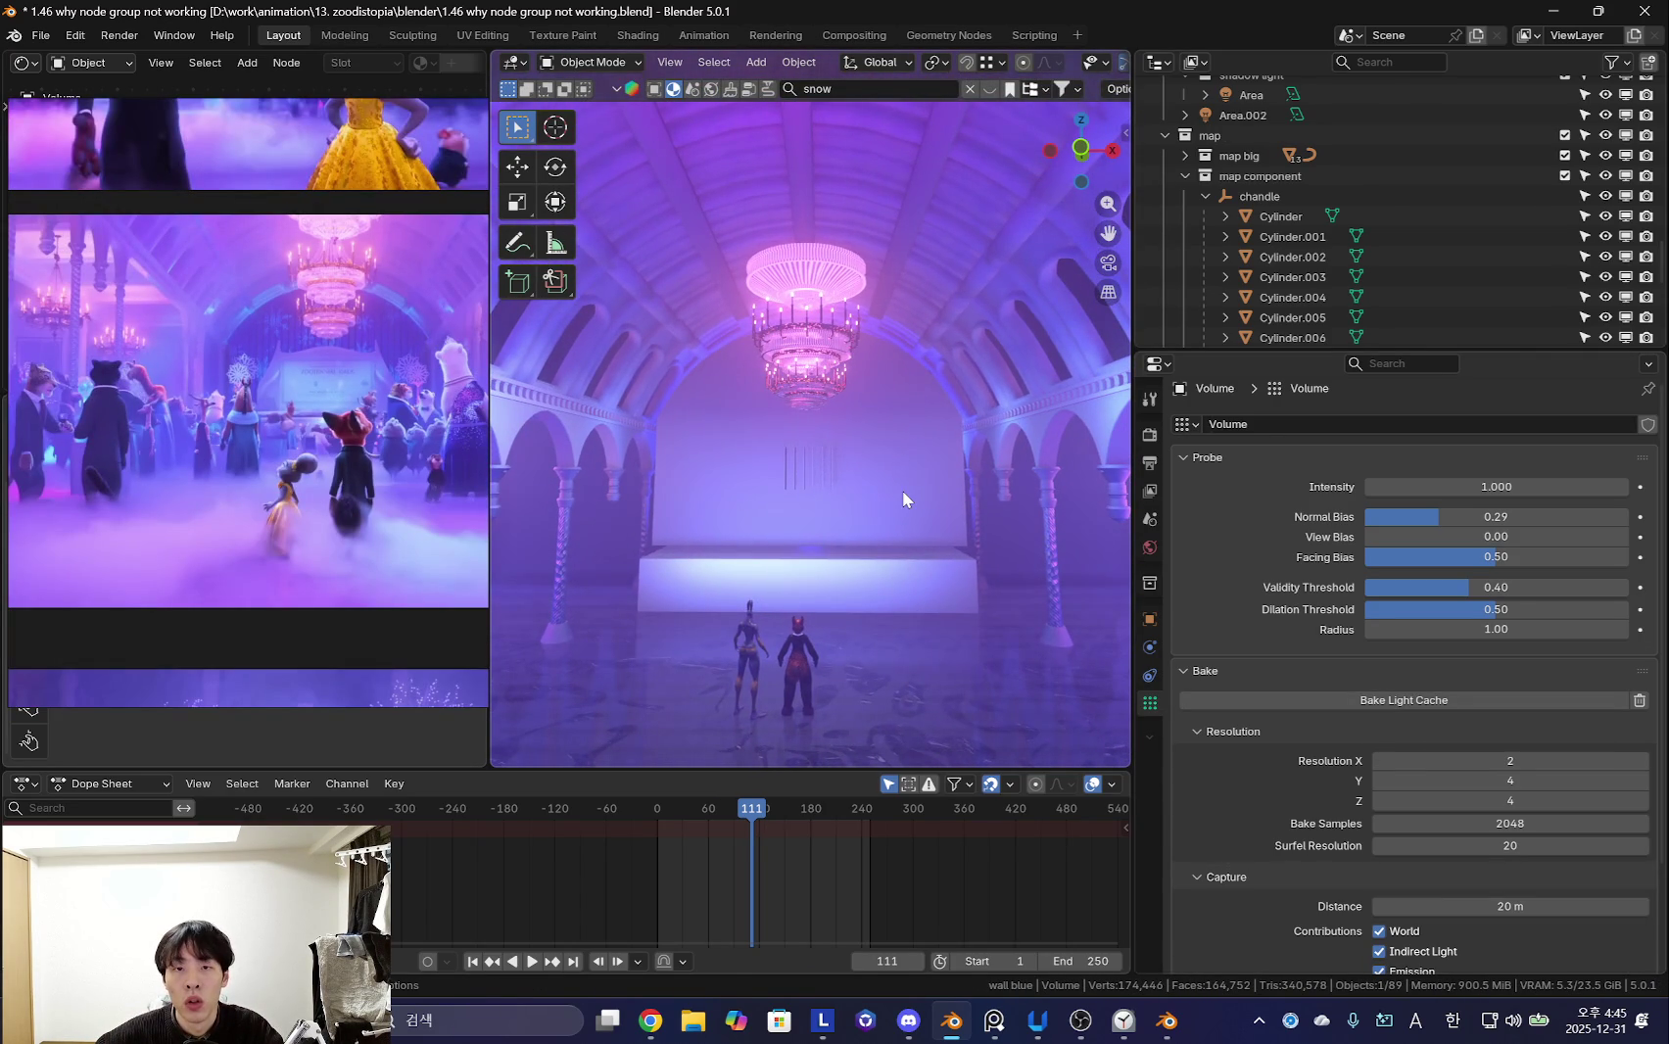
pyautogui.press('g')
pyautogui.click(944, 546)
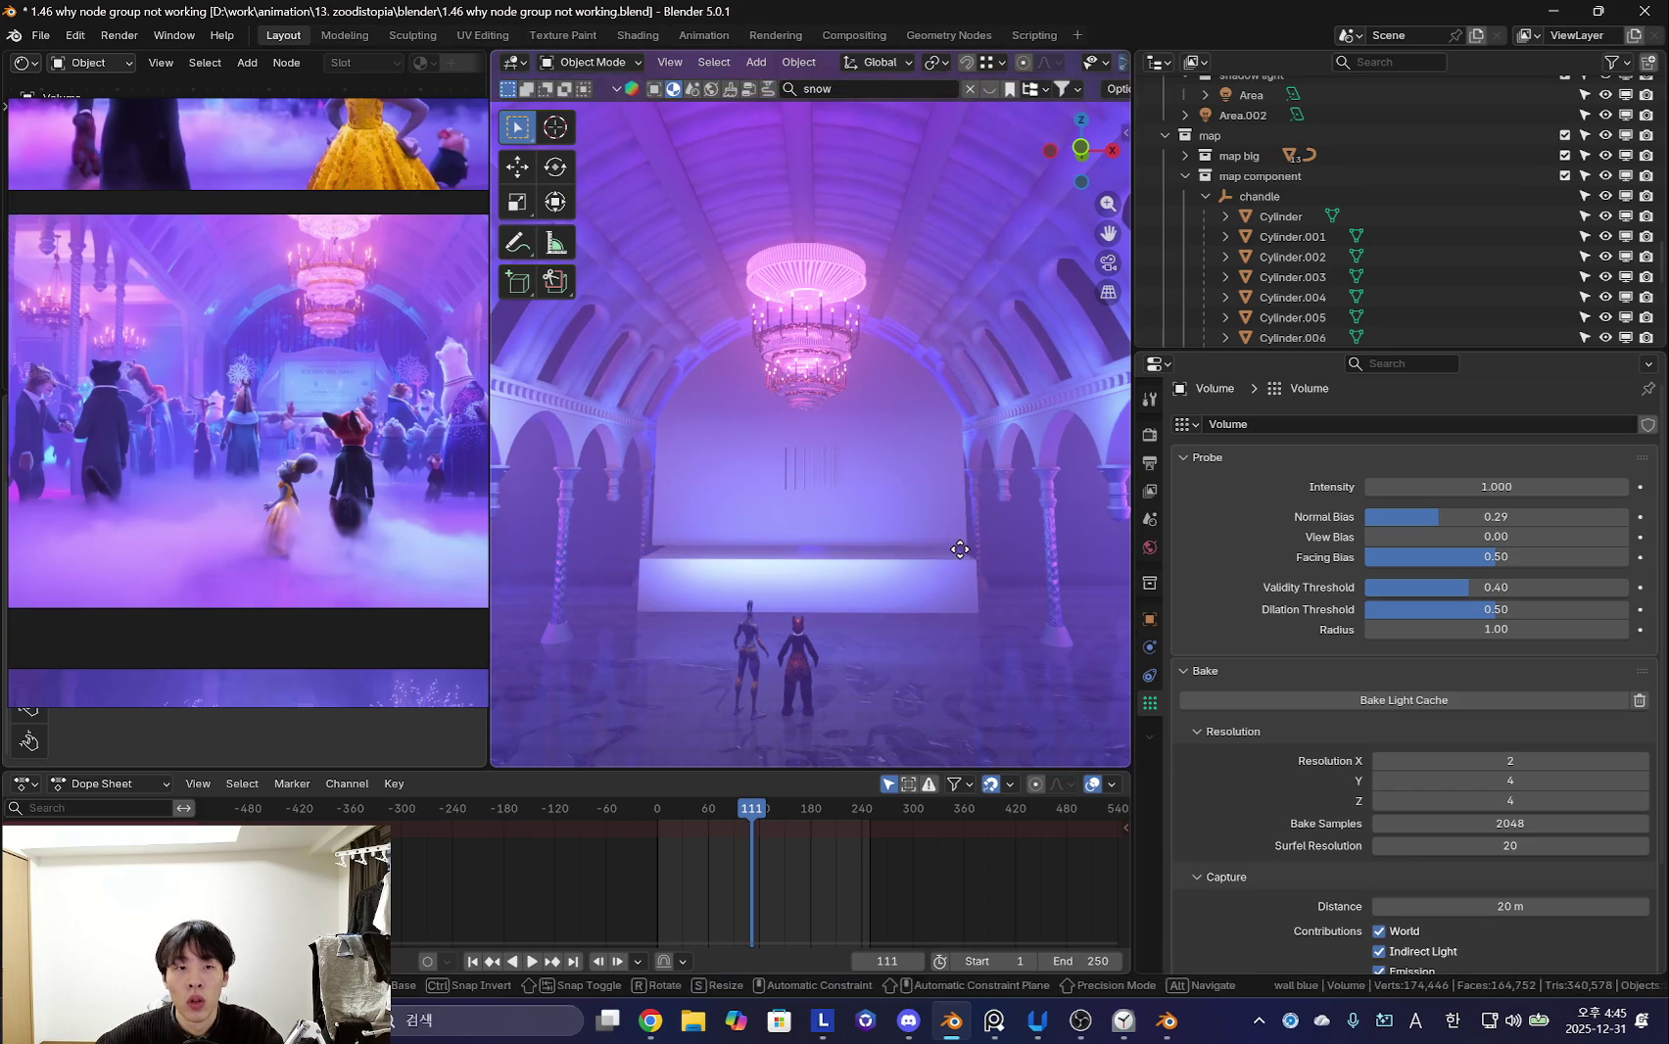
pyautogui.scroll(5, 959, 556)
pyautogui.moveTo(960, 557)
pyautogui.mouseDown(button='middle')
pyautogui.moveTo(907, 581)
pyautogui.moveTo(1131, 337)
pyautogui.mouseUp(button='middle')
pyautogui.scroll(-3, 907, 580)
pyautogui.hotkey('shift', 'alt', 'z')
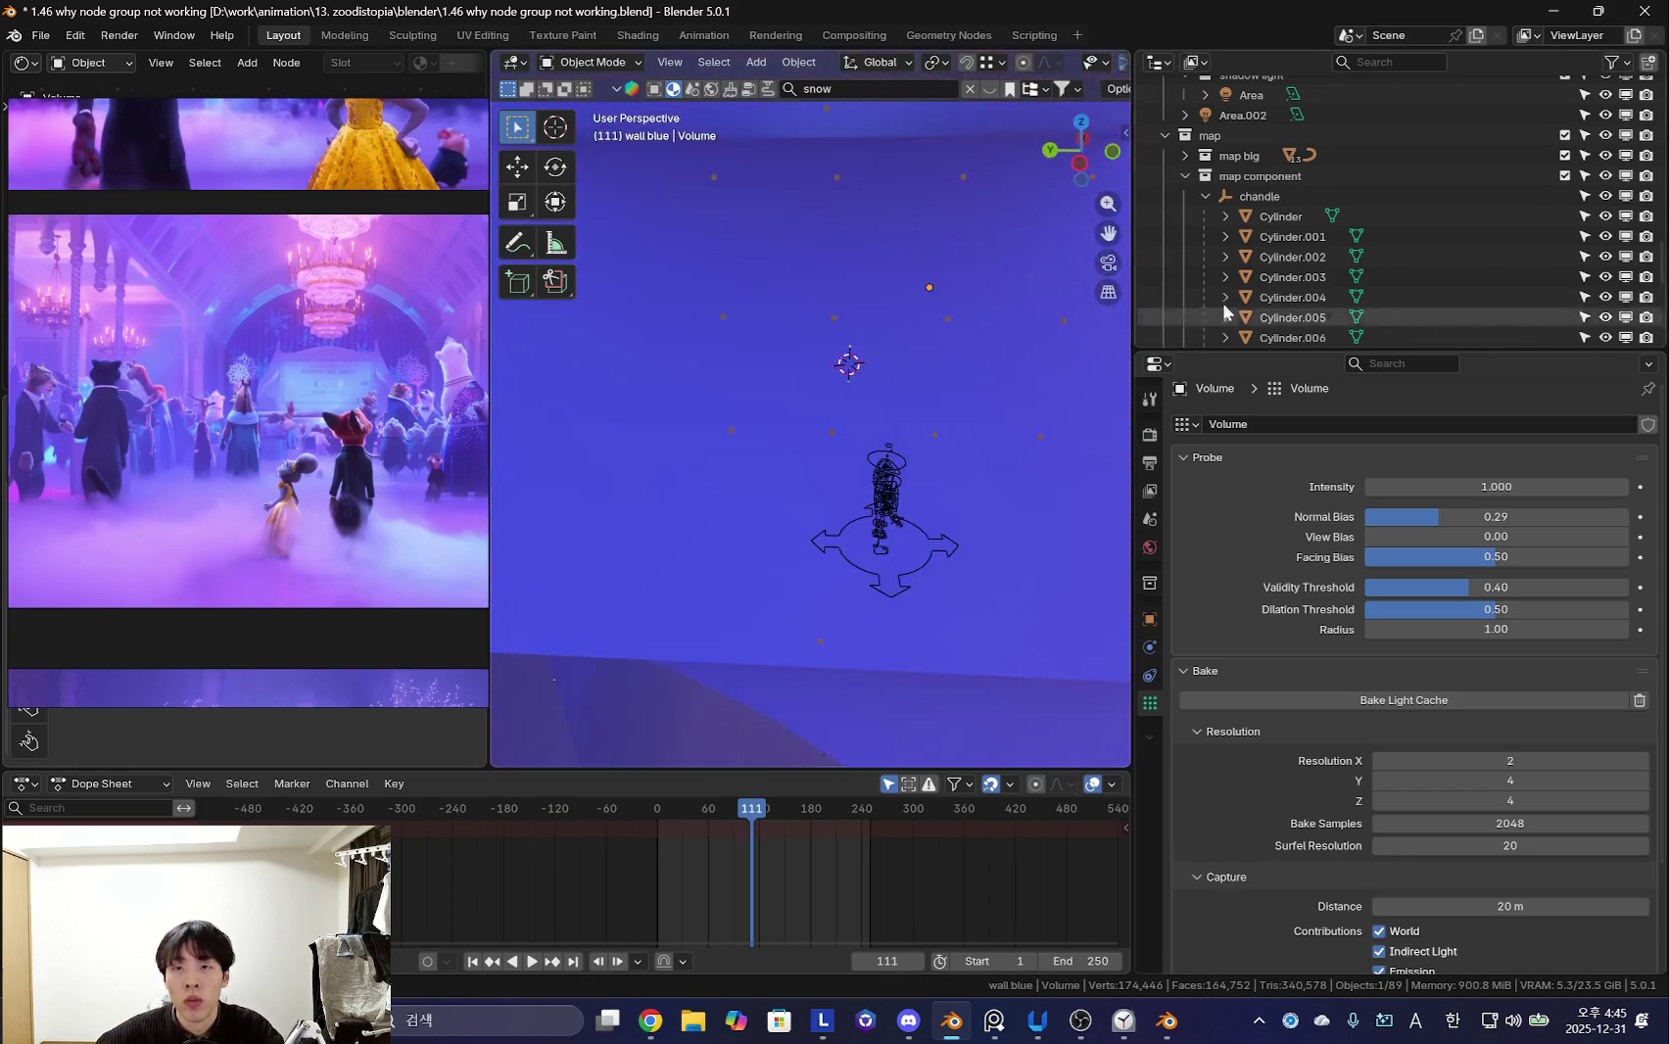
# - Frame the Volume probe and bring up the Move to Collection menu
pyautogui.scroll(-3, 1413, 249)
pyautogui.scroll(4, 1294, 237)
pyautogui.scroll(1, 1314, 239)
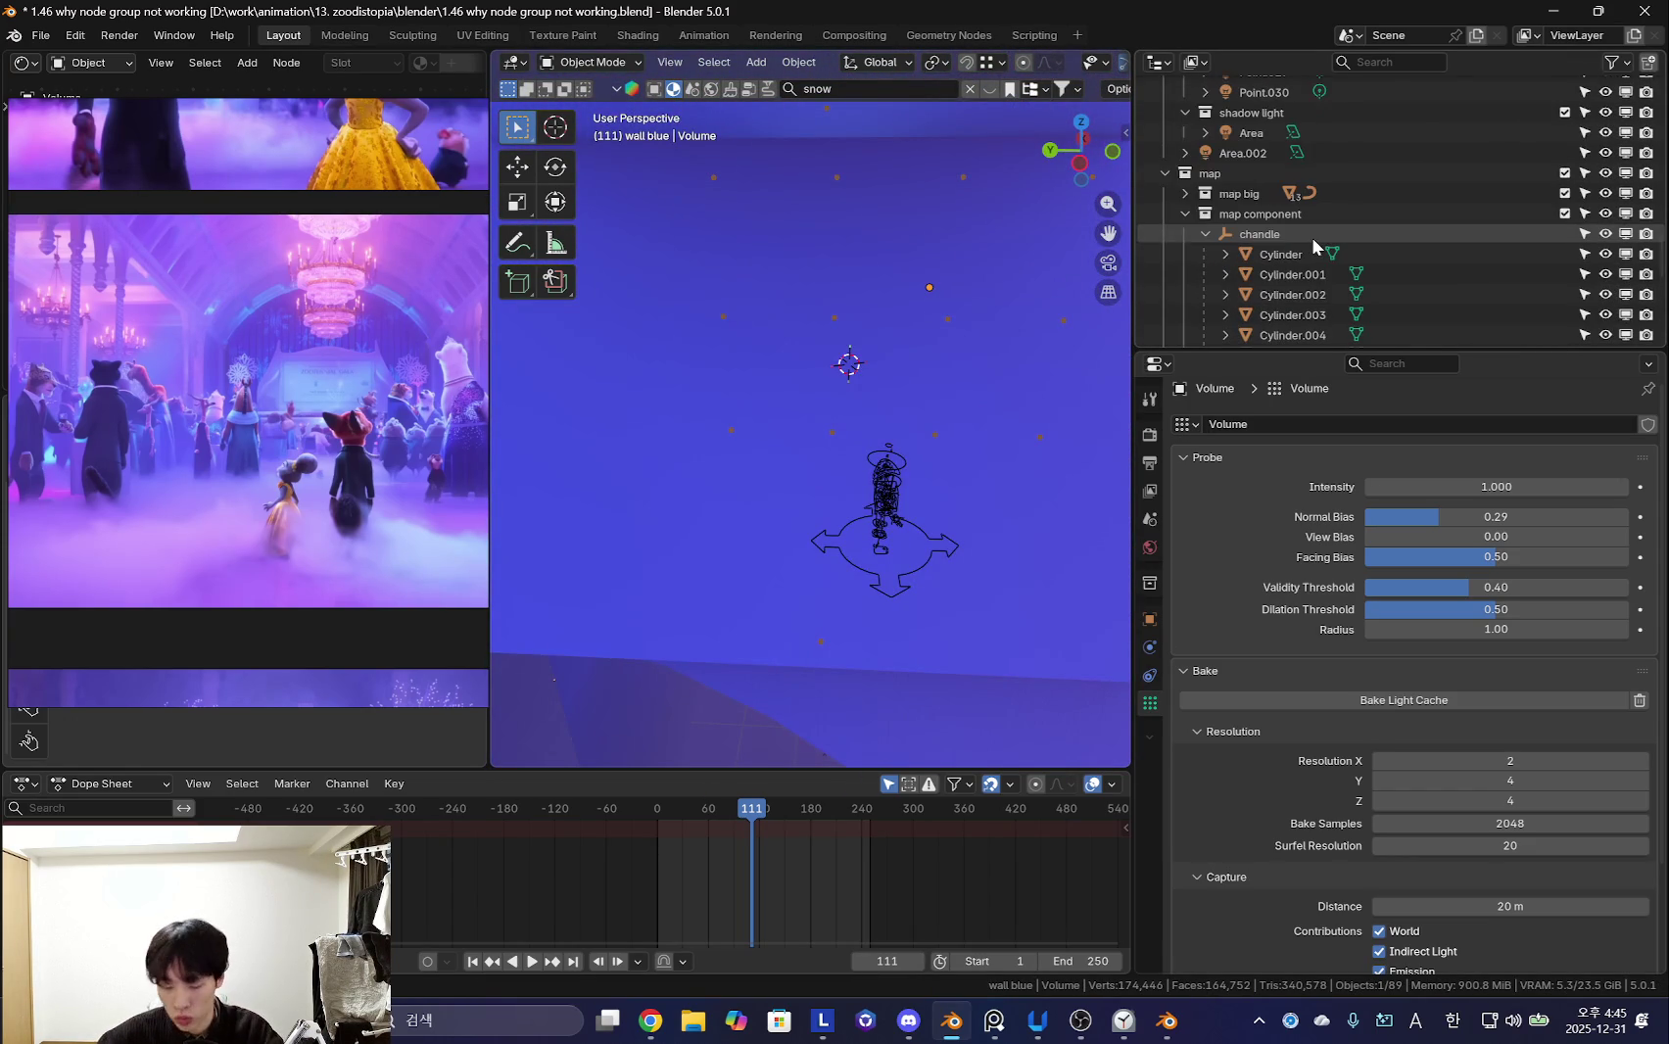
pyautogui.press('KP_Decimal')
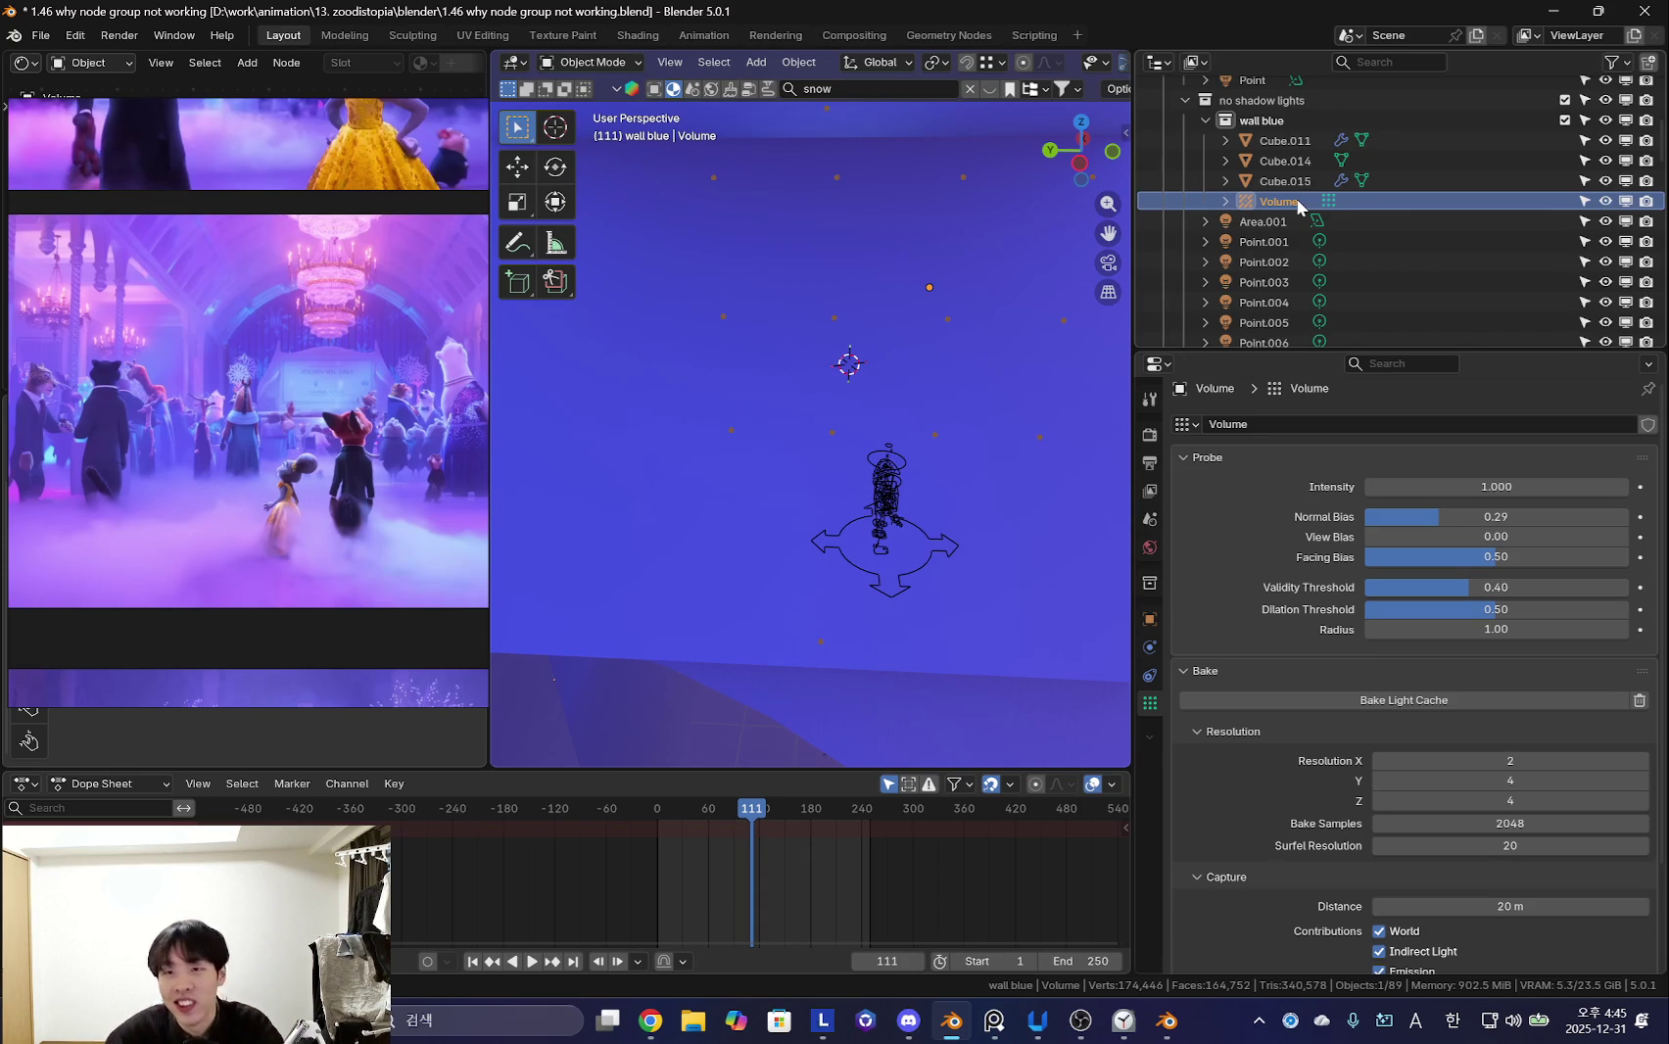
pyautogui.scroll(-1, 716, 404)
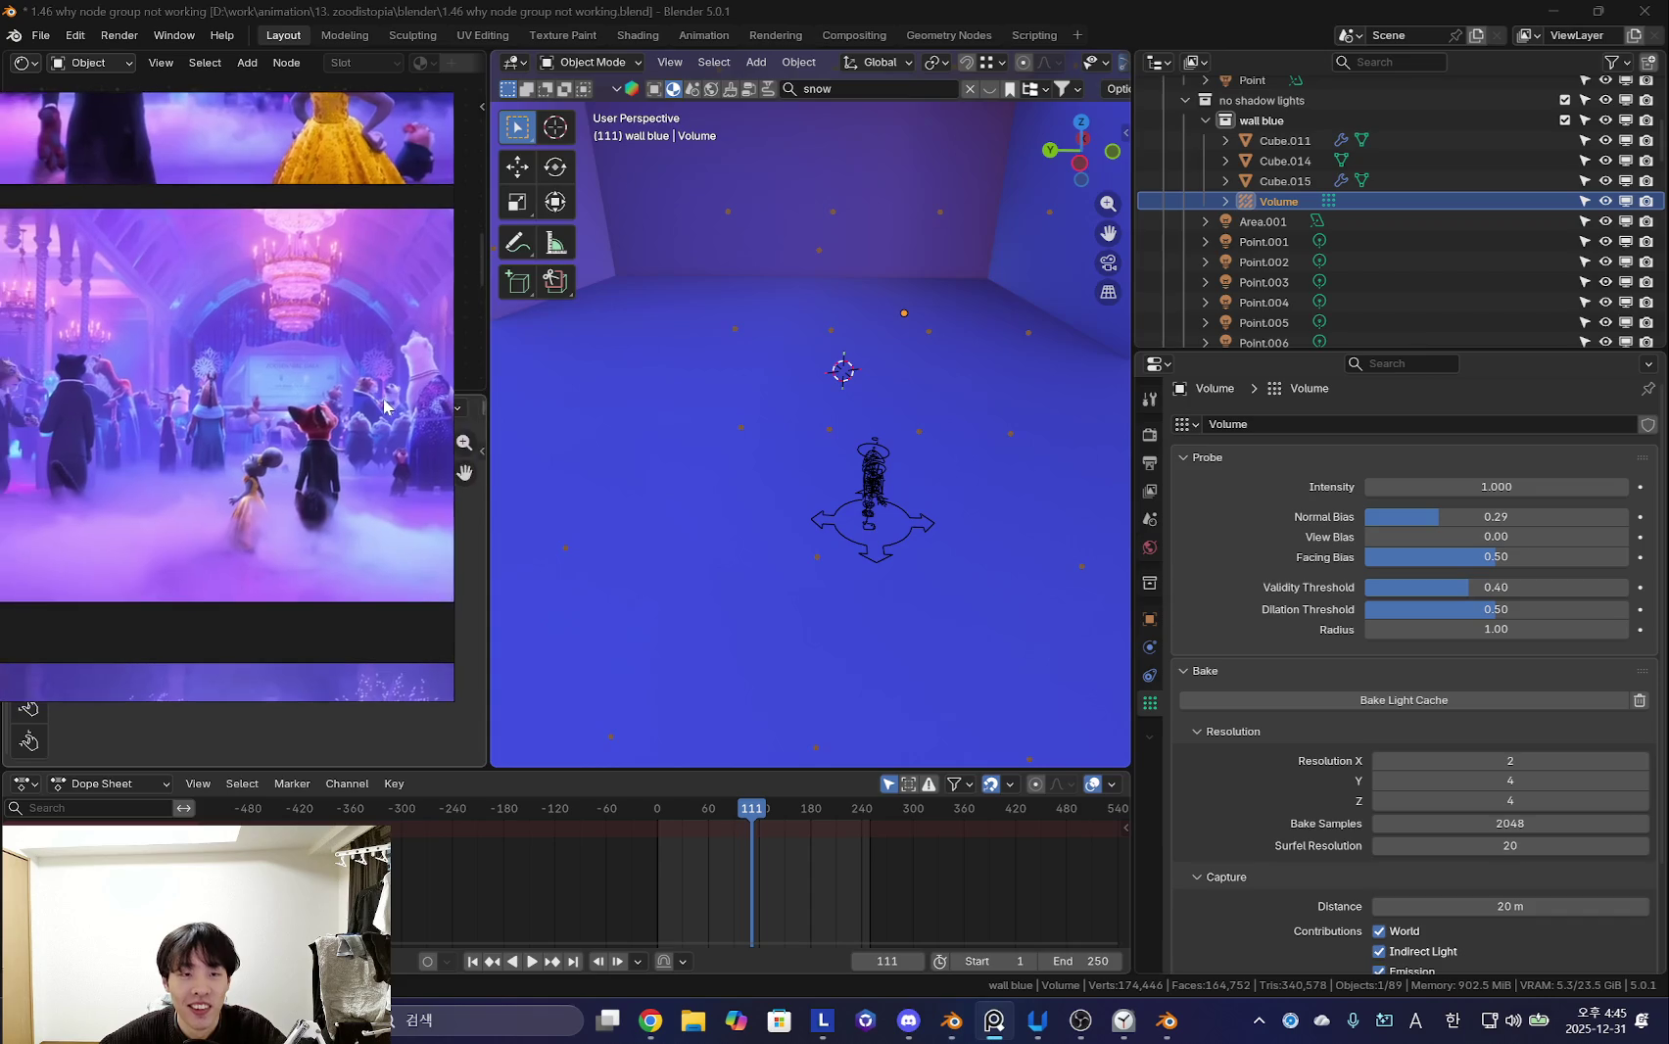
pyautogui.moveTo(707, 436)
pyautogui.mouseDown(button='middle')
pyautogui.moveTo(677, 417)
pyautogui.moveTo(877, 472)
pyautogui.mouseUp(button='middle')
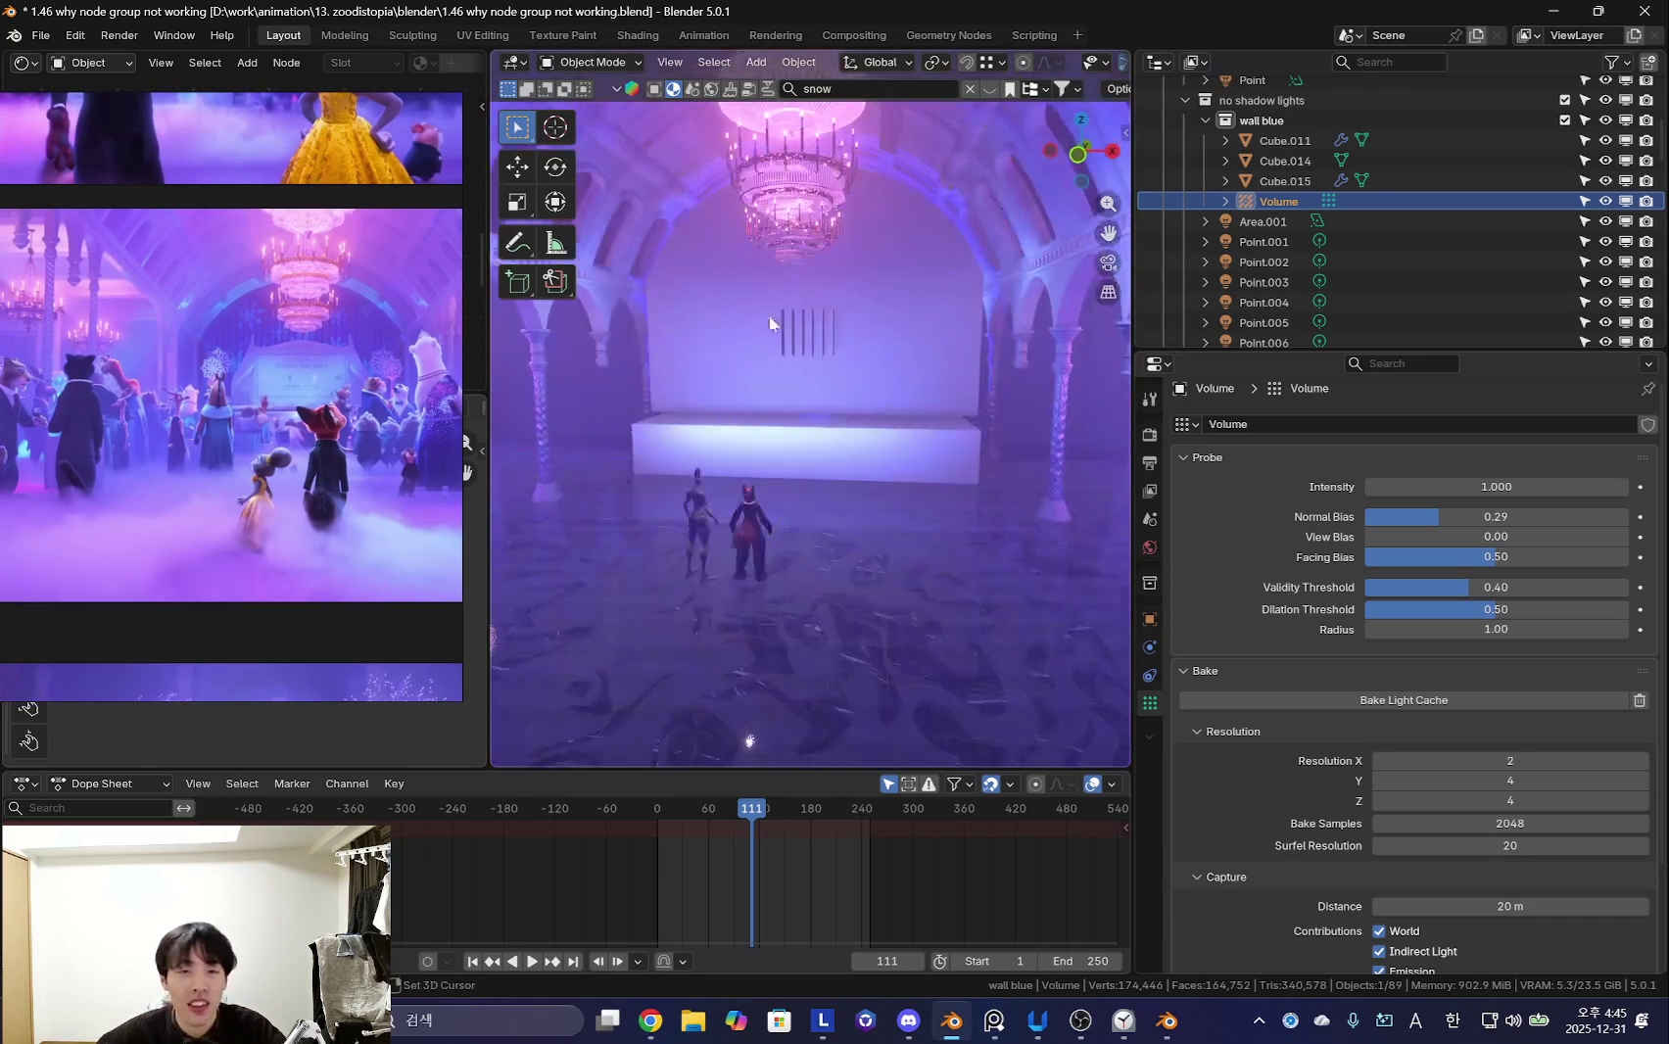
pyautogui.press('m')
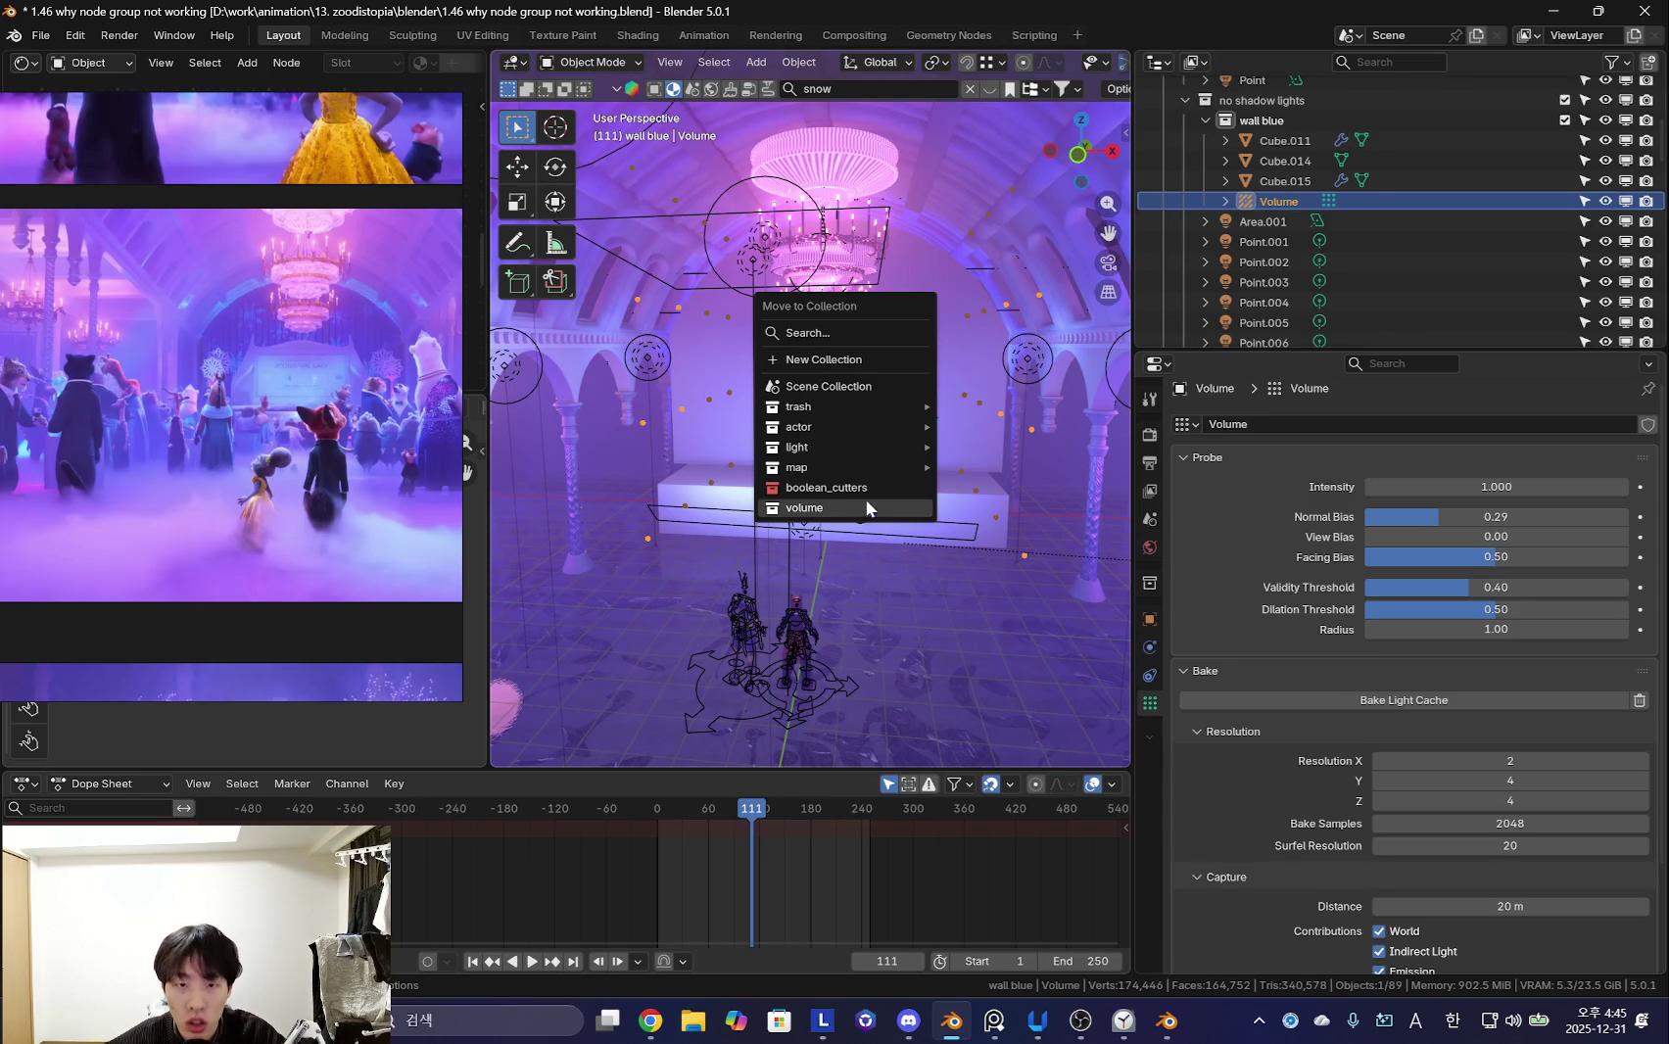
# - Move the probe into a new collection named 'light volume'
pyautogui.click(860, 360)
pyautogui.write('light volume')
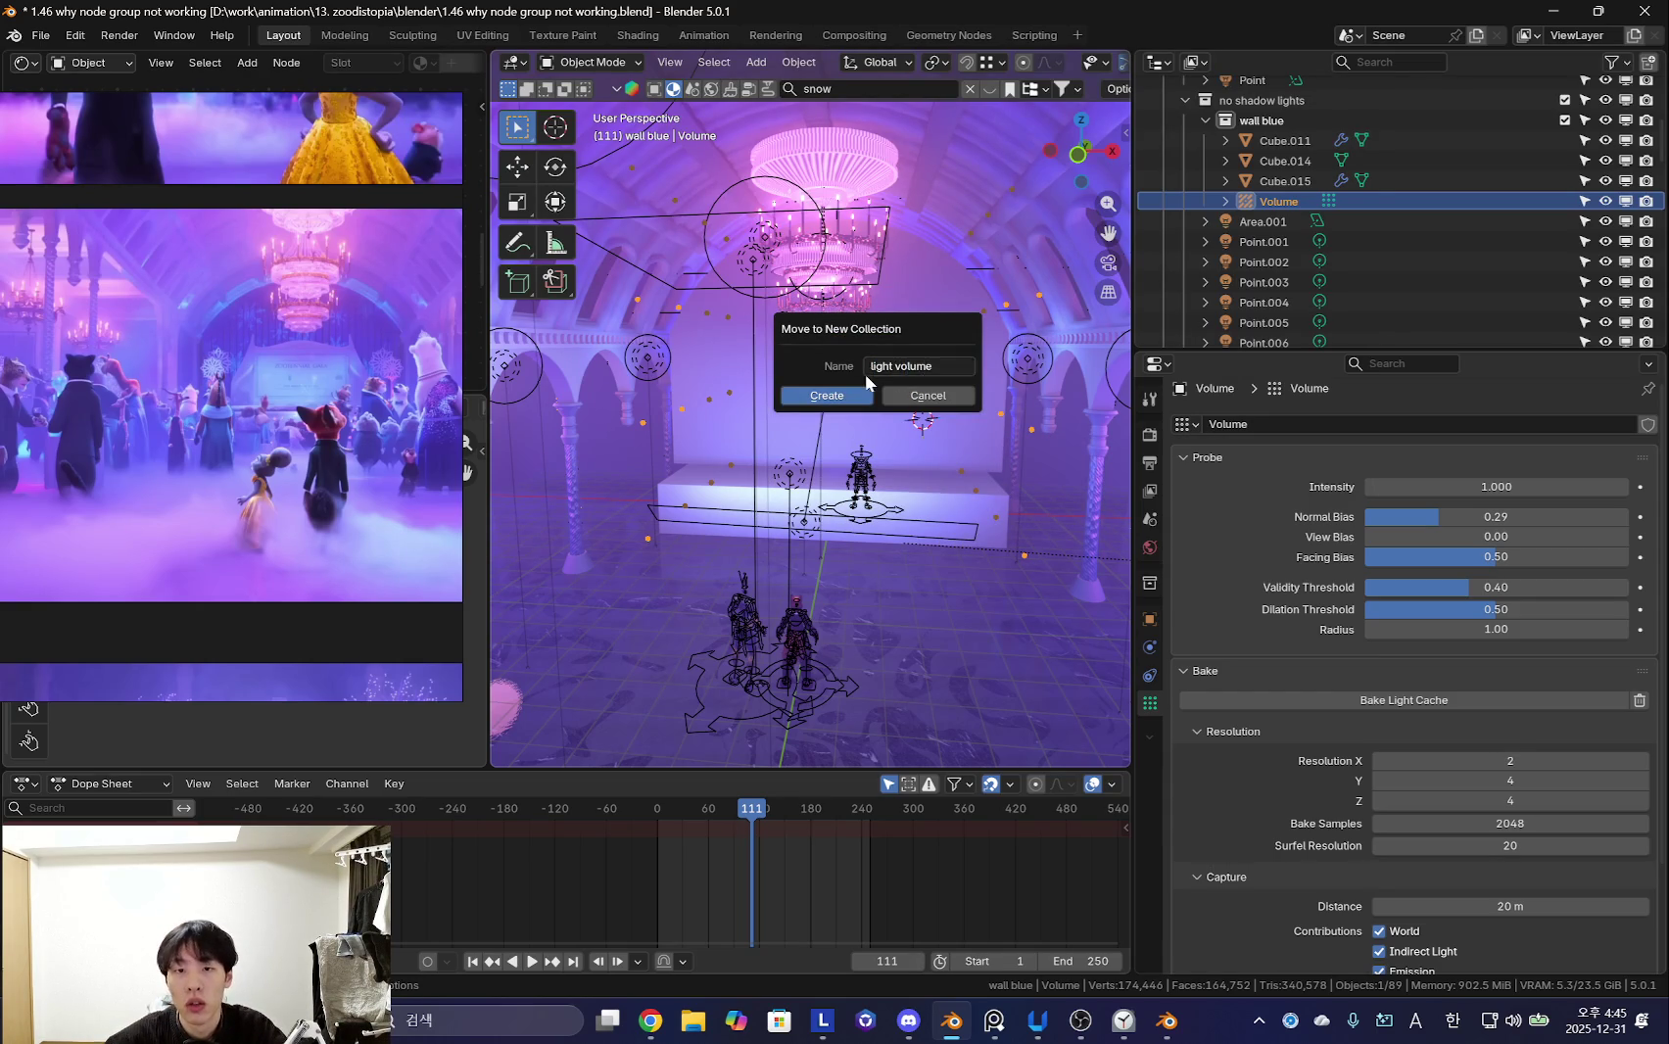
pyautogui.click(858, 394)
pyautogui.hotkey('shift', 'alt', 'z')
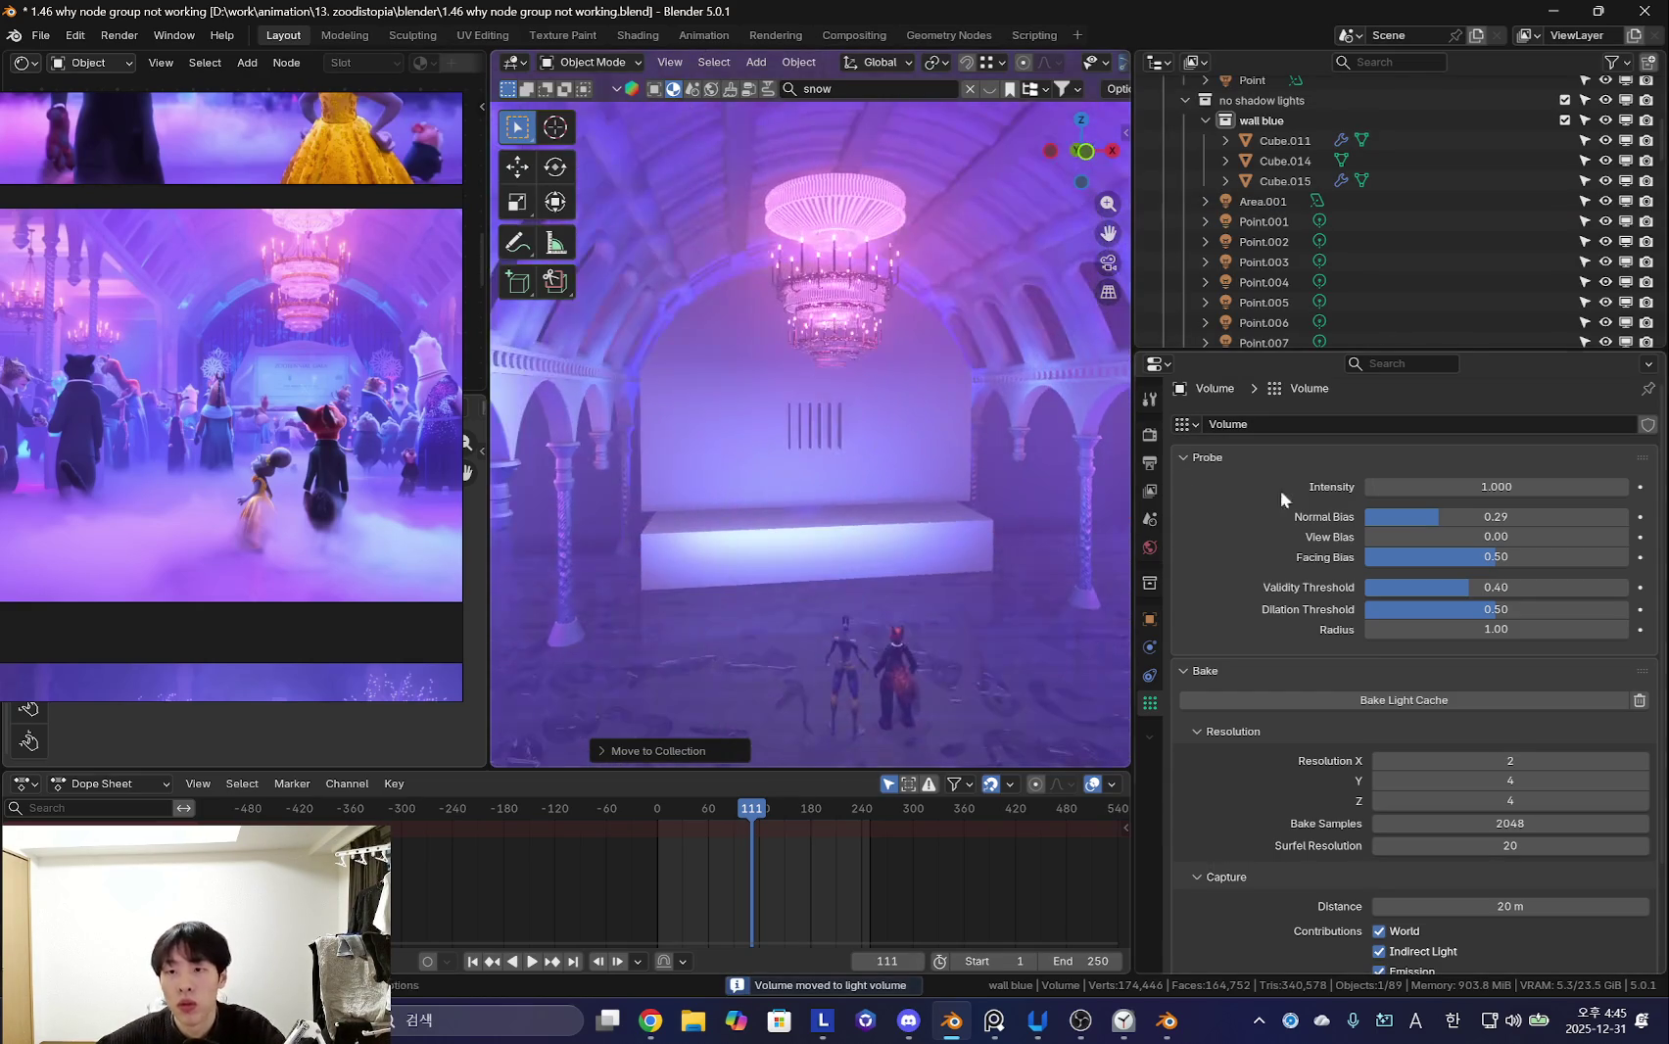
# - Reset the probe intensity to 1.000 and select the Area.001 light
pyautogui.moveTo(1497, 487); pyautogui.dragTo(1528, 487)
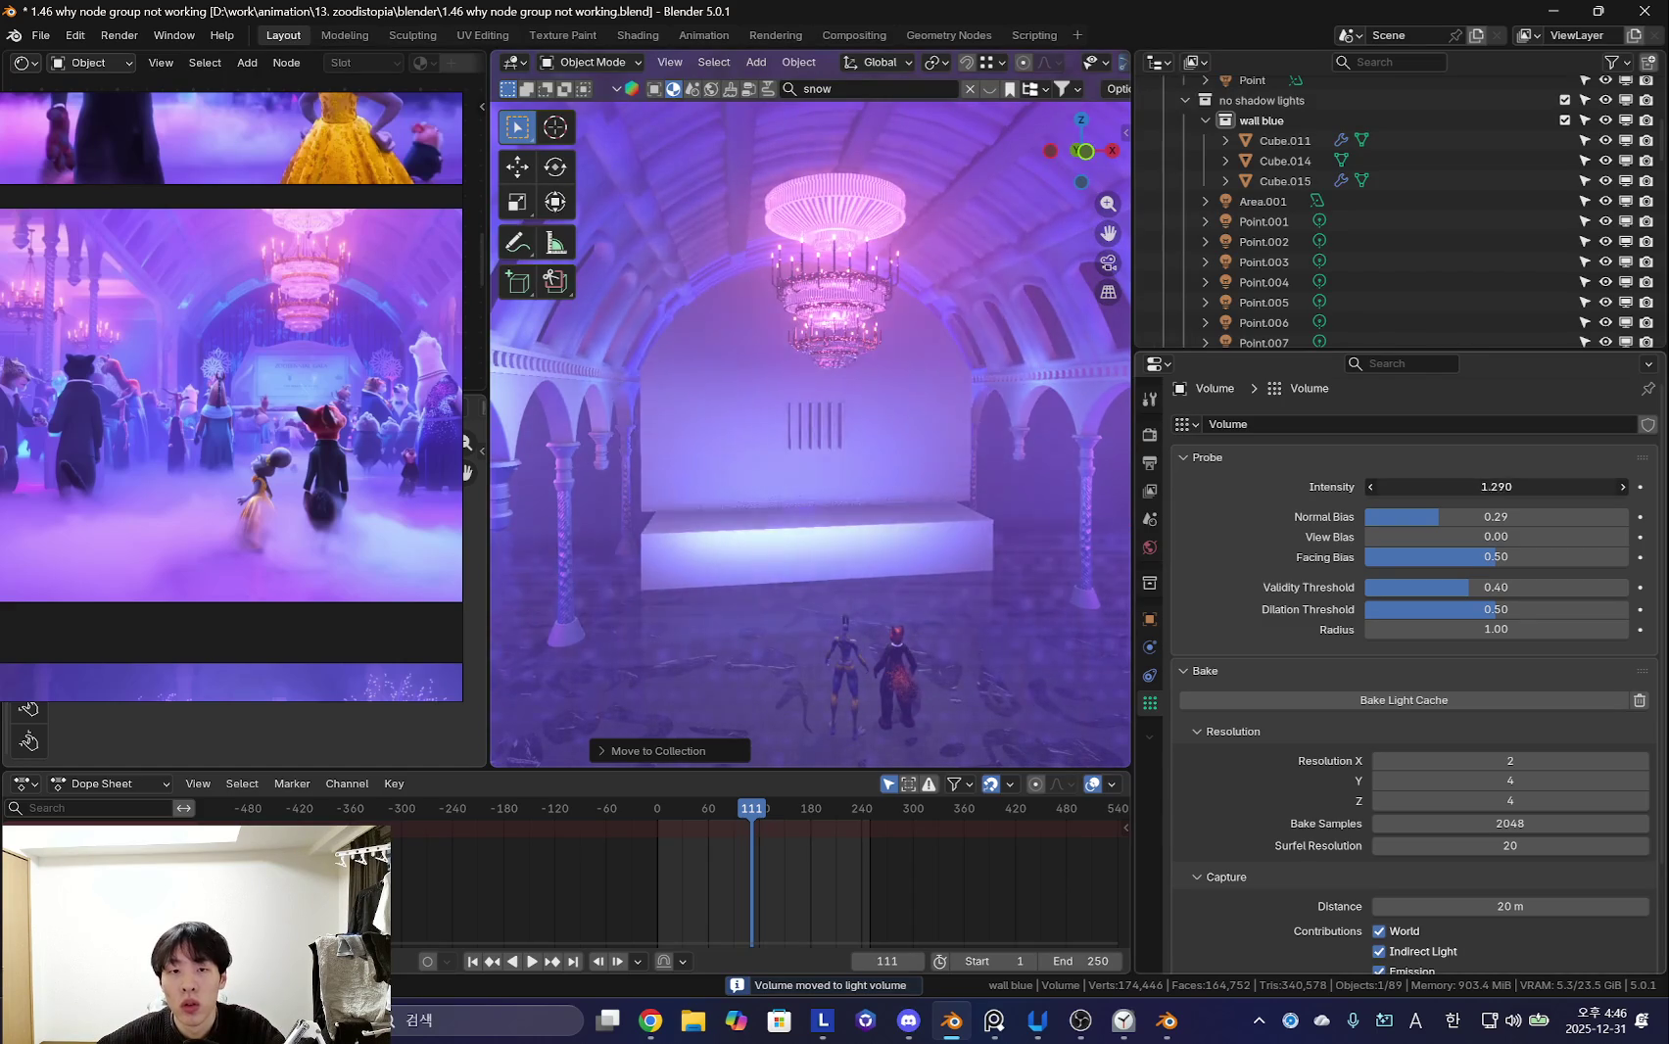
pyautogui.press('Return')
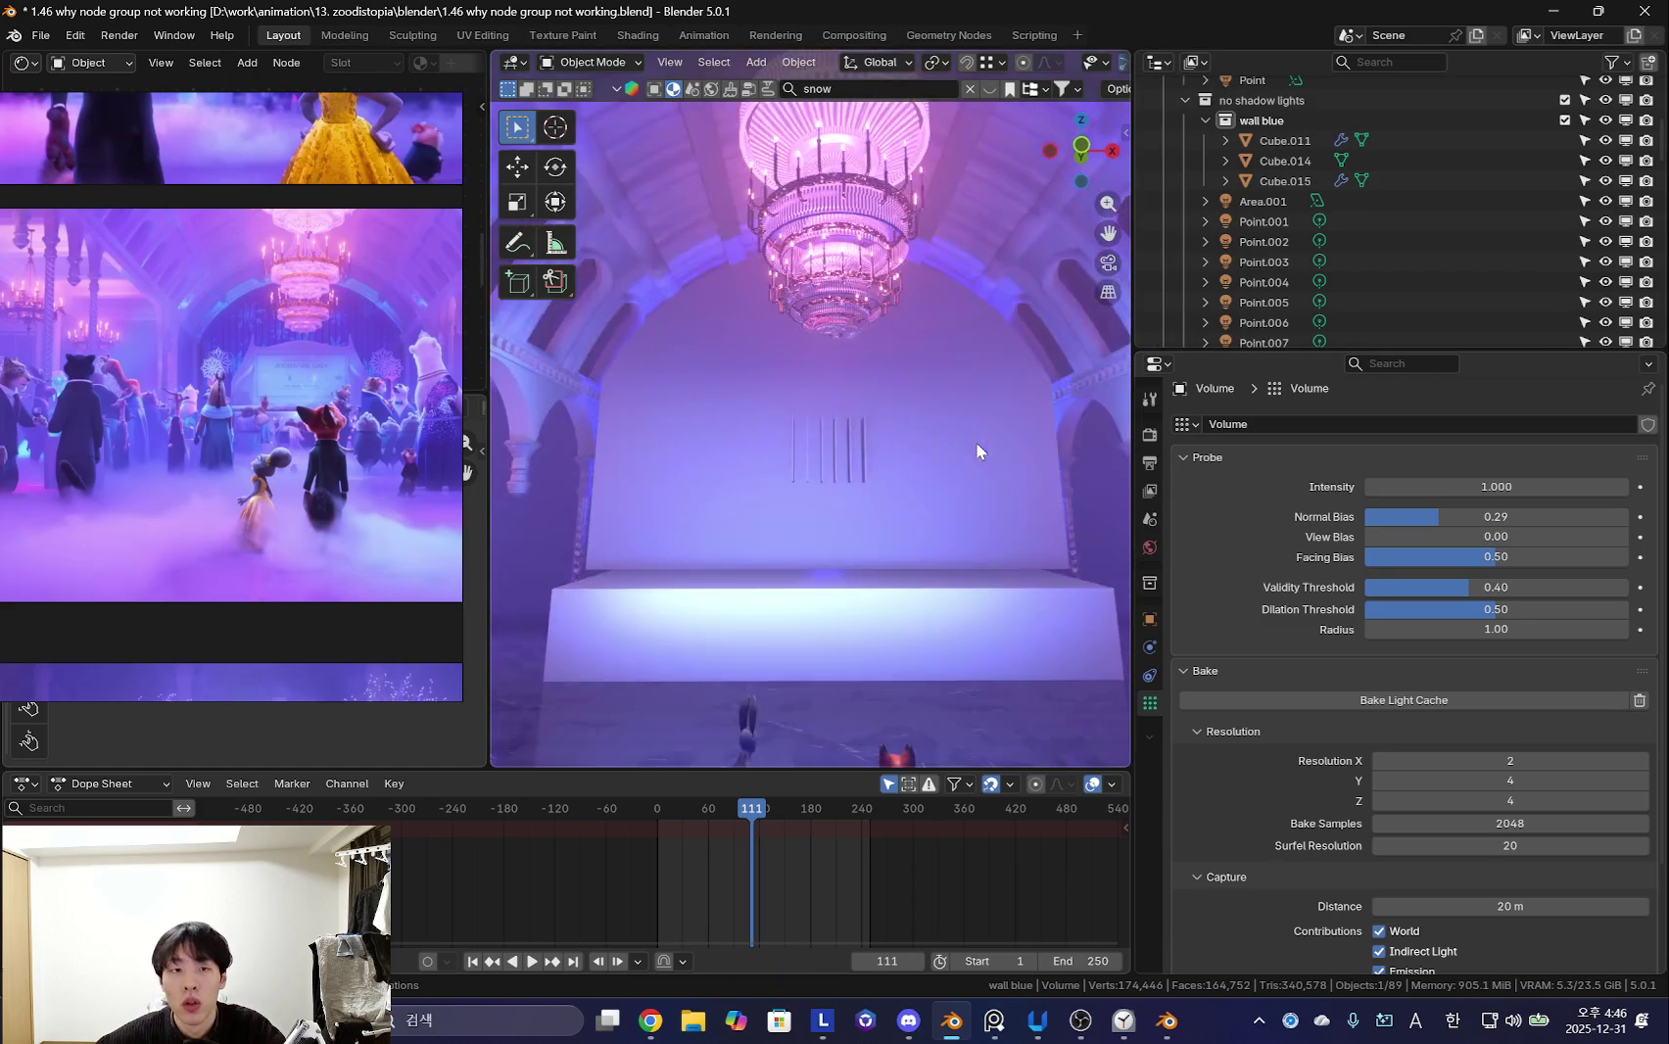
pyautogui.hotkey('shift', 'alt', 'z')
pyautogui.moveTo(888, 498)
pyautogui.mouseDown(button='middle')
pyautogui.moveTo(703, 480)
pyautogui.moveTo(769, 488)
pyautogui.moveTo(675, 524)
pyautogui.moveTo(857, 666)
pyautogui.mouseUp(button='middle')
pyautogui.click(857, 666)
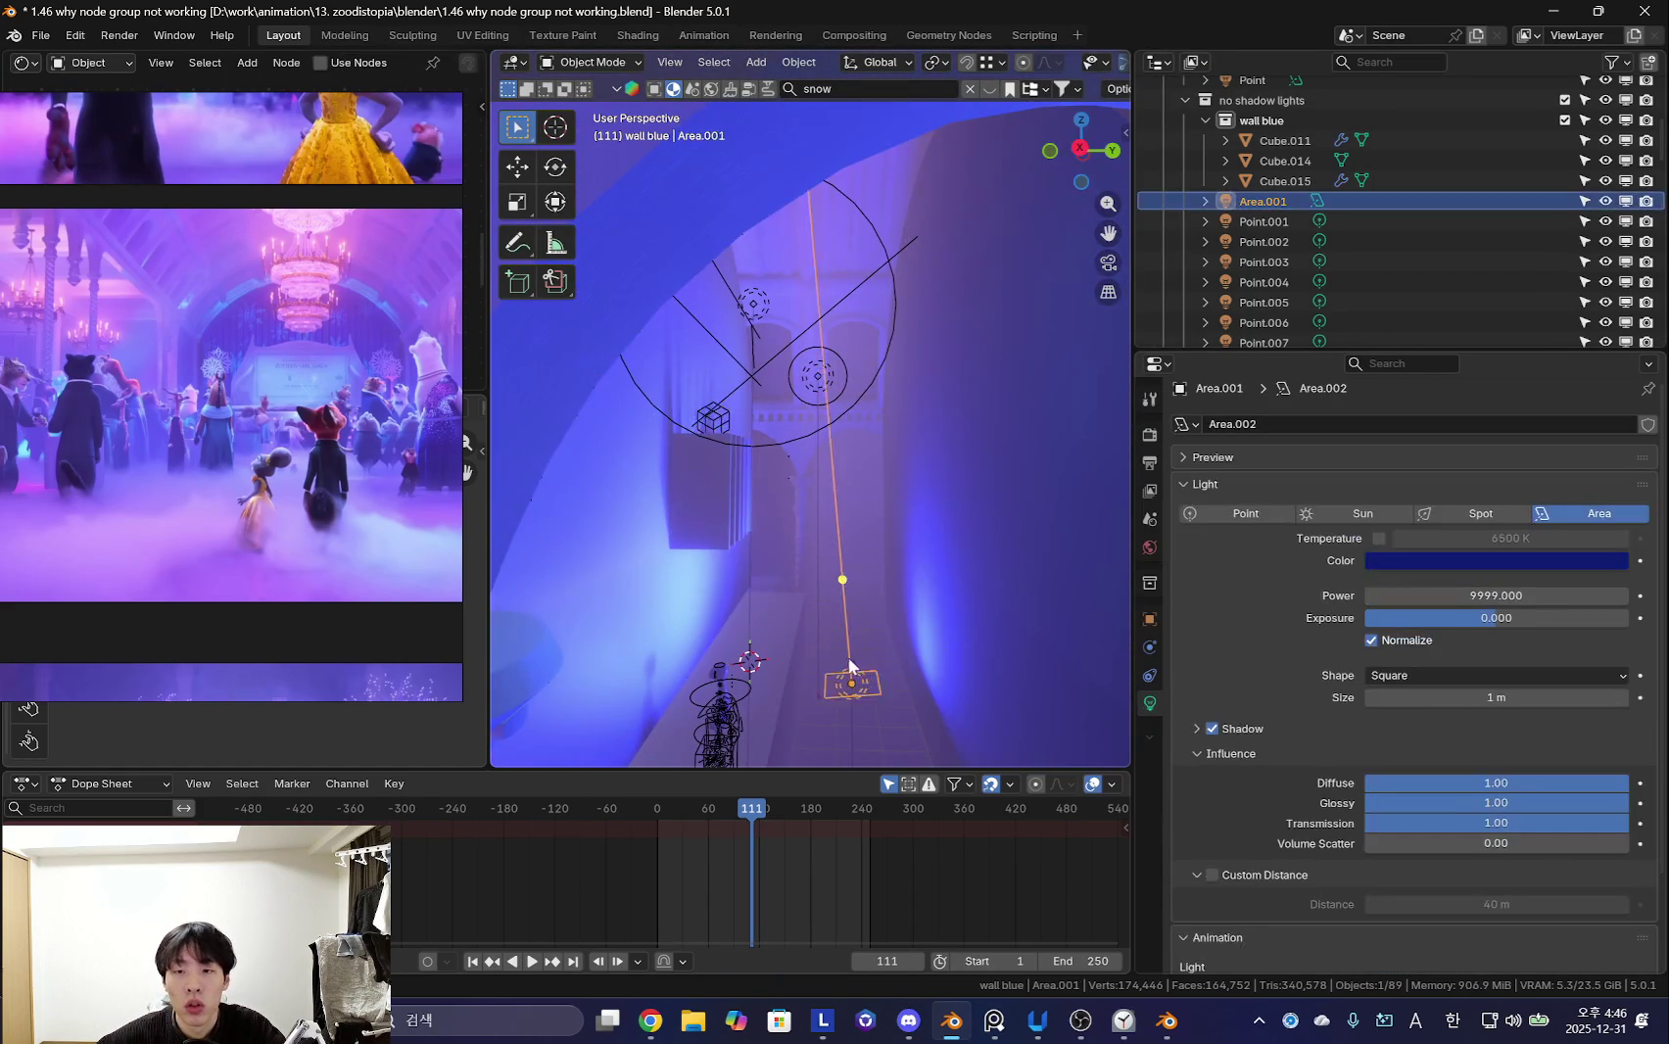
# - Frame Area.001 and adjust its height along Z near the chandelier
pyautogui.press('KP_Decimal')
pyautogui.press('g')
pyautogui.press('z')
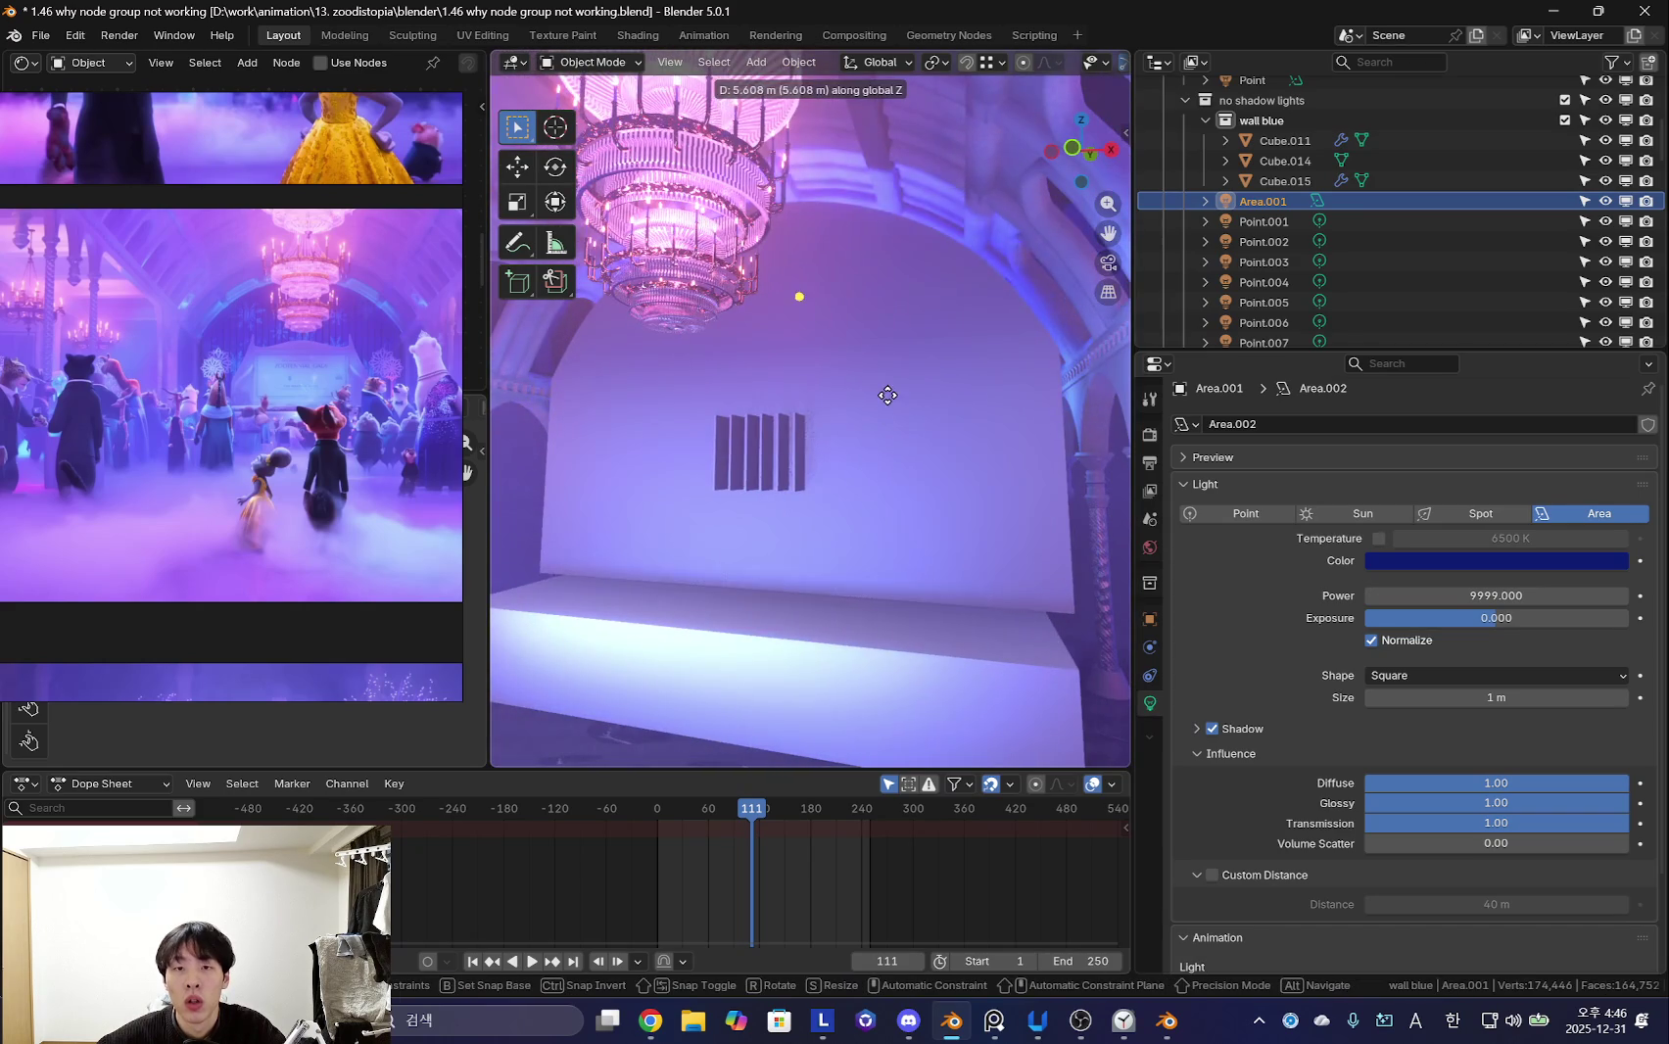
pyautogui.click(883, 391)
pyautogui.scroll(-5, 882, 421)
pyautogui.press('g')
pyautogui.press('z')
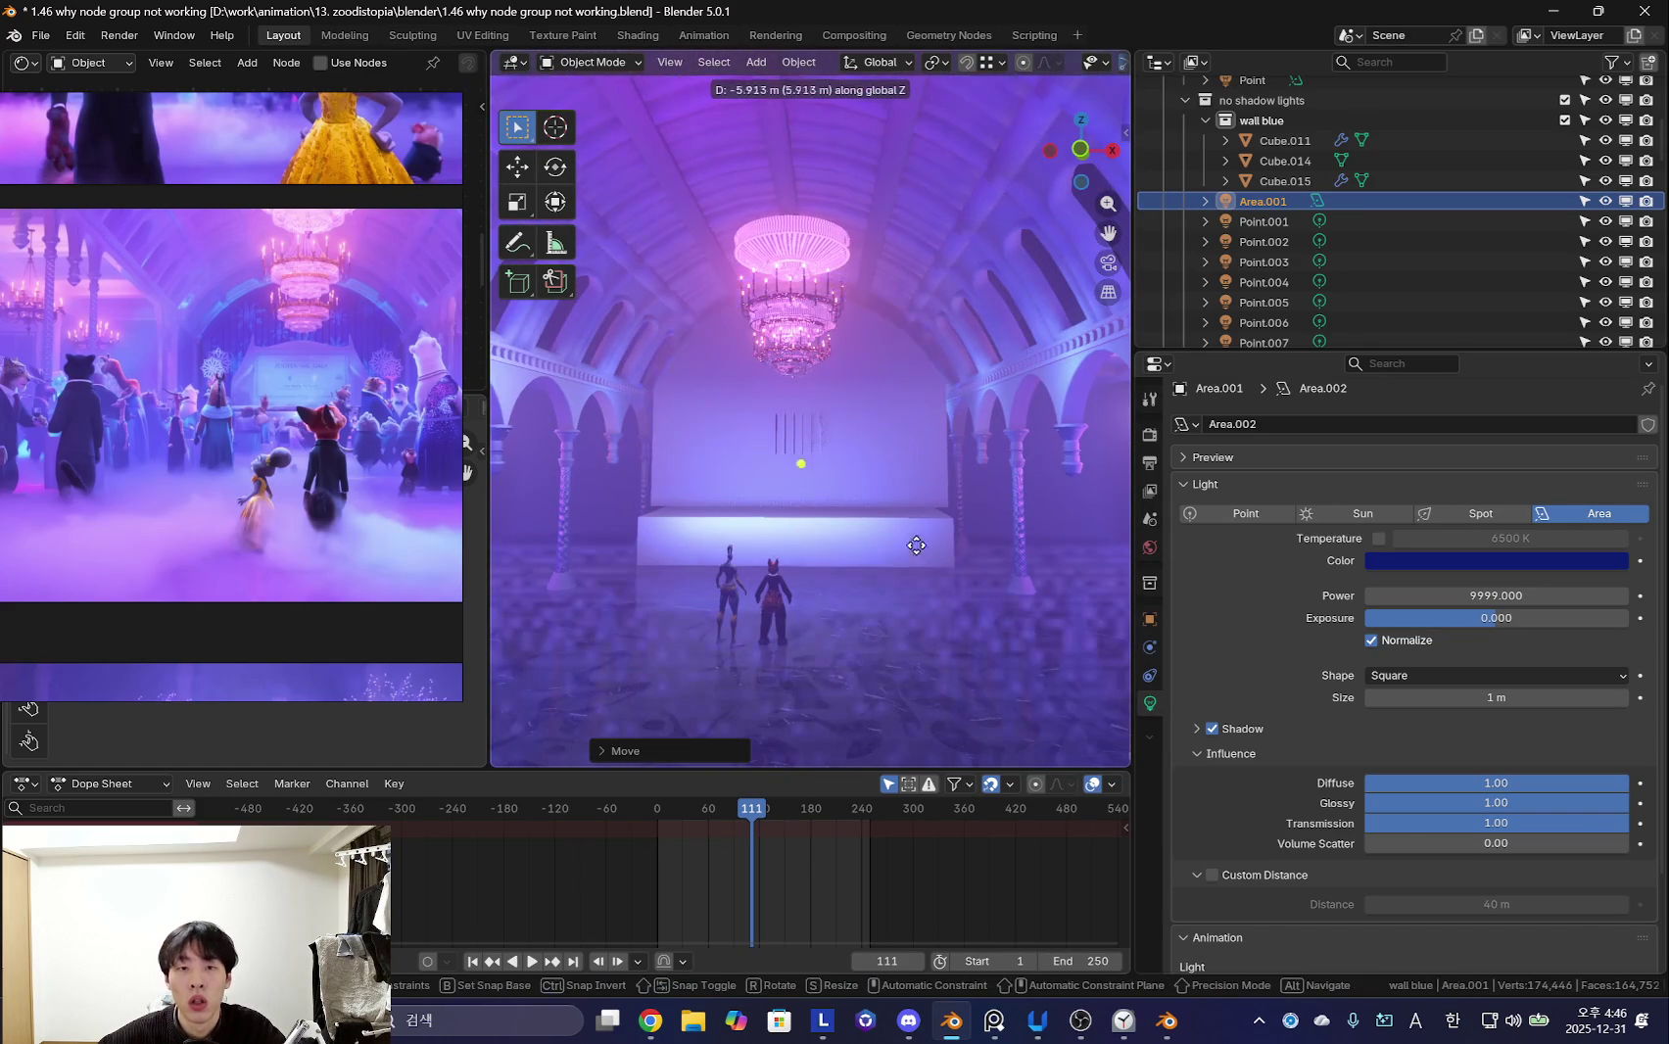
pyautogui.click(930, 495)
pyautogui.moveTo(931, 495); pyautogui.dragTo(943, 503, button='middle')
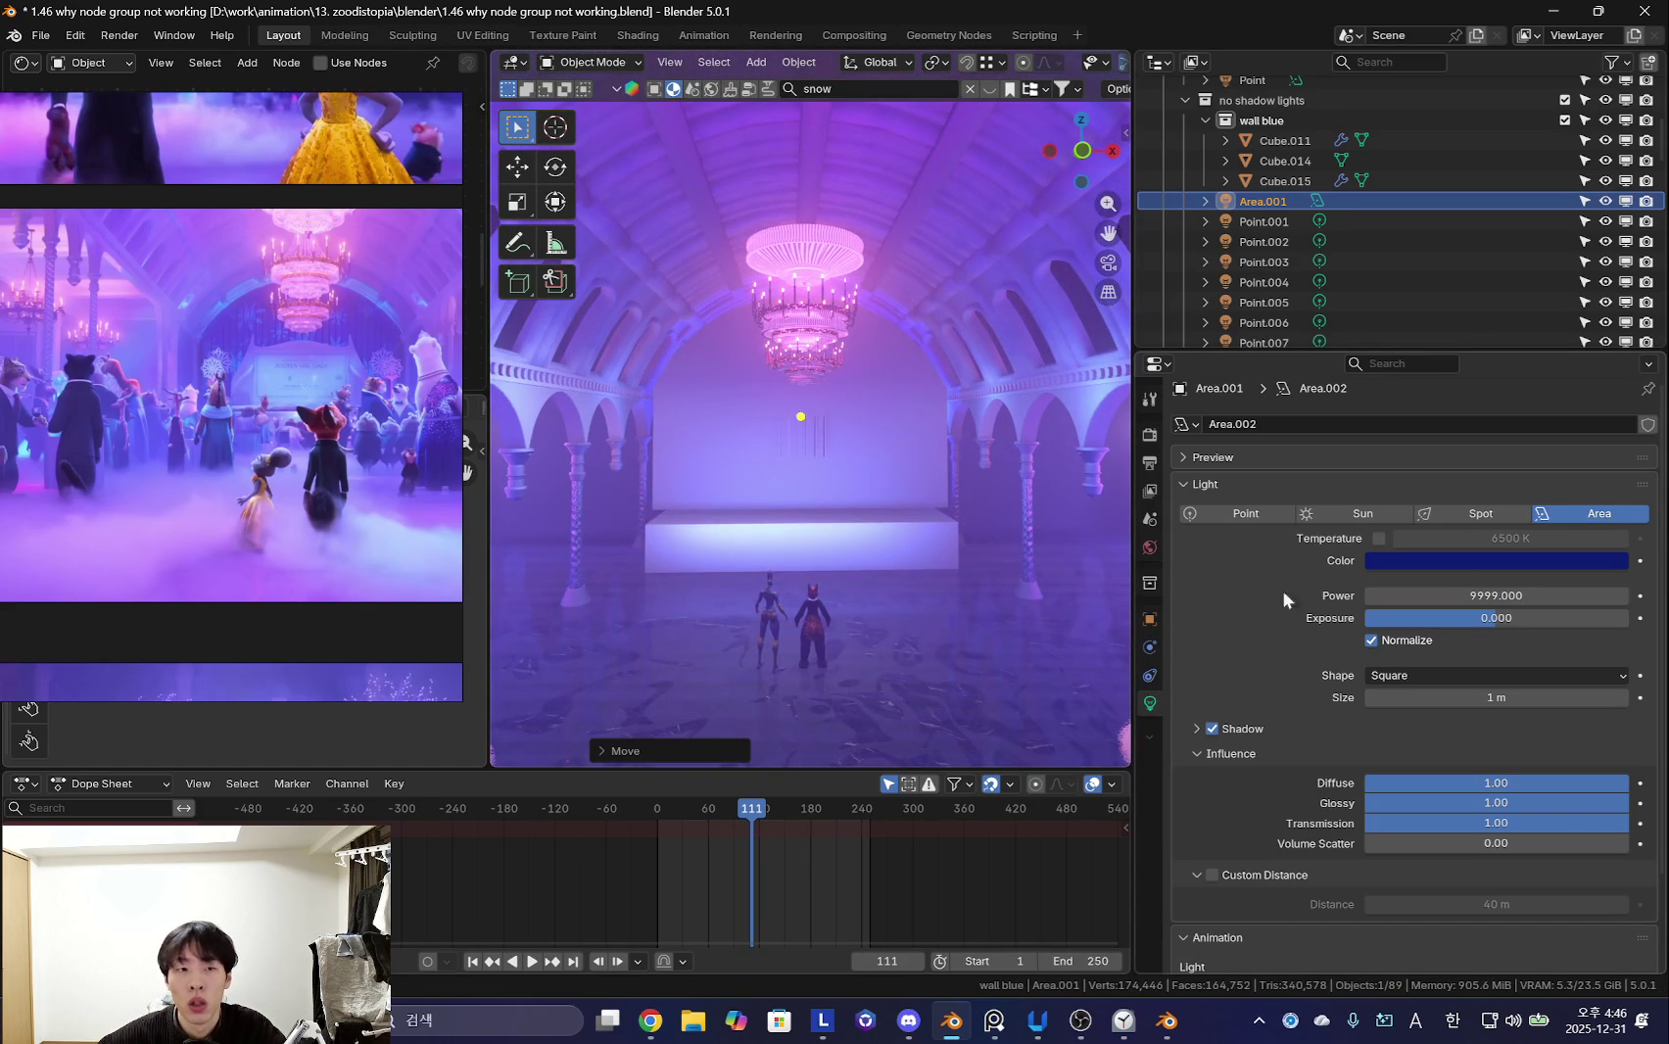
# - Brighten the light's blue colour via HSV Value and readjust its height
pyautogui.click(1514, 563)
pyautogui.moveTo(1614, 319)
pyautogui.mouseDown()
pyautogui.moveTo(1612, 271)
pyautogui.moveTo(1552, 269)
pyautogui.moveTo(1550, 290)
pyautogui.moveTo(1579, 265)
pyautogui.mouseUp()
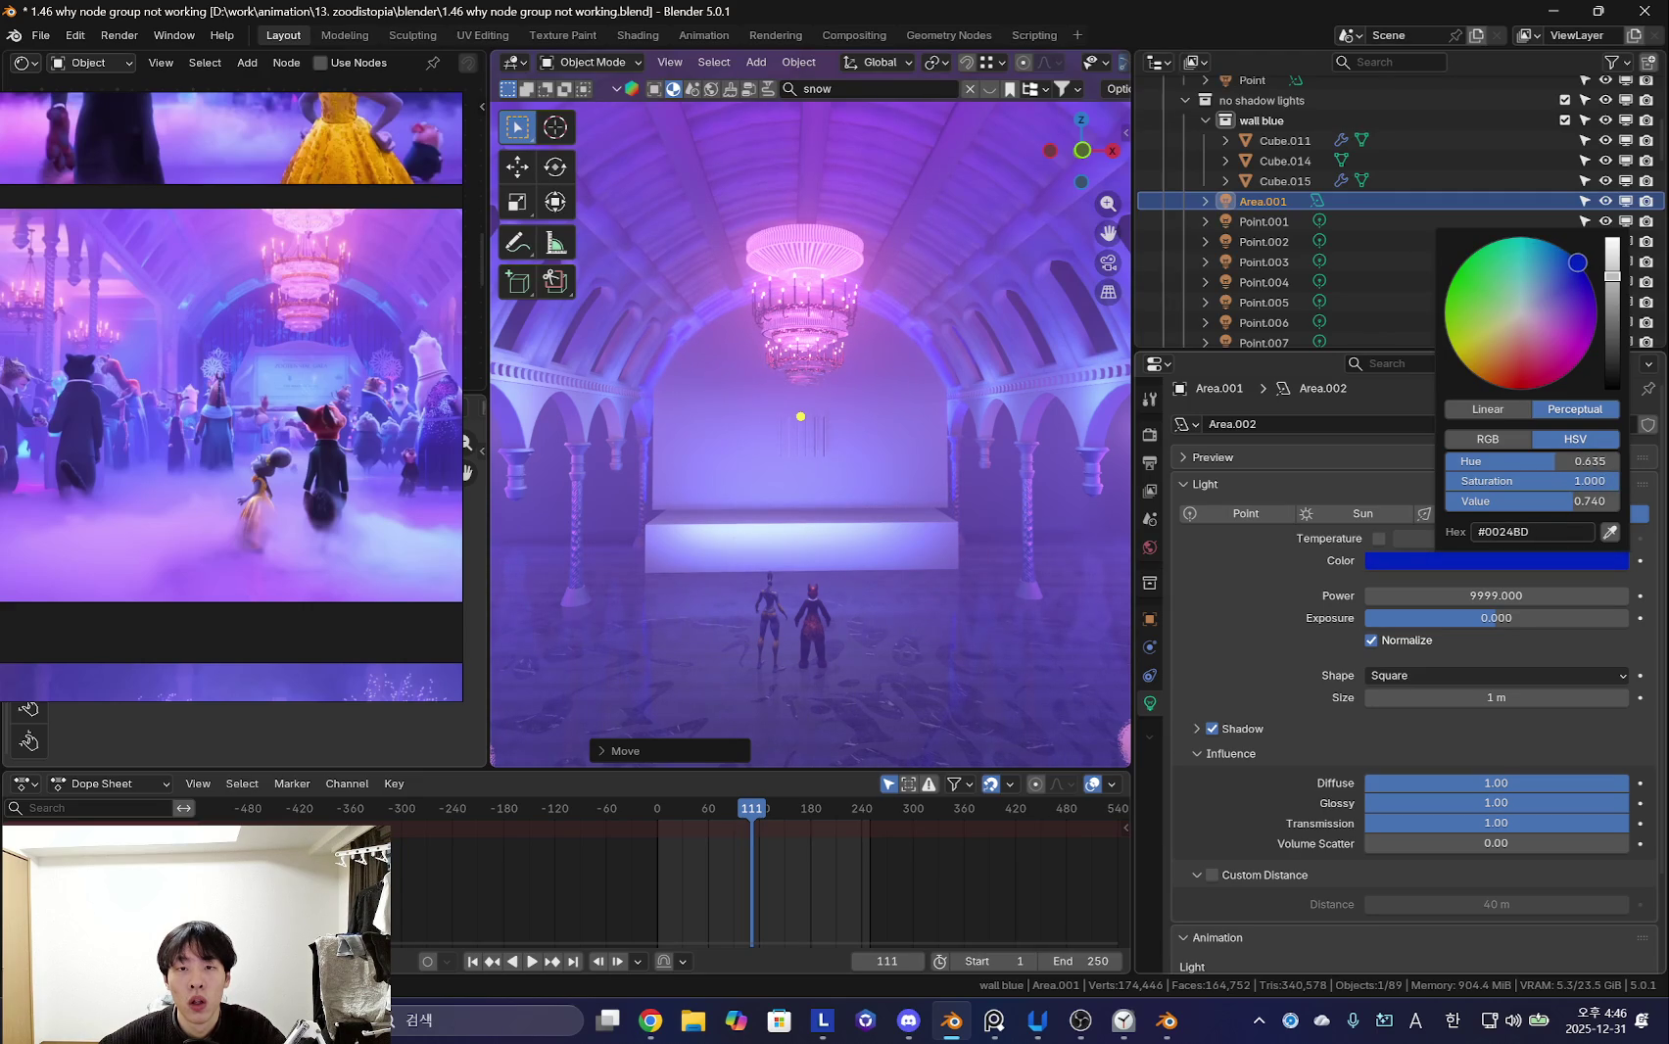
pyautogui.press('g')
pyautogui.press('z')
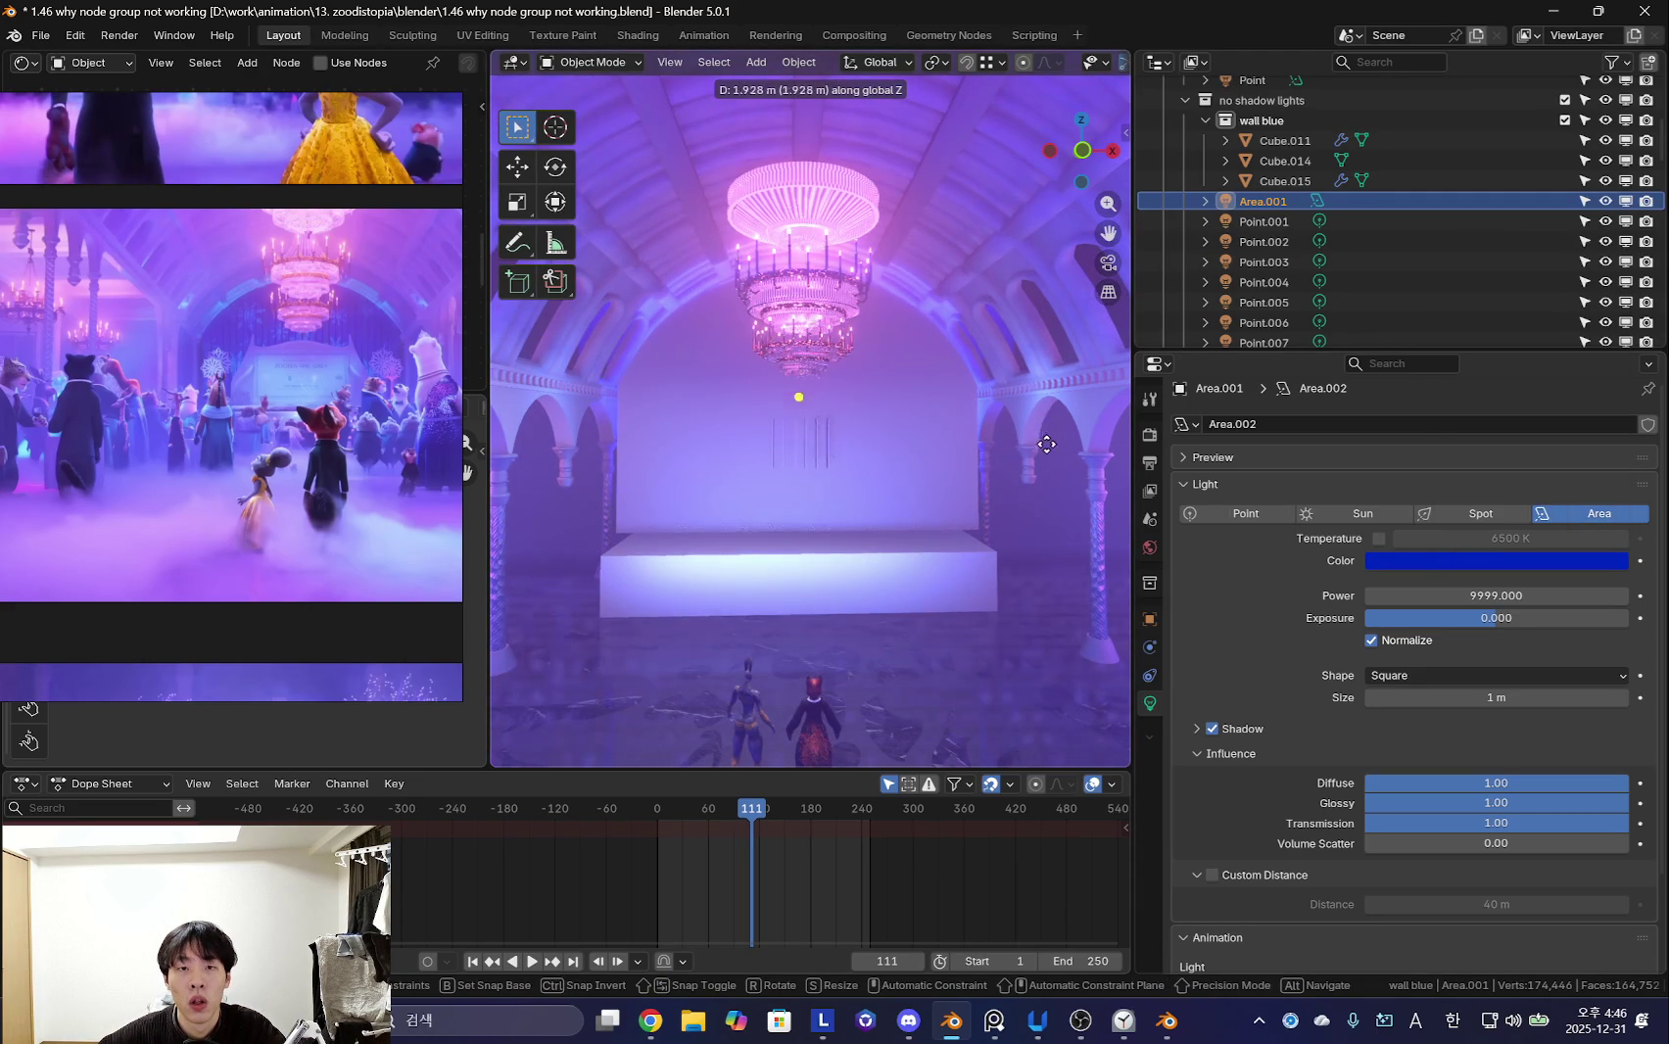
pyautogui.click(1039, 486)
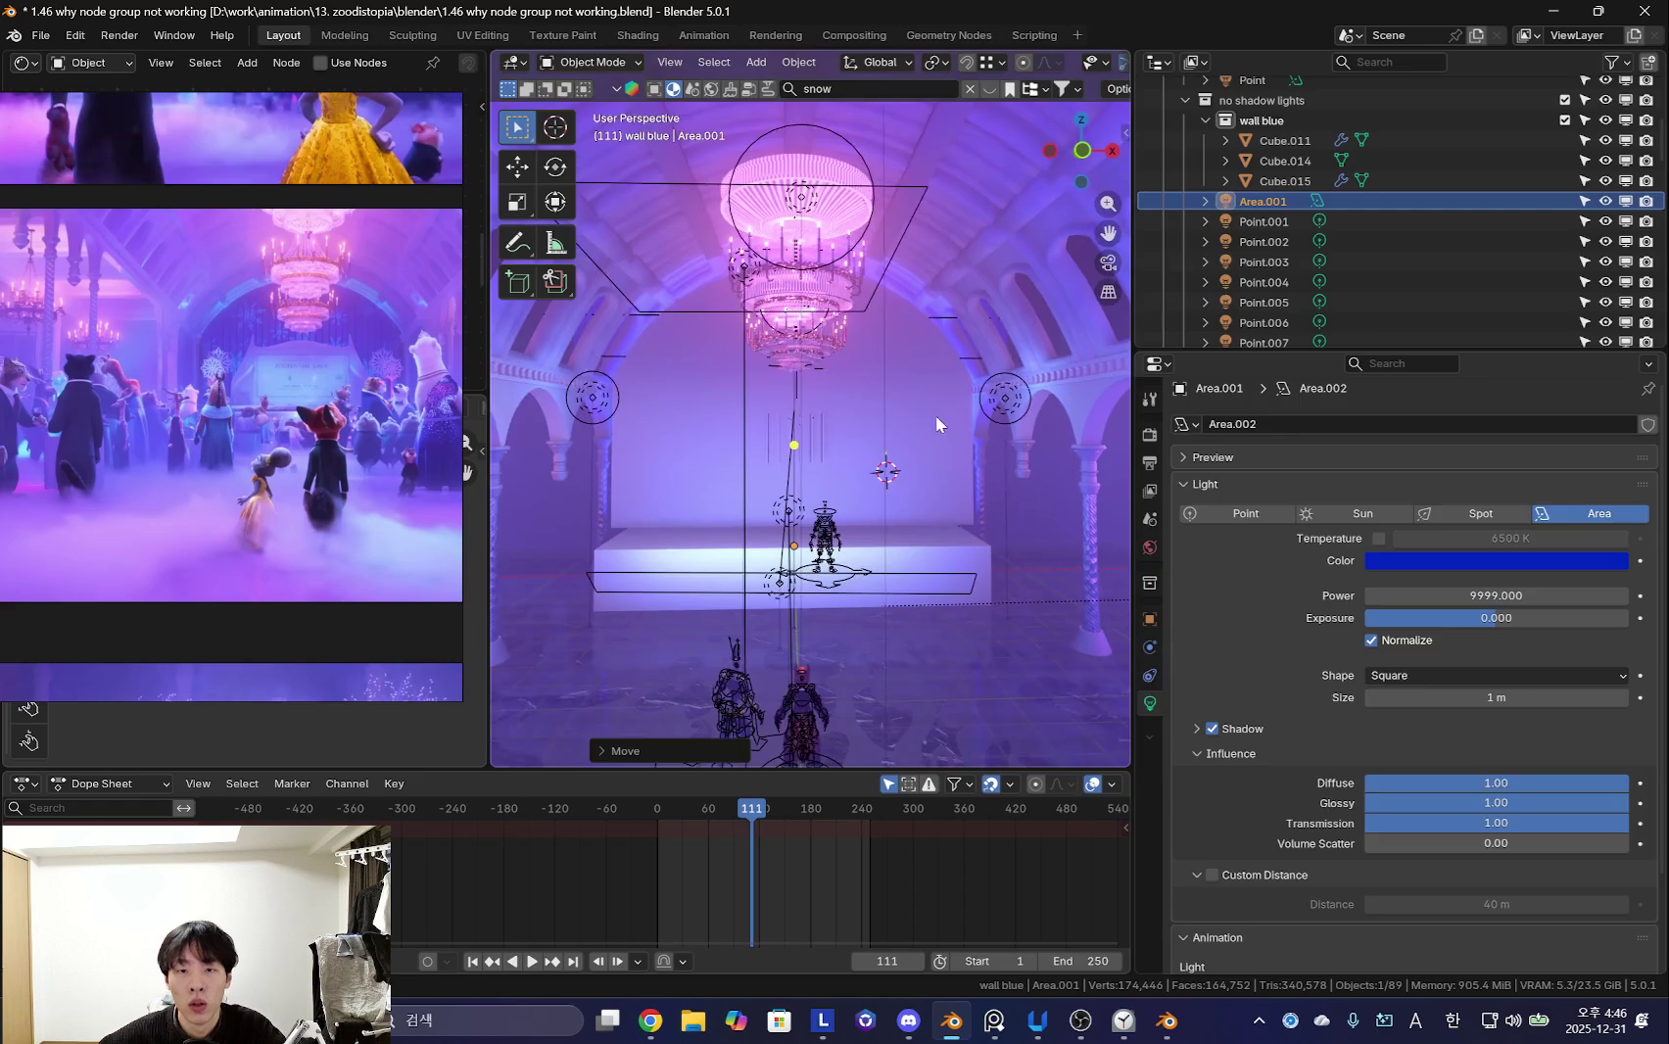
# - Select the wall bars object Cube.015 and inspect it without overlays
pyautogui.click(823, 446)
pyautogui.scroll(5, 852, 480)
pyautogui.hotkey('shift', 'alt', 'z')
pyautogui.moveTo(844, 463); pyautogui.dragTo(869, 586, button='middle')
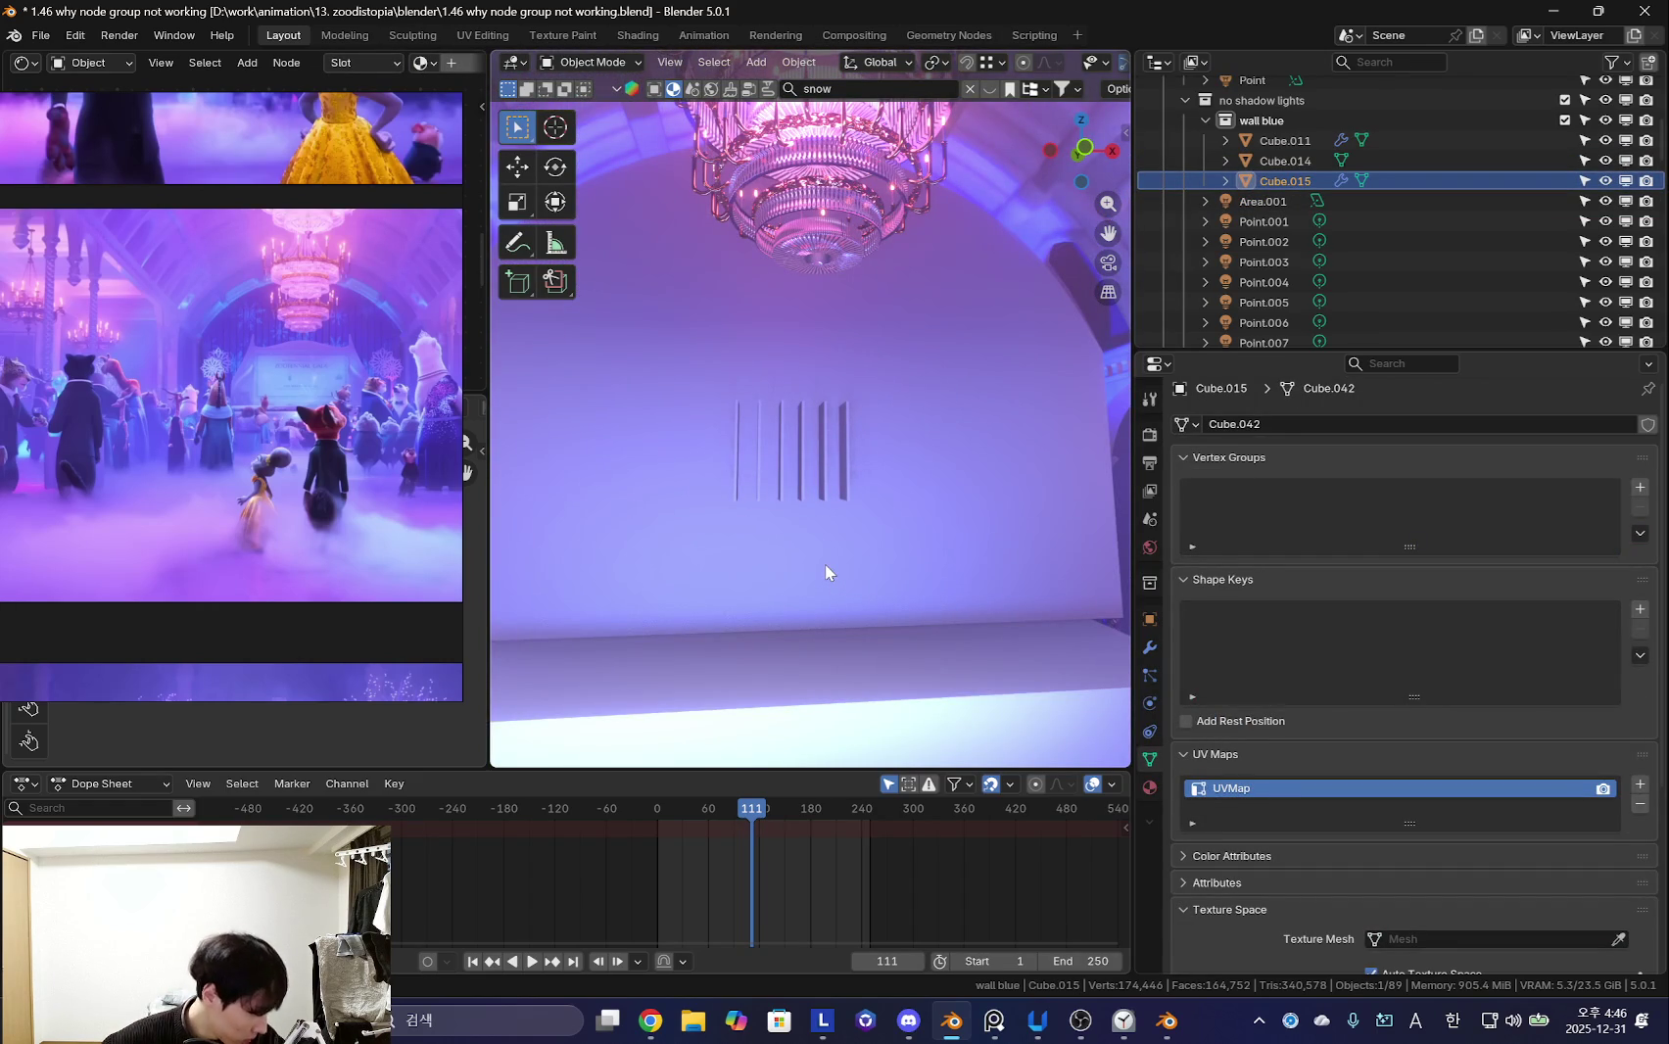
# - Raise the wall bar array to 16 bars and set its X offset to 8.490
pyautogui.click(1150, 647)
pyautogui.press('KP_0')
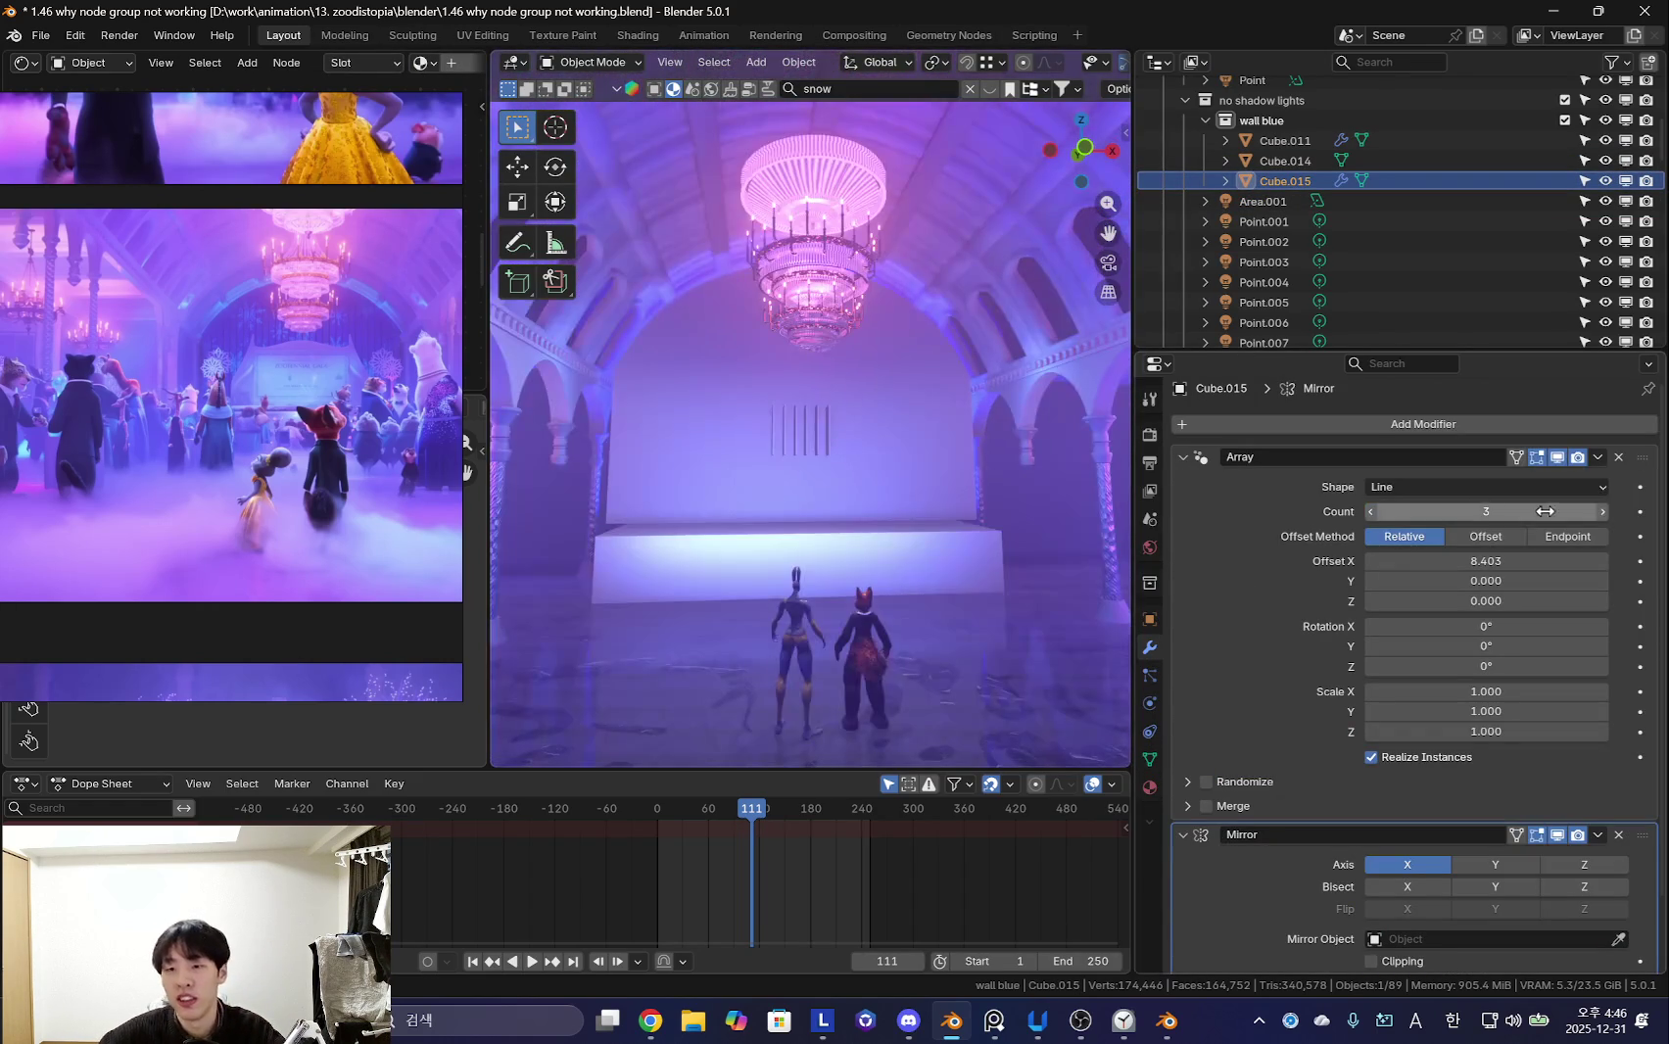
pyautogui.click(1603, 511)
pyautogui.click(1602, 511)
pyautogui.click(1603, 511)
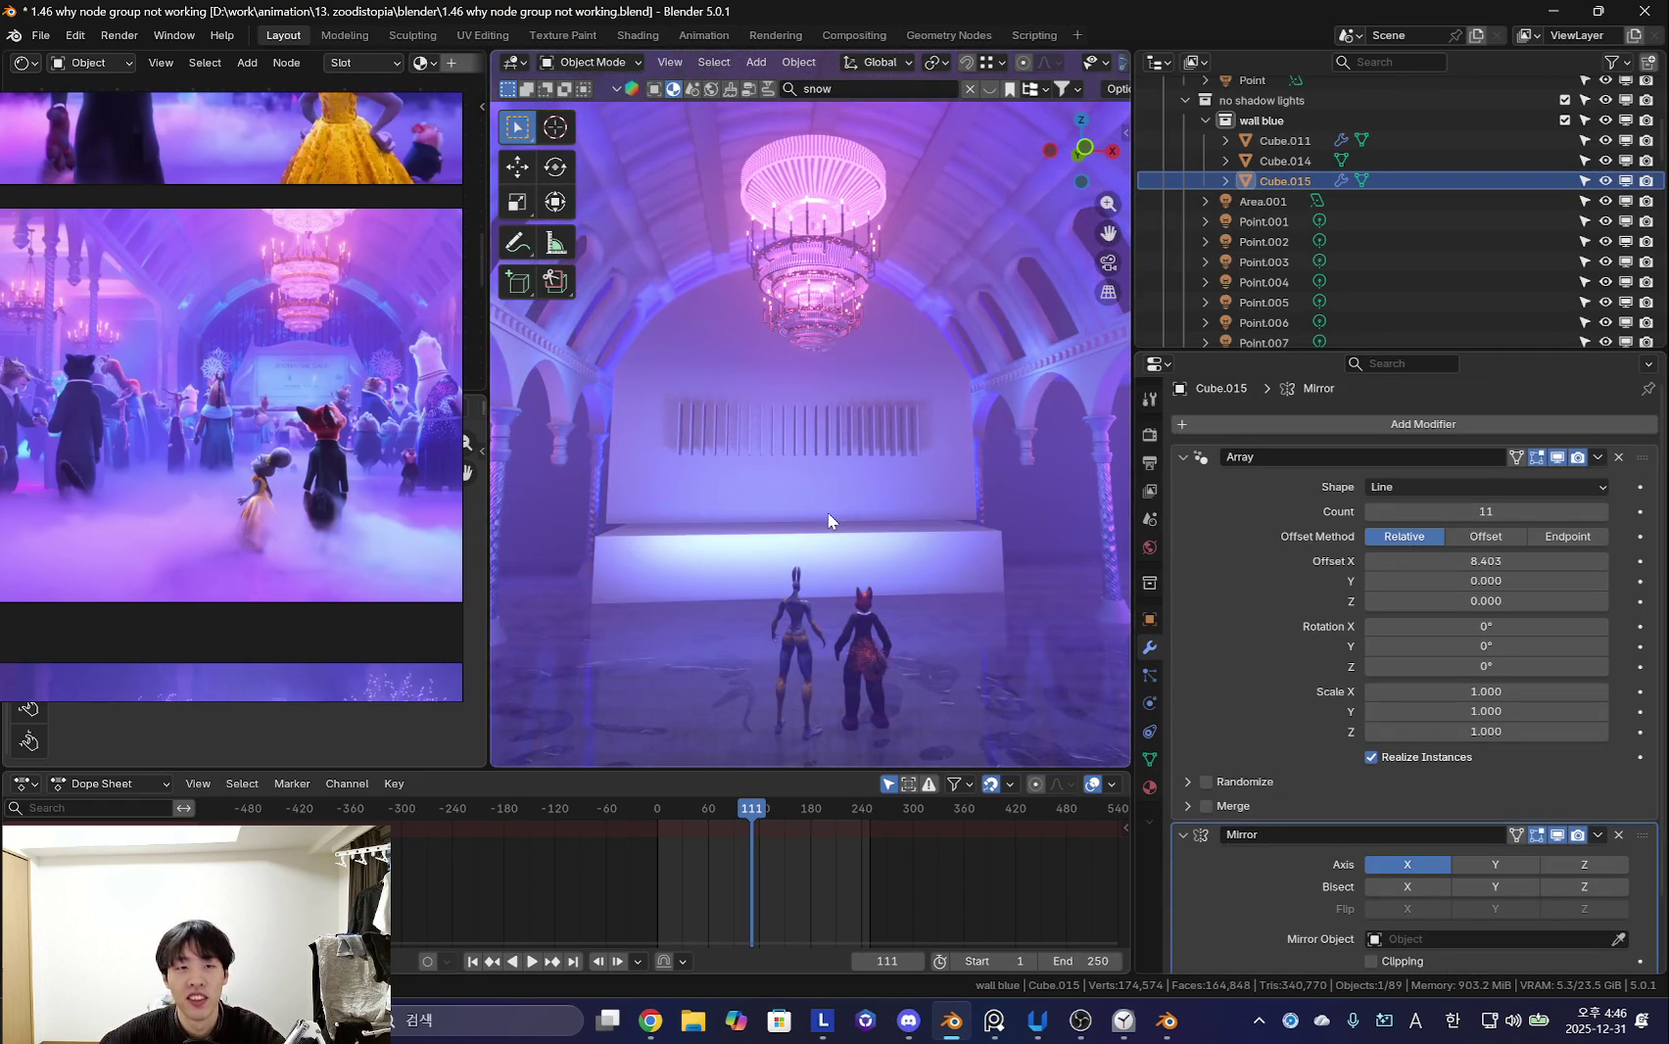
pyautogui.moveTo(784, 529); pyautogui.dragTo(815, 533, button='middle')
pyautogui.press('KP_1')
pyautogui.click(1603, 512)
pyautogui.click(1603, 511)
pyautogui.click(1602, 512)
pyautogui.click(1602, 511)
pyautogui.click(1602, 512)
pyautogui.moveTo(838, 532)
pyautogui.mouseDown(button='middle')
pyautogui.moveTo(960, 546)
pyautogui.moveTo(1006, 596)
pyautogui.mouseUp(button='middle')
pyautogui.press('KP_0')
pyautogui.click(1603, 511)
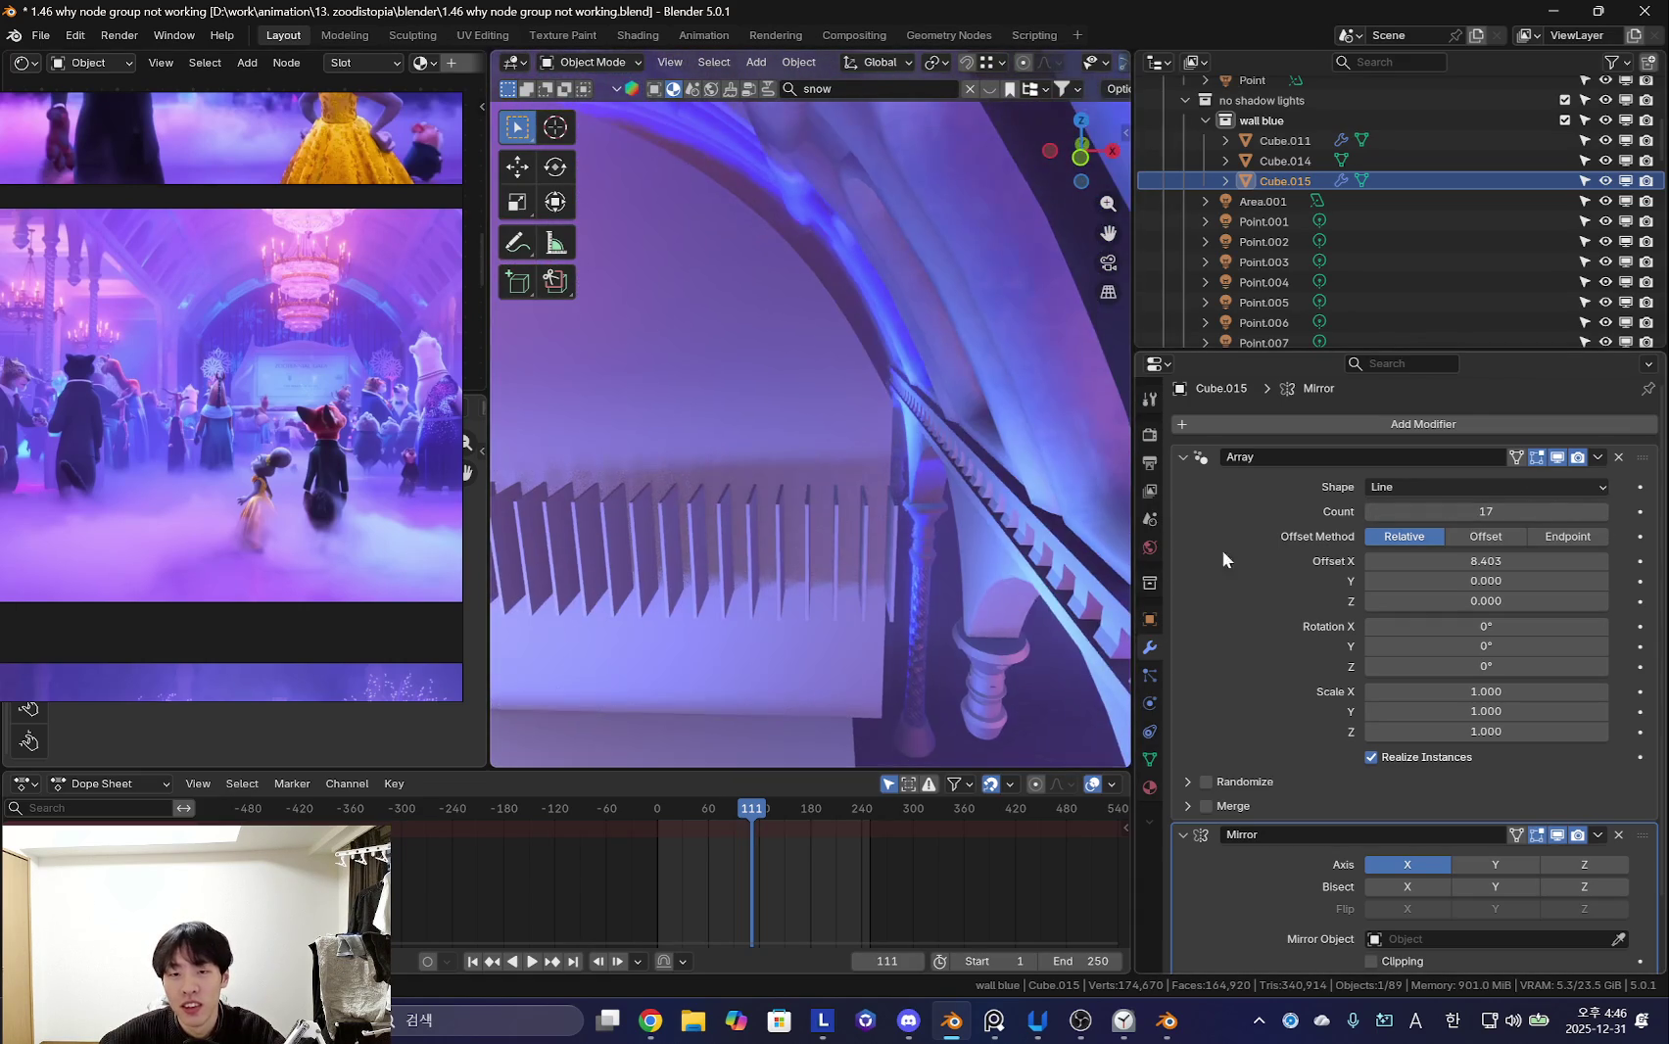
pyautogui.moveTo(884, 565); pyautogui.dragTo(781, 576, button='middle')
pyautogui.hotkey('shift', 'alt', 'z')
pyautogui.hotkey('shift', 'alt', 'z')
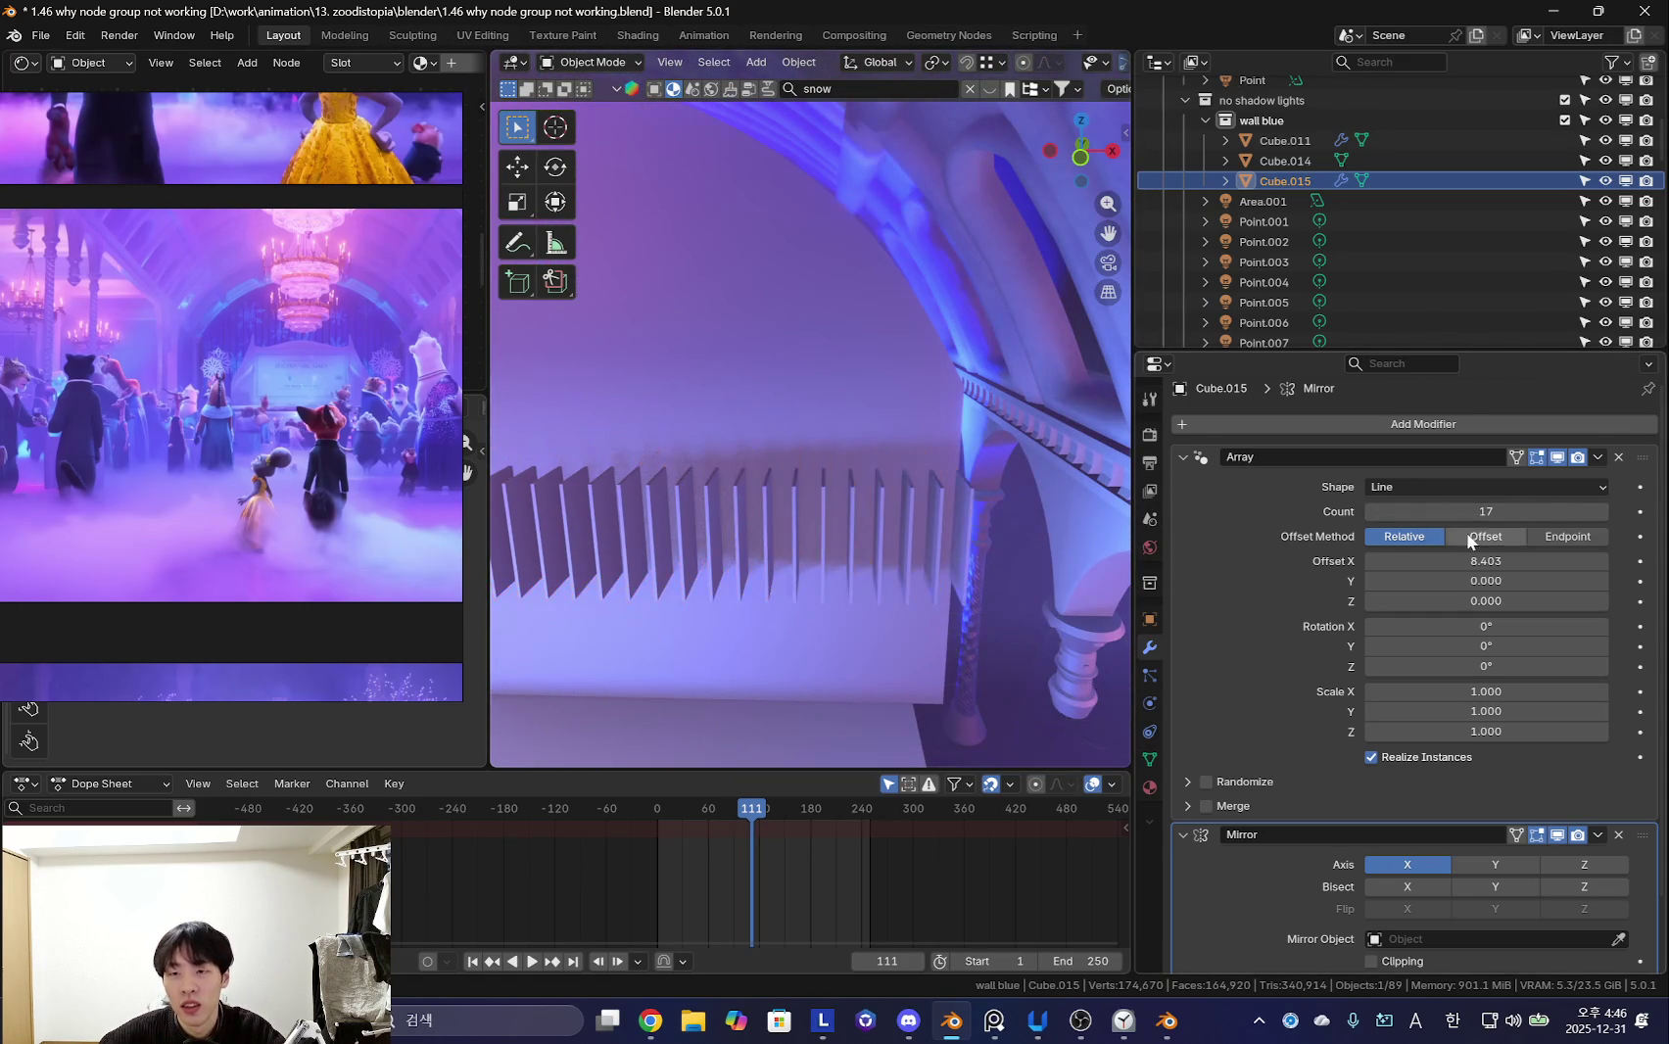
pyautogui.moveTo(1469, 560); pyautogui.dragTo(1481, 561)
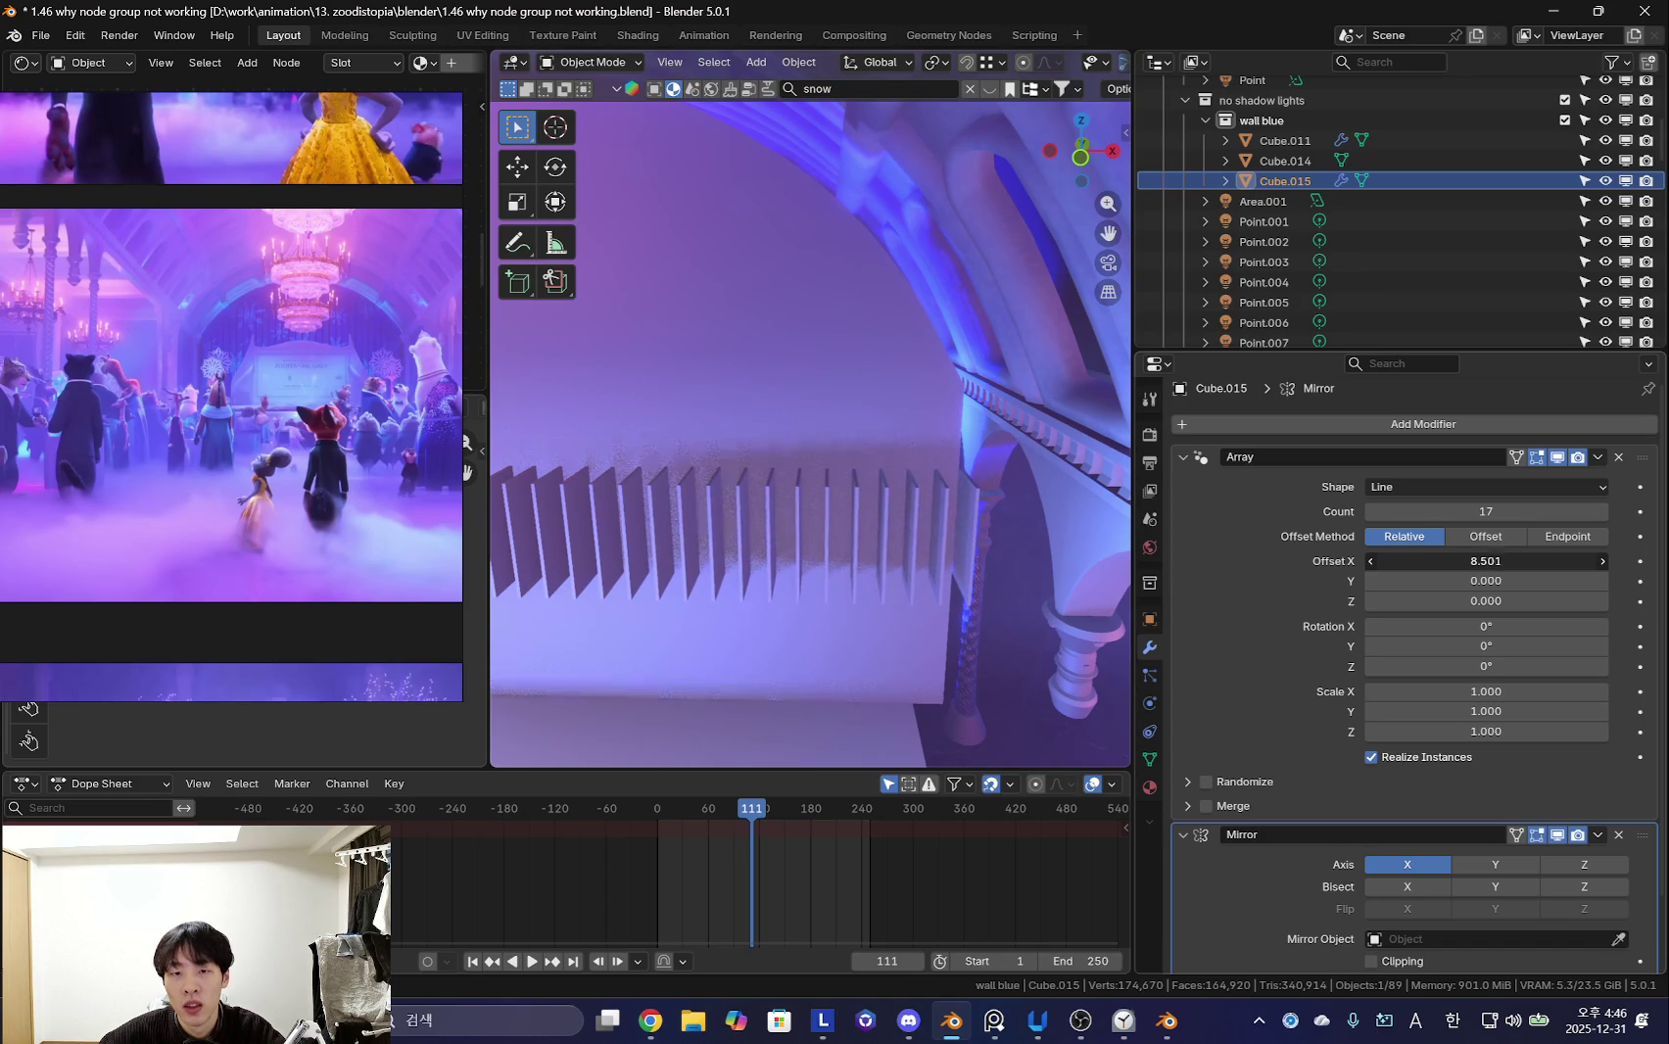
pyautogui.scroll(-5, 911, 492)
# - Stretch the bar mesh taller along Z in Edit Mode
pyautogui.press('Tab')
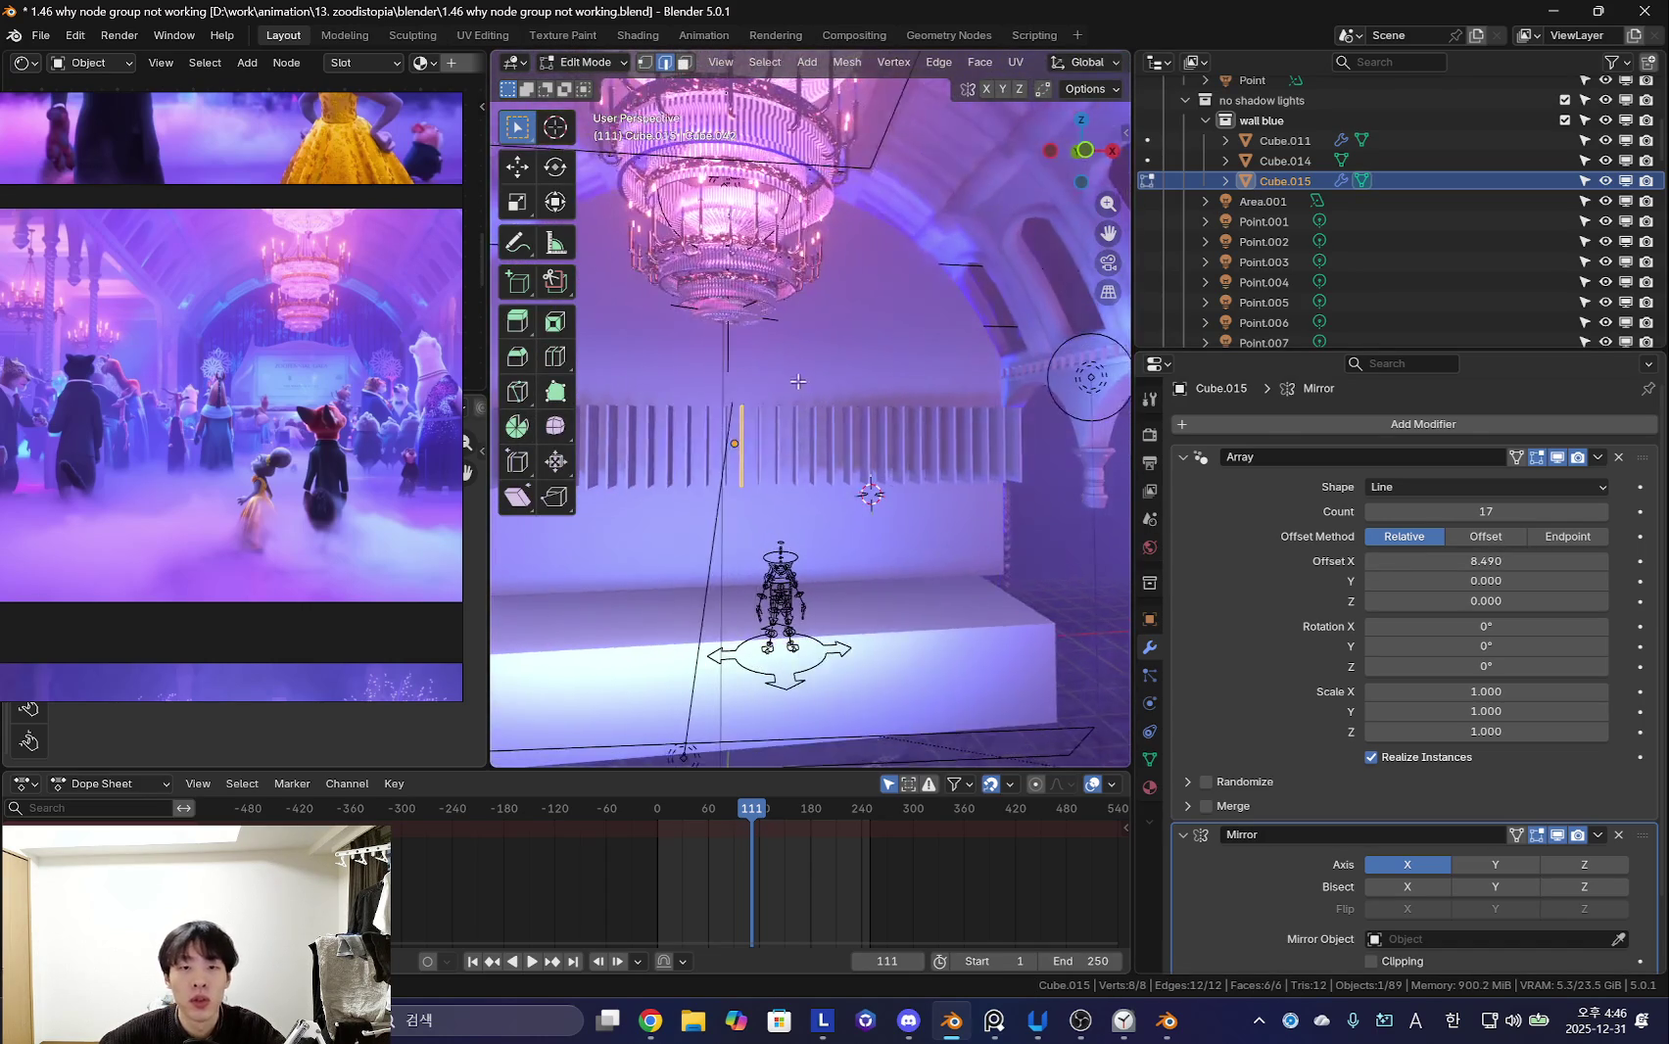
pyautogui.press('s')
pyautogui.press('z')
pyautogui.click(592, 211)
pyautogui.moveTo(886, 412)
pyautogui.mouseDown(button='middle')
pyautogui.moveTo(979, 431)
pyautogui.moveTo(843, 458)
pyautogui.moveTo(1018, 563)
pyautogui.mouseUp(button='middle')
pyautogui.scroll(3, 863, 411)
# - Return to Object Mode and add the back wall Cube.014 to the selection
pyautogui.scroll(2, 1005, 434)
pyautogui.press('Tab')
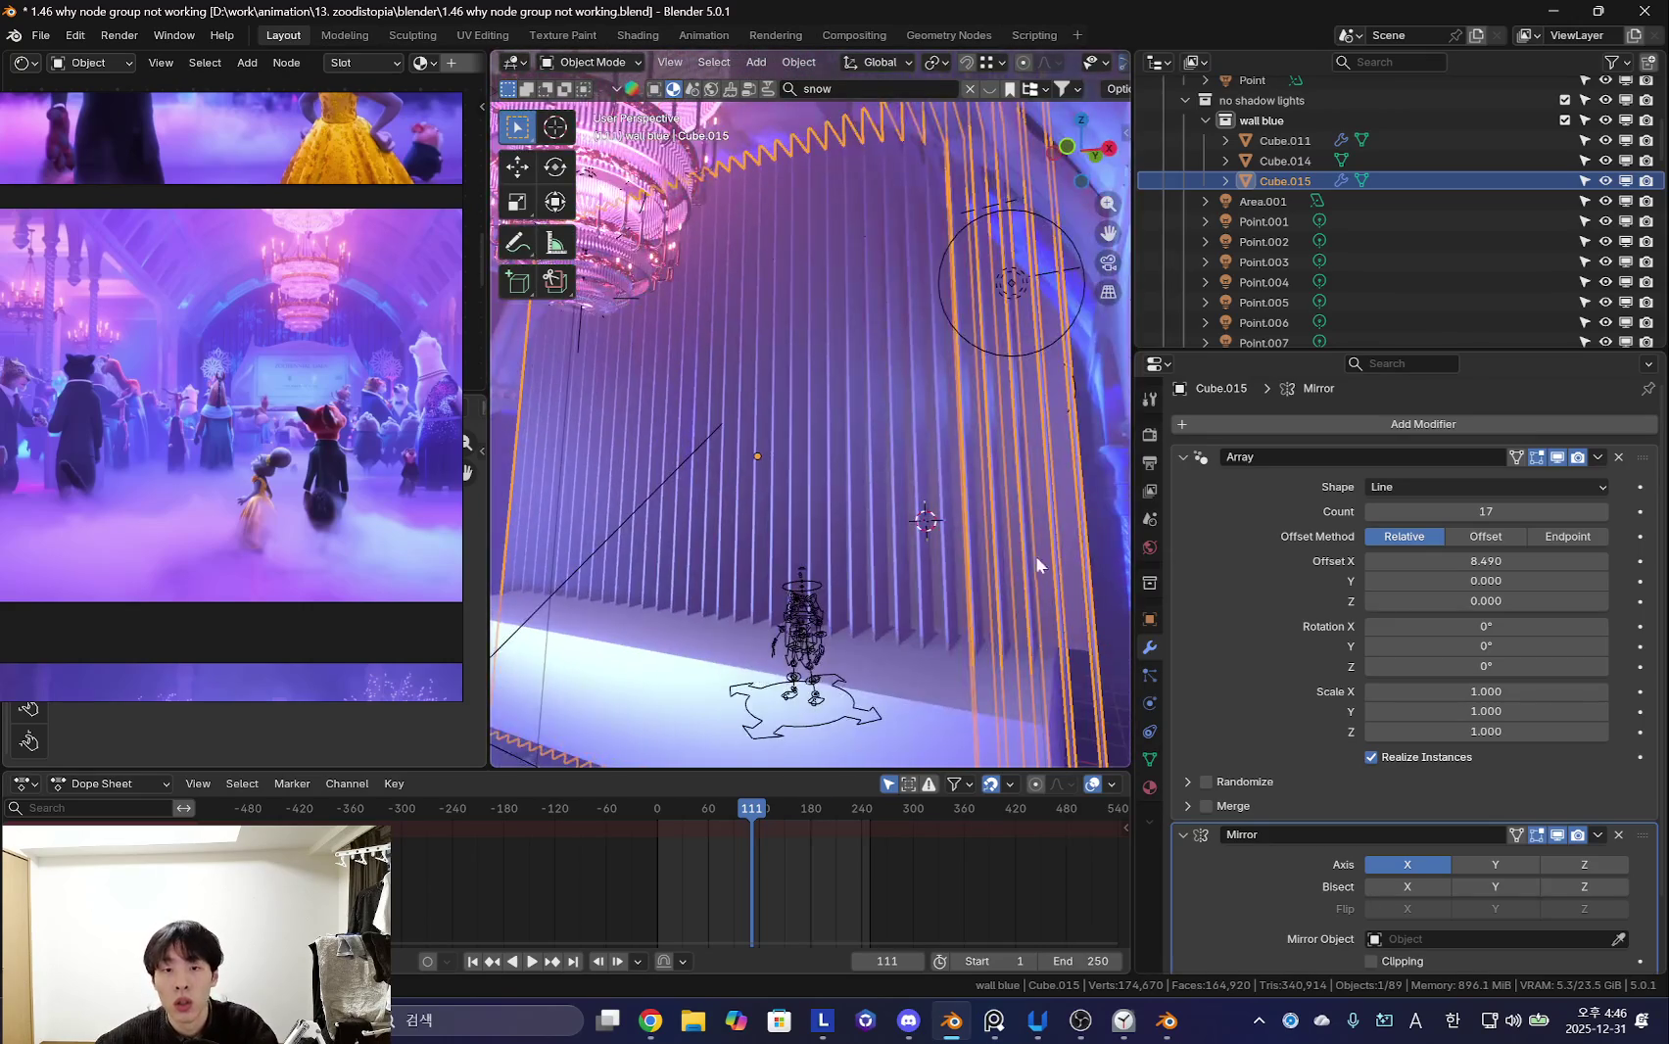
pyautogui.scroll(3, 1024, 601)
pyautogui.keyDown('shift'); pyautogui.click(959, 583); pyautogui.keyUp('shift')
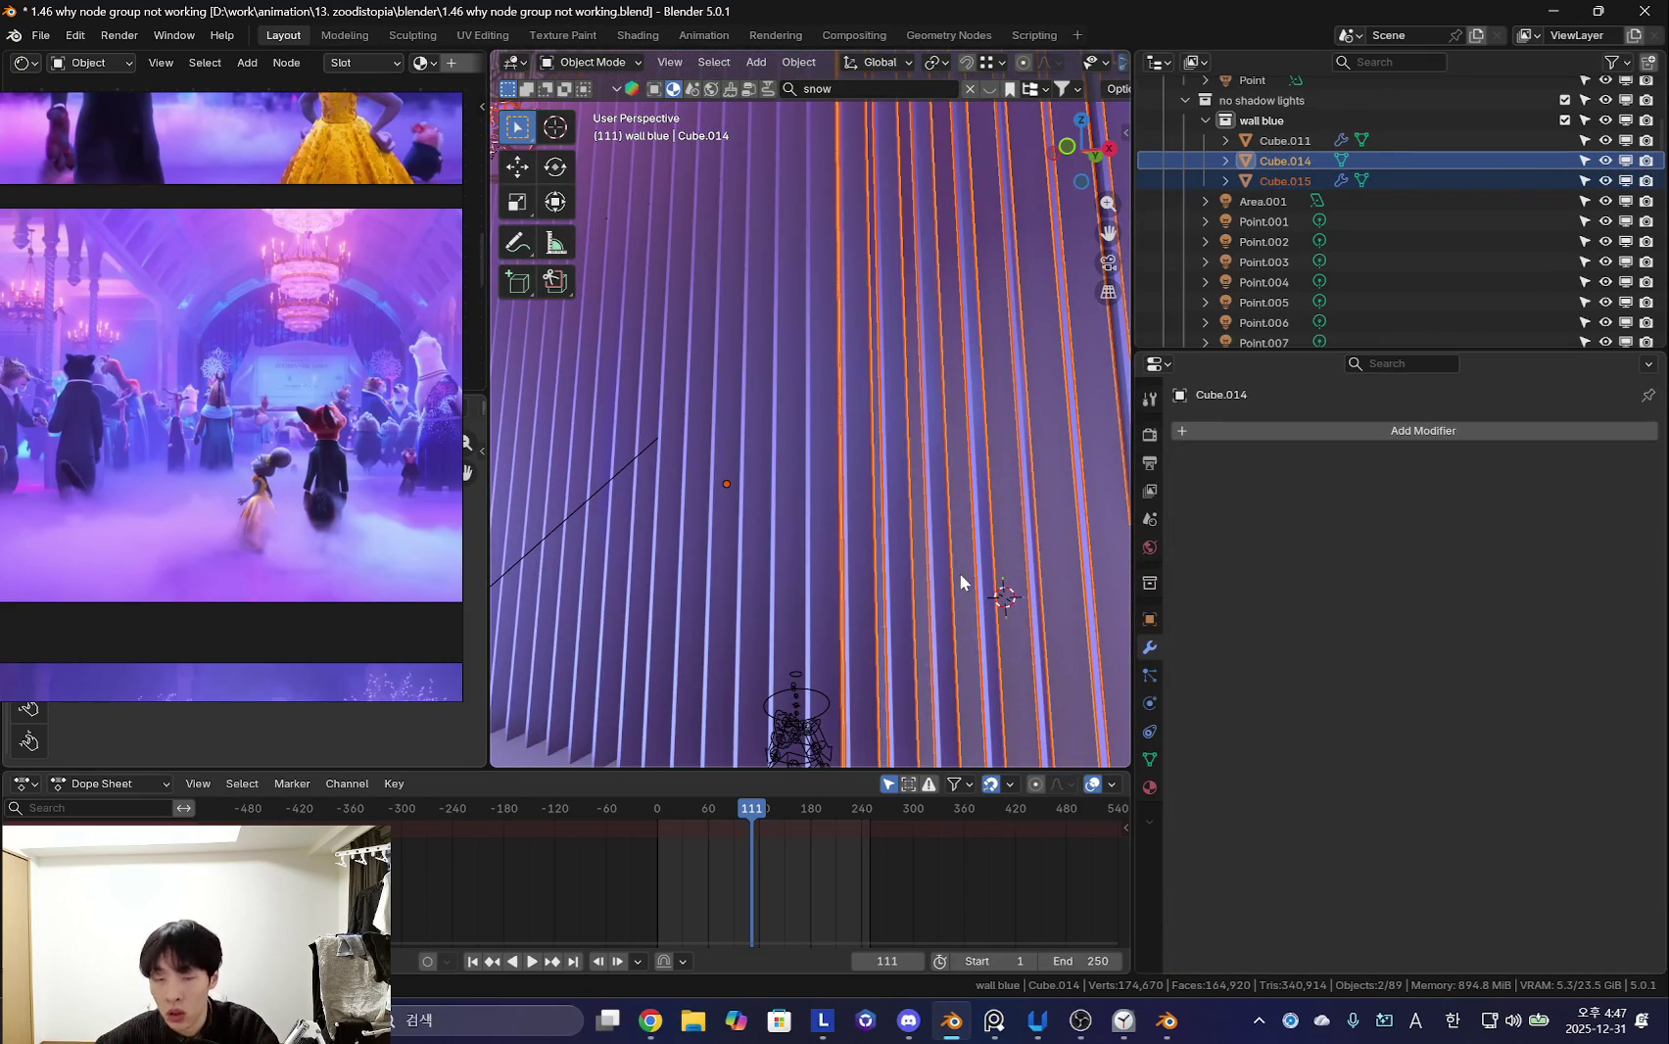
# - Add a Boolean Difference using the Exact solver with Self Intersection and Hole Tolerant enabled
pyautogui.hotkey('ctrl', '-')
pyautogui.scroll(-5, 912, 598)
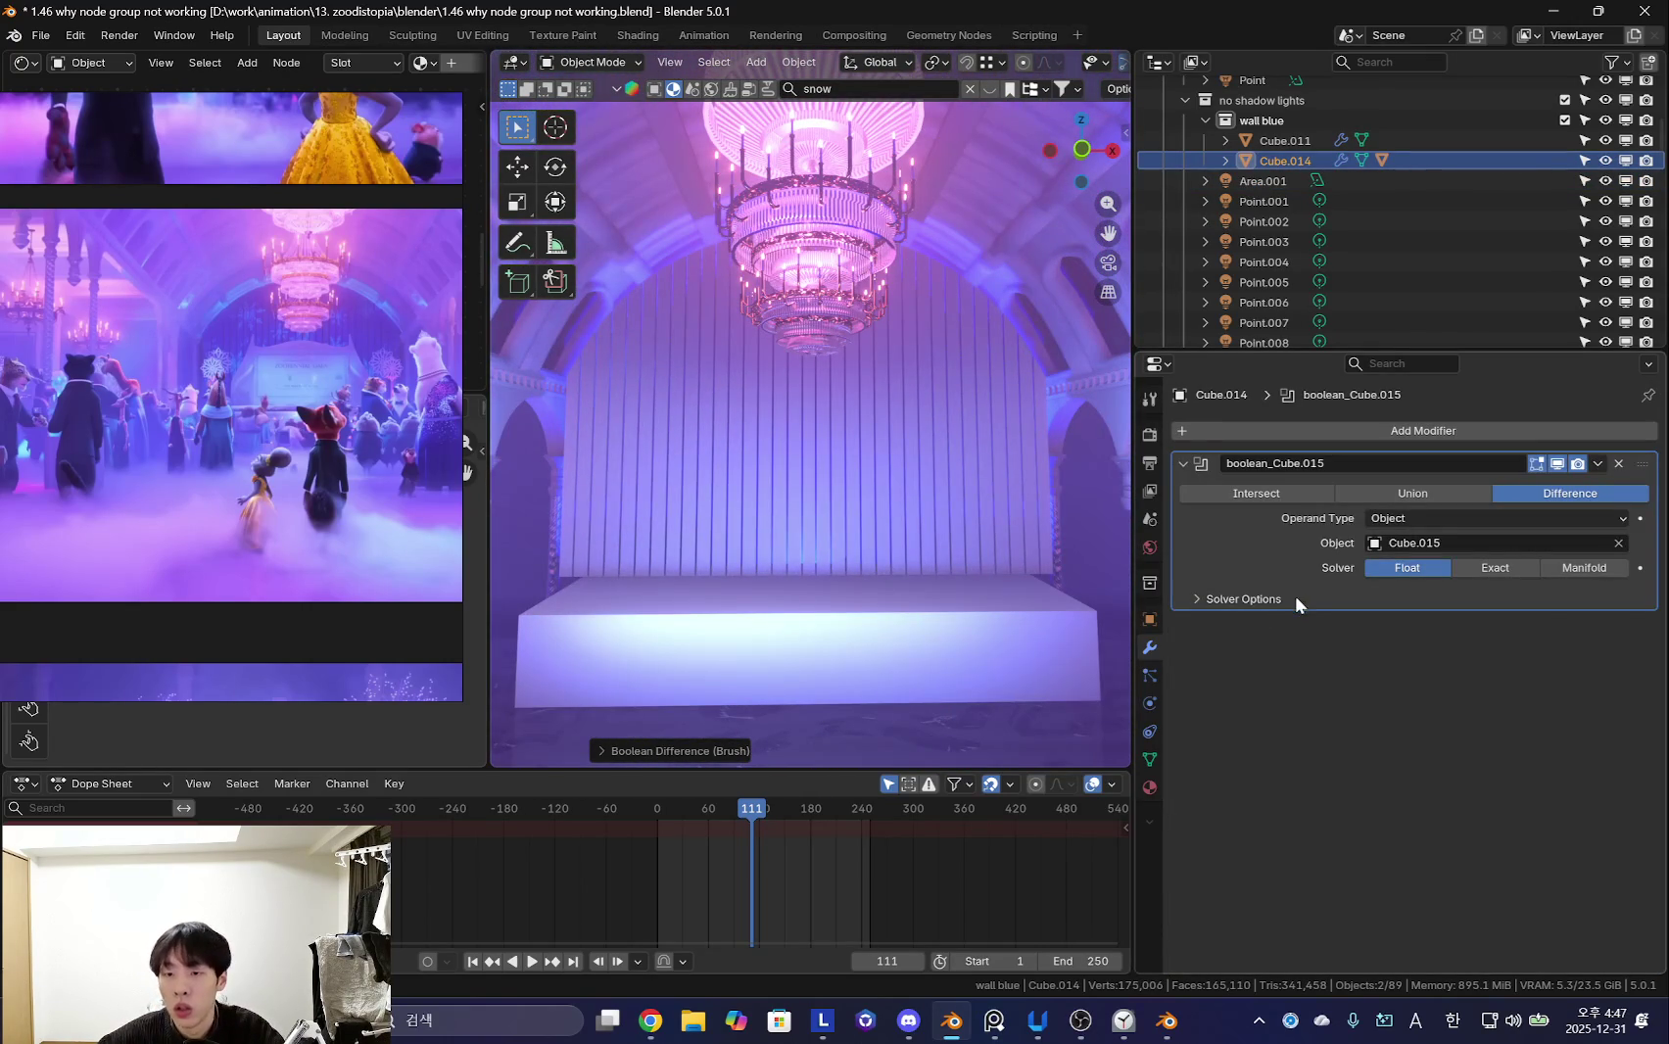
pyautogui.click(1495, 568)
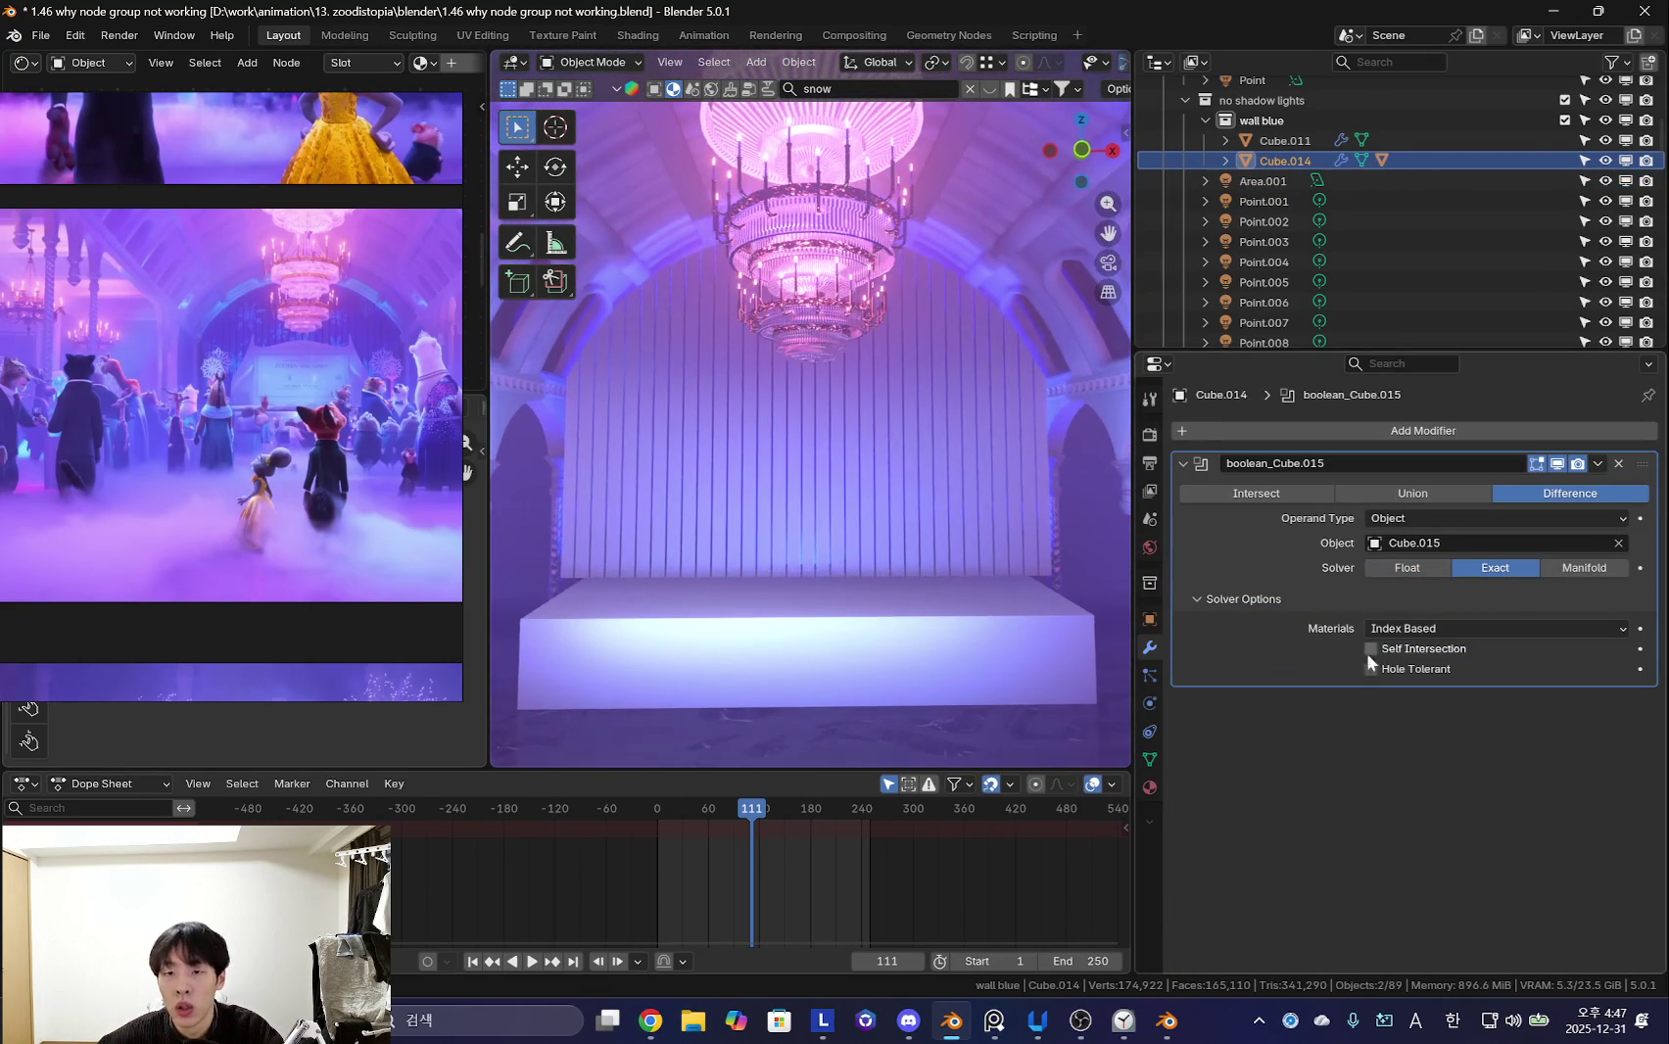
pyautogui.moveTo(1077, 617); pyautogui.dragTo(985, 600, button='middle')
pyautogui.scroll(4, 941, 572)
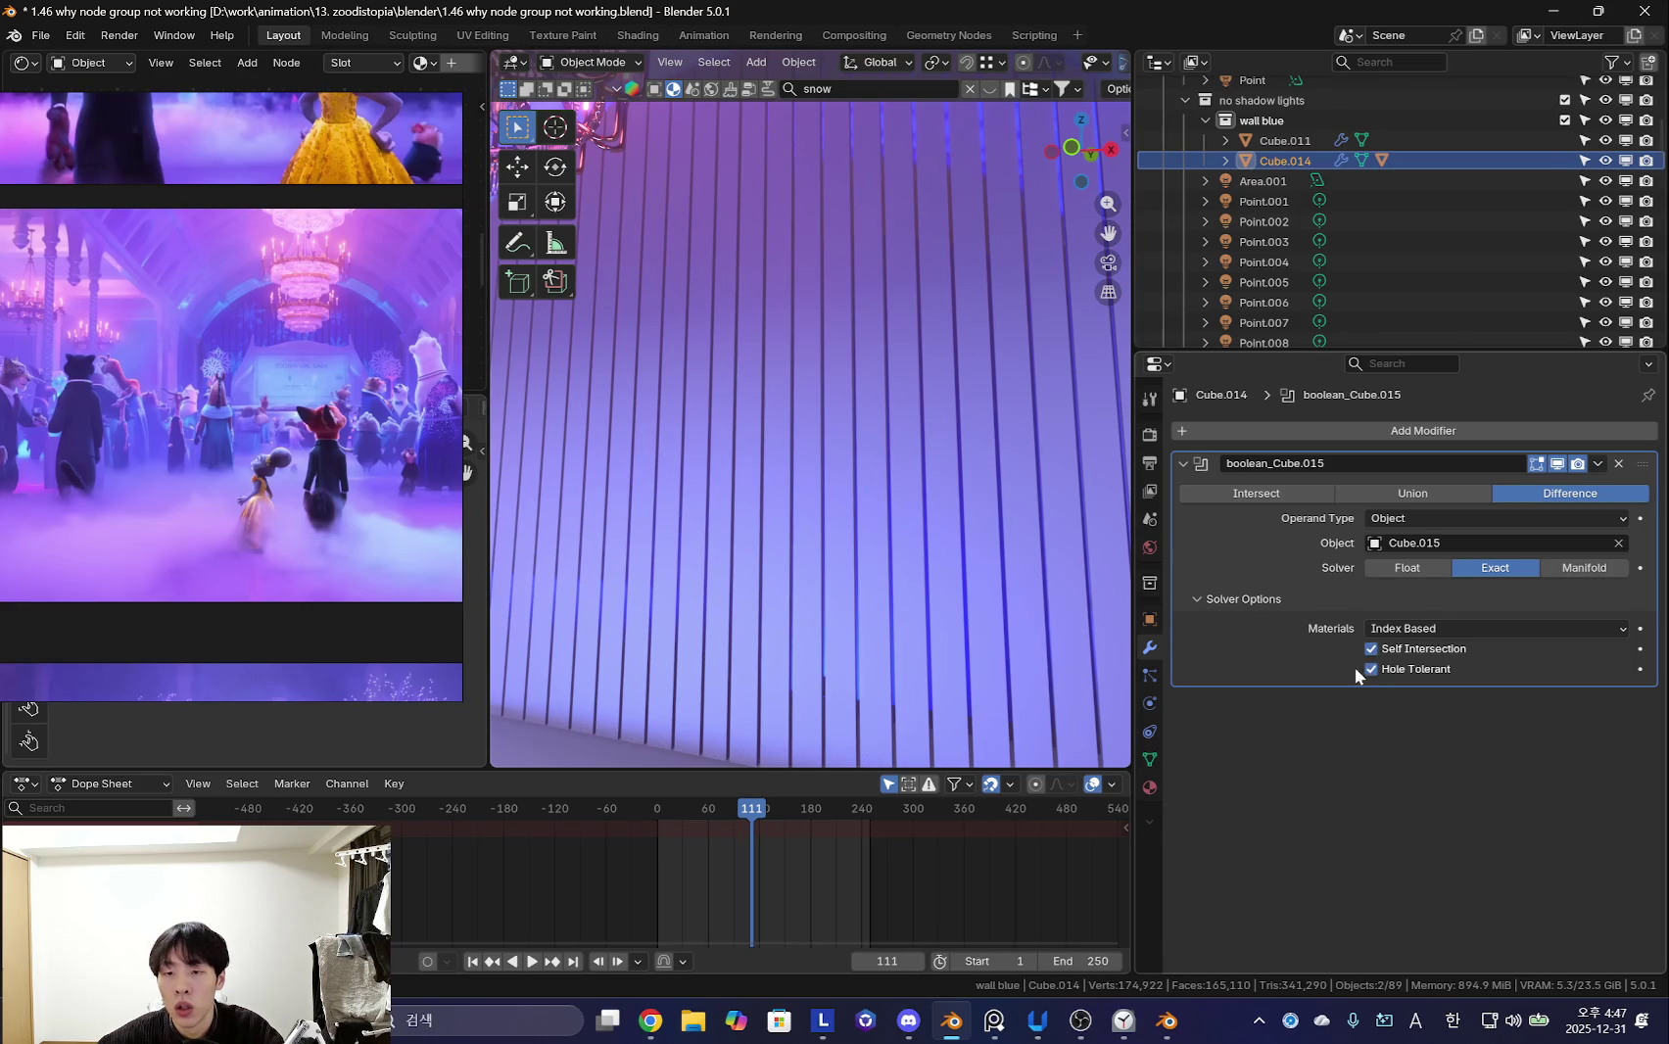
pyautogui.scroll(-3, 949, 602)
pyautogui.scroll(-3, 916, 573)
pyautogui.scroll(-3, 1023, 560)
pyautogui.scroll(-2, 945, 566)
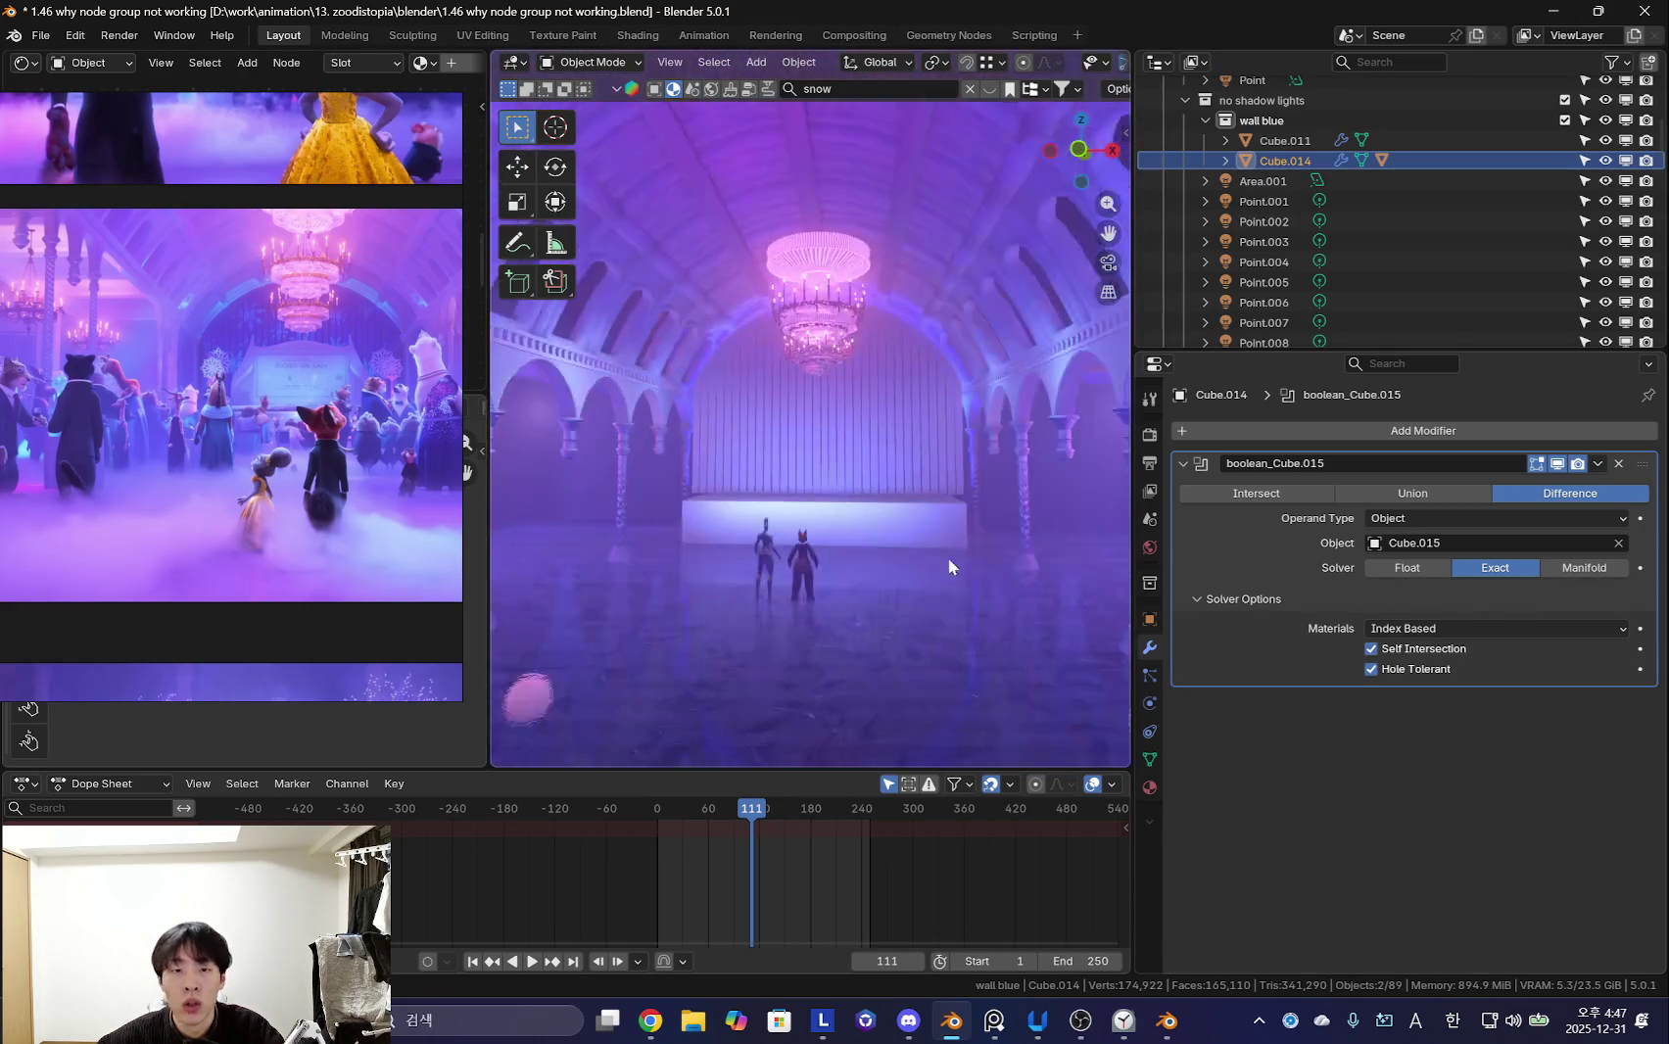
pyautogui.scroll(1, 945, 567)
pyautogui.scroll(2, 959, 582)
pyautogui.scroll(2, 923, 560)
pyautogui.scroll(2, 898, 579)
# - Apply the boolean_Cube.015 modifier to the back wall, then select the fog volume
pyautogui.hotkey('shift', 'alt', 'z')
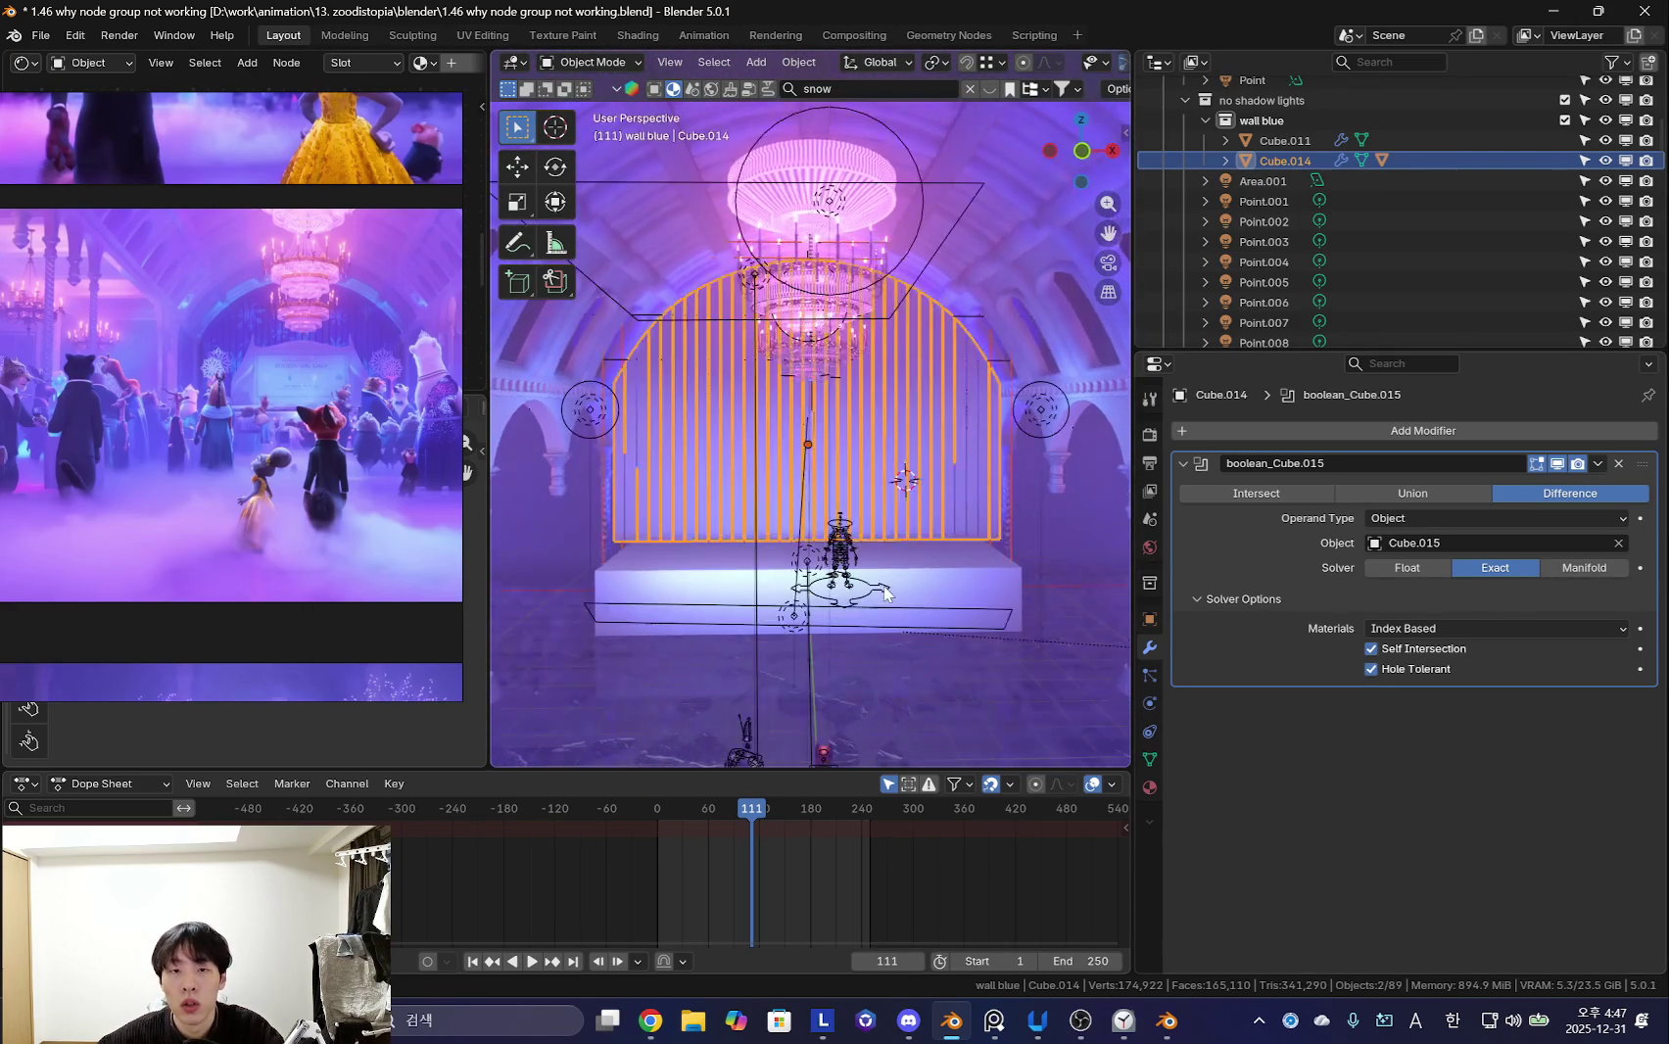
pyautogui.click(1599, 467)
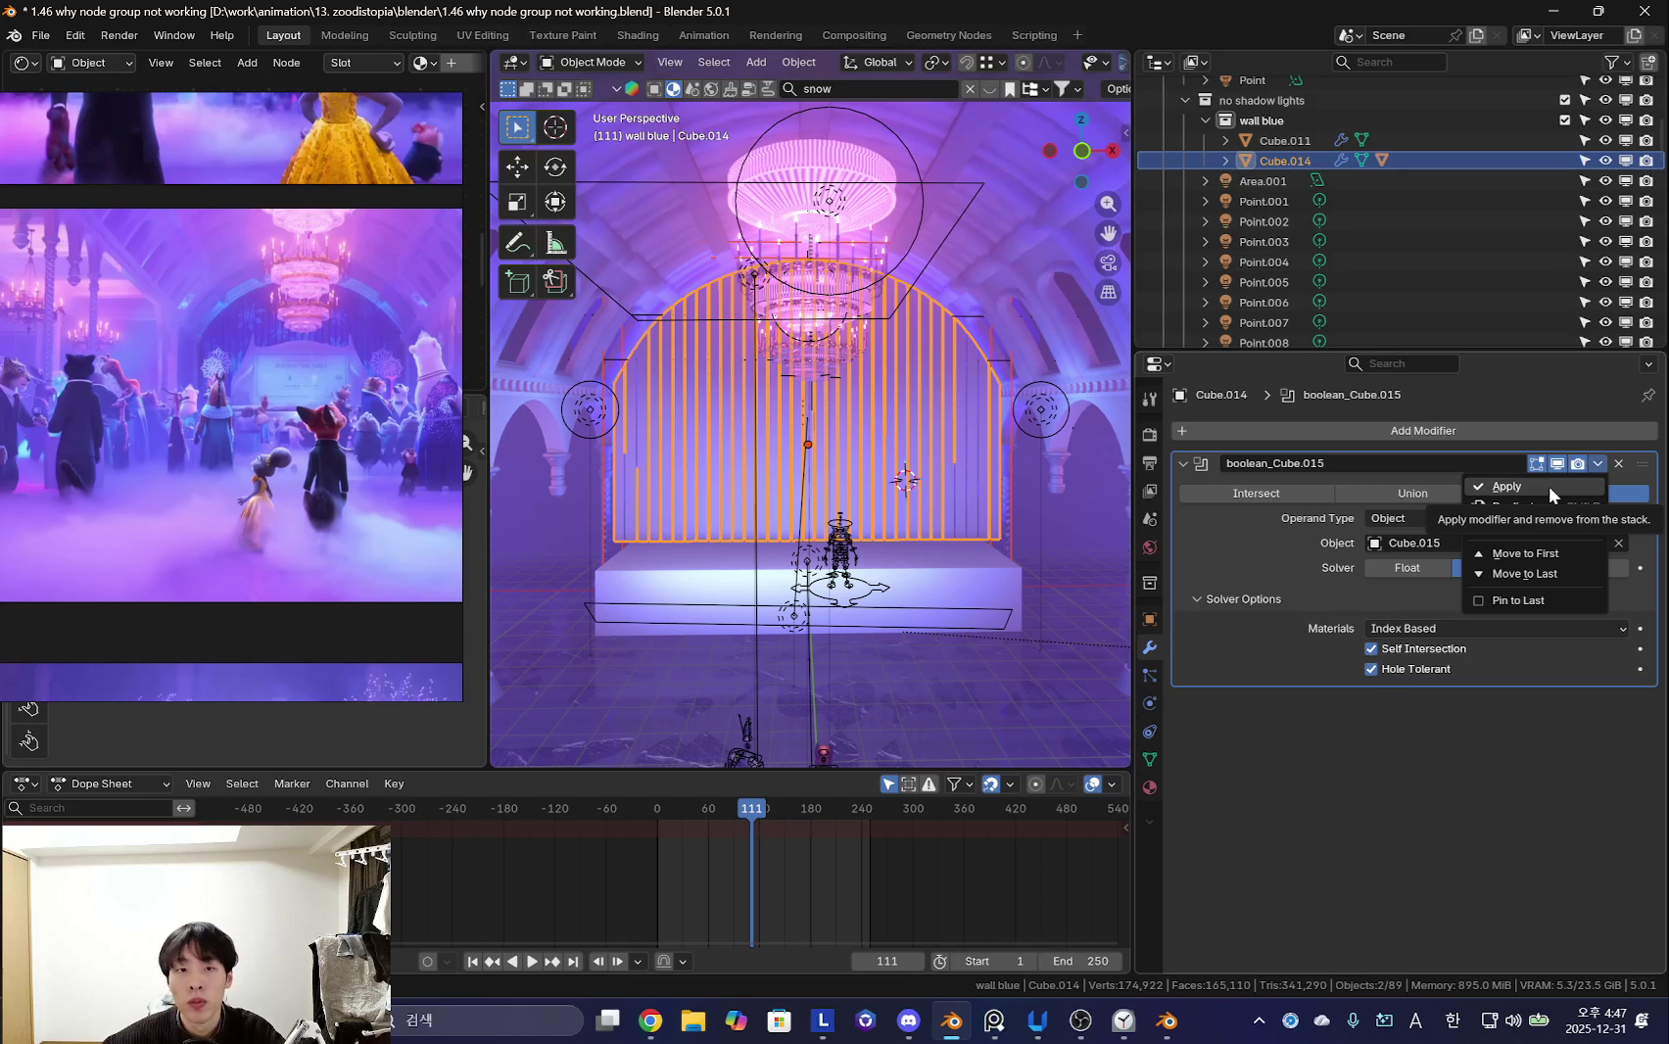
pyautogui.click(1550, 487)
pyautogui.click(1015, 462)
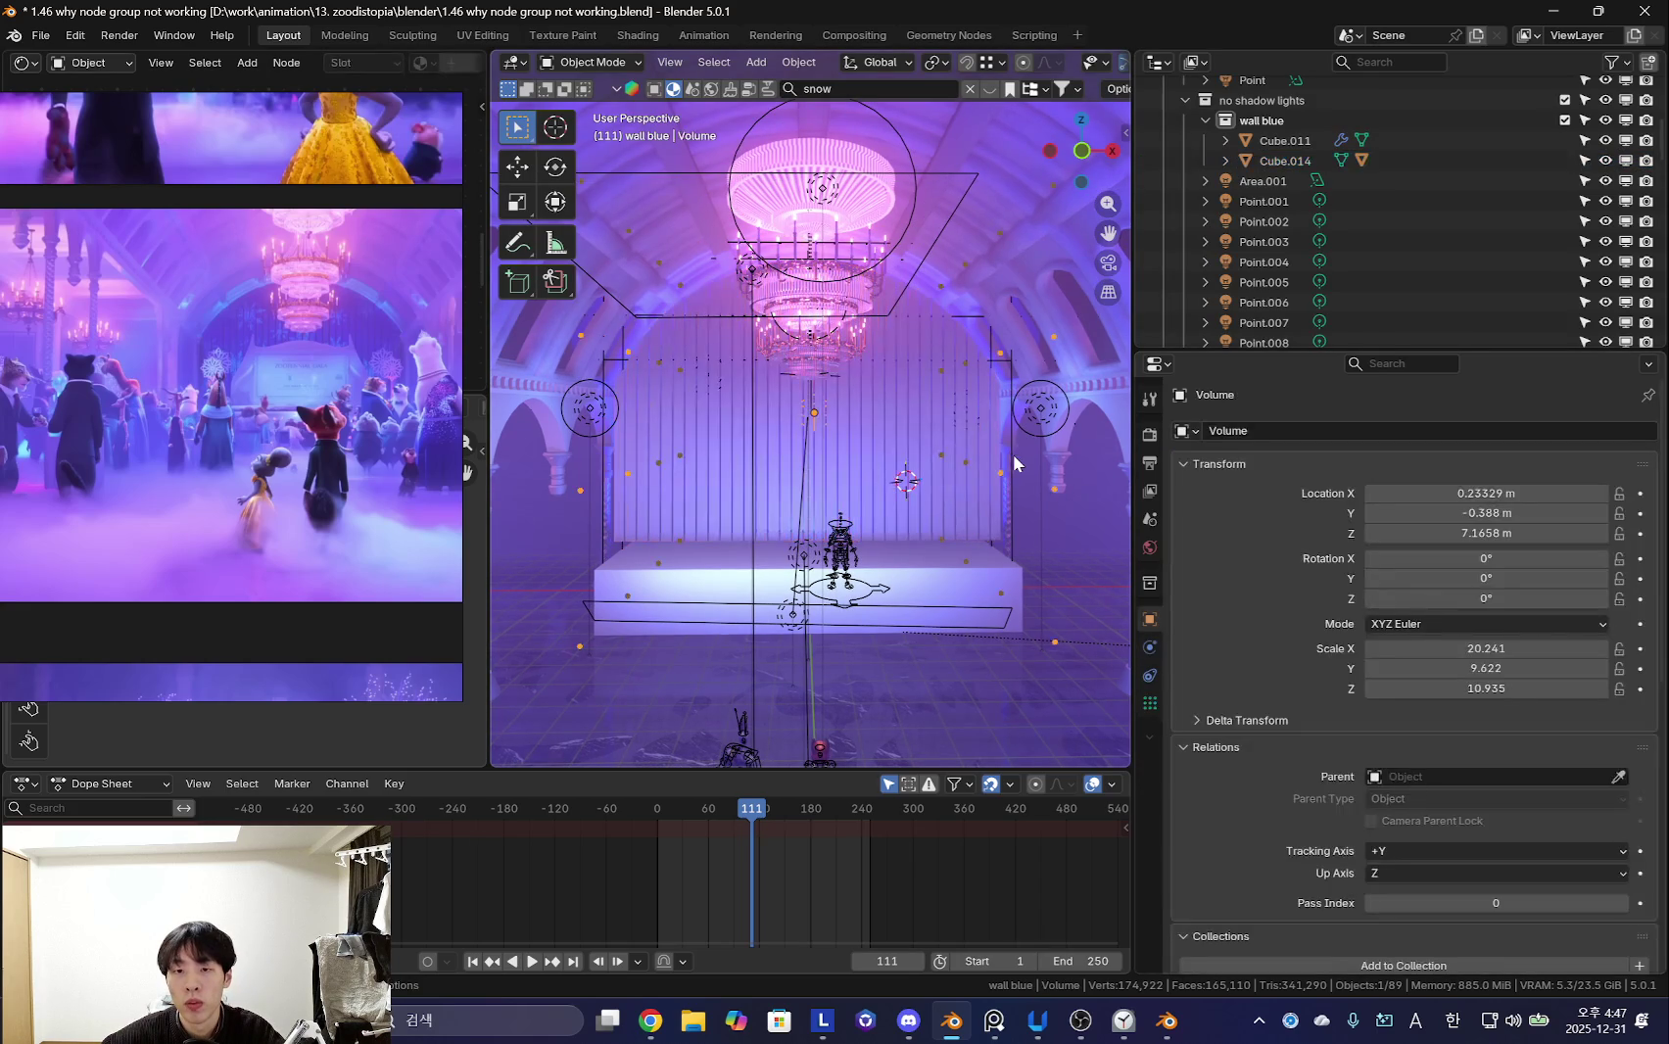
pyautogui.hotkey('ctrl', 'z')
pyautogui.hotkey('ctrl', 'z')
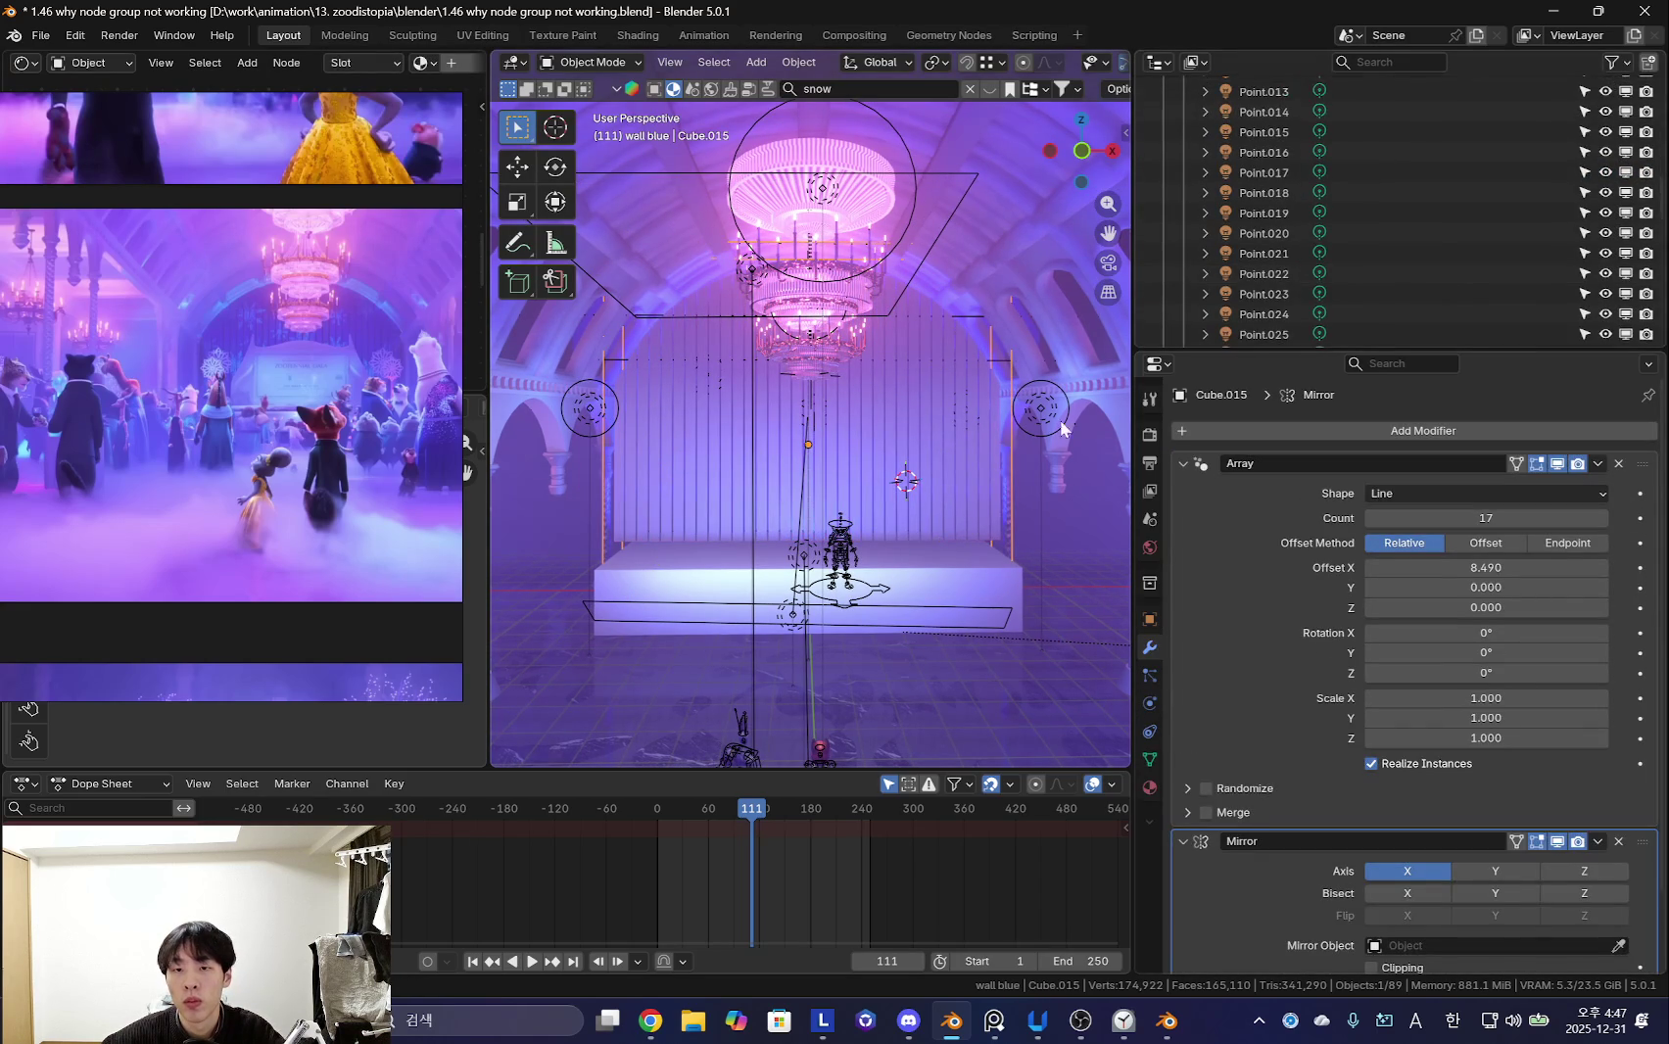
pyautogui.hotkey('ctrl', 'shift', 'z')
pyautogui.scroll(5, 1359, 306)
pyautogui.scroll(-8, 1357, 305)
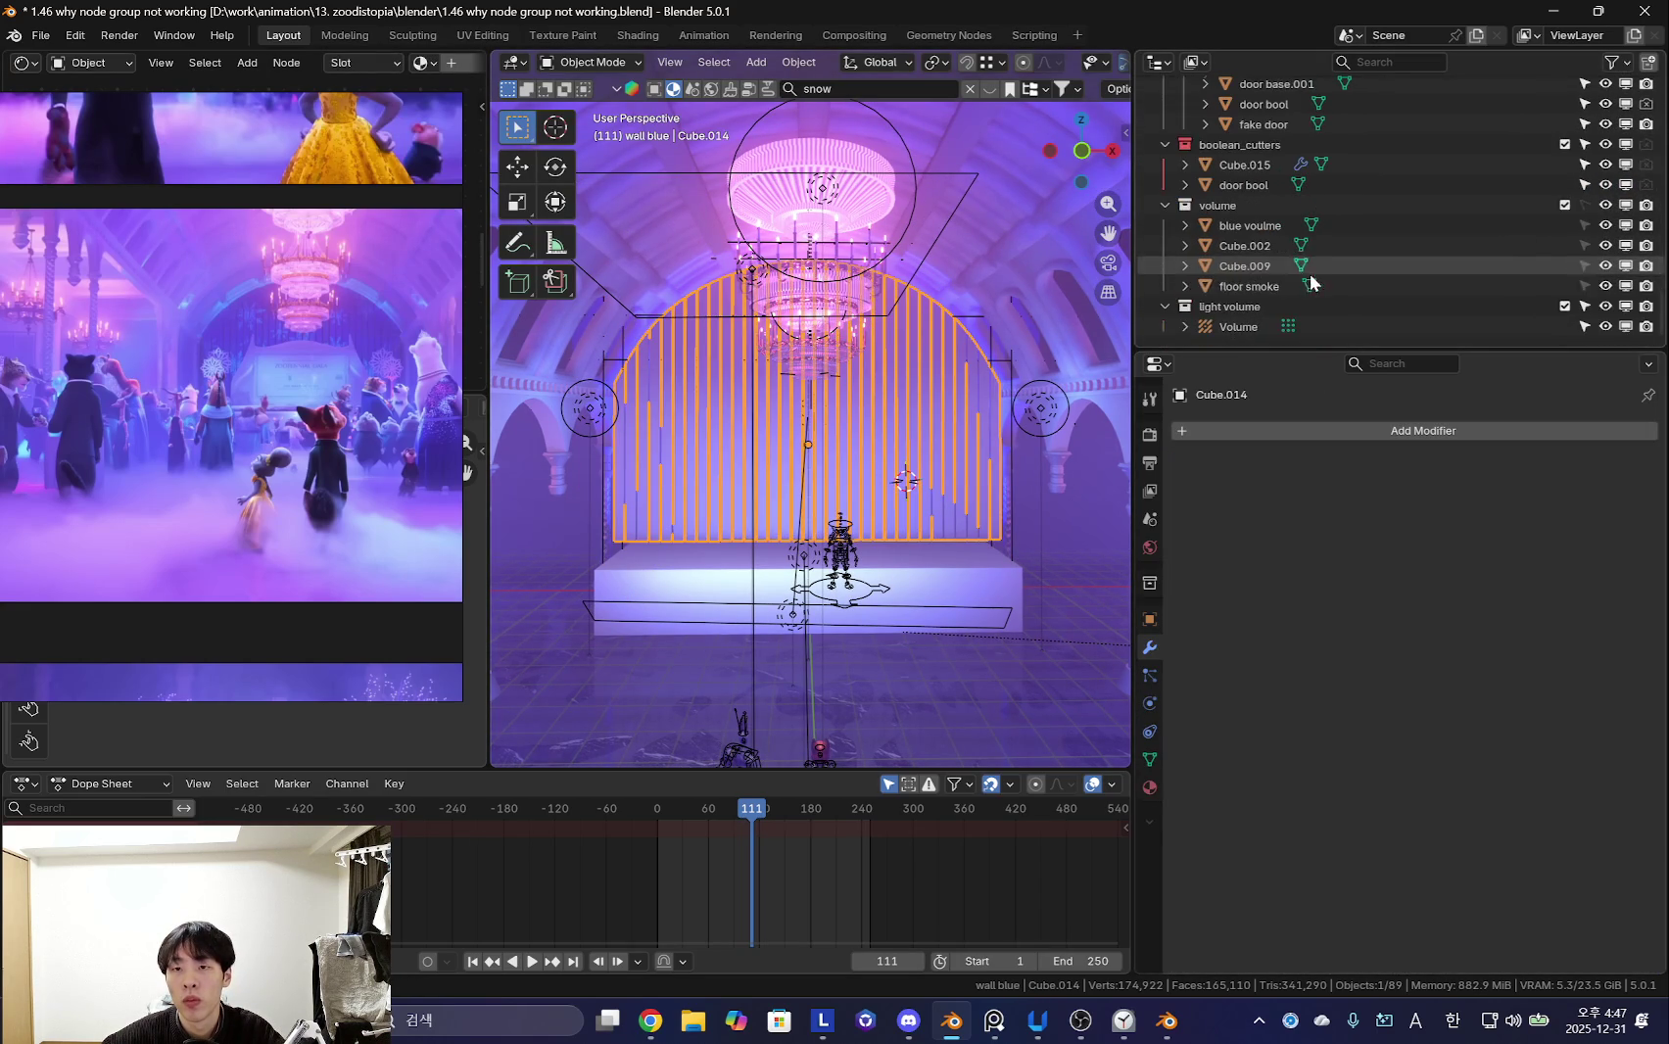
pyautogui.click(1232, 310)
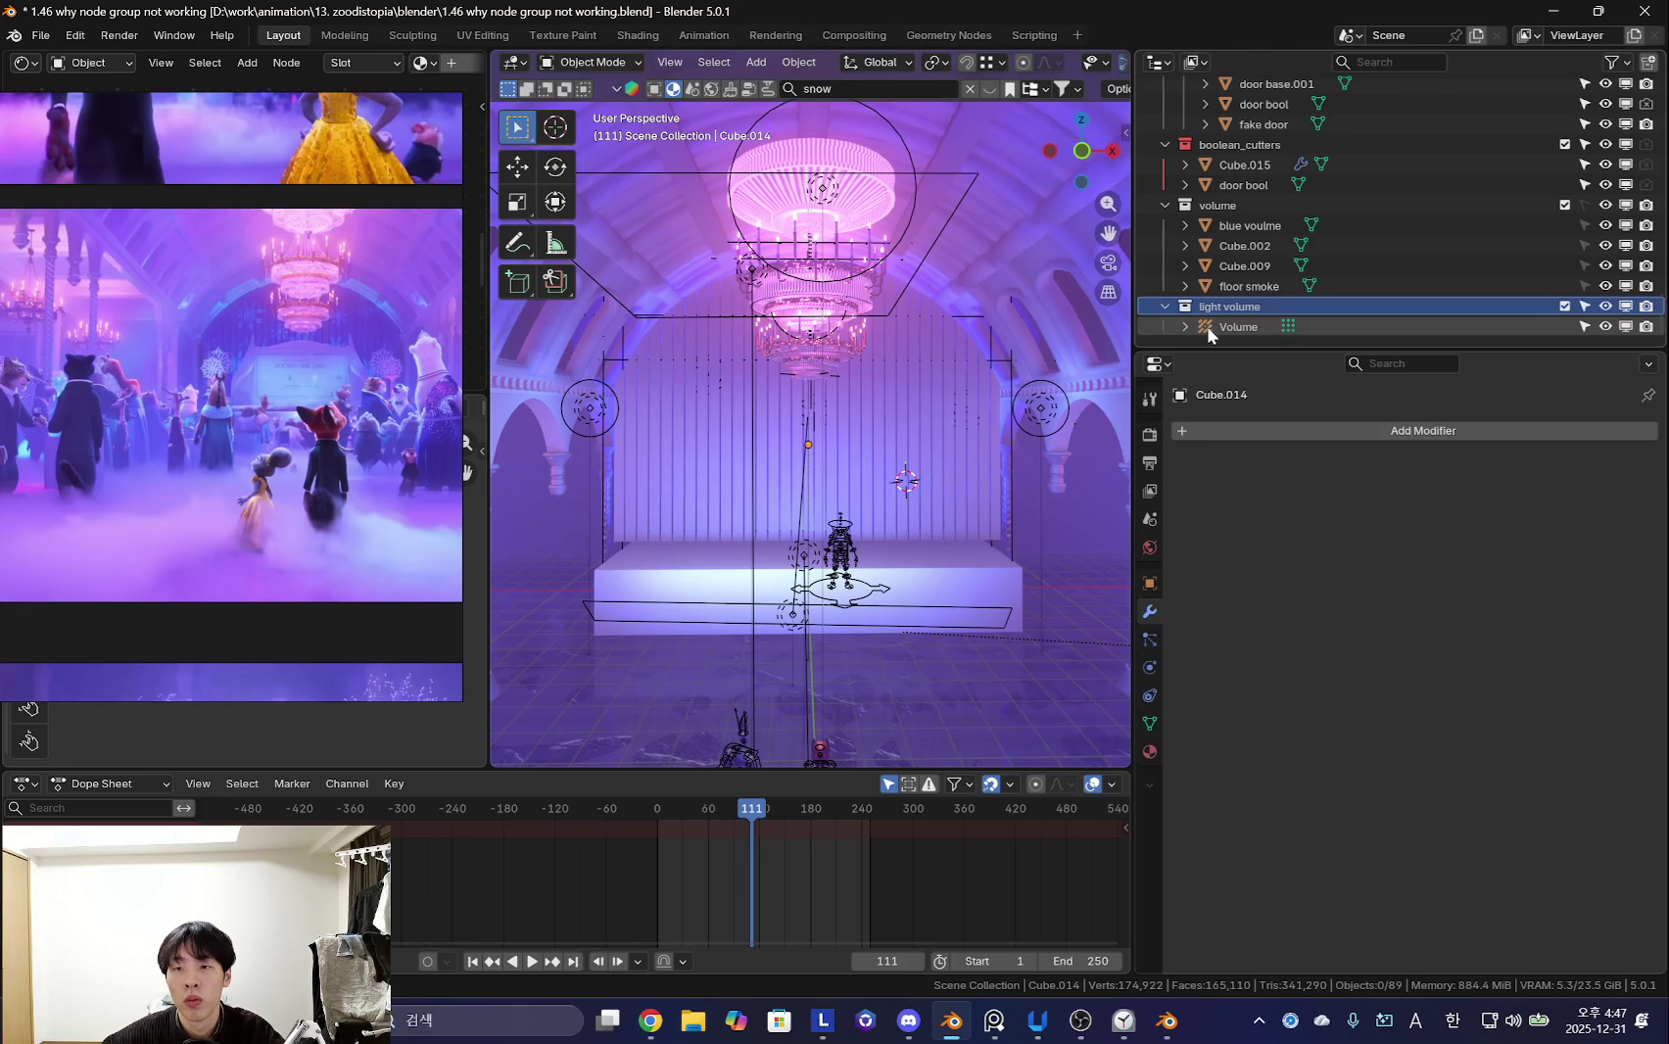
pyautogui.click(1211, 331)
pyautogui.moveTo(940, 421); pyautogui.dragTo(872, 436, button='middle')
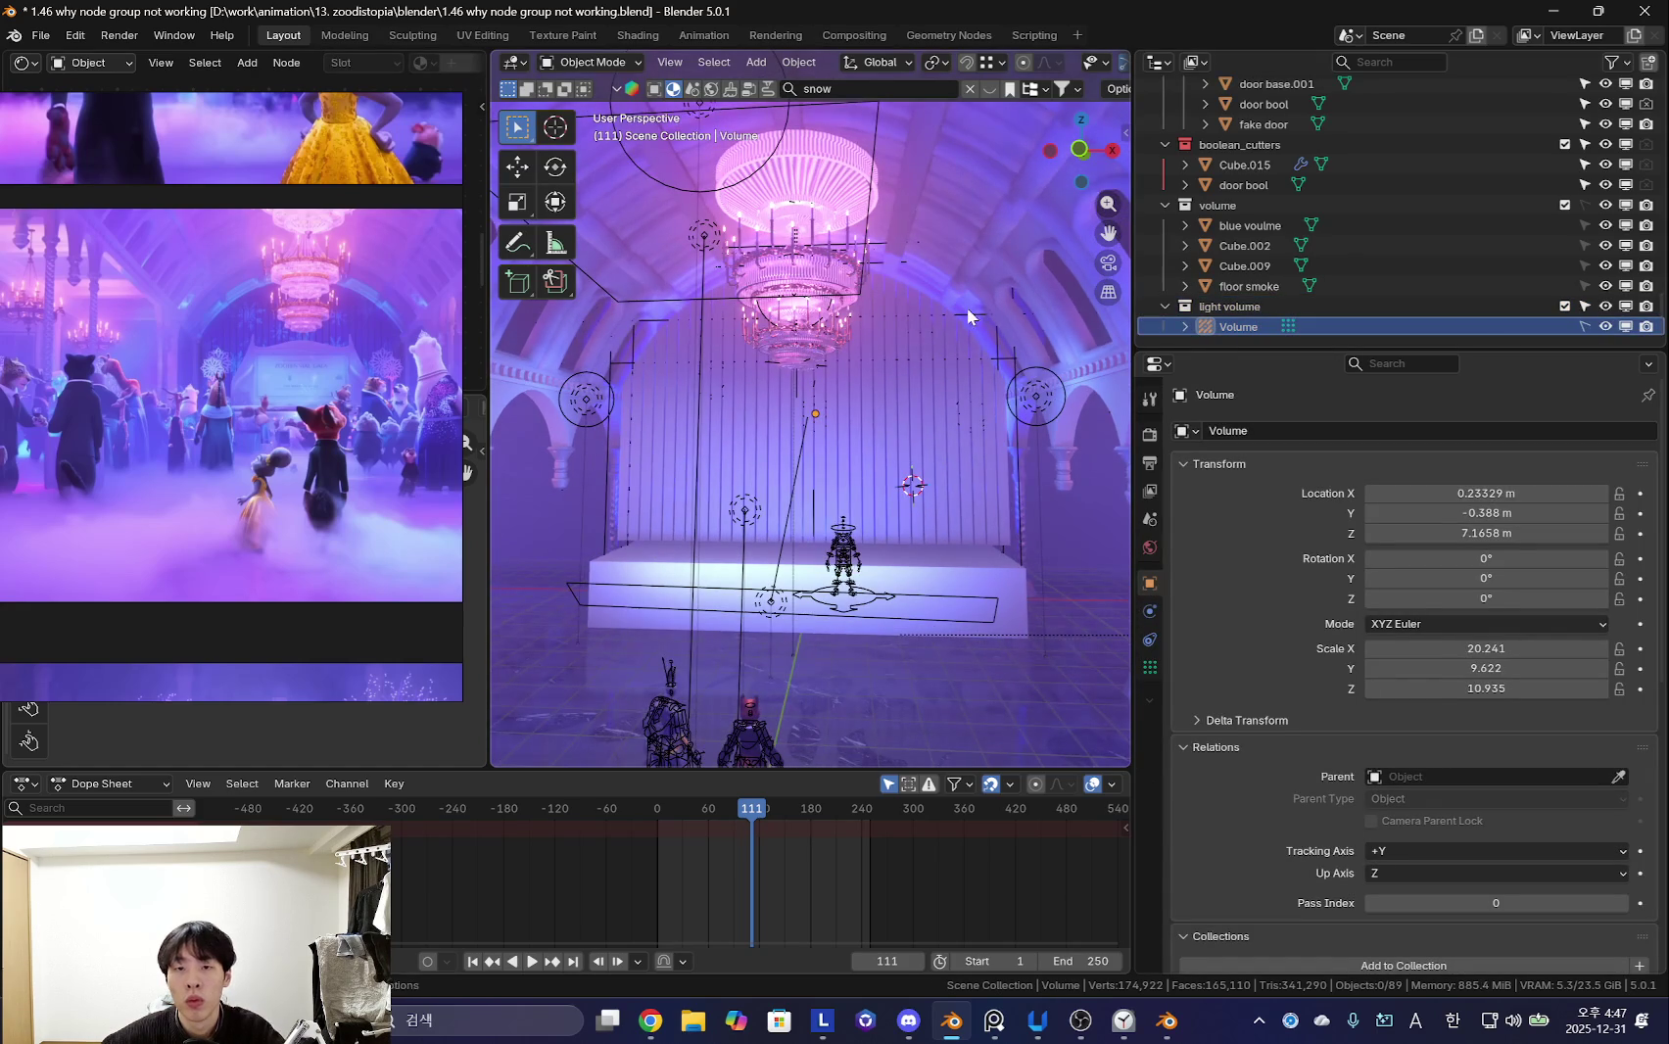
pyautogui.click(1025, 477)
pyautogui.click(1018, 476)
pyautogui.hotkey('shift', 'alt', 'z')
pyautogui.moveTo(1010, 473)
pyautogui.mouseDown(button='middle')
pyautogui.moveTo(923, 508)
pyautogui.moveTo(916, 543)
pyautogui.moveTo(942, 564)
pyautogui.moveTo(881, 575)
pyautogui.mouseUp(button='middle')
pyautogui.hotkey('shift', 'alt', 'z')
pyautogui.hotkey('shift', 'alt', 'z')
pyautogui.press('x')
pyautogui.click(1008, 572)
pyautogui.scroll(3, 881, 575)
pyautogui.hotkey('shift', 'alt', 'z')
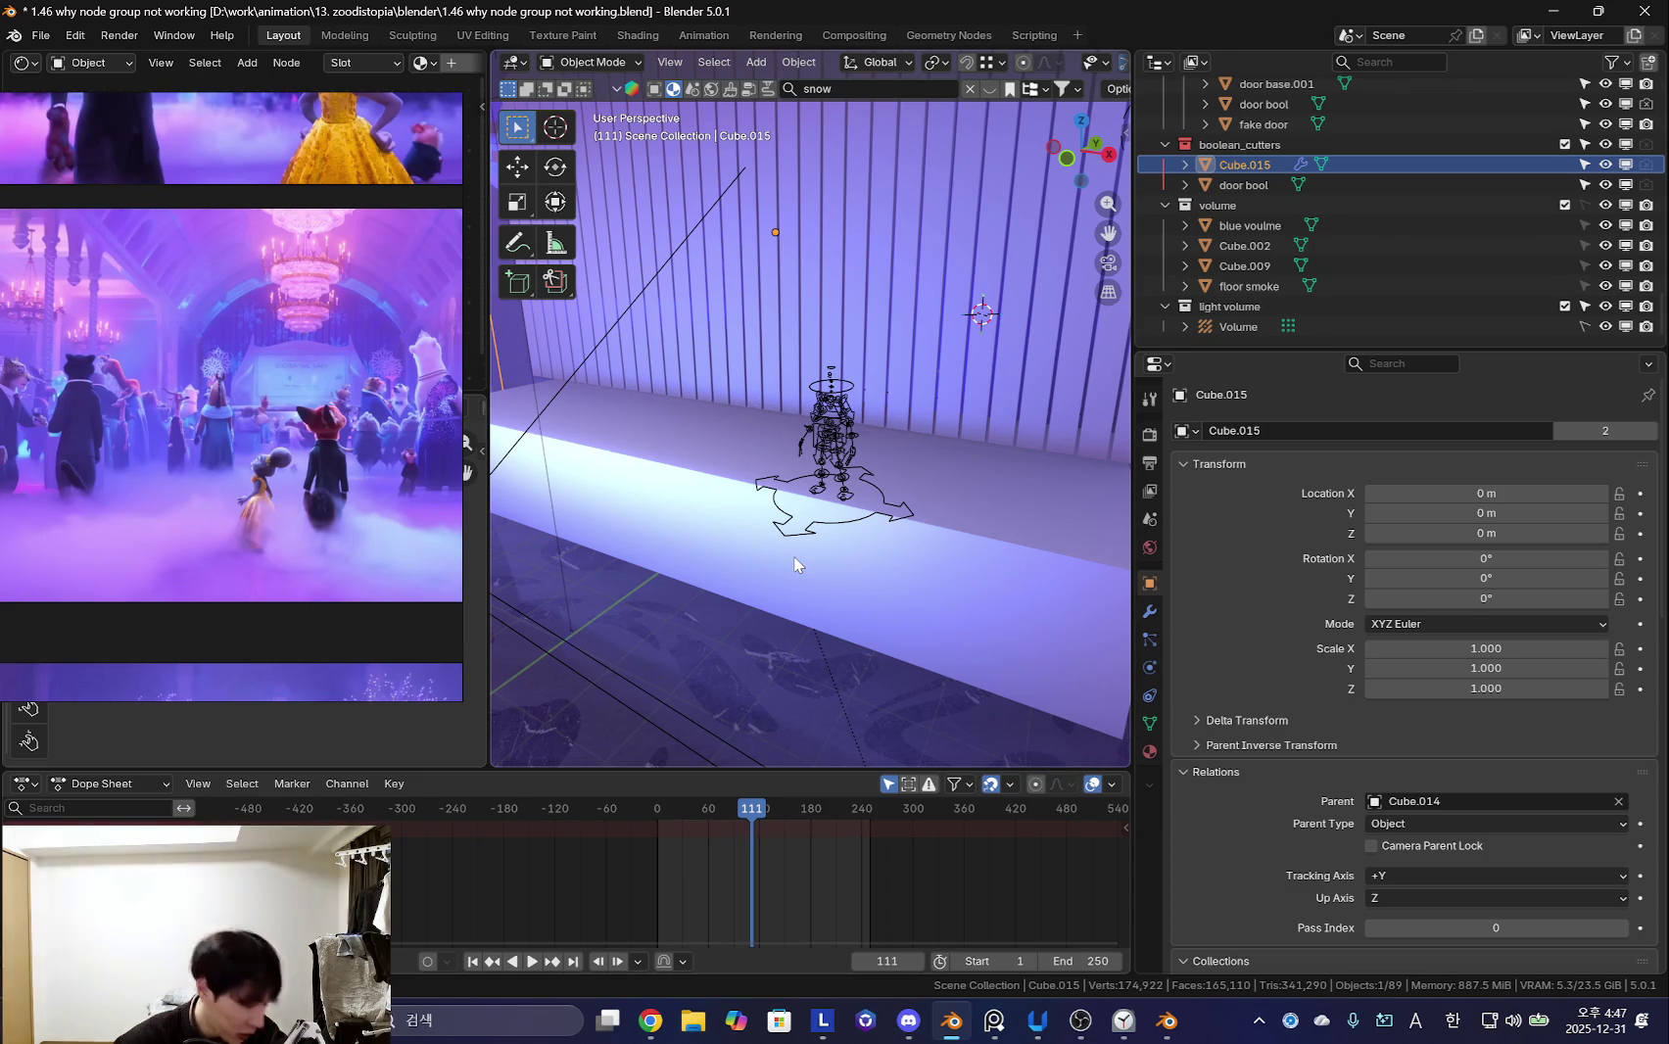
# - Select the blue area light and start a move, then cancel it
pyautogui.moveTo(795, 556)
pyautogui.mouseDown(button='middle')
pyautogui.moveTo(790, 638)
pyautogui.moveTo(885, 556)
pyautogui.moveTo(868, 579)
pyautogui.mouseUp(button='middle')
pyautogui.click(871, 515)
pyautogui.press('g')
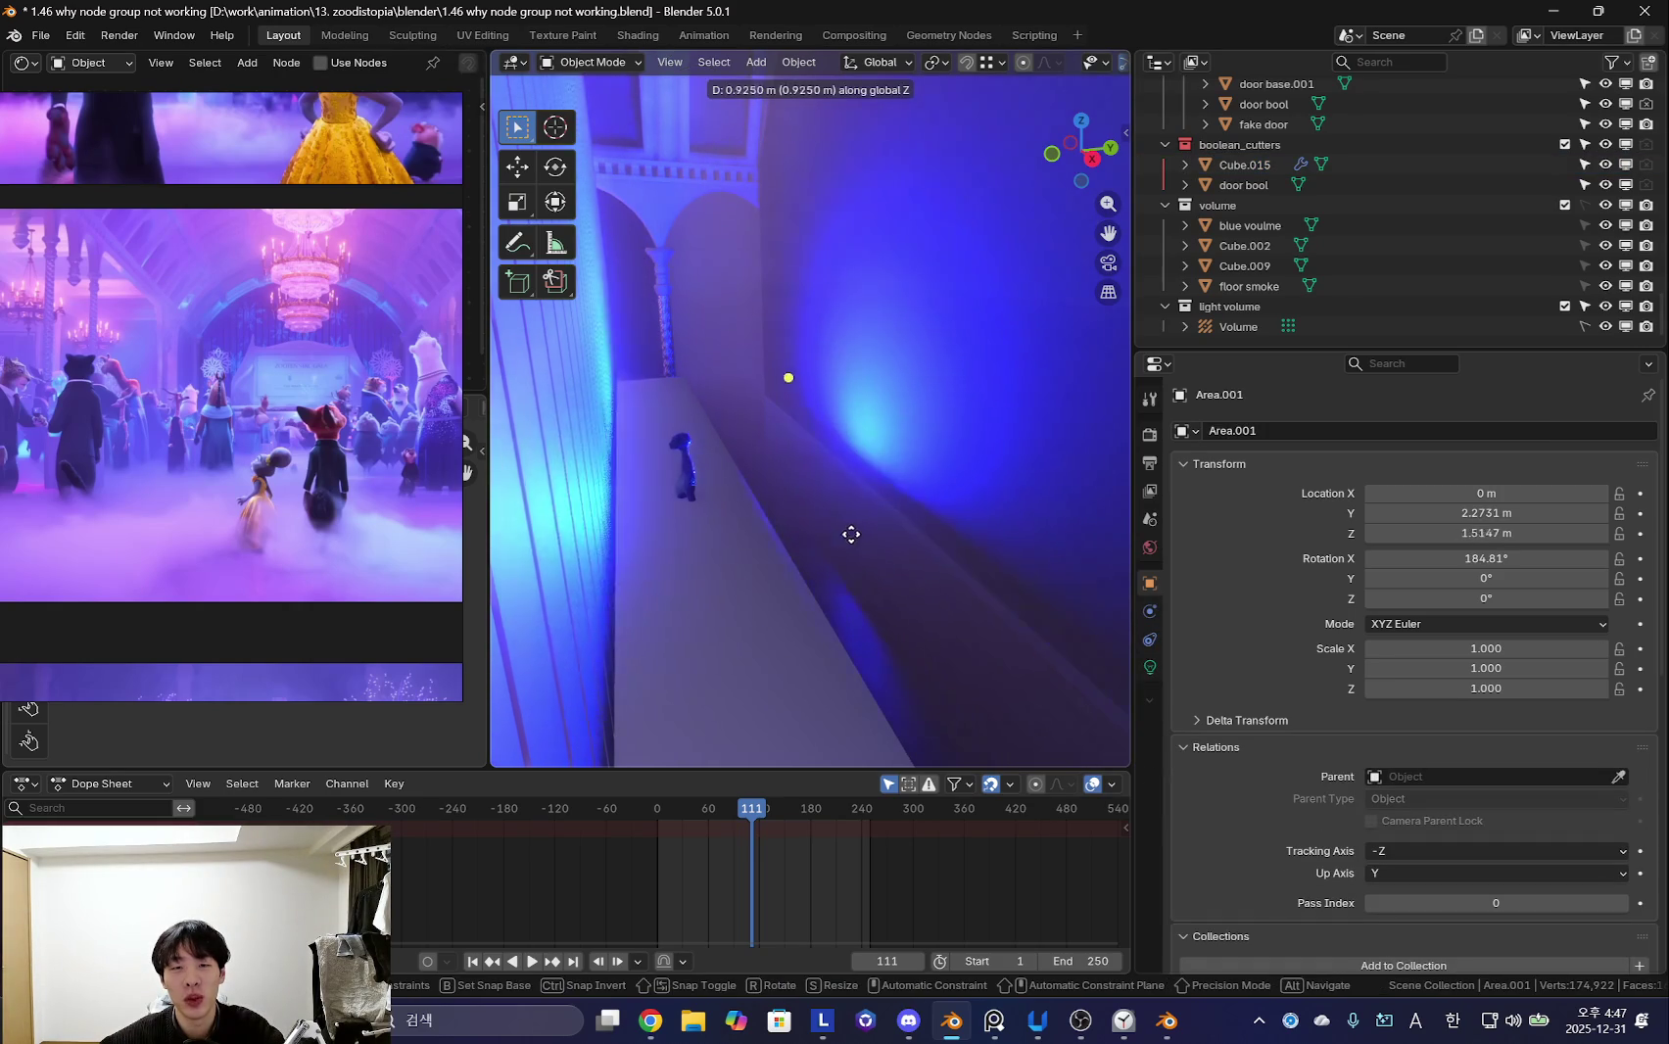
pyautogui.press('Escape')
# - Lift the garry character rig vertically onto the stage platform in Pose Mode
pyautogui.click(774, 603)
pyautogui.hotkey('ctrl', 'Tab')
pyautogui.moveTo(666, 596); pyautogui.dragTo(823, 549, button='middle')
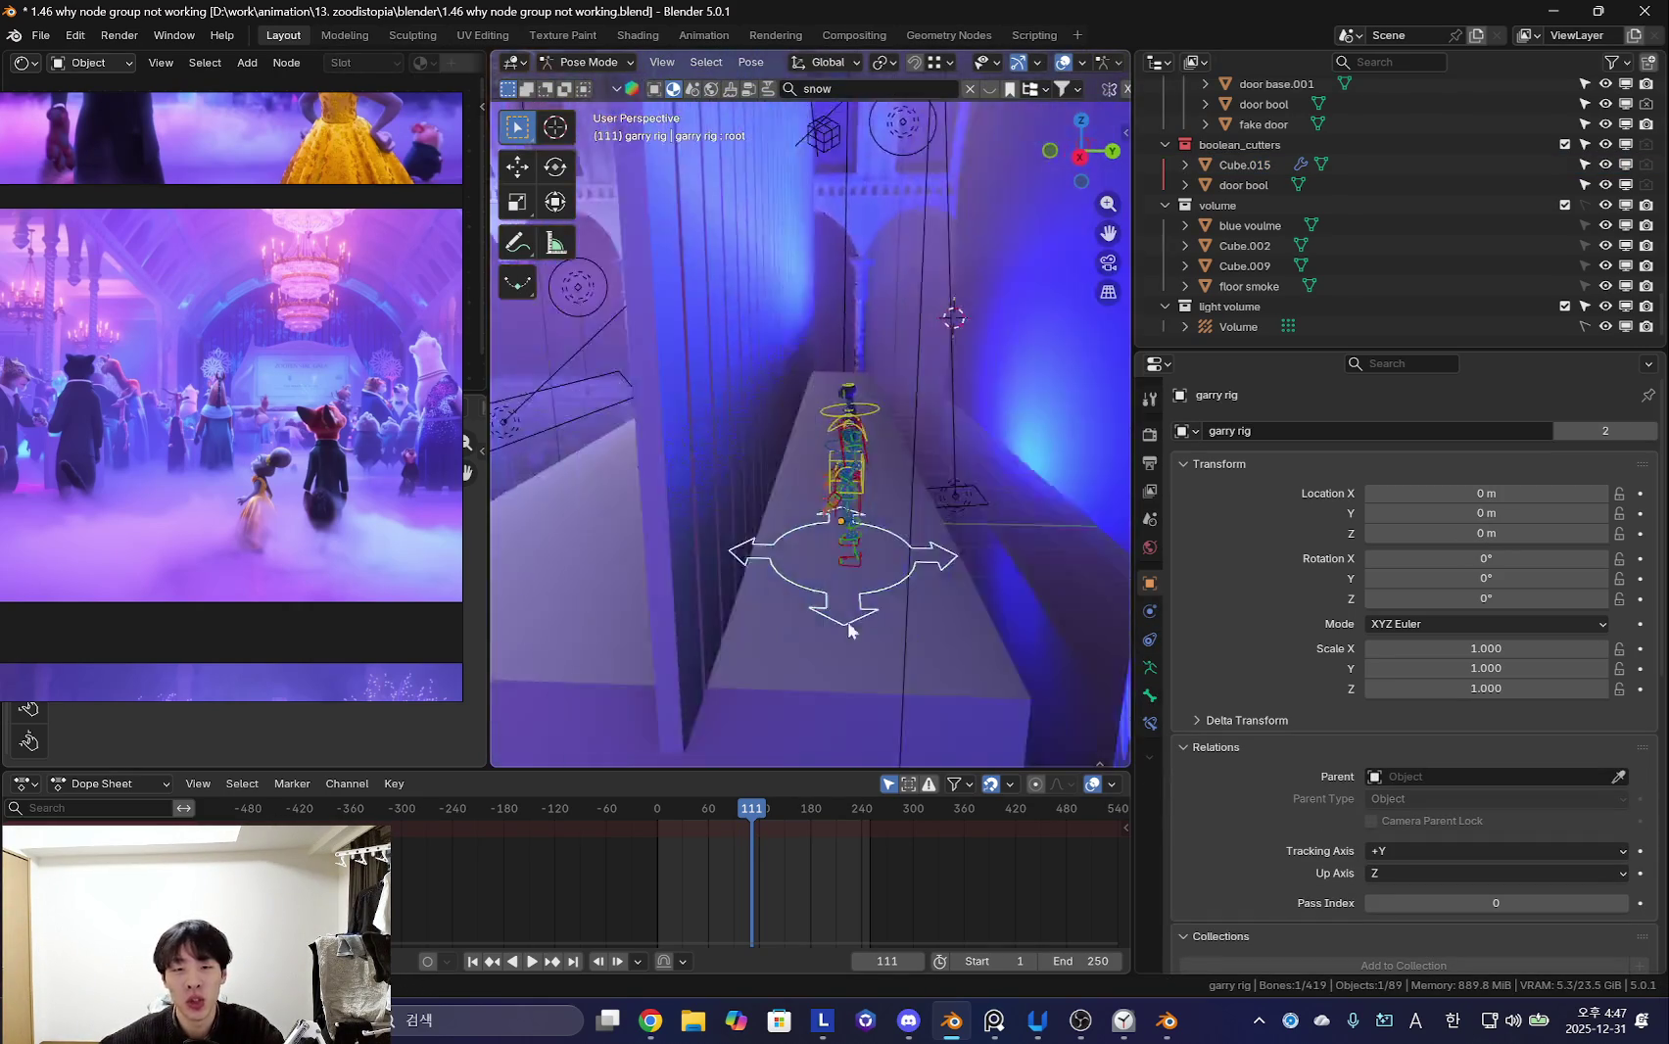
pyautogui.press('g')
pyautogui.click(903, 525)
pyautogui.hotkey('shift', 'alt', 'z')
pyautogui.press('g')
pyautogui.press('z')
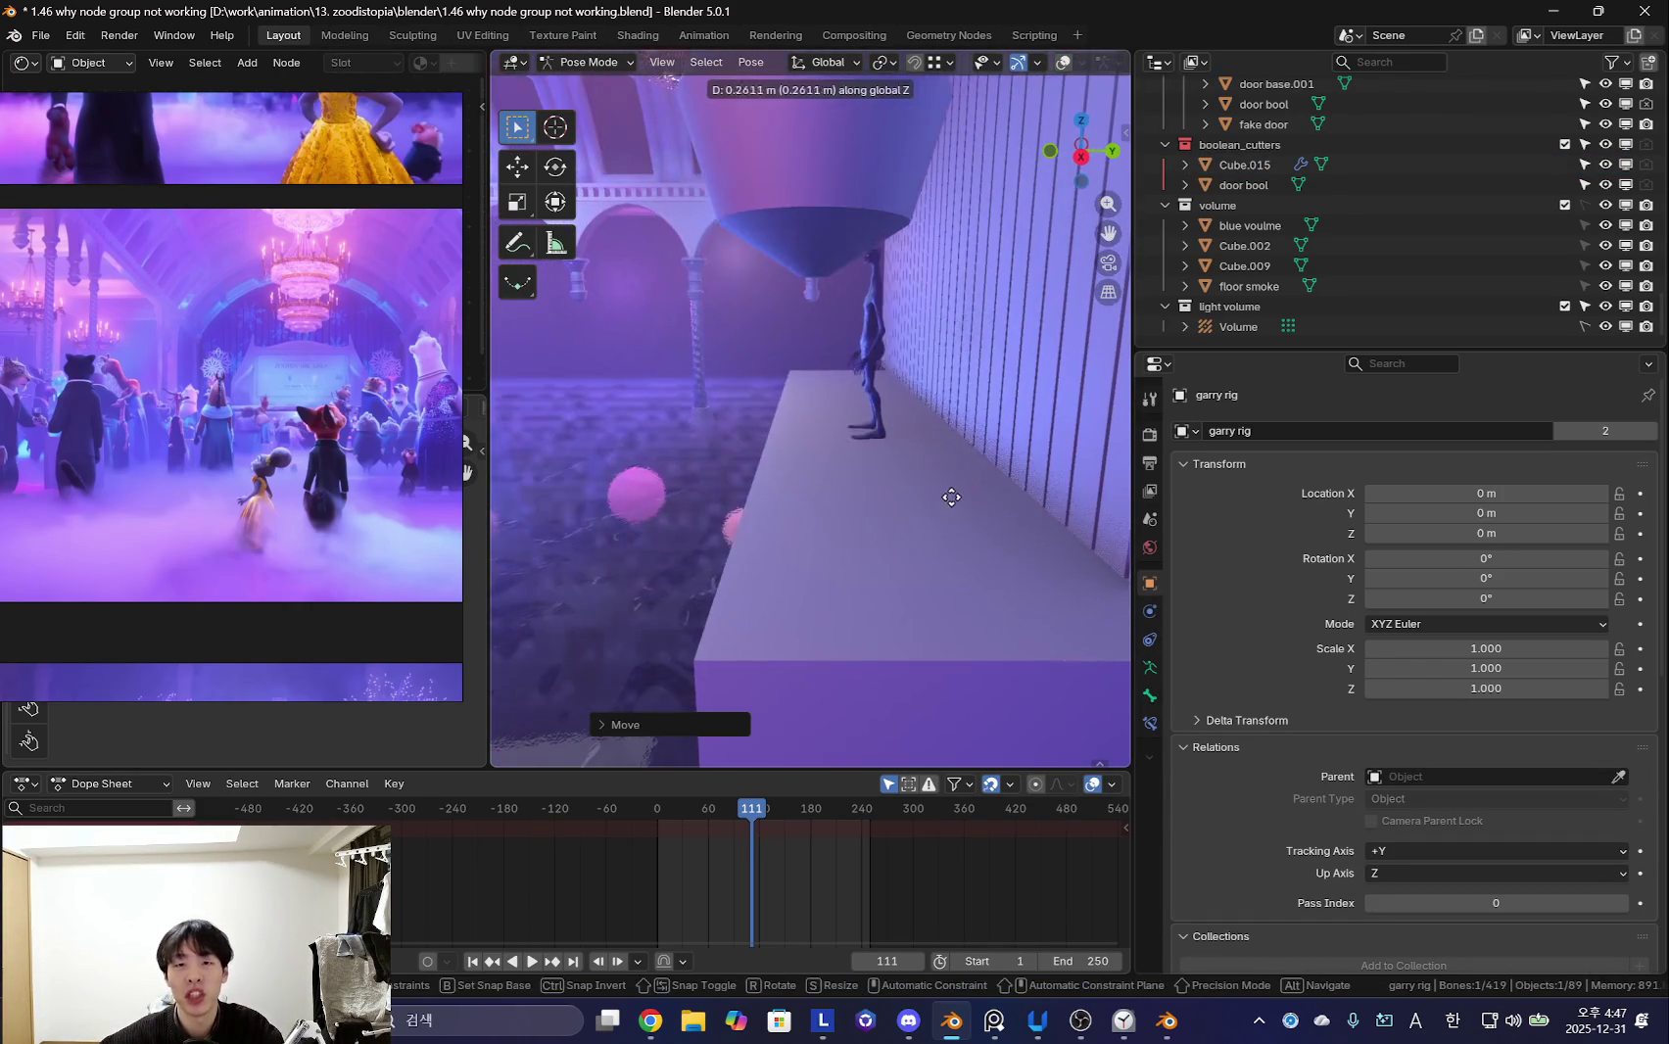
pyautogui.press('Escape')
pyautogui.hotkey('shift', 'alt', 'z')
pyautogui.press('Tab')
# - Move the stage platform Cube.011's geometry along Y in Edit Mode to change its depth
pyautogui.moveTo(951, 499)
pyautogui.mouseDown(button='middle')
pyautogui.moveTo(892, 489)
pyautogui.moveTo(801, 582)
pyautogui.moveTo(836, 577)
pyautogui.moveTo(853, 463)
pyautogui.moveTo(898, 582)
pyautogui.moveTo(946, 569)
pyautogui.moveTo(868, 454)
pyautogui.moveTo(997, 460)
pyautogui.moveTo(957, 537)
pyautogui.moveTo(873, 535)
pyautogui.moveTo(810, 579)
pyautogui.moveTo(999, 583)
pyautogui.moveTo(827, 510)
pyautogui.moveTo(934, 608)
pyautogui.moveTo(863, 546)
pyautogui.mouseUp(button='middle')
pyautogui.click(864, 535)
pyautogui.press('Tab')
pyautogui.press('g')
pyautogui.press('y')
pyautogui.click(835, 577)
pyautogui.hotkey('shift', 'alt', 'z')
# - Raise the second area light Area.002 along Z to 2.3491 m
pyautogui.hotkey('shift', 'alt', 'z')
pyautogui.scroll(-3, 251, 499)
pyautogui.press('Tab')
pyautogui.click(868, 454)
pyautogui.press('g')
pyautogui.press('z')
pyautogui.click(997, 470)
pyautogui.hotkey('shift', 'alt', 'z')
pyautogui.hotkey('shift', 'alt', 'z')
# - Select the stage platform's front-left edge in edge select mode
pyautogui.click(999, 583)
pyautogui.press('Tab')
pyautogui.press('2')
pyautogui.click(863, 546)
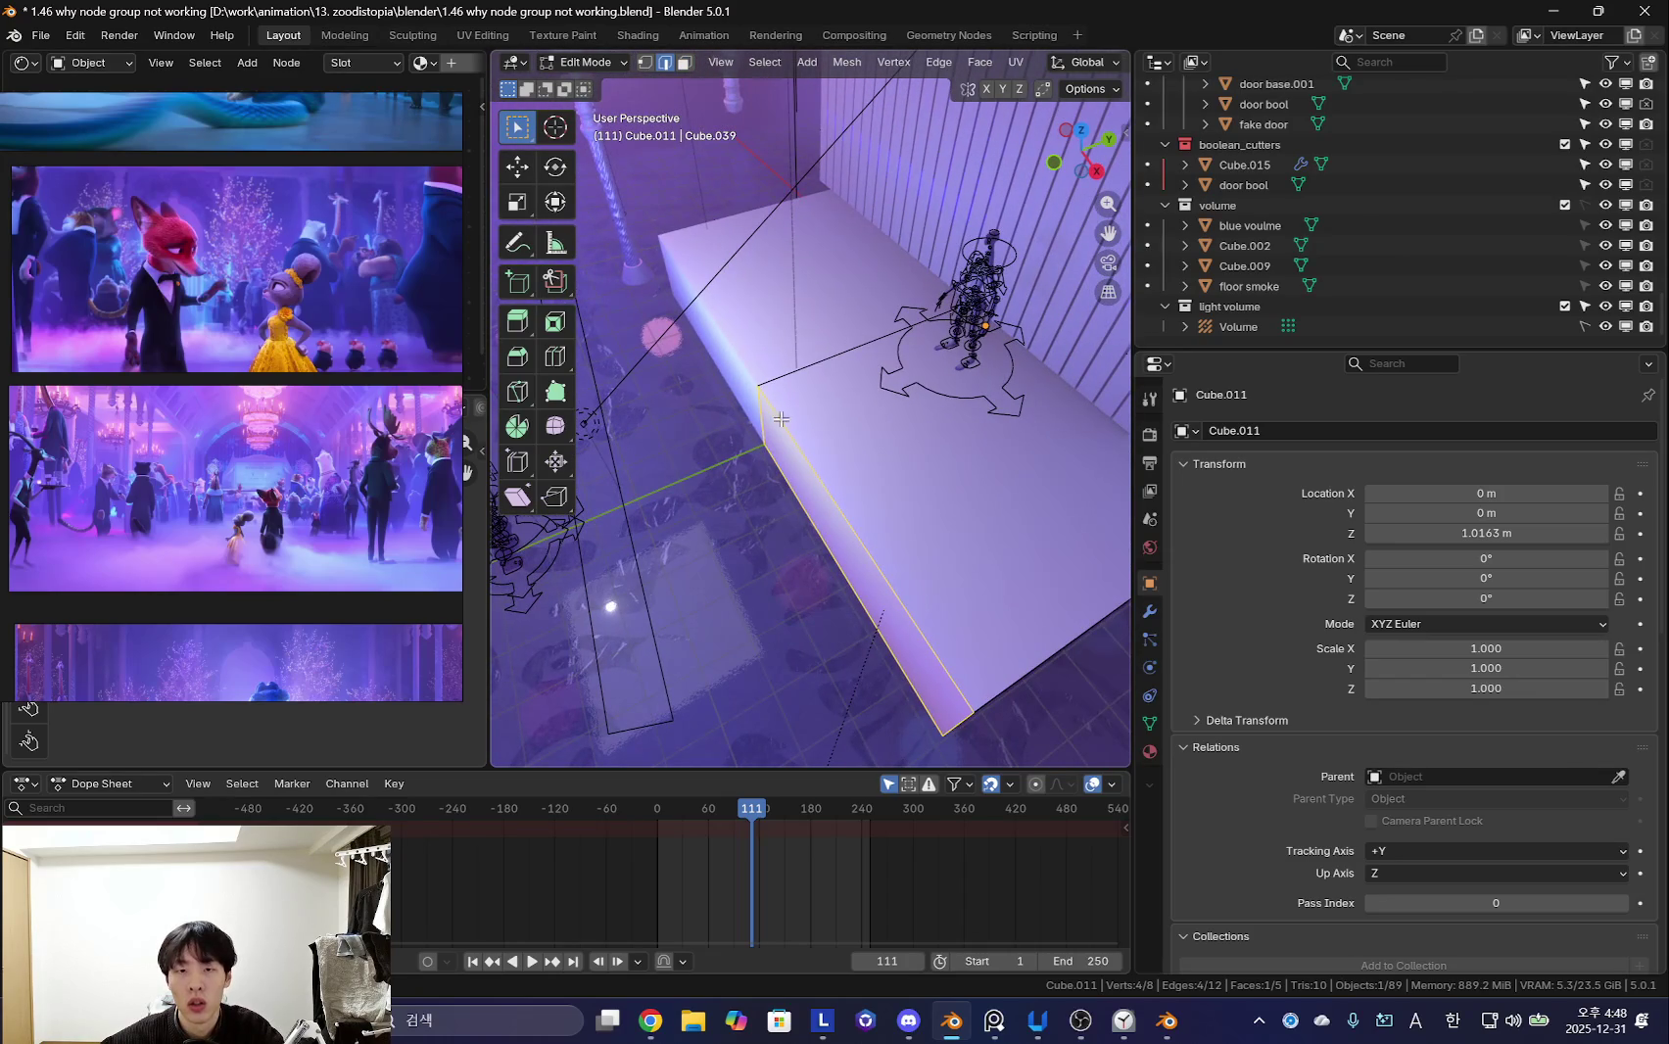
# - Duplicate the stage platform in place and apply the Mirror modifier to the copy
pyautogui.press('Tab')
pyautogui.click(1149, 613)
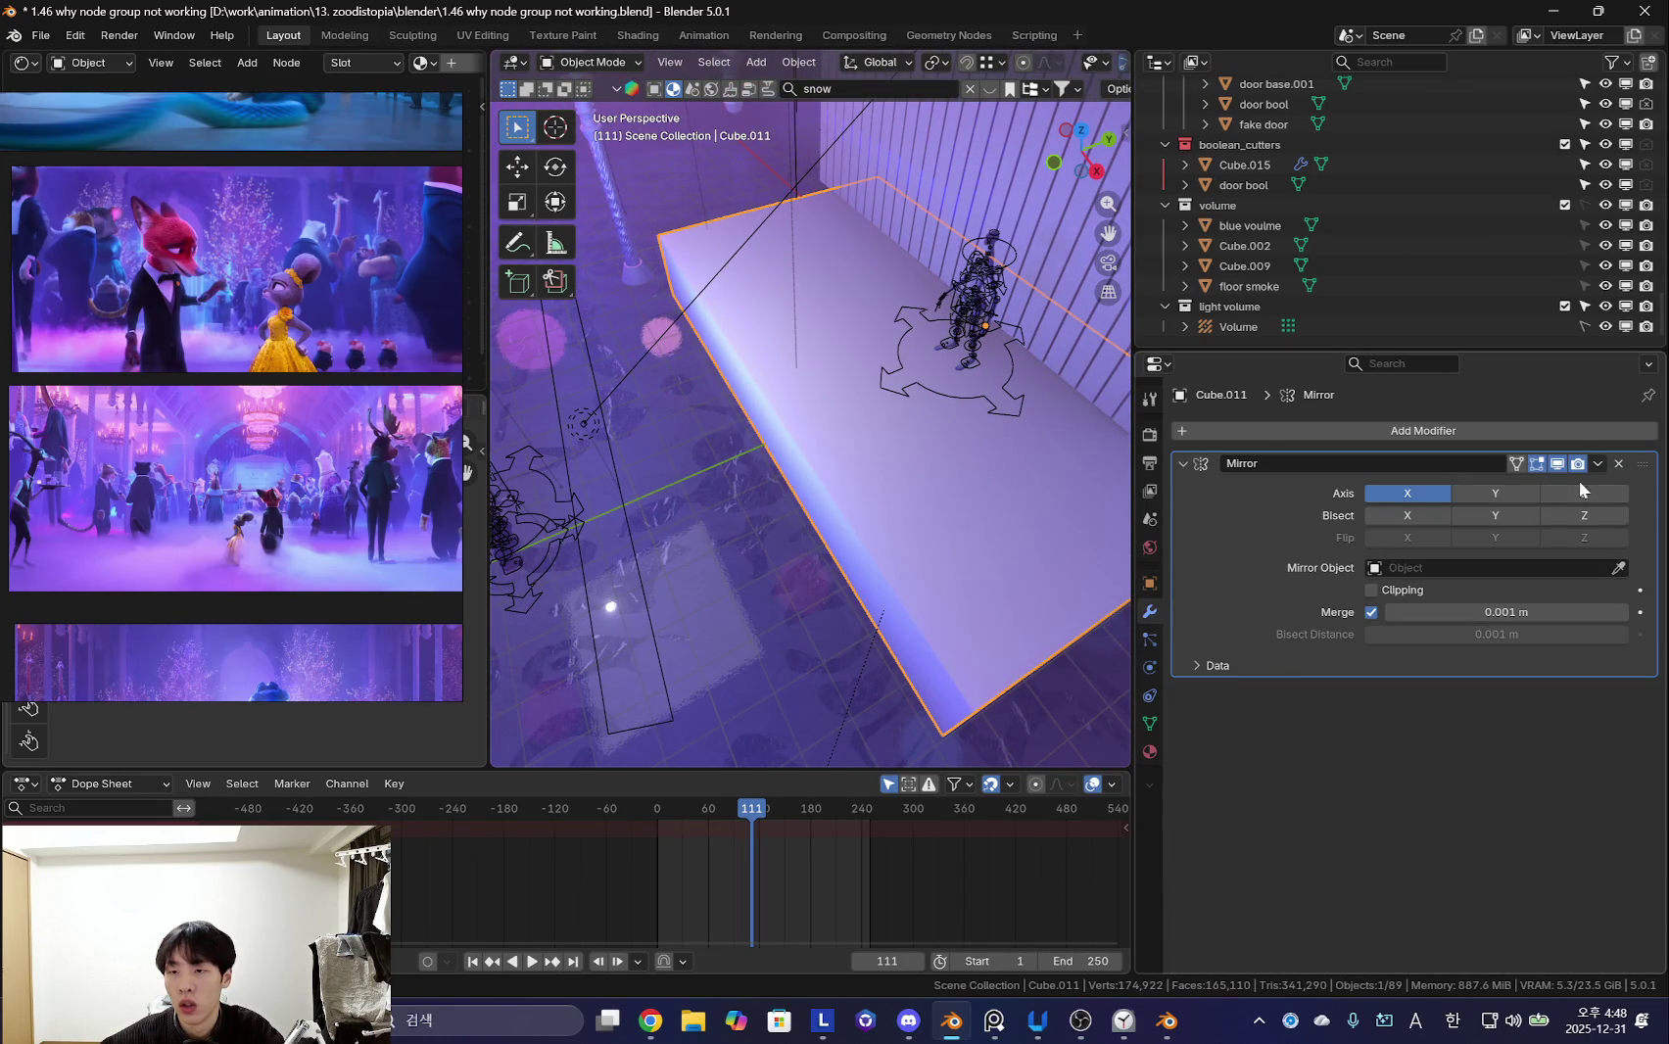
pyautogui.hotkey('shift', 'd')
pyautogui.rightClick(962, 480)
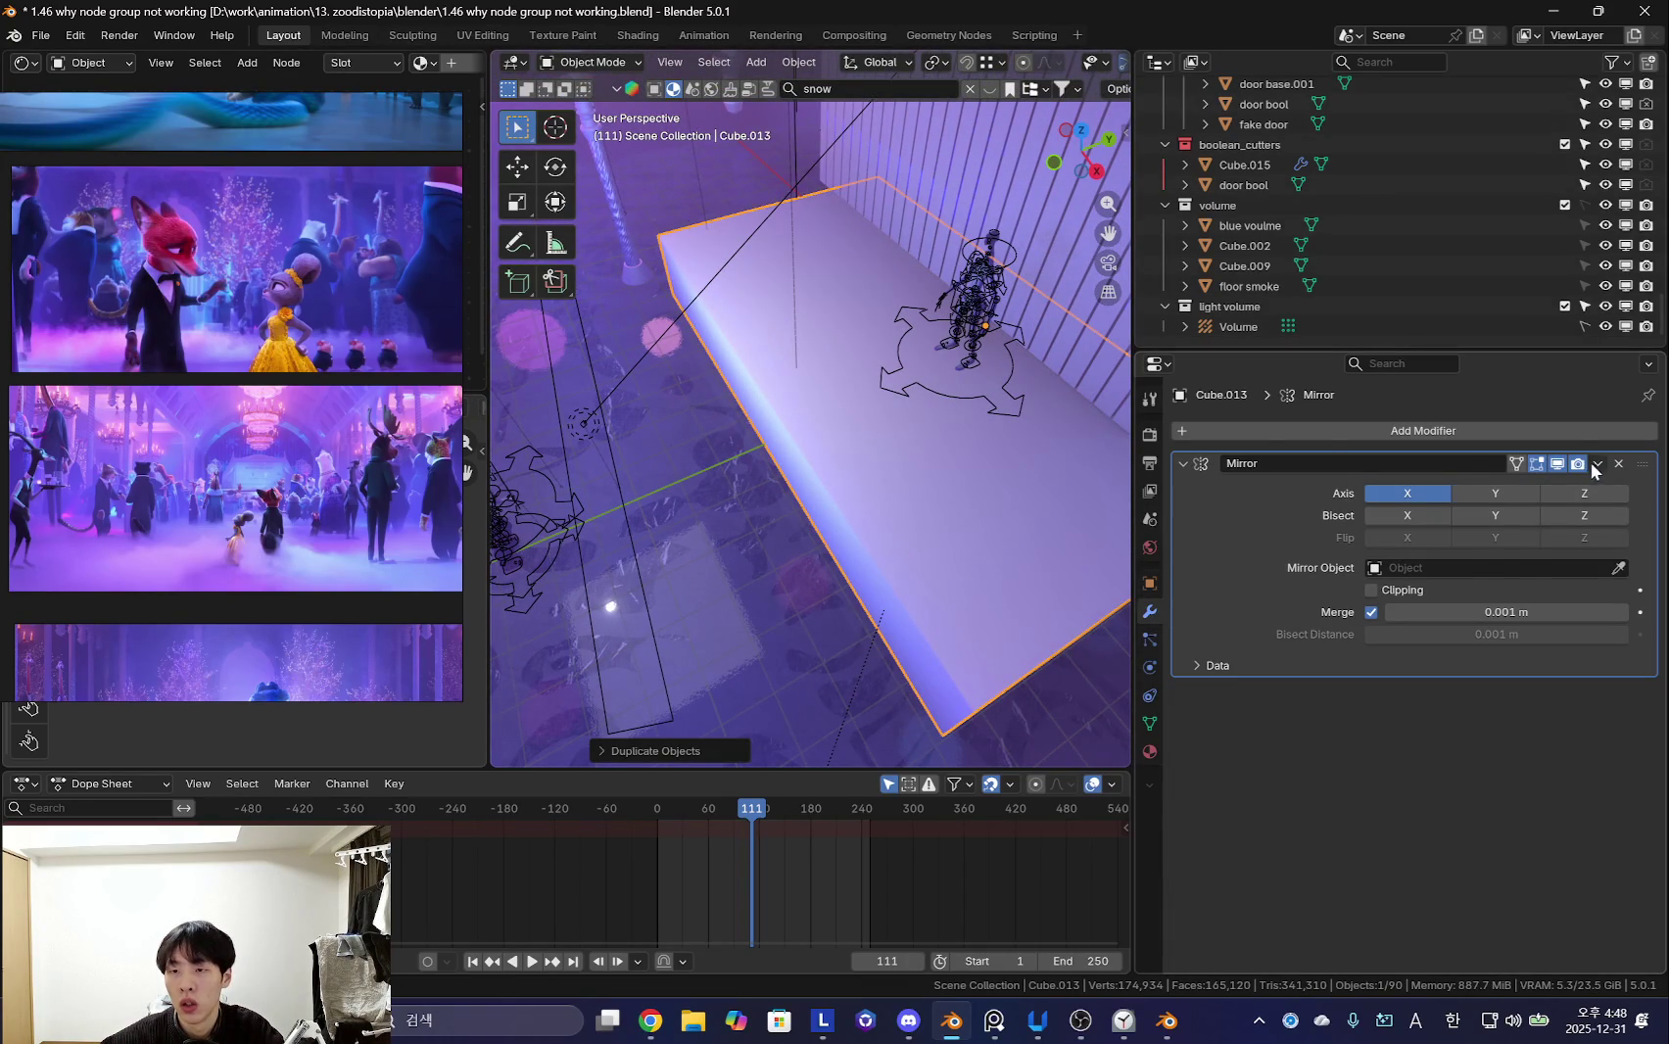
pyautogui.click(1579, 487)
pyautogui.moveTo(980, 490); pyautogui.dragTo(742, 558, button='middle')
# - Duplicate the copy's edge vertices and delete the large white object
pyautogui.press('Tab')
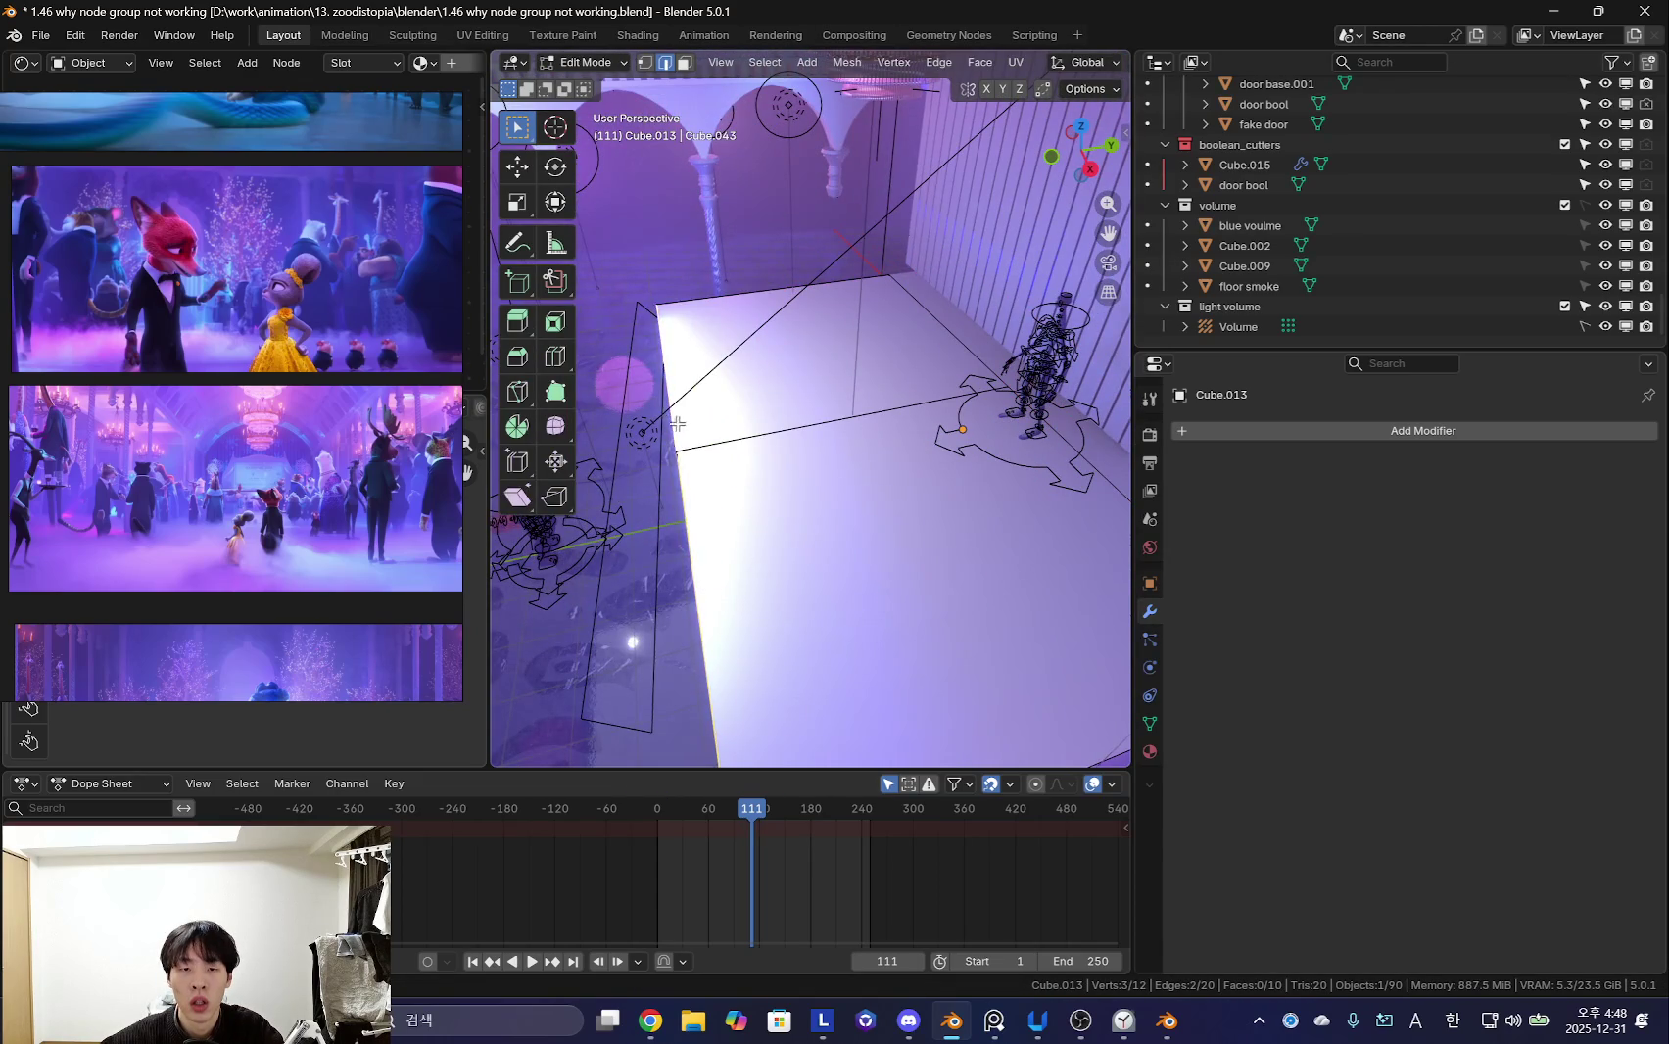
pyautogui.moveTo(678, 419); pyautogui.dragTo(837, 515, button='middle')
pyautogui.hotkey('shift', 'd')
pyautogui.click(752, 524)
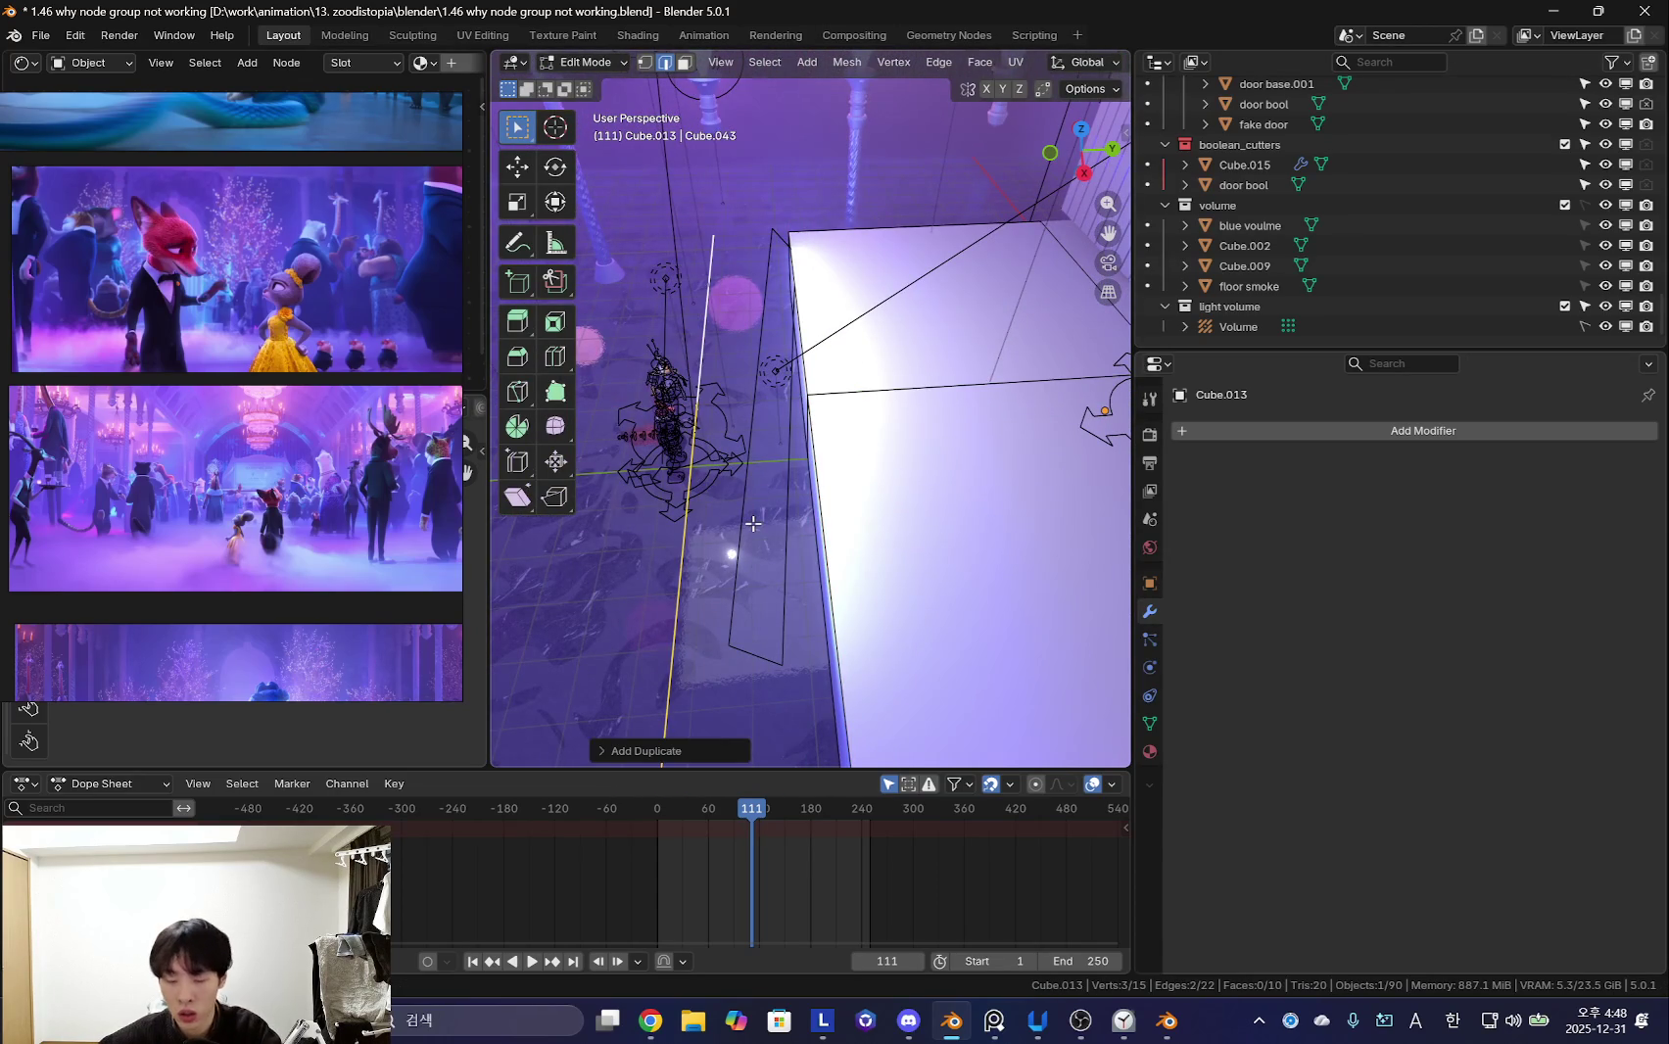
pyautogui.press('Tab')
pyautogui.press('x')
pyautogui.press('Return')
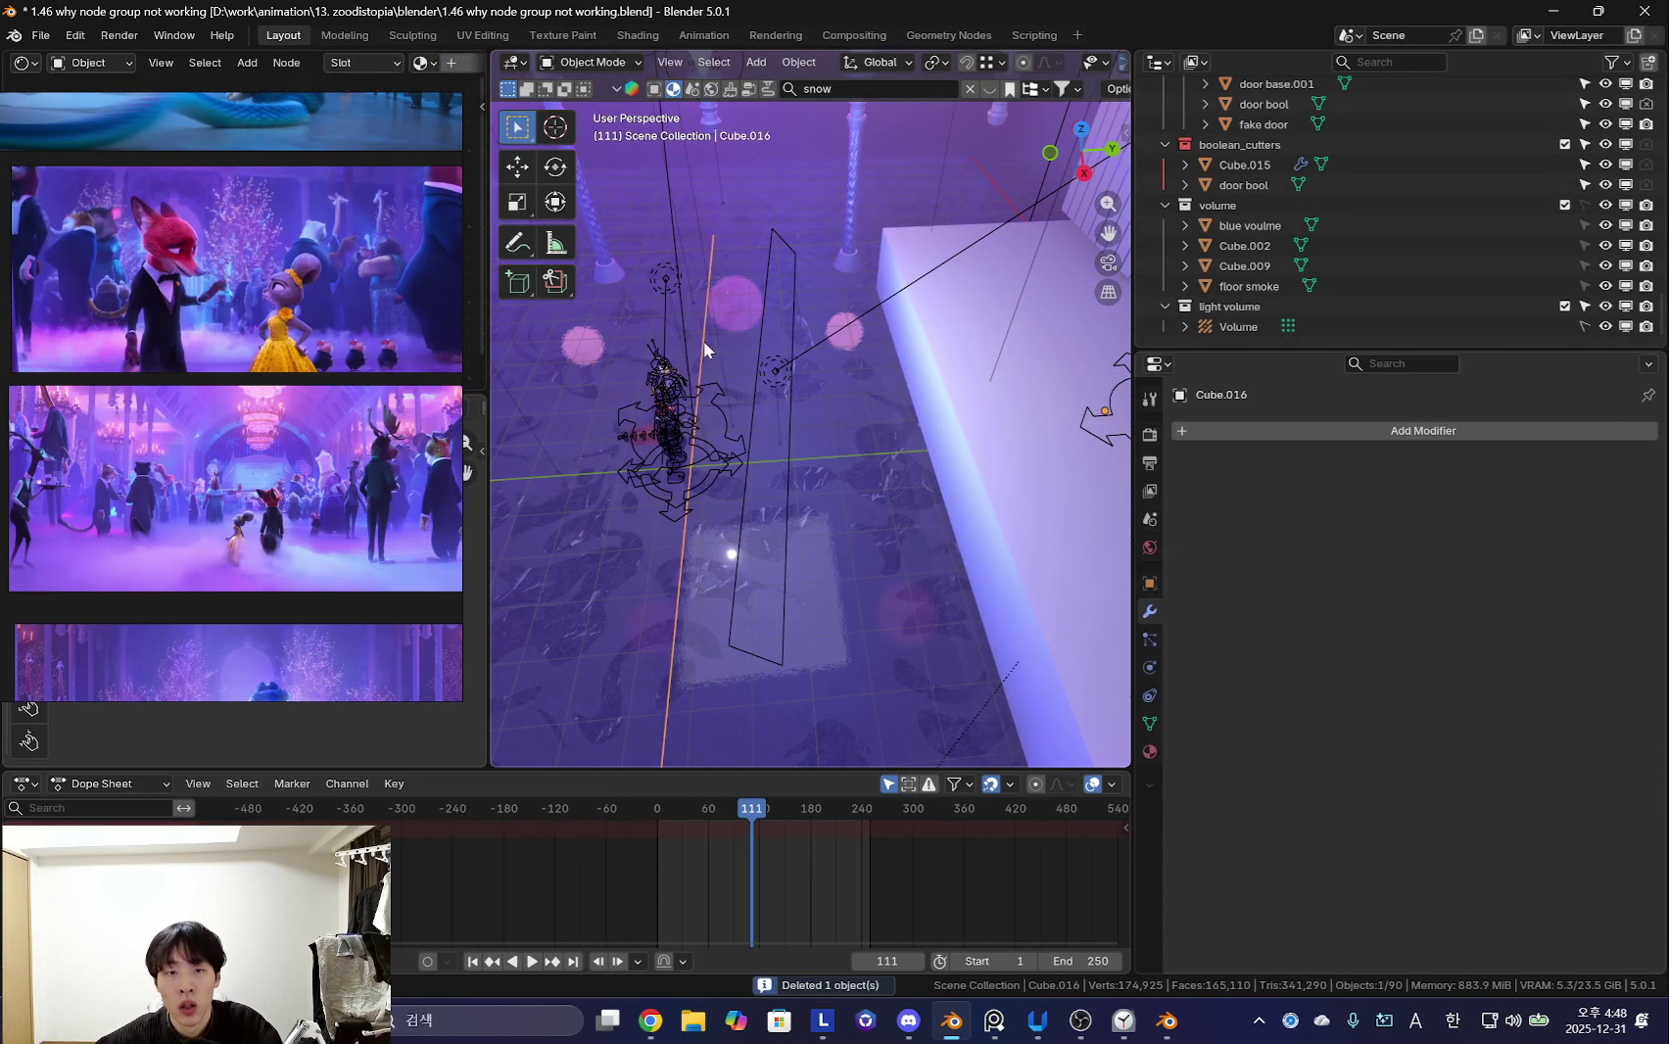
# - Reposition the remaining edge line's vertices and add a Subdivision modifier to it
pyautogui.press('Tab')
pyautogui.moveTo(703, 338); pyautogui.dragTo(727, 465, button='middle')
pyautogui.press('g')
pyautogui.click(727, 465)
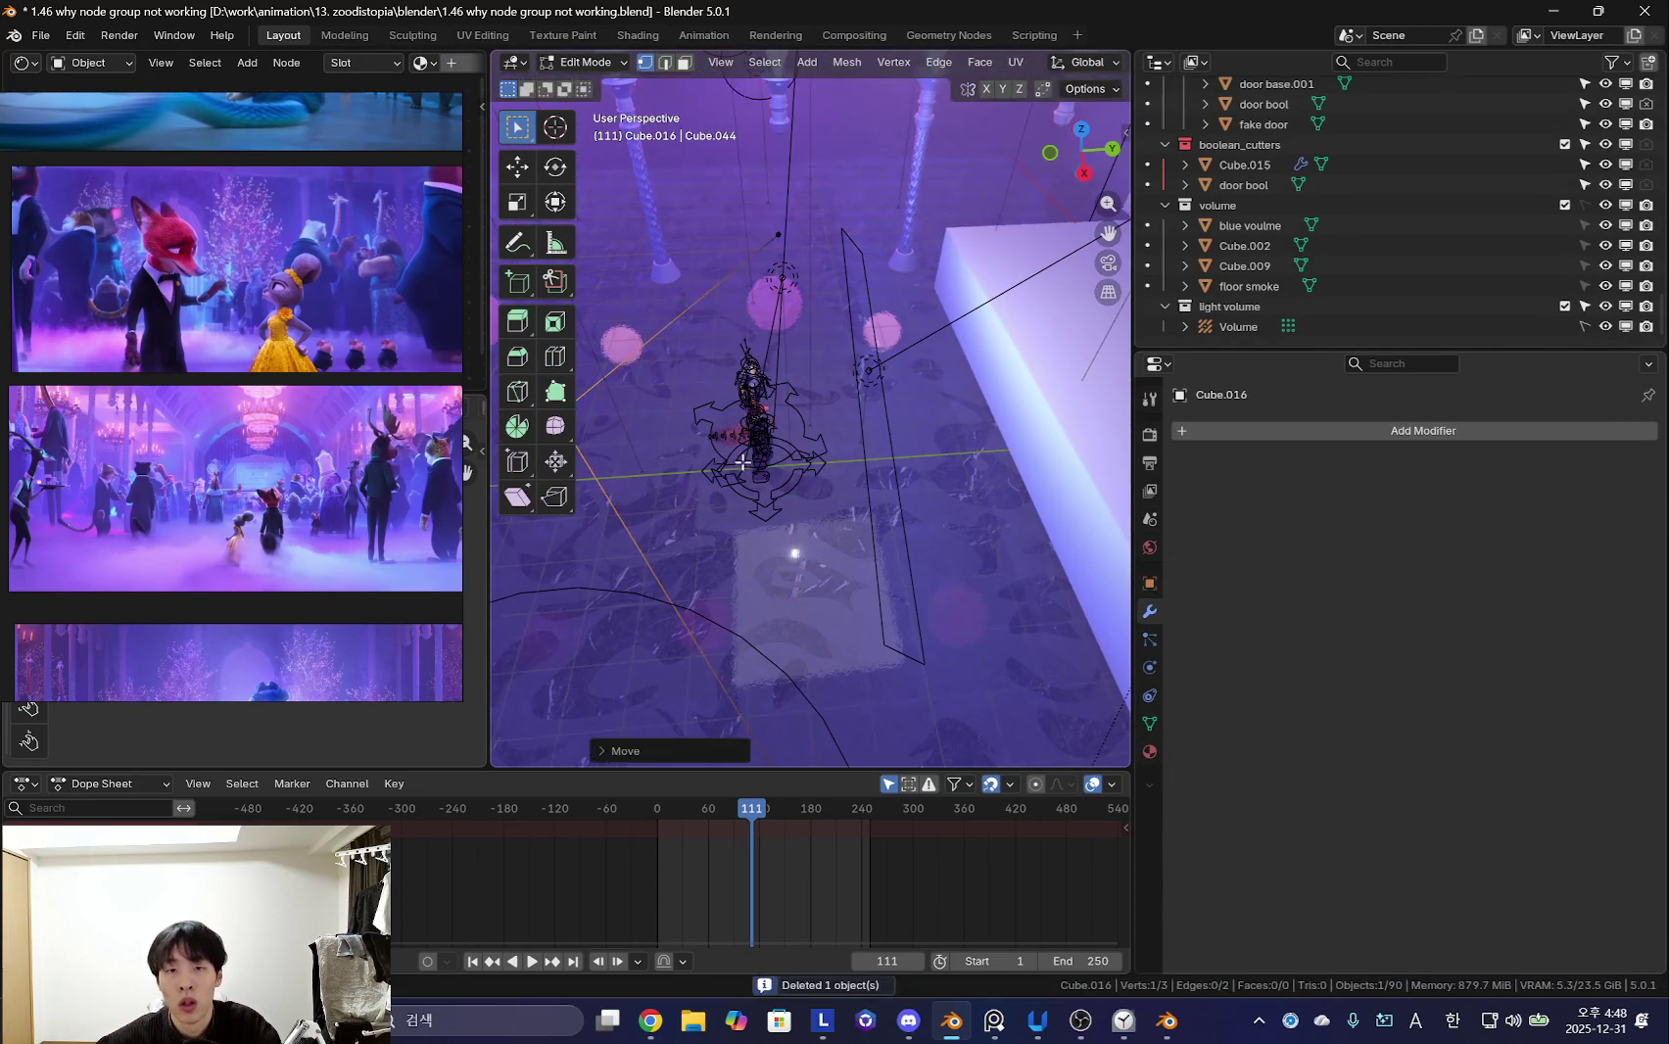
pyautogui.press('Tab')
pyautogui.click(1280, 432)
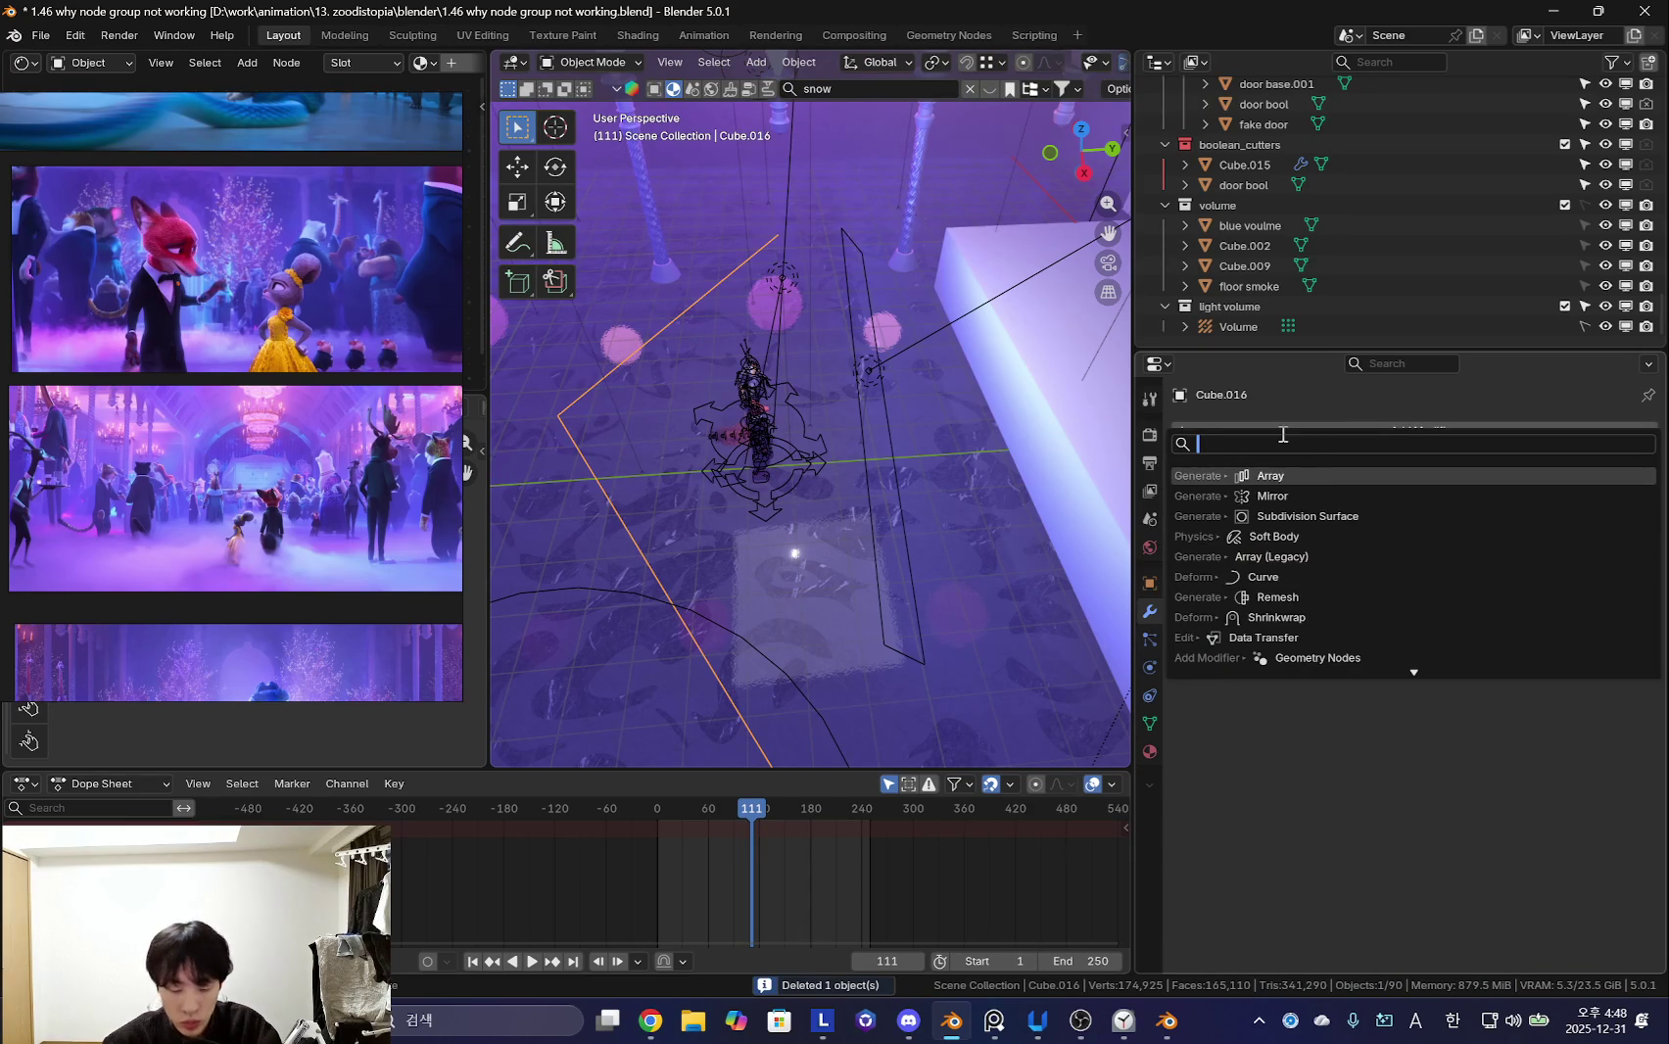
pyautogui.press('Return')
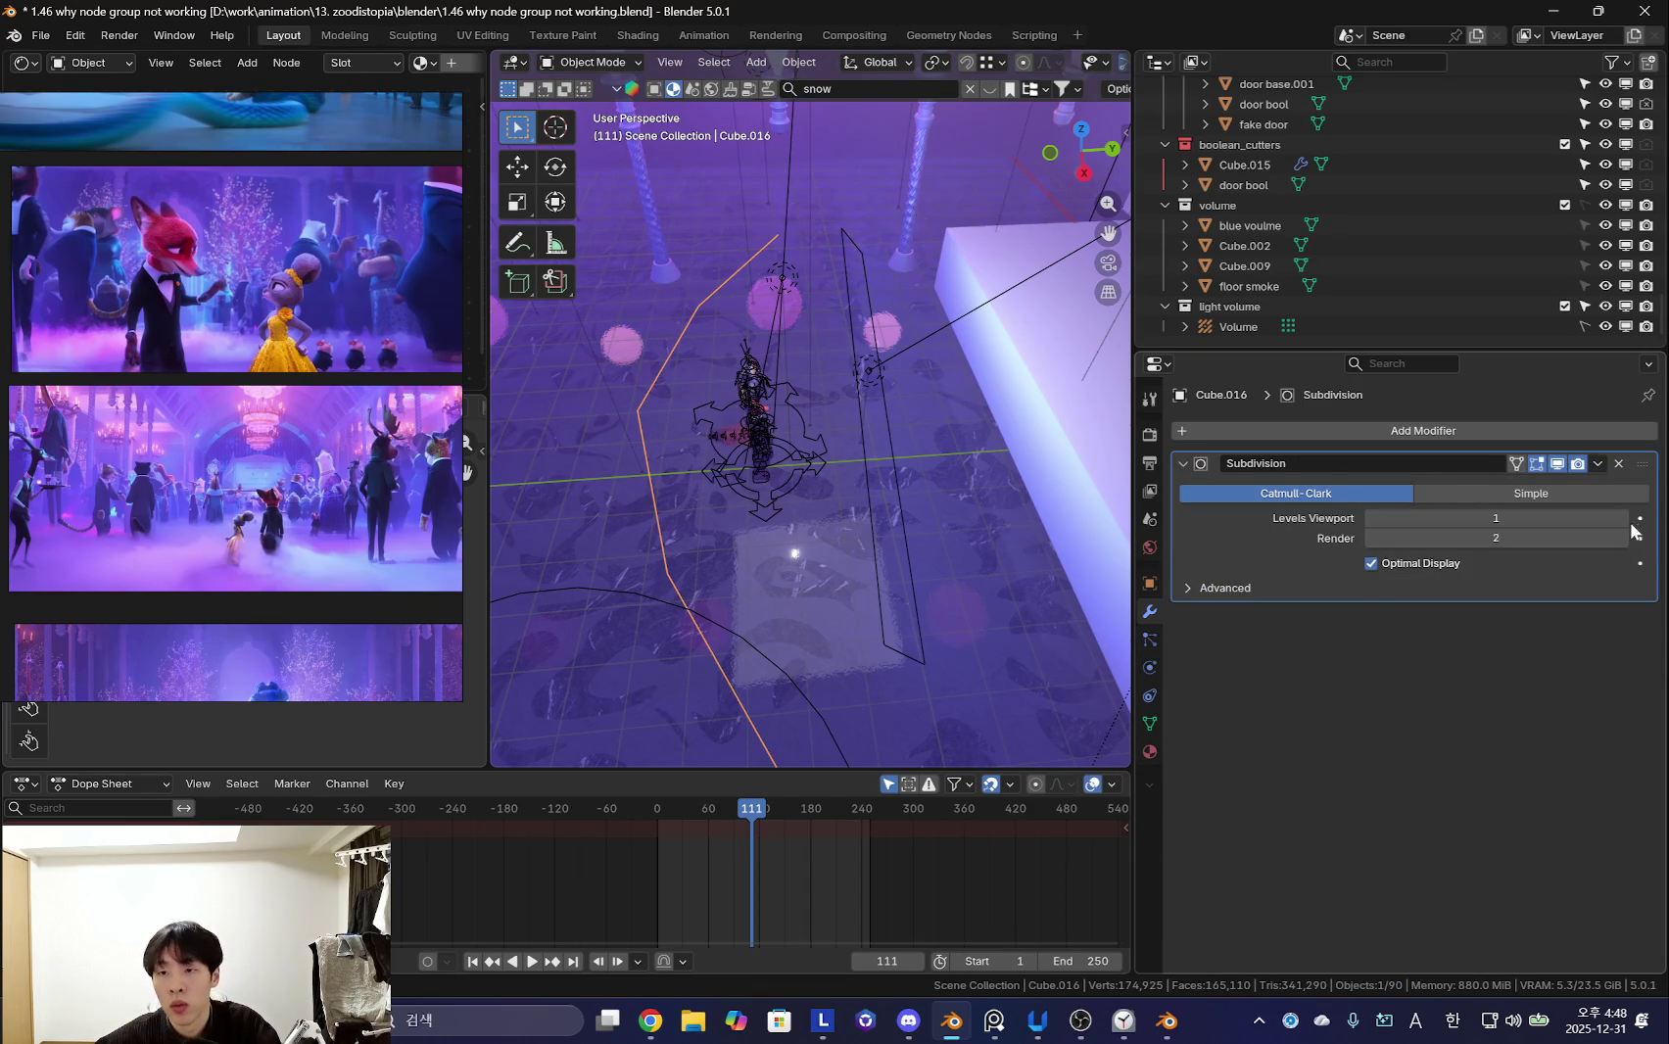
# - Subdivide the line's edges and scale its vertices along X
pyautogui.moveTo(979, 519)
pyautogui.mouseDown(button='middle')
pyautogui.moveTo(842, 515)
pyautogui.moveTo(829, 548)
pyautogui.moveTo(838, 475)
pyautogui.moveTo(773, 473)
pyautogui.moveTo(785, 463)
pyautogui.mouseUp(button='middle')
pyautogui.press('Tab')
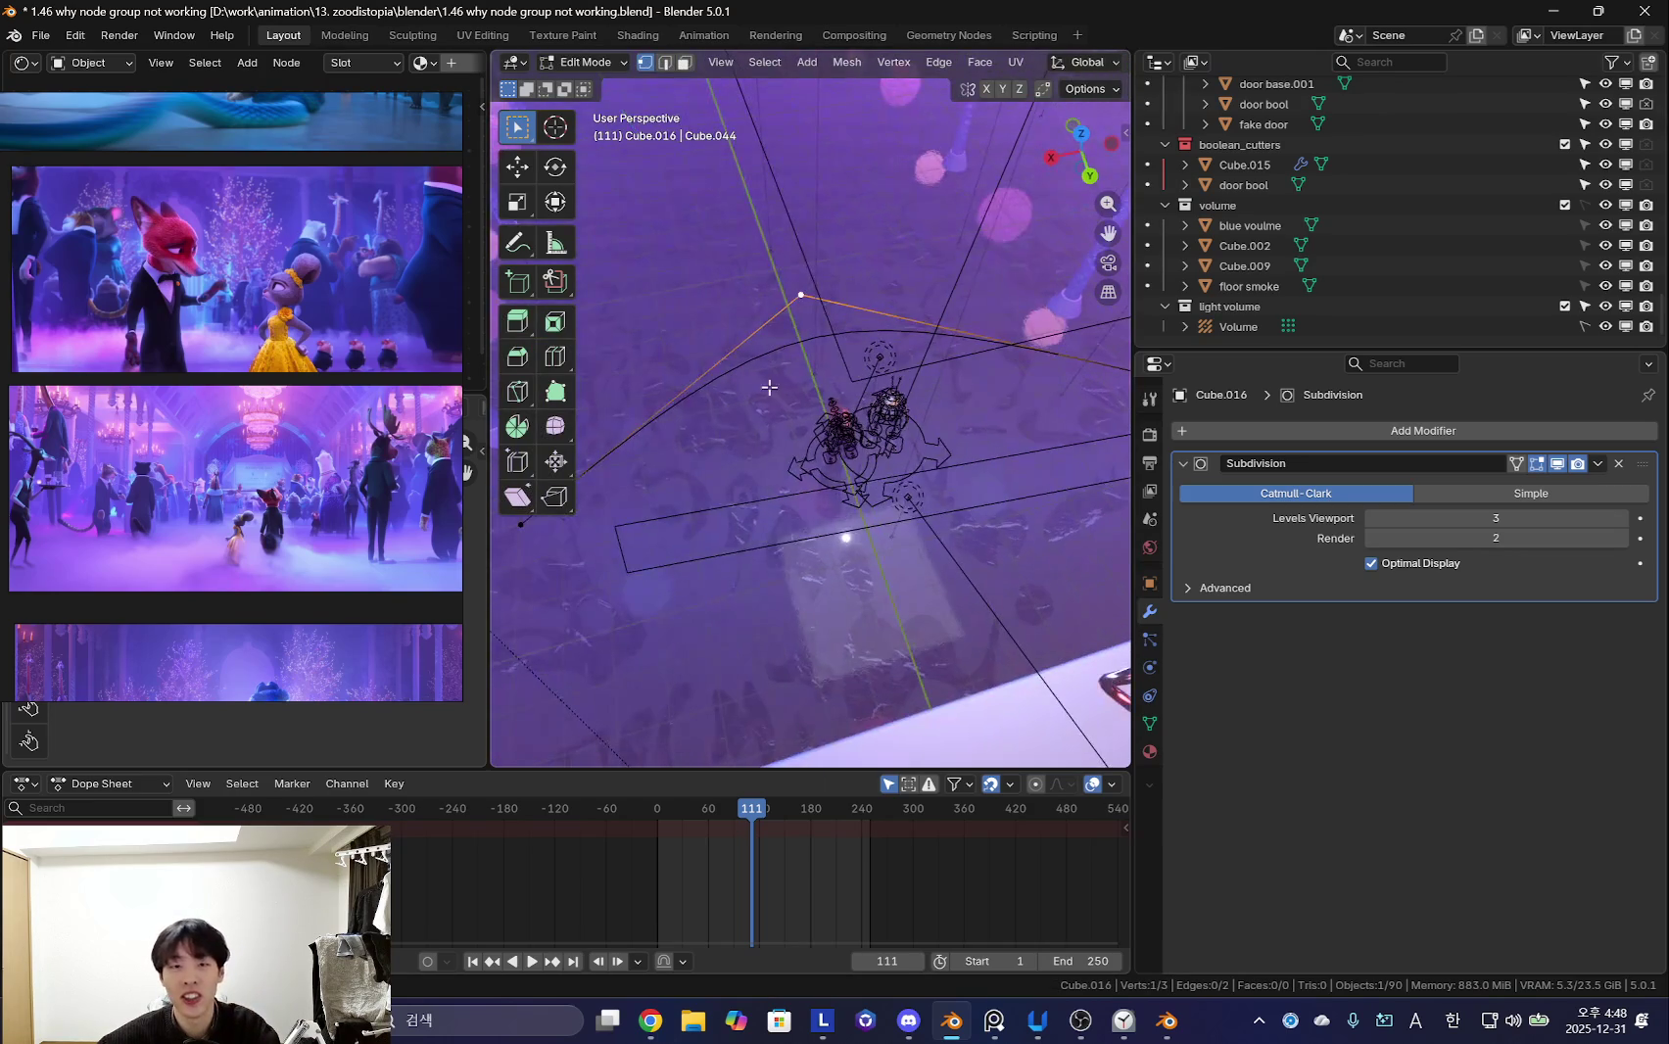
pyautogui.rightClick(809, 392)
pyautogui.click(784, 420)
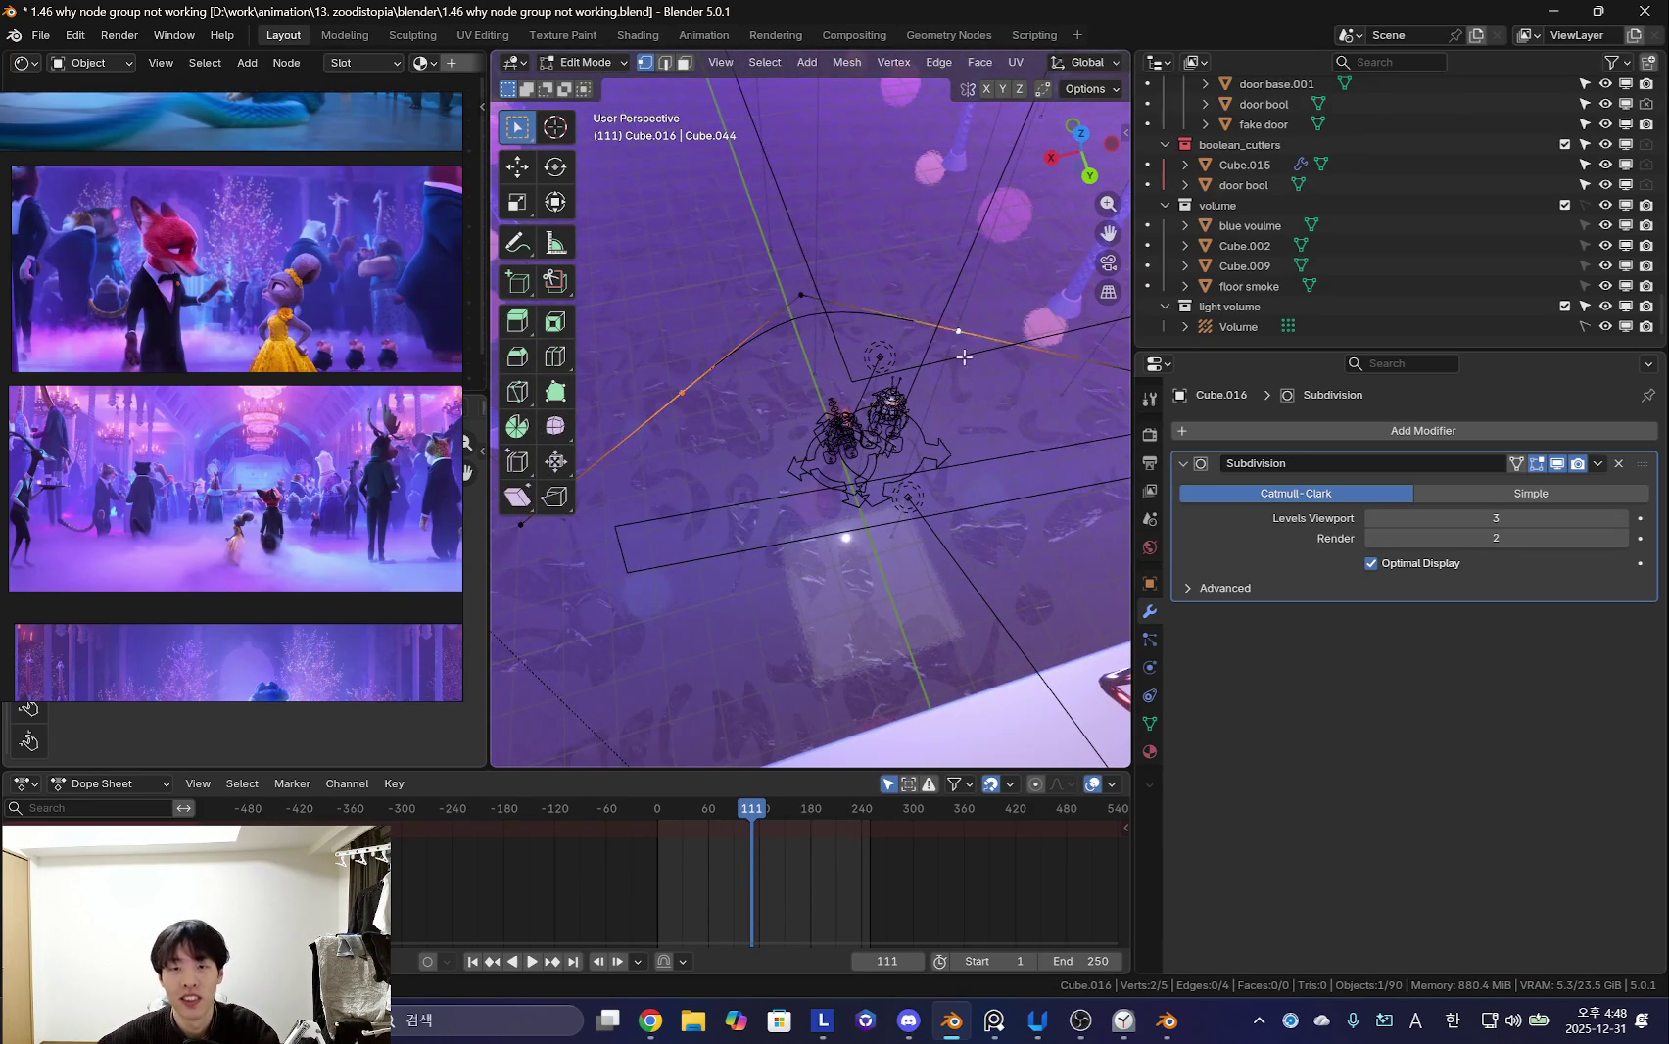
pyautogui.moveTo(951, 342); pyautogui.dragTo(991, 501, button='middle')
pyautogui.press('s')
pyautogui.press('x')
pyautogui.click(1125, 486)
# - Rescale the vertices along X and shift them along Y, checking the reference board
pyautogui.moveTo(1125, 486); pyautogui.dragTo(888, 500, button='middle')
pyautogui.press('s')
pyautogui.press('x')
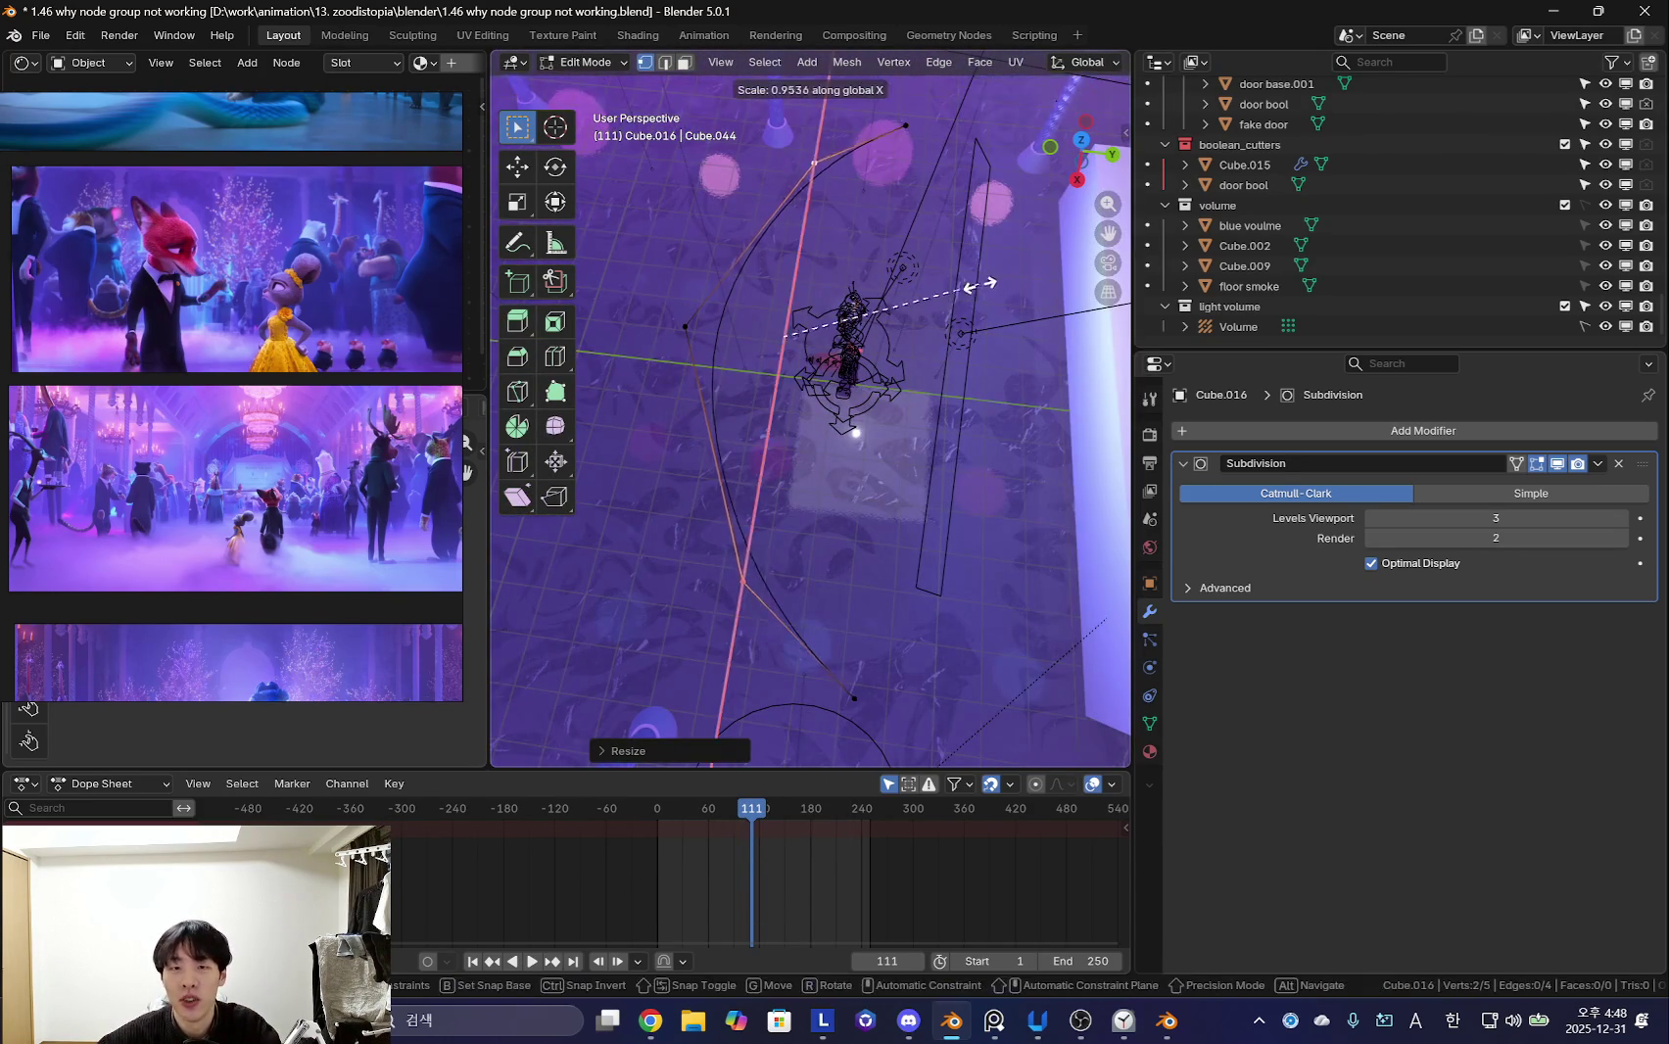
pyautogui.press('g')
pyautogui.press('y')
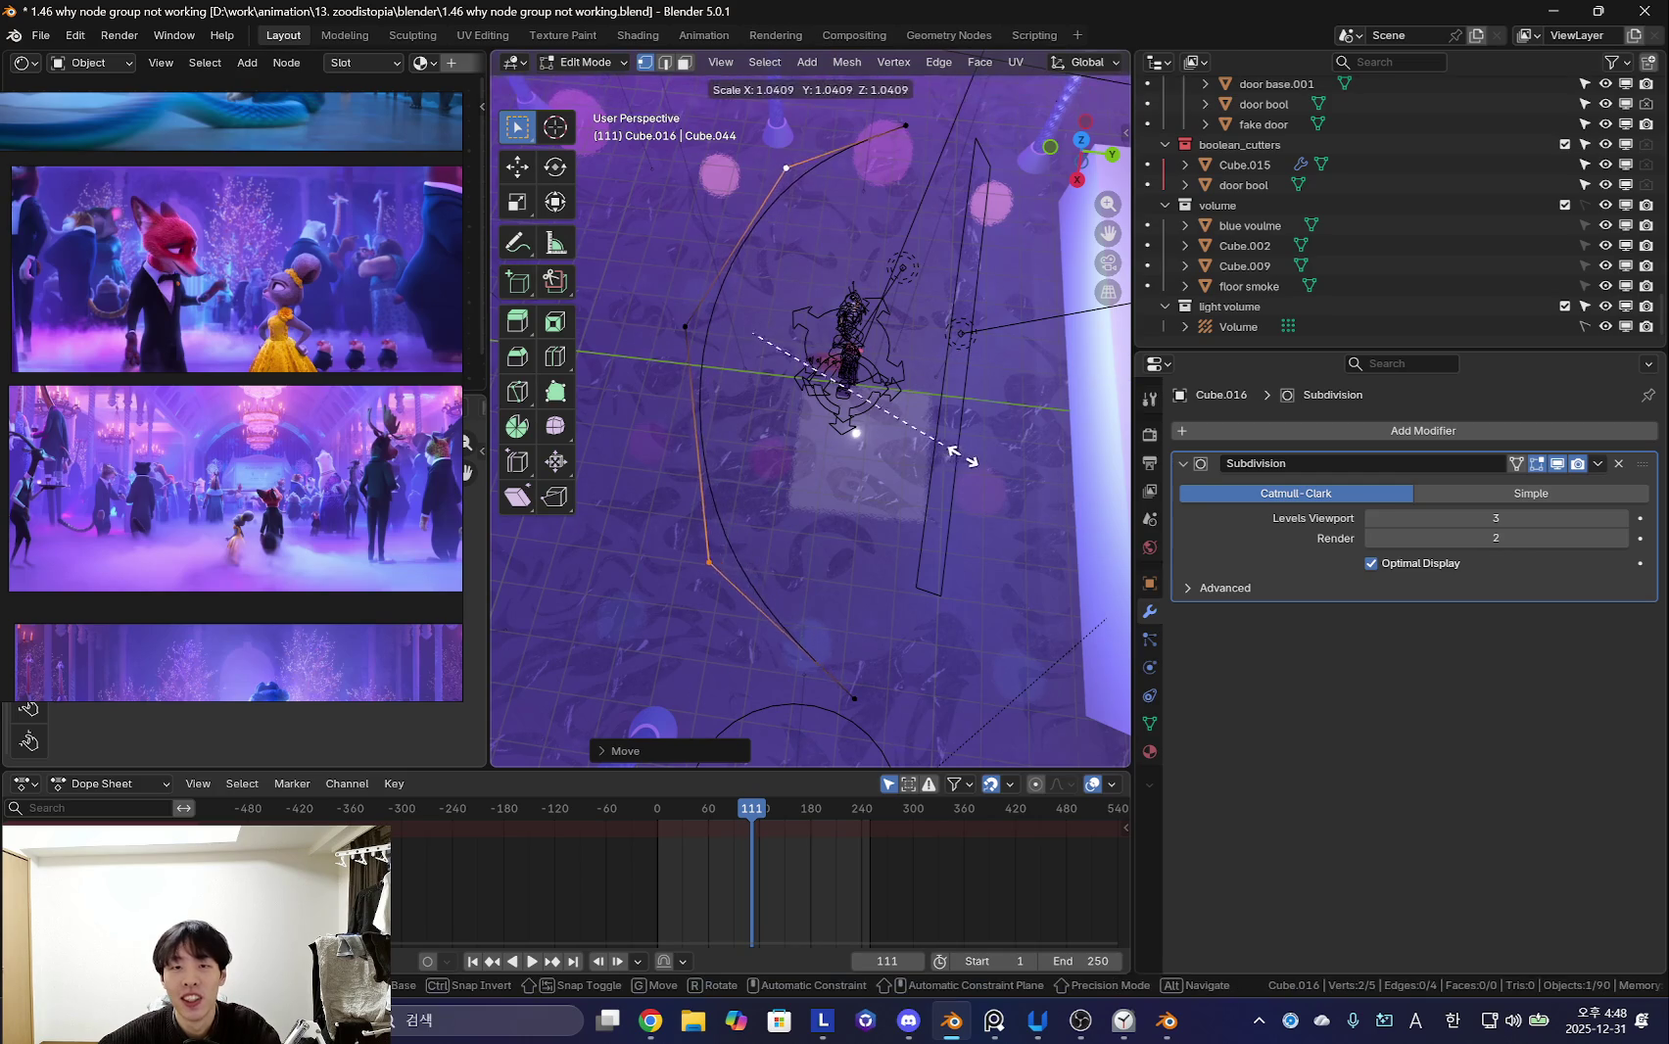
pyautogui.click(955, 456)
pyautogui.click(202, 576)
pyautogui.moveTo(705, 361)
pyautogui.mouseDown(button='middle')
pyautogui.moveTo(863, 409)
pyautogui.moveTo(807, 489)
pyautogui.moveTo(706, 456)
pyautogui.moveTo(719, 533)
pyautogui.moveTo(785, 558)
pyautogui.moveTo(910, 474)
pyautogui.moveTo(861, 612)
pyautogui.moveTo(880, 566)
pyautogui.moveTo(788, 549)
pyautogui.mouseUp(button='middle')
# - Restore overlays, move two selected vertices along Y, and preview the smoothed curve
pyautogui.hotkey('shift', 'alt', 'z')
pyautogui.moveTo(764, 261)
pyautogui.mouseDown(button='middle')
pyautogui.moveTo(868, 551)
pyautogui.moveTo(749, 567)
pyautogui.moveTo(999, 559)
pyautogui.moveTo(799, 624)
pyautogui.moveTo(1058, 595)
pyautogui.mouseUp(button='middle')
pyautogui.keyDown('shift'); pyautogui.click(822, 546); pyautogui.keyUp('shift')
pyautogui.press('g')
pyautogui.press('y')
pyautogui.click(821, 565)
pyautogui.press('a')
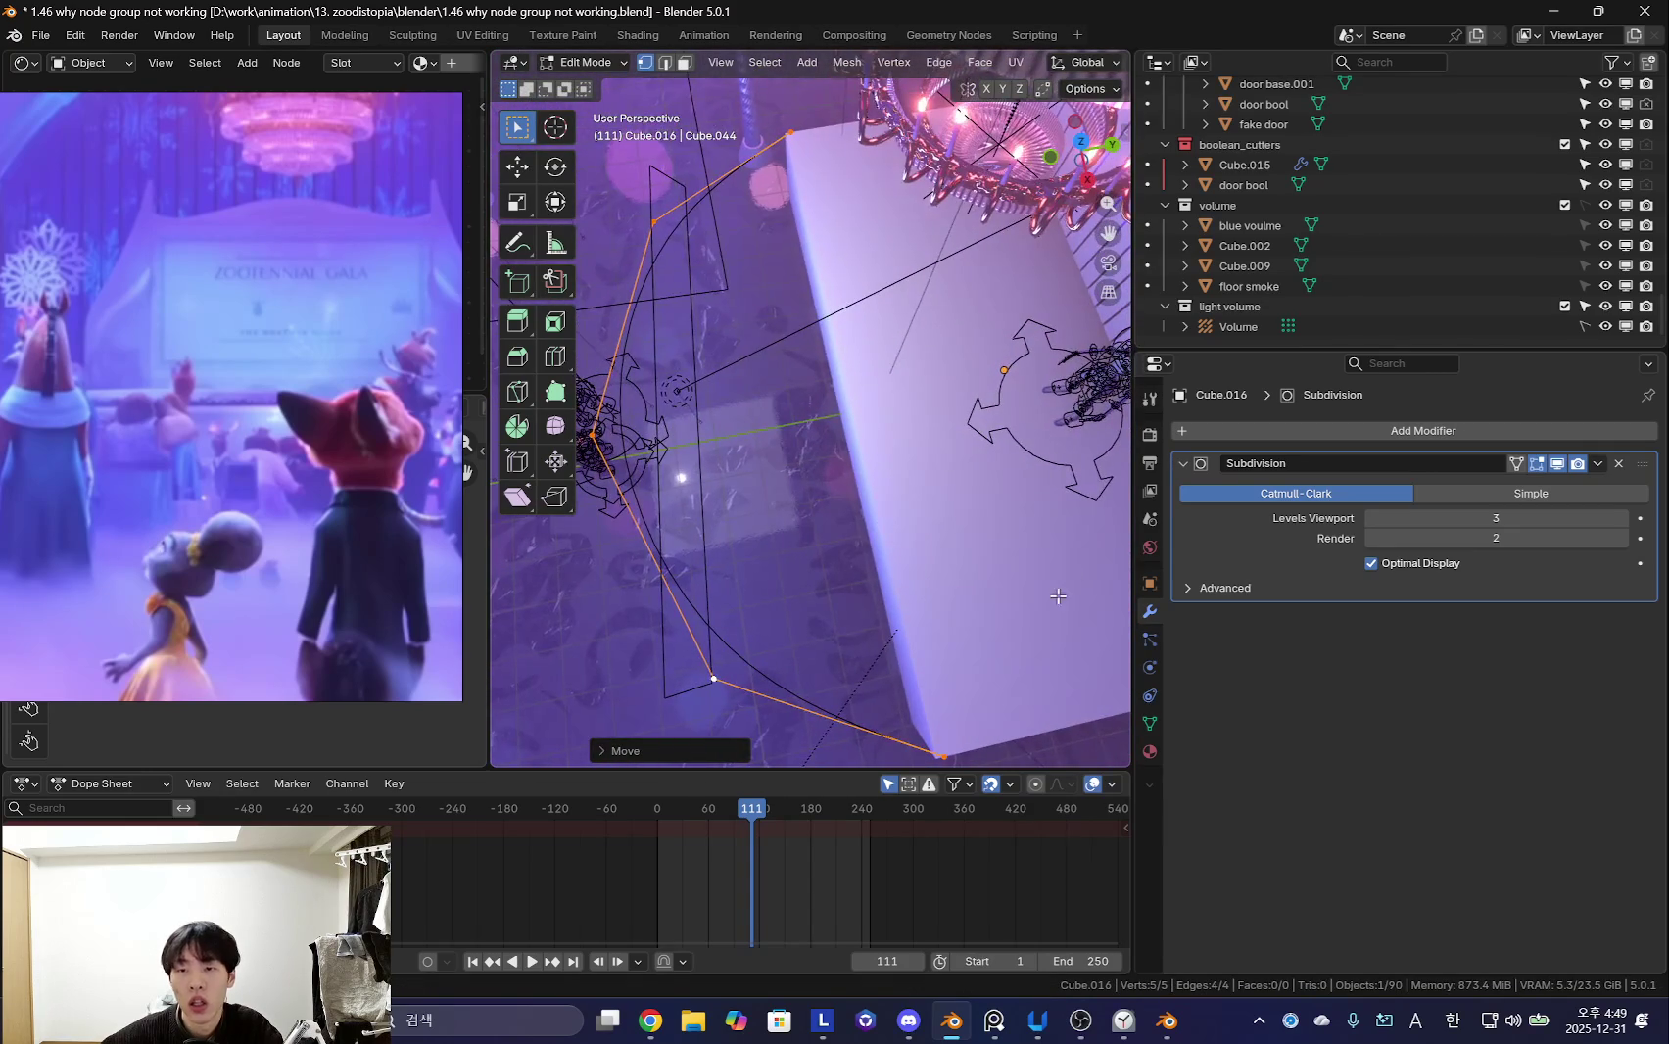
pyautogui.press('Tab')
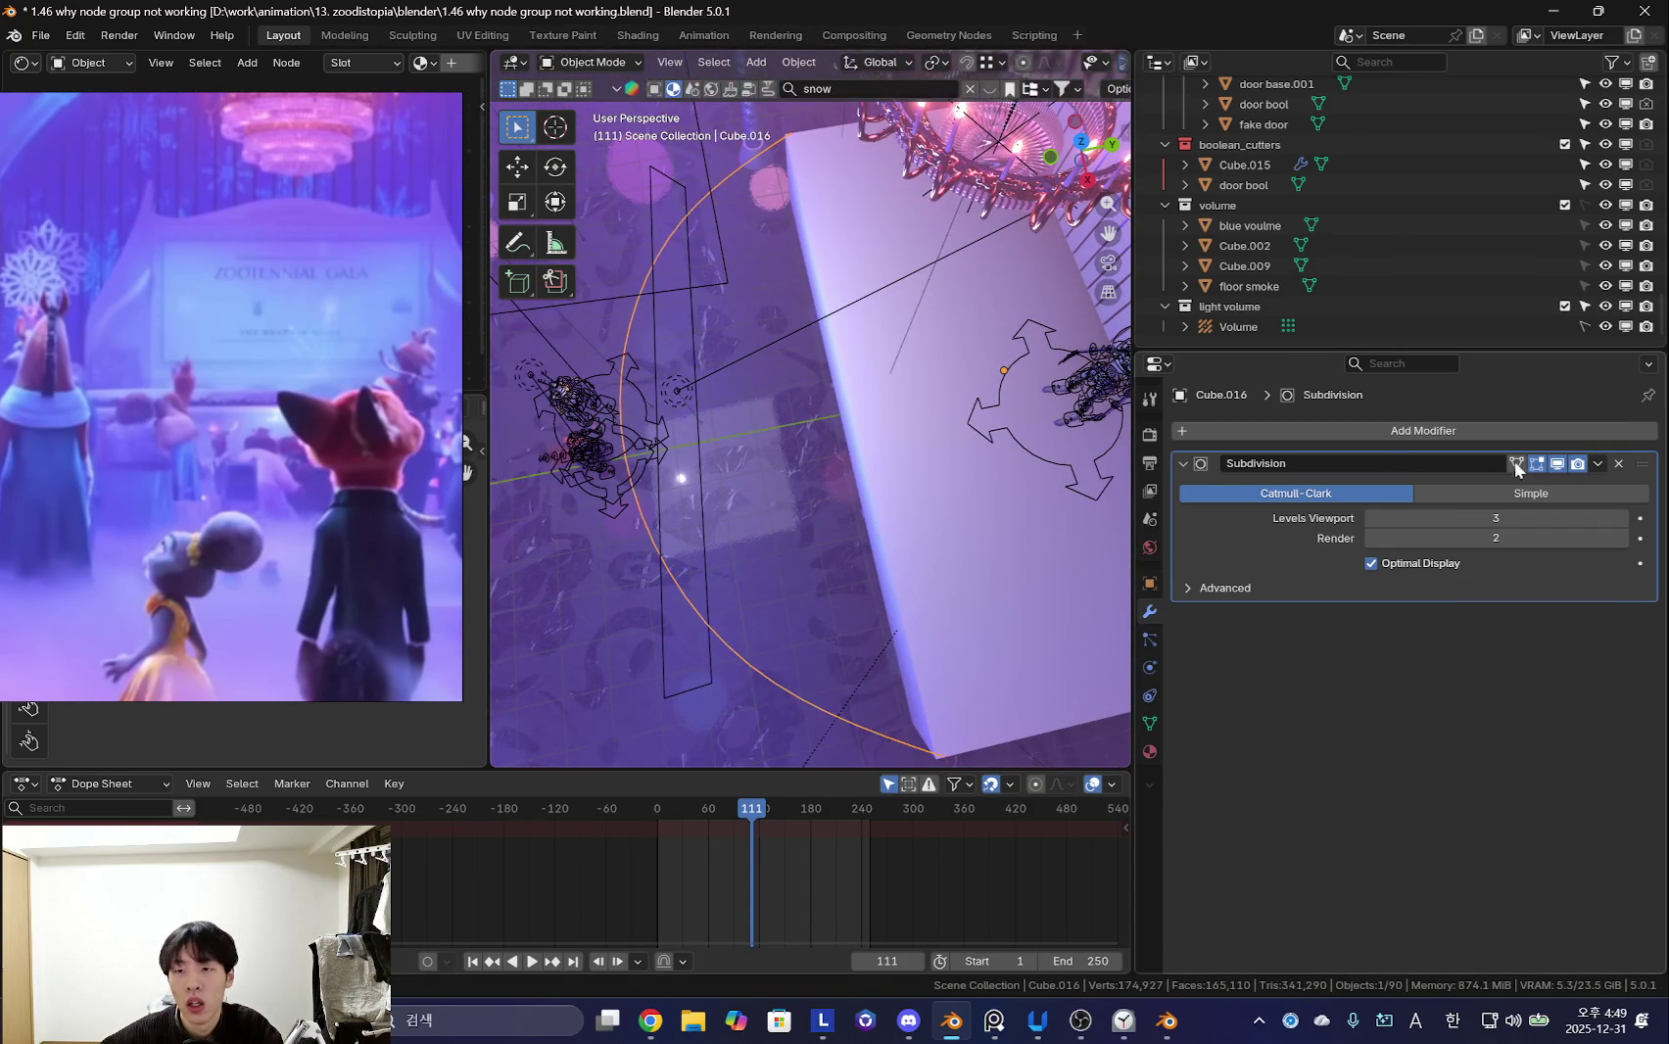
# - Scale the curve points along Y and move them along Y to shape the arch
pyautogui.moveTo(738, 436); pyautogui.dragTo(881, 451, button='middle')
pyautogui.press('Tab')
pyautogui.press('s')
pyautogui.press('y')
pyautogui.click(852, 460)
pyautogui.press('g')
pyautogui.press('y')
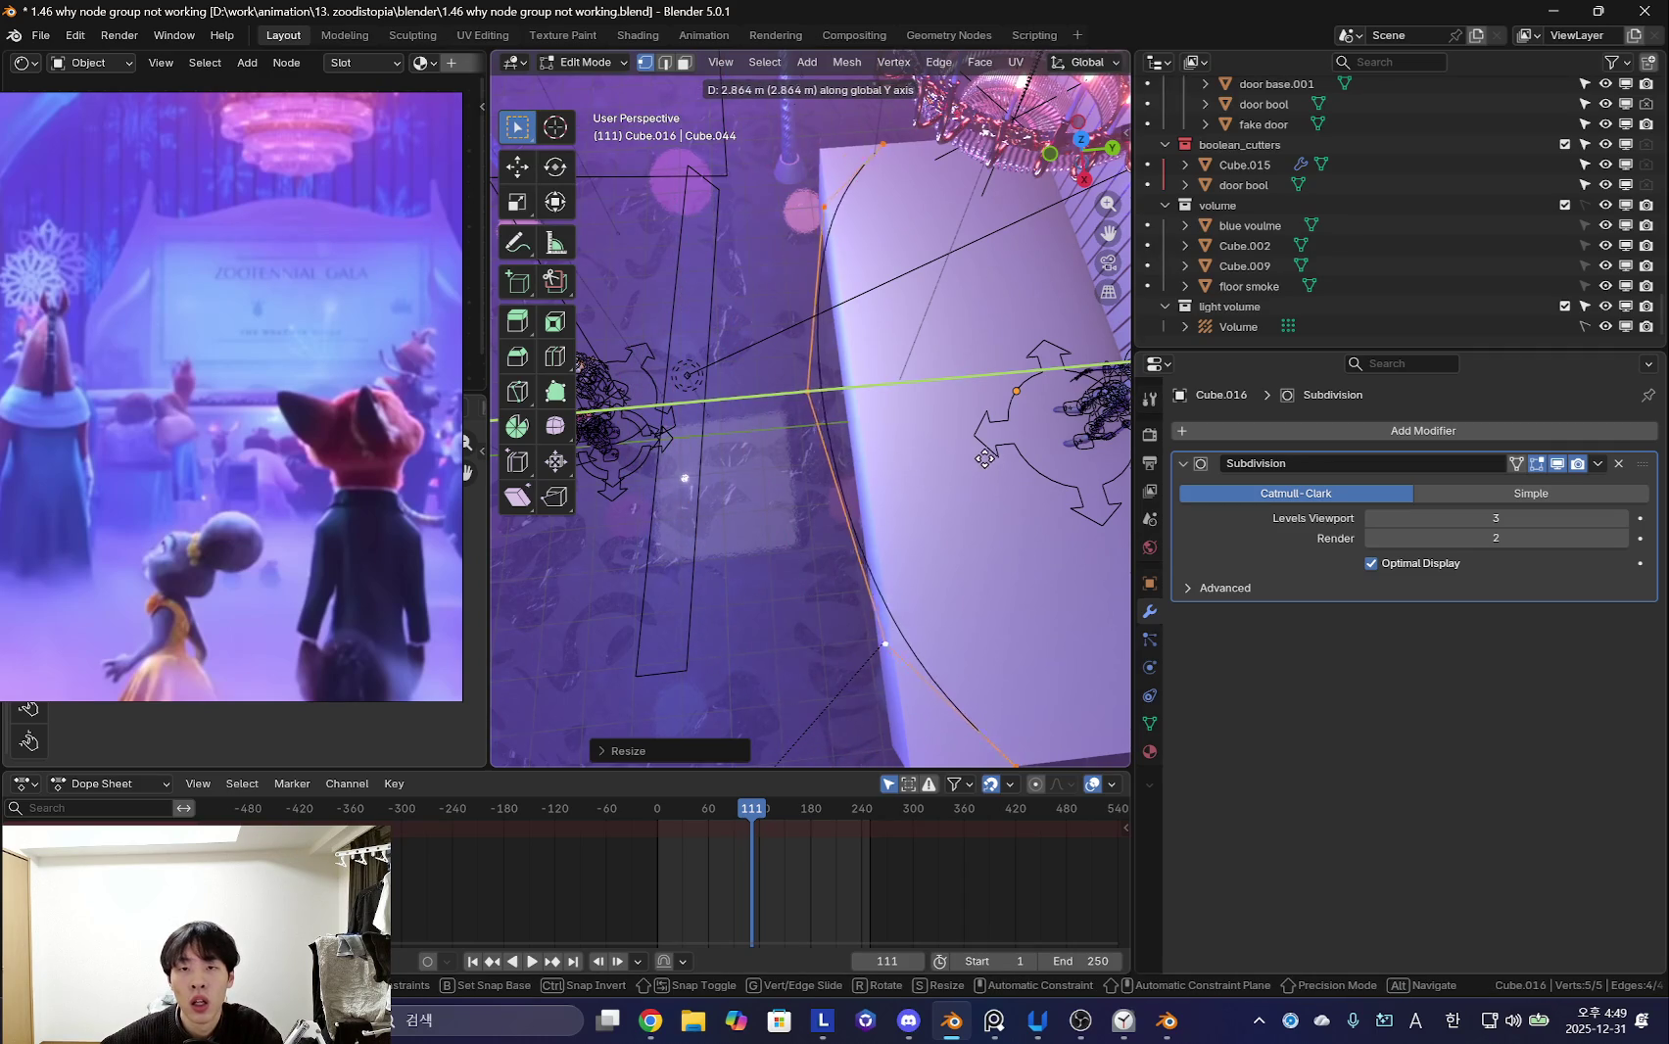
pyautogui.click(993, 458)
# - Inspect the arch up close and nudge a point along Y
pyautogui.moveTo(993, 458); pyautogui.dragTo(1038, 372, button='middle')
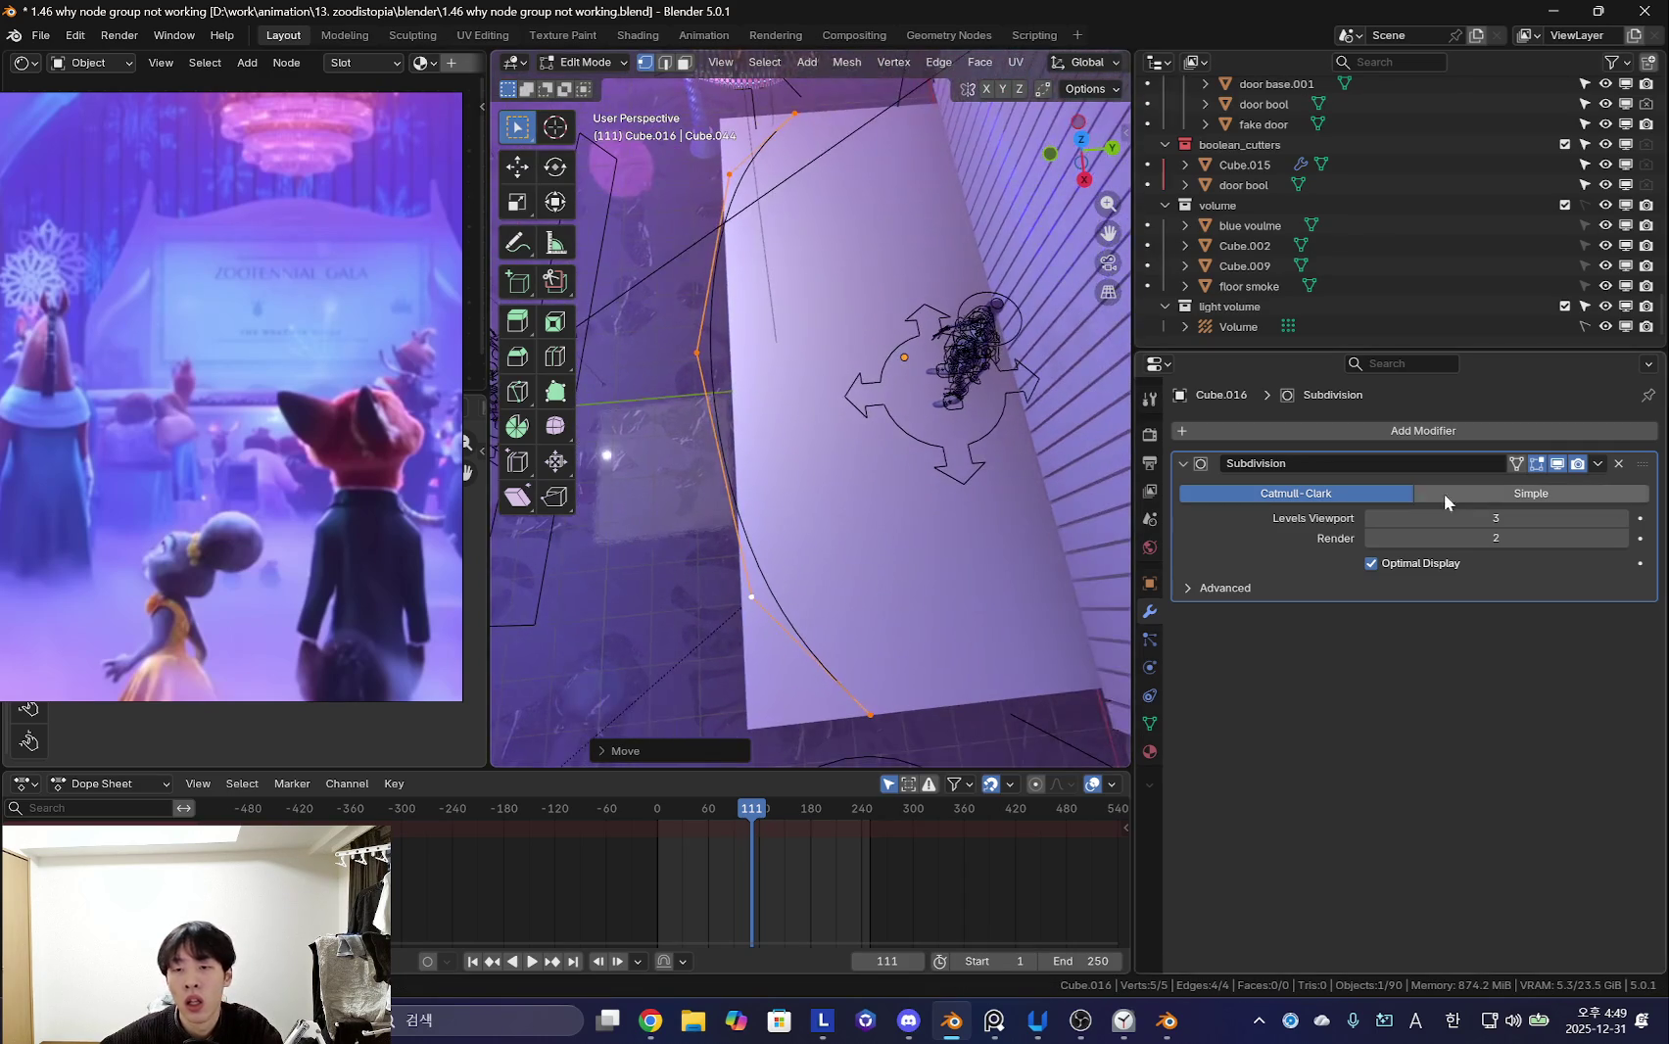
pyautogui.scroll(-5, 176, 517)
pyautogui.scroll(3, 247, 444)
pyautogui.scroll(5, 259, 375)
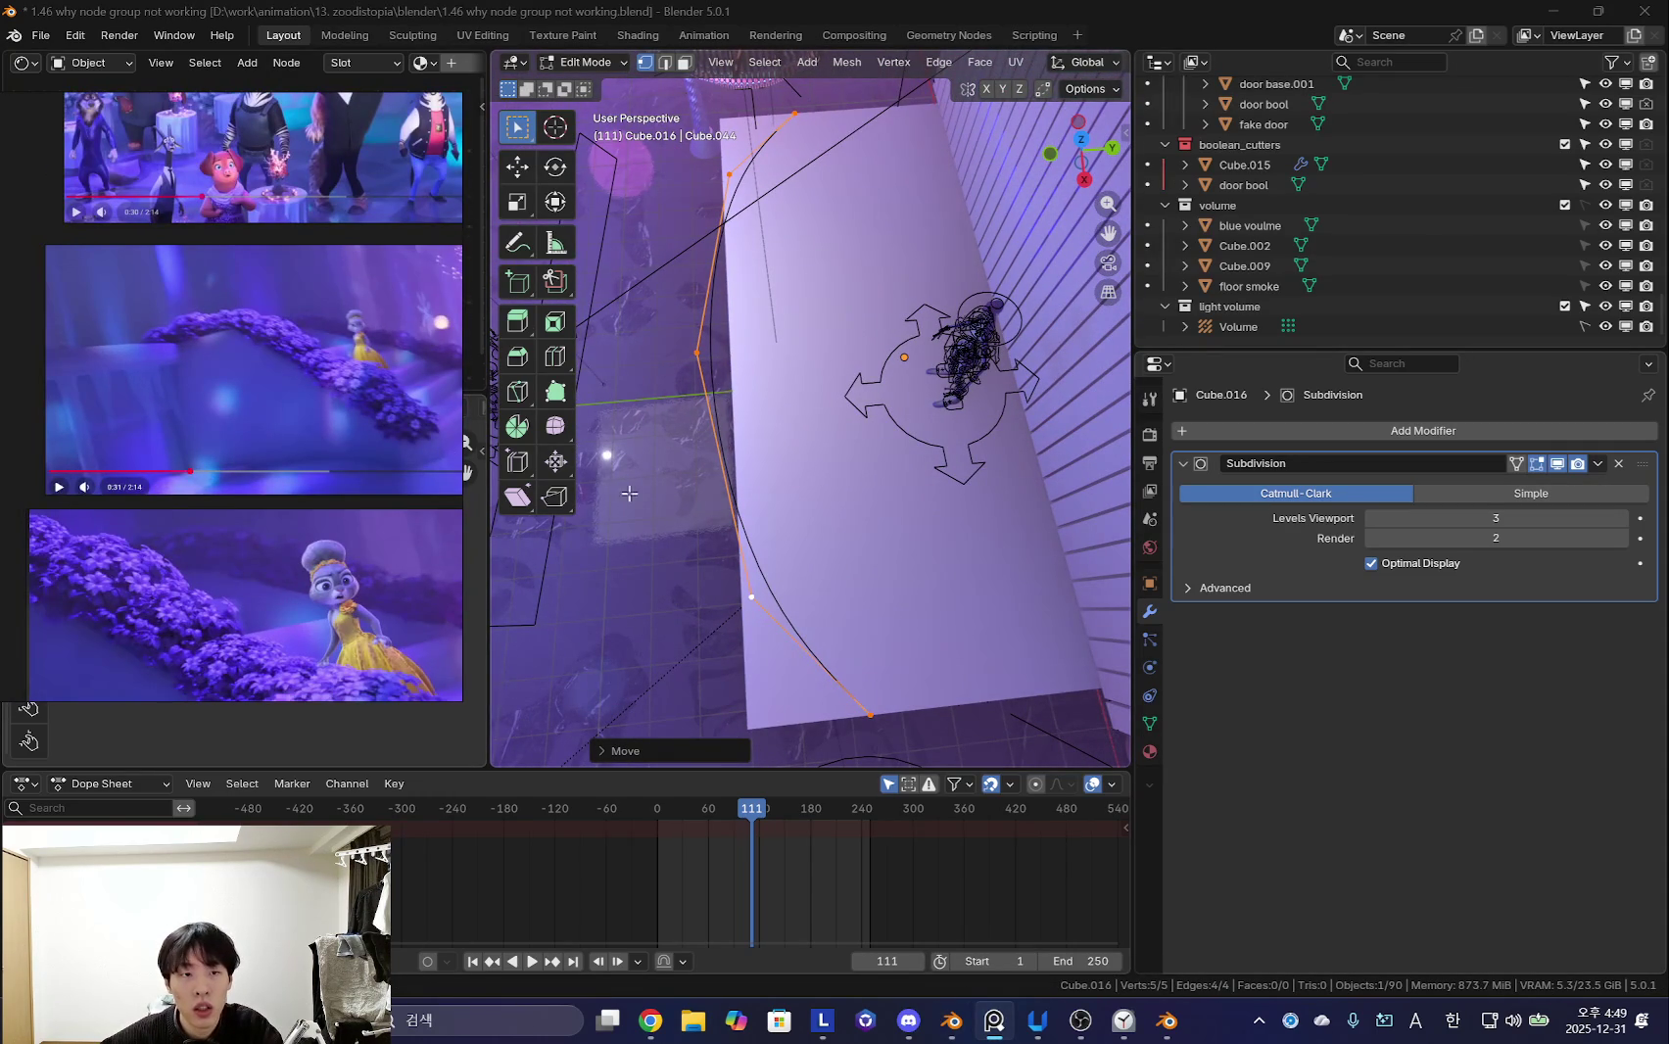
pyautogui.scroll(1, 185, 499)
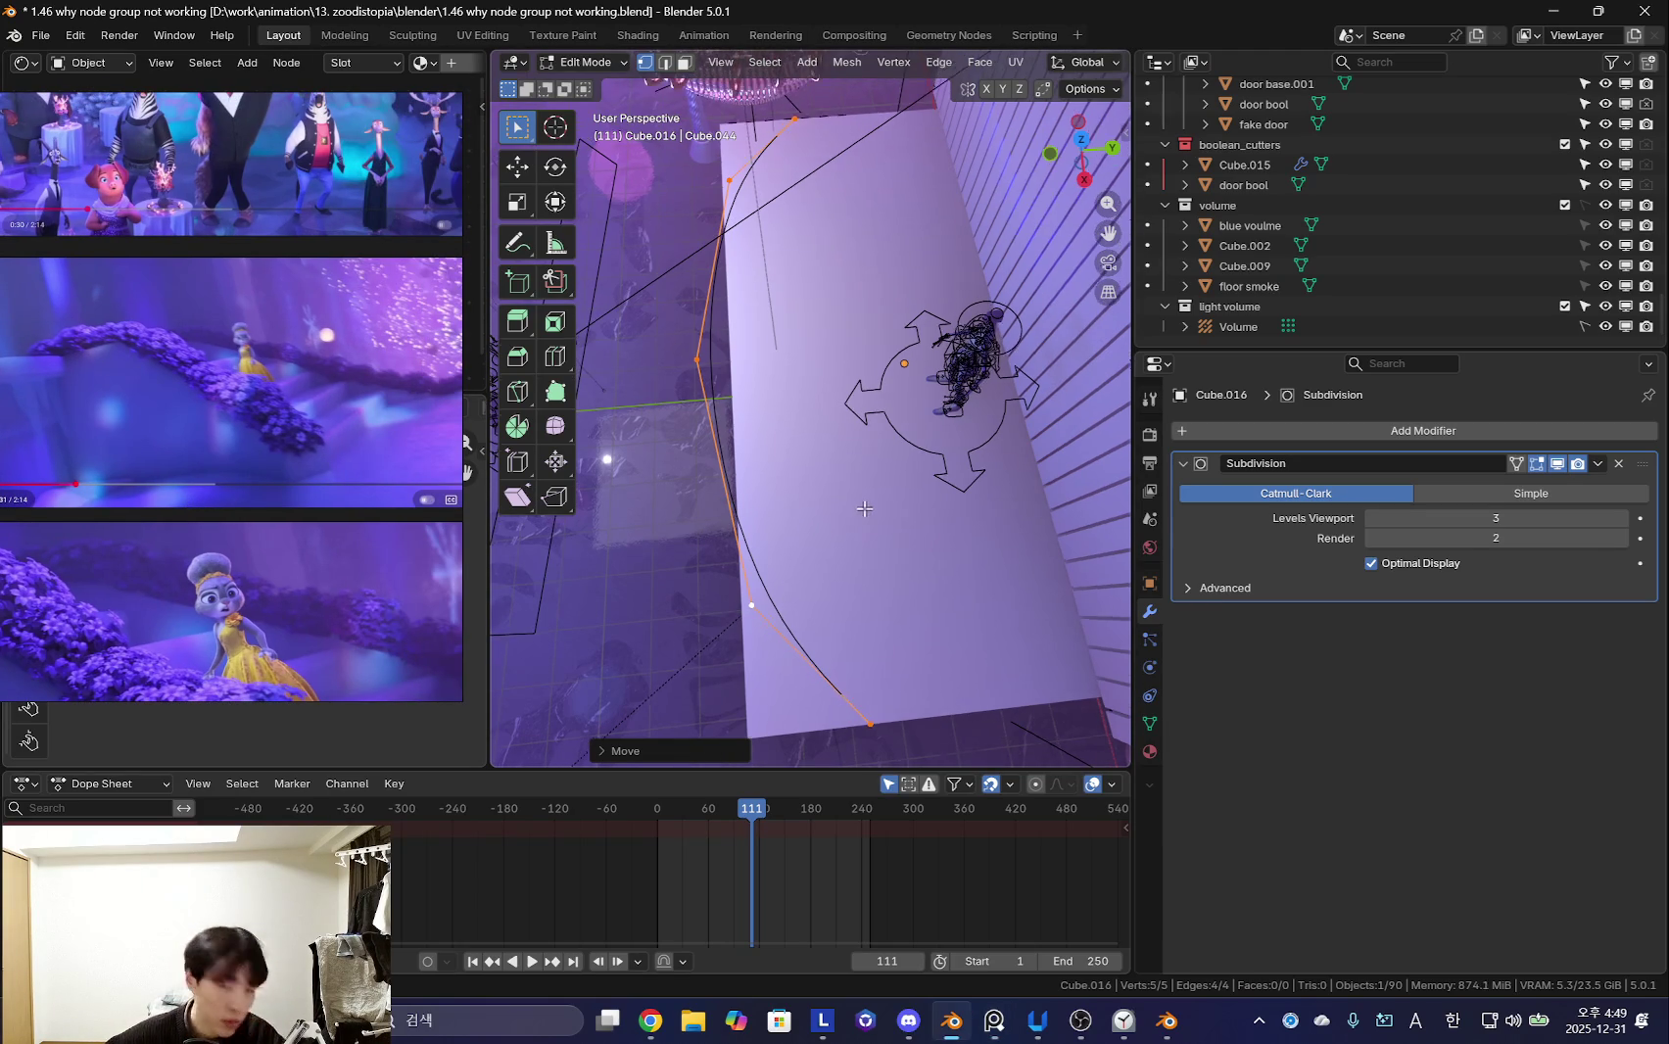
pyautogui.moveTo(883, 539); pyautogui.dragTo(941, 529, button='middle')
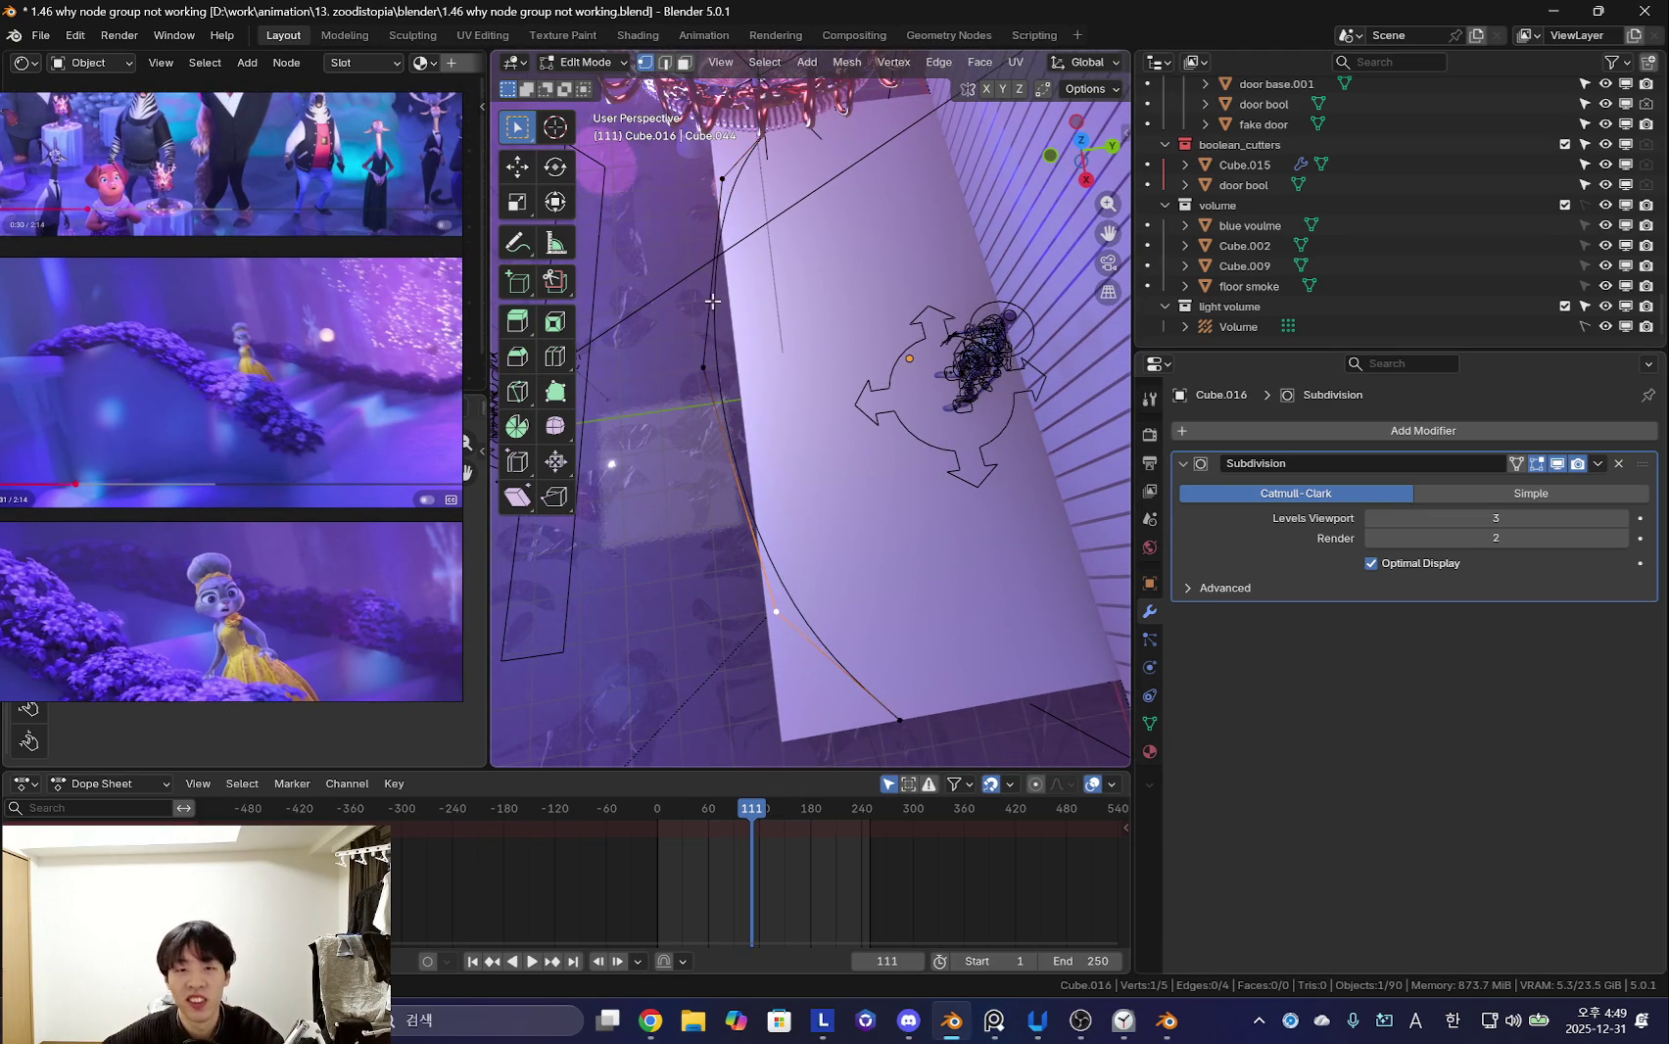
pyautogui.press('g')
pyautogui.press('y')
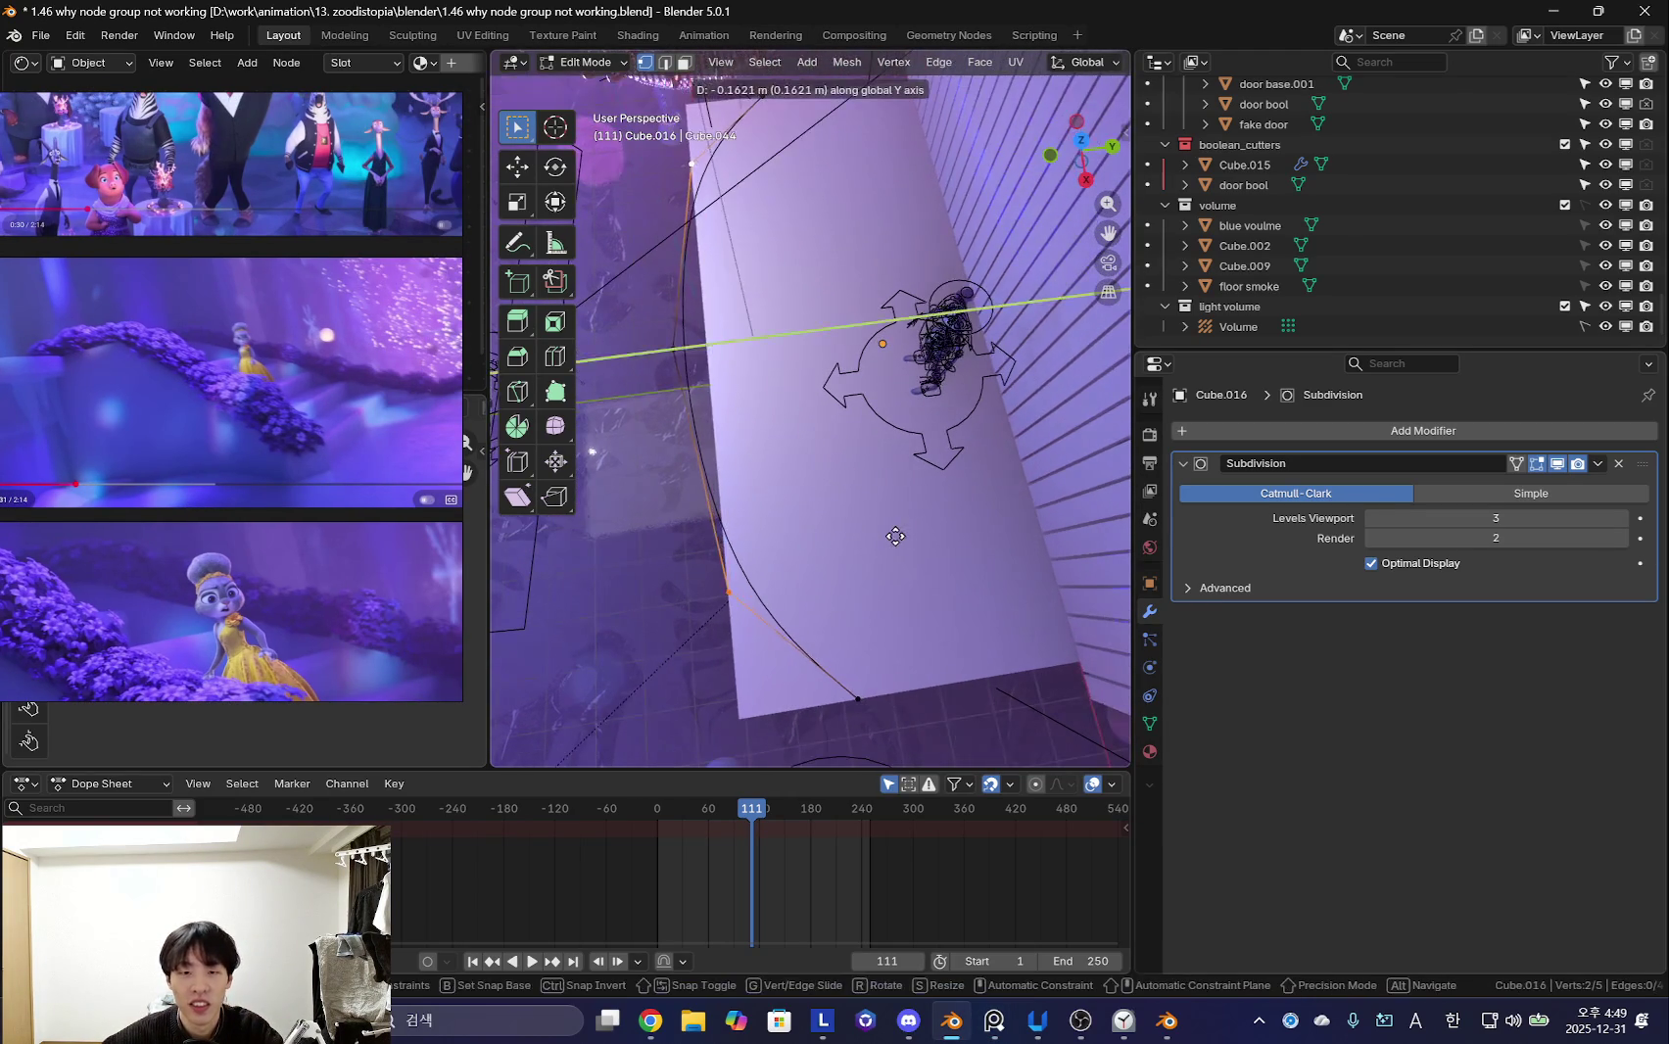
pyautogui.click(902, 537)
pyautogui.moveTo(902, 538); pyautogui.dragTo(792, 480, button='middle')
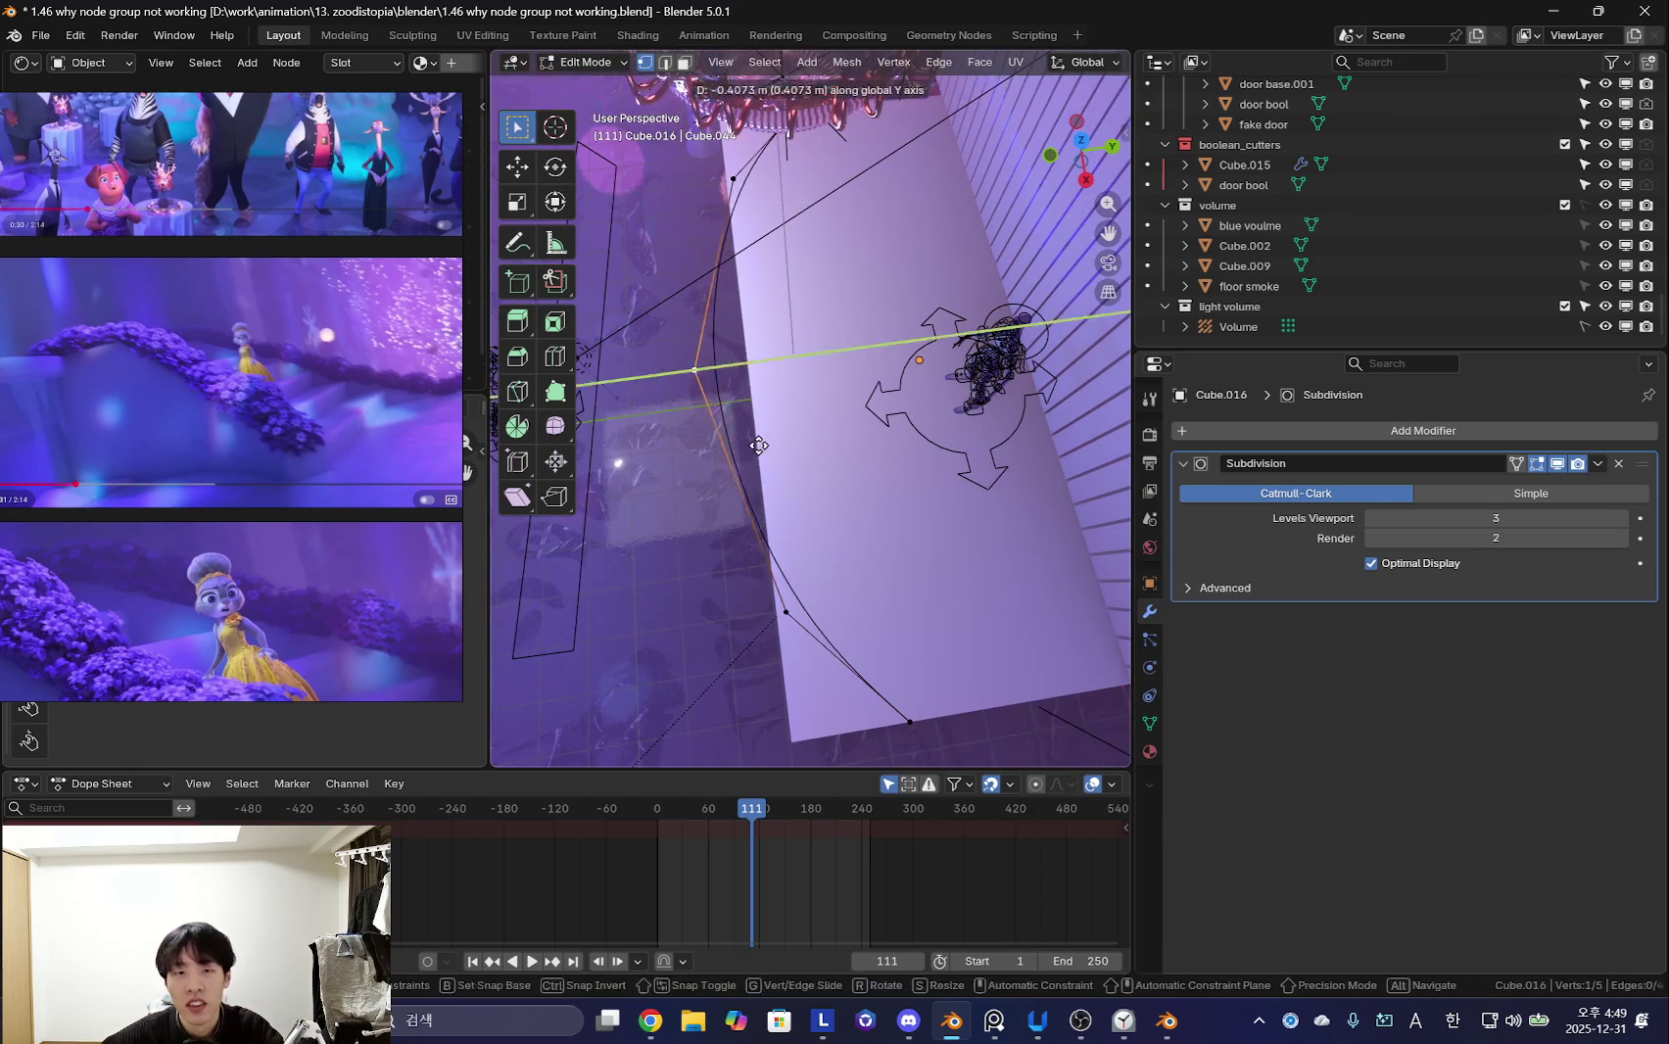
# - Preview the smoothed arc and apply the Subdivision modifier permanently
pyautogui.click(1596, 464)
pyautogui.press('Tab')
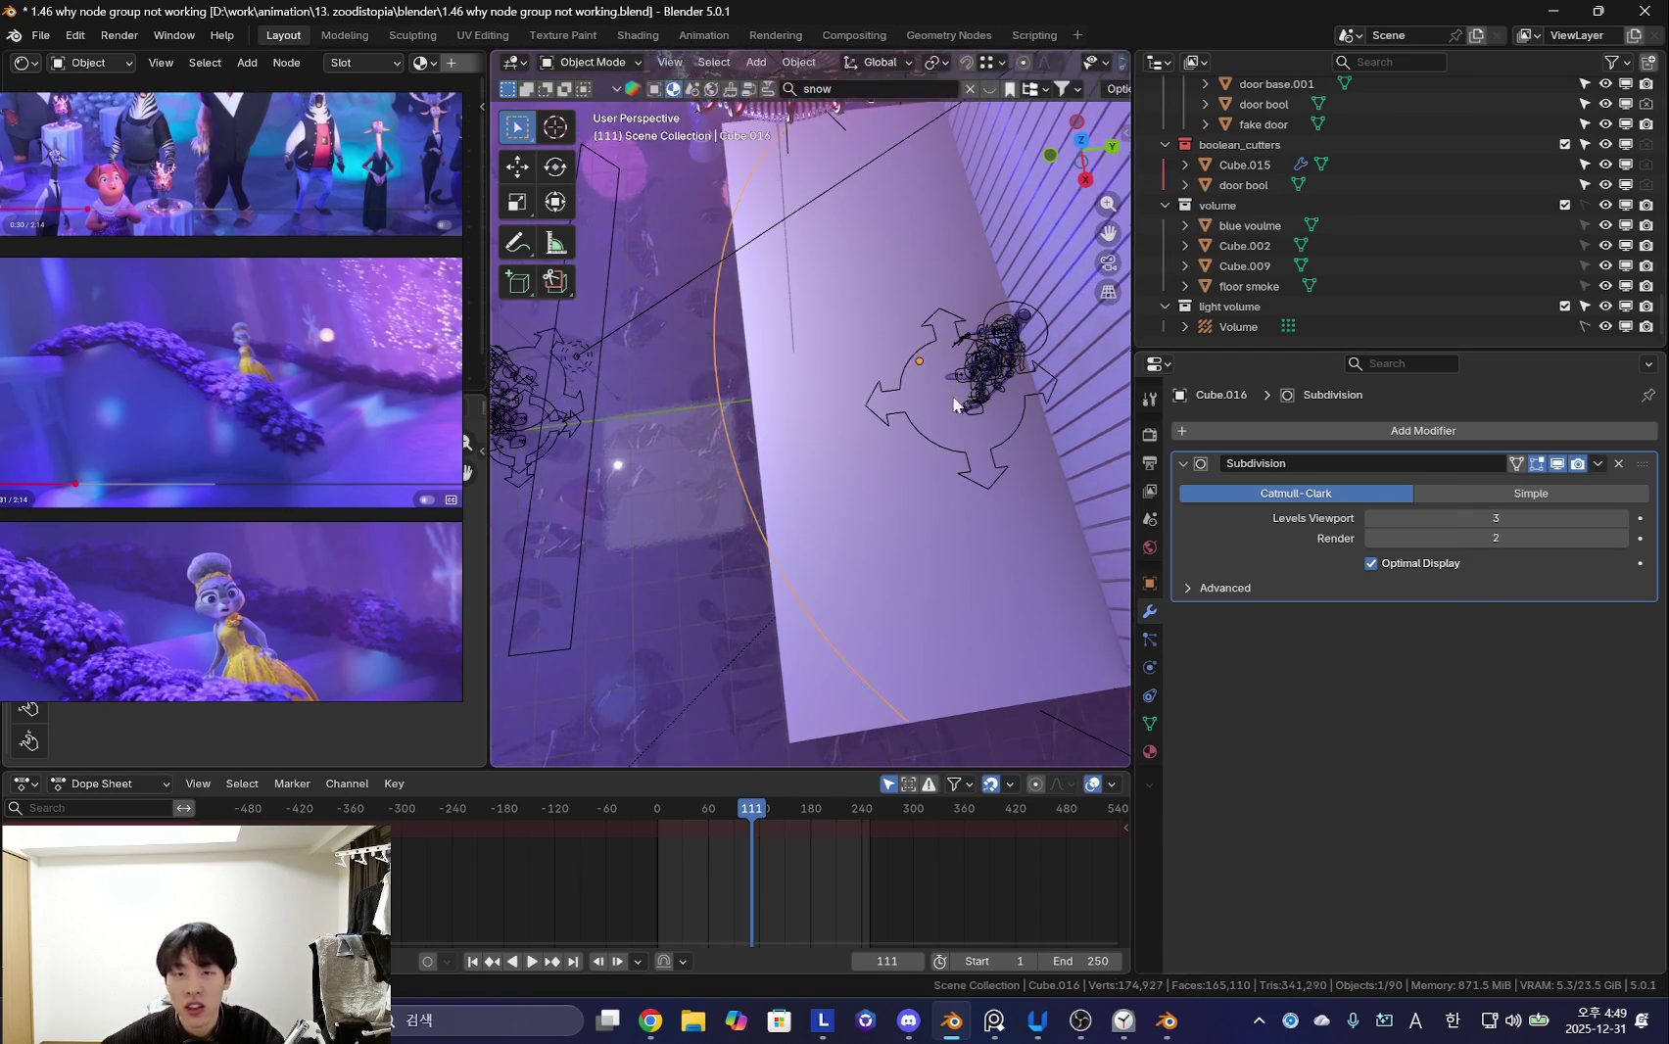
pyautogui.press('Tab')
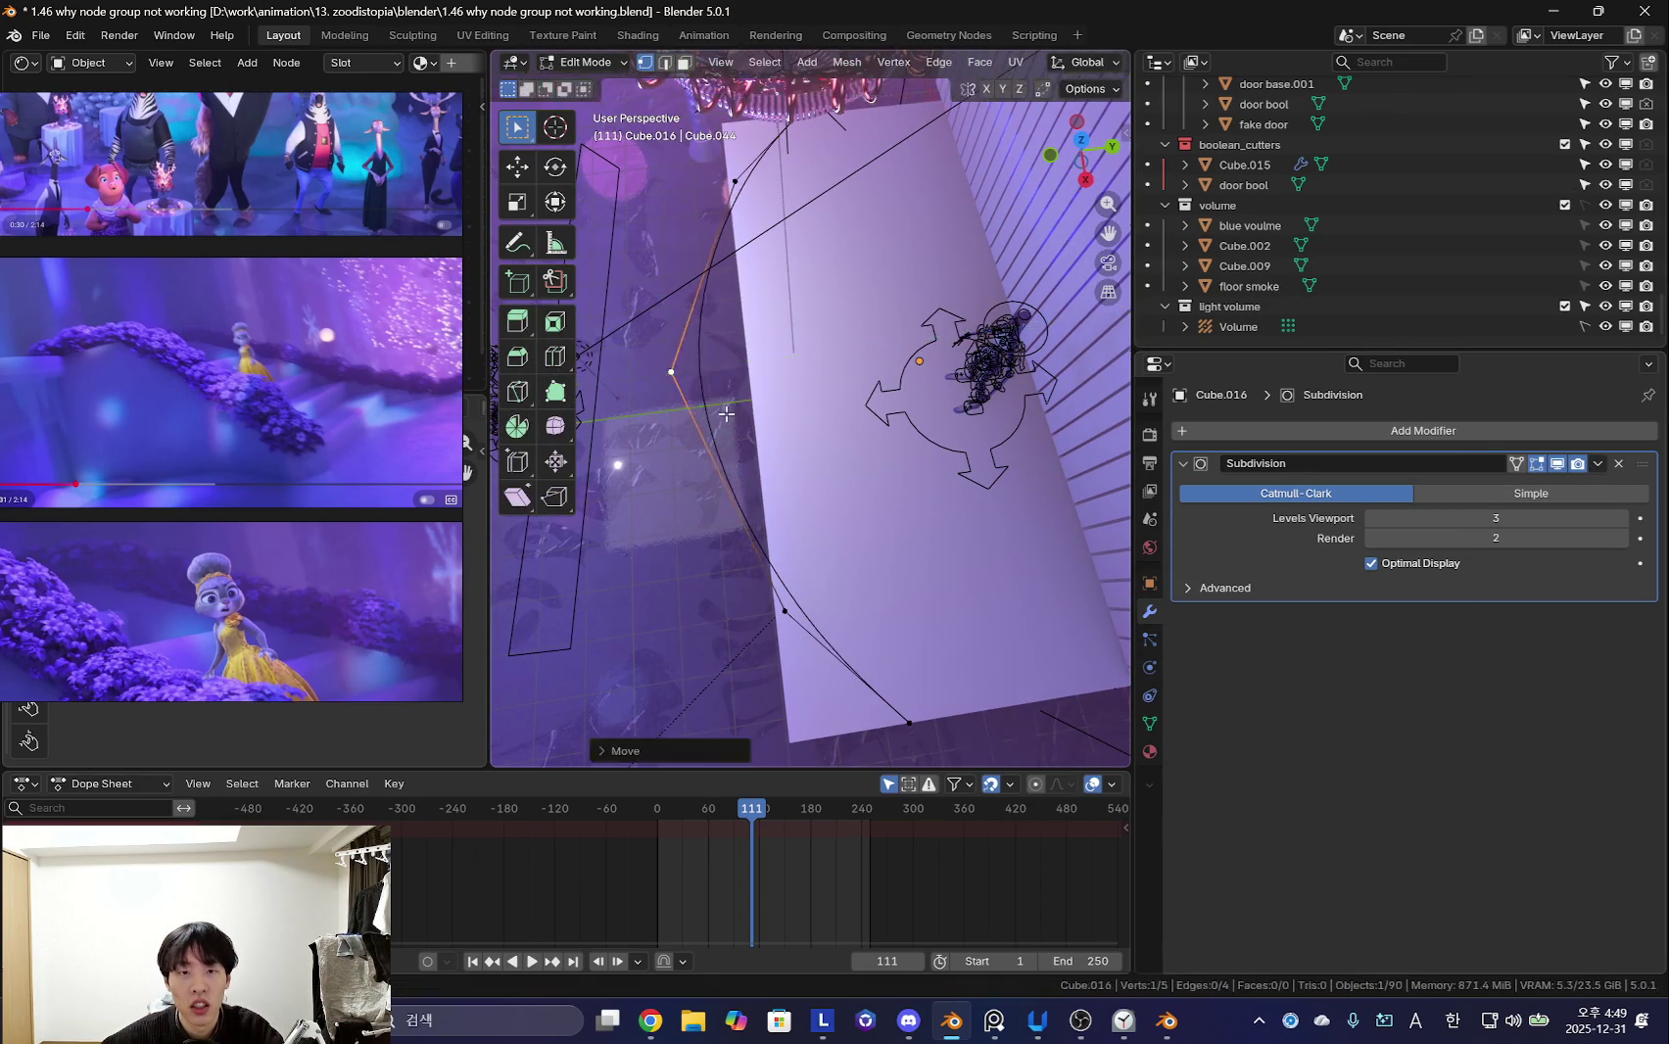
pyautogui.press('Tab')
pyautogui.click(1572, 485)
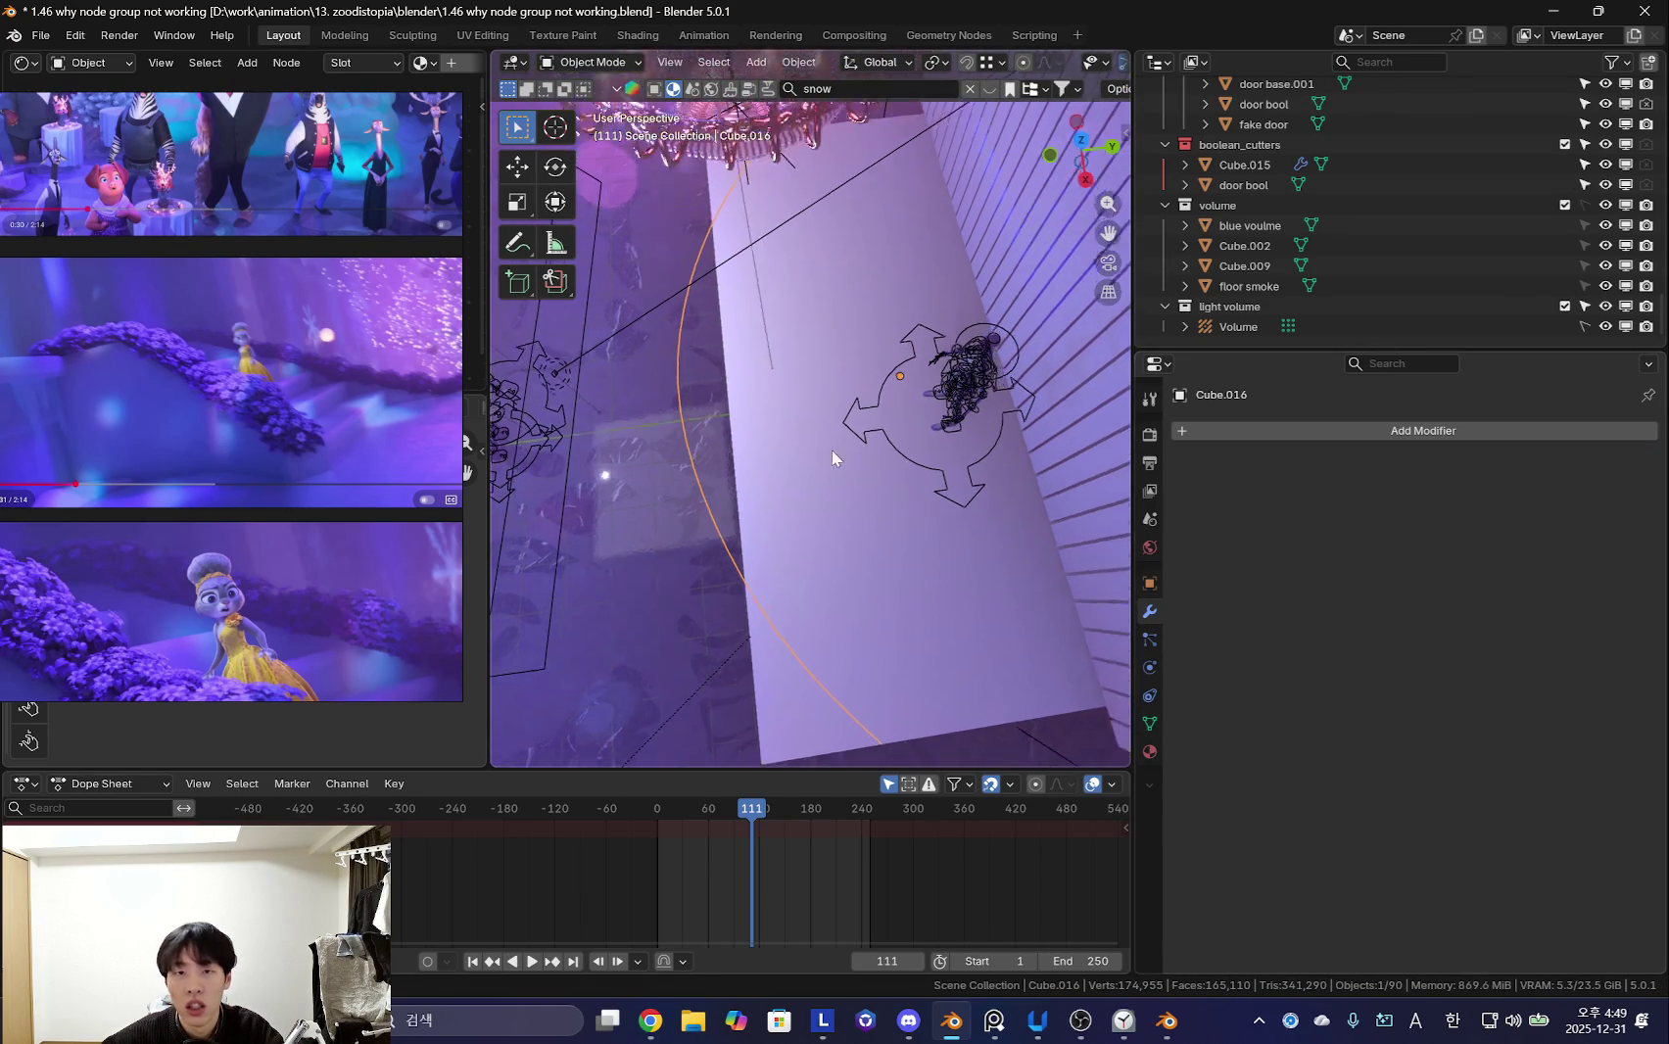
# - Extrude the arc's edge along Y and fill the closed outline with a face
pyautogui.press('Tab')
pyautogui.moveTo(832, 632); pyautogui.dragTo(793, 433, button='middle')
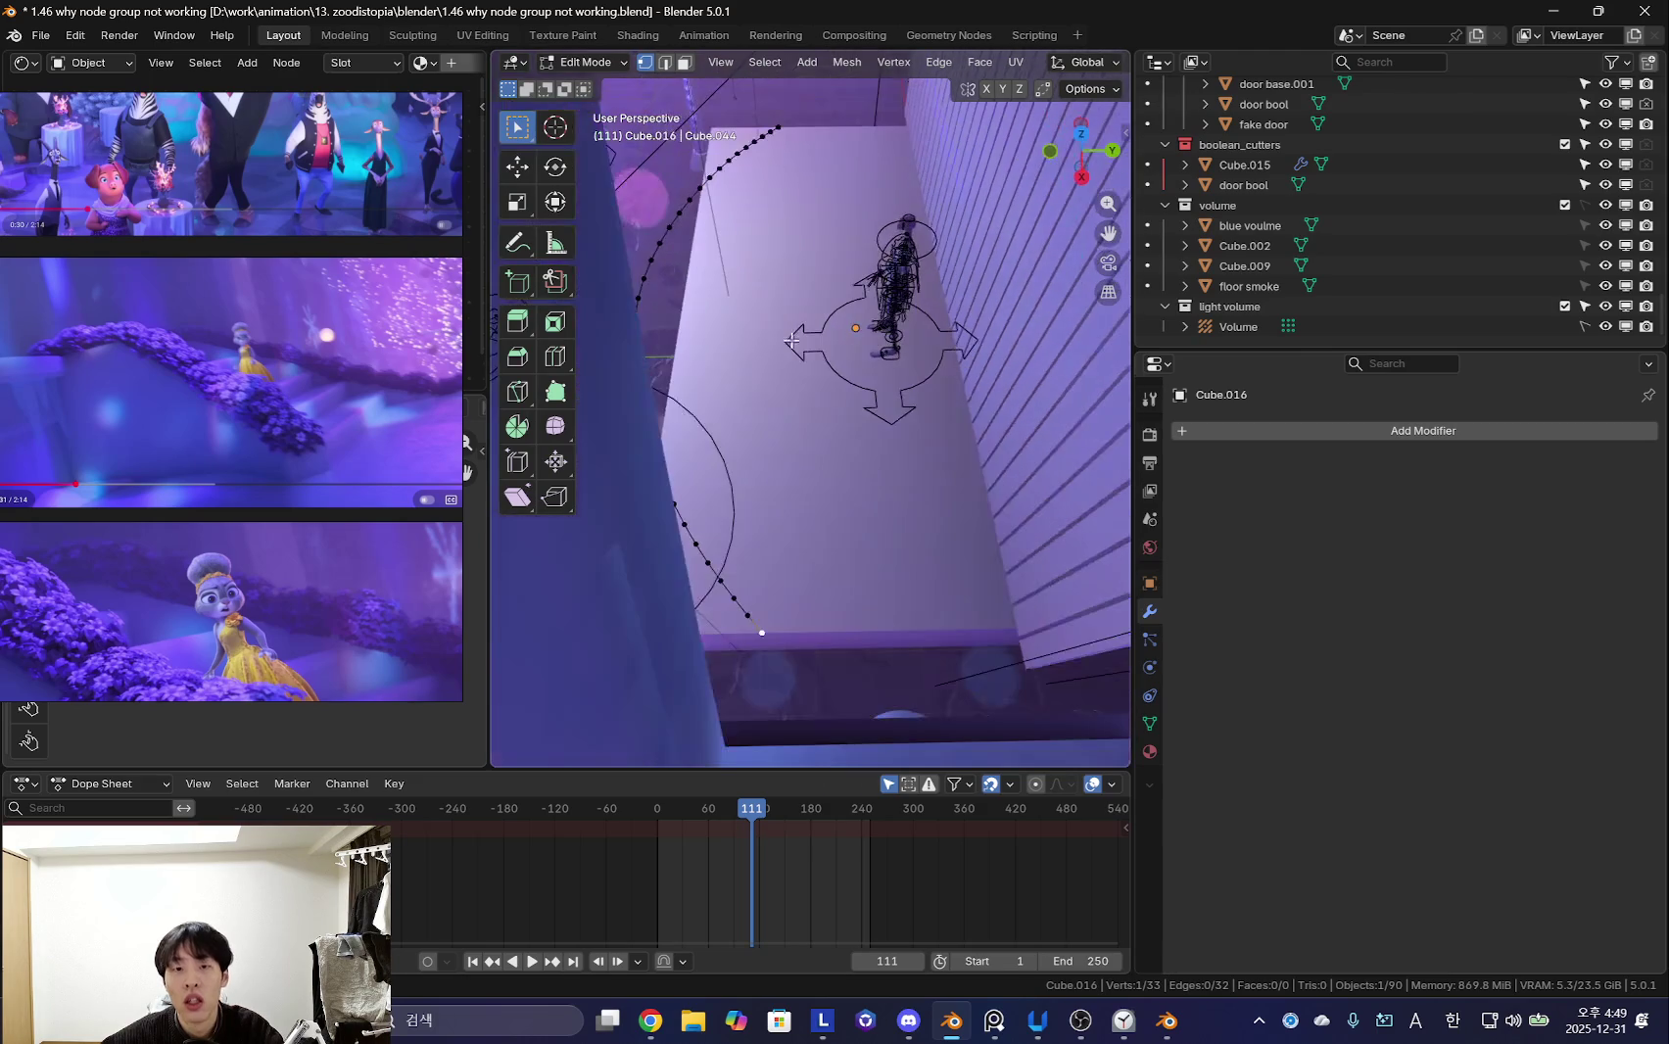
pyautogui.press('g')
pyautogui.press('y')
pyautogui.click(1011, 461)
pyautogui.moveTo(1010, 461)
pyautogui.mouseDown(button='middle')
pyautogui.moveTo(961, 465)
pyautogui.moveTo(923, 510)
pyautogui.mouseUp(button='middle')
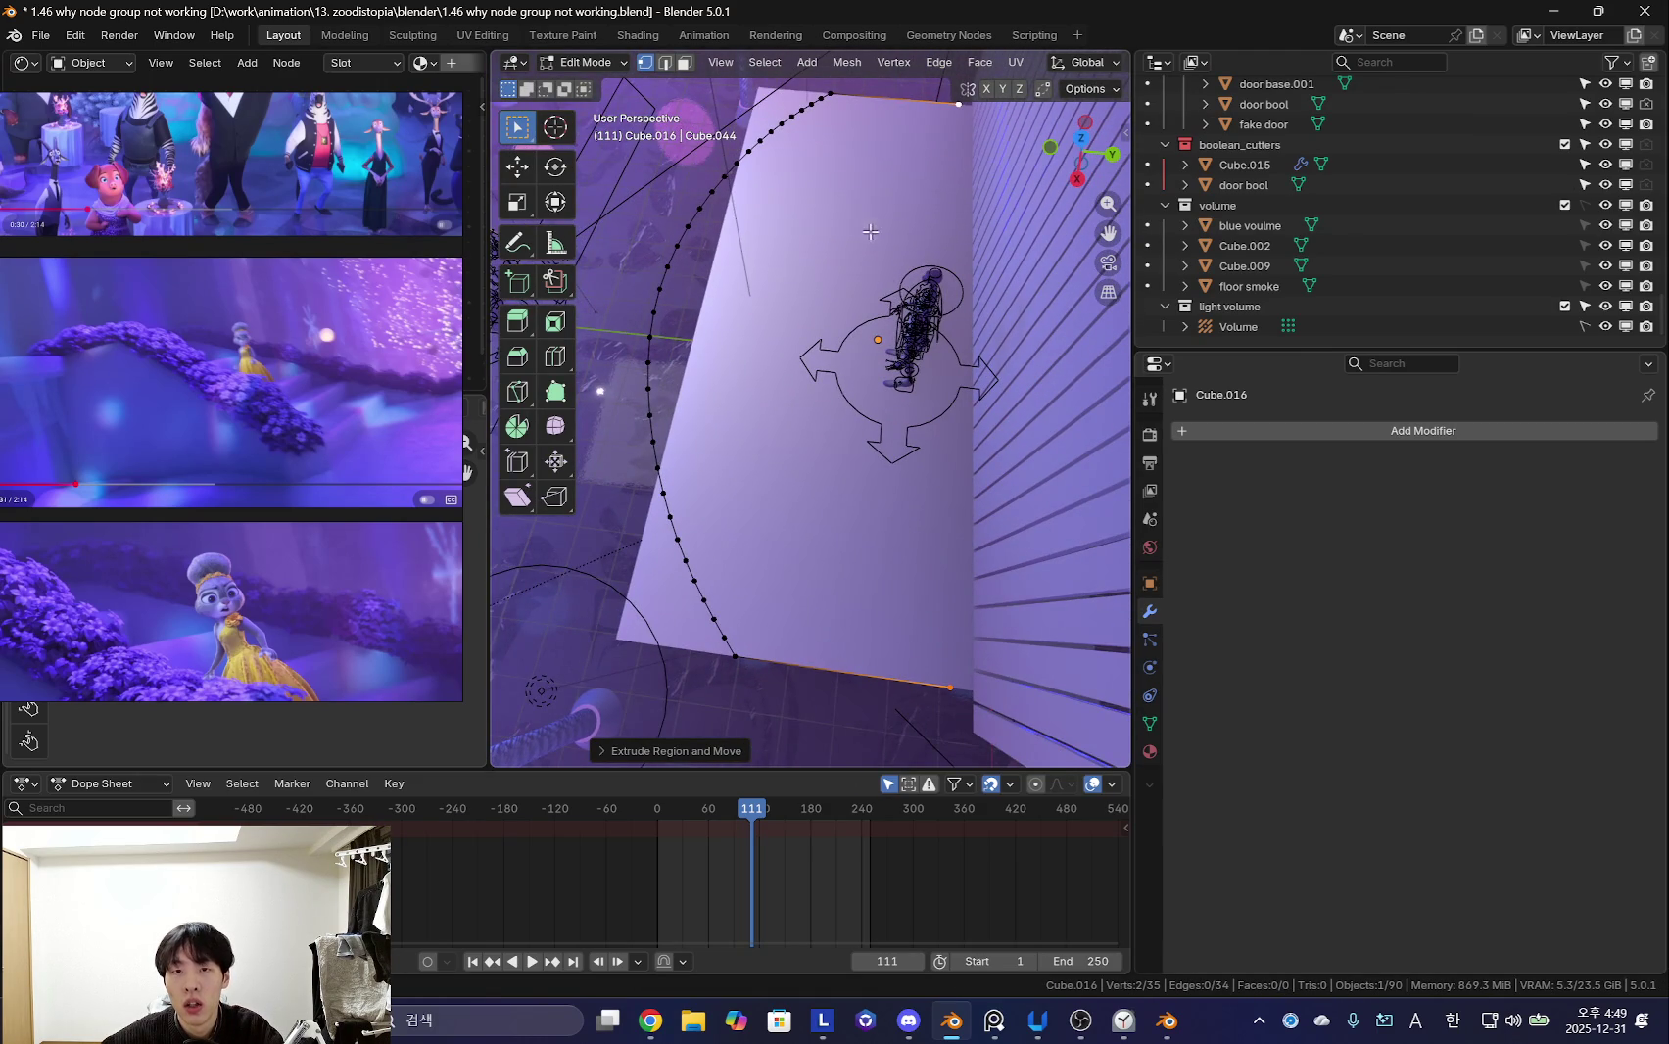
pyautogui.moveTo(872, 254); pyautogui.dragTo(856, 149, button='middle')
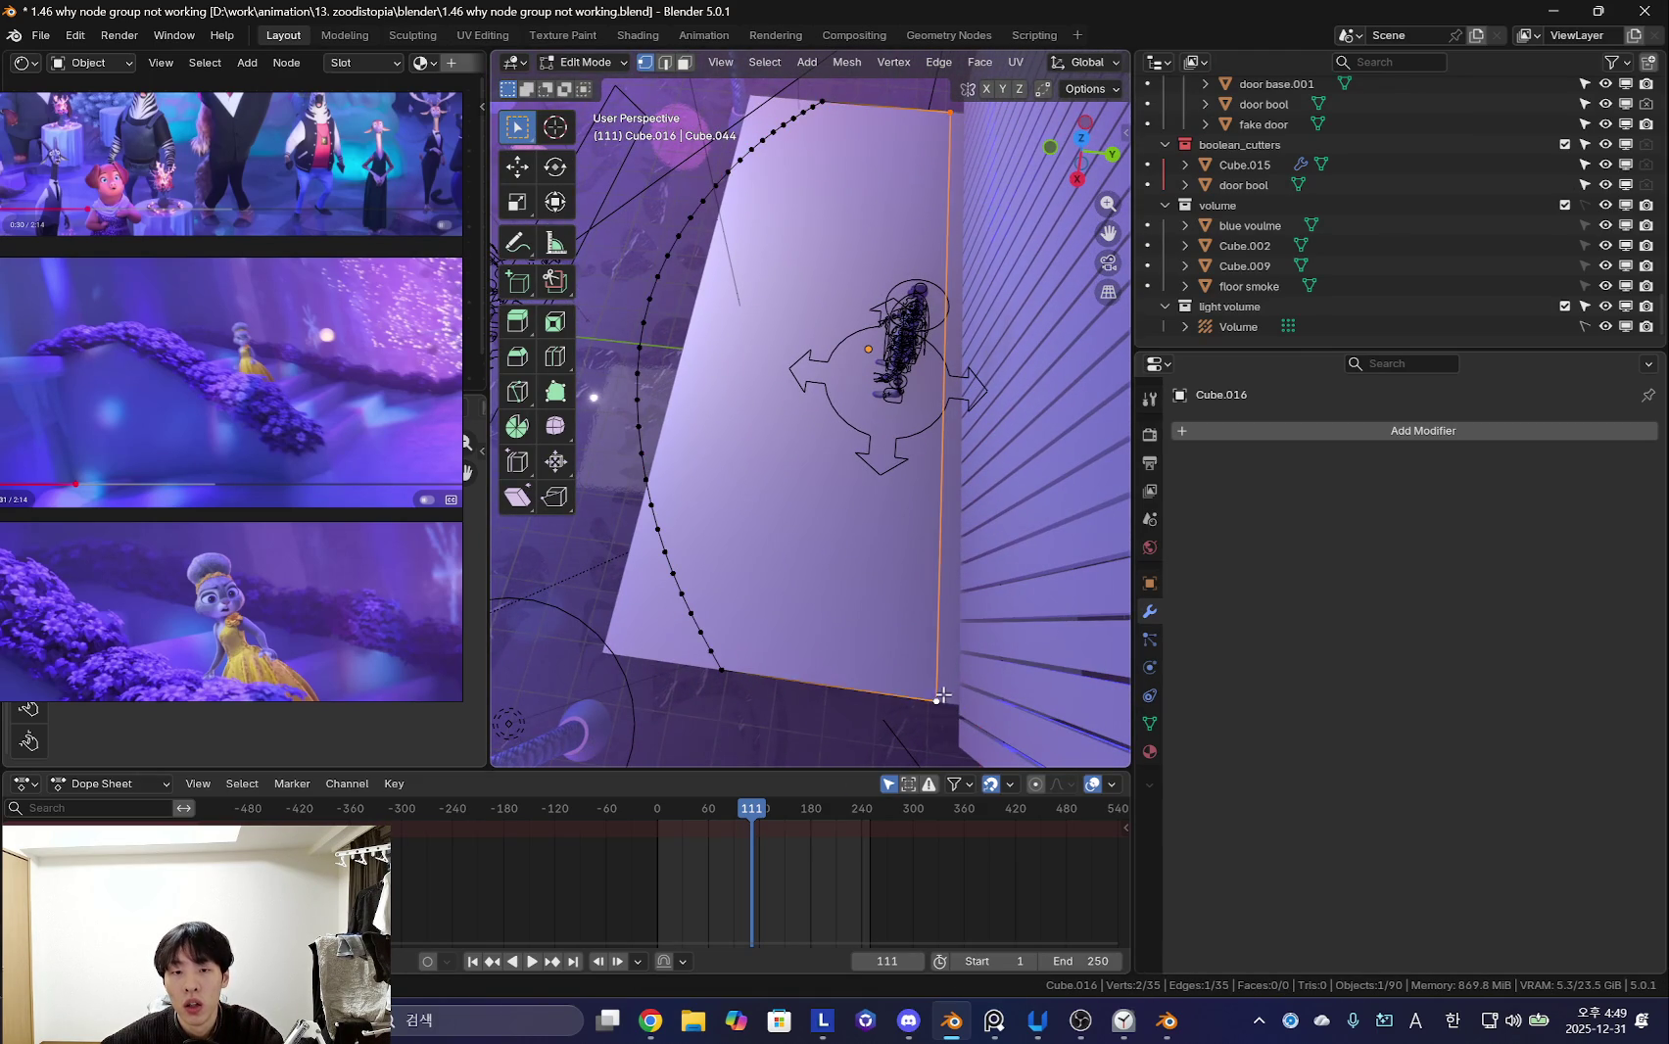
pyautogui.press('Tab')
pyautogui.moveTo(871, 702); pyautogui.dragTo(682, 630, button='middle')
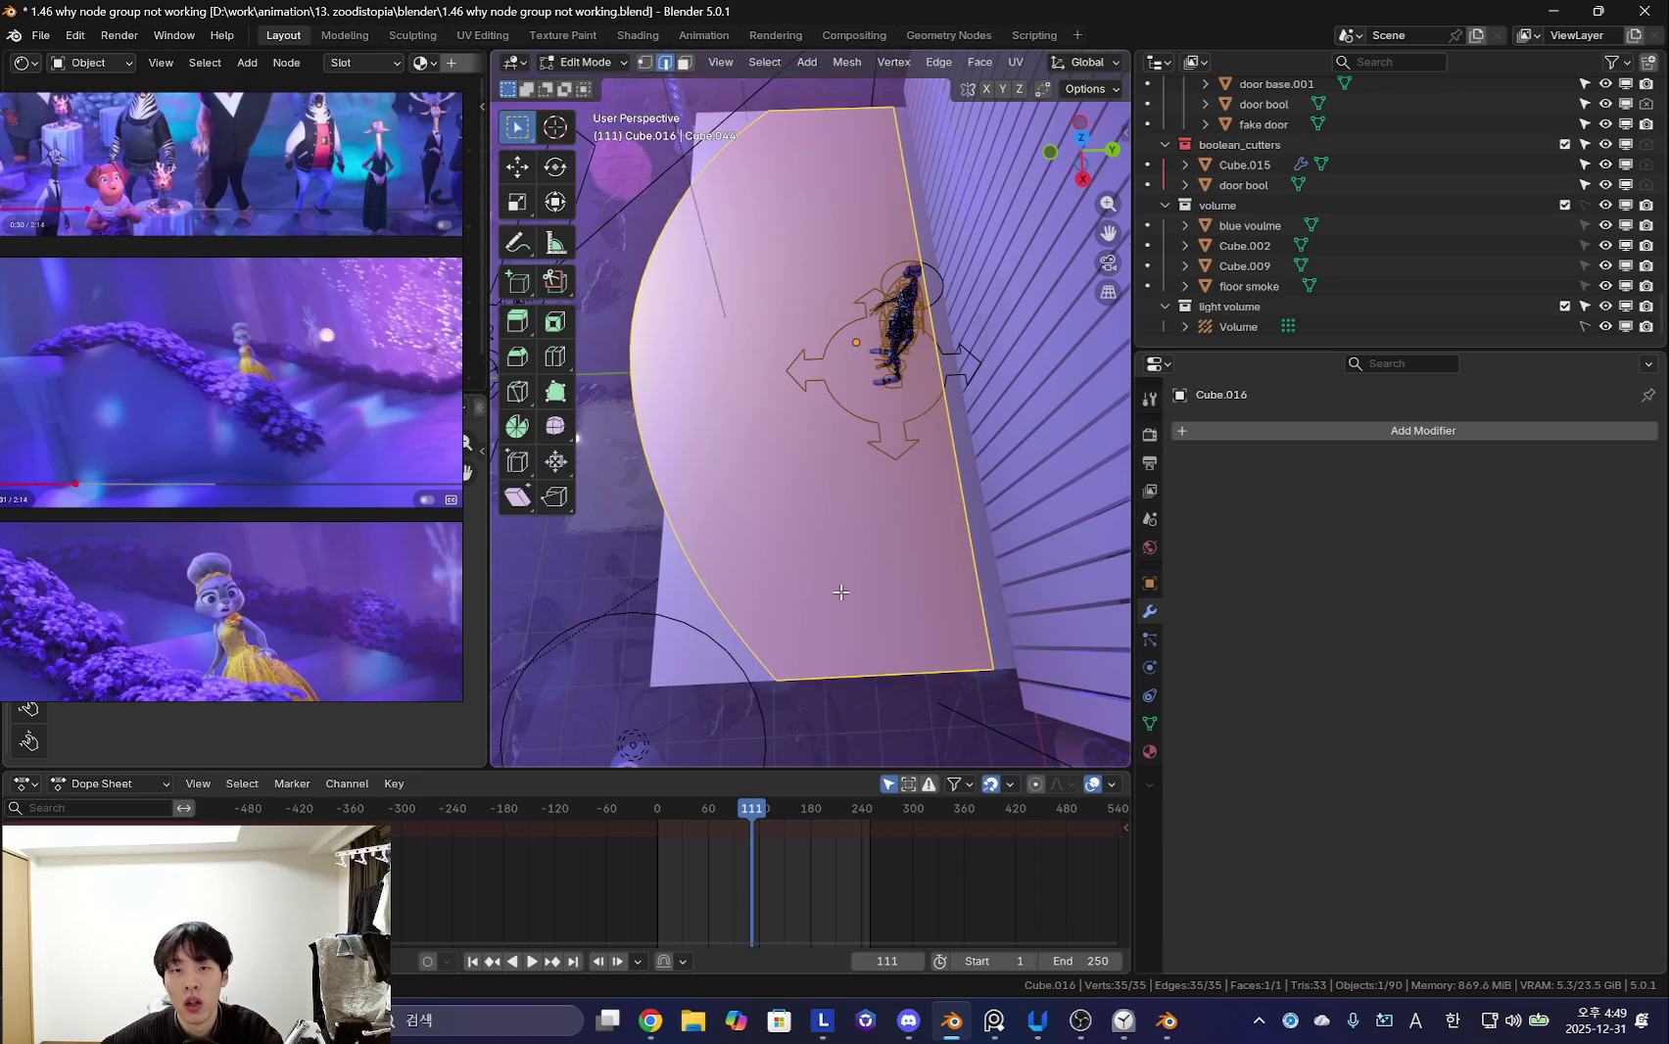
# - Delete the unwanted extra object and extrude the floor piece's face downward
pyautogui.click(682, 630)
pyautogui.press('x')
pyautogui.click(666, 597)
pyautogui.click(717, 551)
pyautogui.press('Tab')
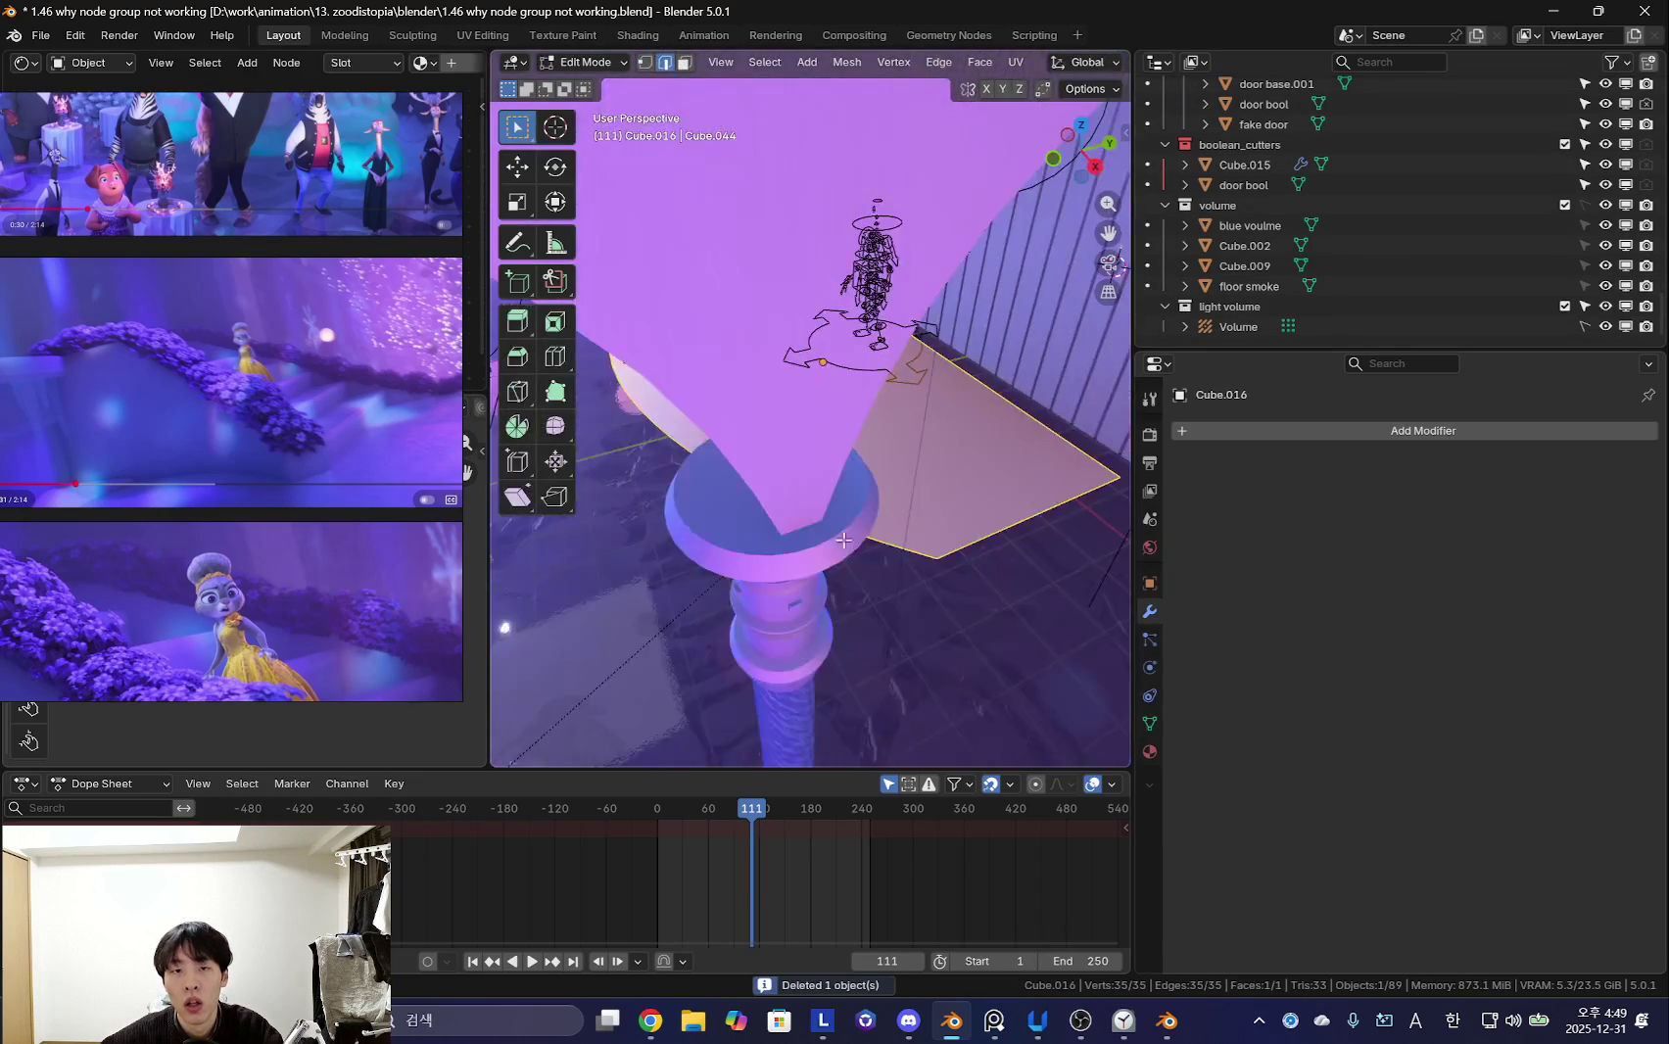
pyautogui.moveTo(717, 551); pyautogui.dragTo(958, 469, button='middle')
pyautogui.press('e')
pyautogui.click(951, 585)
# - Move the whole thickened floor mesh along Z into position
pyautogui.moveTo(951, 585)
pyautogui.mouseDown(button='middle')
pyautogui.moveTo(868, 527)
pyautogui.moveTo(1014, 446)
pyautogui.moveTo(913, 379)
pyautogui.moveTo(940, 324)
pyautogui.mouseUp(button='middle')
pyautogui.press('a')
pyautogui.press('g')
pyautogui.press('z')
pyautogui.click(873, 467)
pyautogui.press('3')
pyautogui.scroll(2, 1013, 446)
pyautogui.press('Tab')
# - Lower the Area.001 light along Z to a height of 0.52762 m
pyautogui.click(913, 379)
pyautogui.press('g')
pyautogui.press('z')
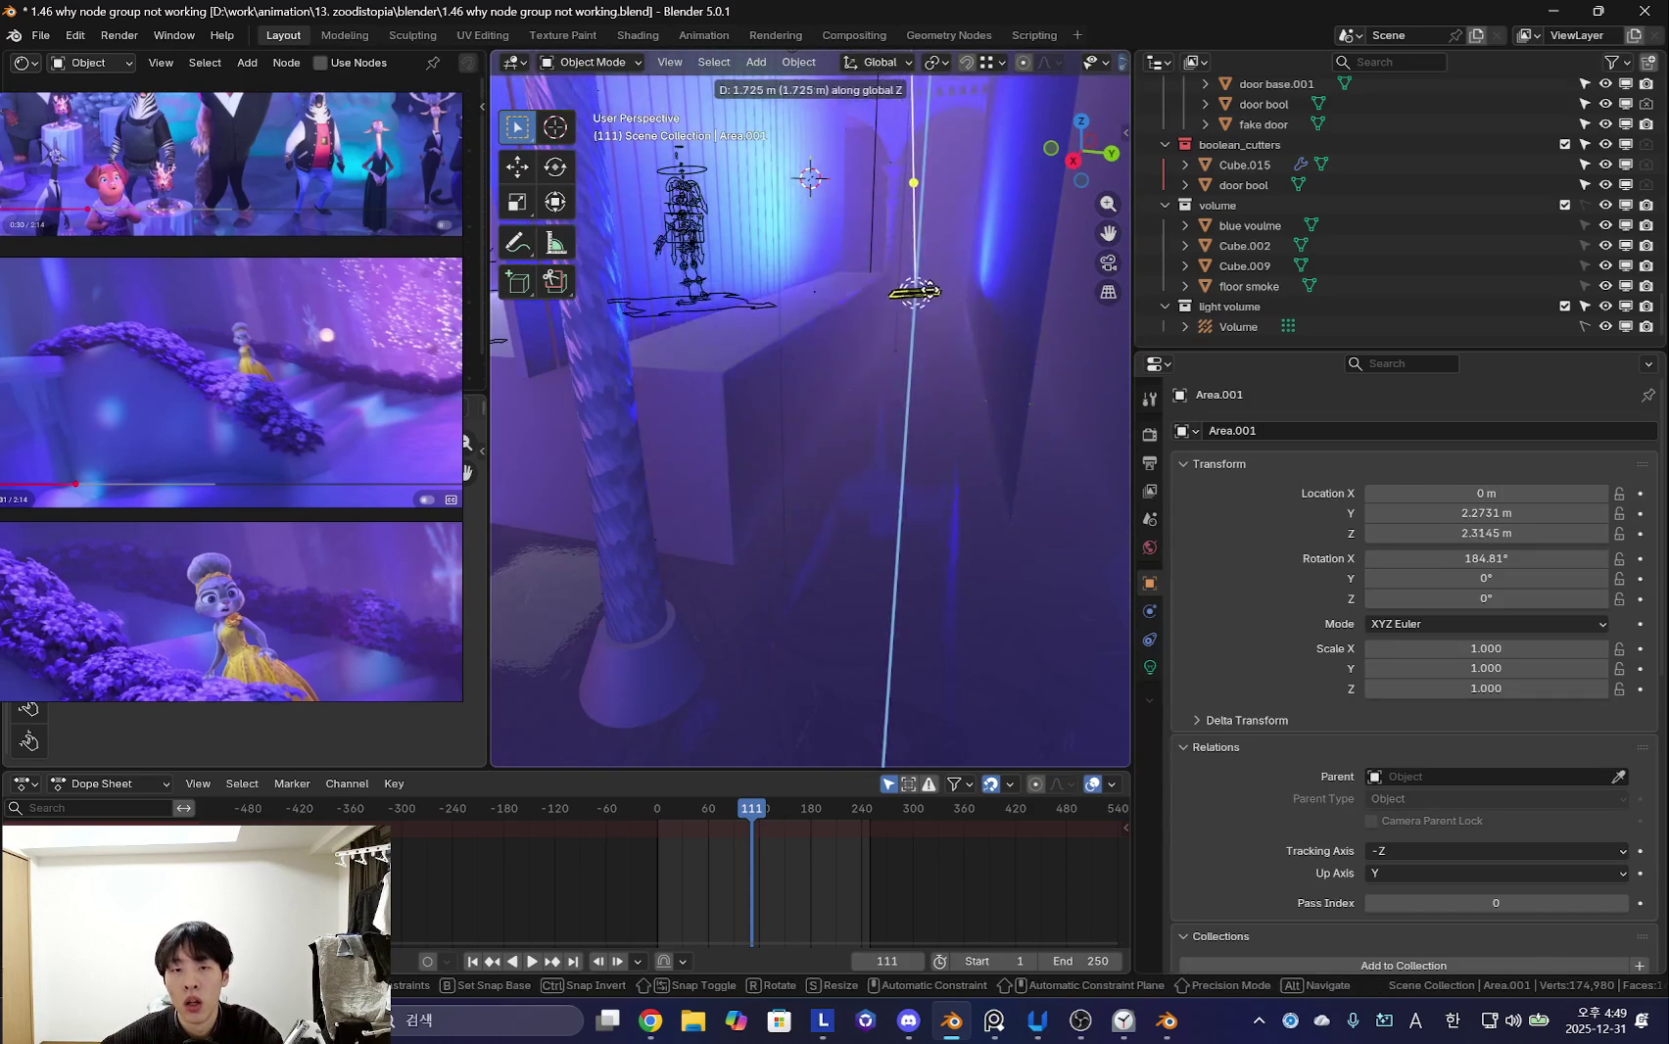
pyautogui.click(789, 502)
pyautogui.moveTo(789, 502)
pyautogui.mouseDown(button='middle')
pyautogui.moveTo(1001, 491)
pyautogui.moveTo(956, 463)
pyautogui.mouseUp(button='middle')
pyautogui.scroll(2, 964, 528)
pyautogui.press('g')
pyautogui.press('z')
pyautogui.click(951, 529)
pyautogui.moveTo(950, 529); pyautogui.dragTo(941, 528, button='middle')
pyautogui.press('g')
pyautogui.press('z')
pyautogui.click(952, 557)
# - Rotate the Area.001 light freely, then select Cube.014
pyautogui.press('r')
pyautogui.press('r')
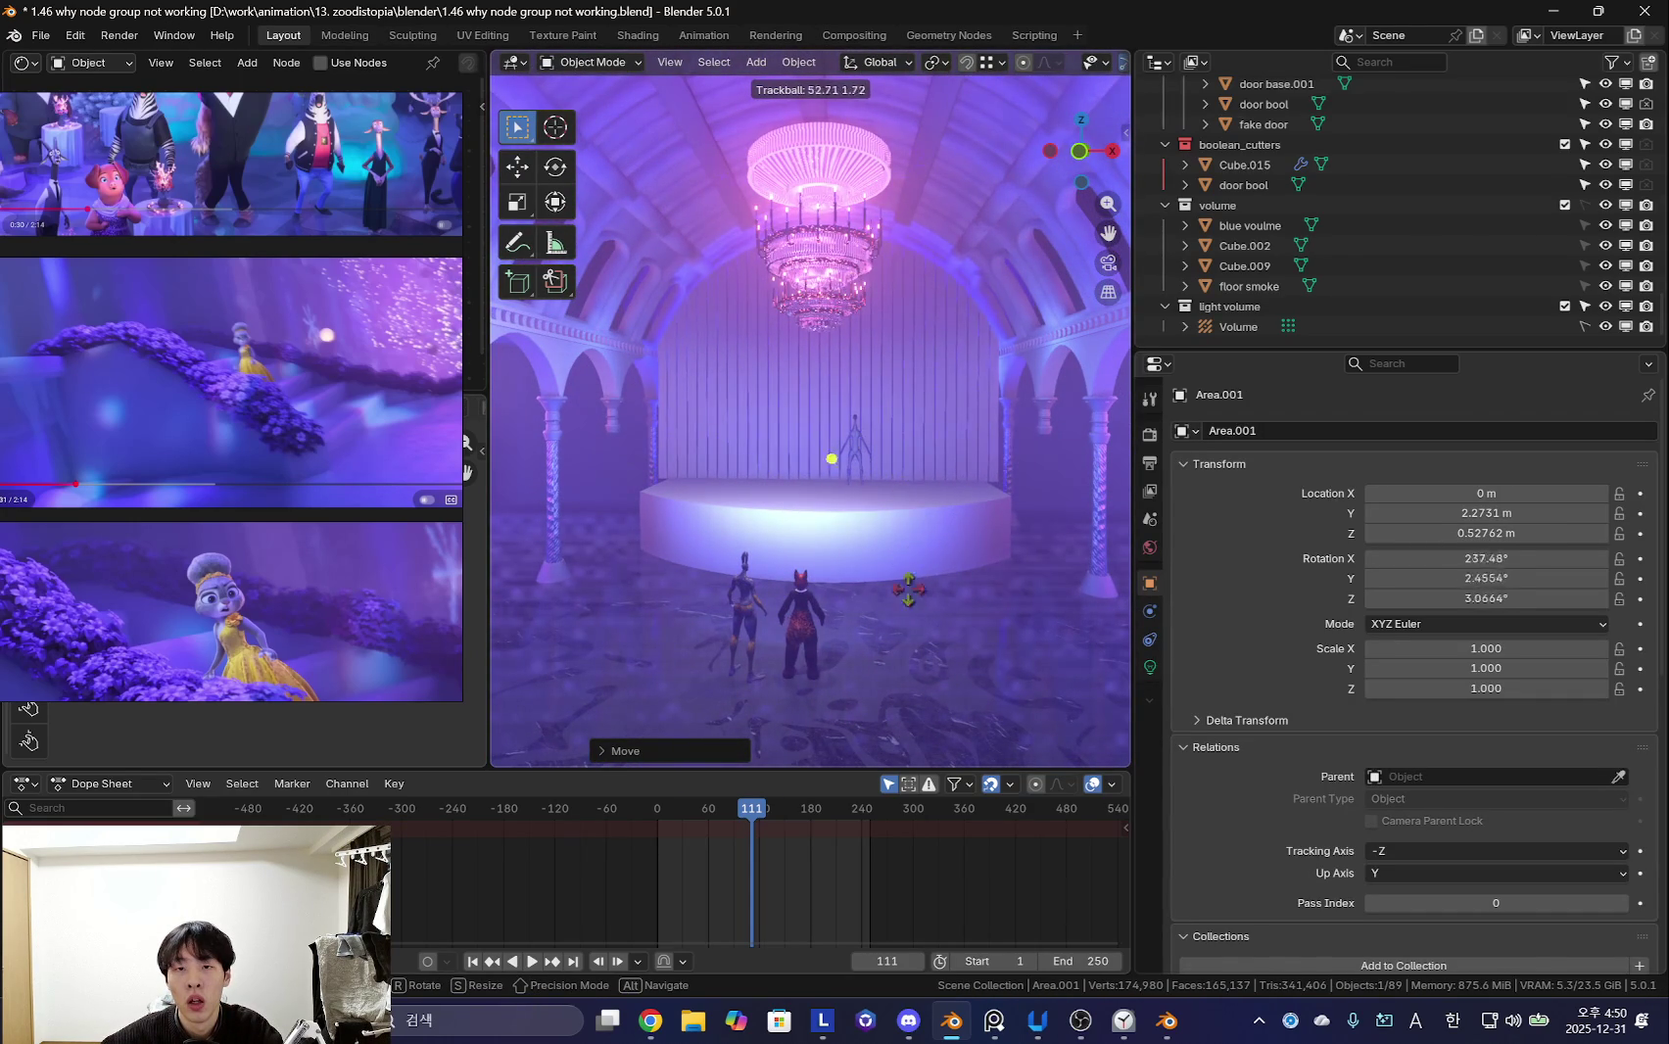
pyautogui.click(944, 415)
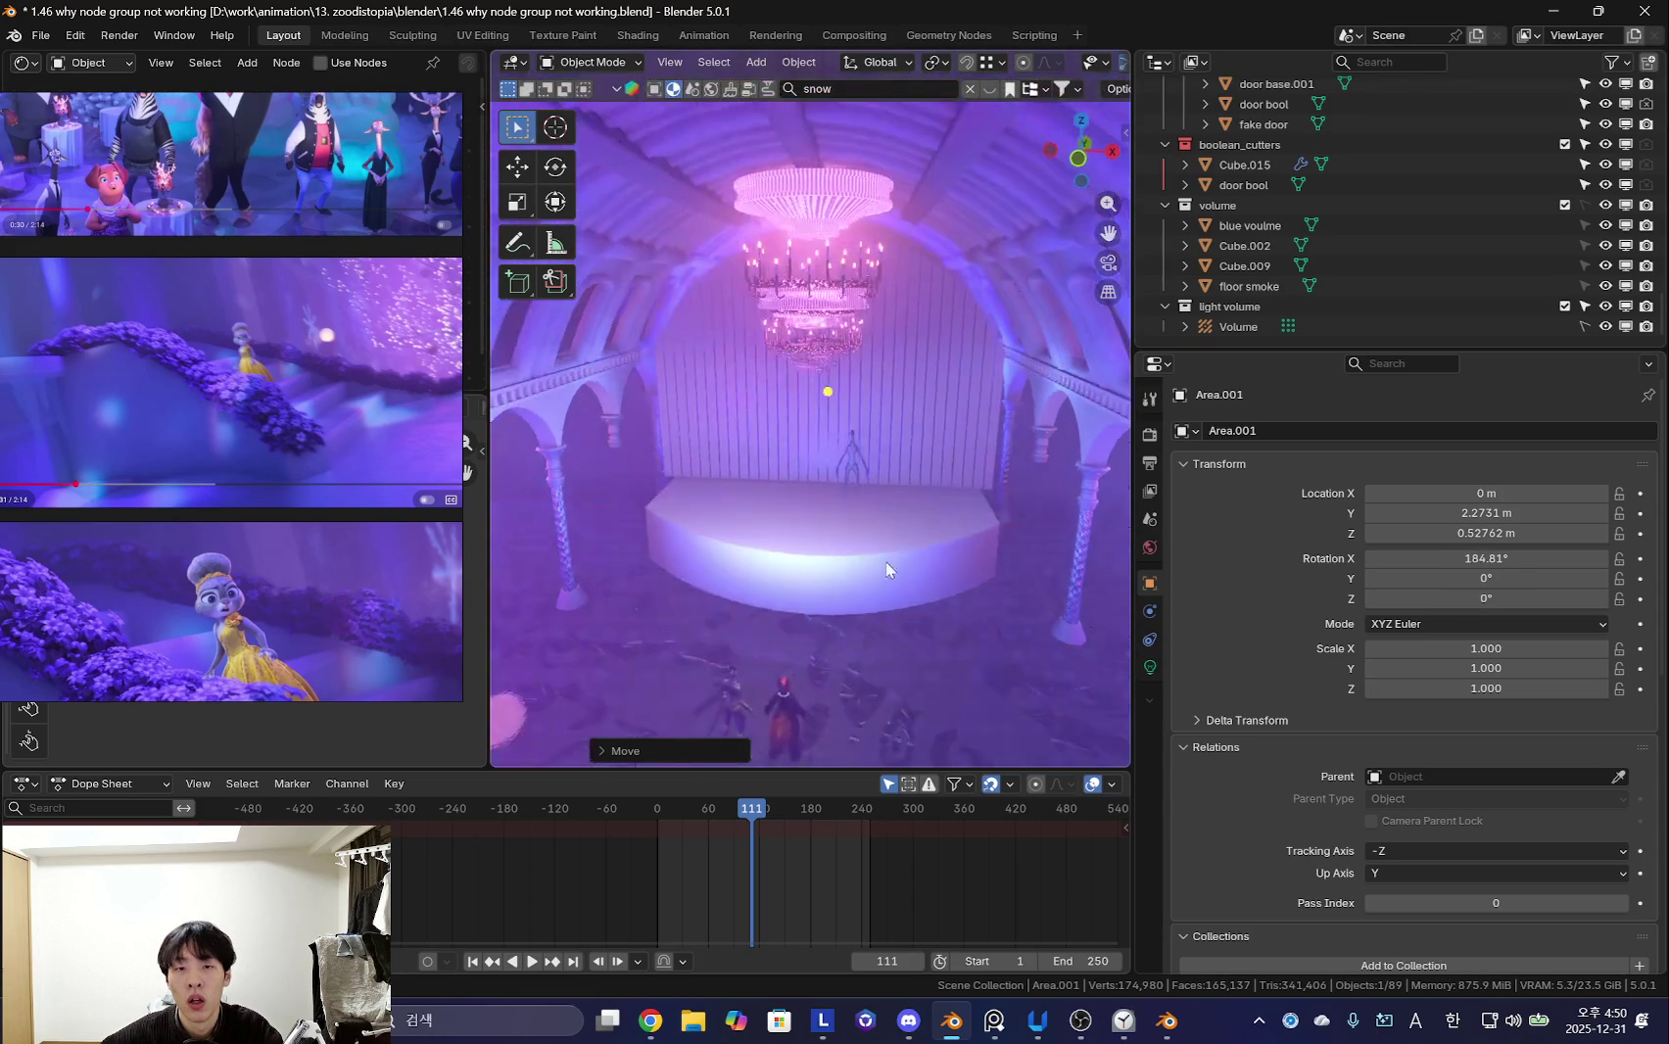
pyautogui.moveTo(944, 415); pyautogui.dragTo(989, 385, button='middle')
pyautogui.click(977, 481)
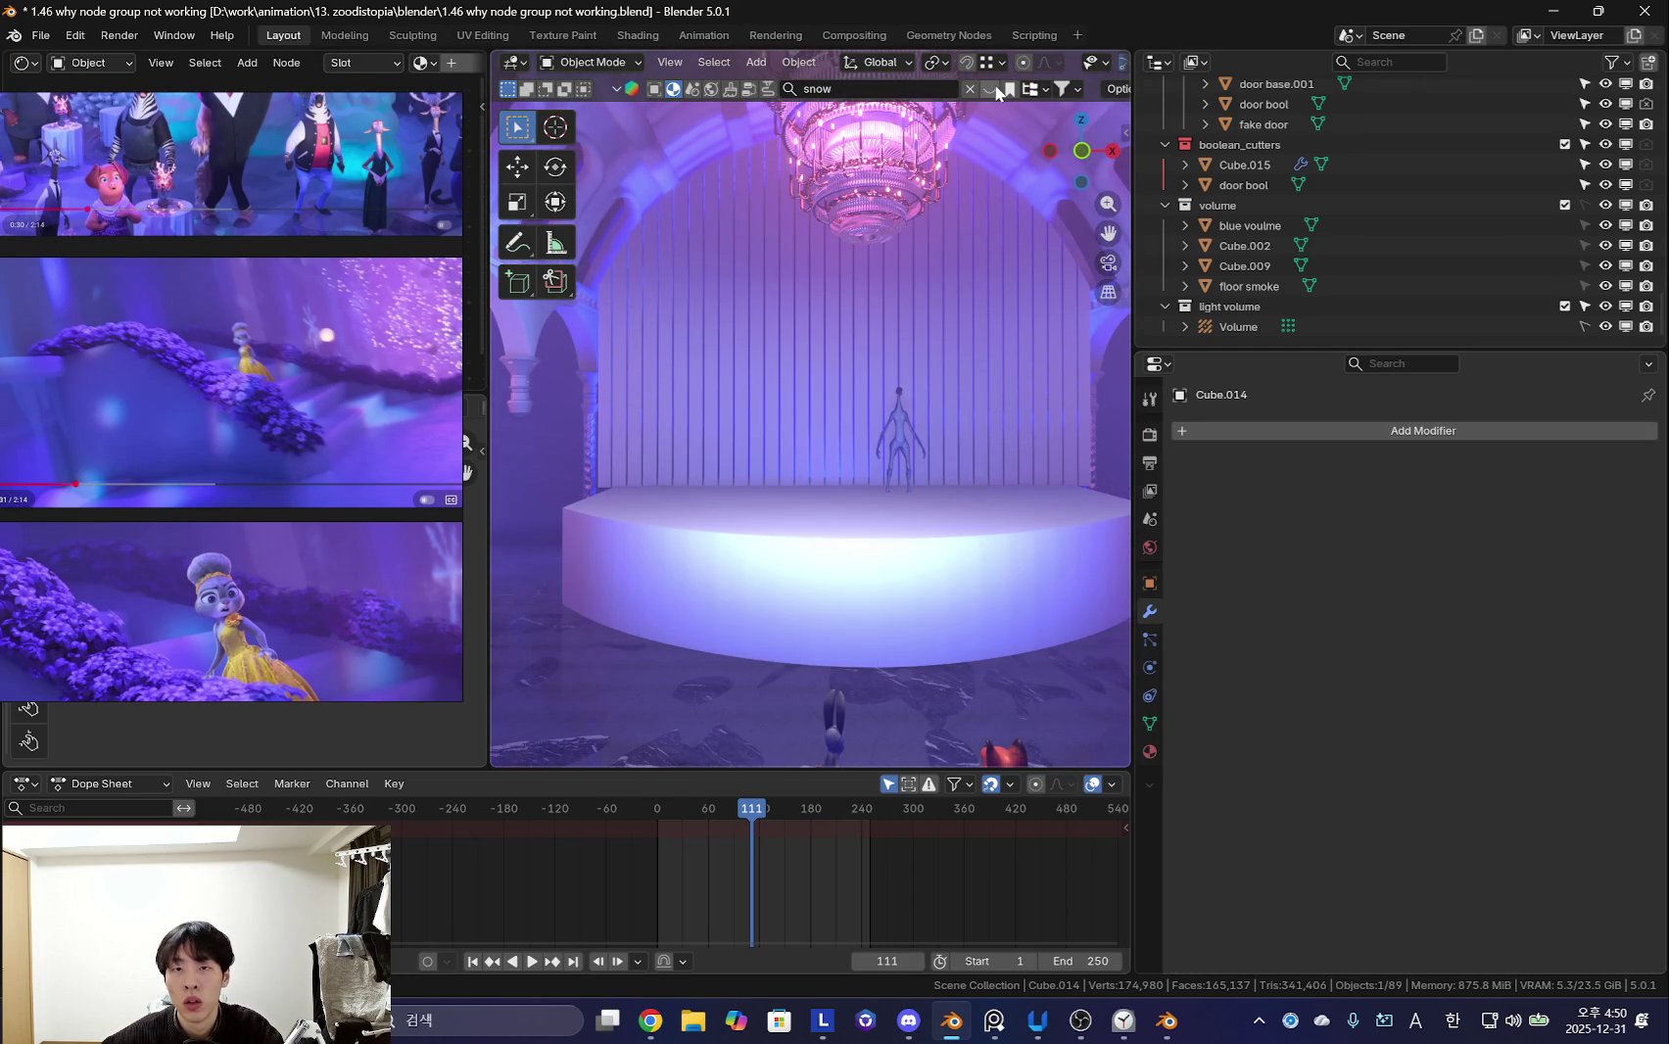
# - Zoom the reference board onto the foggy gala image and run the 'snow' asset search
pyautogui.scroll(-5, 290, 407)
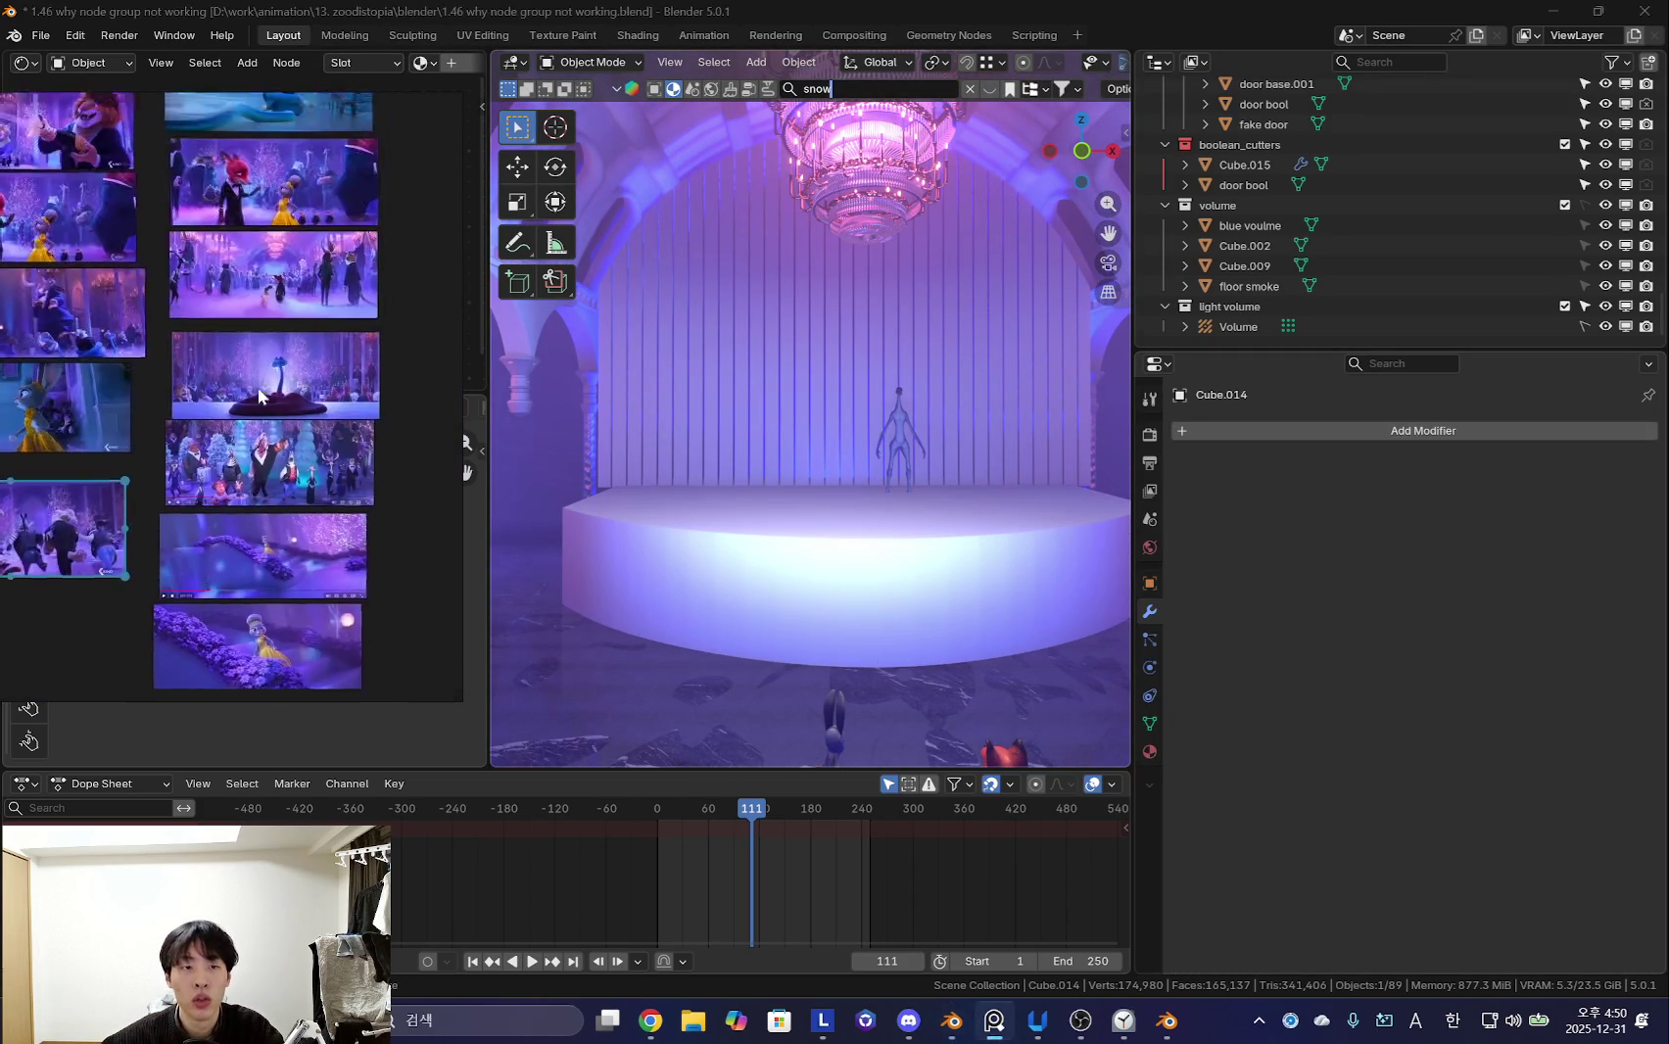
pyautogui.scroll(5, 227, 453)
pyautogui.scroll(2, 362, 443)
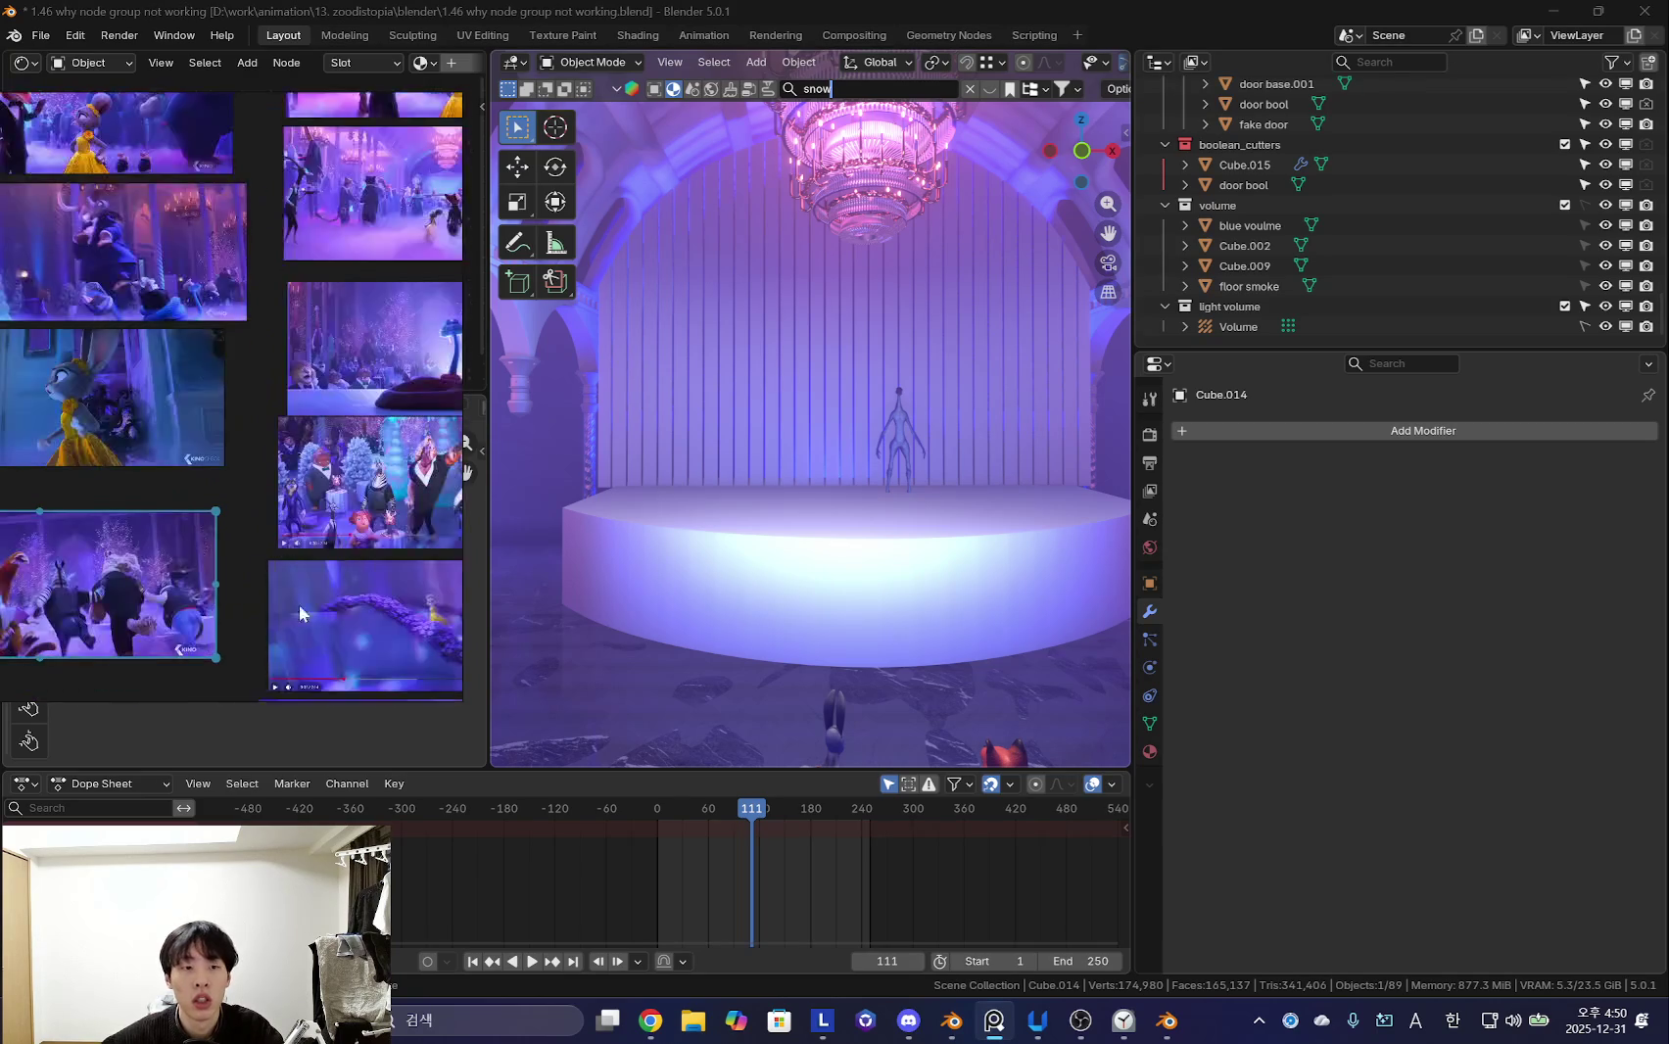
pyautogui.scroll(-2, 378, 551)
pyautogui.scroll(2, 333, 608)
pyautogui.scroll(2, 333, 607)
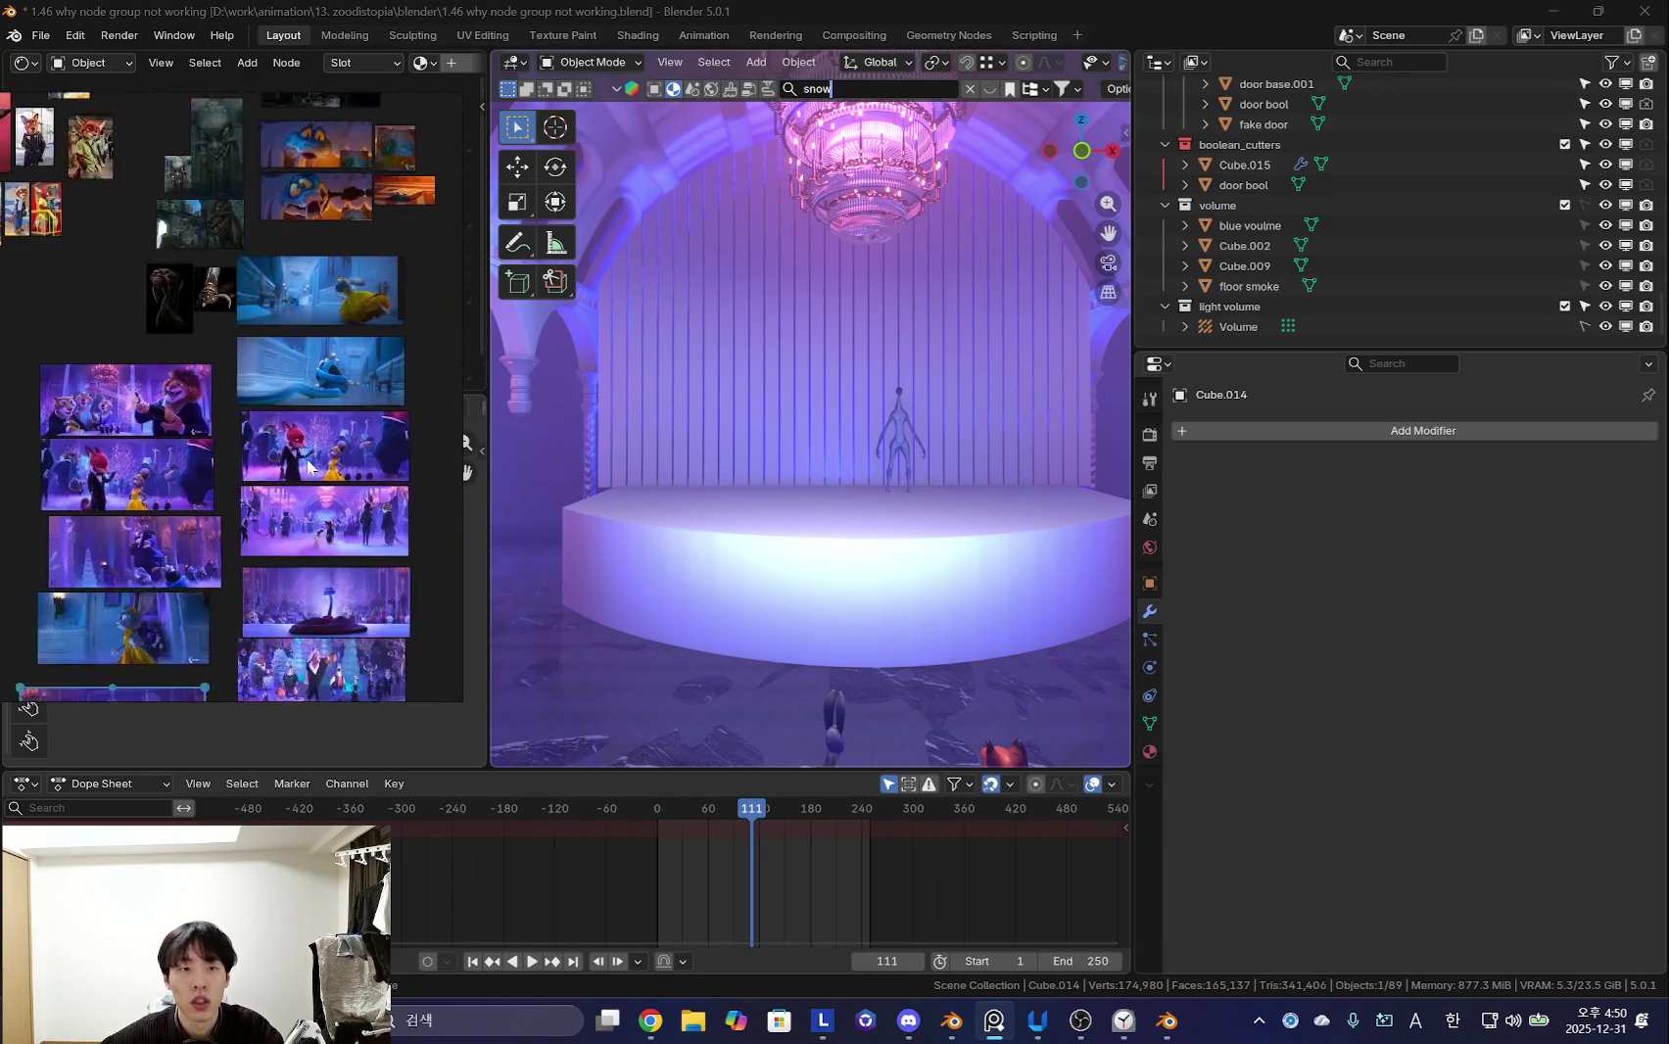
pyautogui.scroll(2, 217, 491)
pyautogui.scroll(2, 196, 507)
pyautogui.scroll(2, 212, 470)
pyautogui.scroll(2, 201, 476)
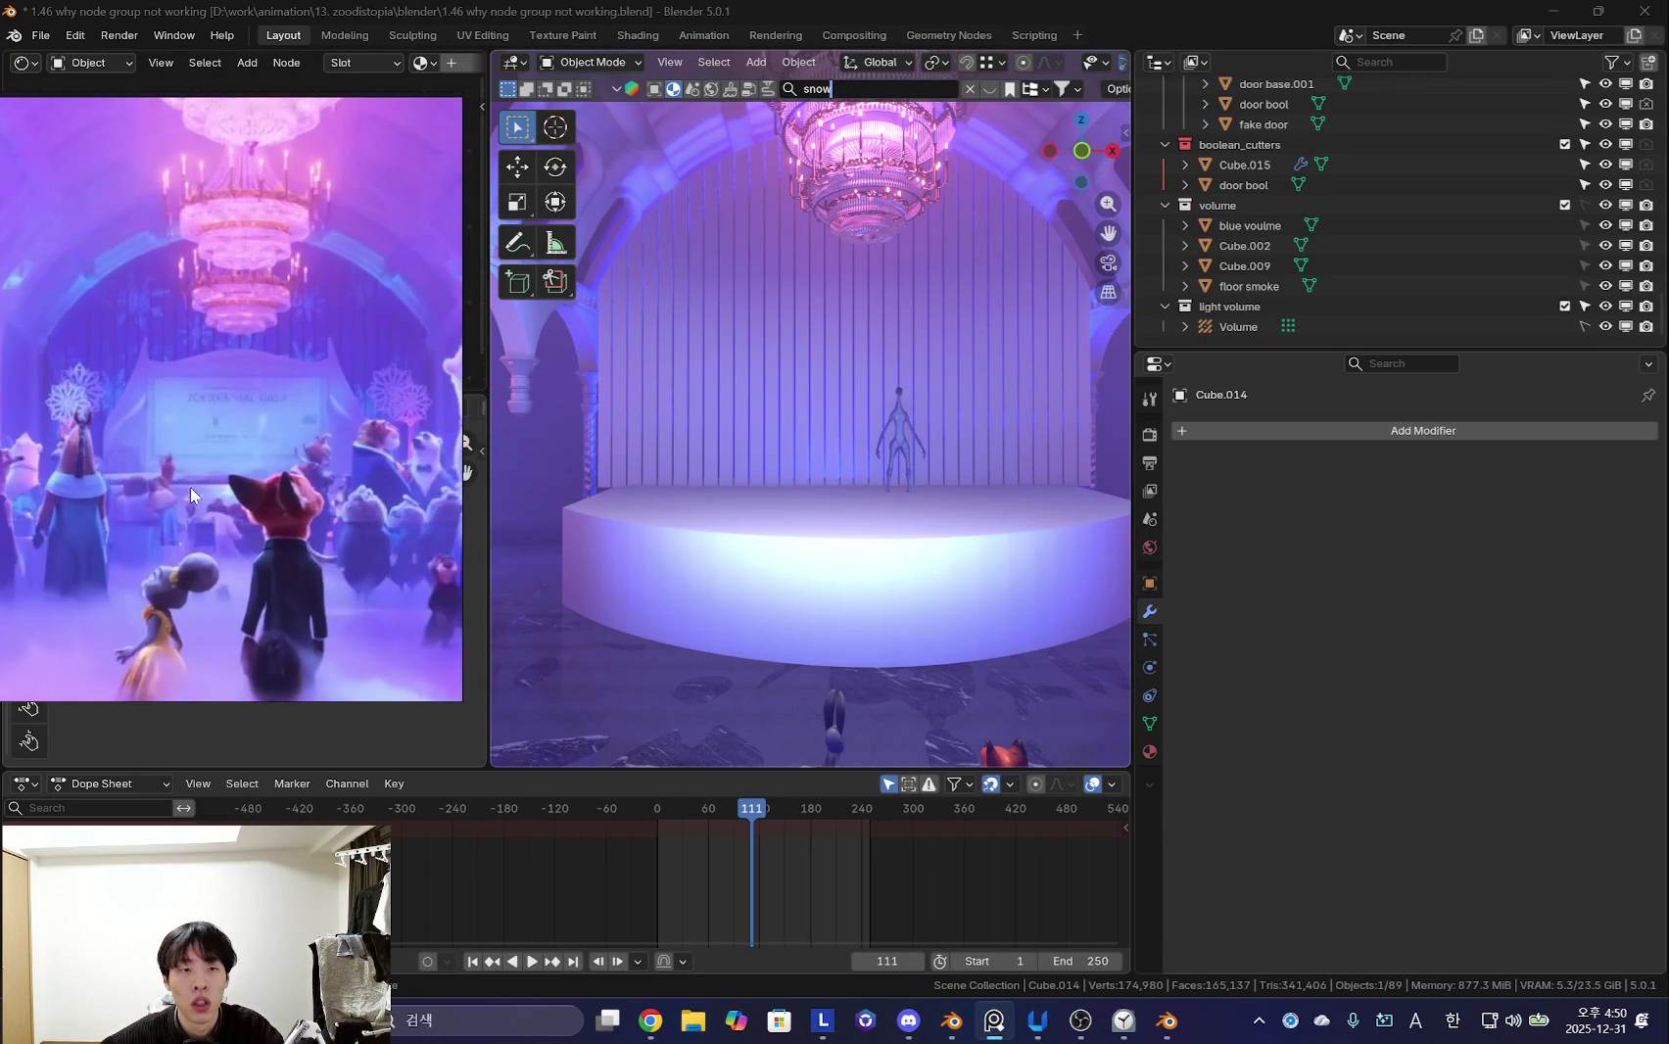
pyautogui.press('Return')
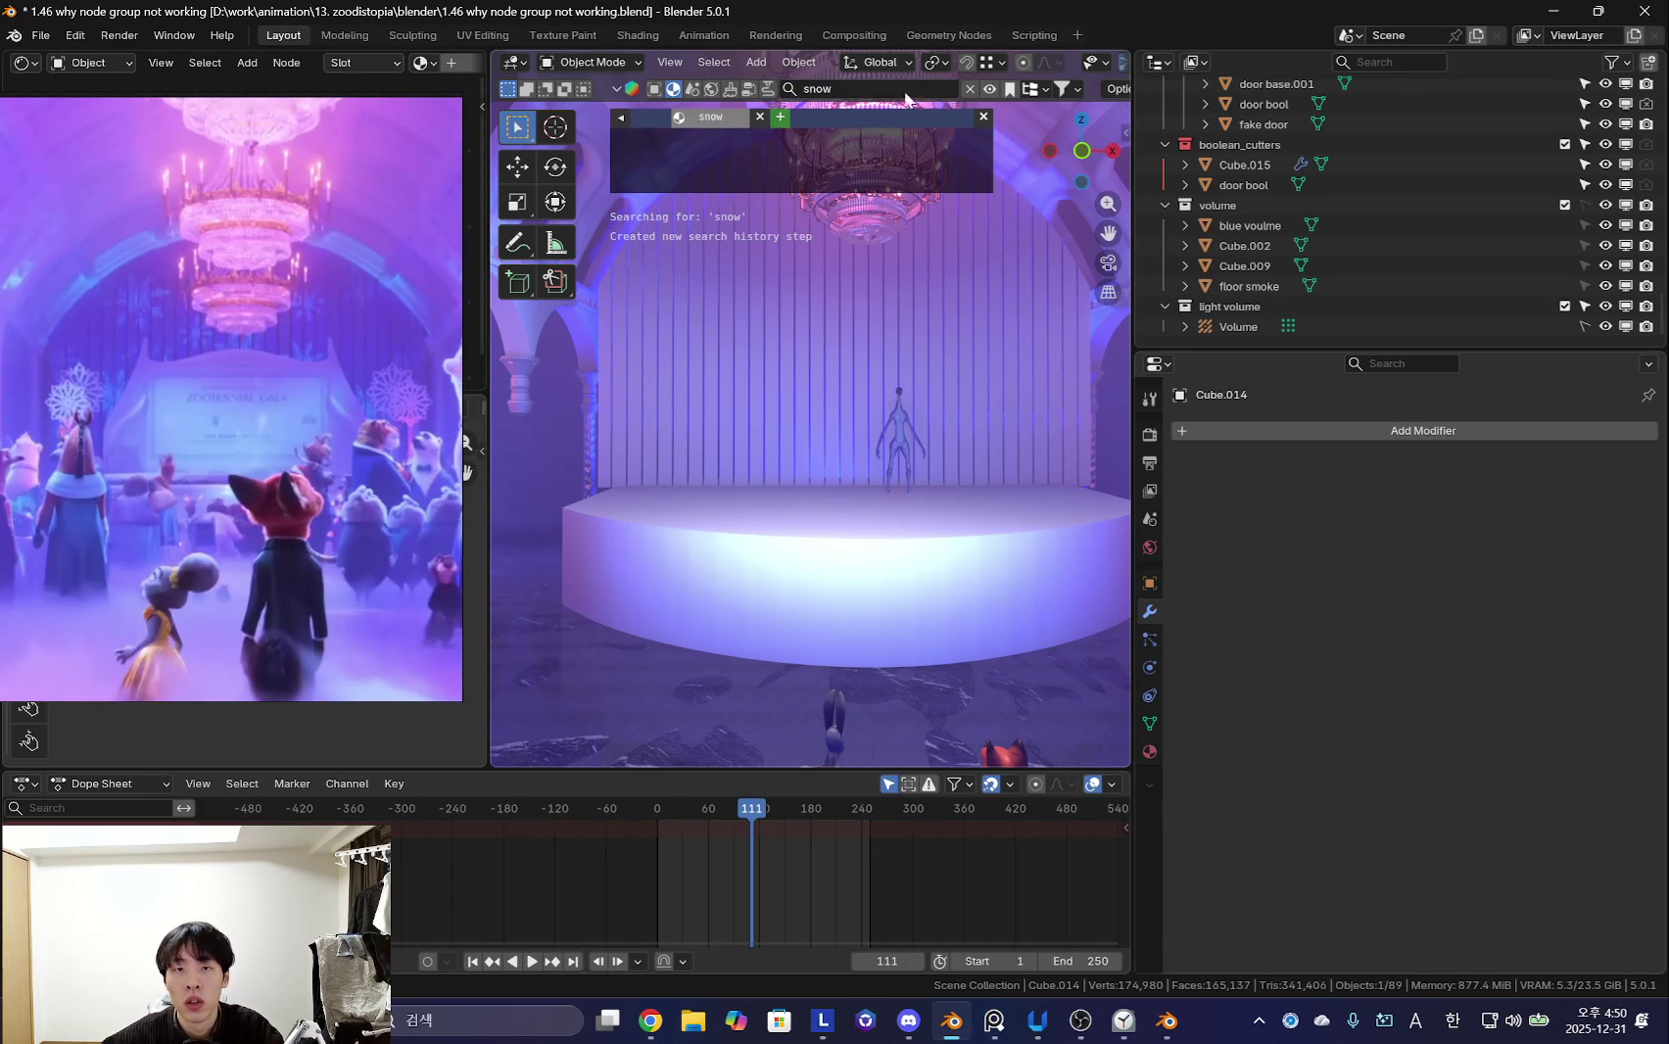
# - Add a cube panel above the stage and apply the Festive Gold Snowflake Metal asset to it
pyautogui.write('flake')
pyautogui.press('Return')
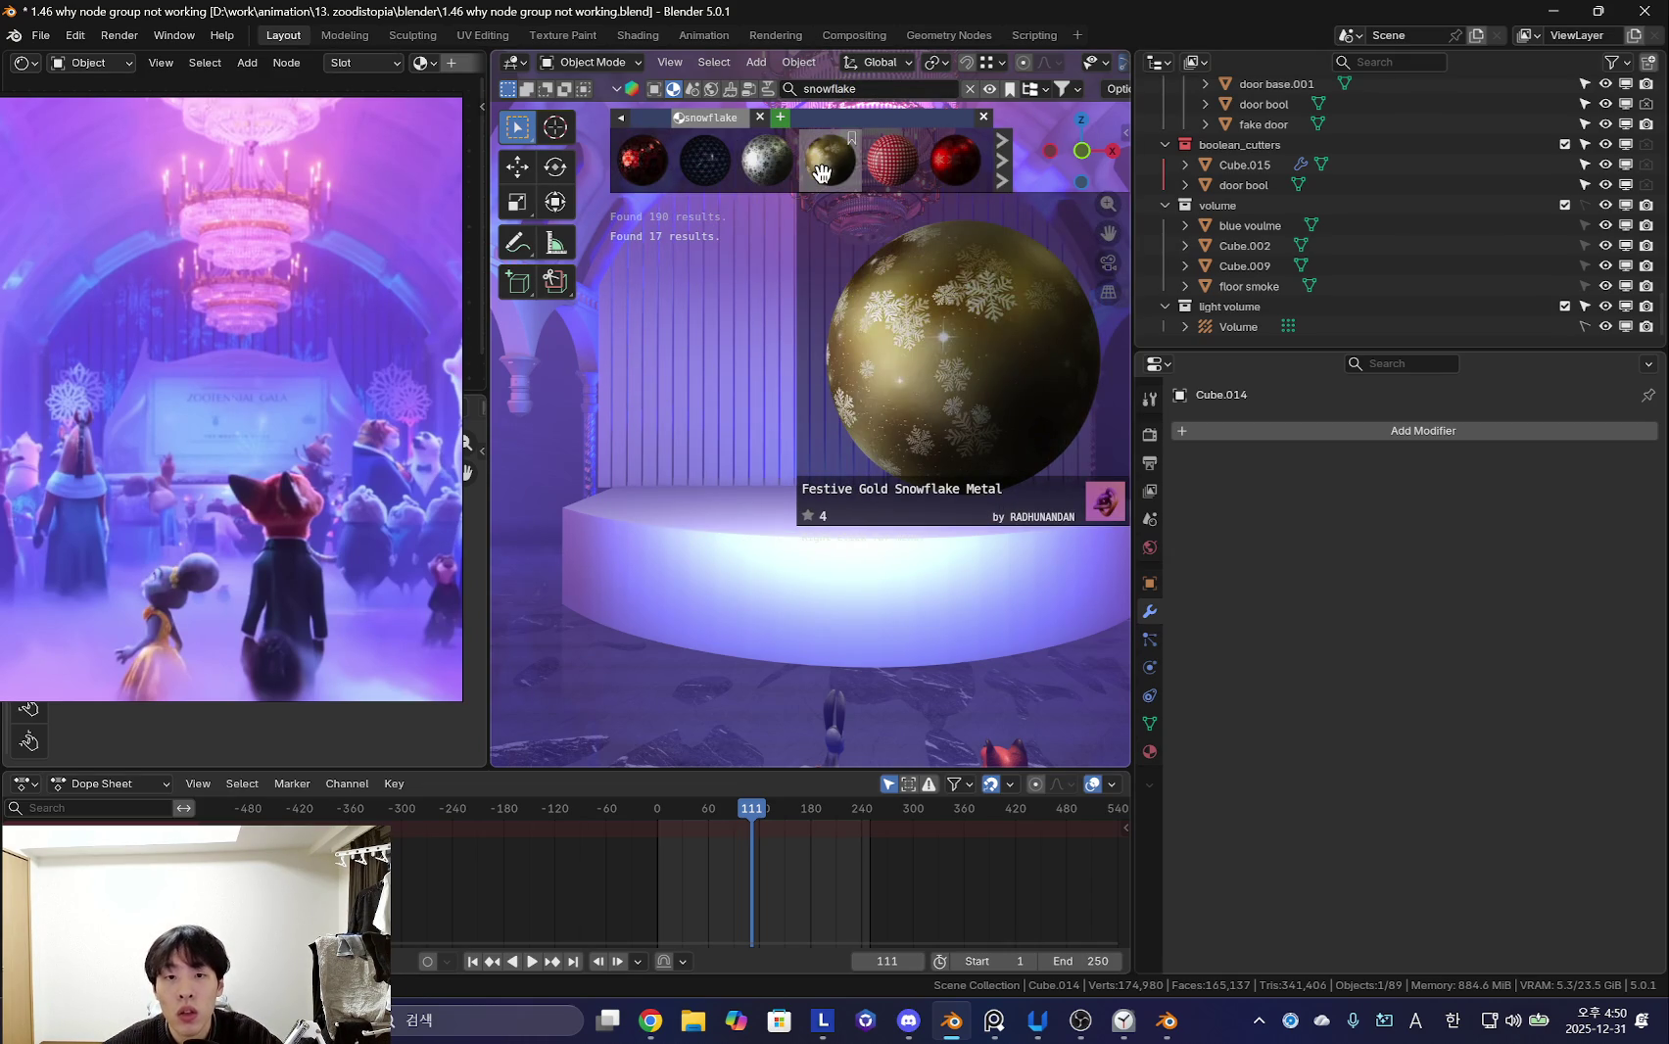
pyautogui.hotkey('shift', 'a')
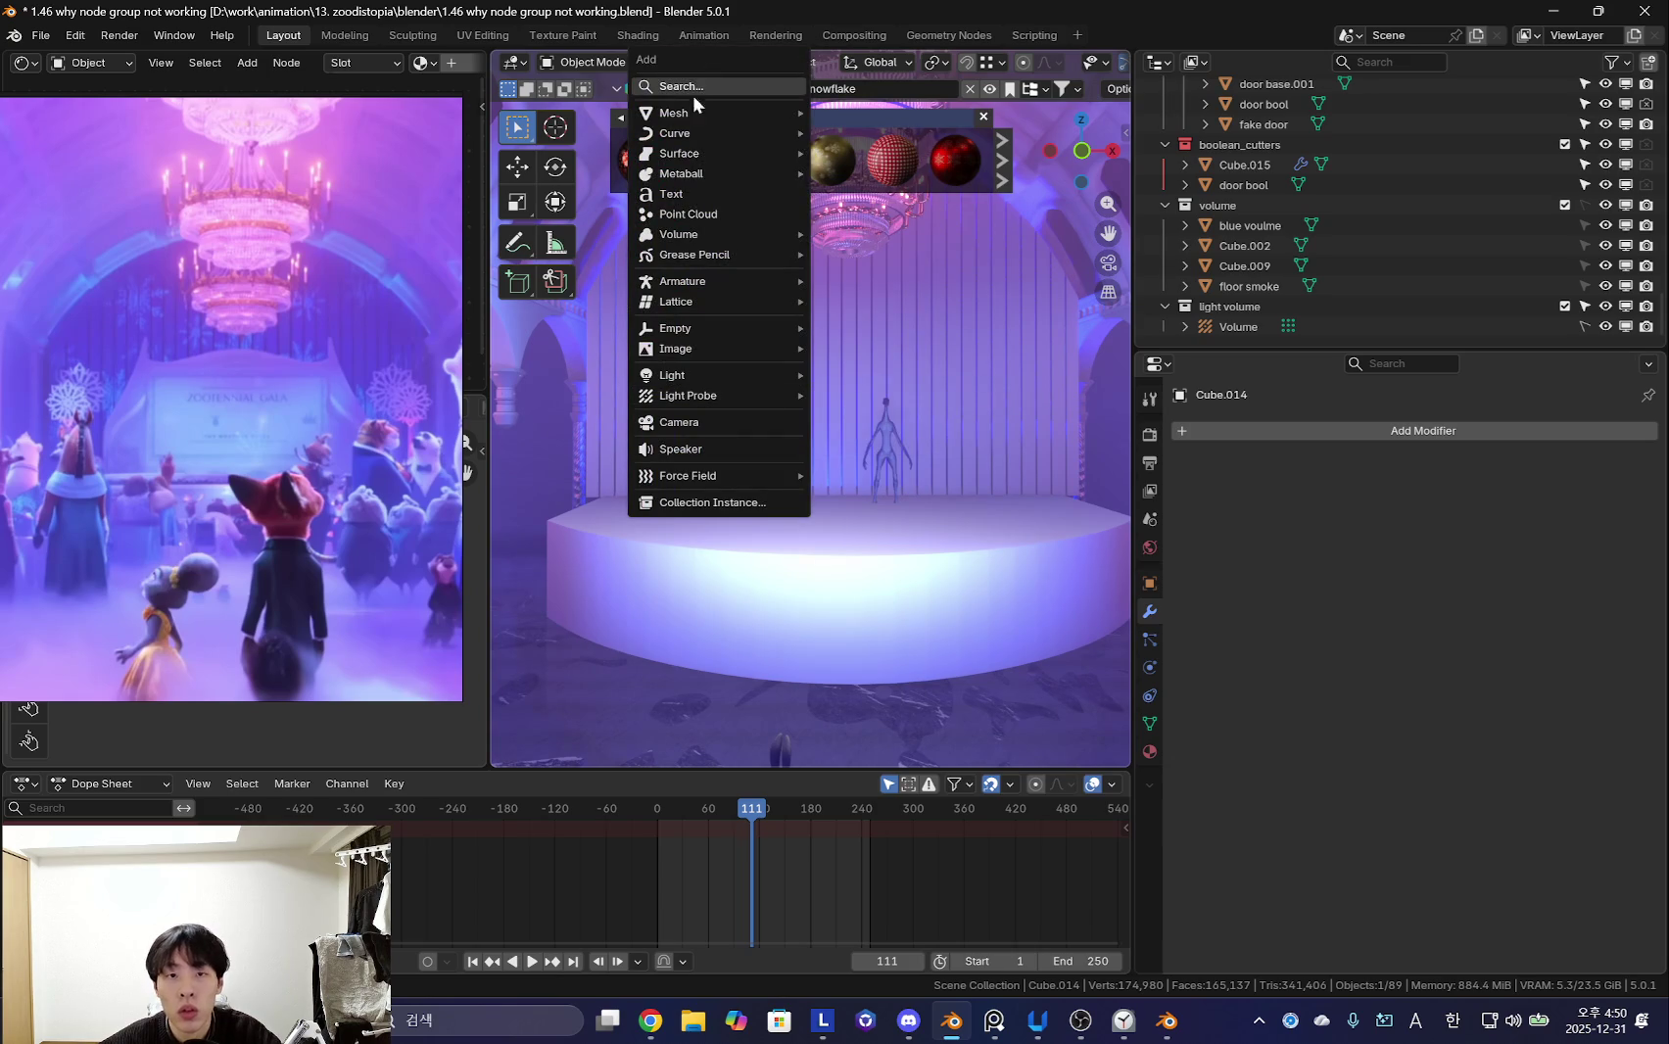
pyautogui.click(851, 134)
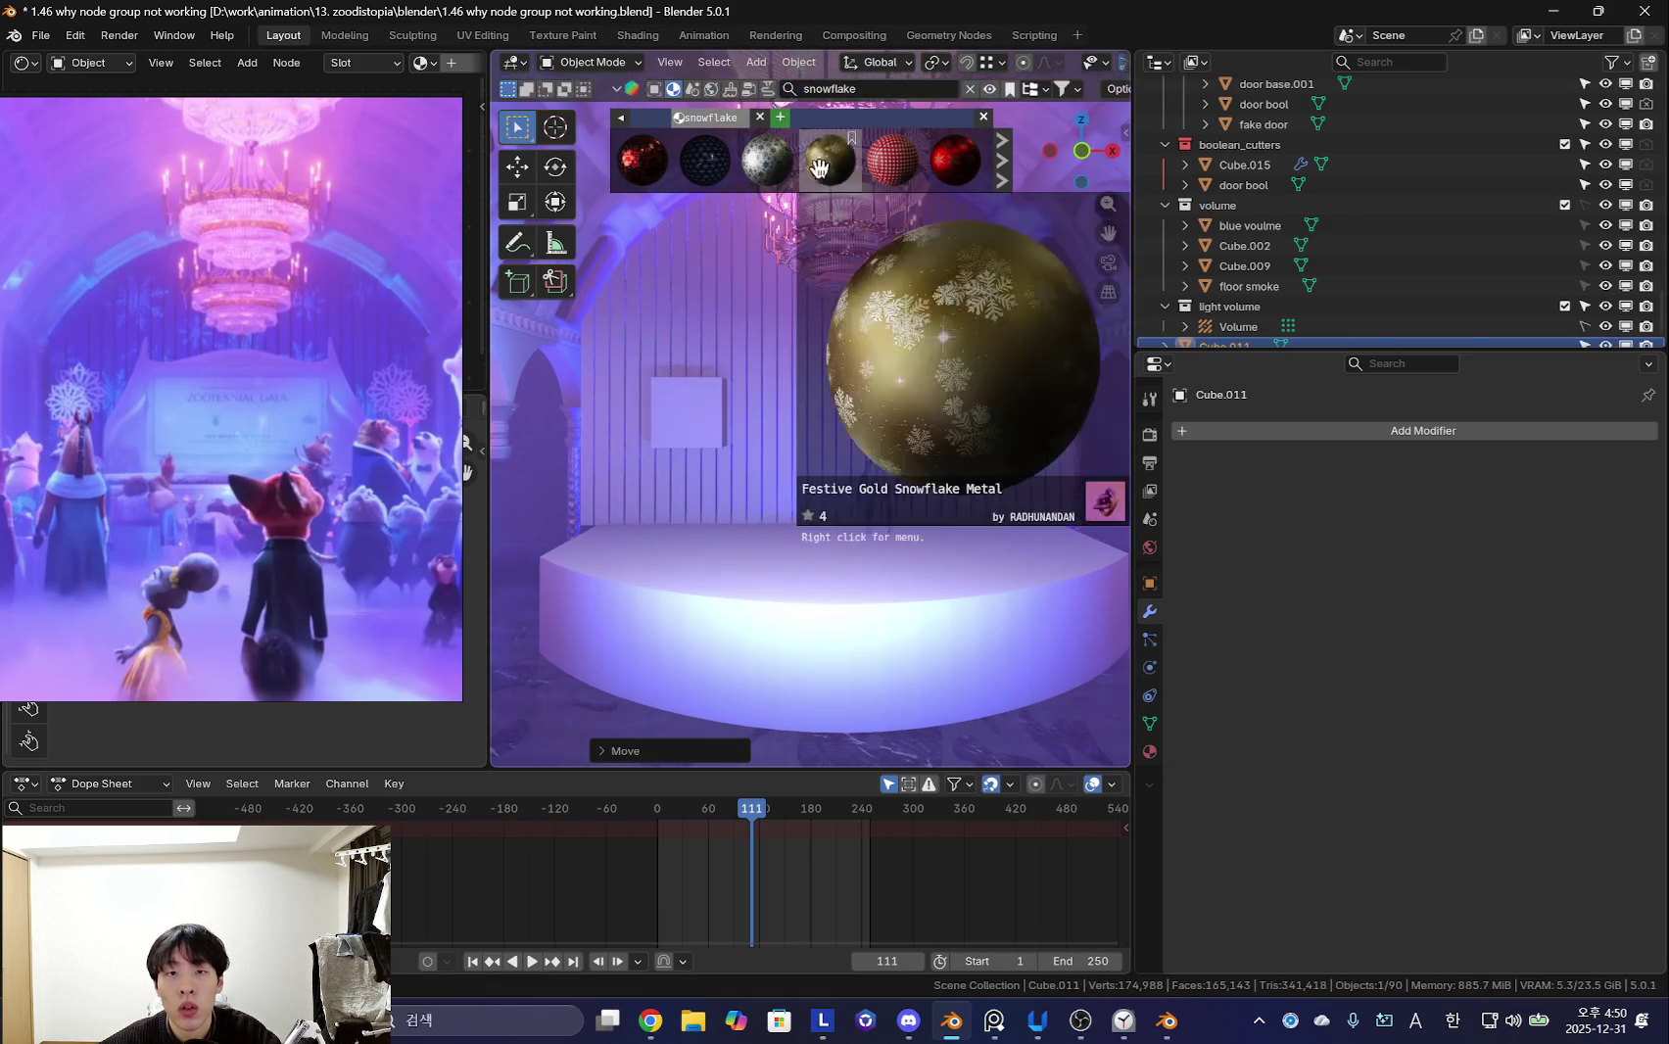
pyautogui.moveTo(851, 138); pyautogui.dragTo(681, 426)
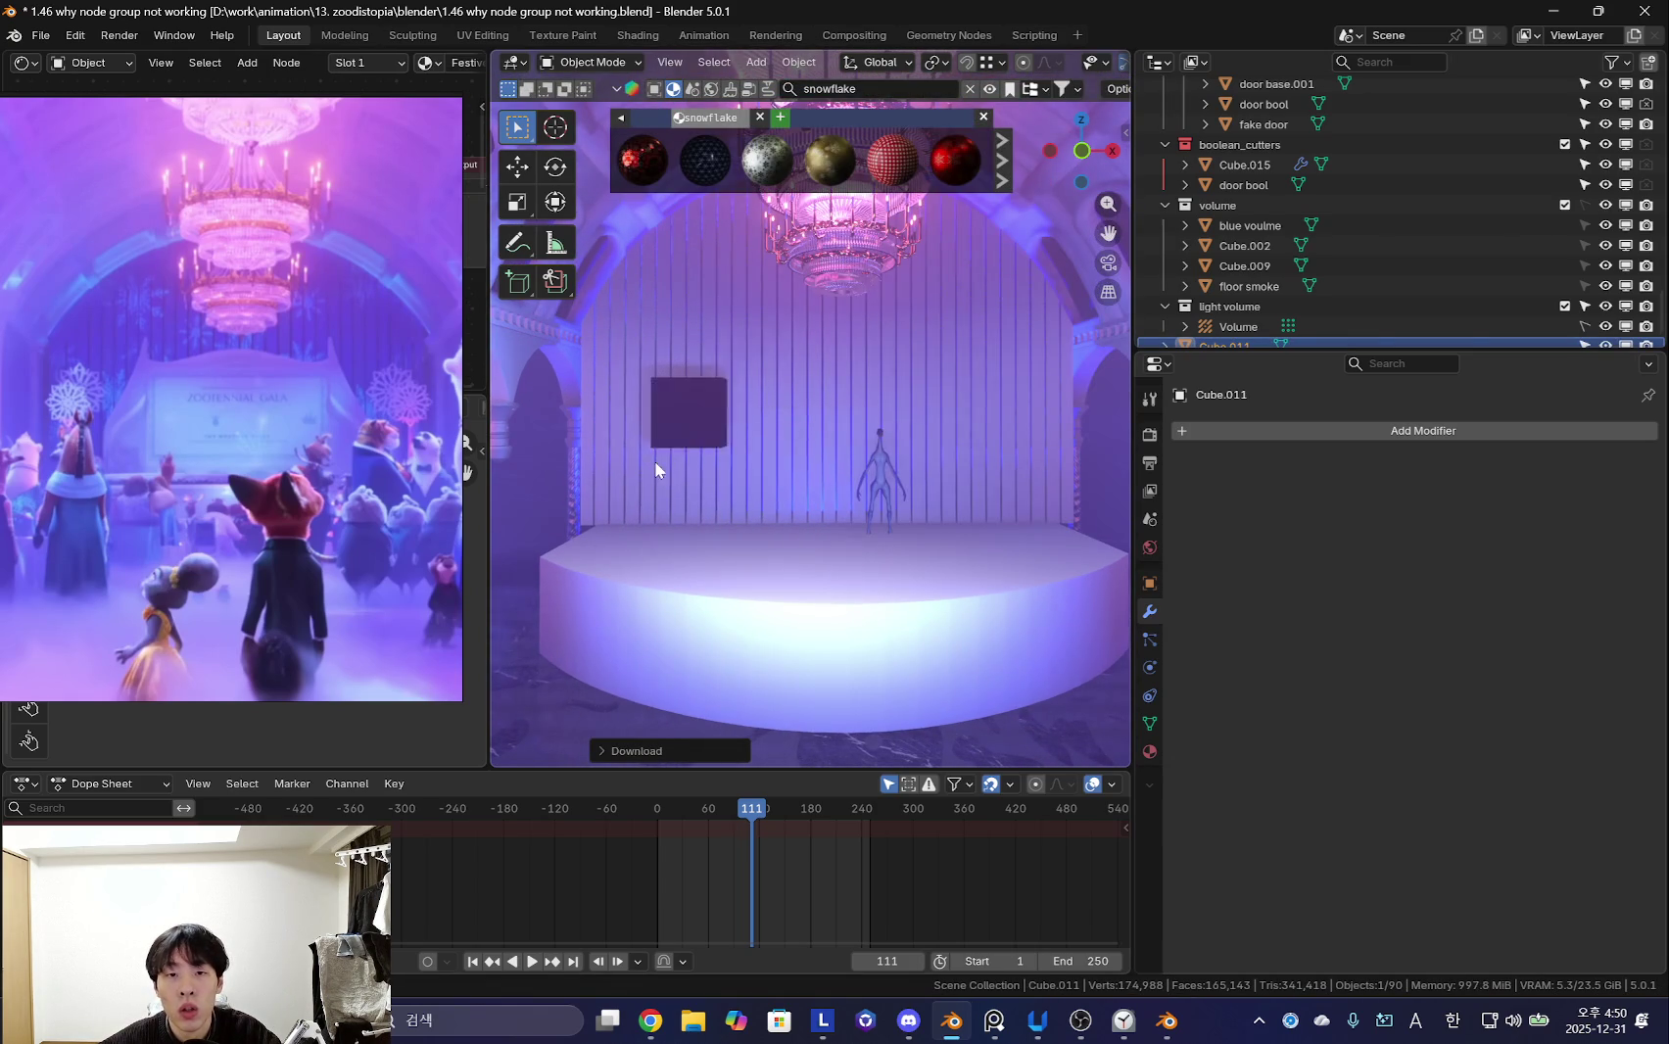
# - Orbit the view around the new gold snowflake panel
pyautogui.scroll(5, 690, 441)
pyautogui.scroll(3, 734, 431)
pyautogui.scroll(3, 728, 428)
pyautogui.moveTo(745, 437); pyautogui.dragTo(839, 434, button='middle')
pyautogui.moveTo(354, 372)
pyautogui.mouseDown()
pyautogui.moveTo(353, 660)
pyautogui.moveTo(385, 840)
pyautogui.mouseUp()
pyautogui.scroll(-4, 283, 292)
pyautogui.scroll(6, 385, 253)
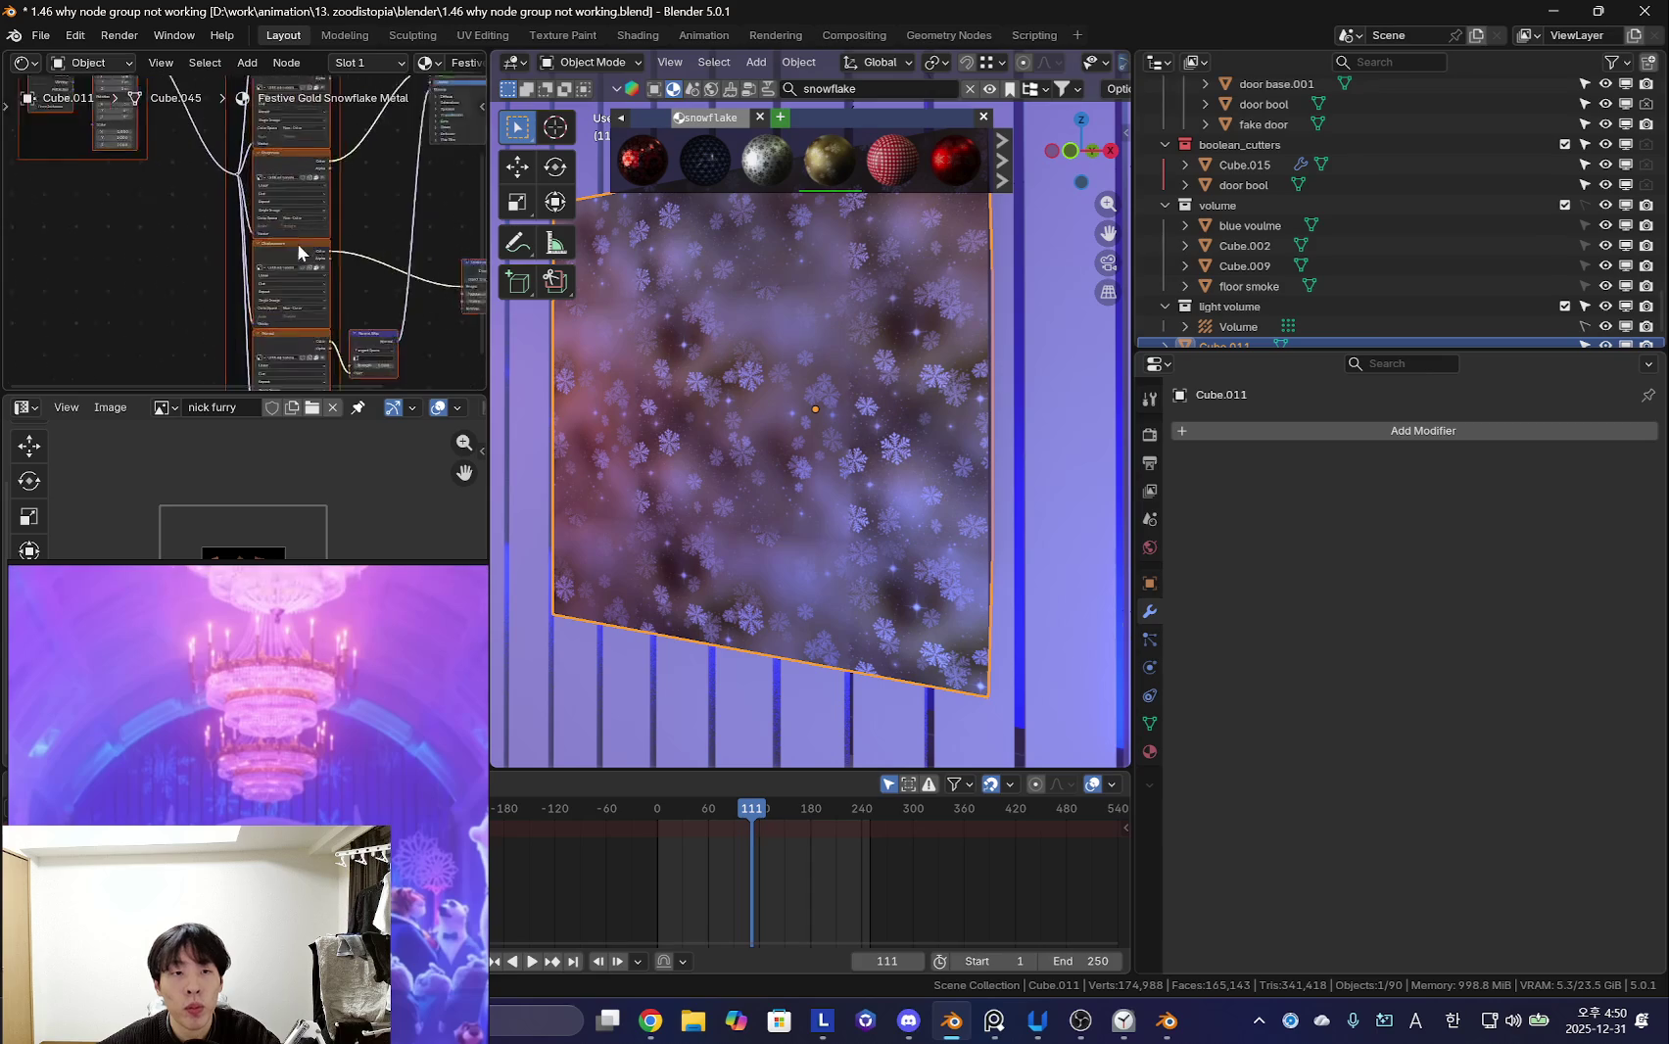
pyautogui.scroll(3, 385, 253)
# - Inspect the material's Base Color texture node in the node editor
pyautogui.moveTo(231, 294); pyautogui.dragTo(214, 286, button='middle')
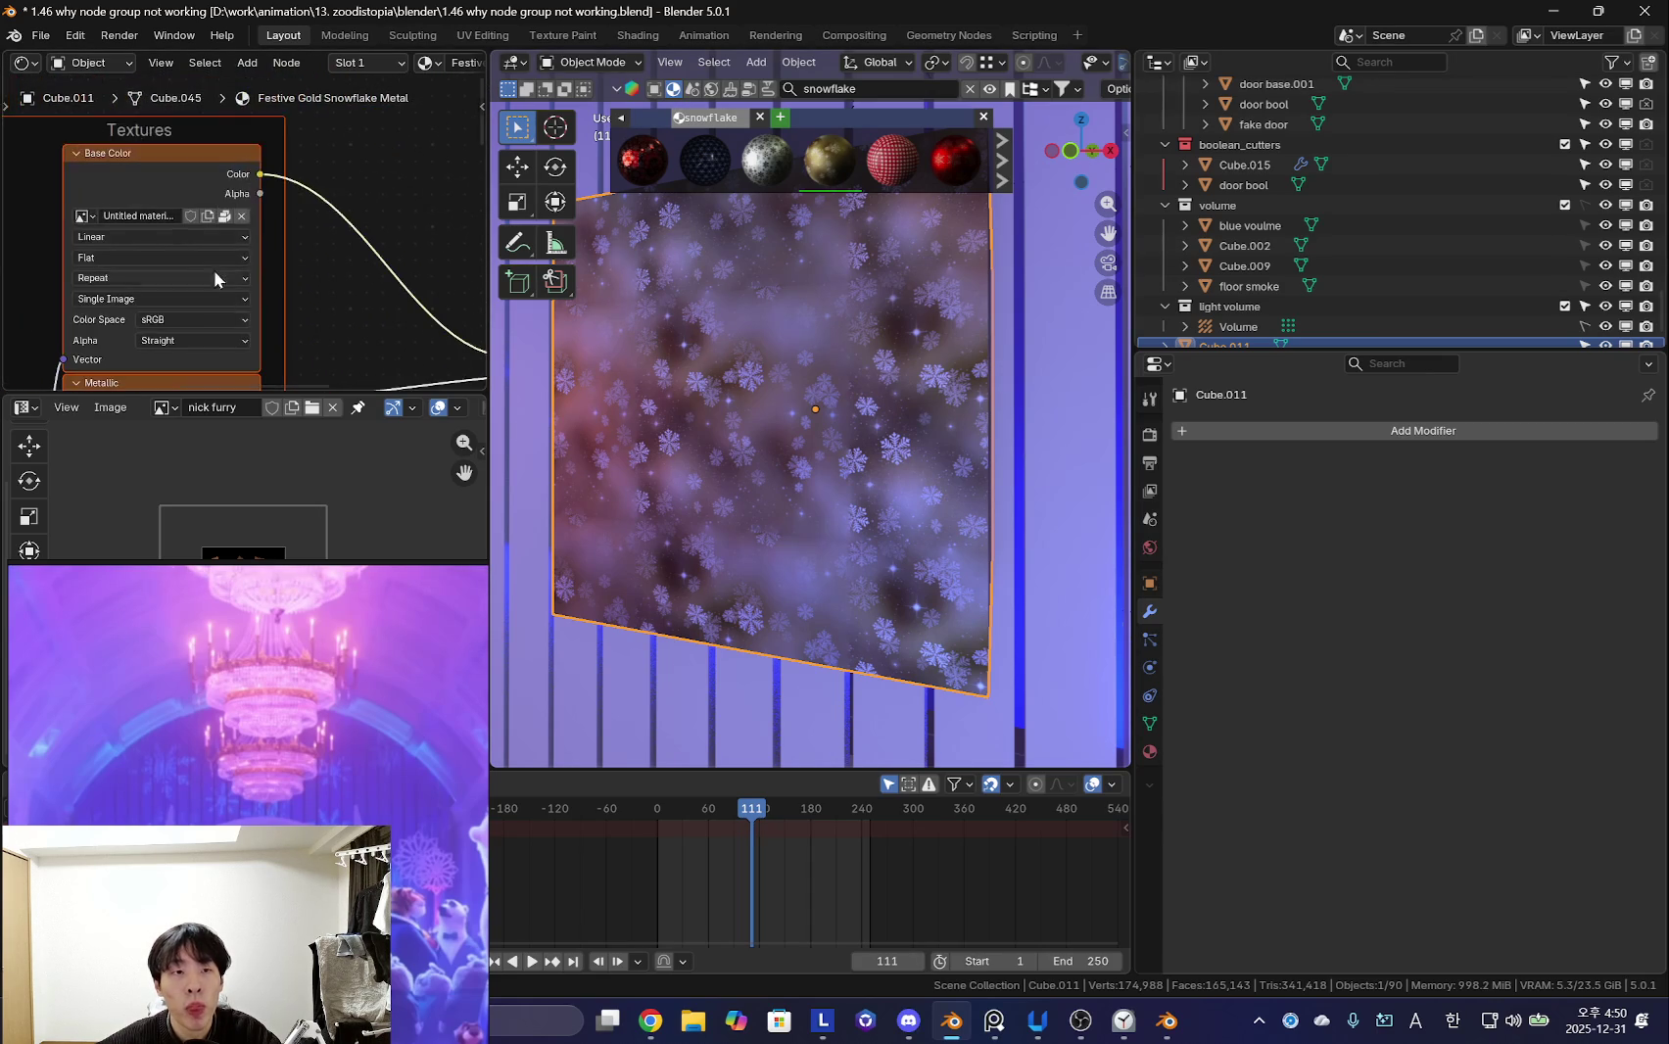
pyautogui.scroll(2, 753, 413)
pyautogui.scroll(3, 751, 414)
pyautogui.scroll(1, 717, 431)
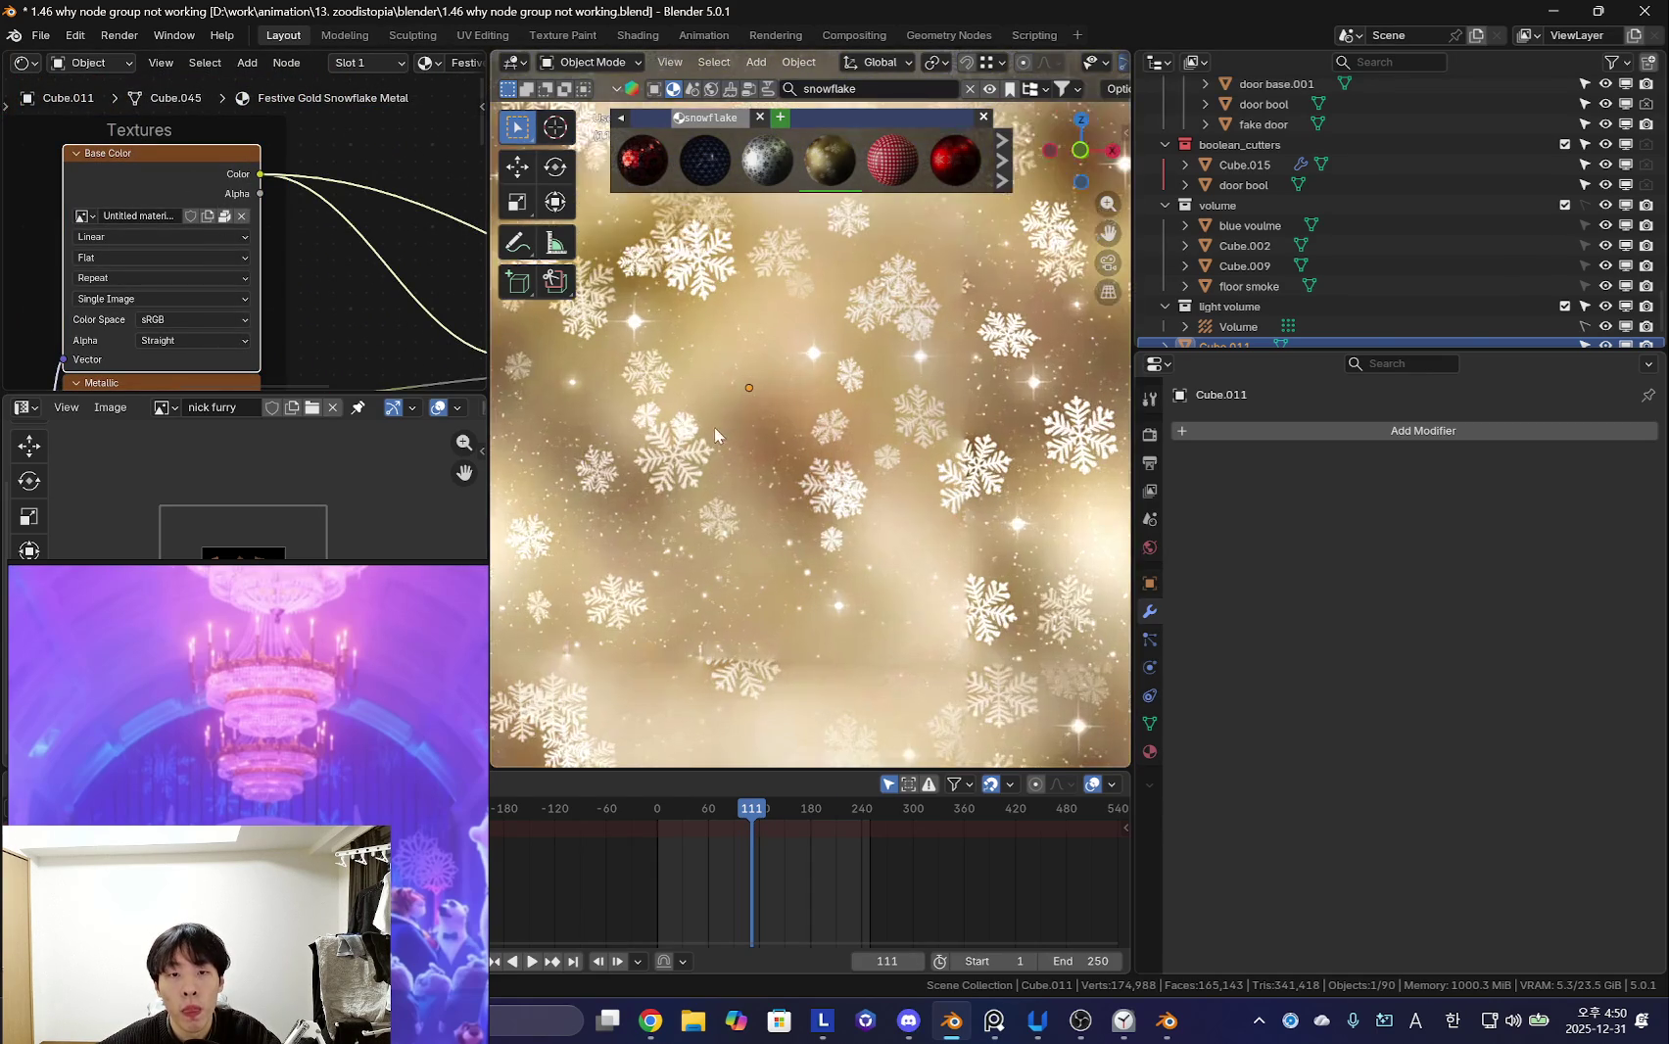
pyautogui.scroll(-2, 716, 448)
pyautogui.scroll(-1, 744, 455)
pyautogui.scroll(2, 773, 467)
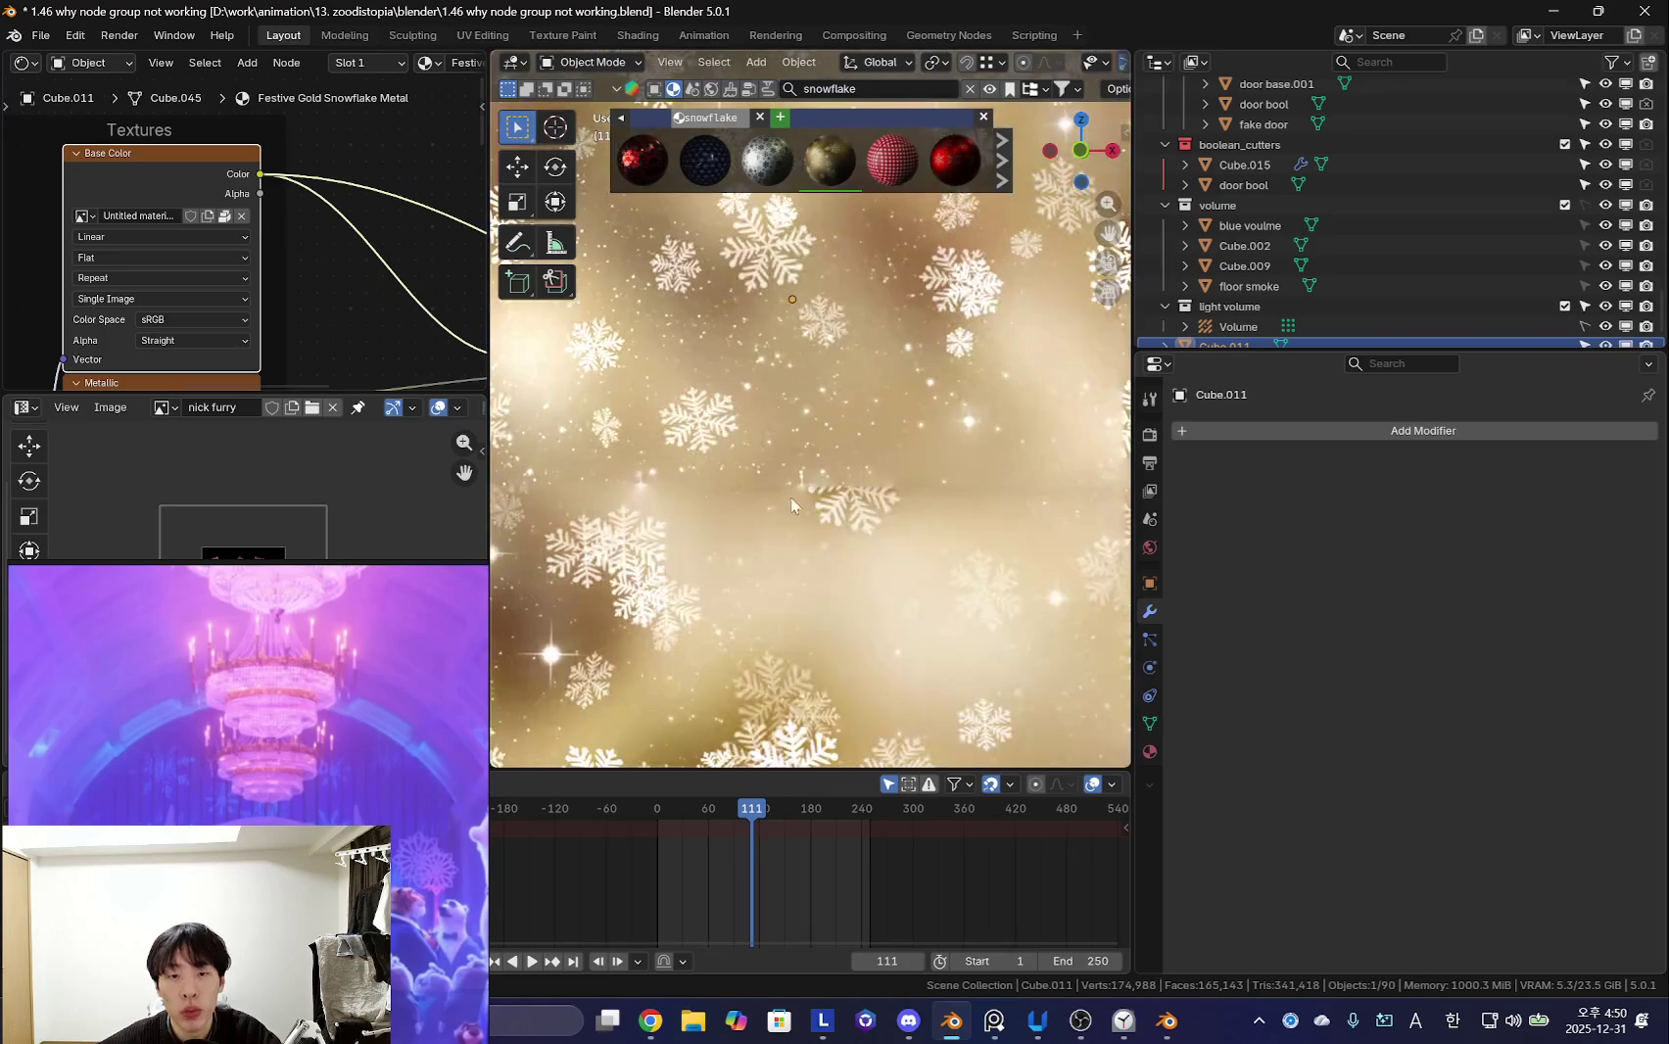
pyautogui.scroll(3, 803, 441)
pyautogui.scroll(-6, 823, 394)
pyautogui.scroll(1, 809, 507)
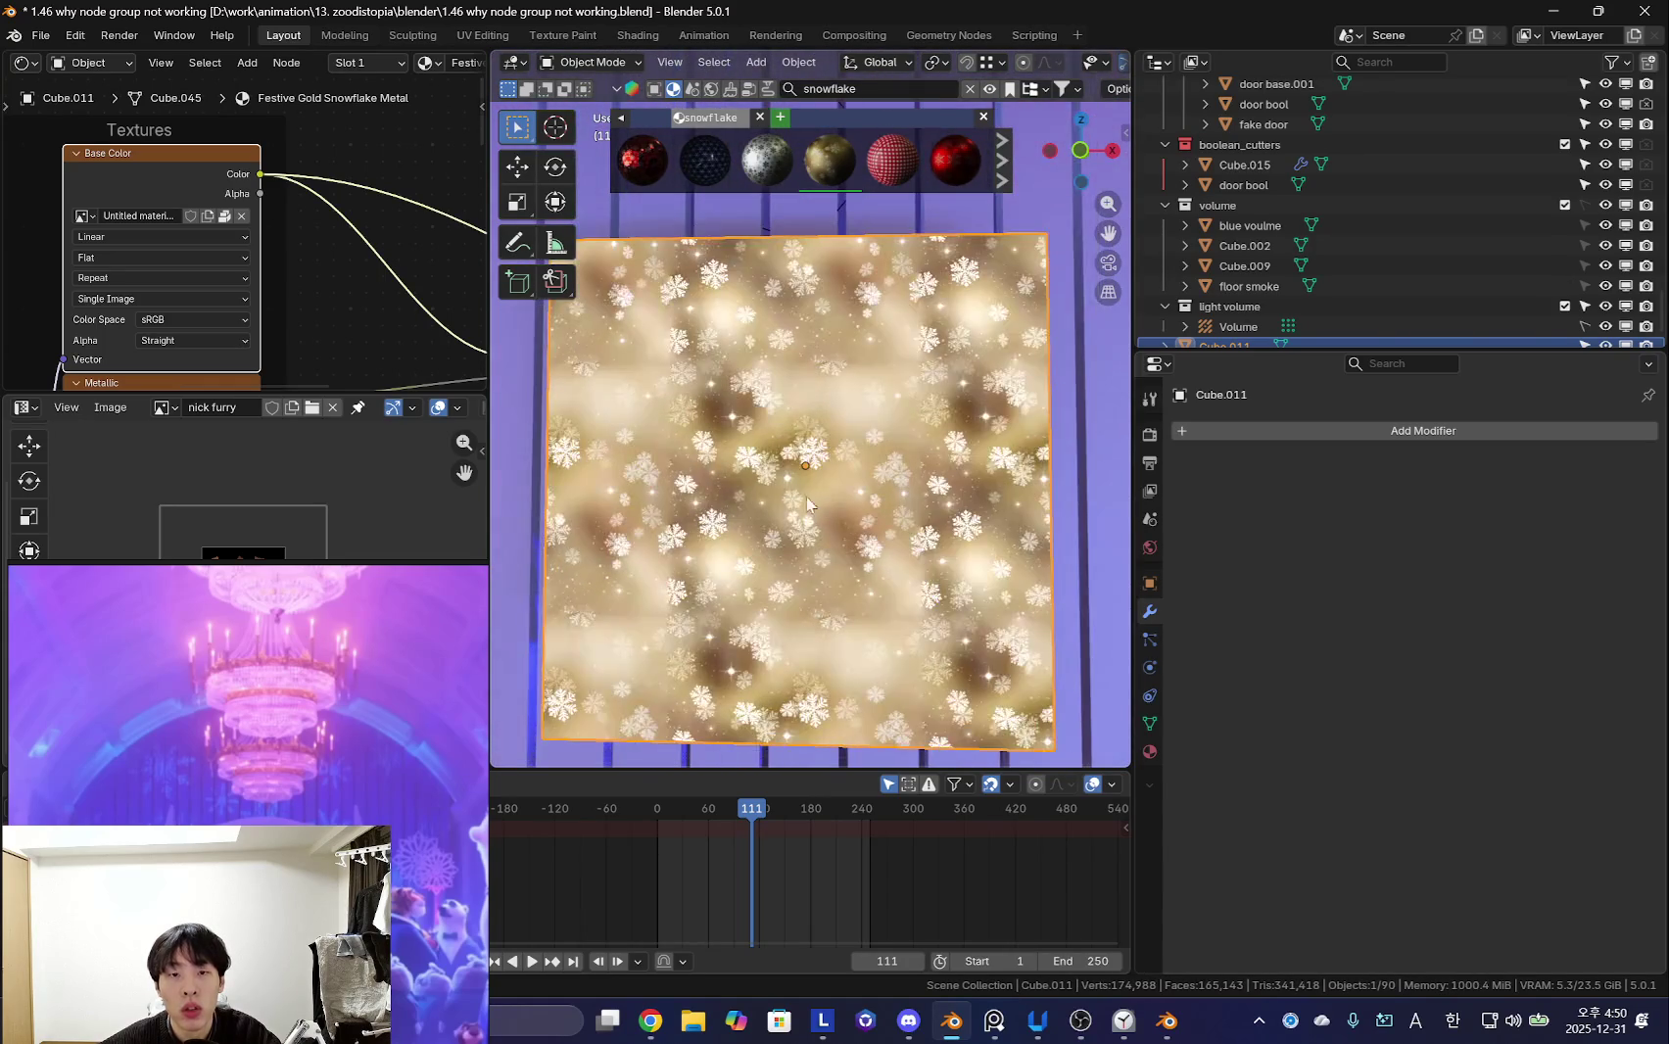
pyautogui.scroll(-2, 744, 467)
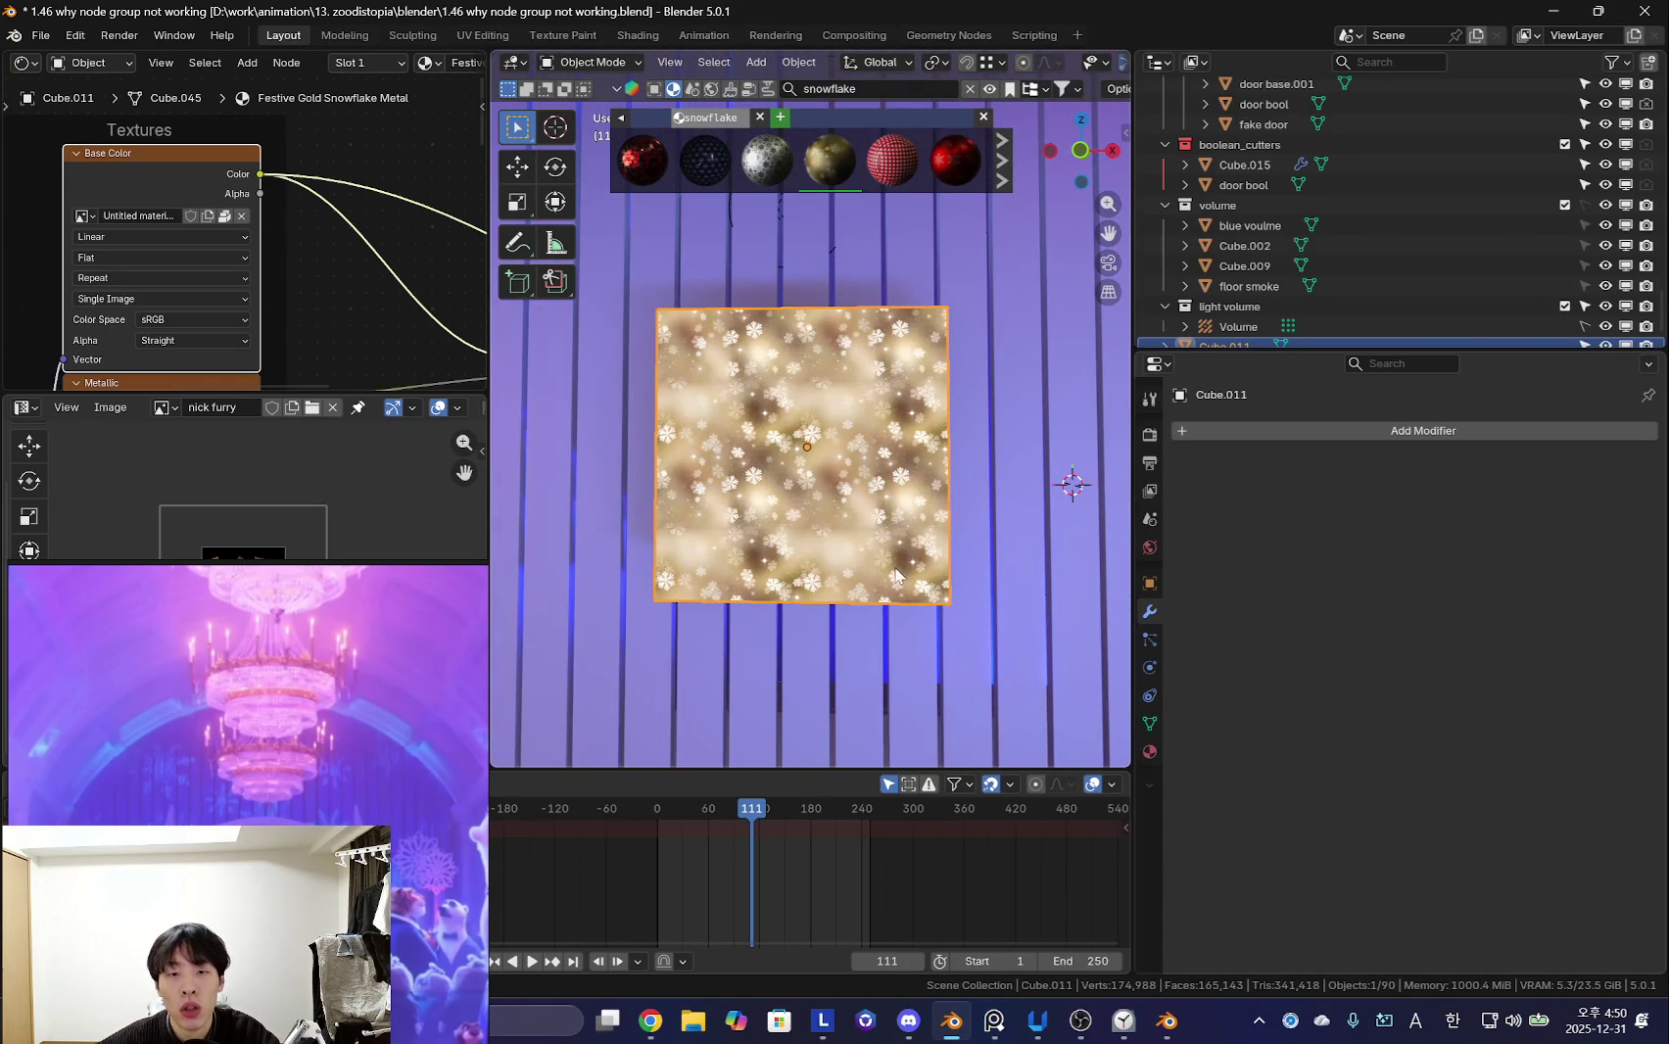
pyautogui.scroll(-3, 867, 537)
pyautogui.scroll(3, 861, 521)
pyautogui.scroll(-5, 881, 510)
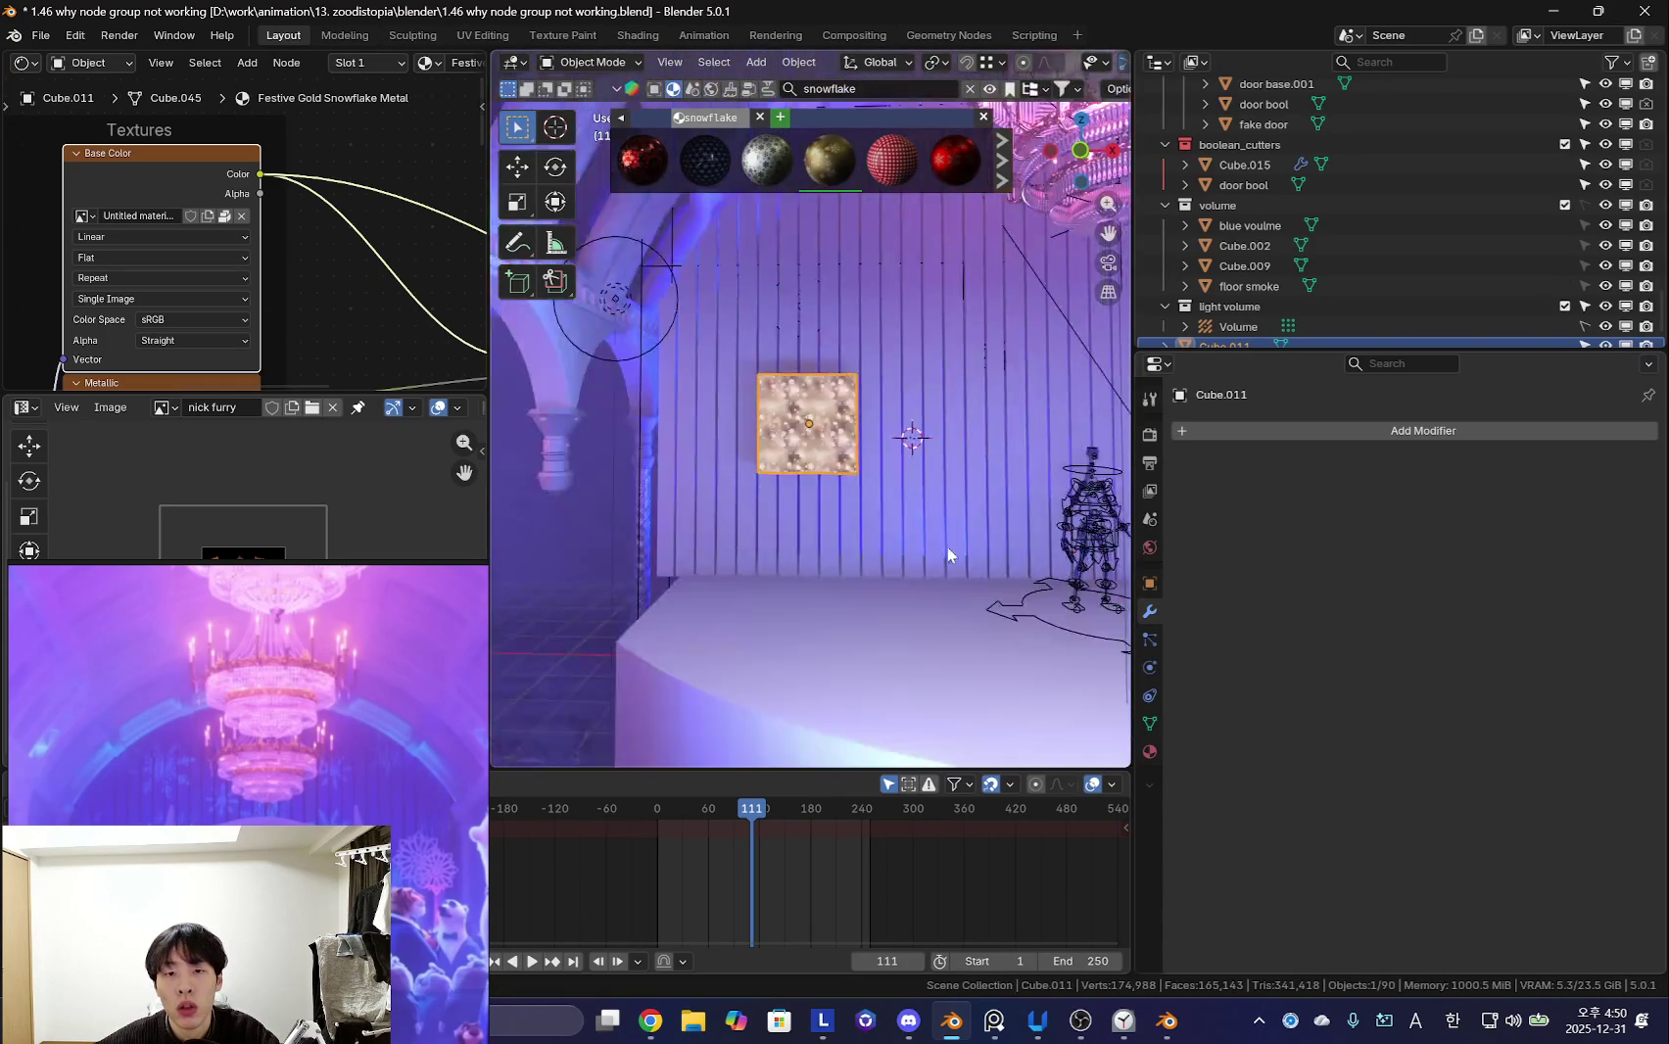
pyautogui.scroll(4, 897, 478)
pyautogui.scroll(-1, 888, 505)
pyautogui.scroll(-3, 878, 454)
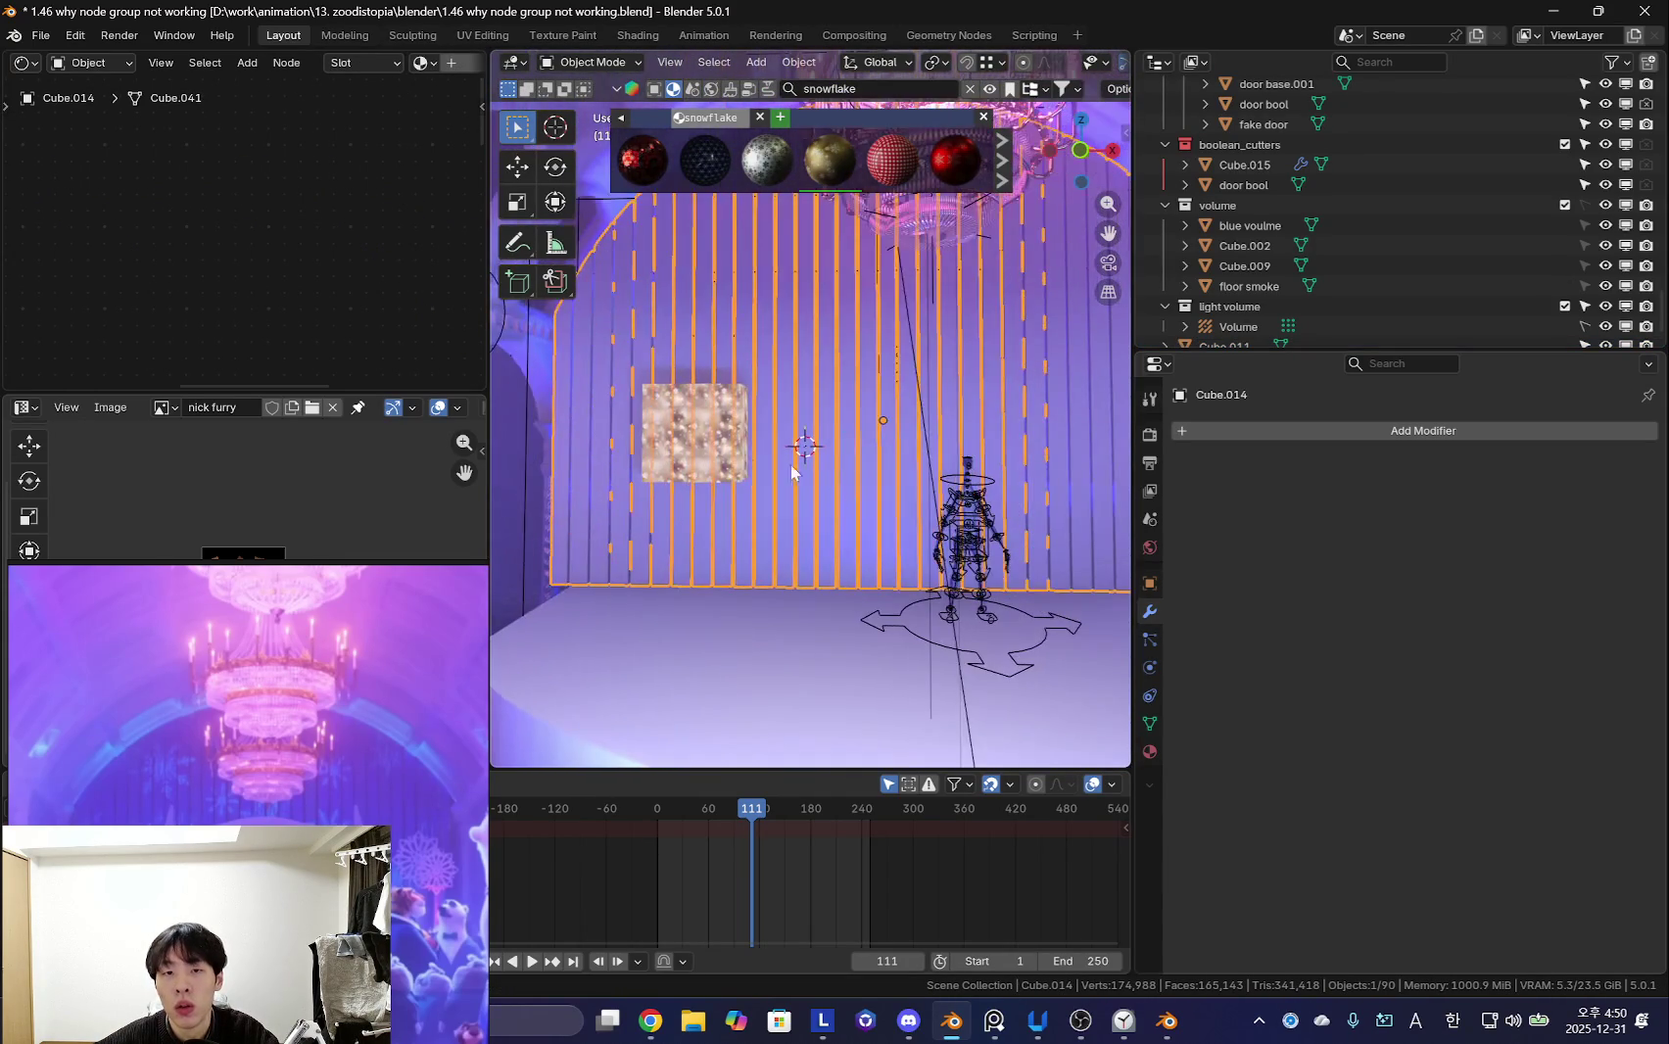
# - Select the striped arched wall Cube.014 and isolate it in front-view edit mode
pyautogui.click(962, 490)
pyautogui.scroll(-3, 955, 451)
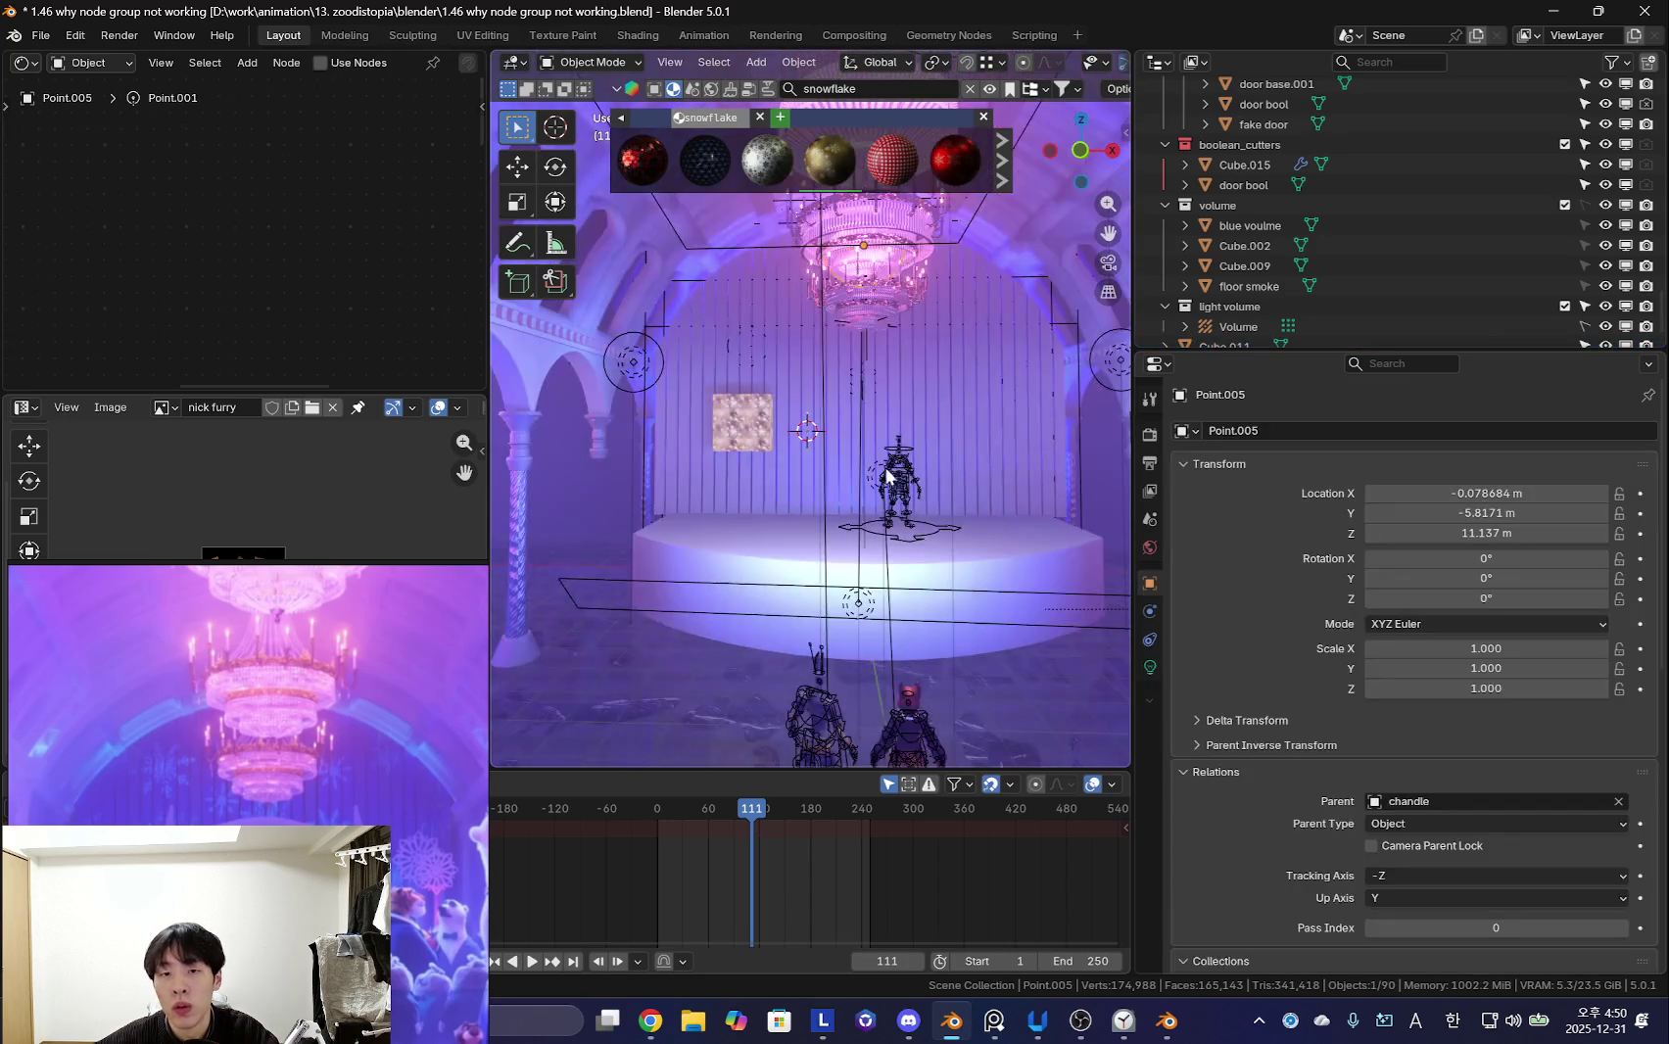
pyautogui.click(947, 408)
pyautogui.press('Tab')
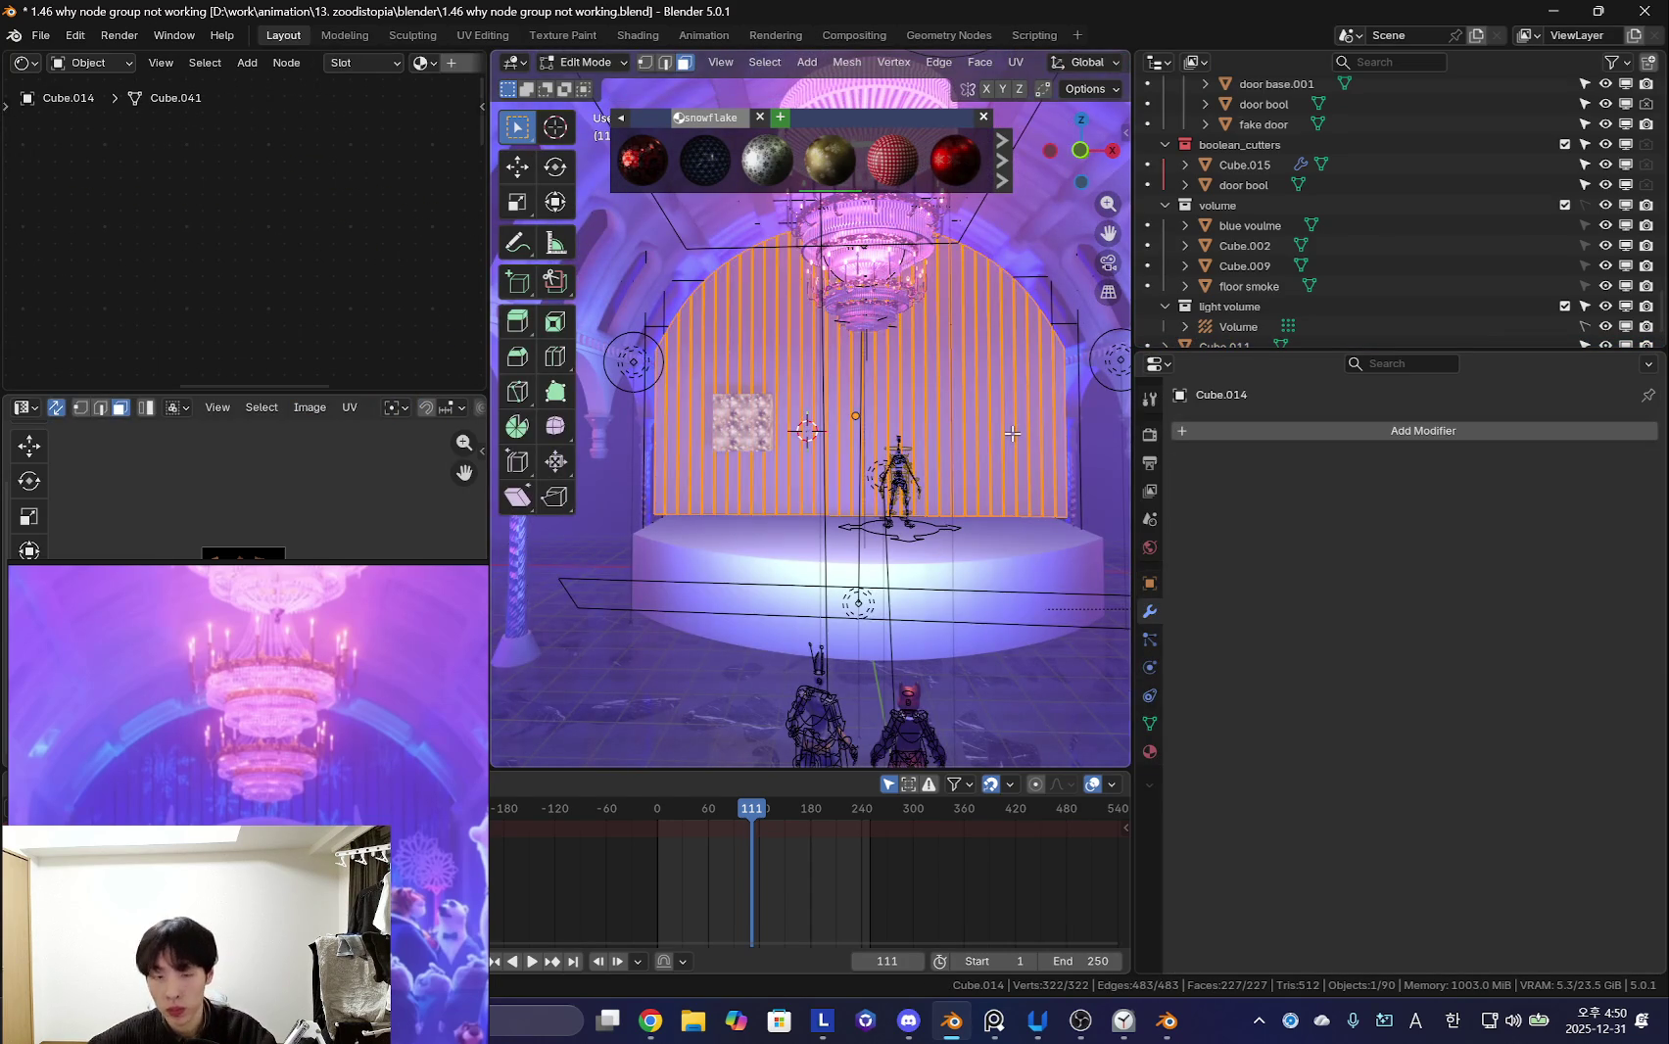
pyautogui.press('KP_1')
pyautogui.press('KP_Divide')
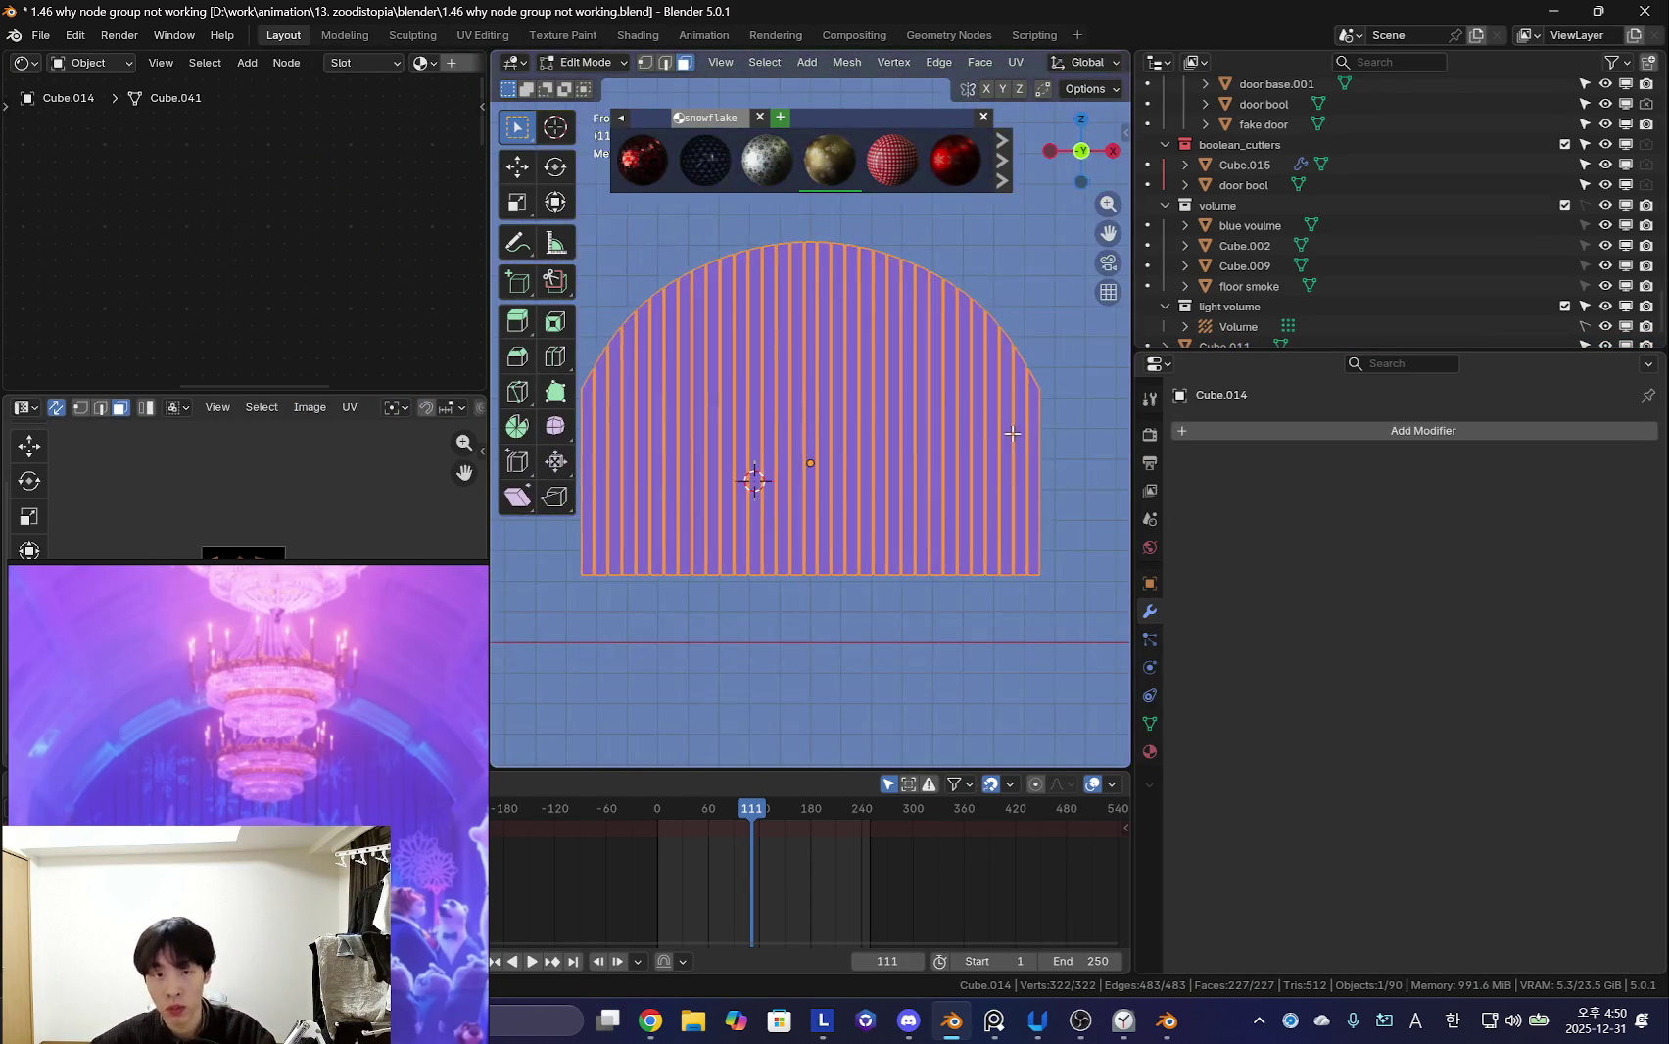
pyautogui.scroll(-2, 1012, 433)
# - Project the wall's UVs from the front view
pyautogui.press('u')
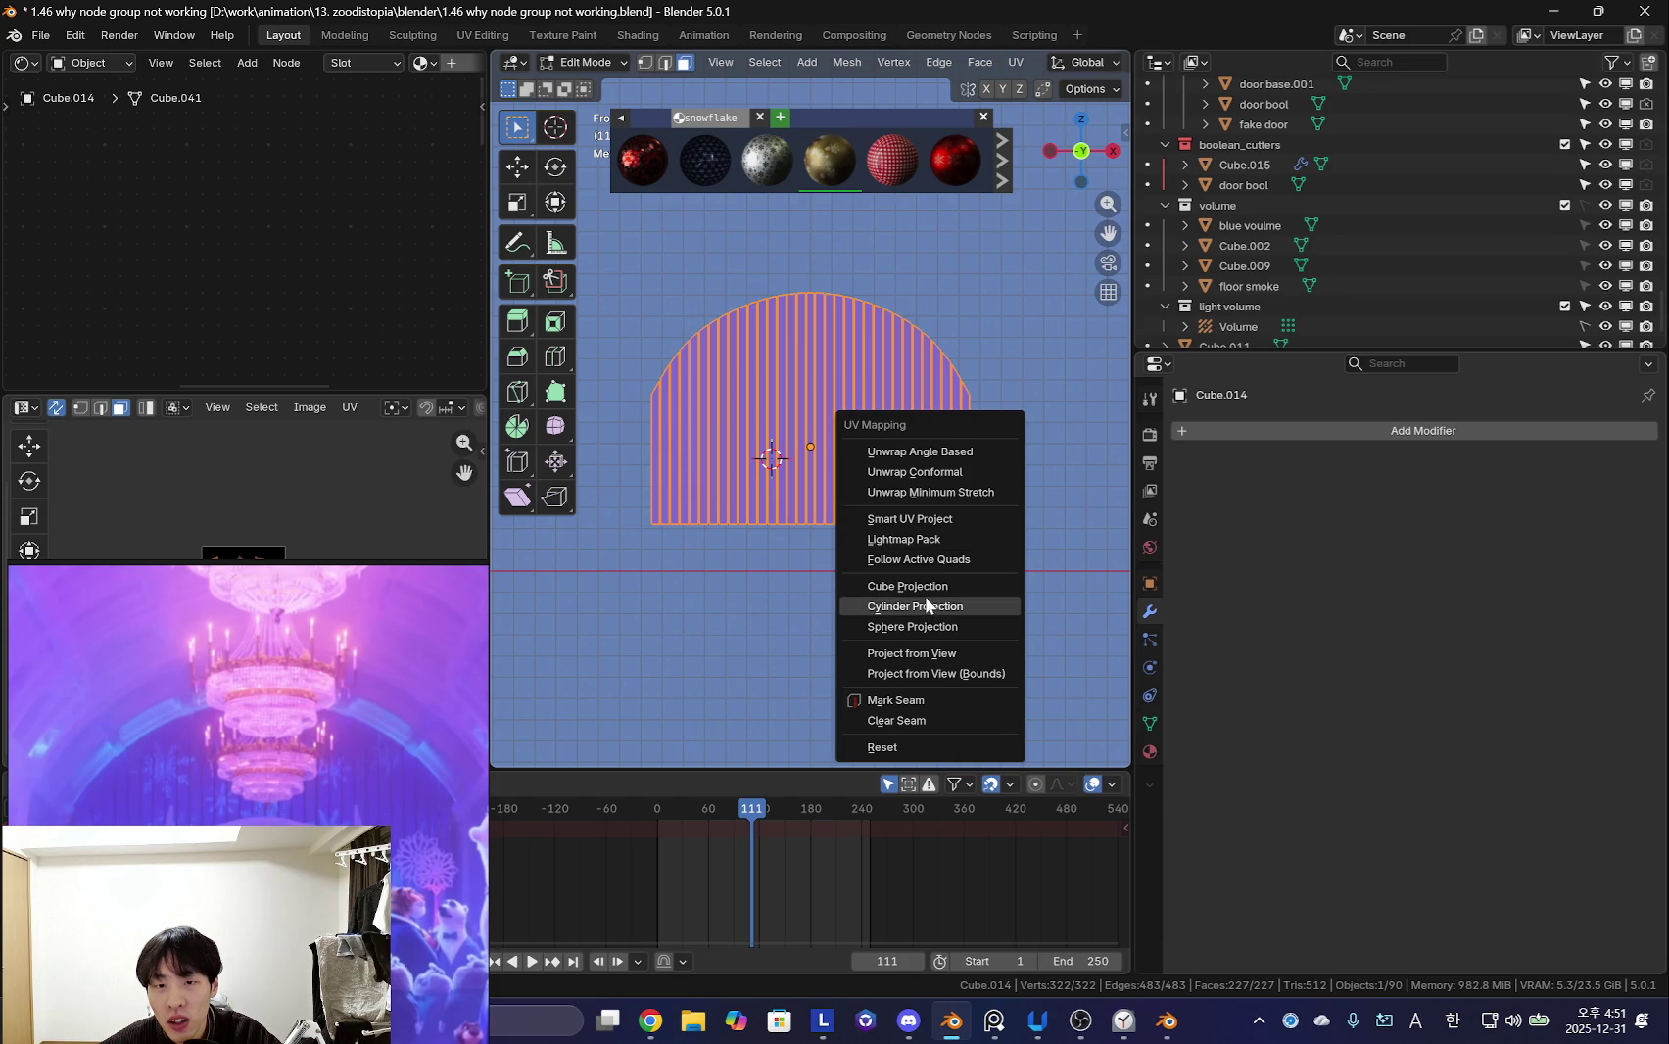
pyautogui.click(931, 653)
pyautogui.scroll(1, 852, 531)
pyautogui.press('Tab')
pyautogui.scroll(1, 852, 532)
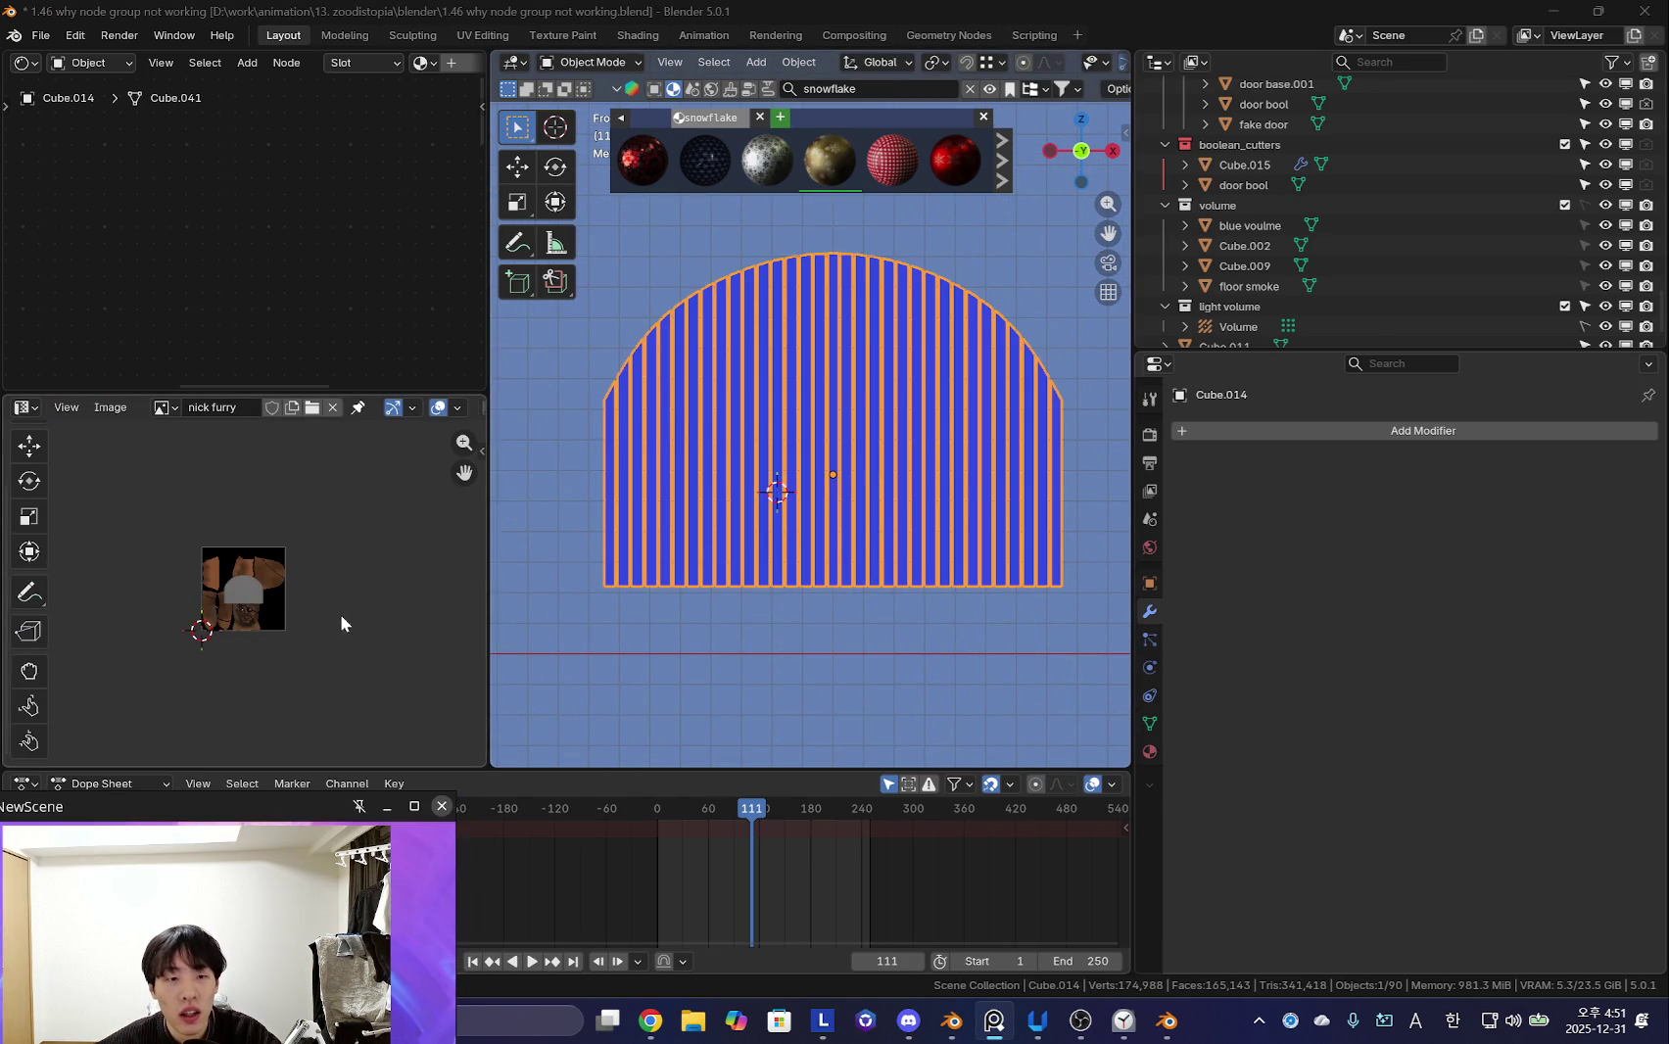
pyautogui.scroll(1, 334, 628)
# - Scale up the wall's UVs to cover the texture, then return to the full room
pyautogui.scroll(1, 898, 511)
pyautogui.keyDown('shift'); pyautogui.moveTo(887, 492); pyautogui.dragTo(773, 514, button='middle'); pyautogui.keyUp('shift')
pyautogui.press('Tab')
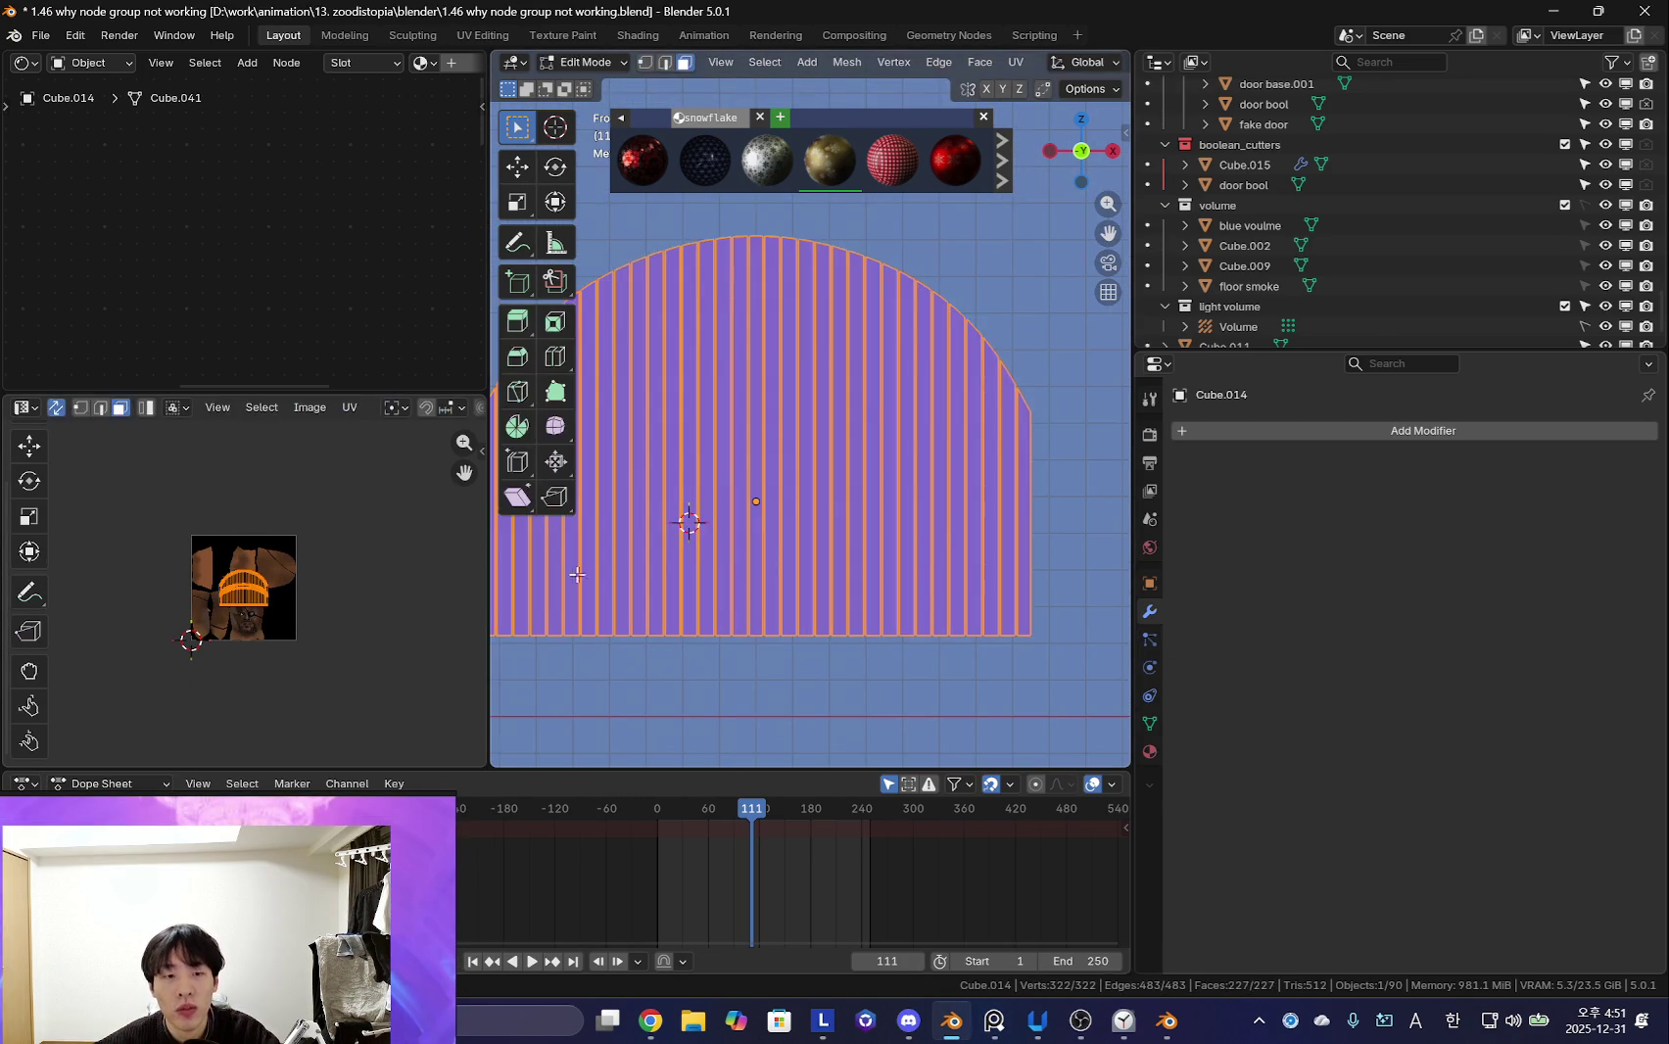
pyautogui.press('s')
pyautogui.click(465, 690)
pyautogui.press('Tab')
pyautogui.scroll(1, 909, 452)
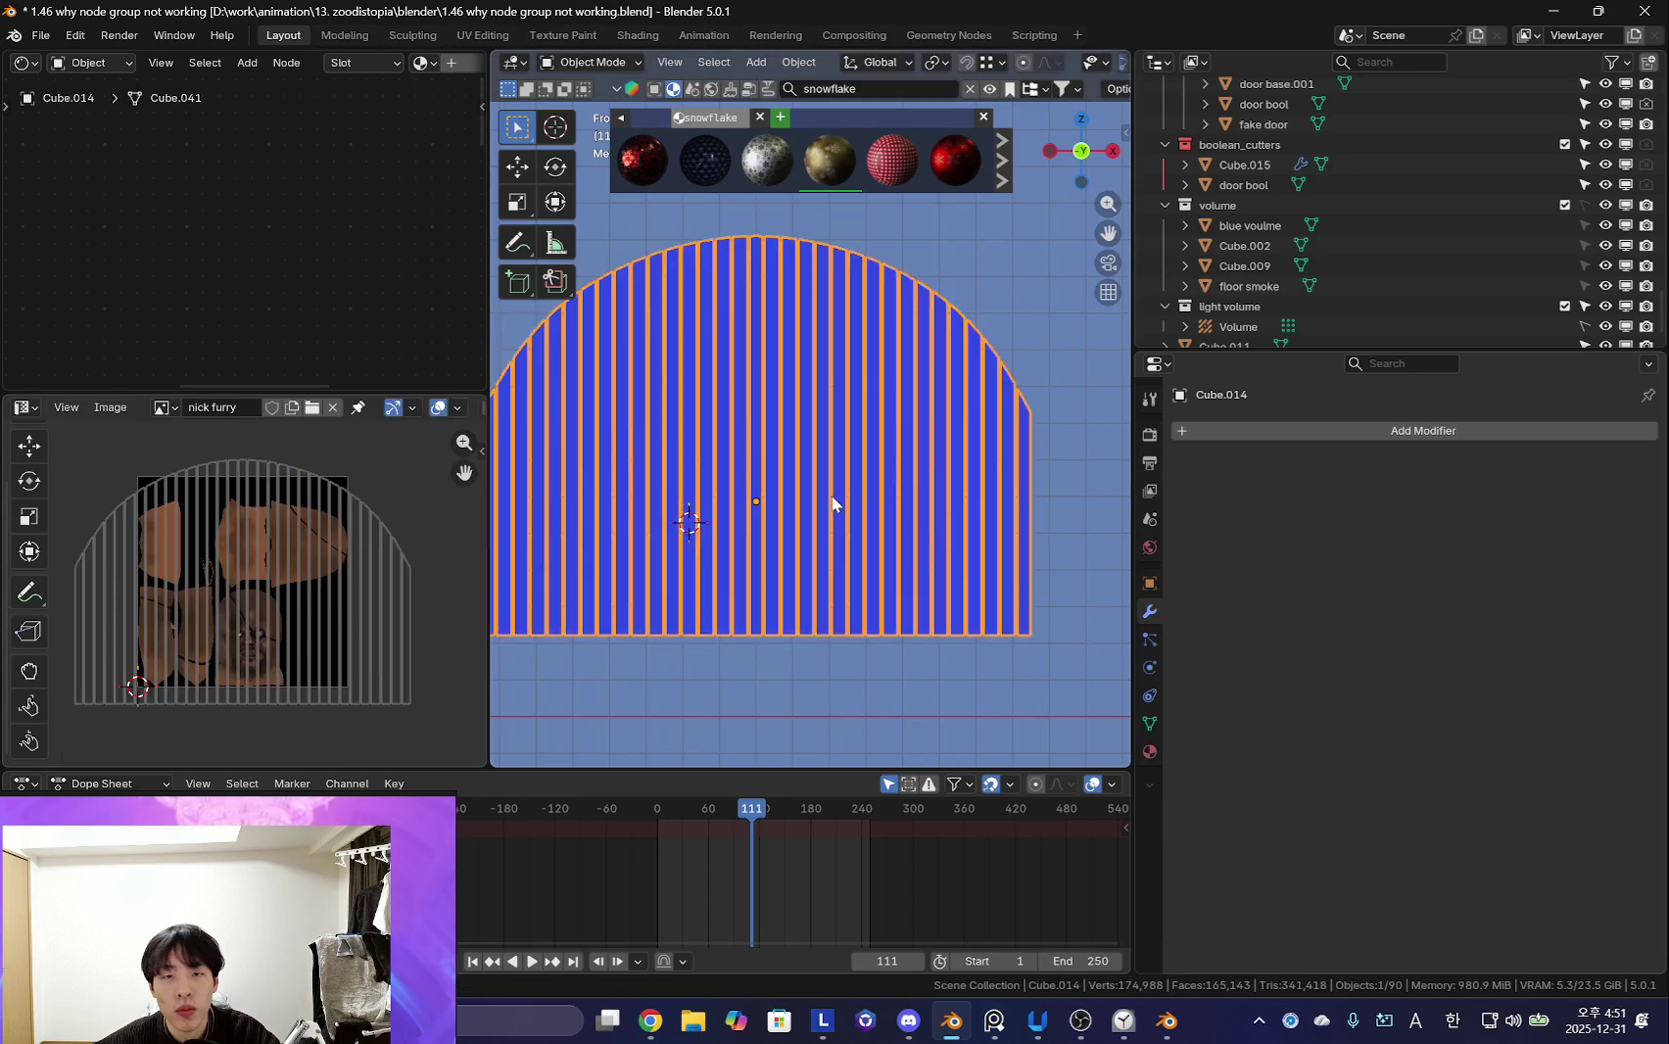
pyautogui.click(1146, 752)
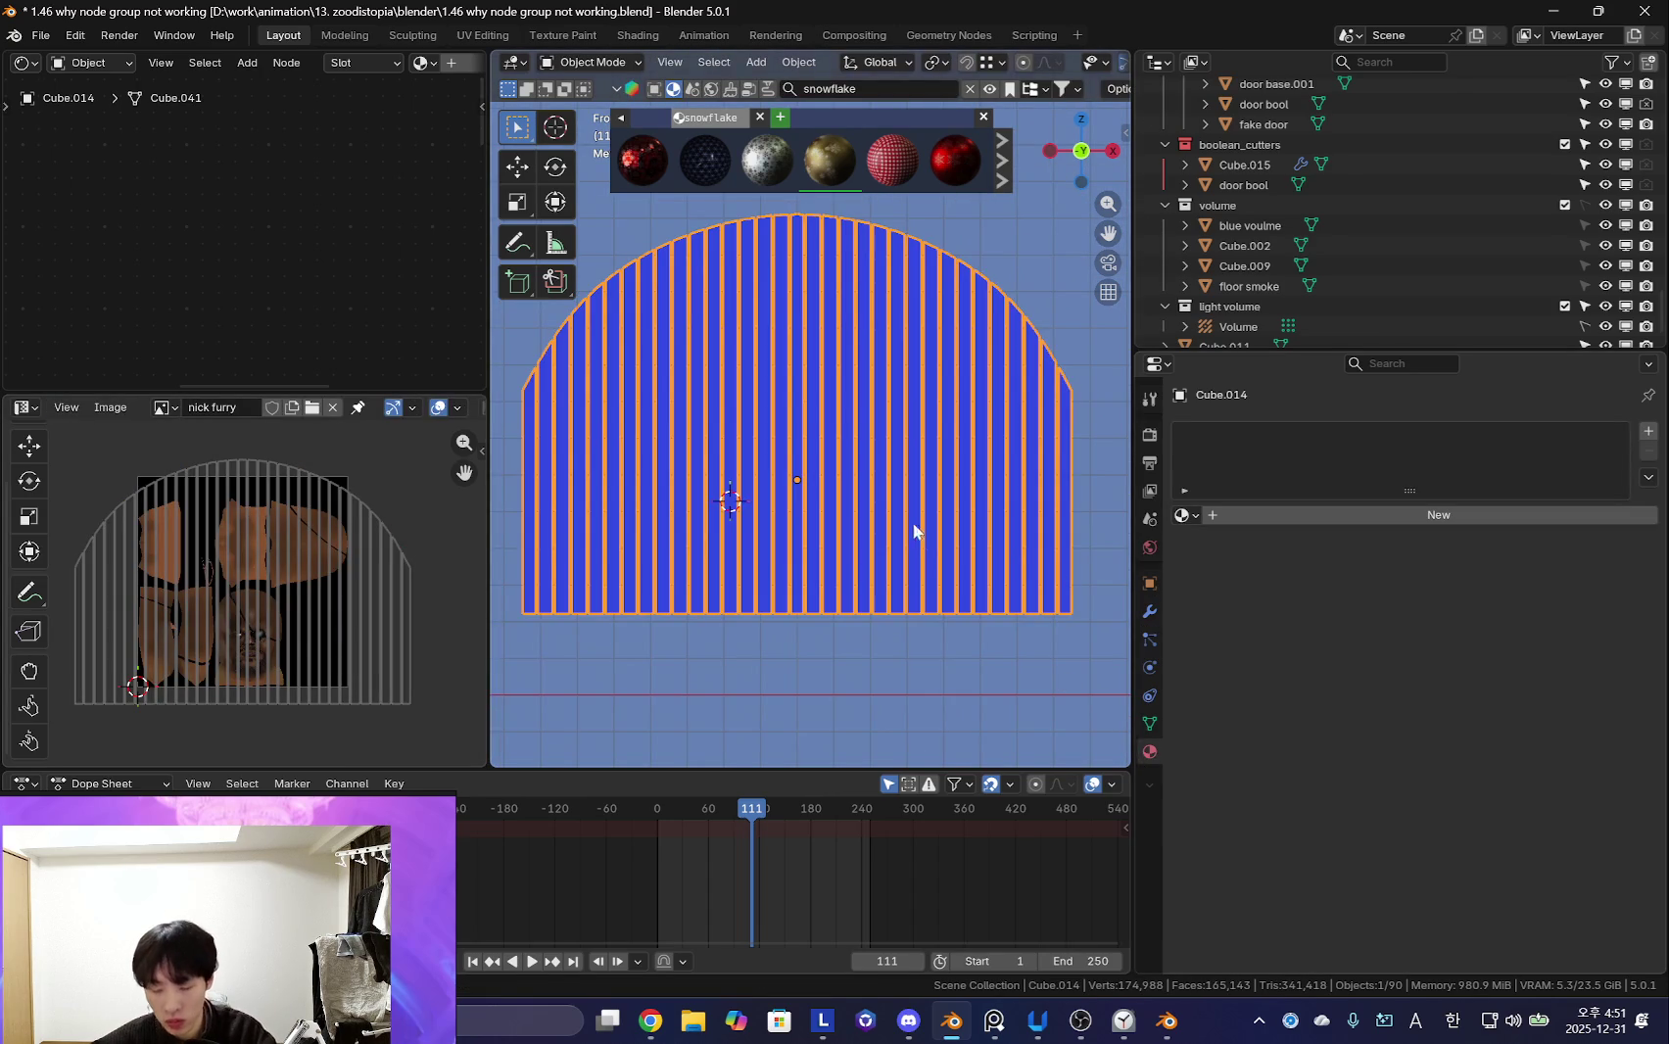
pyautogui.press('/')
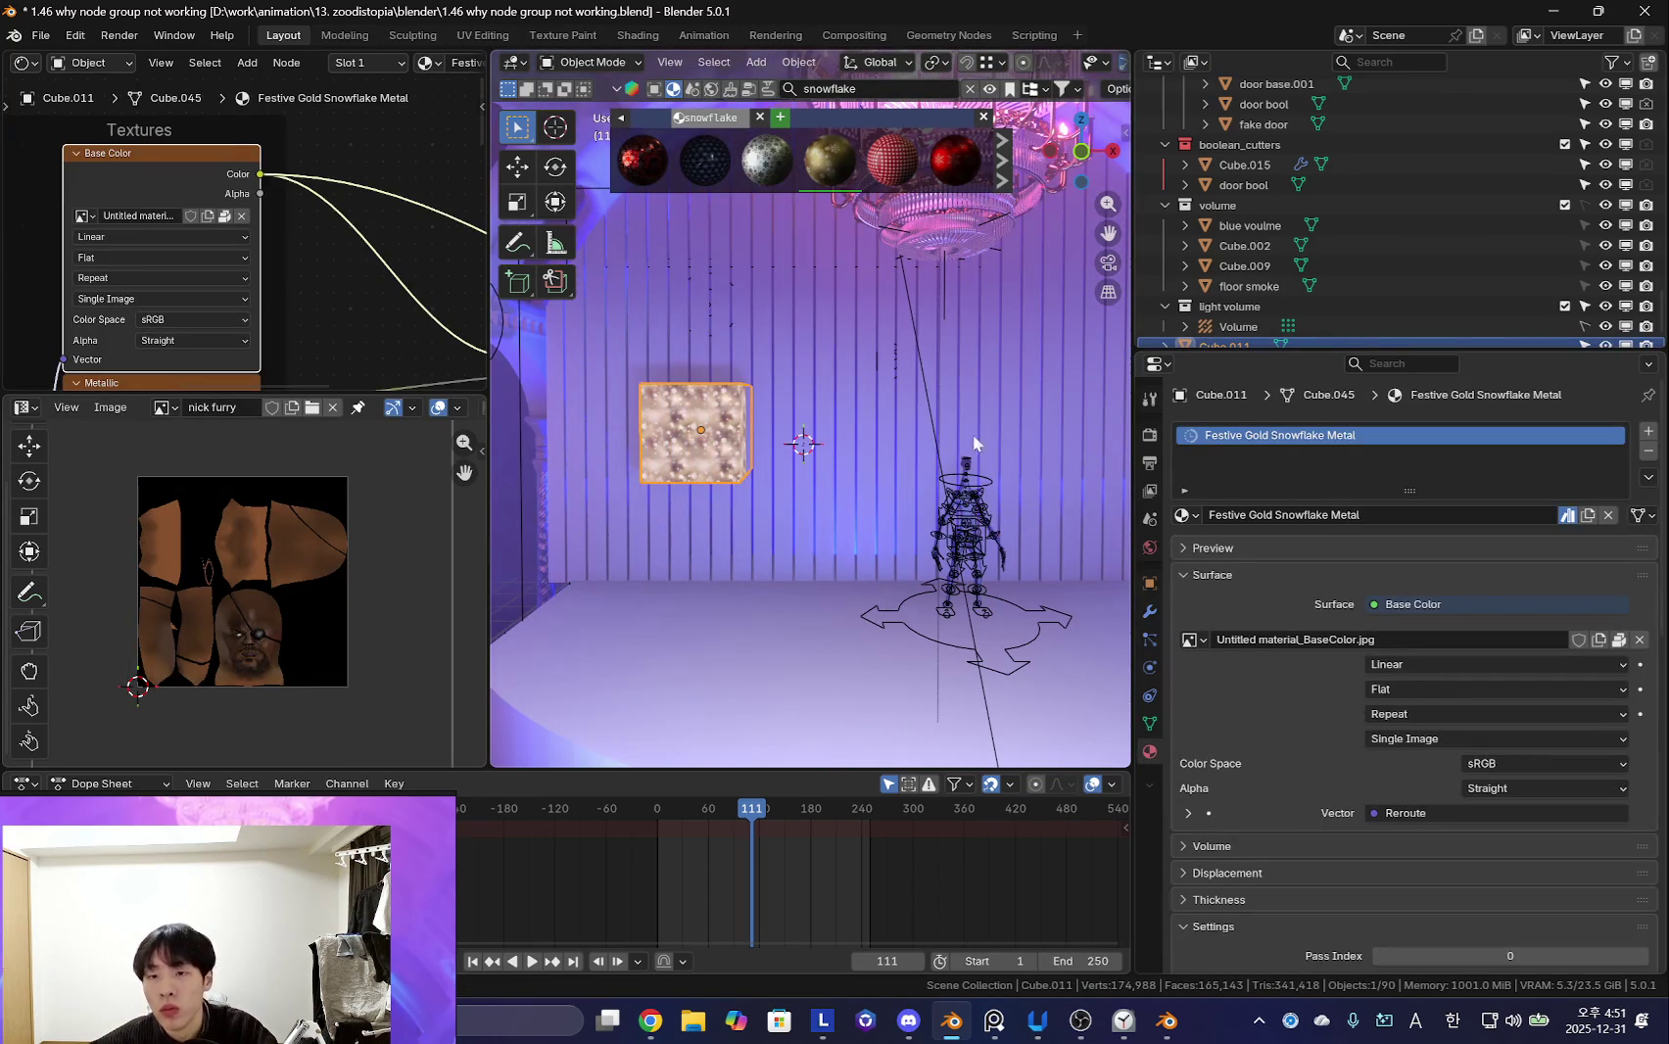
# - Assign the Festive Gold Snowflake Metal material to the striped arched wall
pyautogui.click(888, 363)
pyautogui.click(1182, 514)
pyautogui.write('gold')
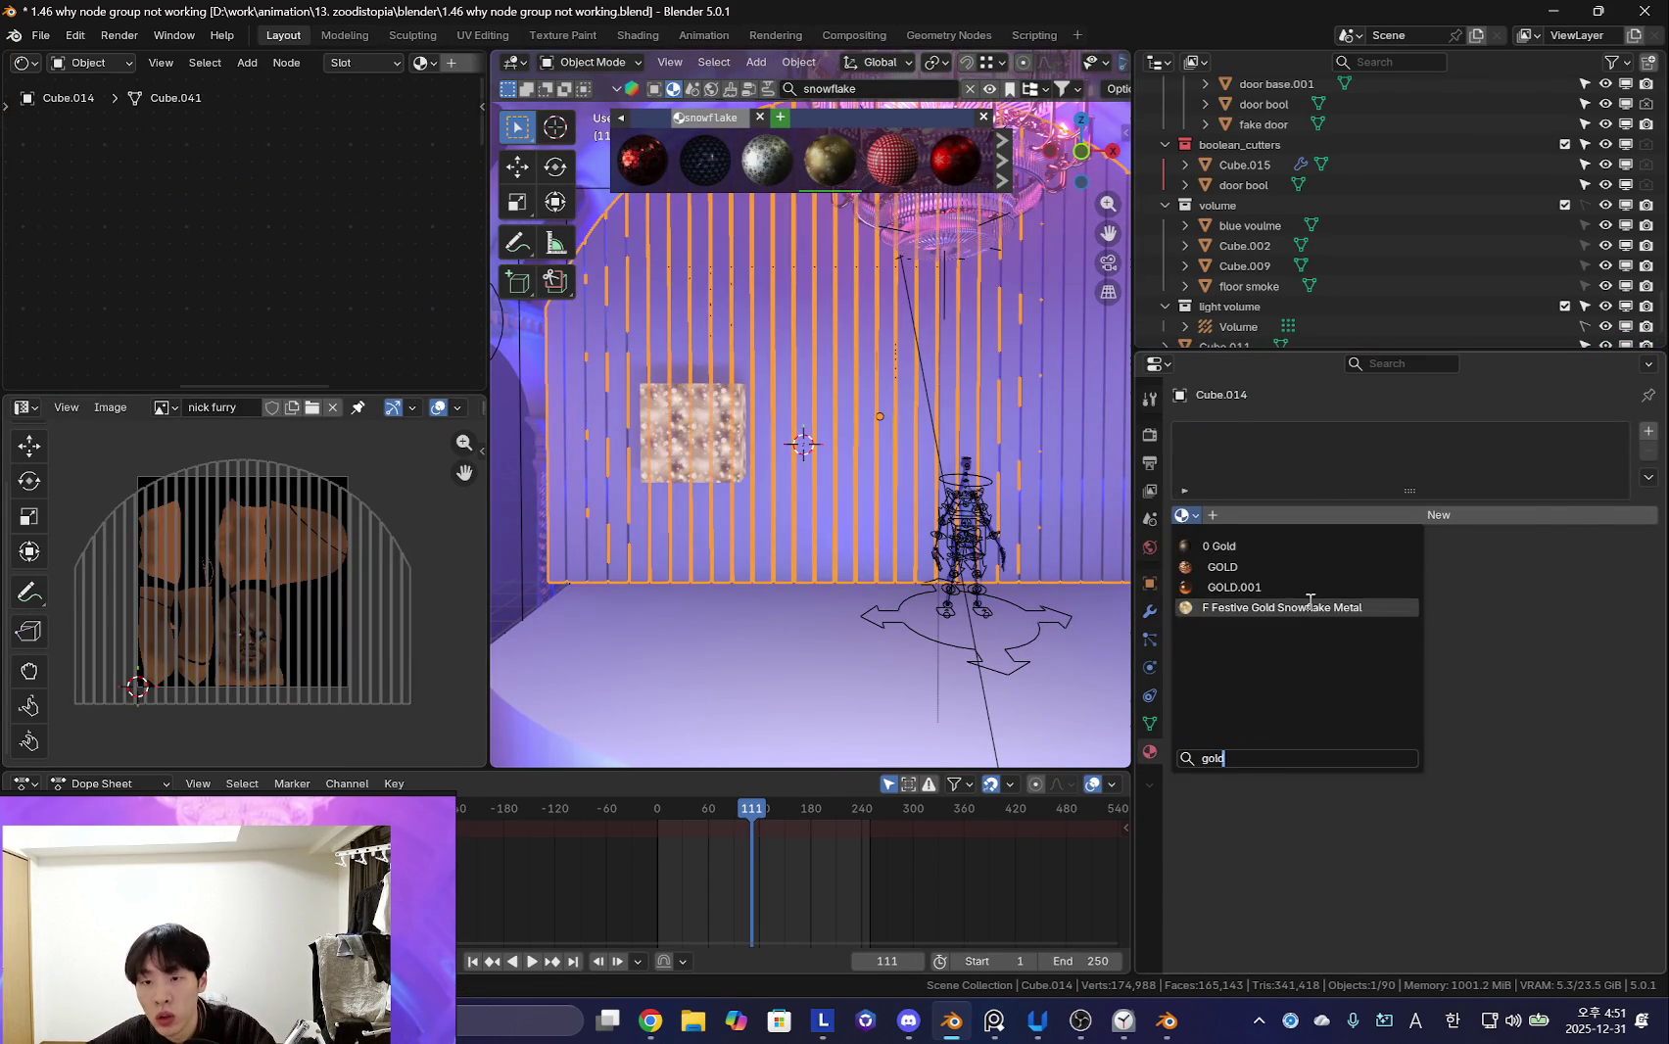
pyautogui.click(1273, 607)
pyautogui.scroll(-3, 721, 468)
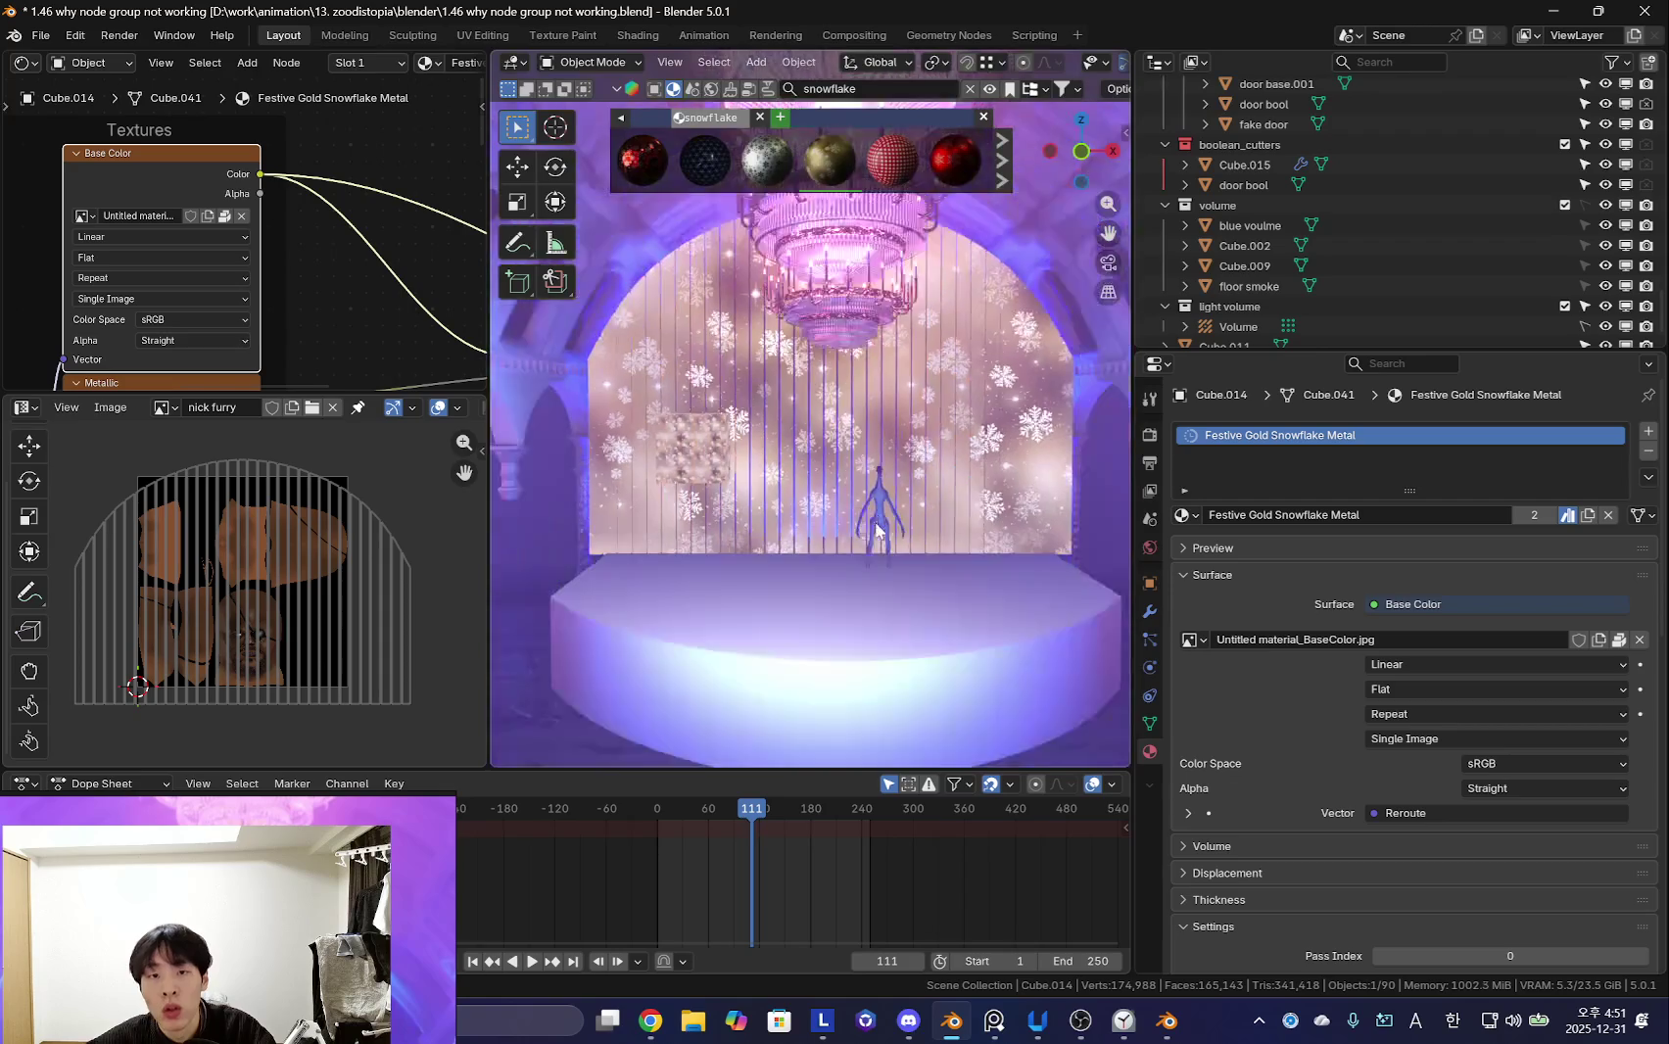
pyautogui.moveTo(968, 542); pyautogui.dragTo(940, 489, button='middle')
# - Rescale the wall's UVs in several passes down to 0.808 to tile the snowflakes
pyautogui.press('Tab')
pyautogui.scroll(-3, 298, 596)
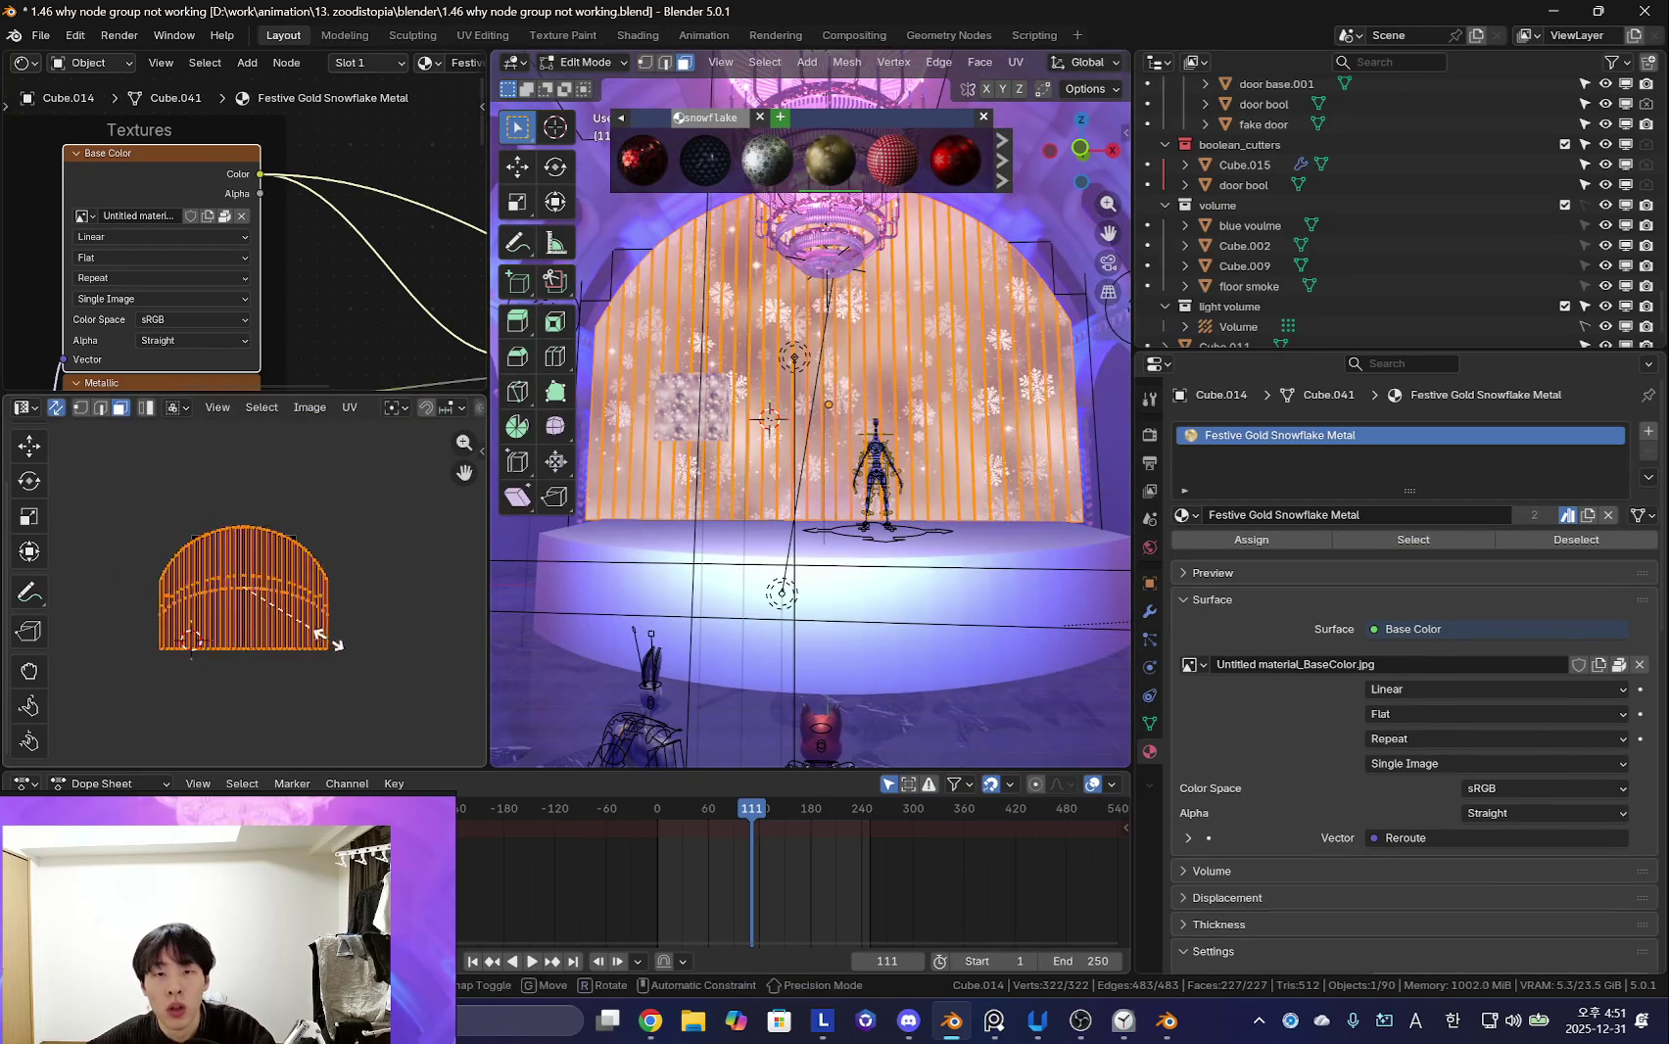
pyautogui.press('s')
pyautogui.click(388, 686)
pyautogui.press('s')
pyautogui.click(364, 670)
pyautogui.press('s')
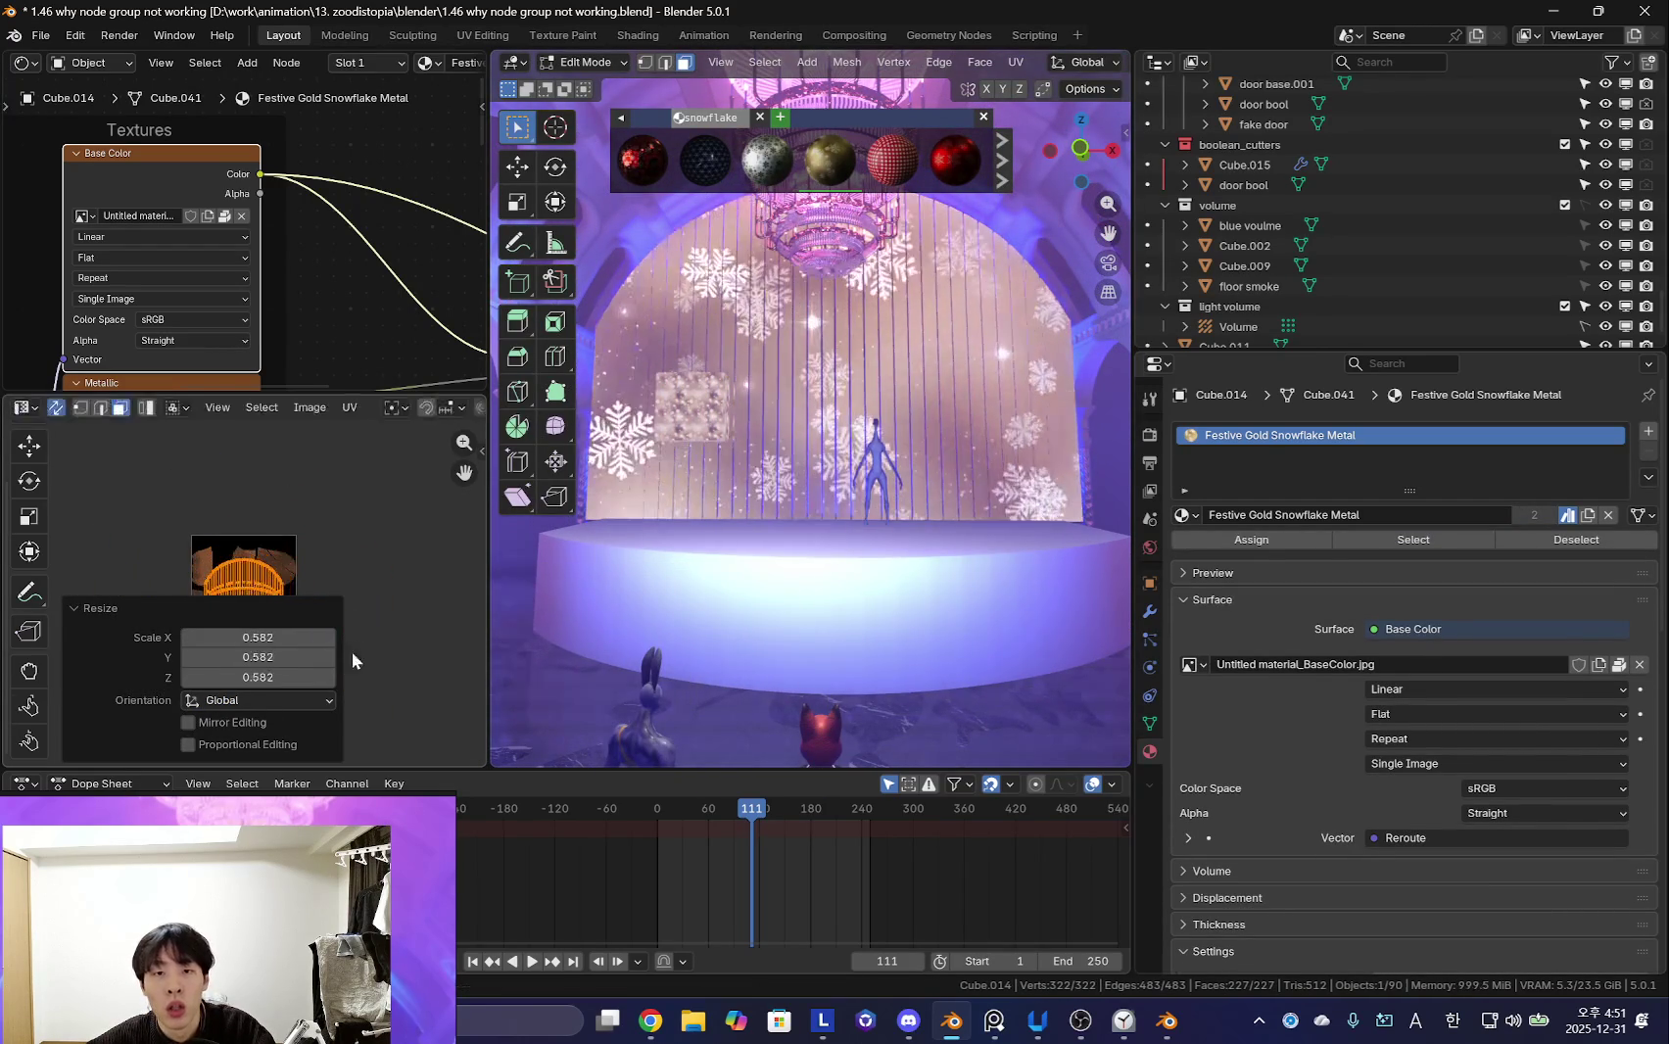
pyautogui.click(365, 670)
pyautogui.moveTo(744, 548); pyautogui.dragTo(932, 552, button='middle')
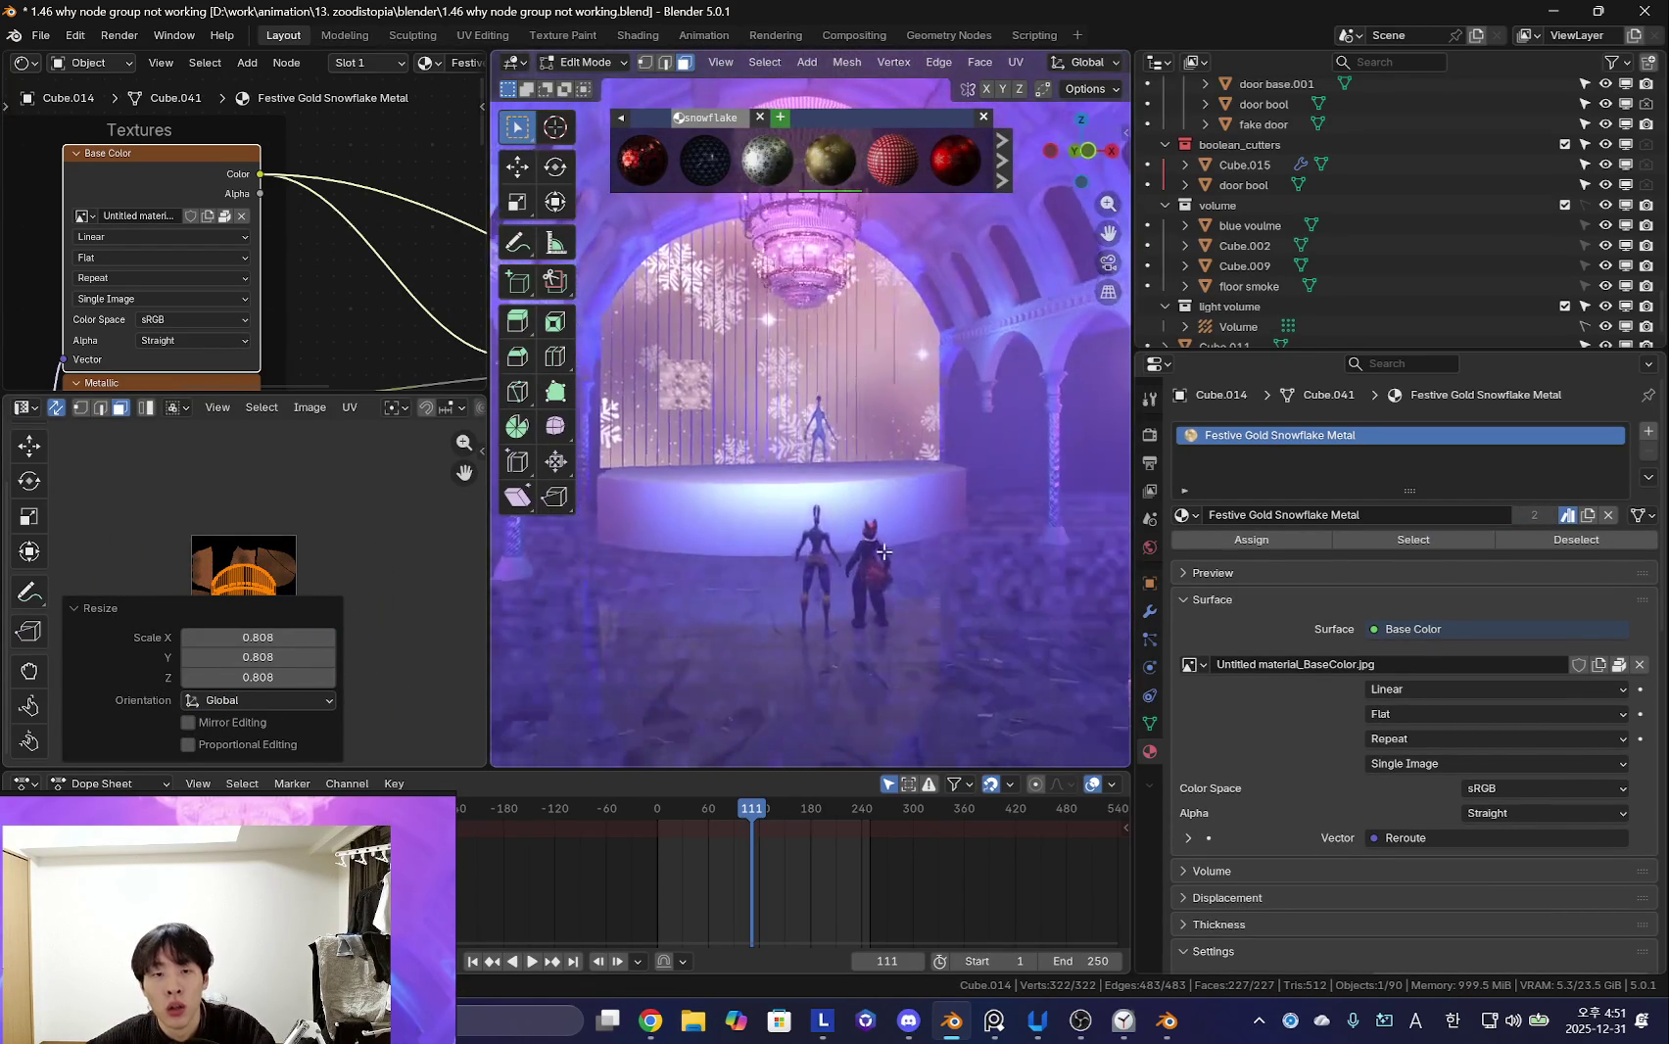
pyautogui.scroll(3, 807, 636)
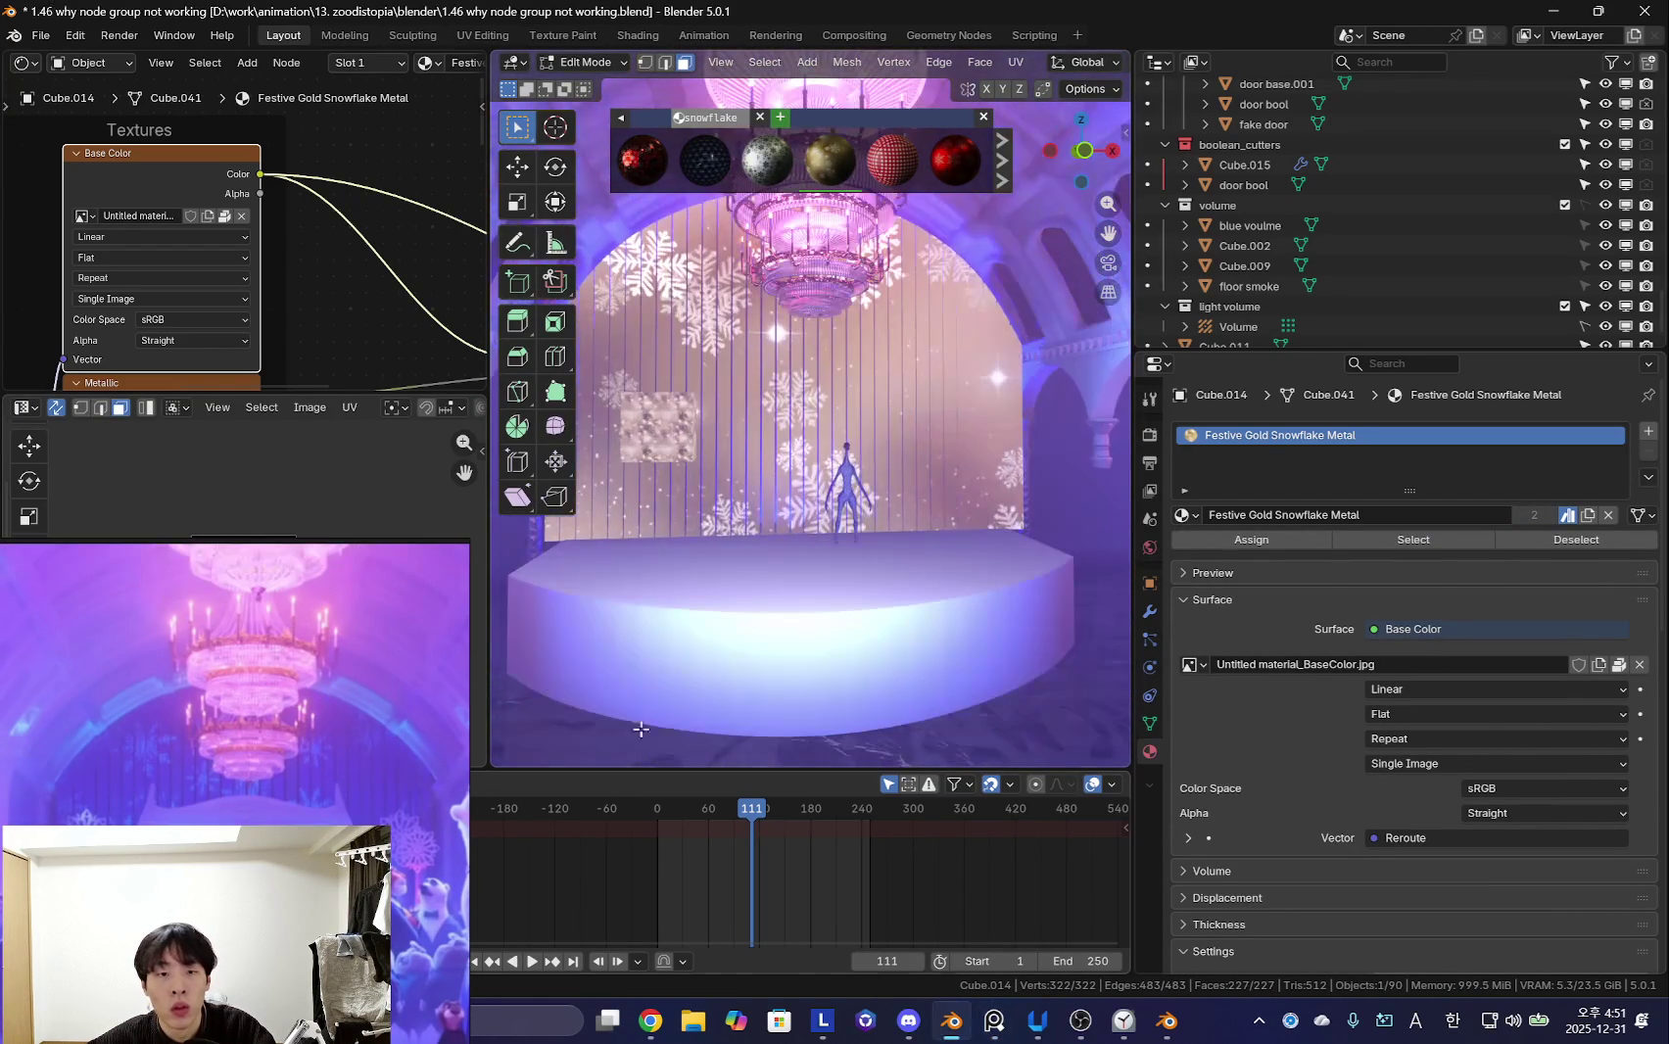
pyautogui.press('Tab')
# - Connect the Principled BSDF directly to the material output
pyautogui.scroll(-4, 237, 235)
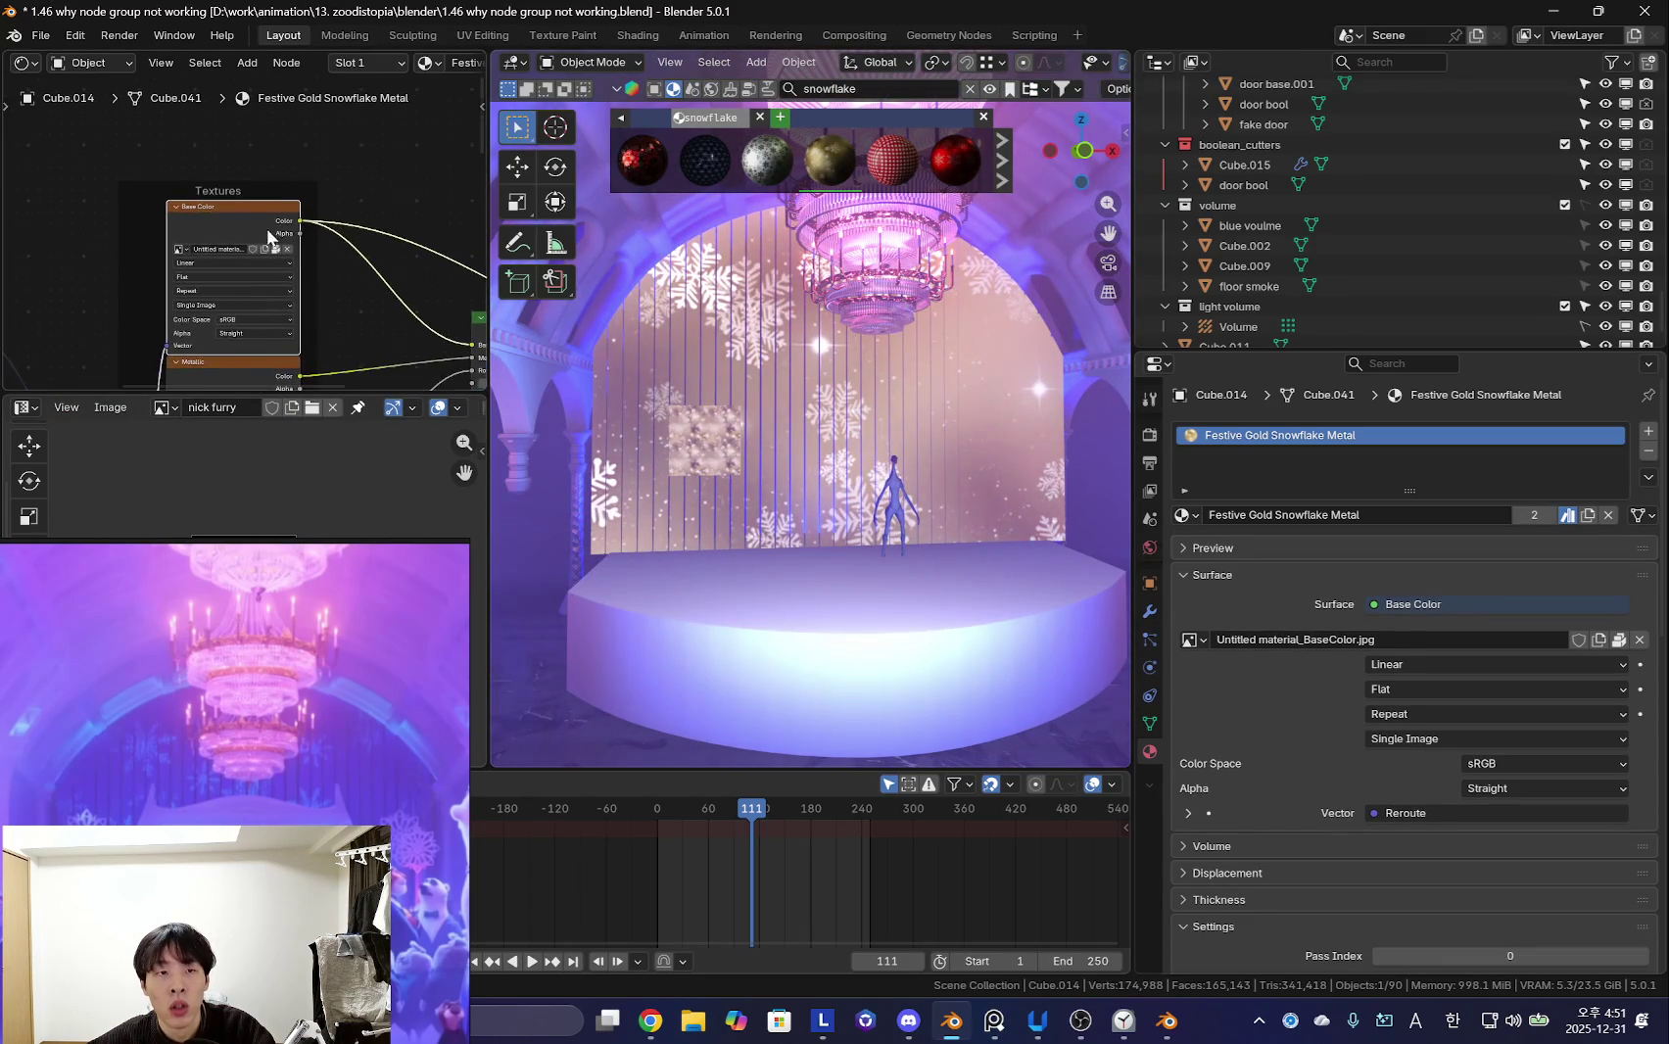
pyautogui.scroll(-2, 237, 232)
pyautogui.moveTo(432, 290); pyautogui.dragTo(321, 227, button='middle')
pyautogui.keyDown('ctrl'); pyautogui.keyDown('shift'); pyautogui.click(321, 228); pyautogui.keyUp('shift'); pyautogui.keyUp('ctrl')
pyautogui.scroll(1, 206, 172)
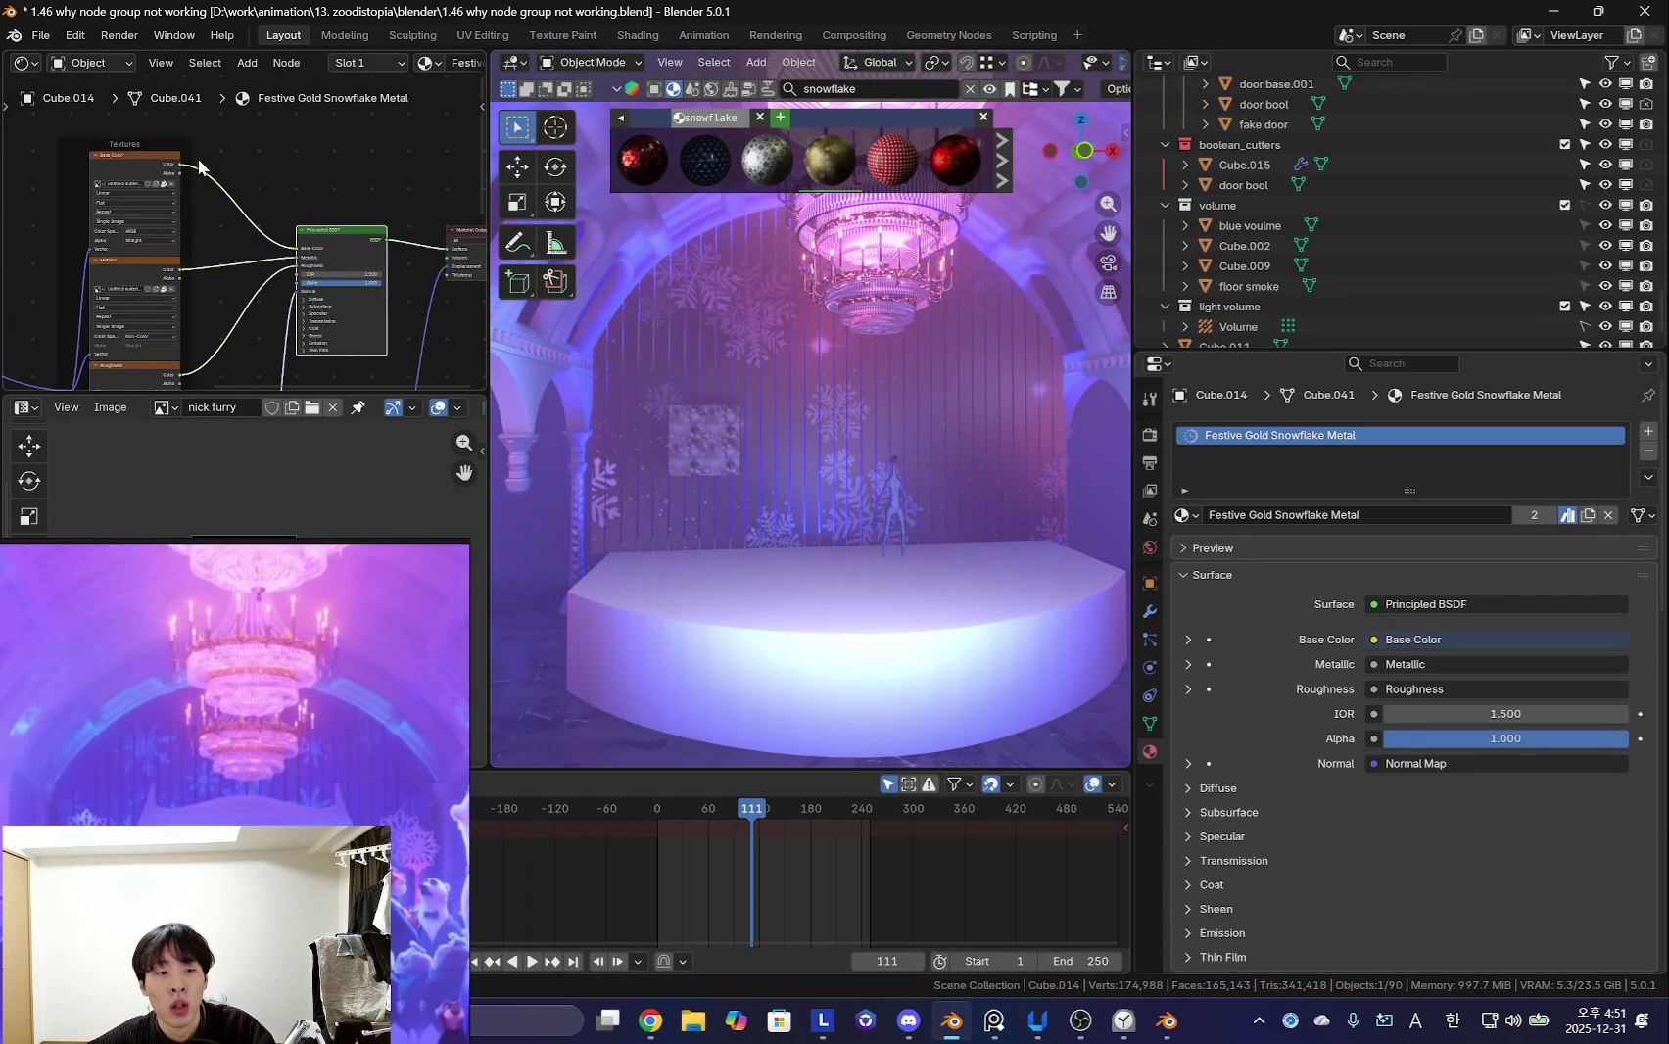
# - Insert a Mix Color node between the snowflake texture and Base Color
pyautogui.moveTo(162, 154); pyautogui.dragTo(77, 154, button='middle')
pyautogui.hotkey('shift', 'a')
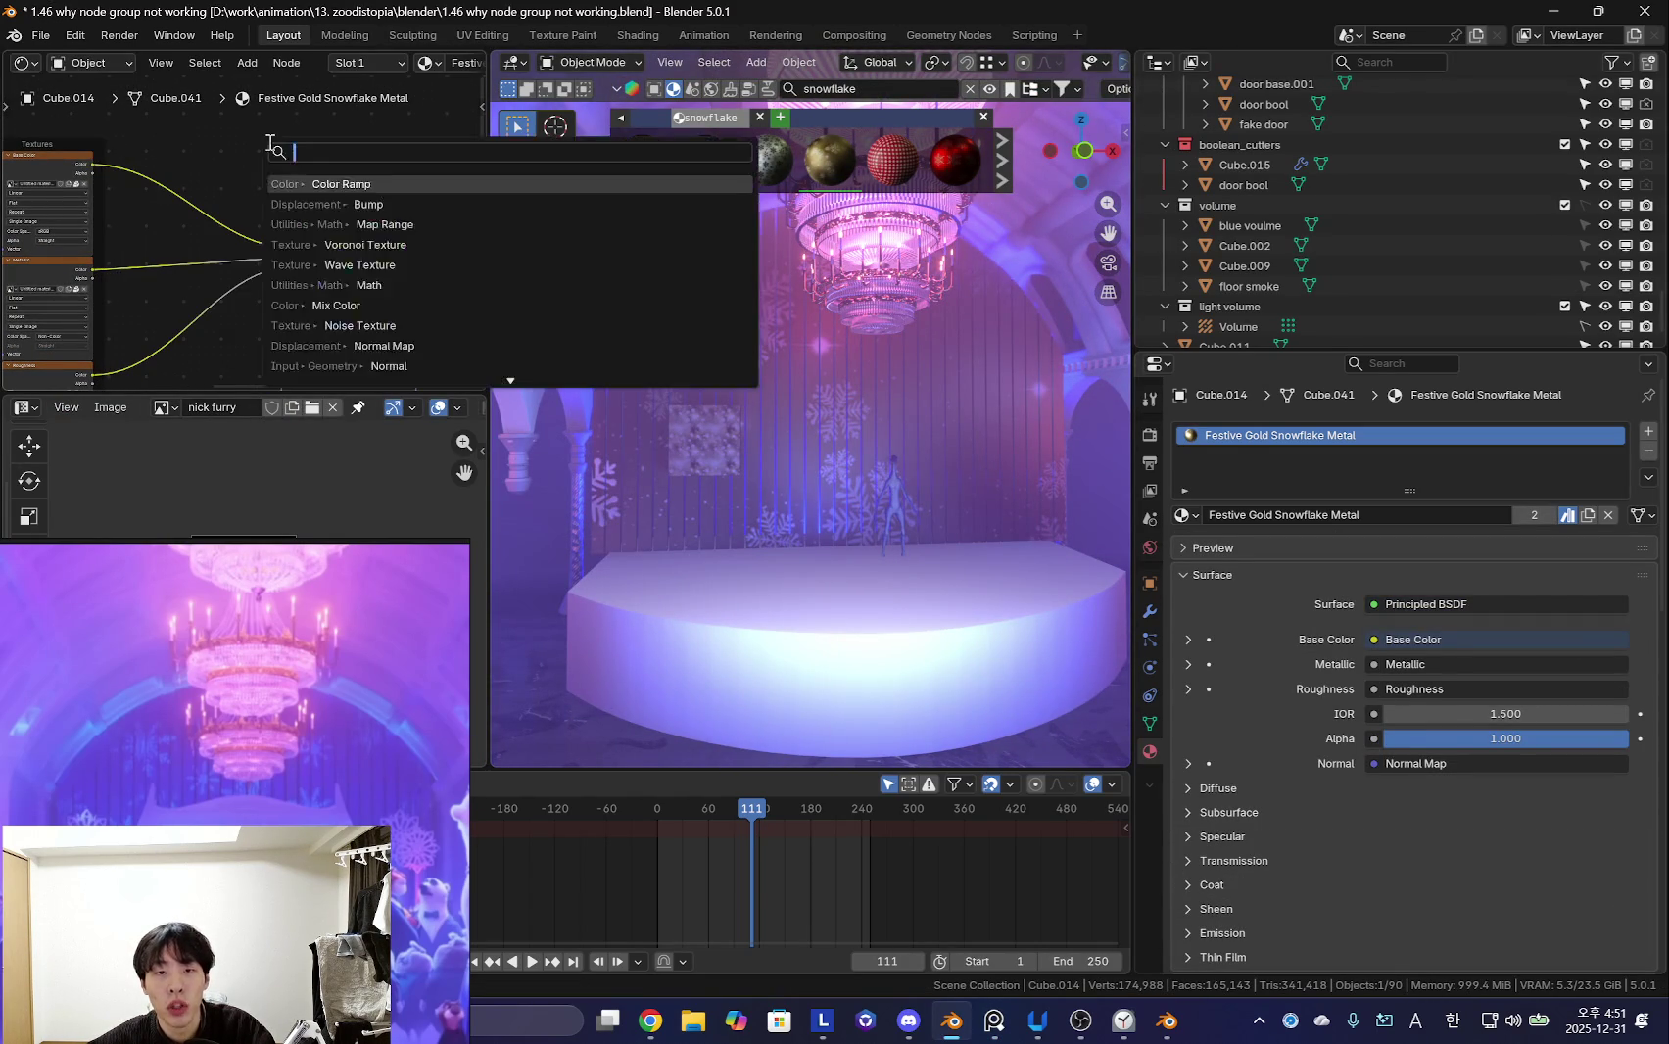
pyautogui.write('mix color')
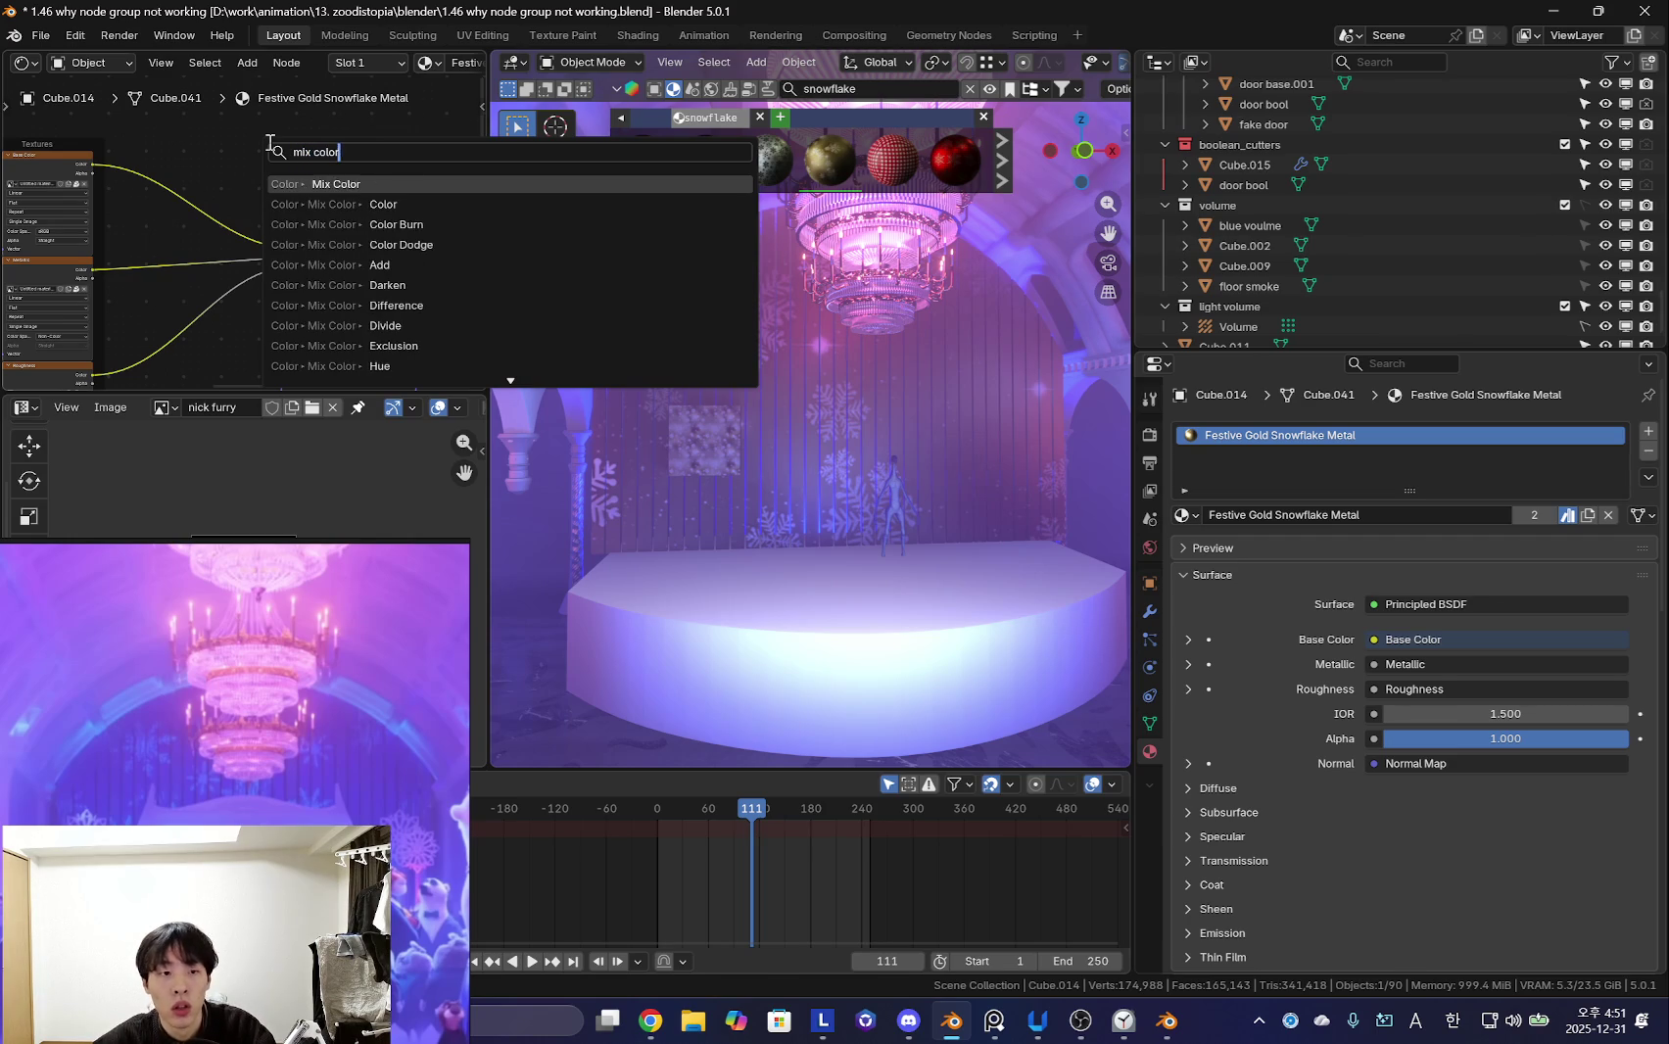
pyautogui.press('Return')
pyautogui.click(278, 182)
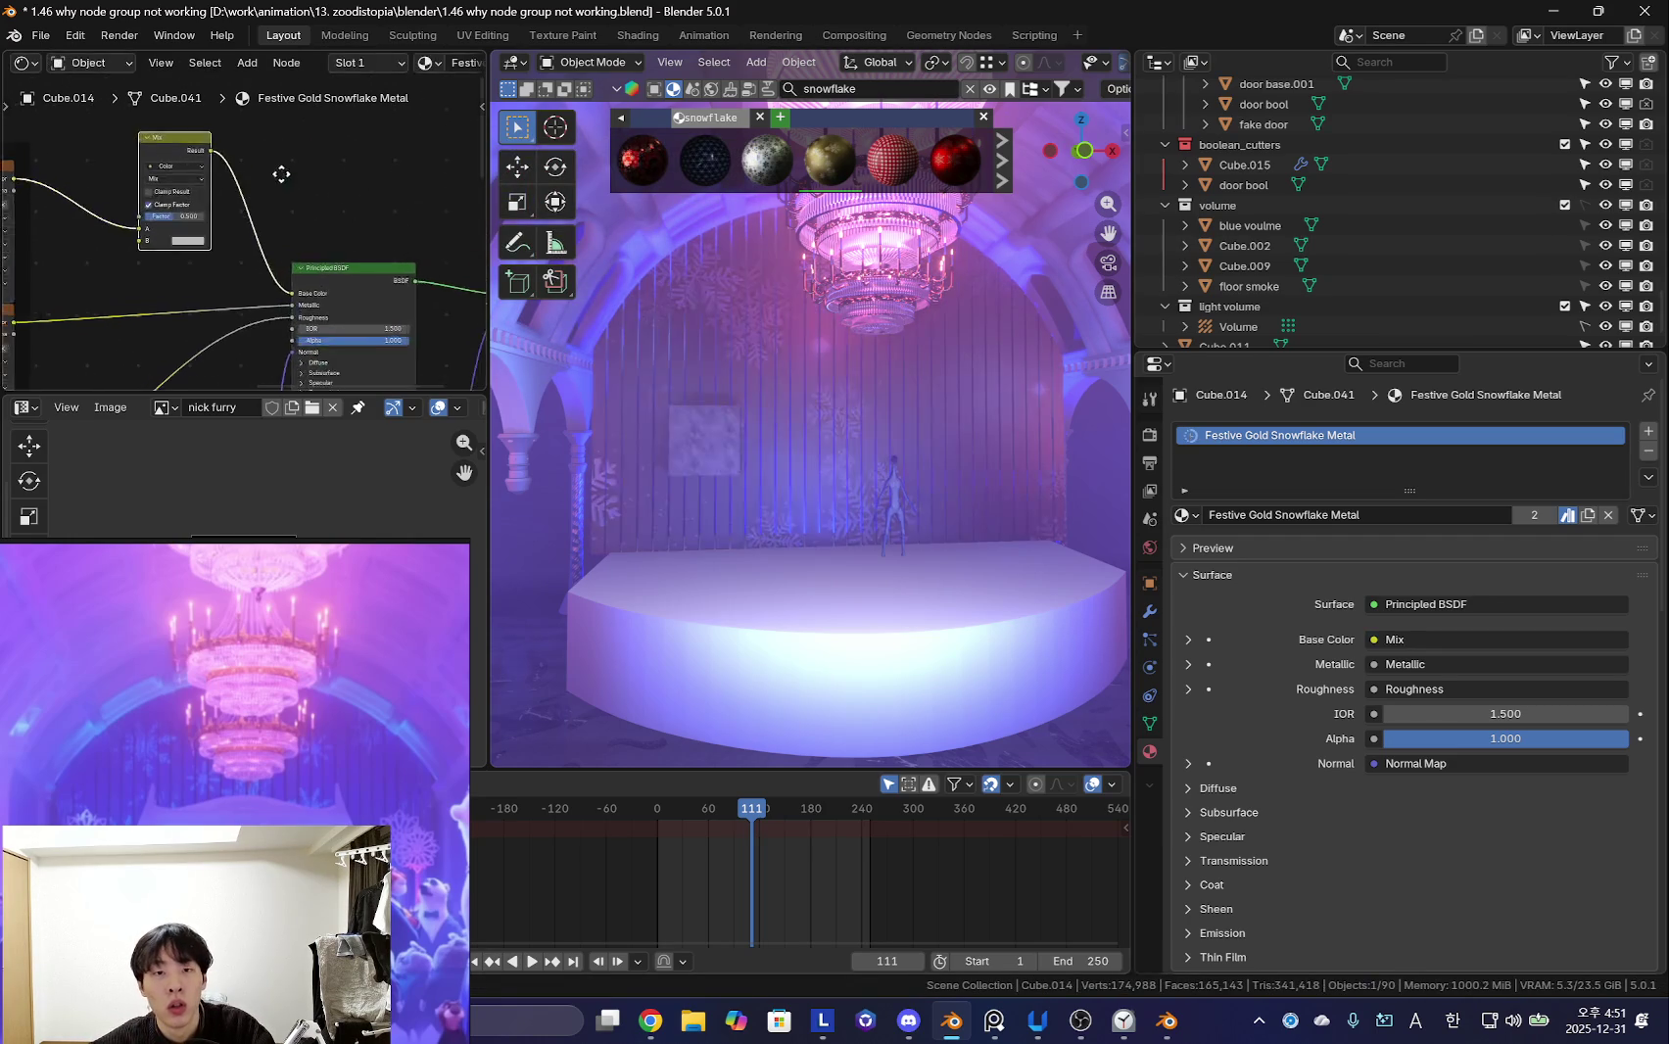
pyautogui.scroll(3, 245, 171)
# - Set the mix blend to Multiply and darken its B colour
pyautogui.click(155, 162)
pyautogui.click(141, 185)
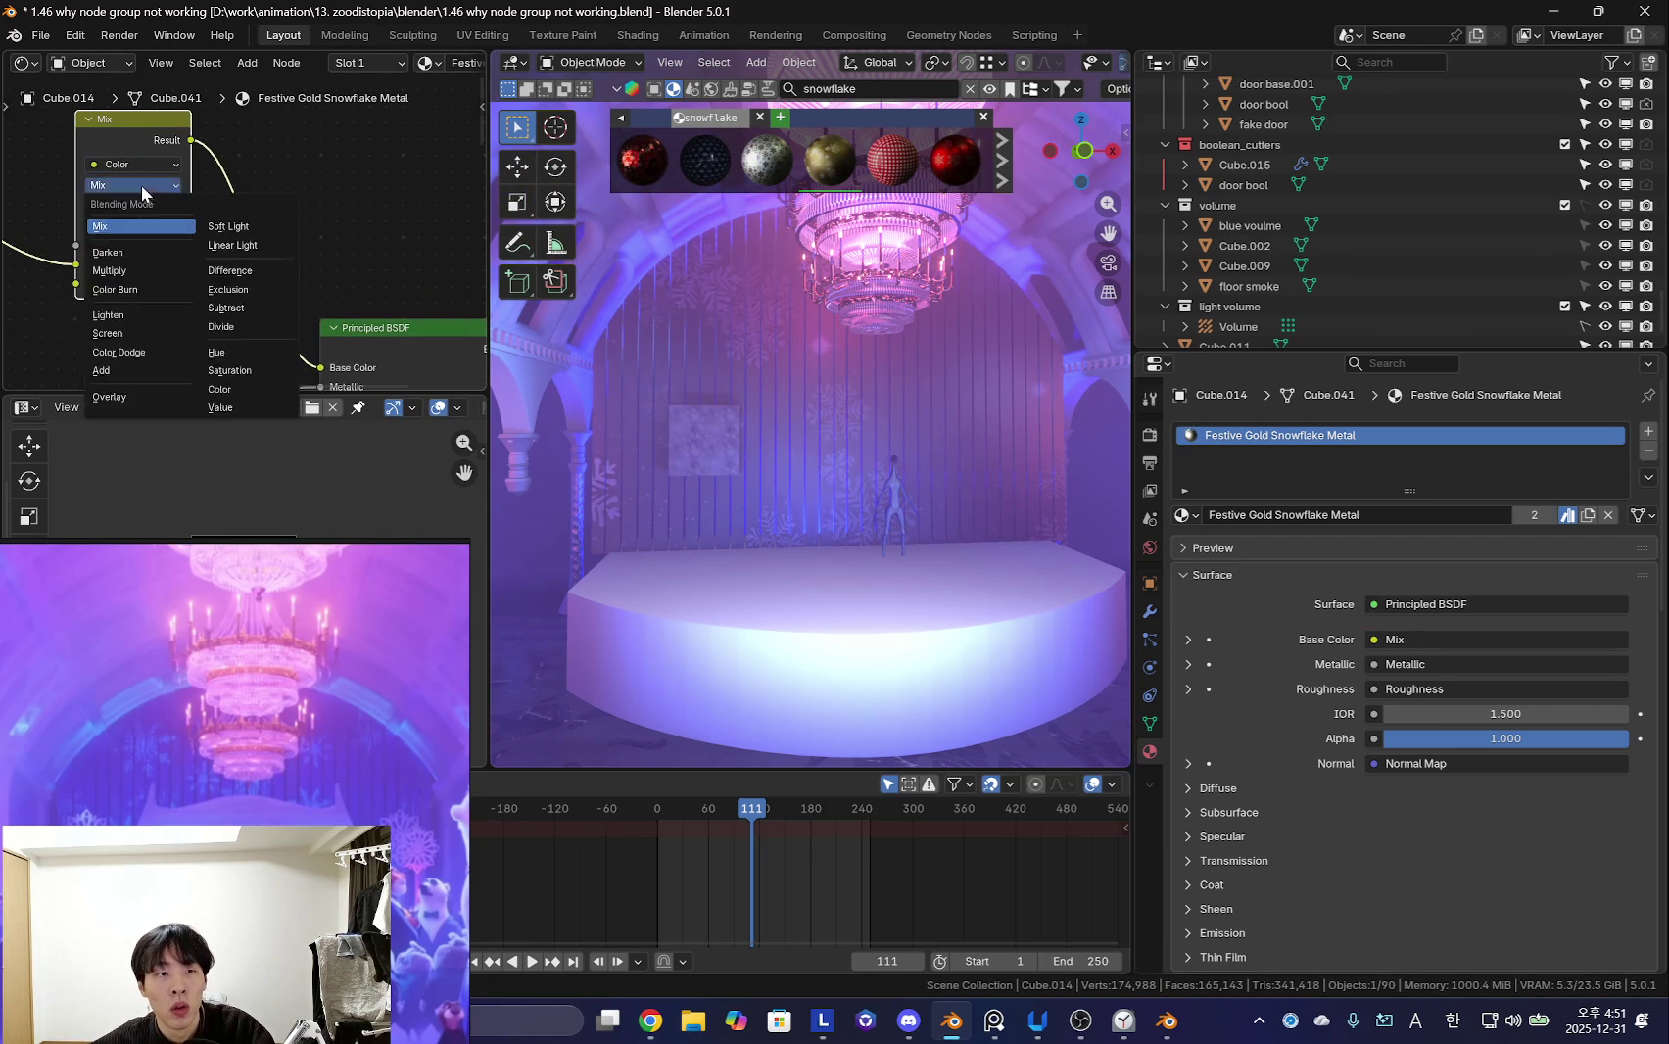
pyautogui.click(129, 271)
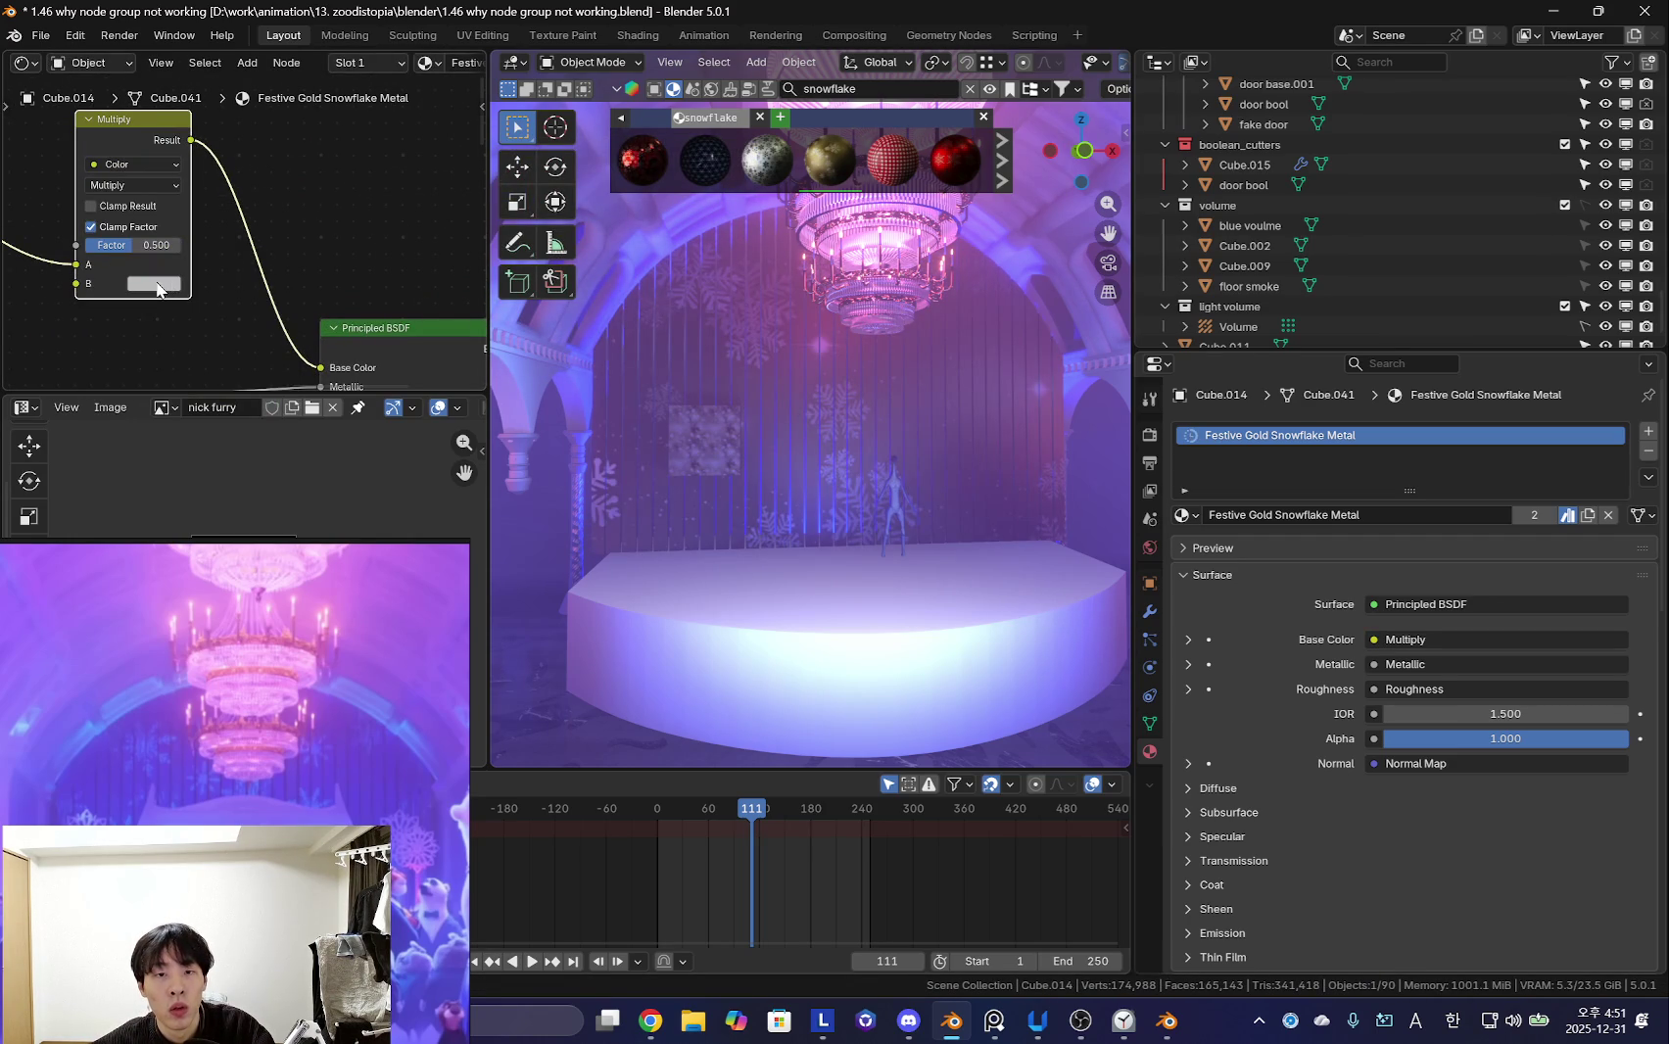
pyautogui.click(156, 284)
pyautogui.click(276, 314)
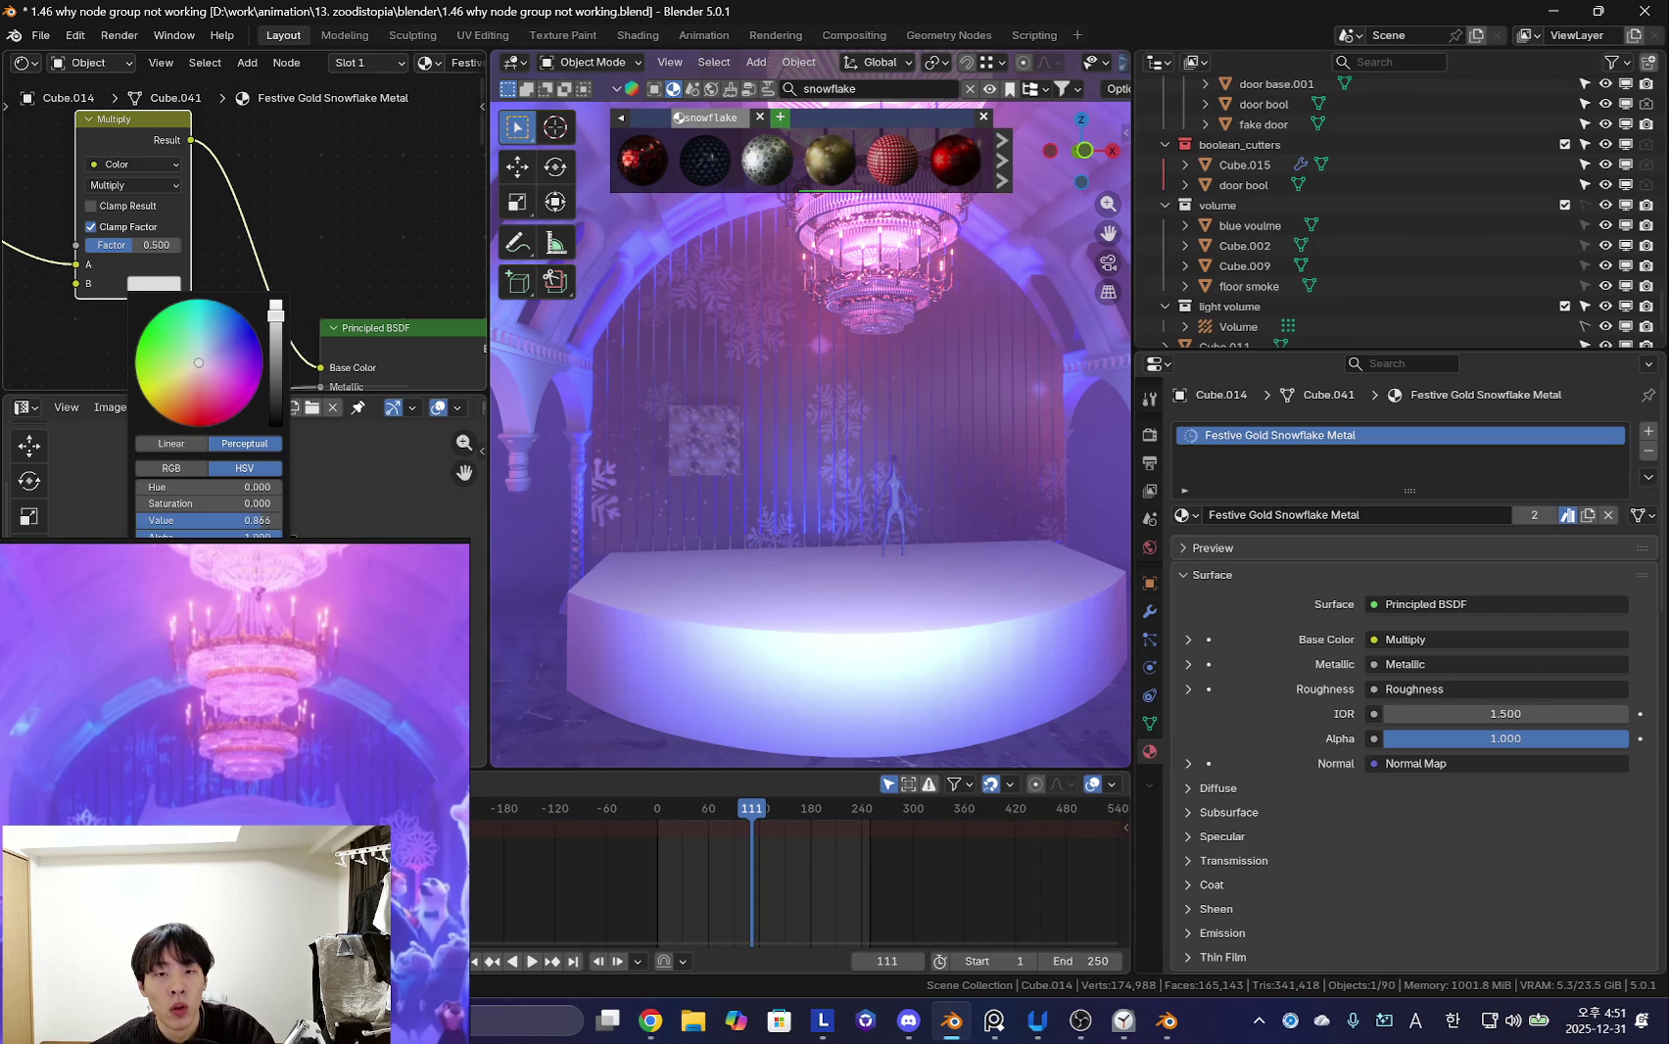
pyautogui.click(159, 286)
pyautogui.moveTo(270, 352); pyautogui.dragTo(274, 401)
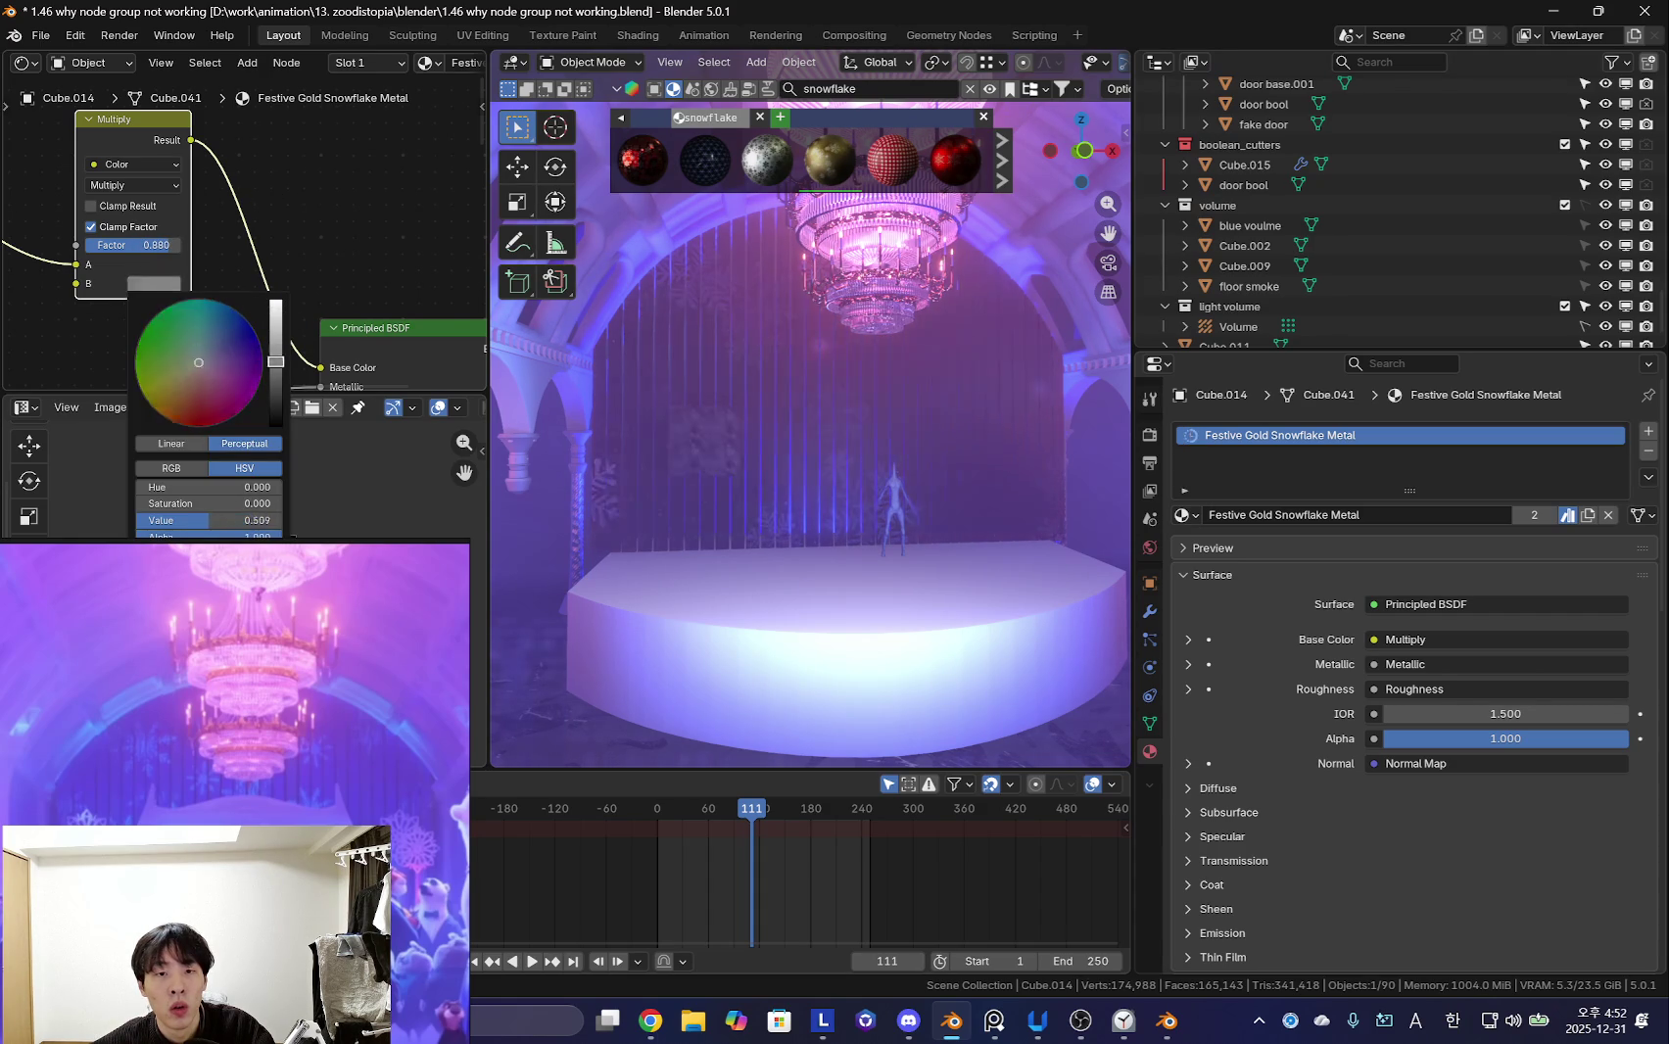
pyautogui.scroll(-3, 256, 237)
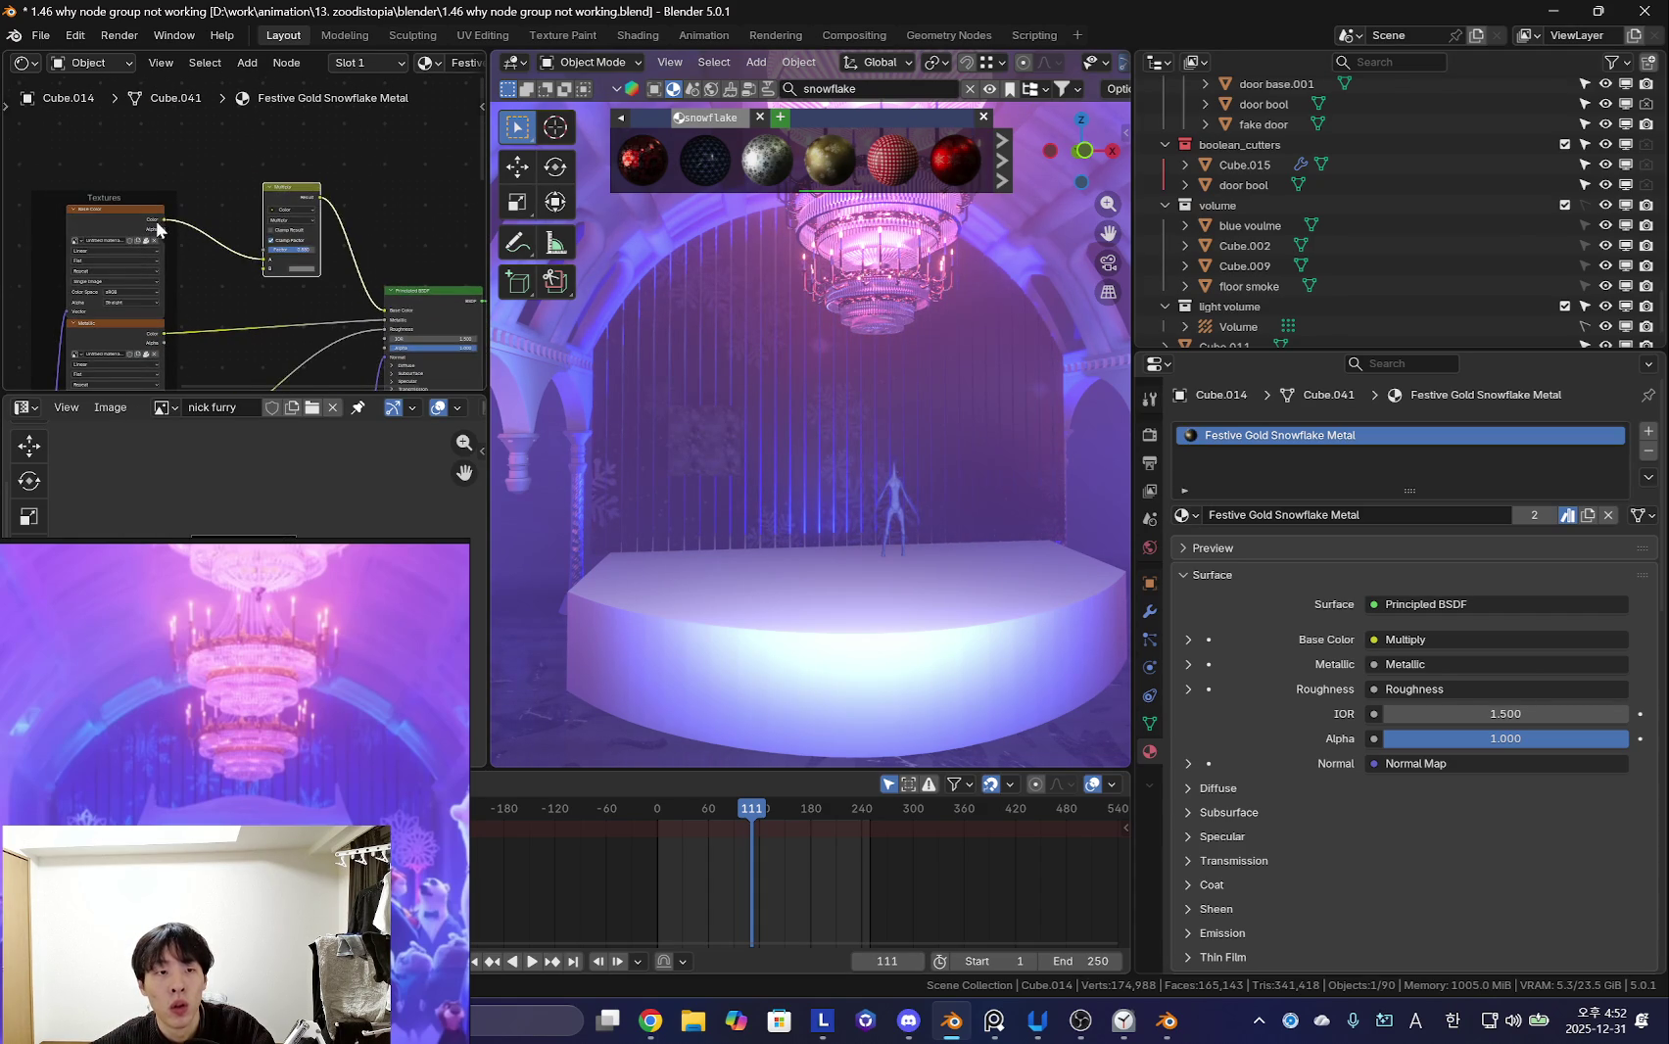
# - Add a Color Ramp node and link it into the material tree
pyautogui.hotkey('shift', 'a')
pyautogui.write('co')
pyautogui.click(308, 345)
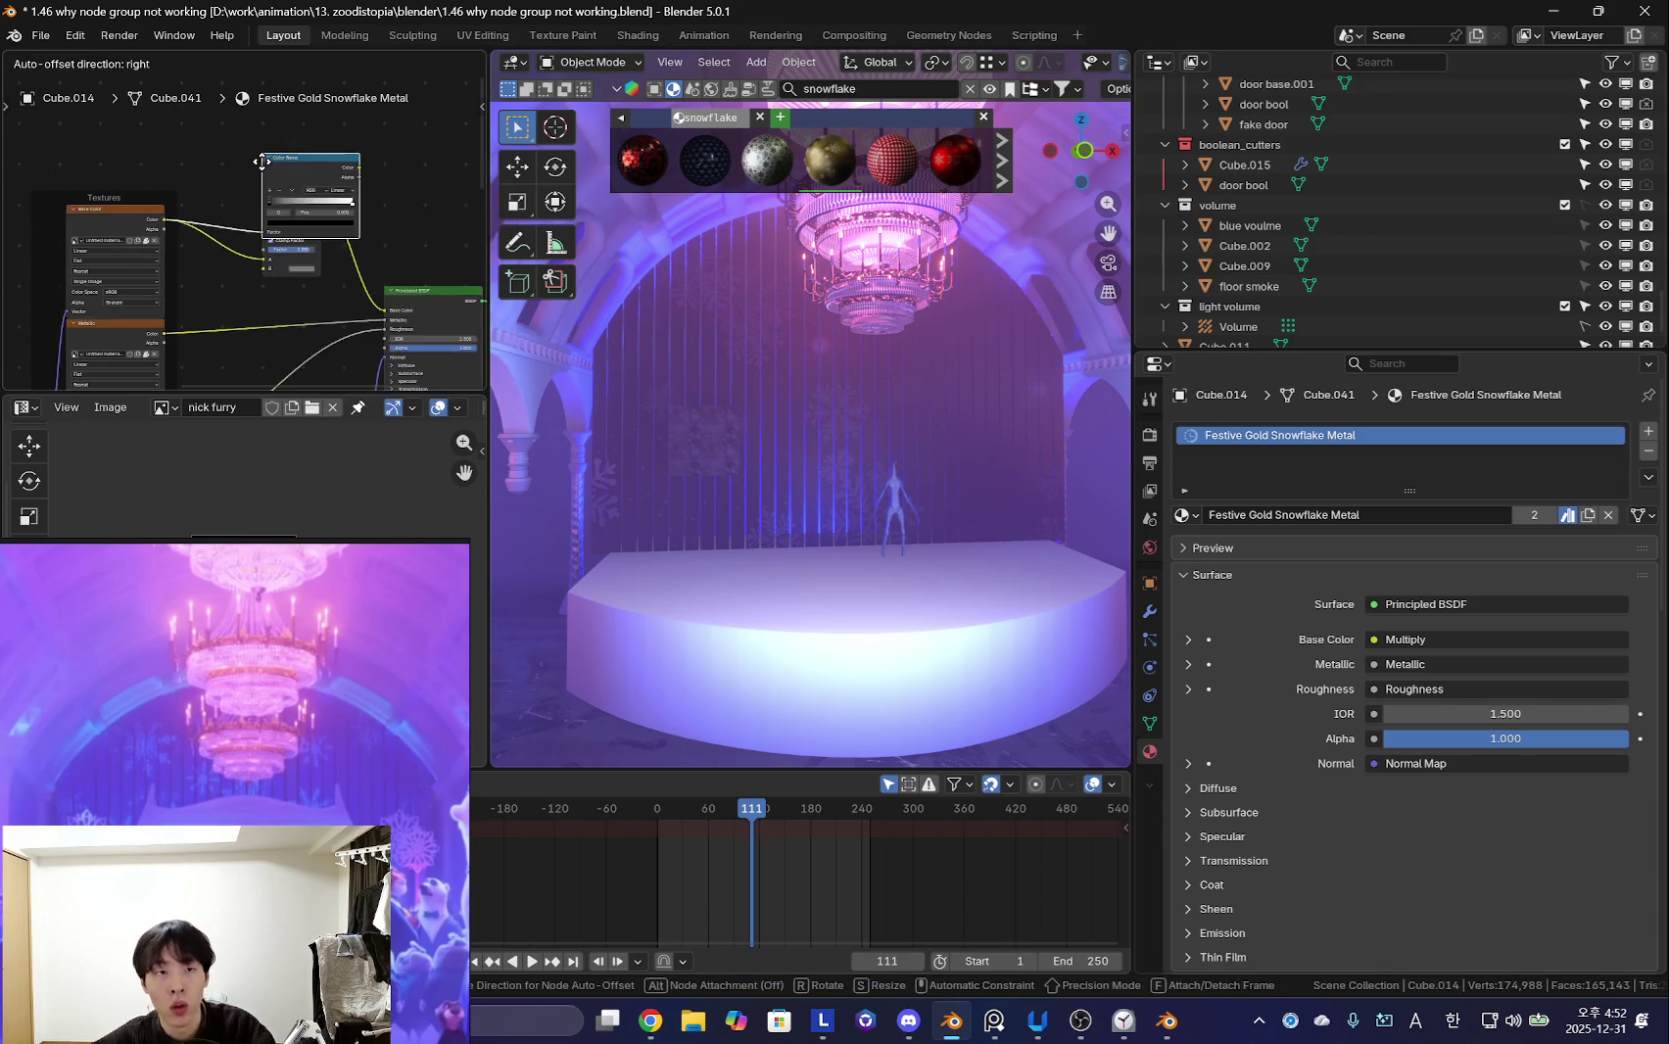
pyautogui.click(205, 305)
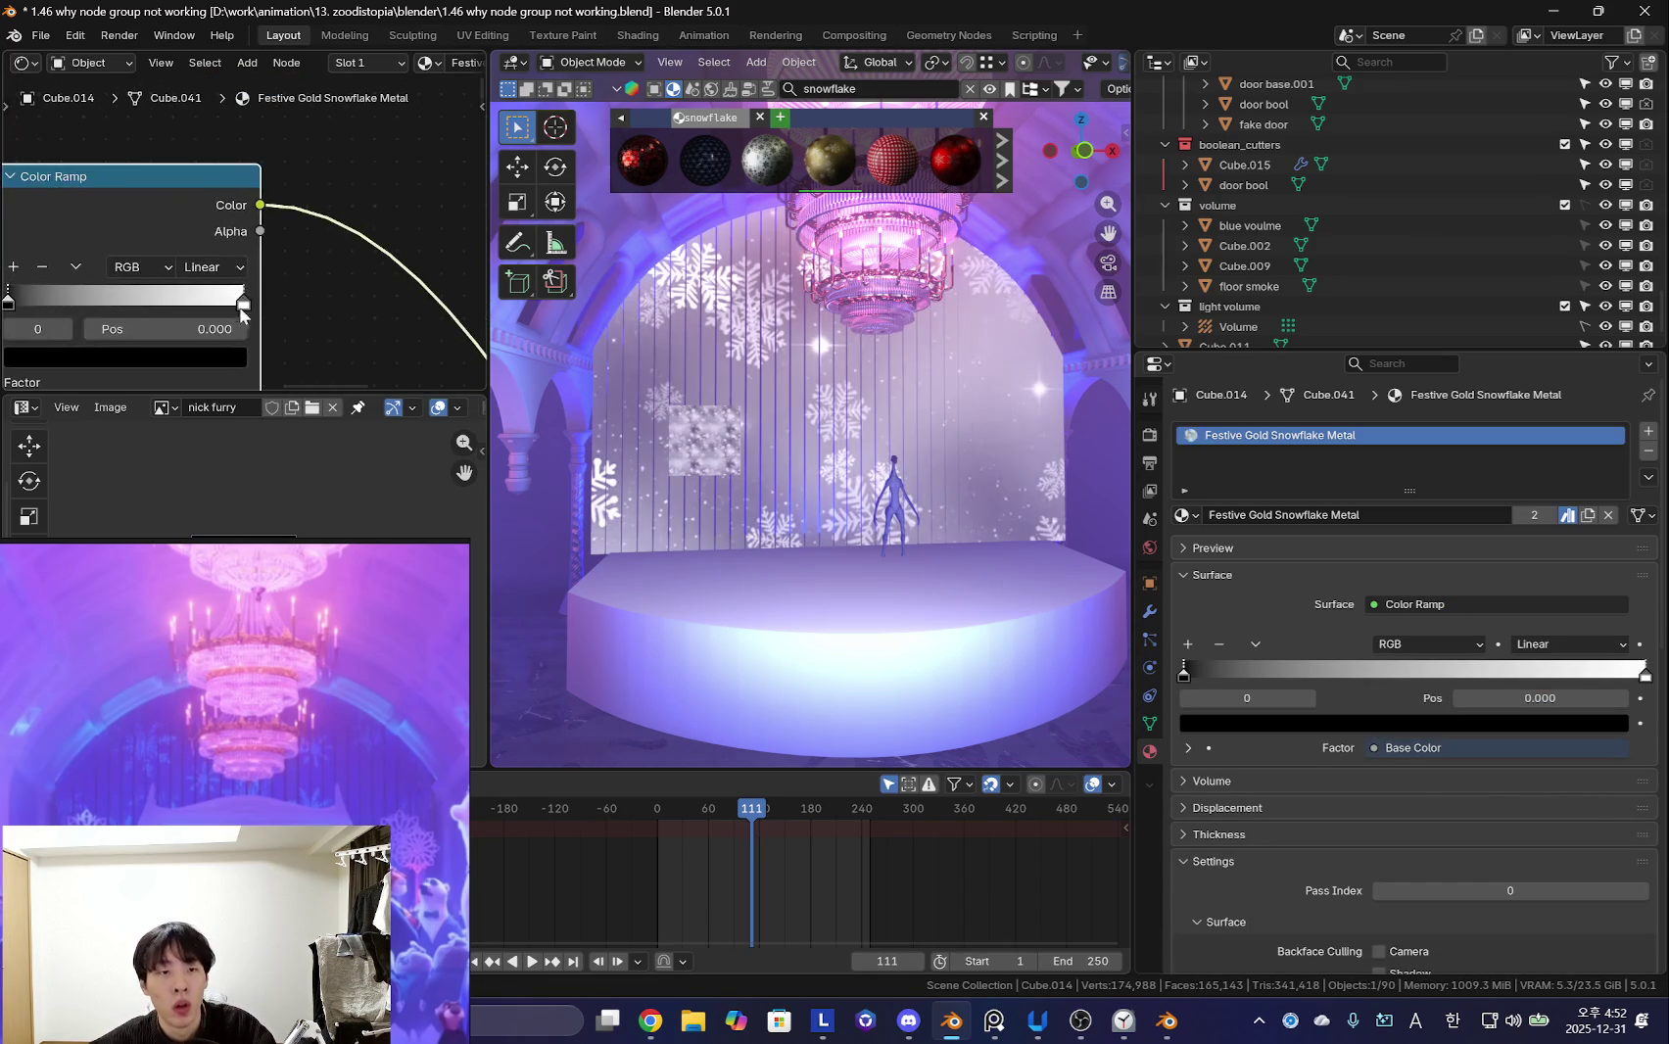
# - Adjust the Color Ramp stops, moving white toward 0.78 and a stop to 0.556
pyautogui.moveTo(244, 271); pyautogui.dragTo(207, 272)
pyautogui.scroll(2, 137, 266)
pyautogui.moveTo(59, 275)
pyautogui.mouseDown()
pyautogui.moveTo(184, 277)
pyautogui.moveTo(181, 298)
pyautogui.mouseUp()
pyautogui.scroll(1, 222, 271)
pyautogui.moveTo(803, 441); pyautogui.dragTo(755, 489, button='middle')
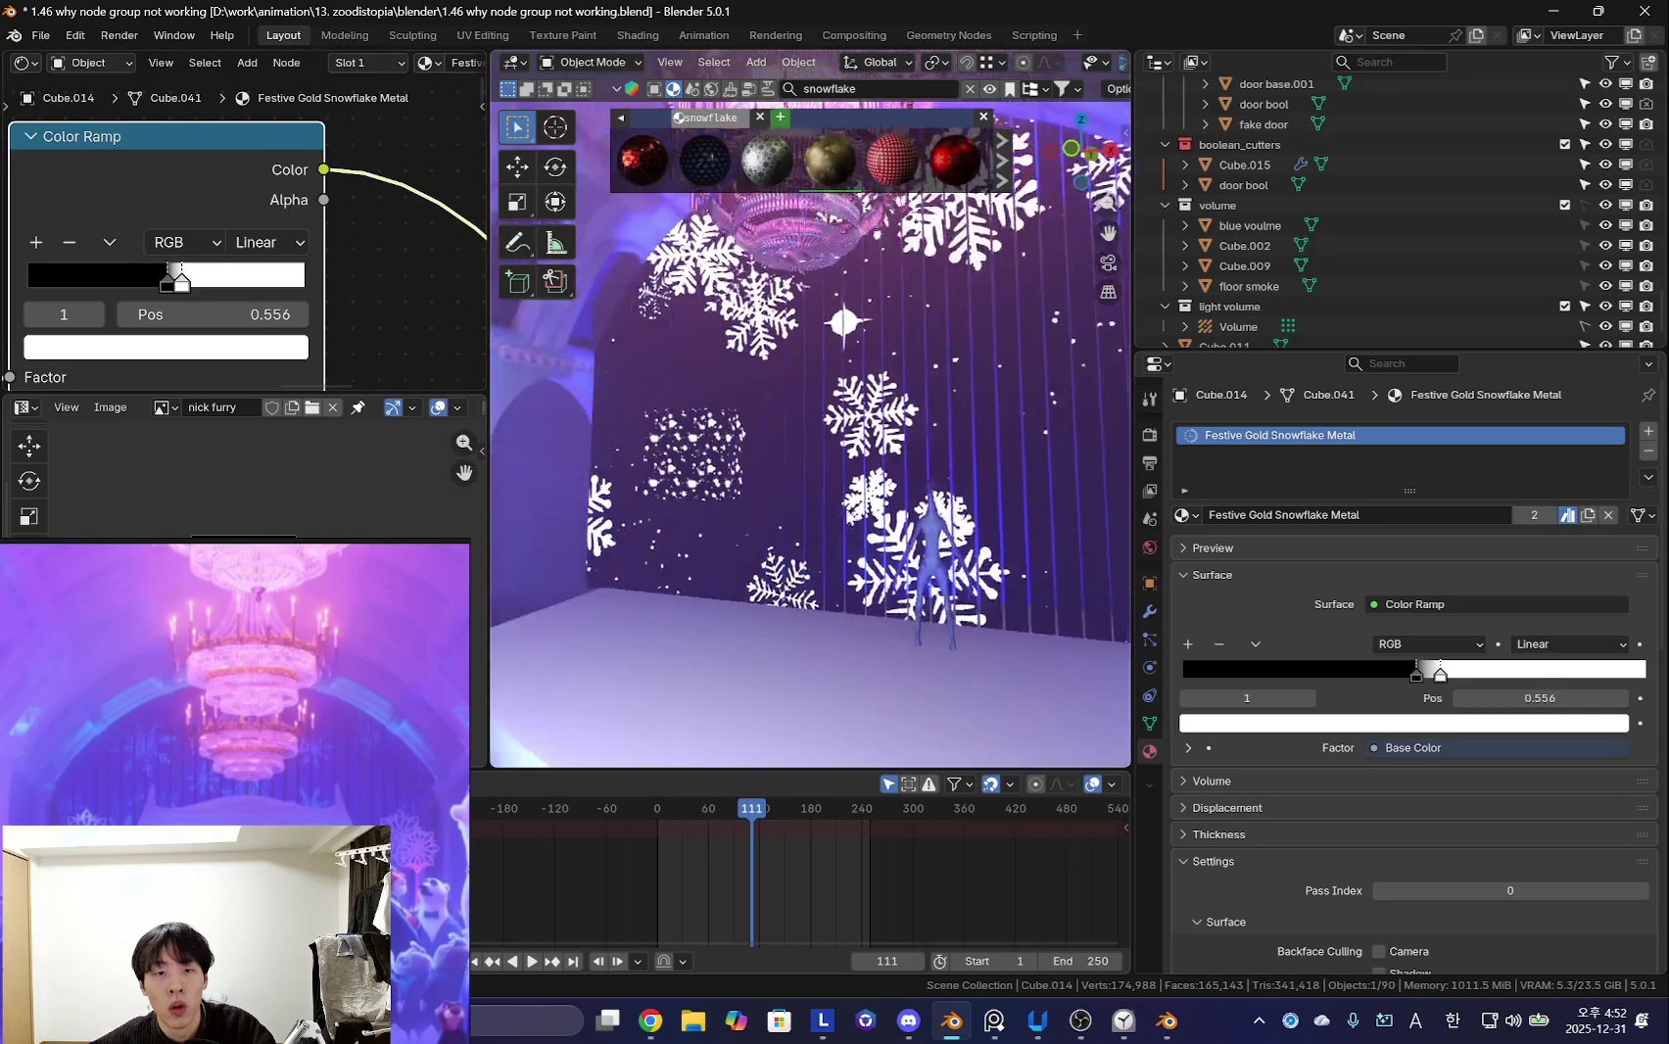
# - Delete the stray Cube.011 panel and return to the camera view
pyautogui.click(707, 460)
pyautogui.press('x')
pyautogui.click(707, 457)
pyautogui.press('KP_0')
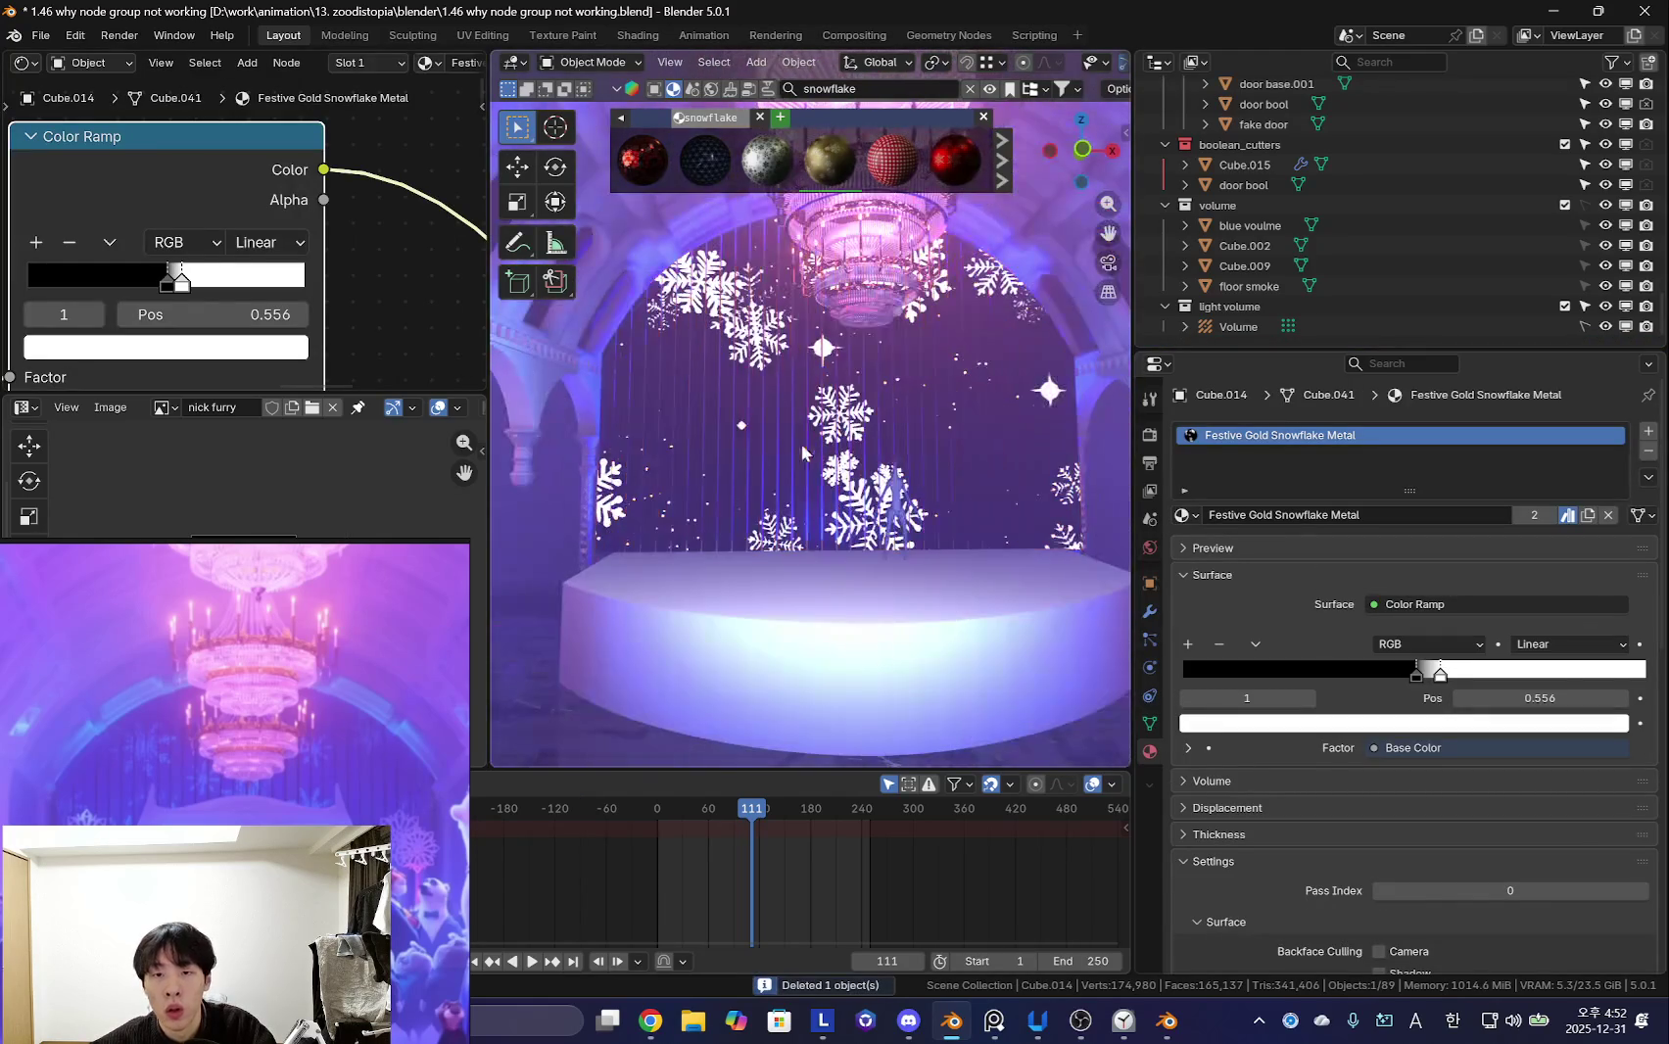
# - Reconnect the Principled BSDF as the material's surface output
pyautogui.scroll(-2, 210, 286)
pyautogui.scroll(-2, 210, 286)
pyautogui.scroll(-1, 211, 286)
pyautogui.scroll(-2, 210, 286)
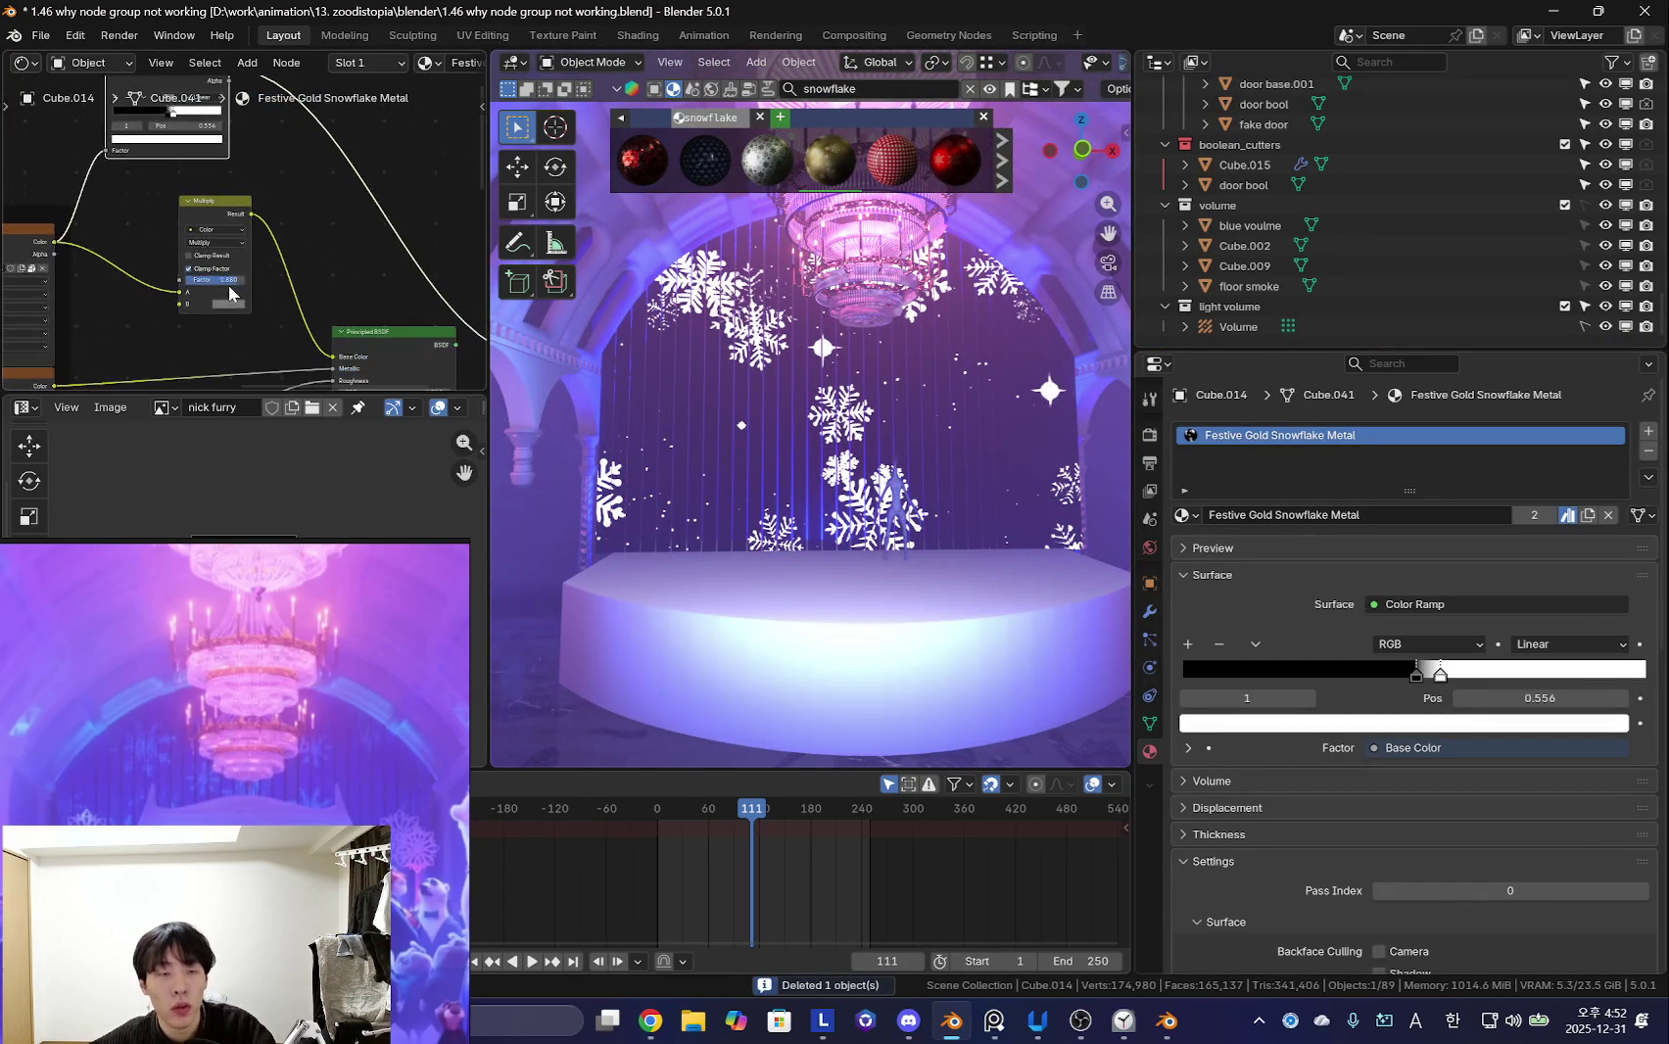
pyautogui.moveTo(211, 286)
pyautogui.mouseDown(button='middle')
pyautogui.moveTo(202, 232)
pyautogui.moveTo(233, 231)
pyautogui.moveTo(235, 293)
pyautogui.moveTo(137, 324)
pyautogui.mouseUp(button='middle')
pyautogui.scroll(2, 212, 234)
pyautogui.scroll(-1, 185, 223)
pyautogui.scroll(-1, 200, 253)
pyautogui.scroll(2, 235, 294)
pyautogui.scroll(2, 164, 325)
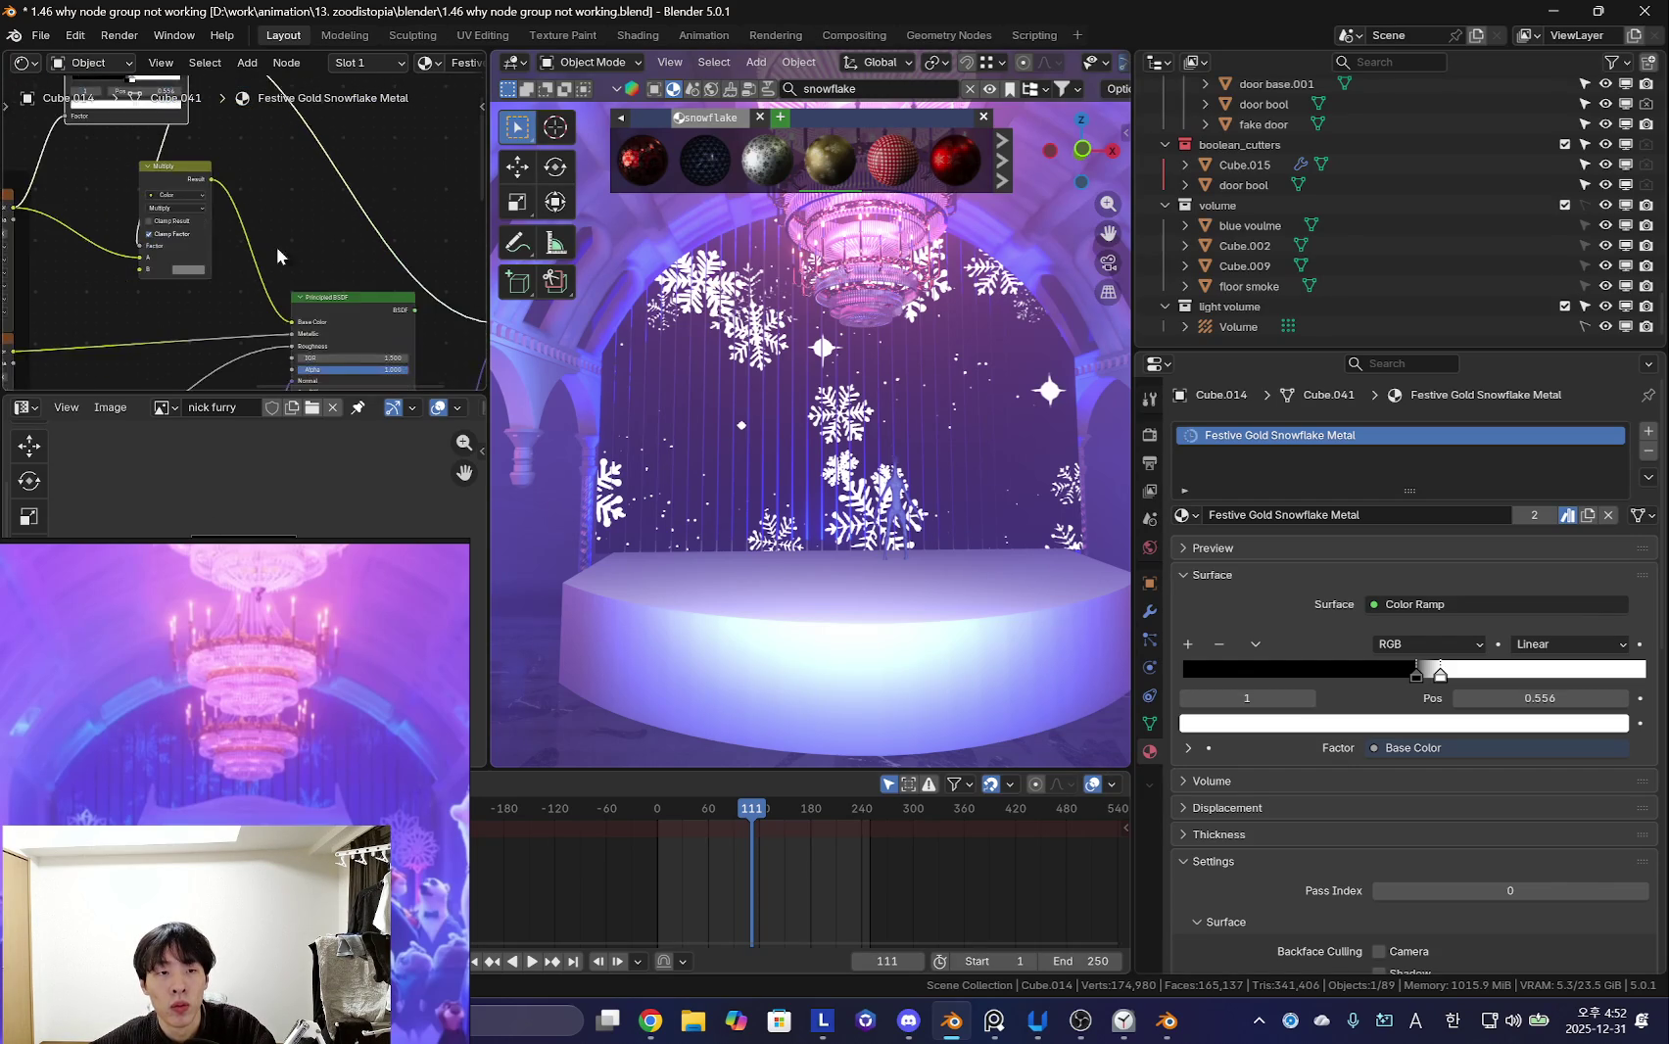
pyautogui.keyDown('ctrl'); pyautogui.keyDown('shift'); pyautogui.click(348, 318); pyautogui.keyUp('shift'); pyautogui.keyUp('ctrl')
pyautogui.moveTo(347, 319); pyautogui.dragTo(265, 291, button='middle')
# - Invert the Color Ramp from white to black and fine-tune its stop
pyautogui.moveTo(215, 237); pyautogui.dragTo(107, 237)
pyautogui.scroll(2, 179, 186)
pyautogui.click(88, 145)
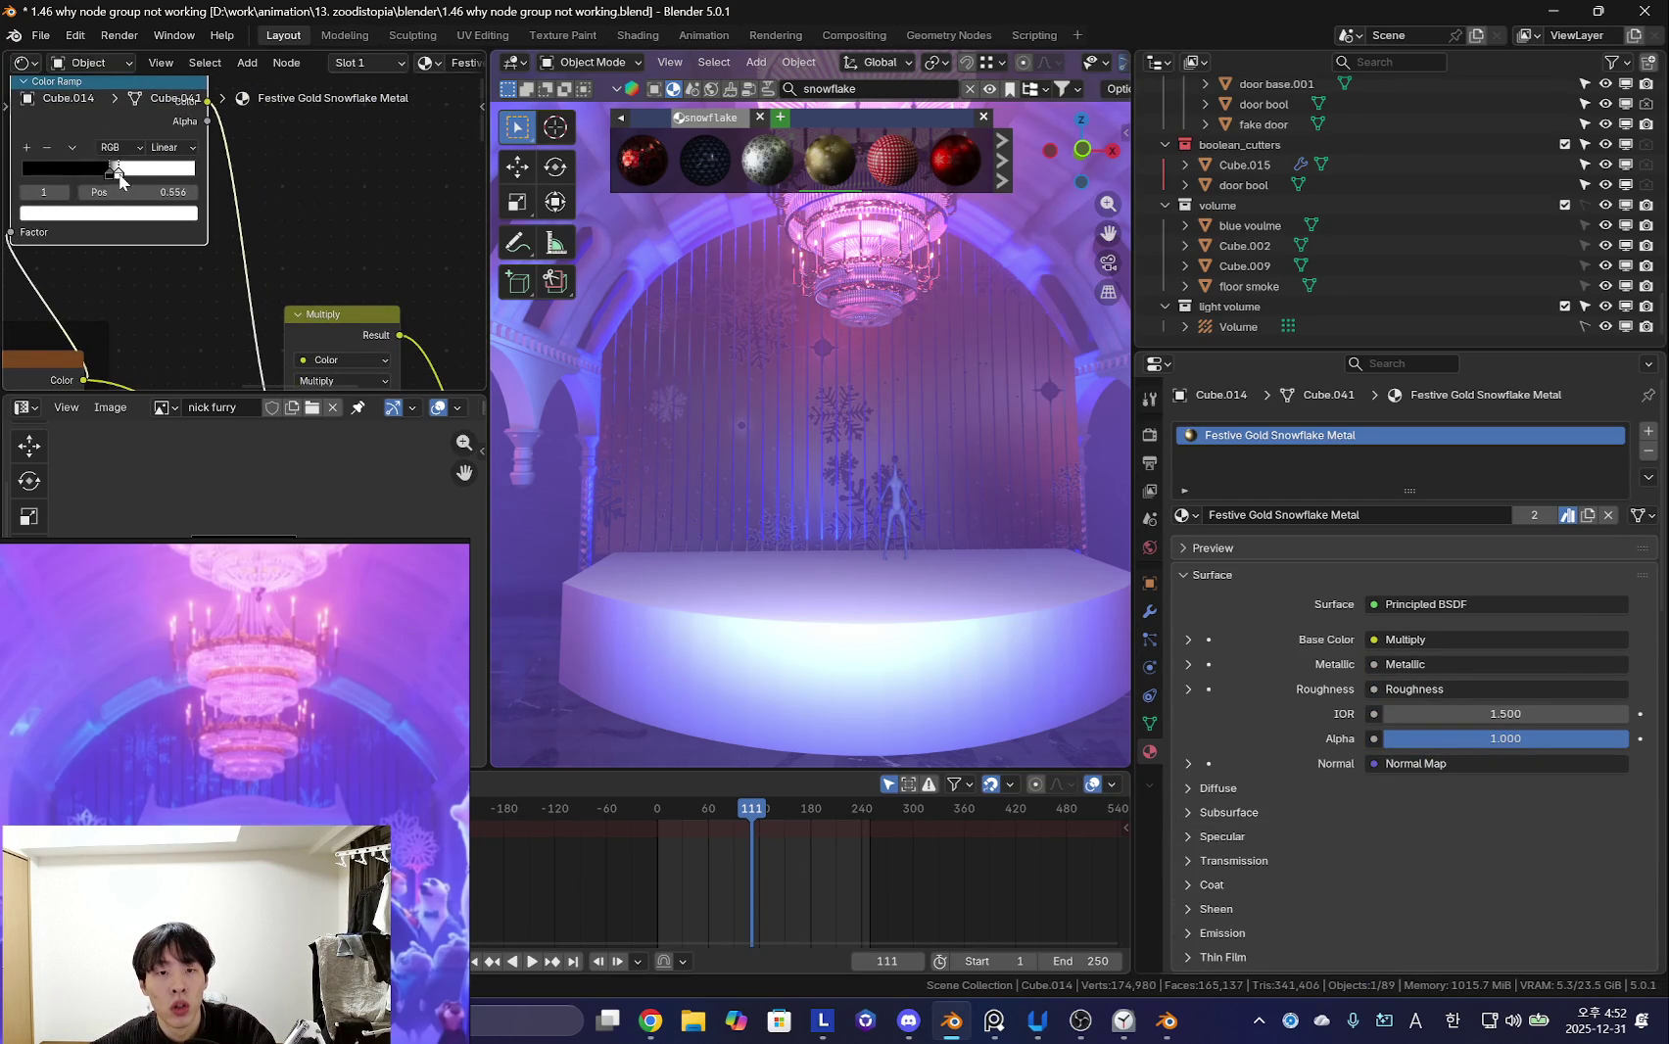
pyautogui.click(101, 179)
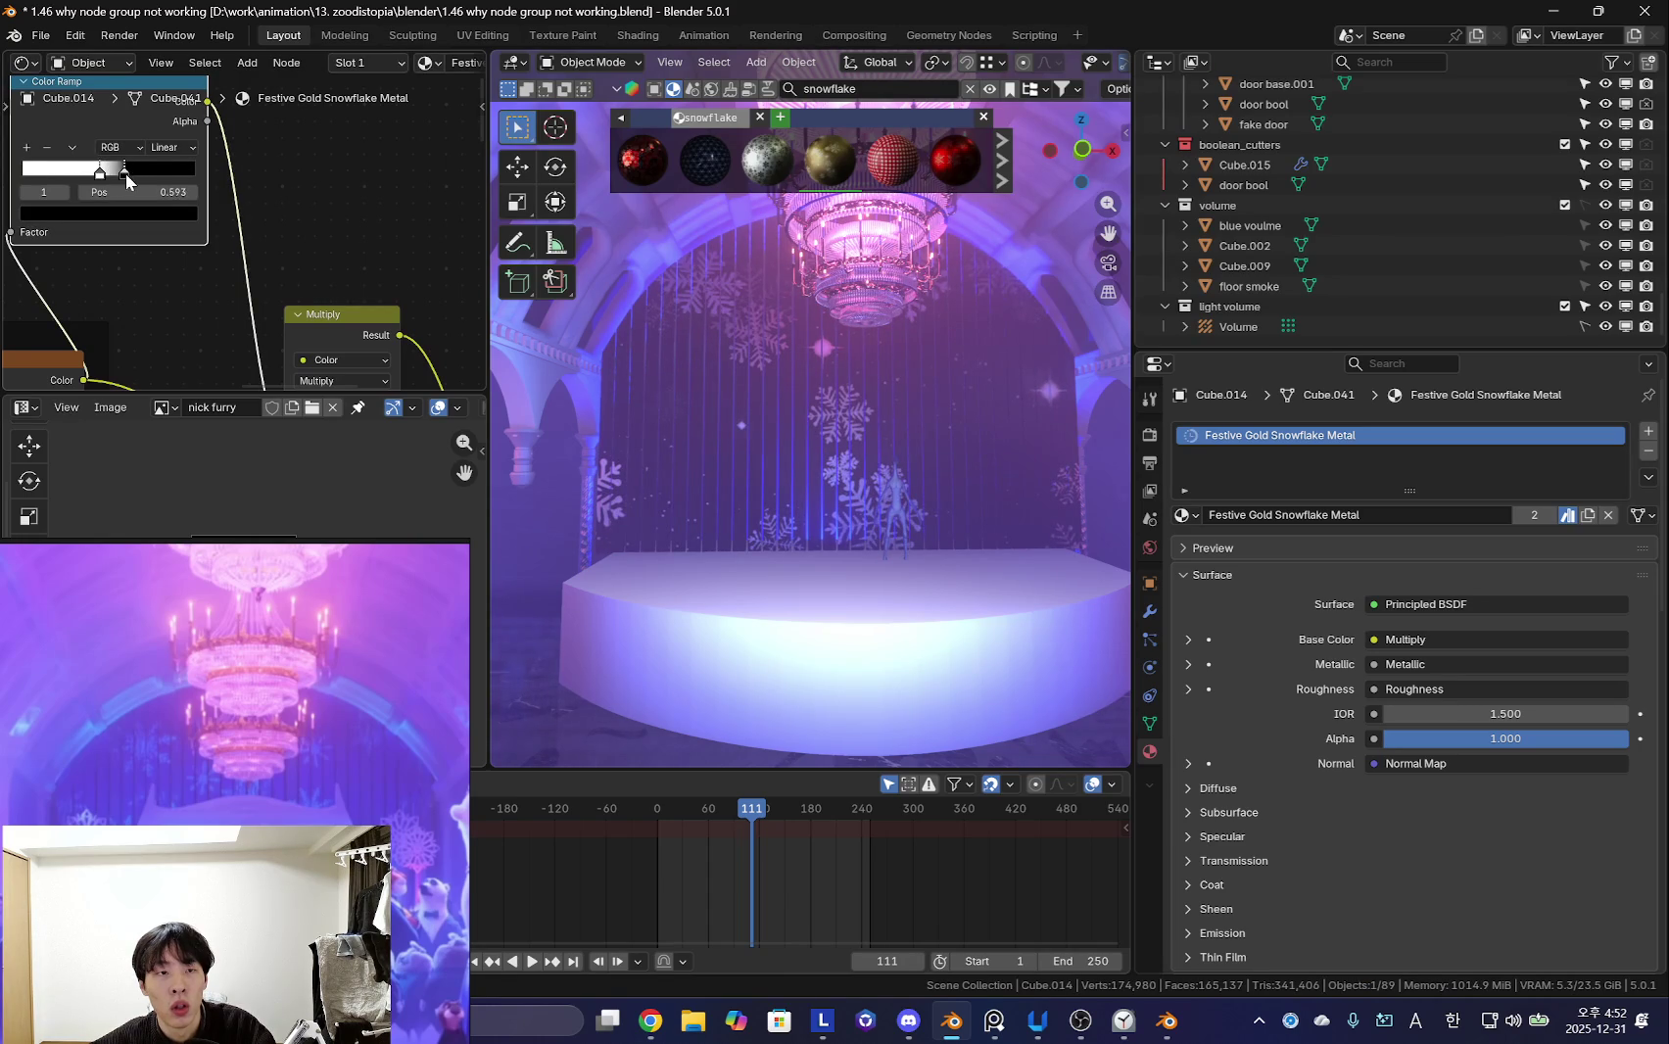
pyautogui.scroll(-1, 230, 231)
pyautogui.press('KP_Decimal')
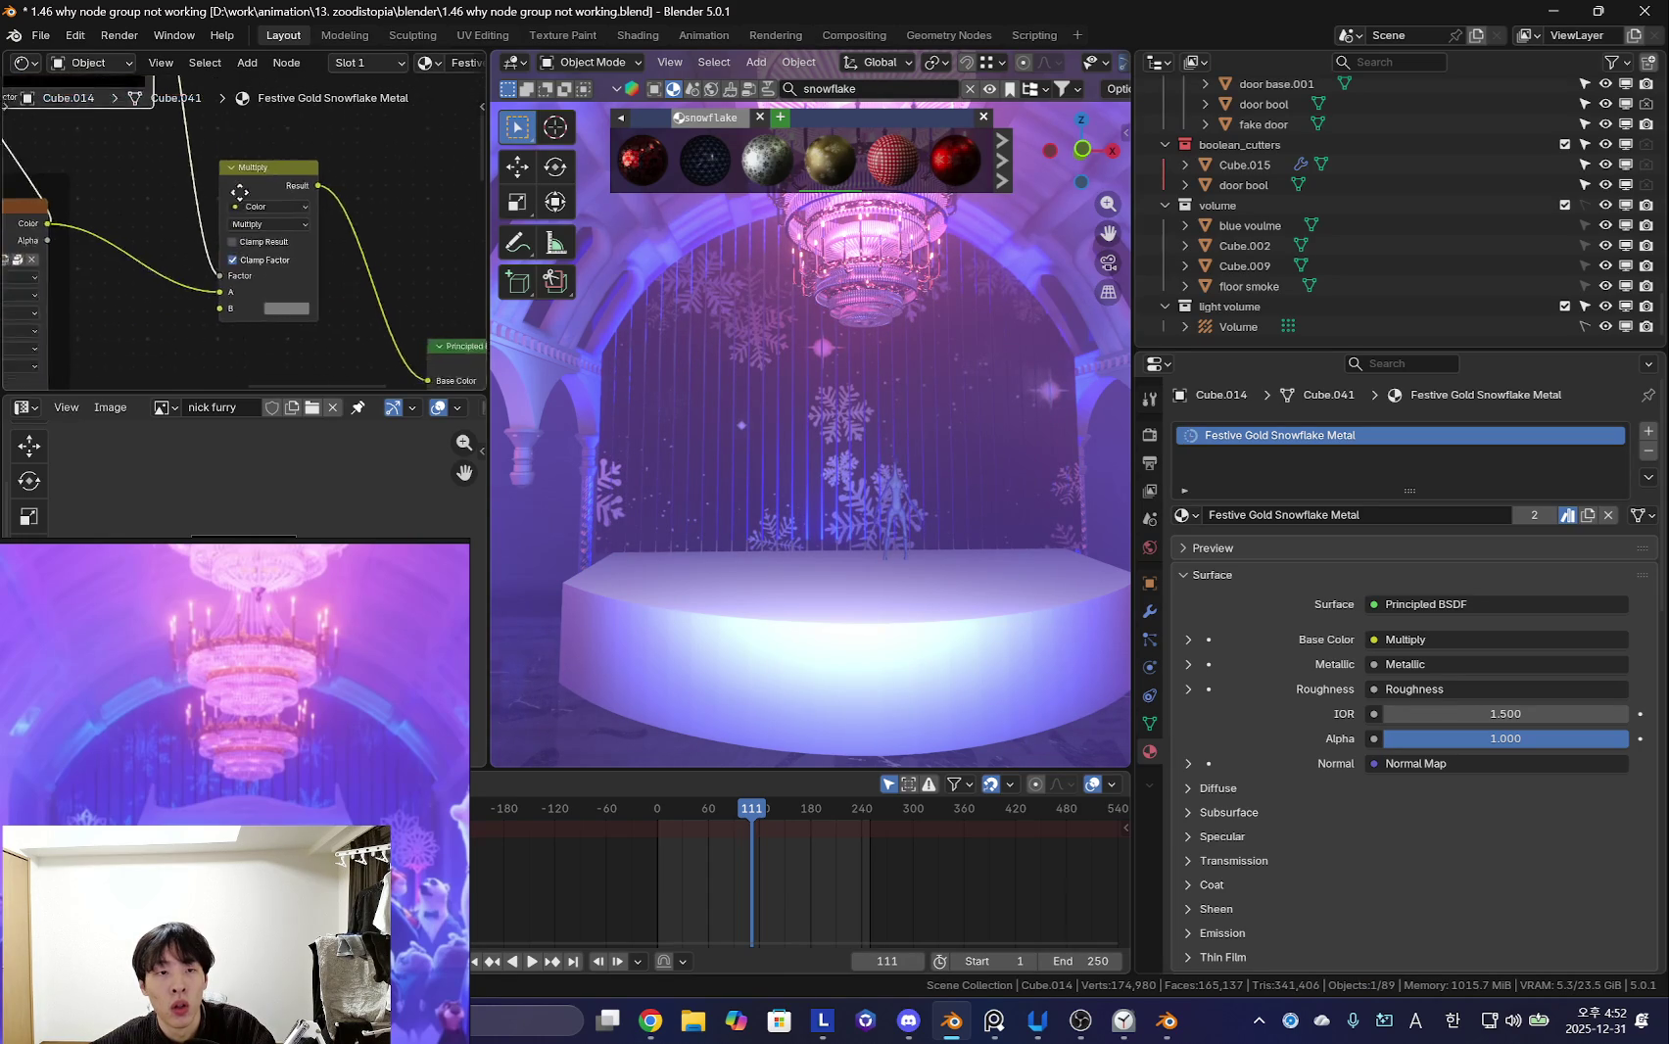
# - Brighten the Multiply node's B colour to a blue tint
pyautogui.click(307, 331)
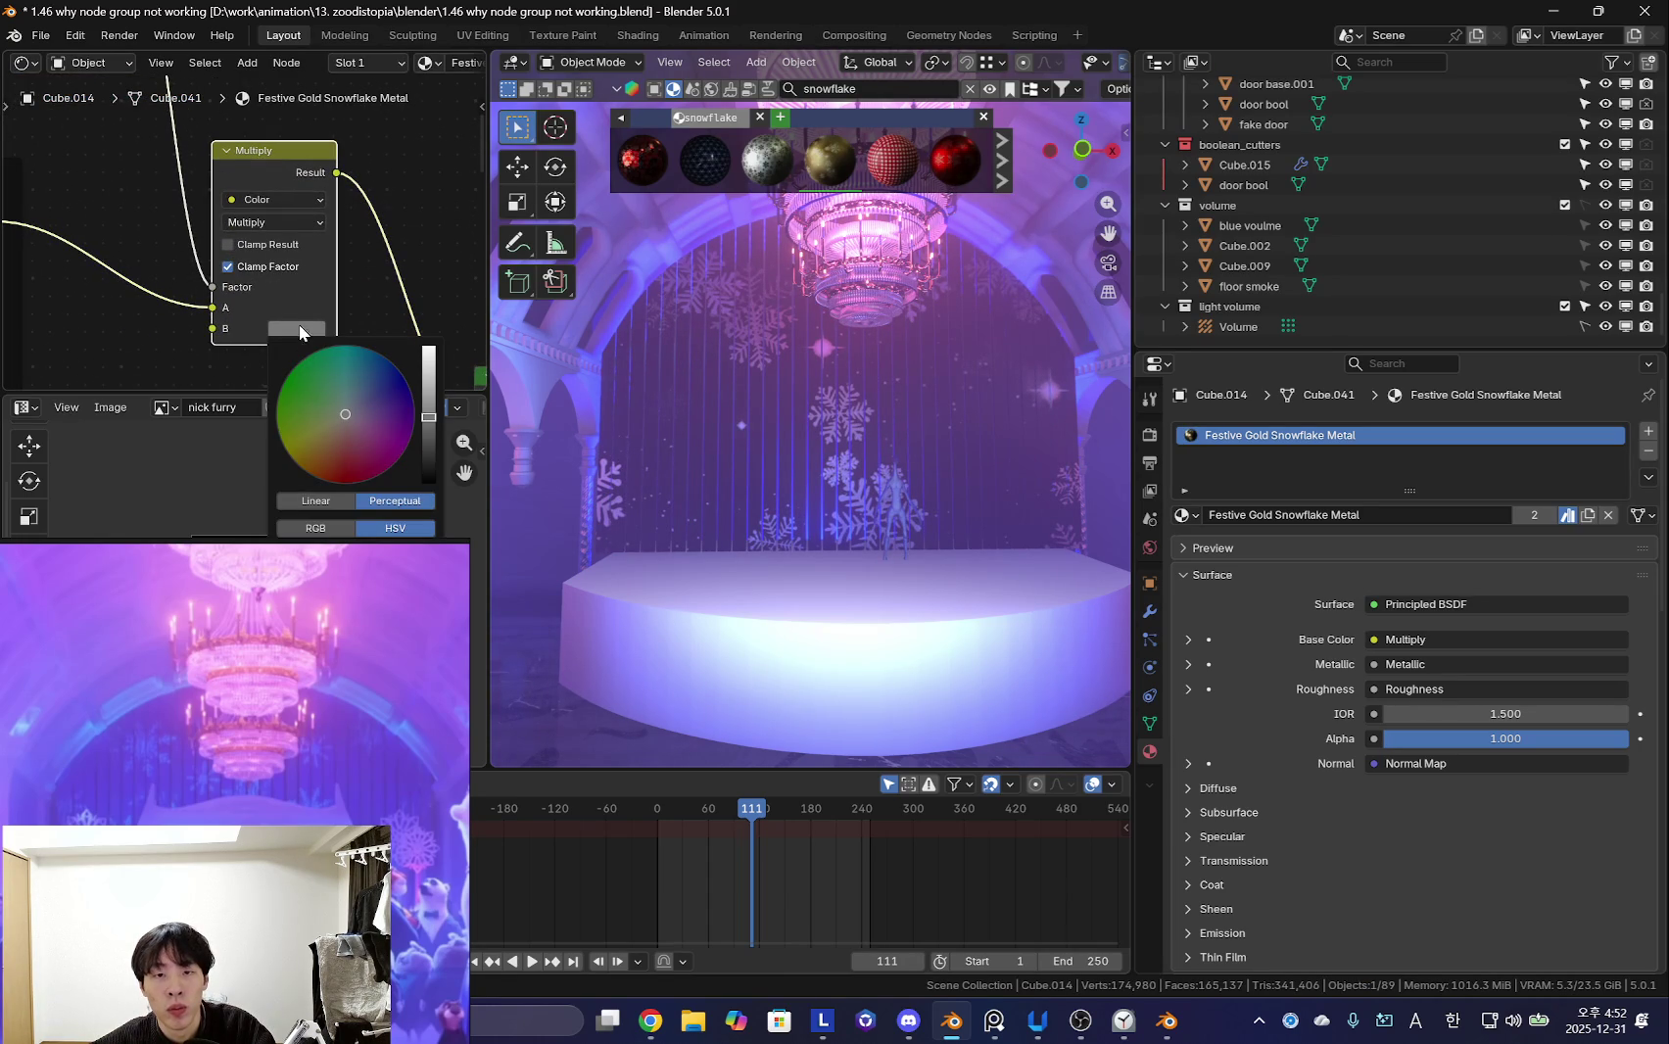
pyautogui.moveTo(428, 425); pyautogui.dragTo(429, 378)
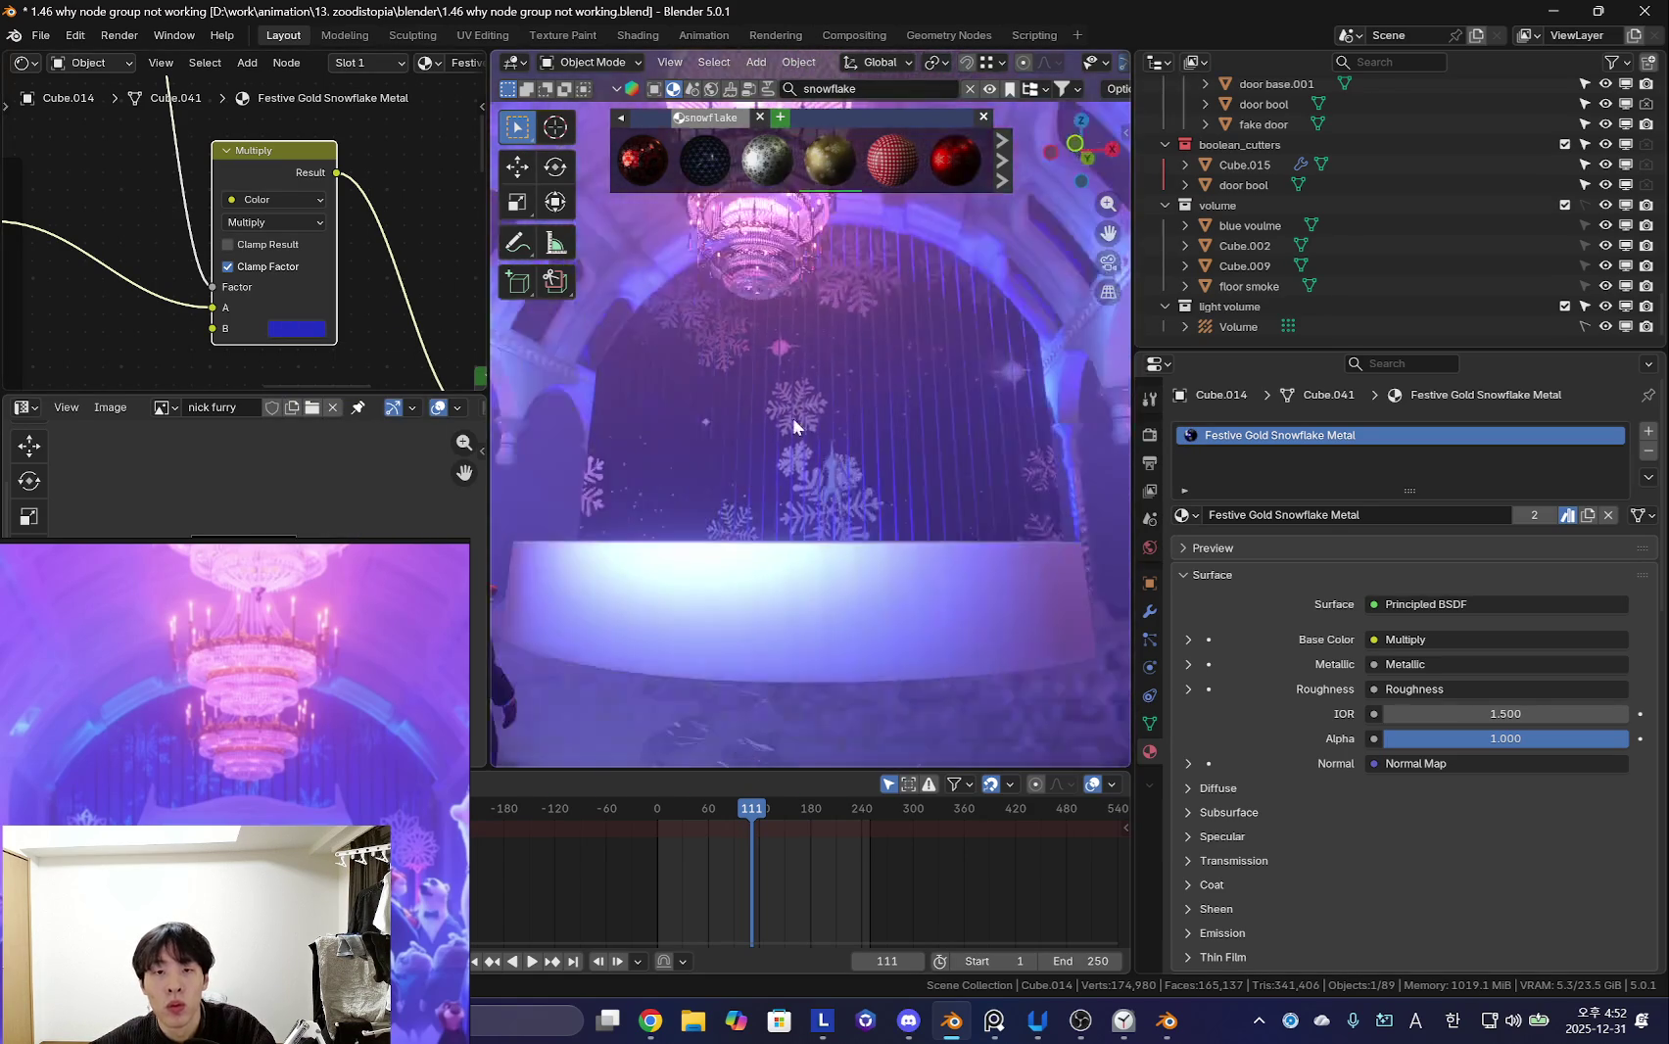
pyautogui.scroll(5, 792, 418)
pyautogui.moveTo(853, 461)
pyautogui.mouseDown(button='middle')
pyautogui.moveTo(840, 425)
pyautogui.moveTo(777, 560)
pyautogui.moveTo(938, 440)
pyautogui.mouseUp(button='middle')
pyautogui.scroll(-4, 840, 426)
# - Raise the Normal Map strength to about 5 for stronger snowflake relief
pyautogui.scroll(4, 835, 470)
pyautogui.moveTo(835, 479)
pyautogui.mouseDown(button='middle')
pyautogui.moveTo(749, 492)
pyautogui.moveTo(713, 456)
pyautogui.mouseUp(button='middle')
pyautogui.scroll(-3, 110, 261)
pyautogui.scroll(-2, 110, 261)
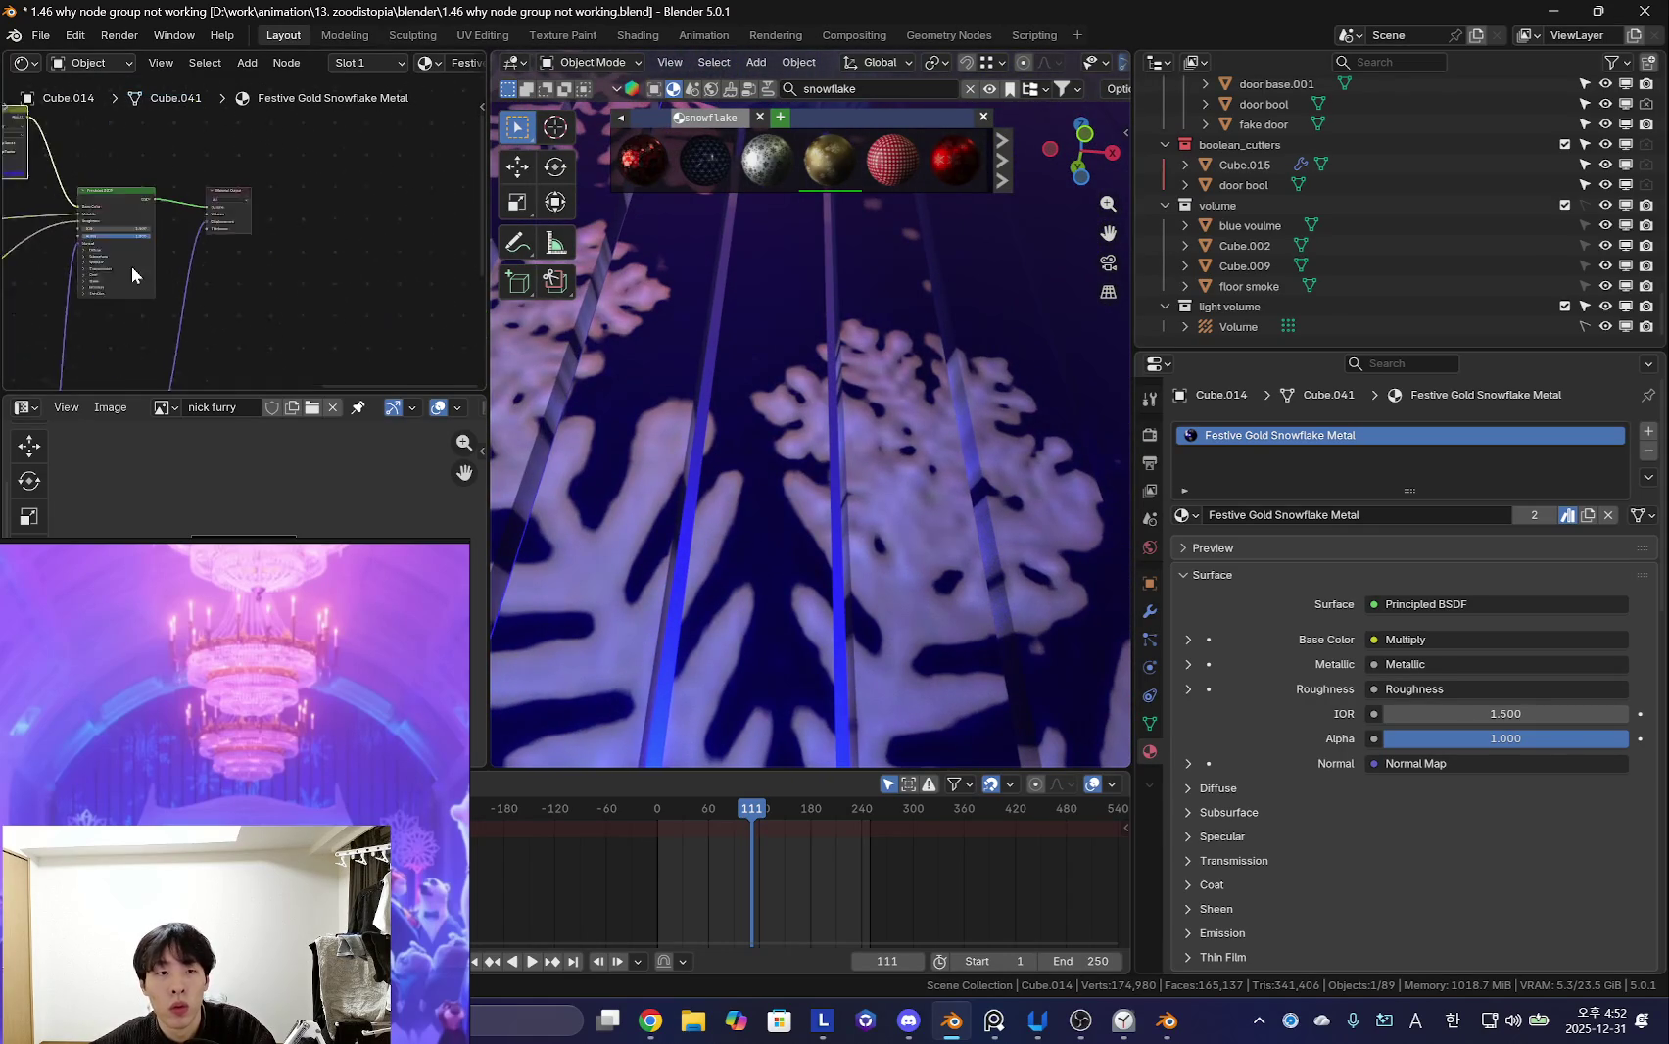
pyautogui.scroll(3, 205, 291)
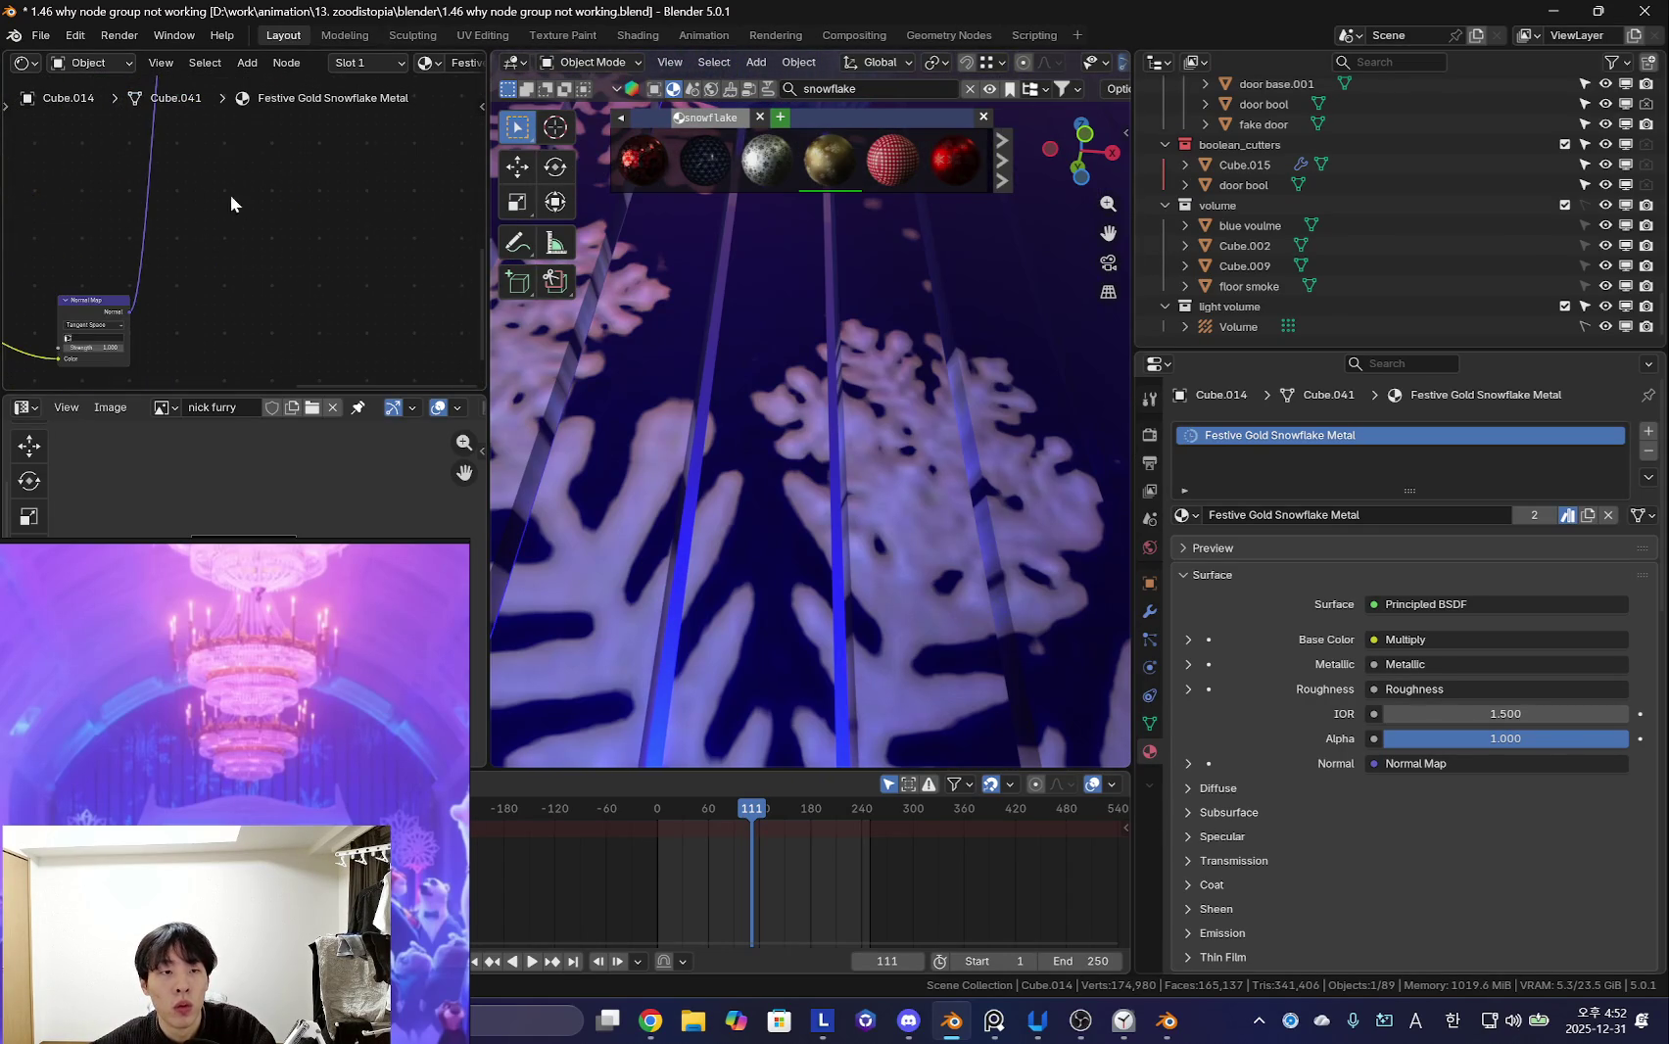
pyautogui.scroll(1, 196, 236)
pyautogui.moveTo(139, 374); pyautogui.dragTo(162, 251, button='middle')
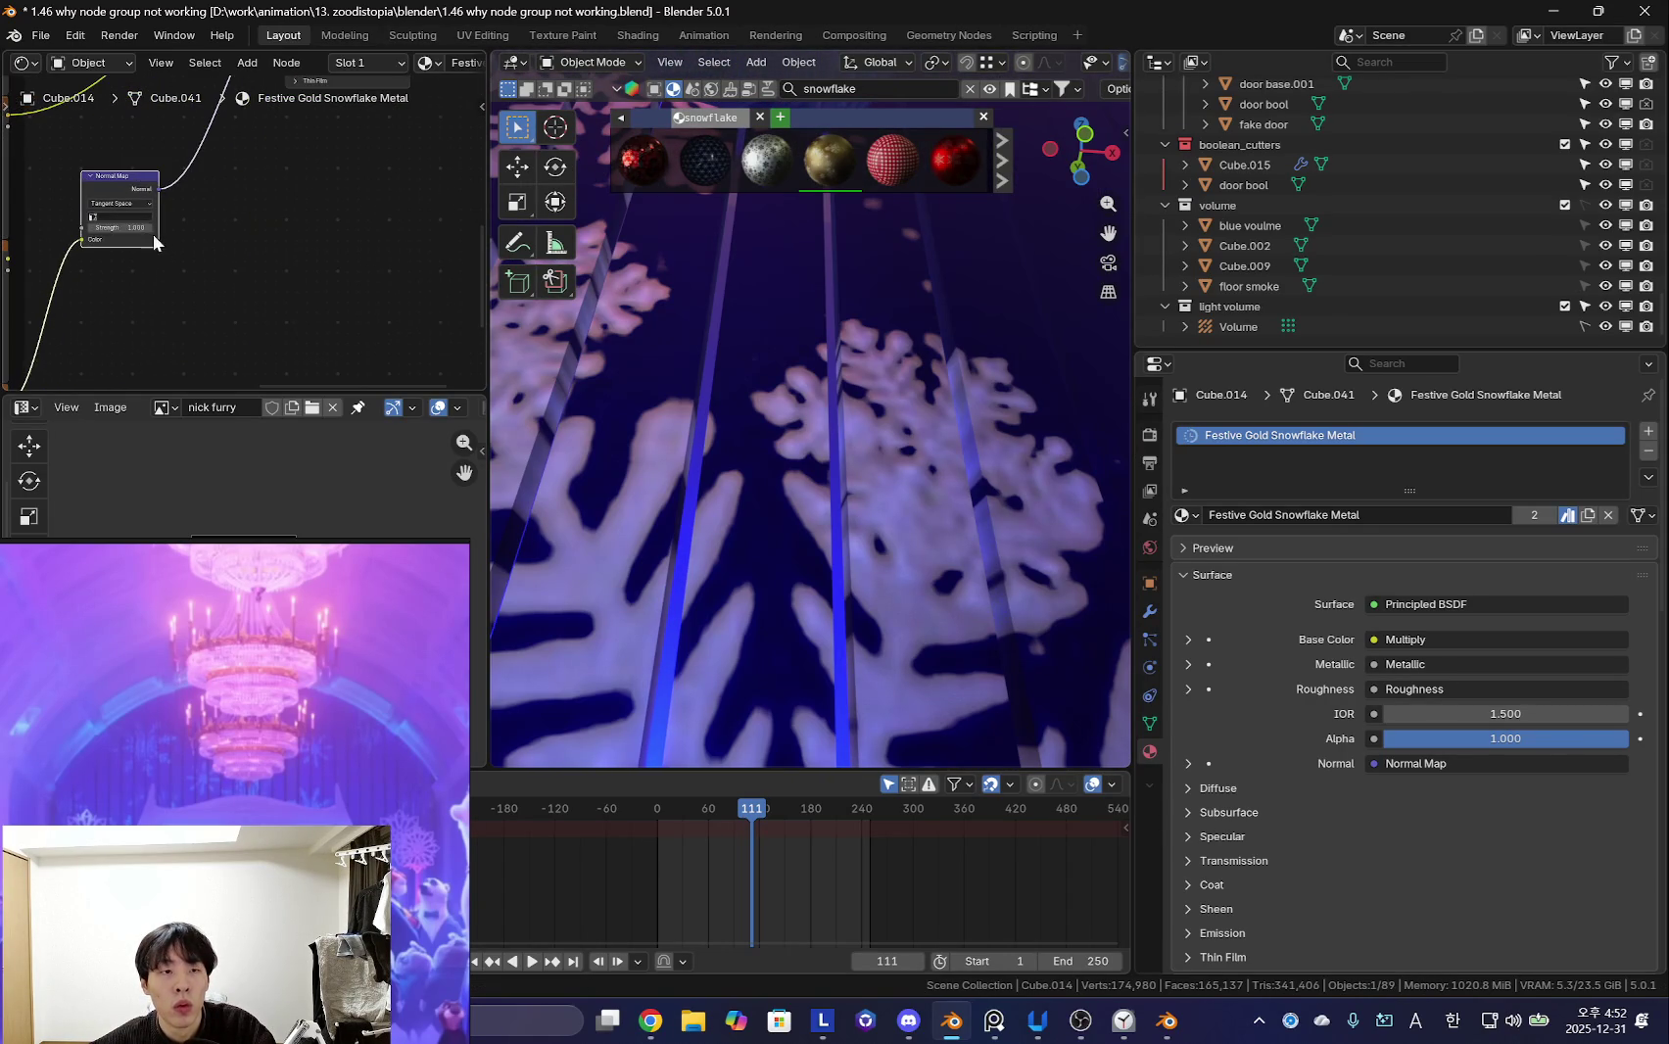
pyautogui.moveTo(118, 228); pyautogui.dragTo(147, 227)
pyautogui.moveTo(851, 387); pyautogui.dragTo(893, 568, button='middle')
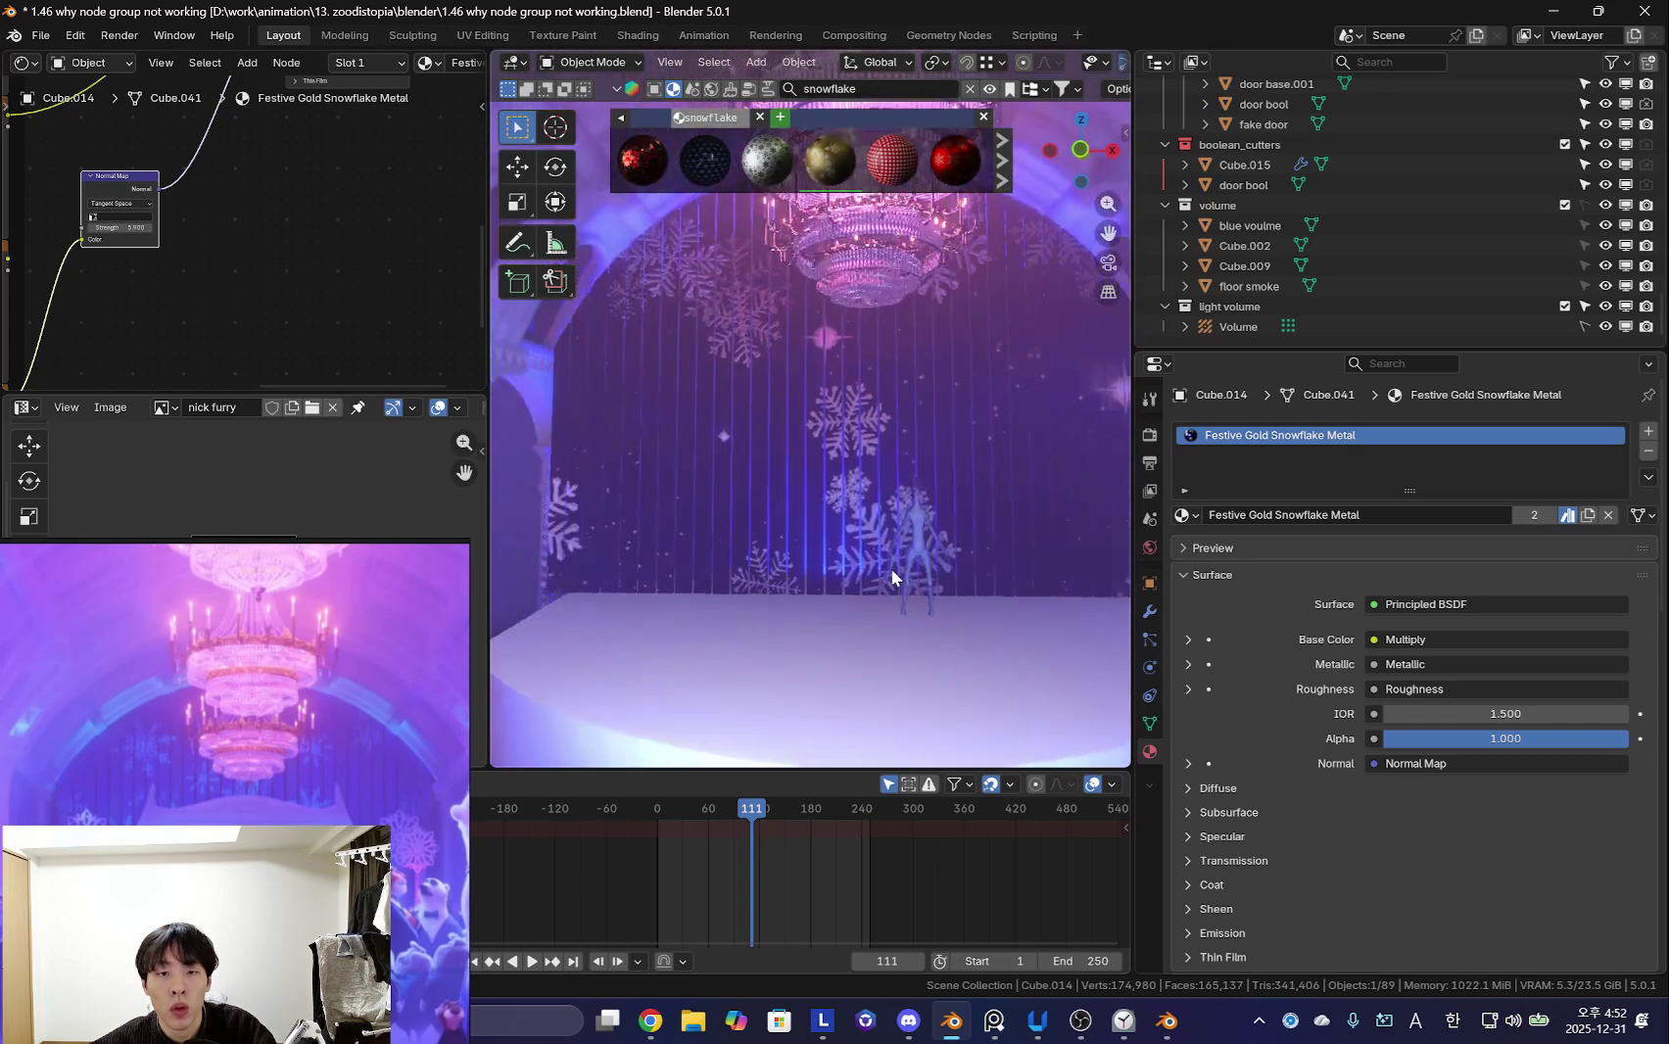
# - Zoom through the reference stills and orbit the viewport to view the stage and pillars
pyautogui.scroll(-5, 839, 580)
pyautogui.scroll(3, 830, 626)
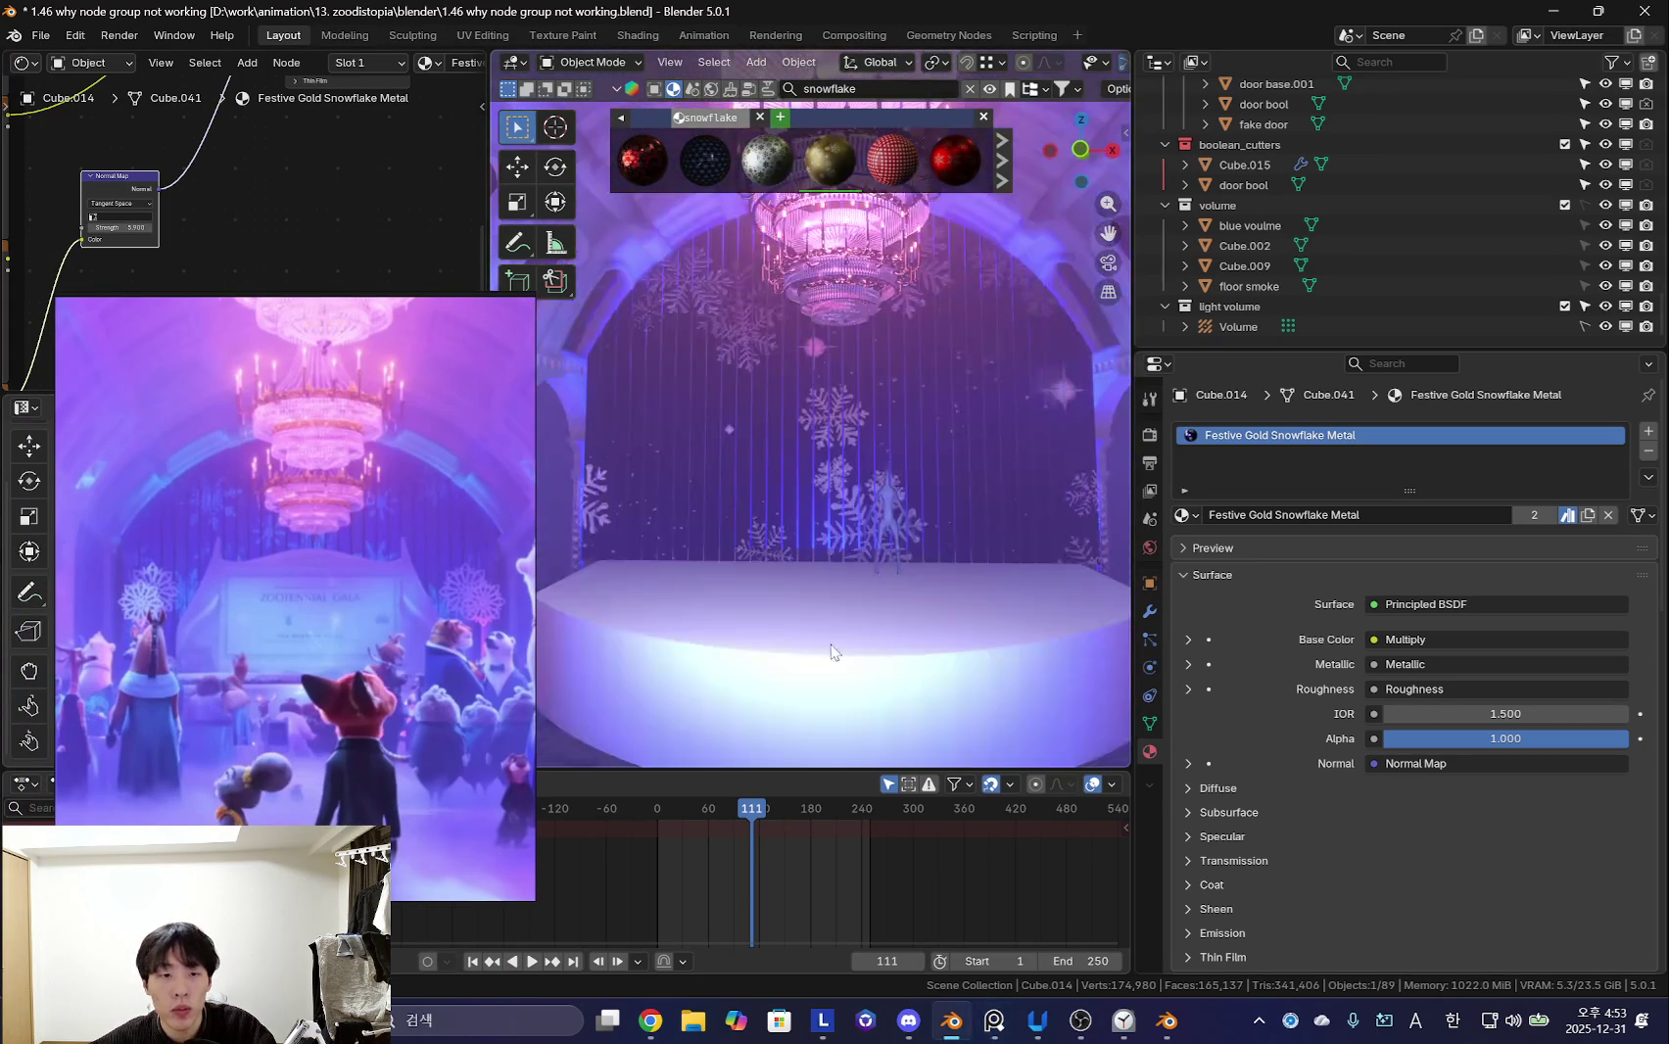
pyautogui.scroll(-3, 851, 612)
pyautogui.scroll(4, 962, 619)
pyautogui.moveTo(912, 615); pyautogui.dragTo(1000, 582, button='middle')
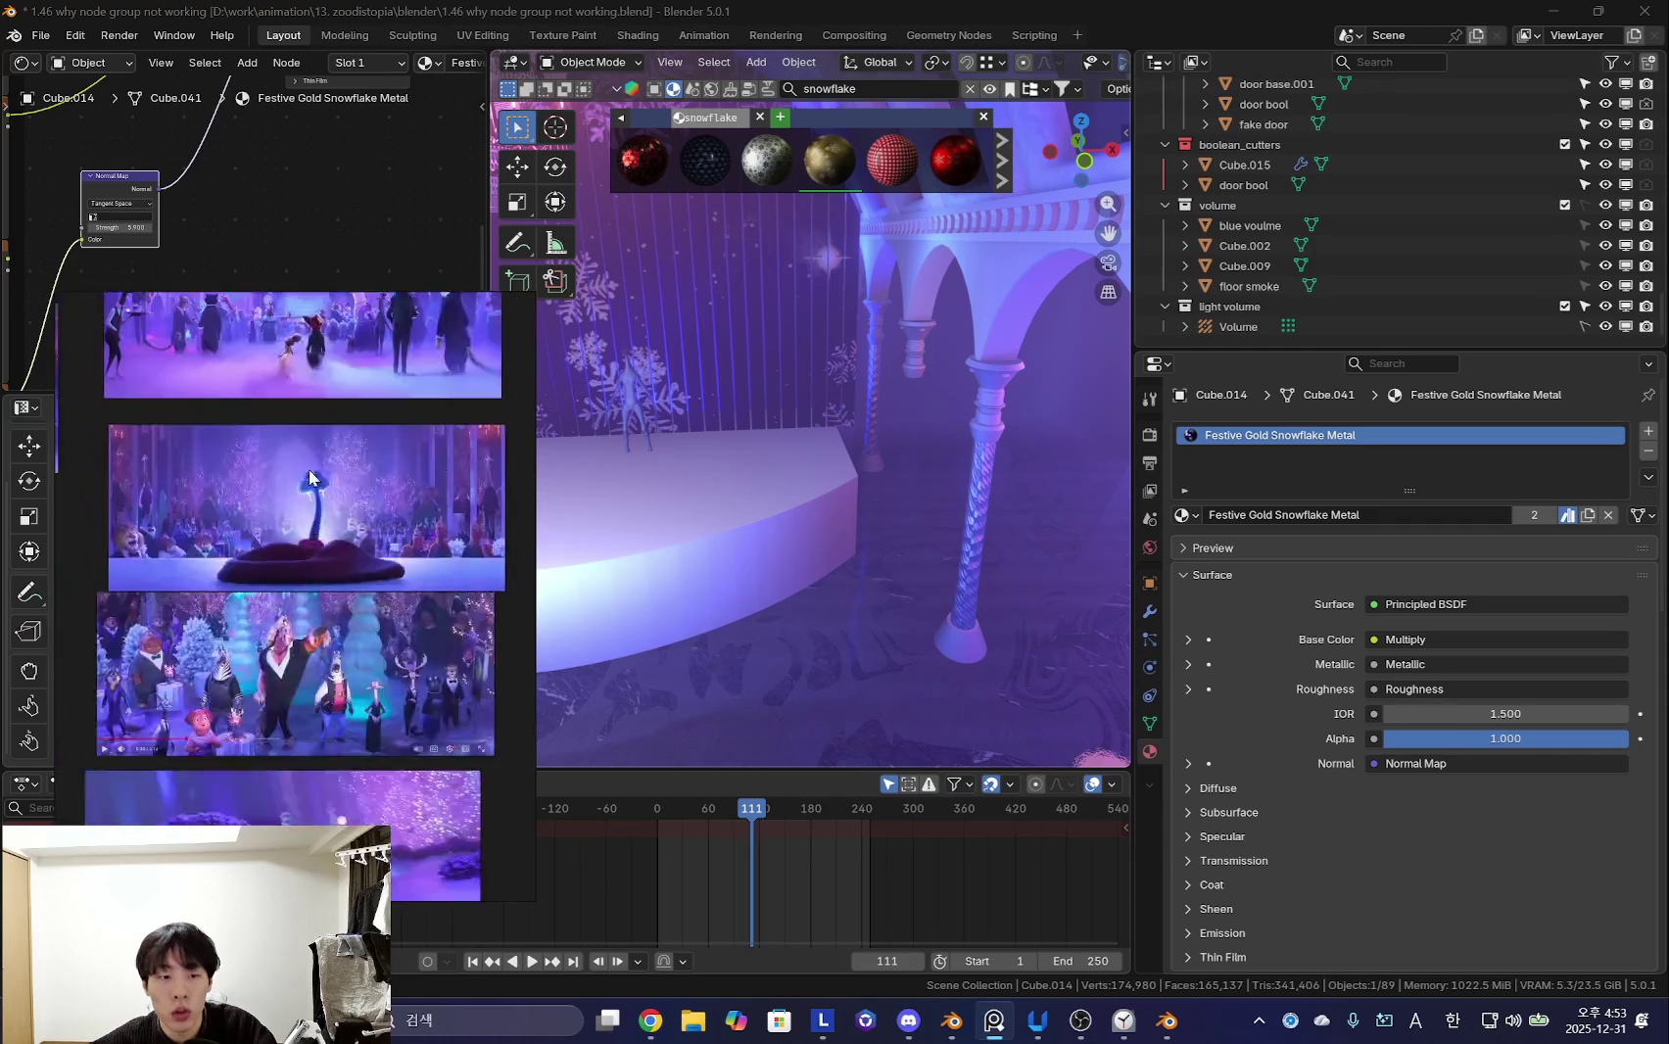
pyautogui.scroll(2, 294, 543)
pyautogui.scroll(2, 320, 564)
pyautogui.scroll(2, 294, 597)
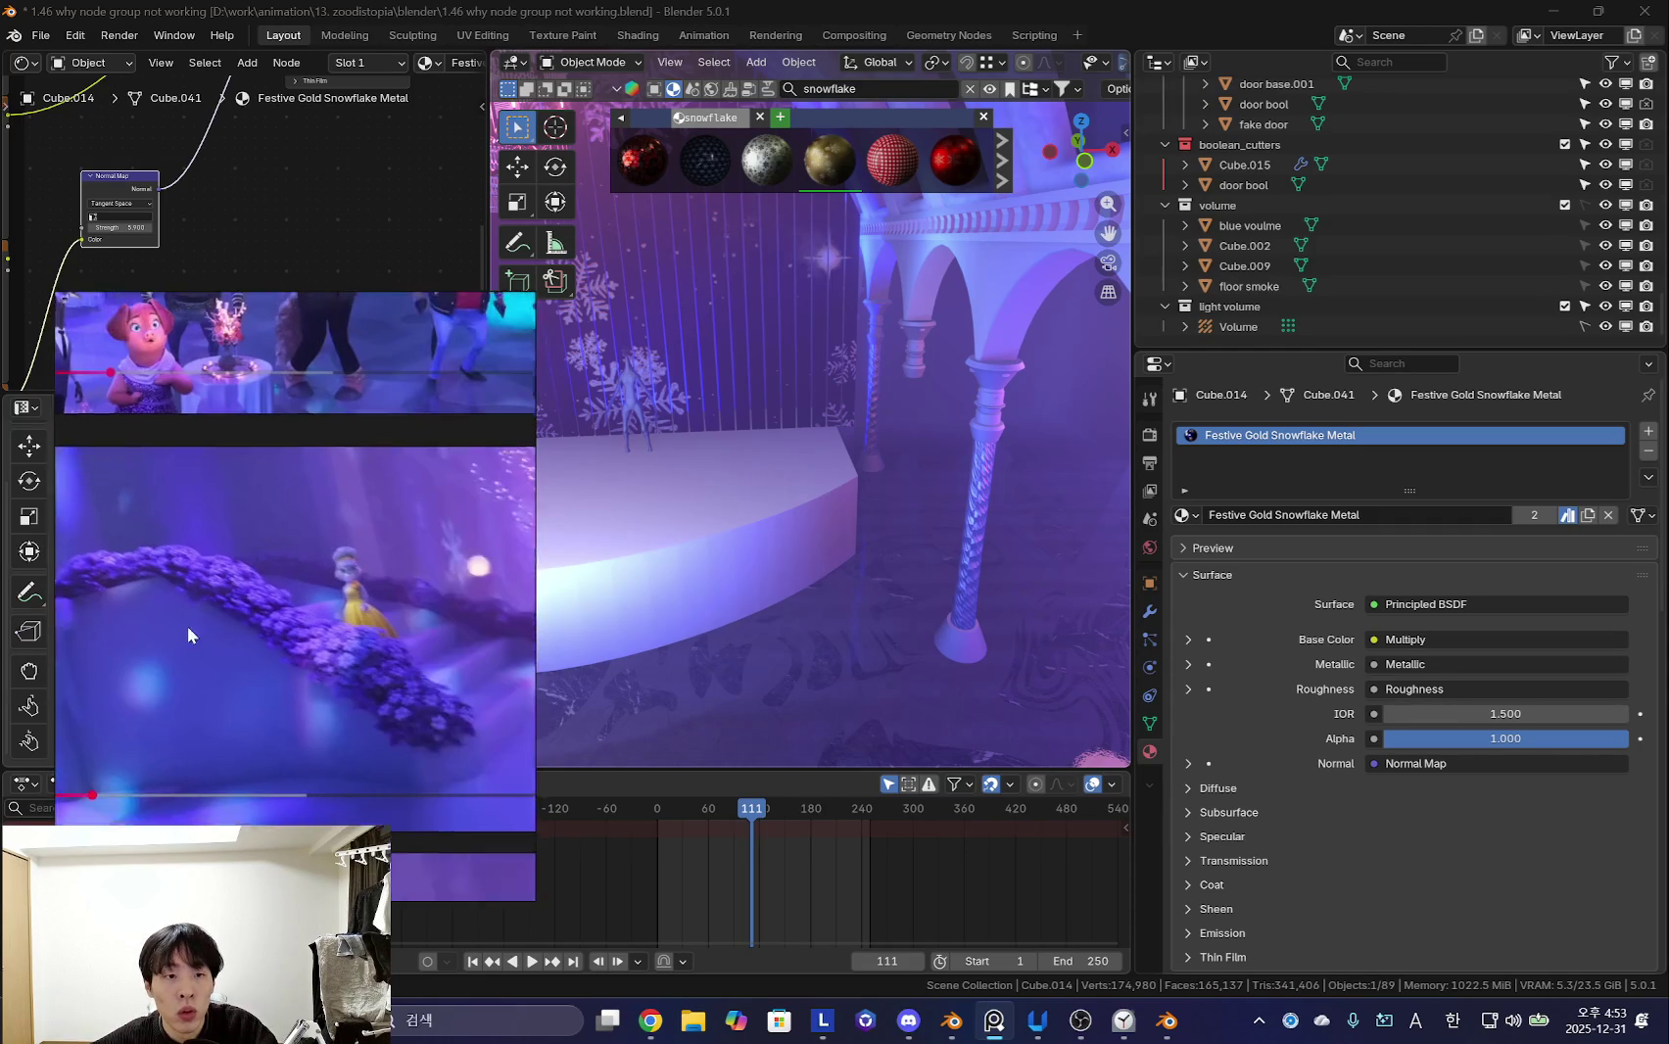
pyautogui.scroll(-2, 342, 666)
pyautogui.scroll(2, 974, 468)
pyautogui.scroll(3, 874, 515)
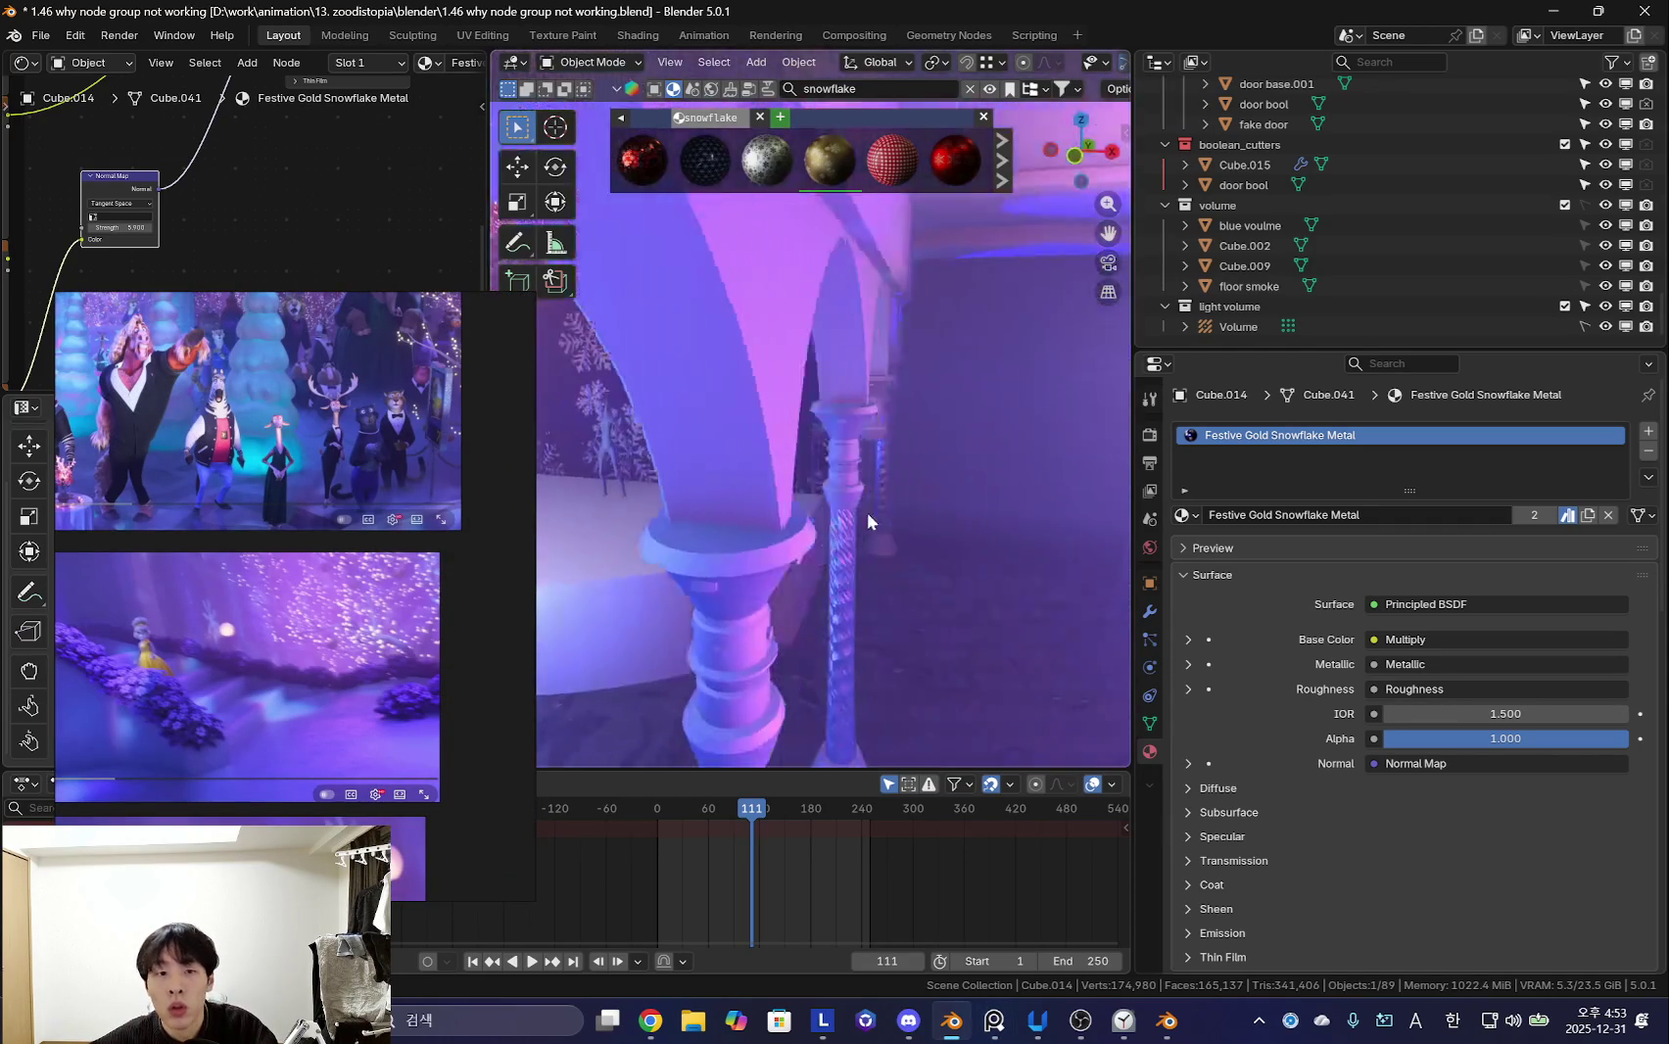
pyautogui.scroll(-3, 874, 514)
pyautogui.scroll(-1, 343, 548)
# - Orbit around the arched pillars toward the stage, show lights and wireframes, and nudge the arched backdrop
pyautogui.moveTo(745, 510); pyautogui.dragTo(845, 587, button='middle')
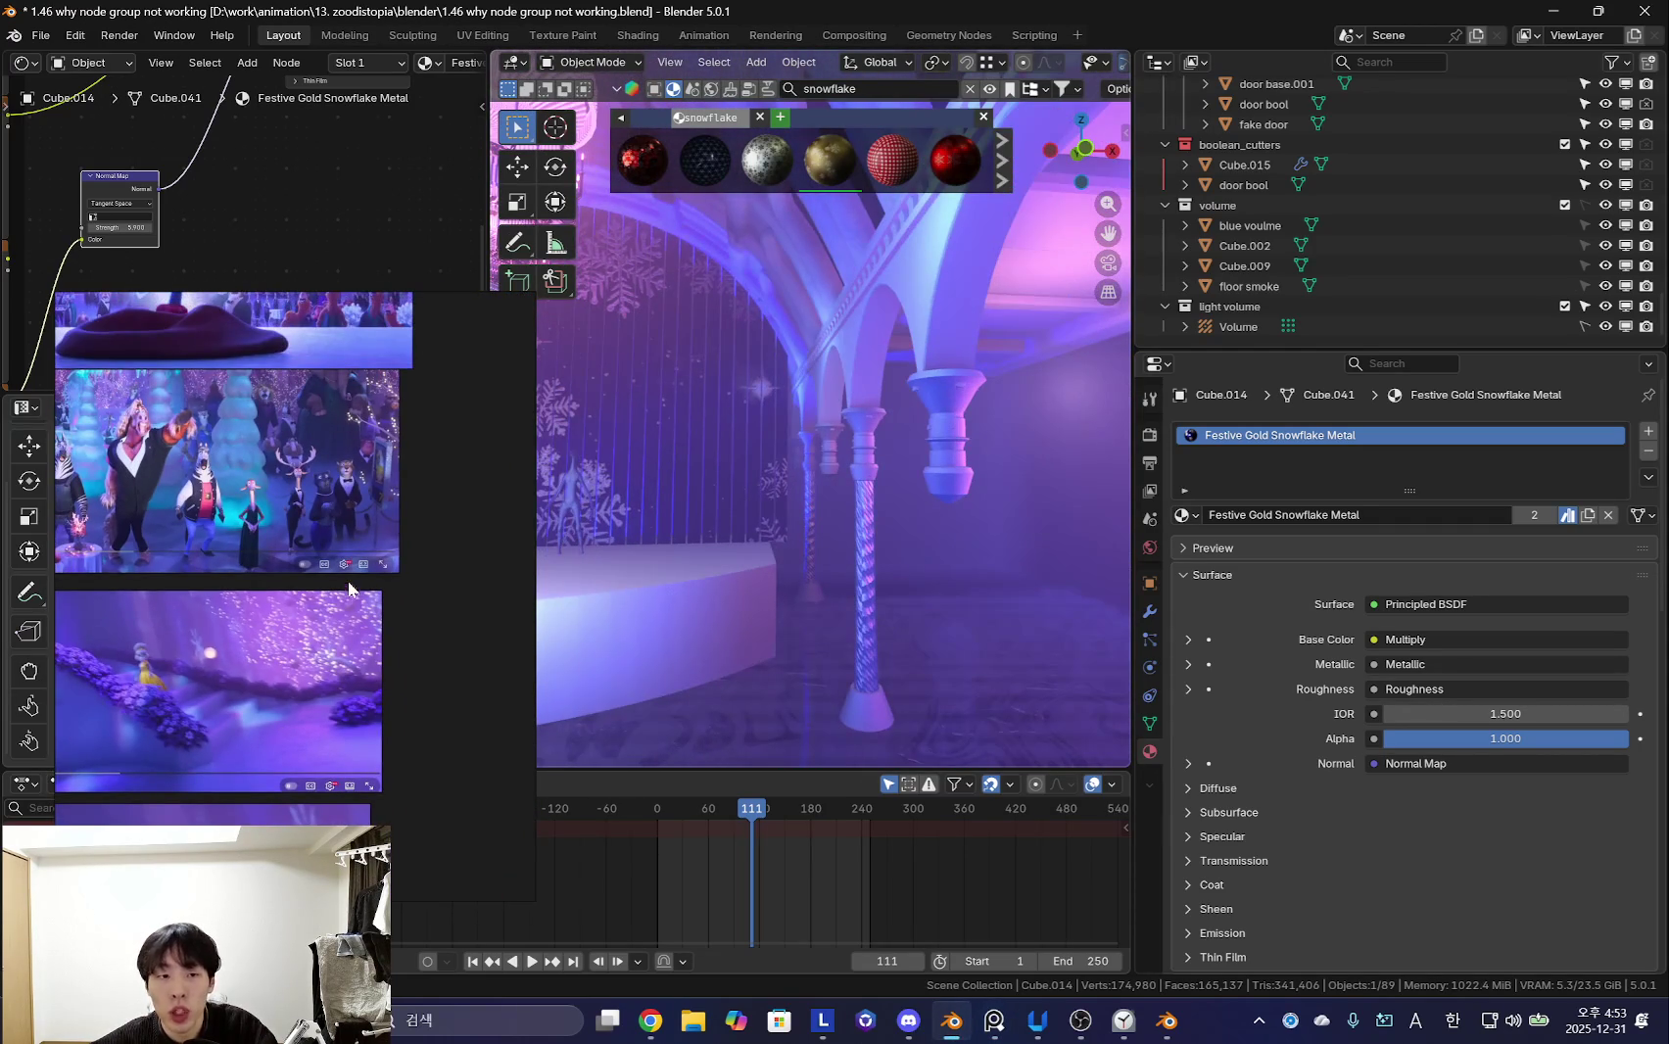
pyautogui.scroll(1, 365, 591)
pyautogui.scroll(1, 354, 611)
pyautogui.scroll(1, 239, 666)
pyautogui.scroll(2, 290, 667)
pyautogui.scroll(1, 310, 617)
pyautogui.scroll(-3, 293, 592)
pyautogui.scroll(1, 278, 603)
pyautogui.moveTo(686, 580)
pyautogui.mouseDown(button='middle')
pyautogui.moveTo(781, 587)
pyautogui.moveTo(797, 553)
pyautogui.mouseUp(button='middle')
pyautogui.scroll(-4, 807, 421)
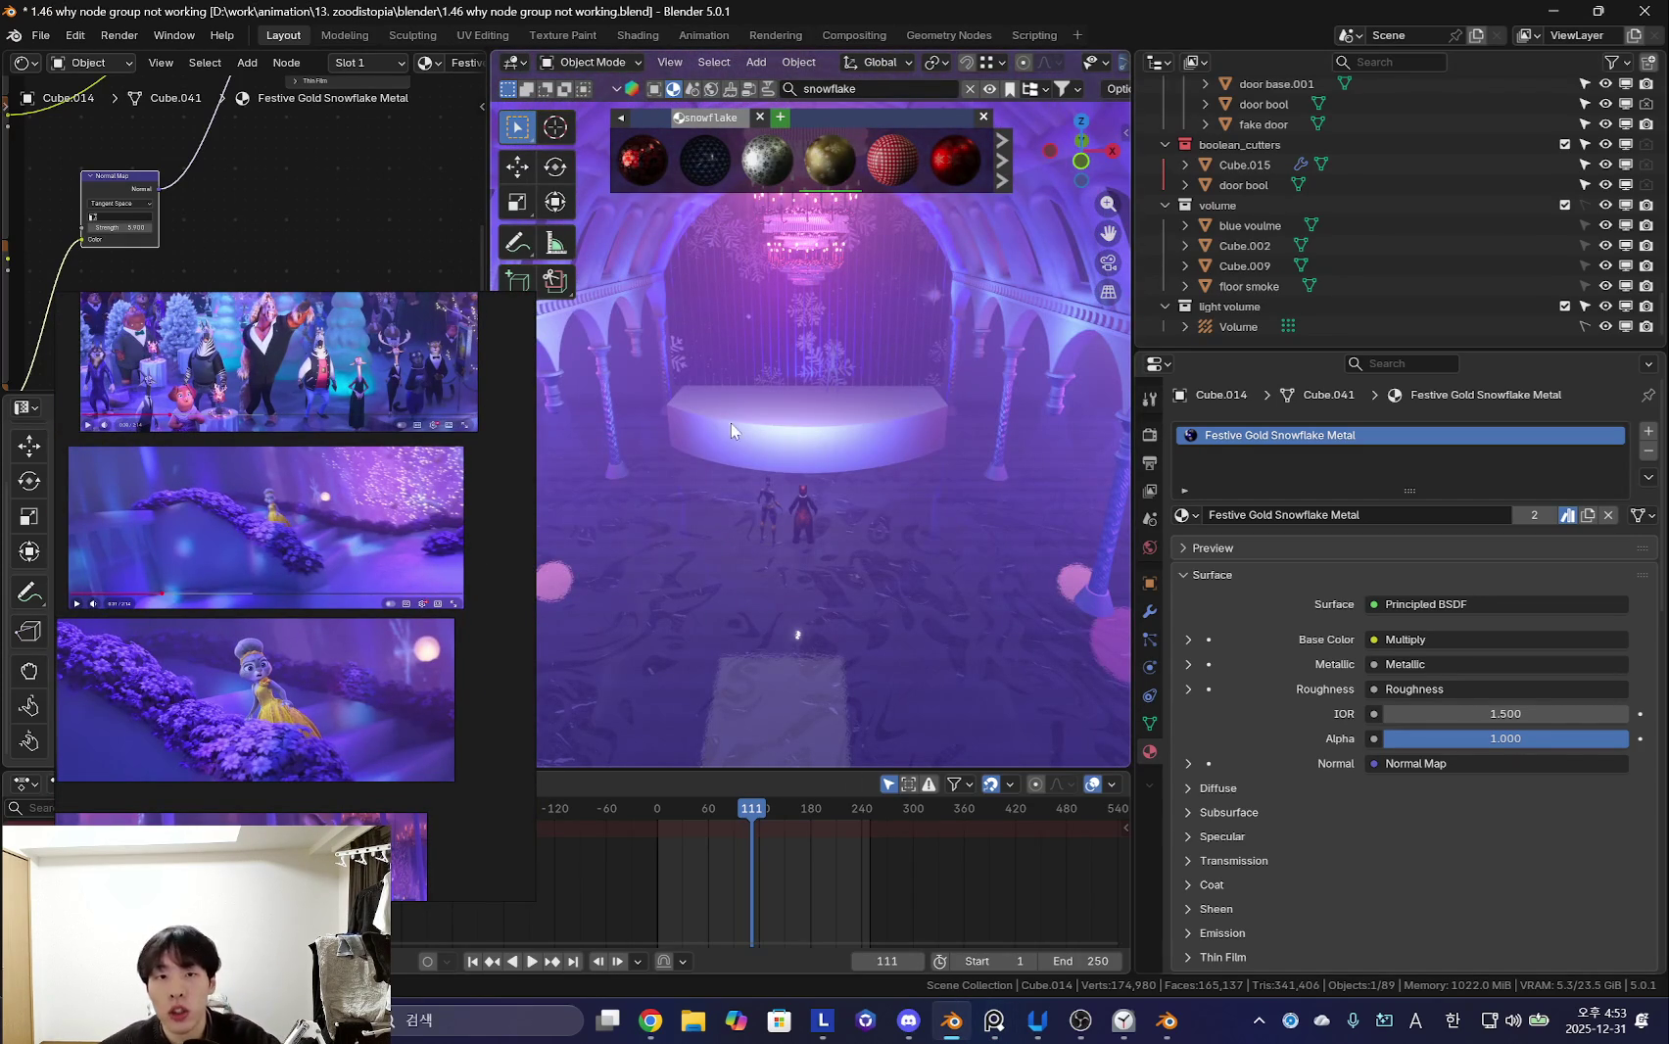
pyautogui.hotkey('shift', 'alt', 'z')
pyautogui.moveTo(772, 516)
pyautogui.mouseDown(button='middle')
pyautogui.moveTo(715, 454)
pyautogui.moveTo(822, 487)
pyautogui.mouseUp(button='middle')
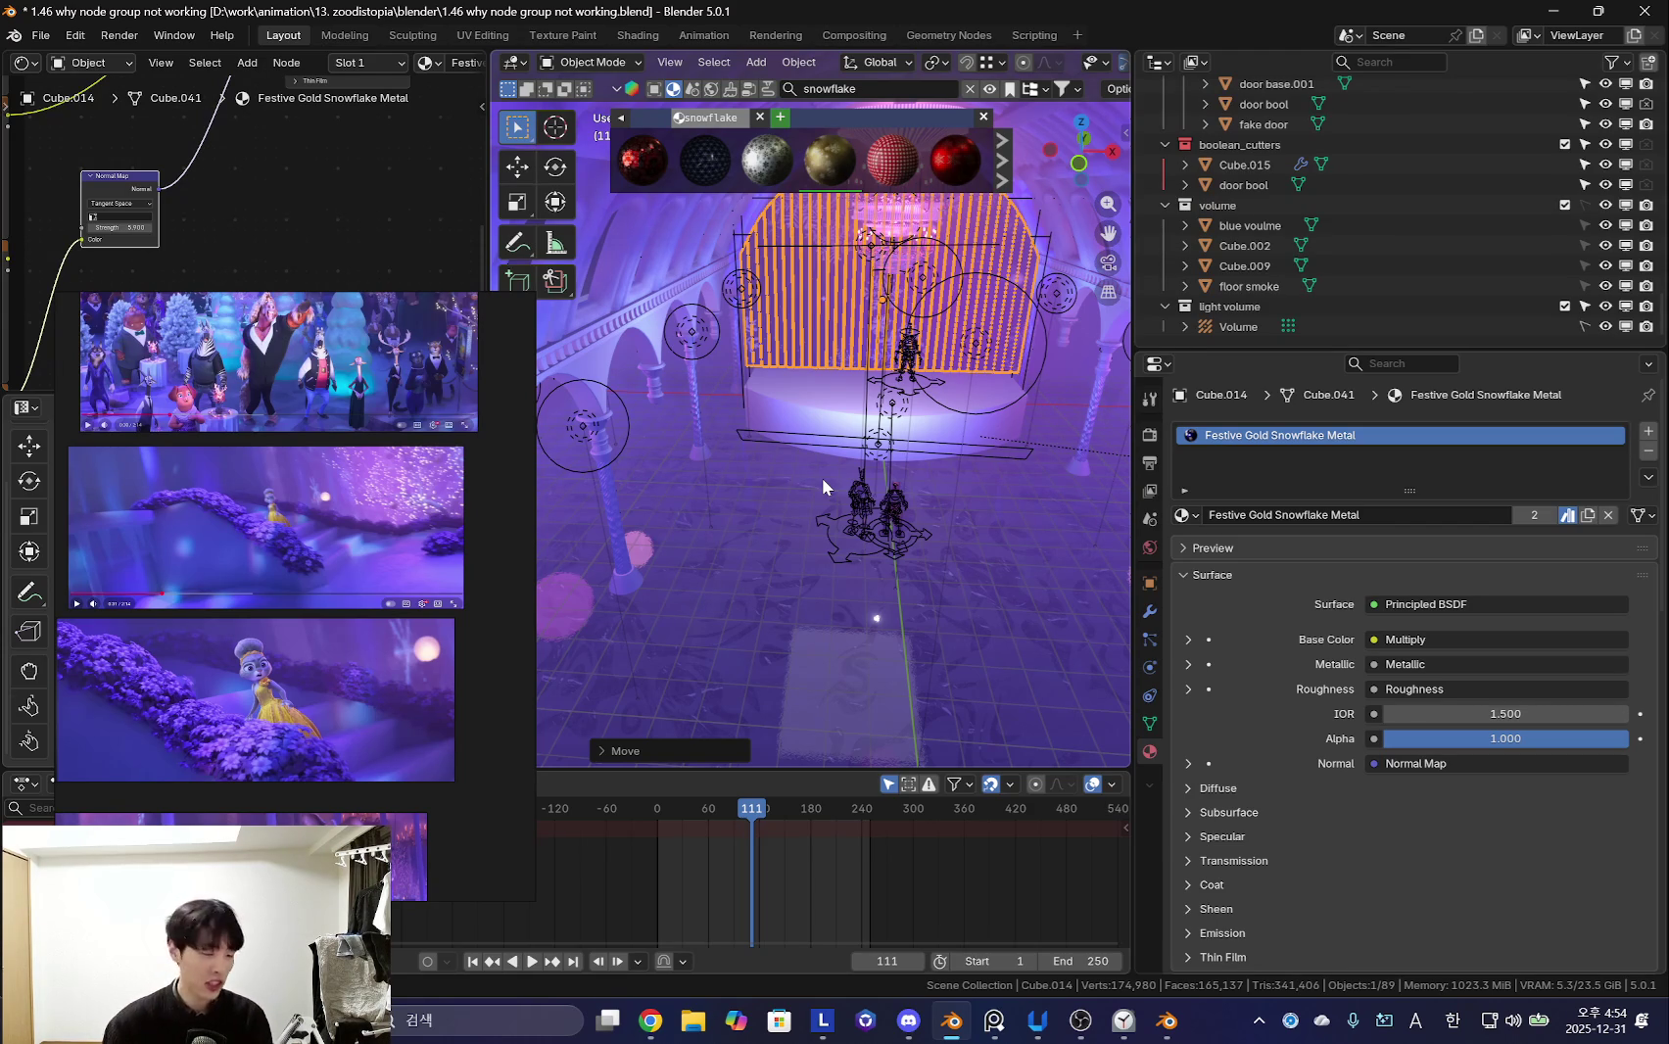
# - Switch to the frontal stage view and orbit round near the characters
pyautogui.press('KP_0')
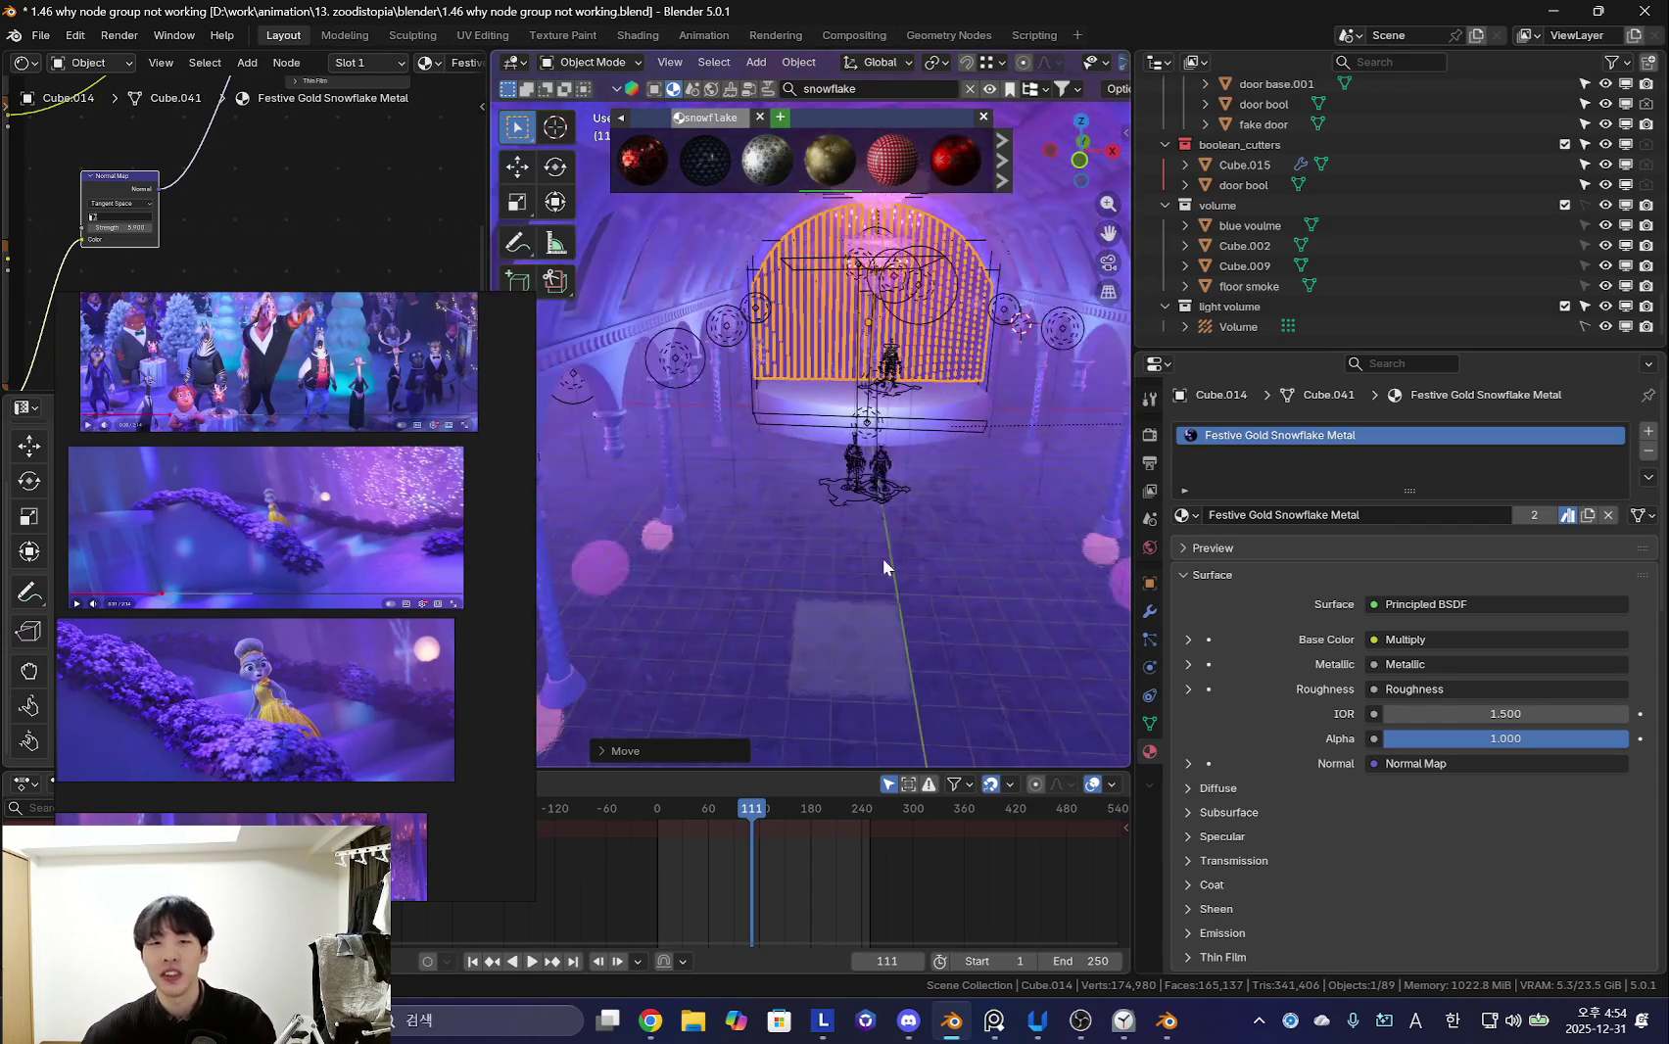
pyautogui.moveTo(888, 580)
pyautogui.mouseDown(button='middle')
pyautogui.moveTo(929, 606)
pyautogui.moveTo(985, 540)
pyautogui.moveTo(753, 516)
pyautogui.mouseUp(button='middle')
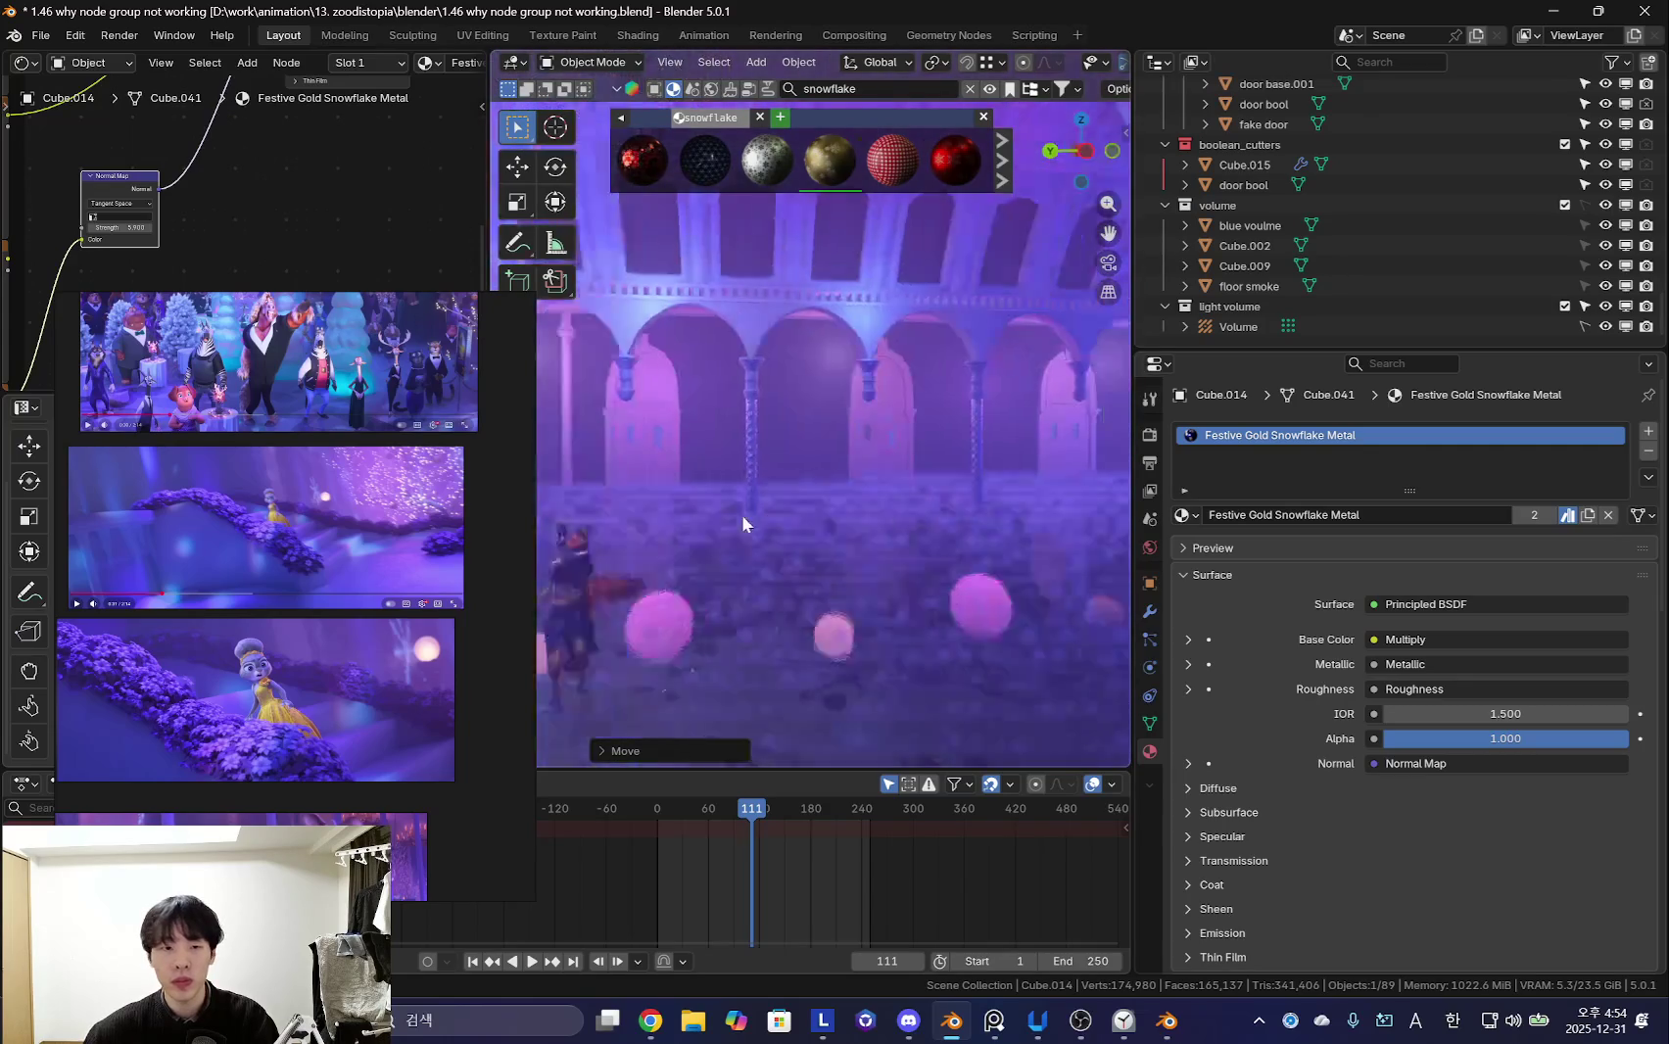
# - Select the first pink arcade point light, Point.009, and set its power to about 133.5 W
pyautogui.moveTo(344, 627); pyautogui.dragTo(415, 510)
pyautogui.scroll(2, 414, 510)
pyautogui.moveTo(970, 506)
pyautogui.mouseDown(button='middle')
pyautogui.moveTo(836, 525)
pyautogui.moveTo(861, 521)
pyautogui.moveTo(831, 499)
pyautogui.moveTo(977, 529)
pyautogui.moveTo(978, 464)
pyautogui.mouseUp(button='middle')
pyautogui.click(732, 428)
pyautogui.moveTo(733, 428); pyautogui.dragTo(970, 489, button='middle')
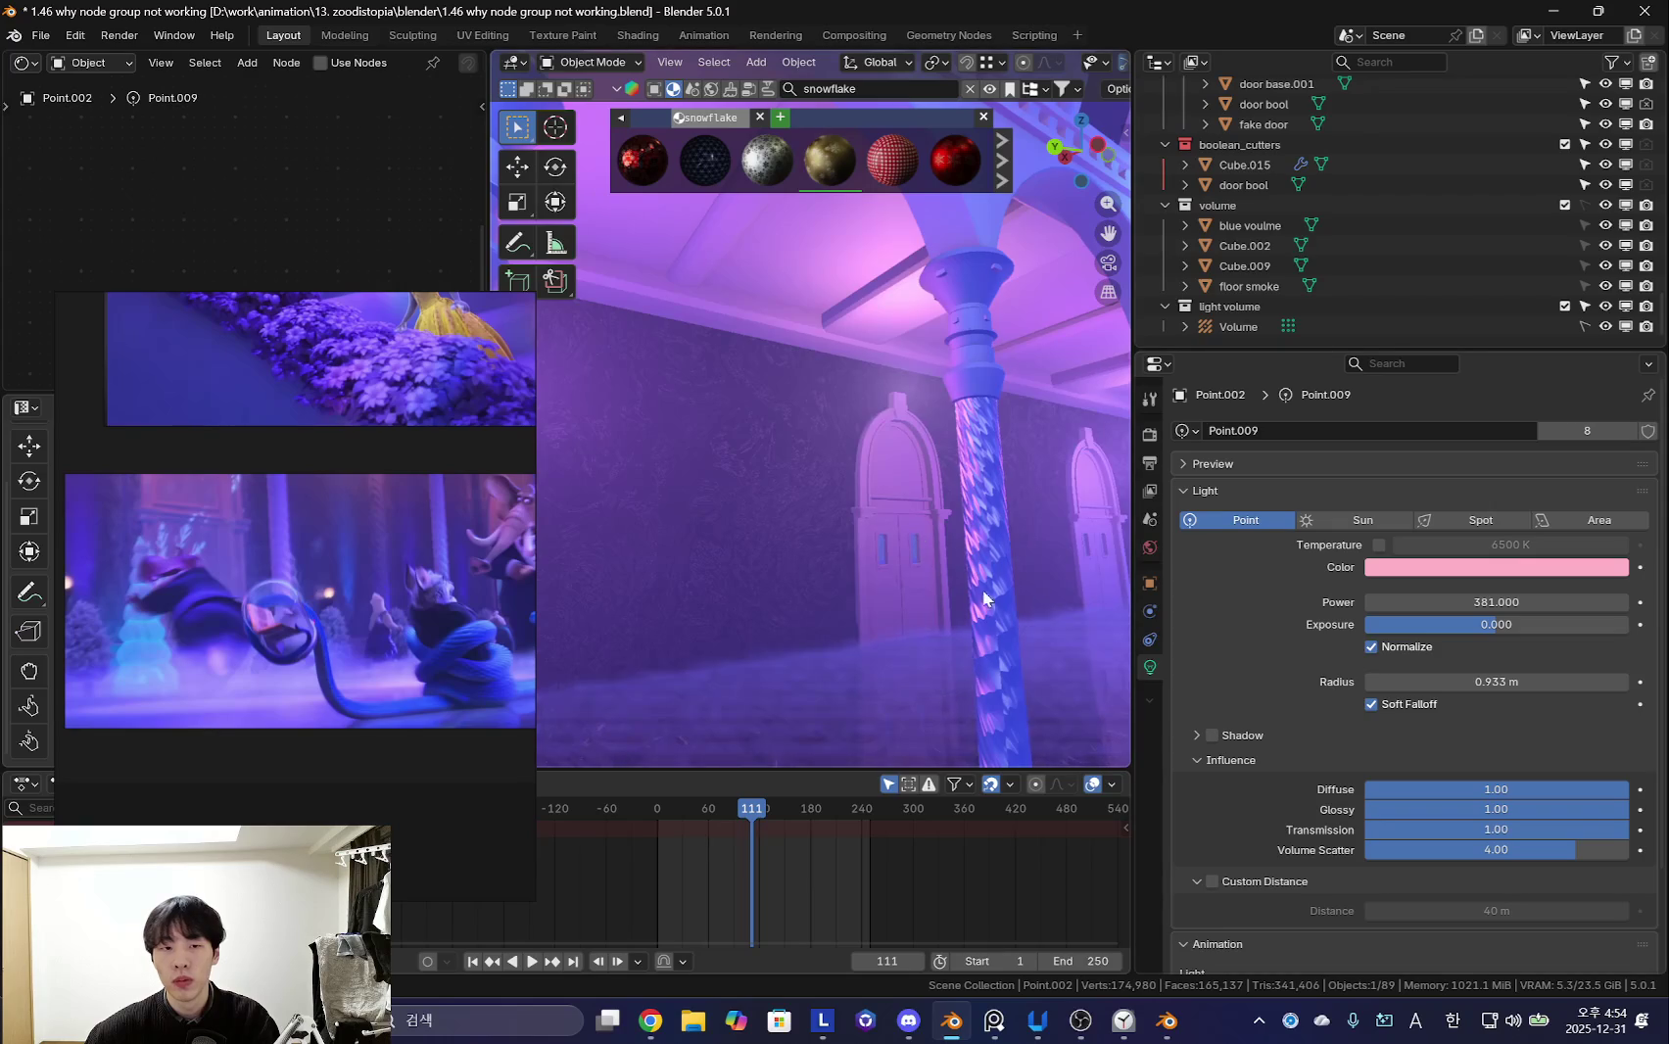
pyautogui.moveTo(997, 594); pyautogui.dragTo(1088, 607, button='middle')
pyautogui.moveTo(1502, 603); pyautogui.dragTo(1391, 602)
pyautogui.moveTo(979, 568)
pyautogui.mouseDown(button='middle')
pyautogui.moveTo(835, 584)
pyautogui.moveTo(862, 586)
pyautogui.mouseUp(button='middle')
pyautogui.moveTo(1496, 603); pyautogui.dragTo(1592, 603)
pyautogui.moveTo(1062, 527)
pyautogui.mouseDown(button='middle')
pyautogui.moveTo(986, 456)
pyautogui.moveTo(920, 473)
pyautogui.moveTo(1011, 436)
pyautogui.mouseUp(button='middle')
# - Set the second pink point light, Point.010, to 199 W and restore the viewport overlays
pyautogui.click(1012, 434)
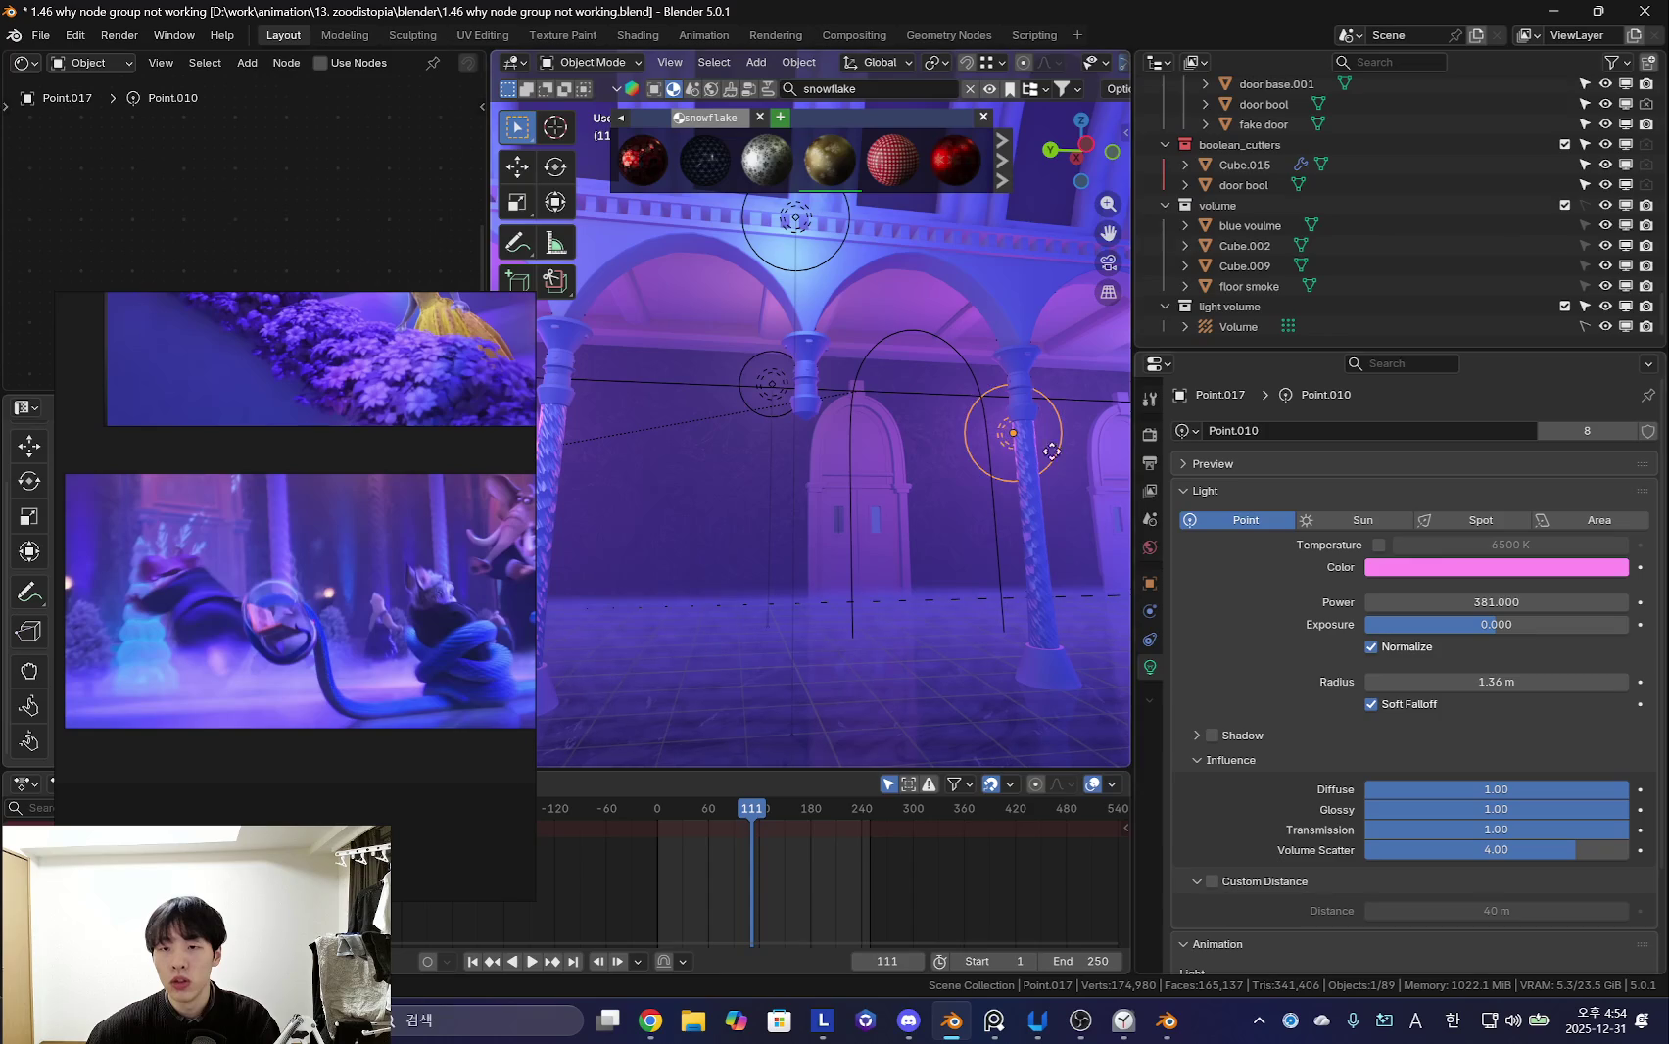
pyautogui.moveTo(1496, 602); pyautogui.dragTo(1563, 602)
pyautogui.moveTo(980, 549)
pyautogui.mouseDown(button='middle')
pyautogui.moveTo(837, 600)
pyautogui.moveTo(854, 553)
pyautogui.moveTo(932, 543)
pyautogui.moveTo(896, 556)
pyautogui.mouseUp(button='middle')
pyautogui.hotkey('shift', 'alt', 'z')
# - Select the floor smoke volume and set its emission strength to 0.001
pyautogui.click(949, 521)
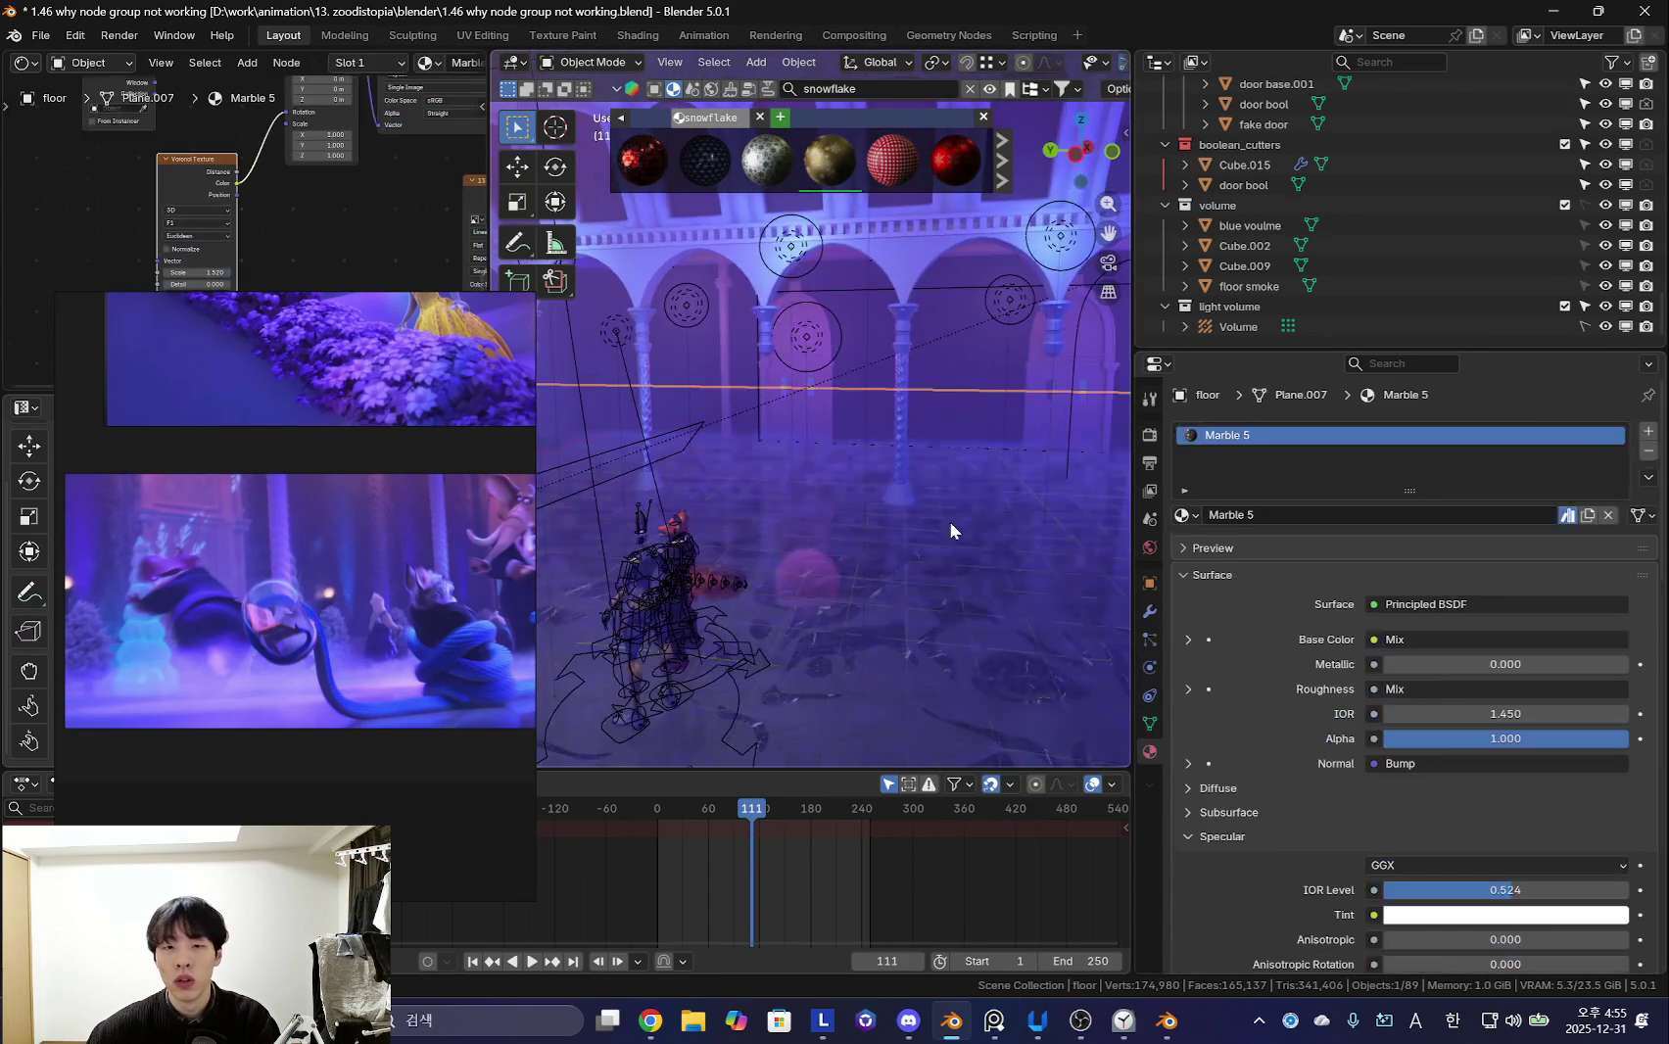
pyautogui.click(1250, 225)
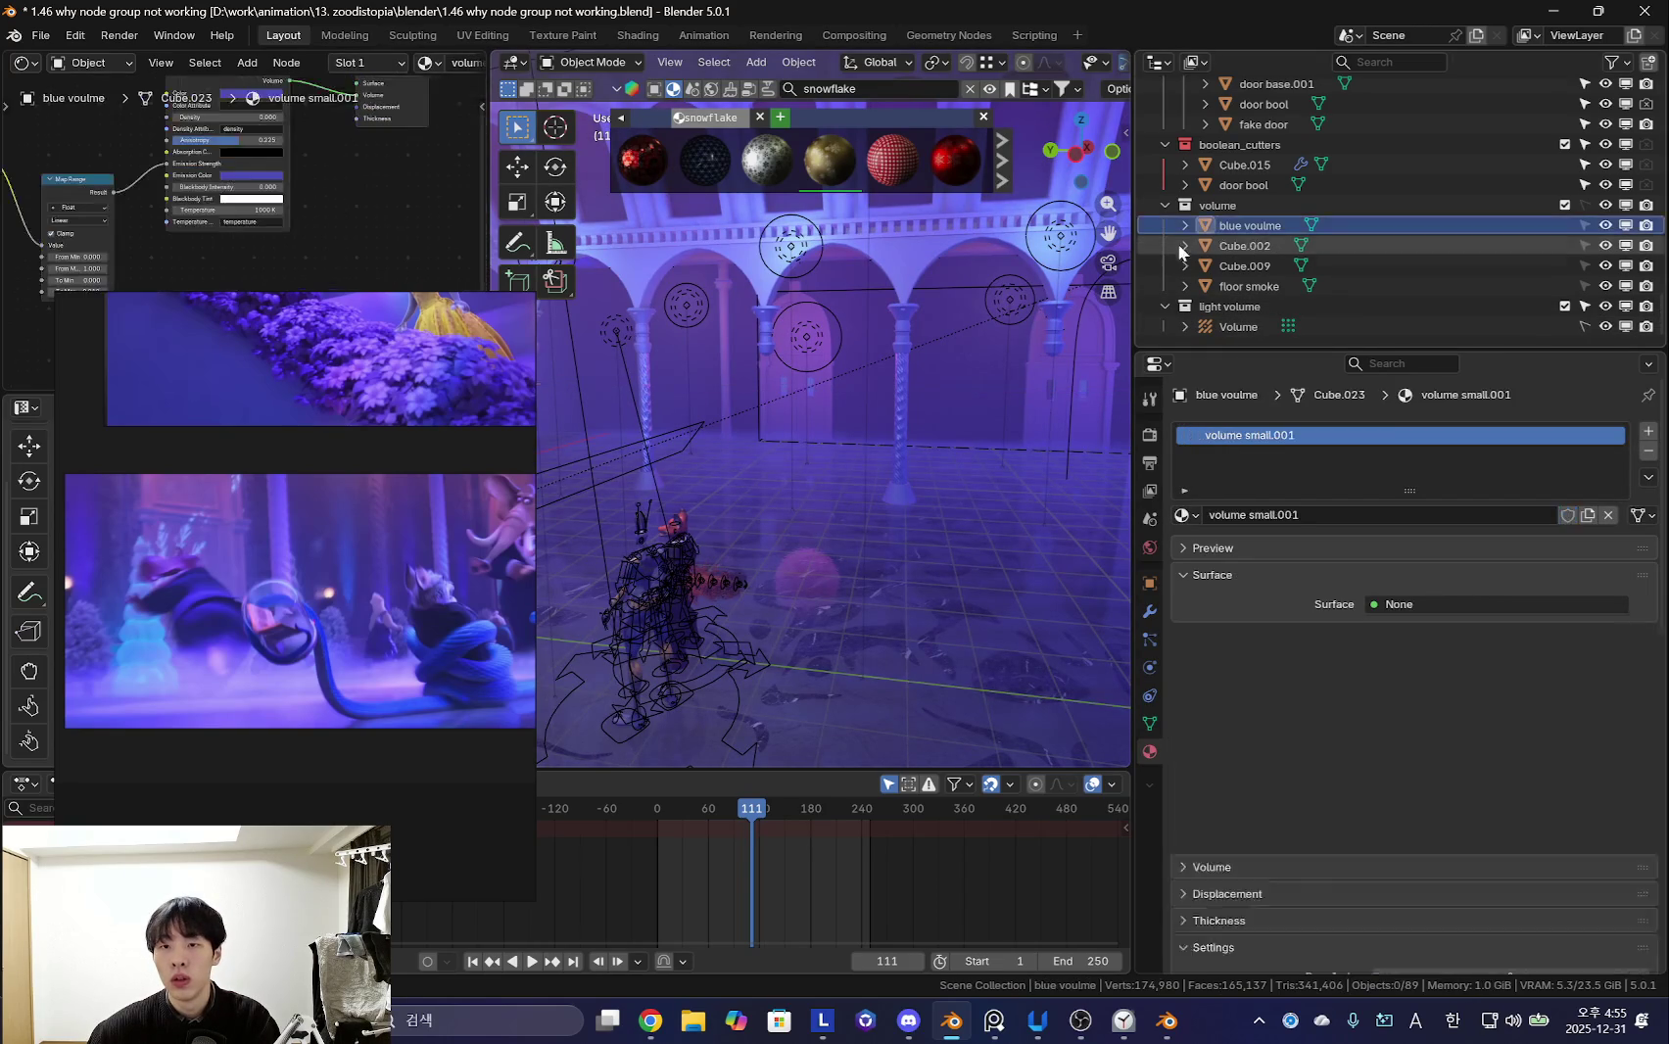
pyautogui.click(1249, 286)
pyautogui.scroll(3, 294, 245)
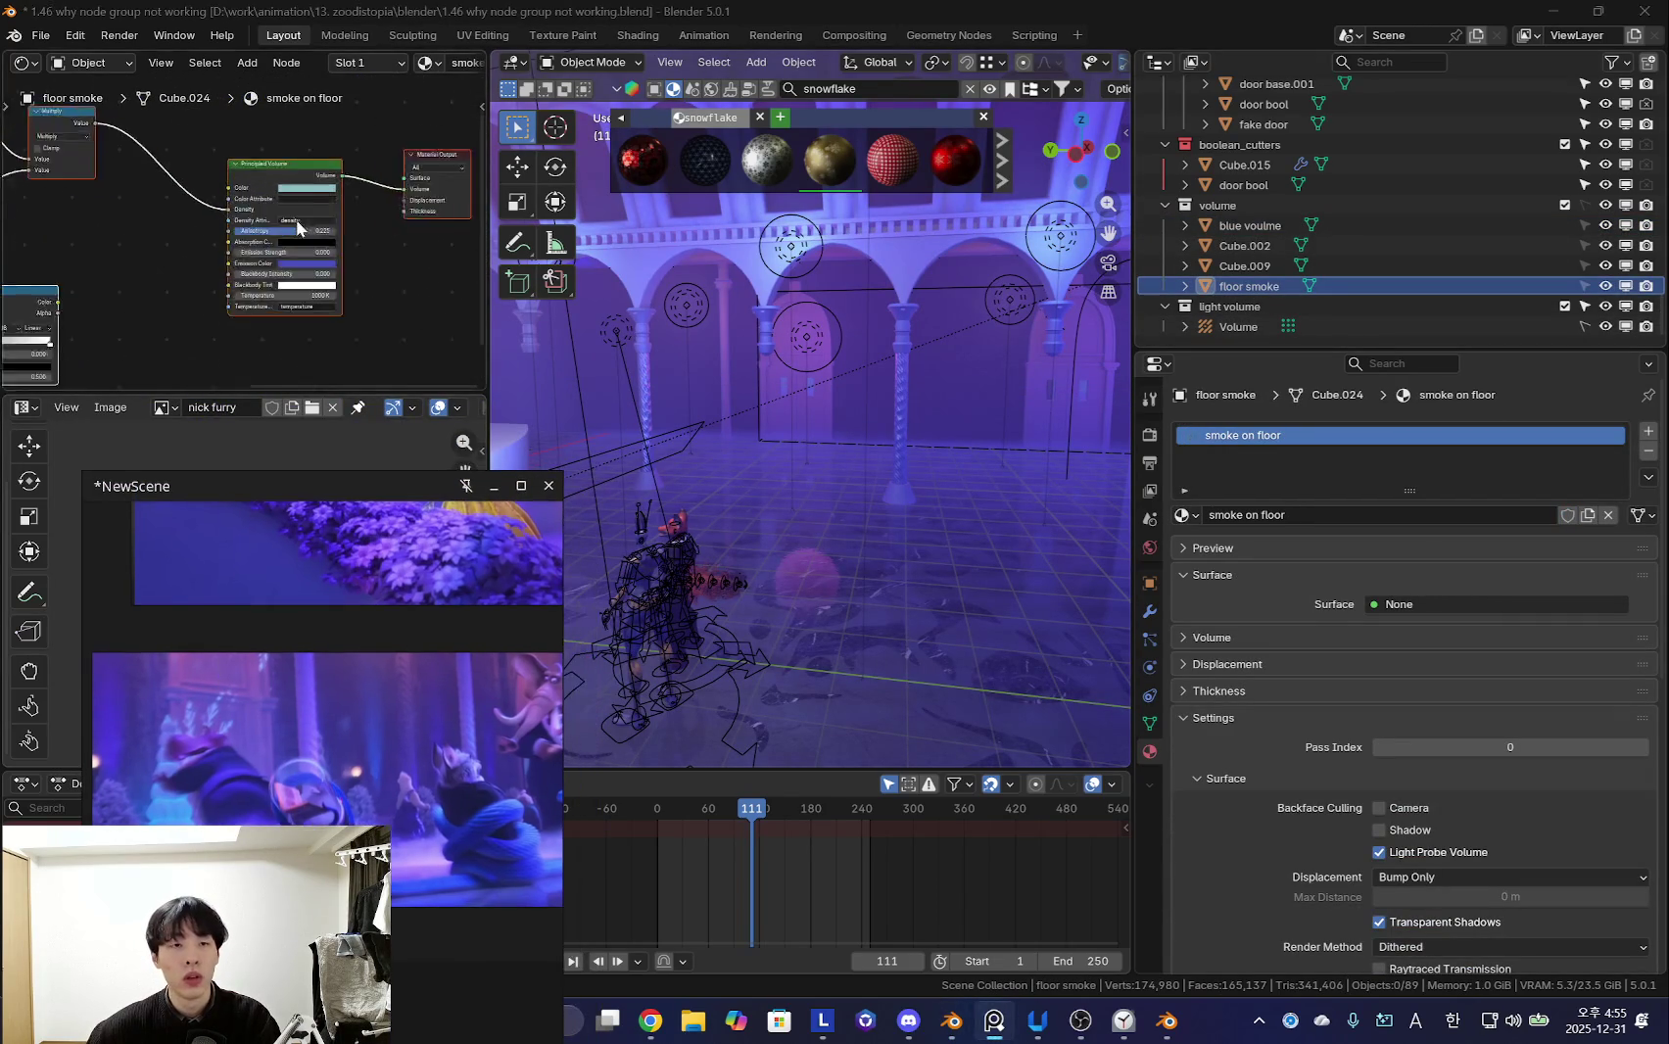
pyautogui.scroll(3, 324, 264)
pyautogui.scroll(2, 346, 283)
pyautogui.click(346, 260)
pyautogui.click(347, 208)
pyautogui.write('0.0')
pyautogui.press('Return')
# - Raise the floor smoke's emission strength to 0.01 and view the whole hall
pyautogui.press('KP_0')
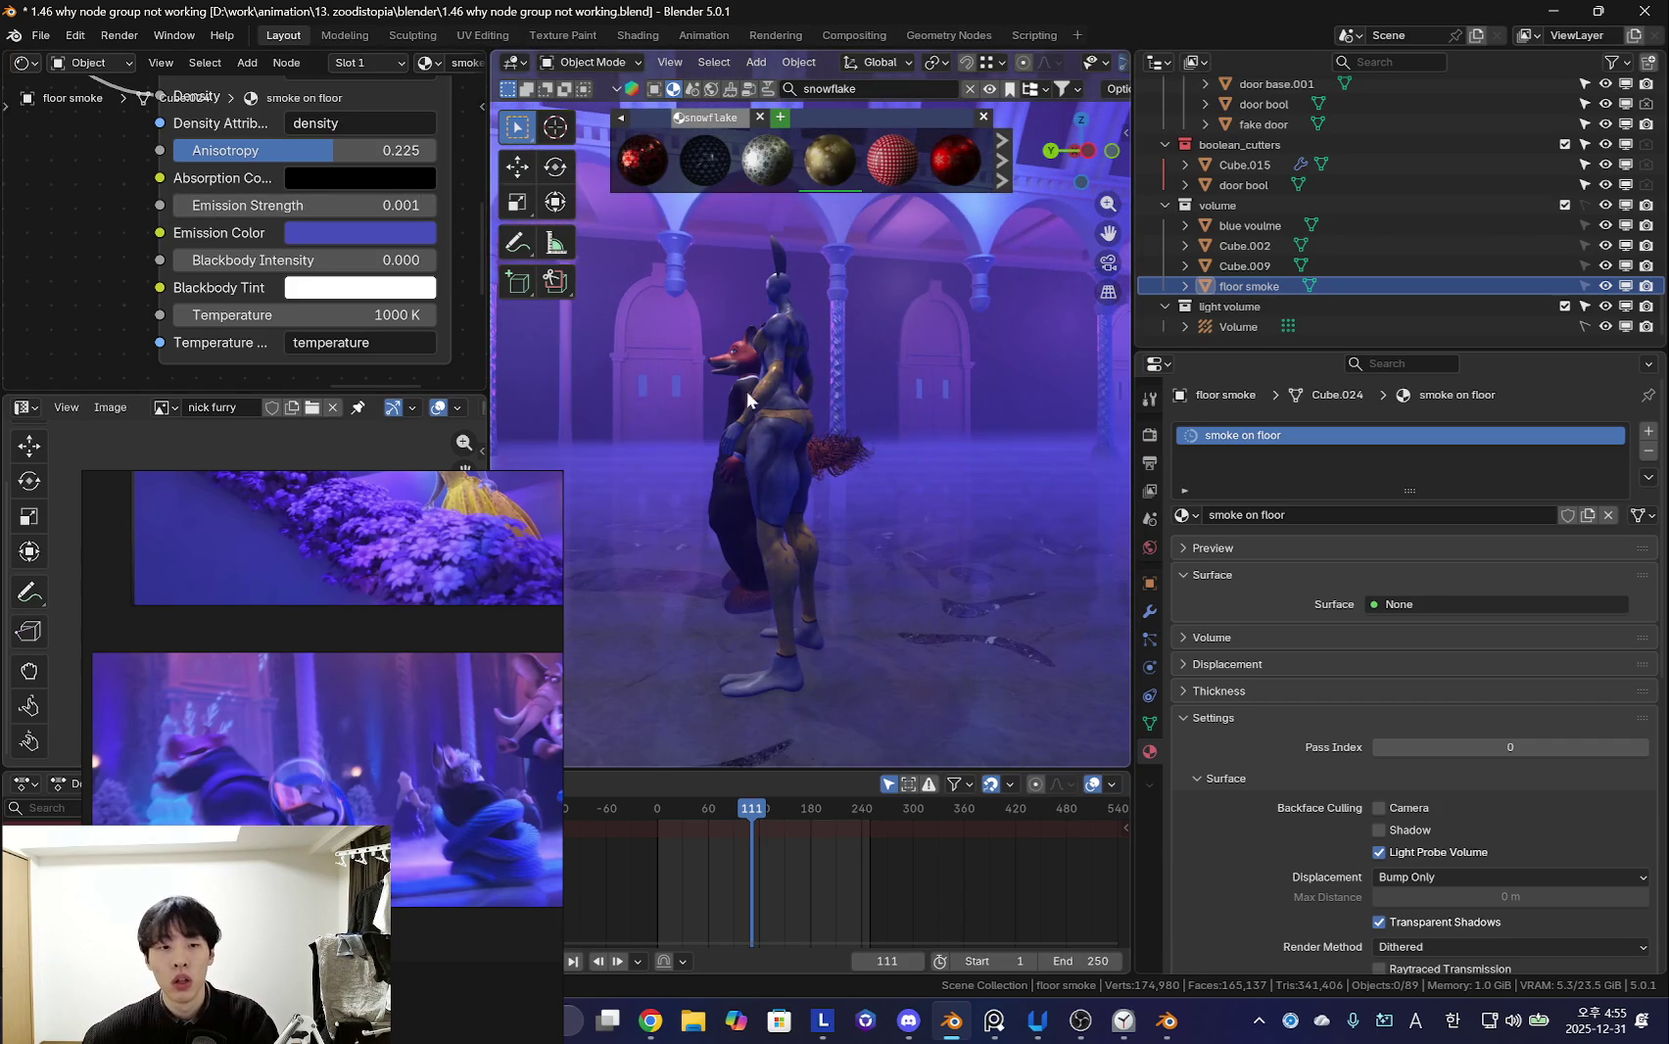
pyautogui.click(356, 208)
pyautogui.write('0.00')
pyautogui.press('Return')
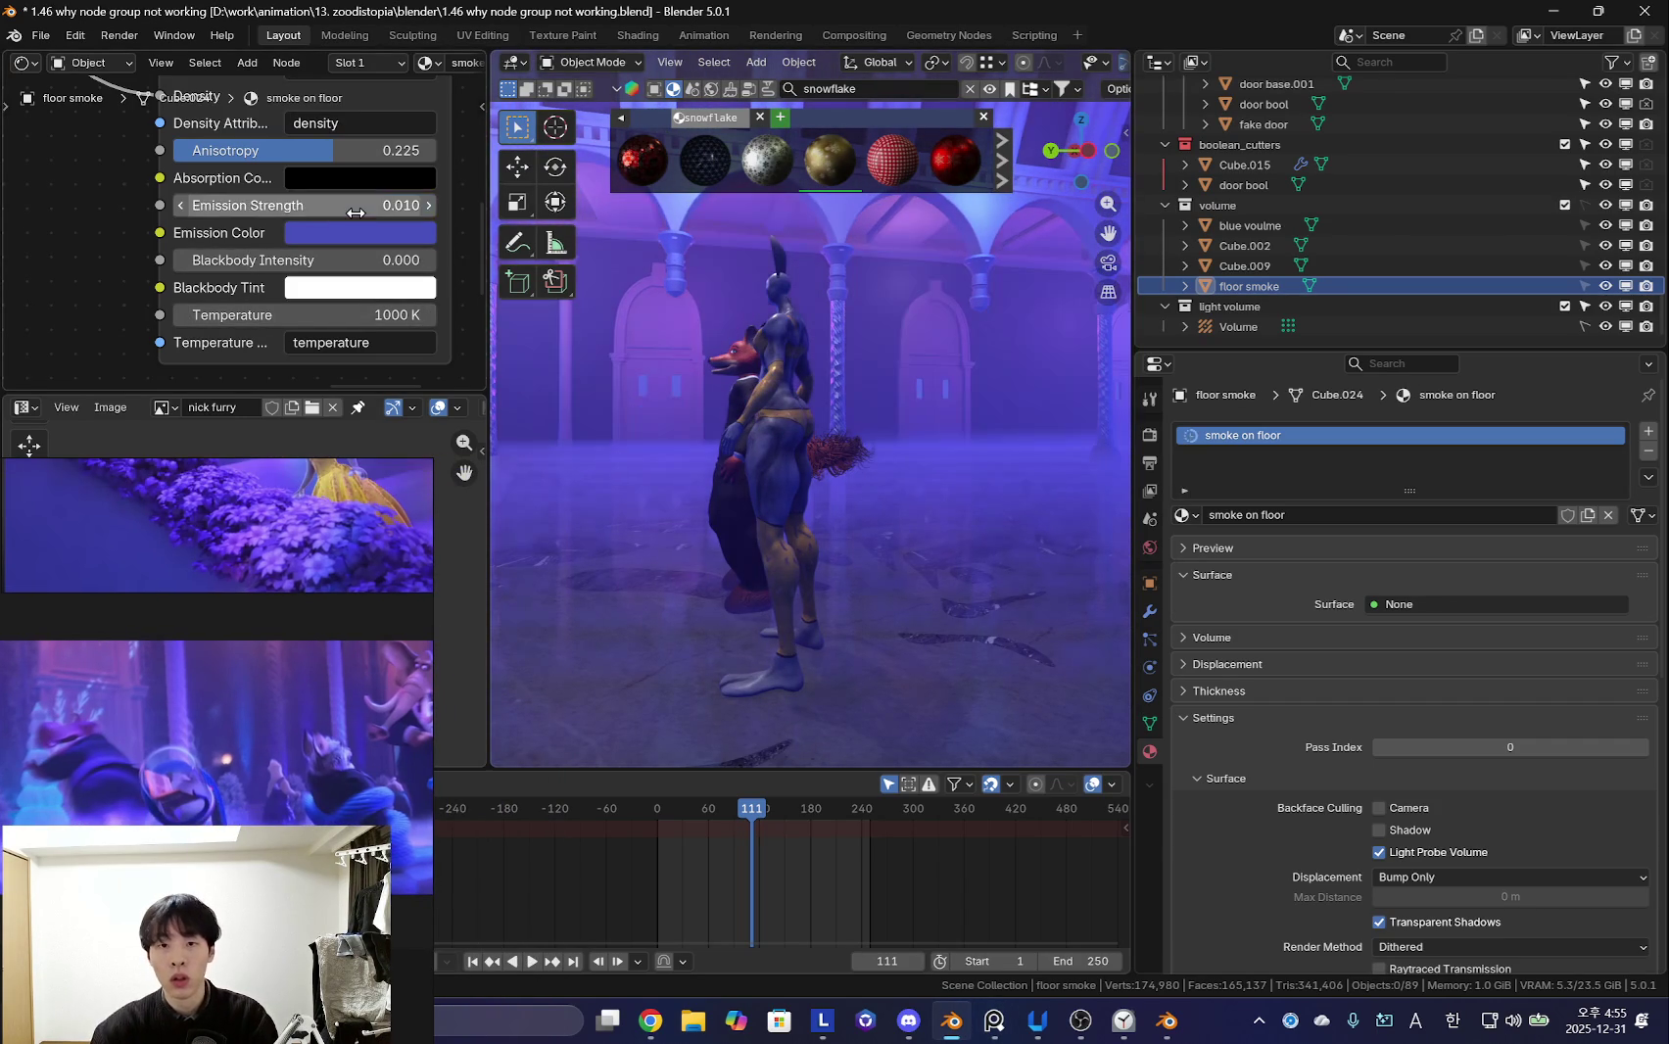
pyautogui.scroll(-5, 898, 410)
pyautogui.moveTo(826, 393); pyautogui.dragTo(819, 460, button='middle')
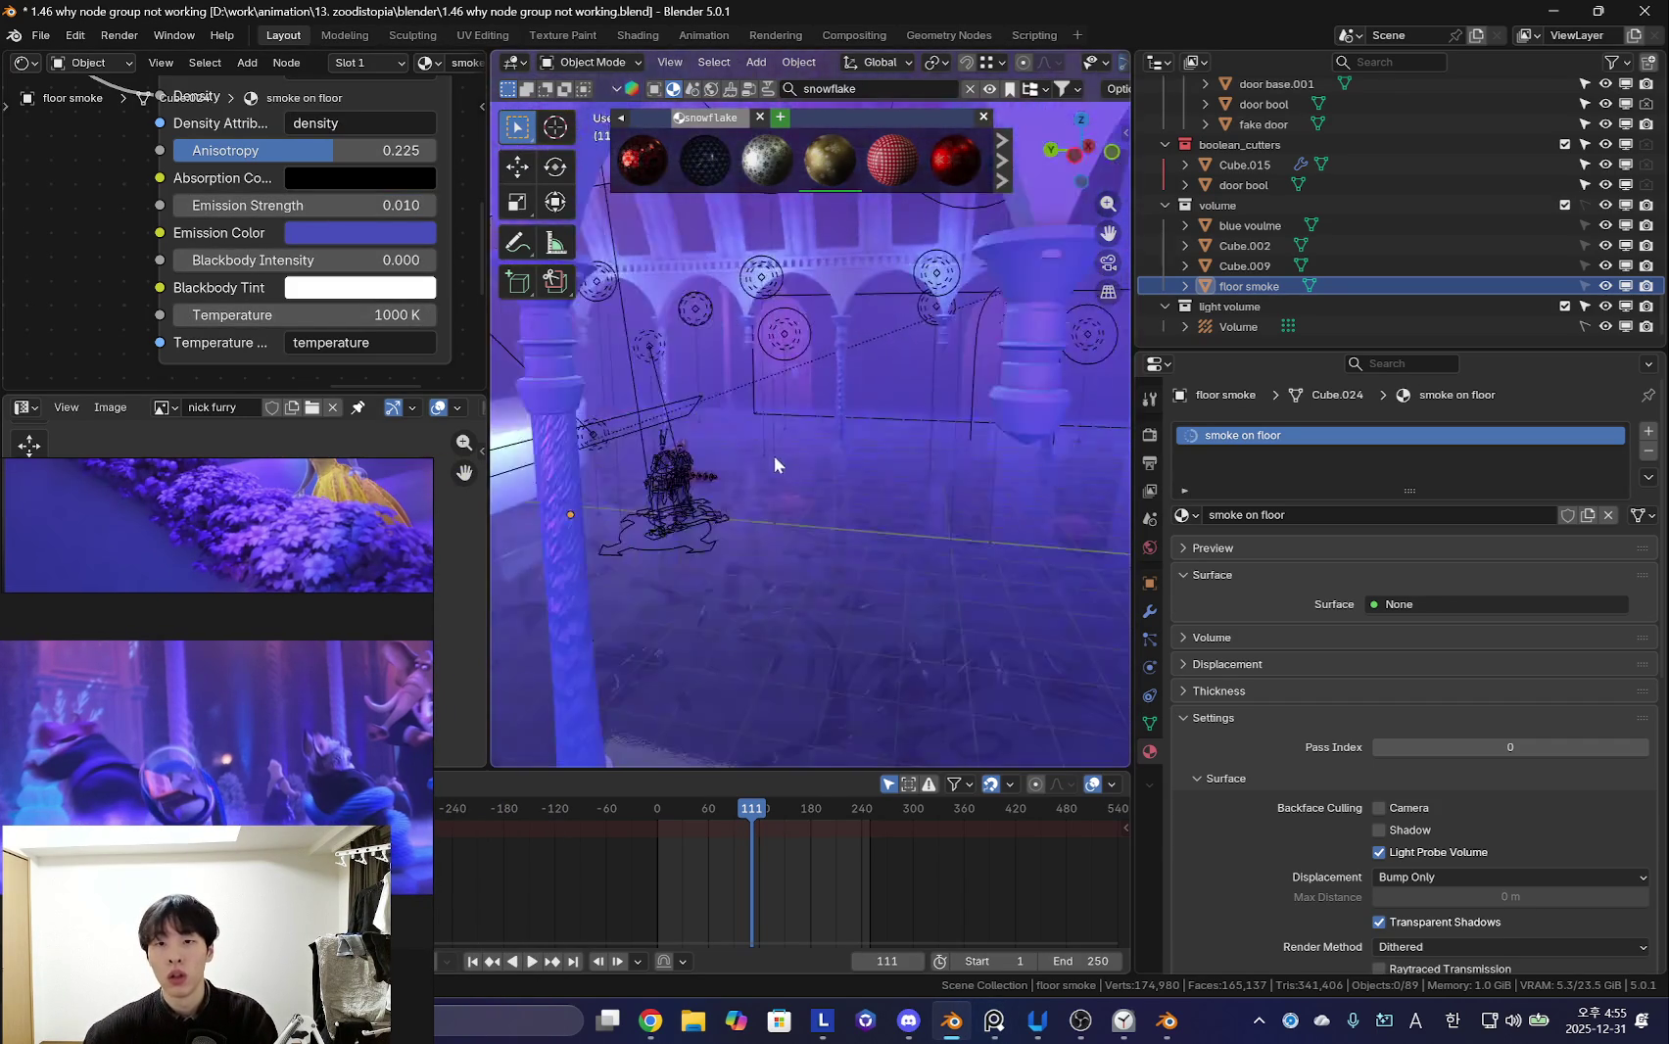
pyautogui.hotkey('shift', 'alt', 'z')
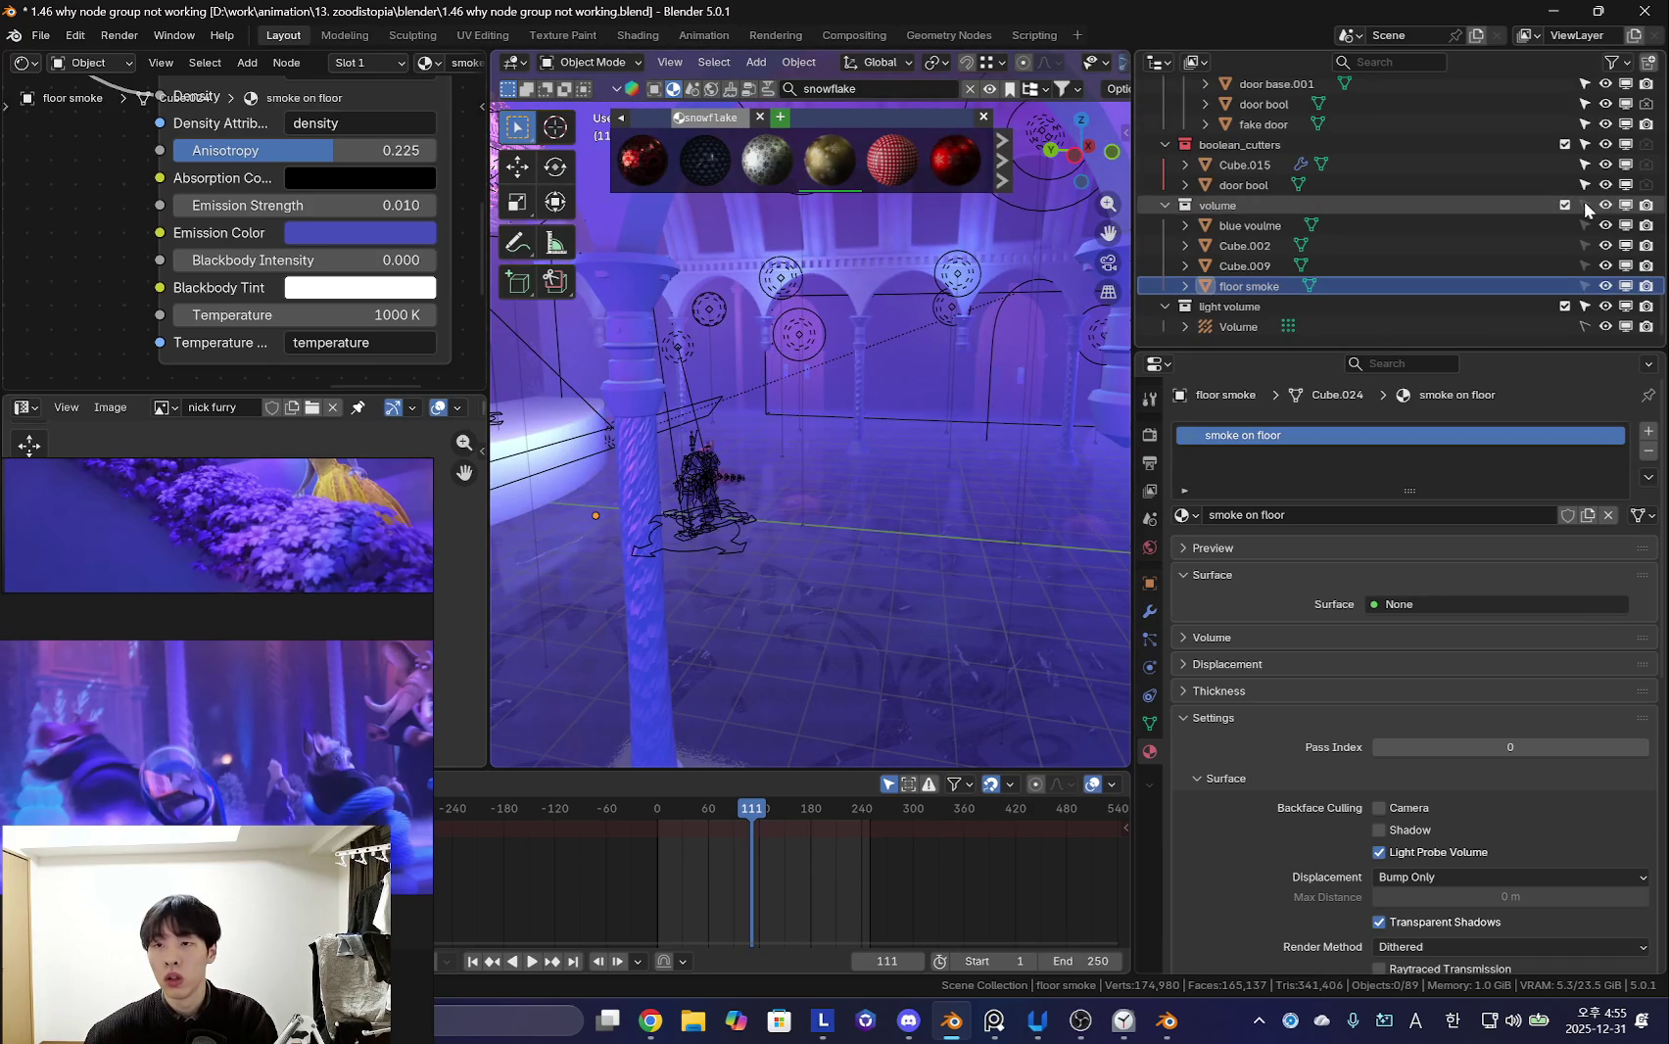
# - Start a vertical move of the floor smoke, then cancel it
pyautogui.click(1326, 286)
pyautogui.scroll(3, 874, 392)
pyautogui.press('g')
pyautogui.press('z')
pyautogui.press('z')
pyautogui.press('z')
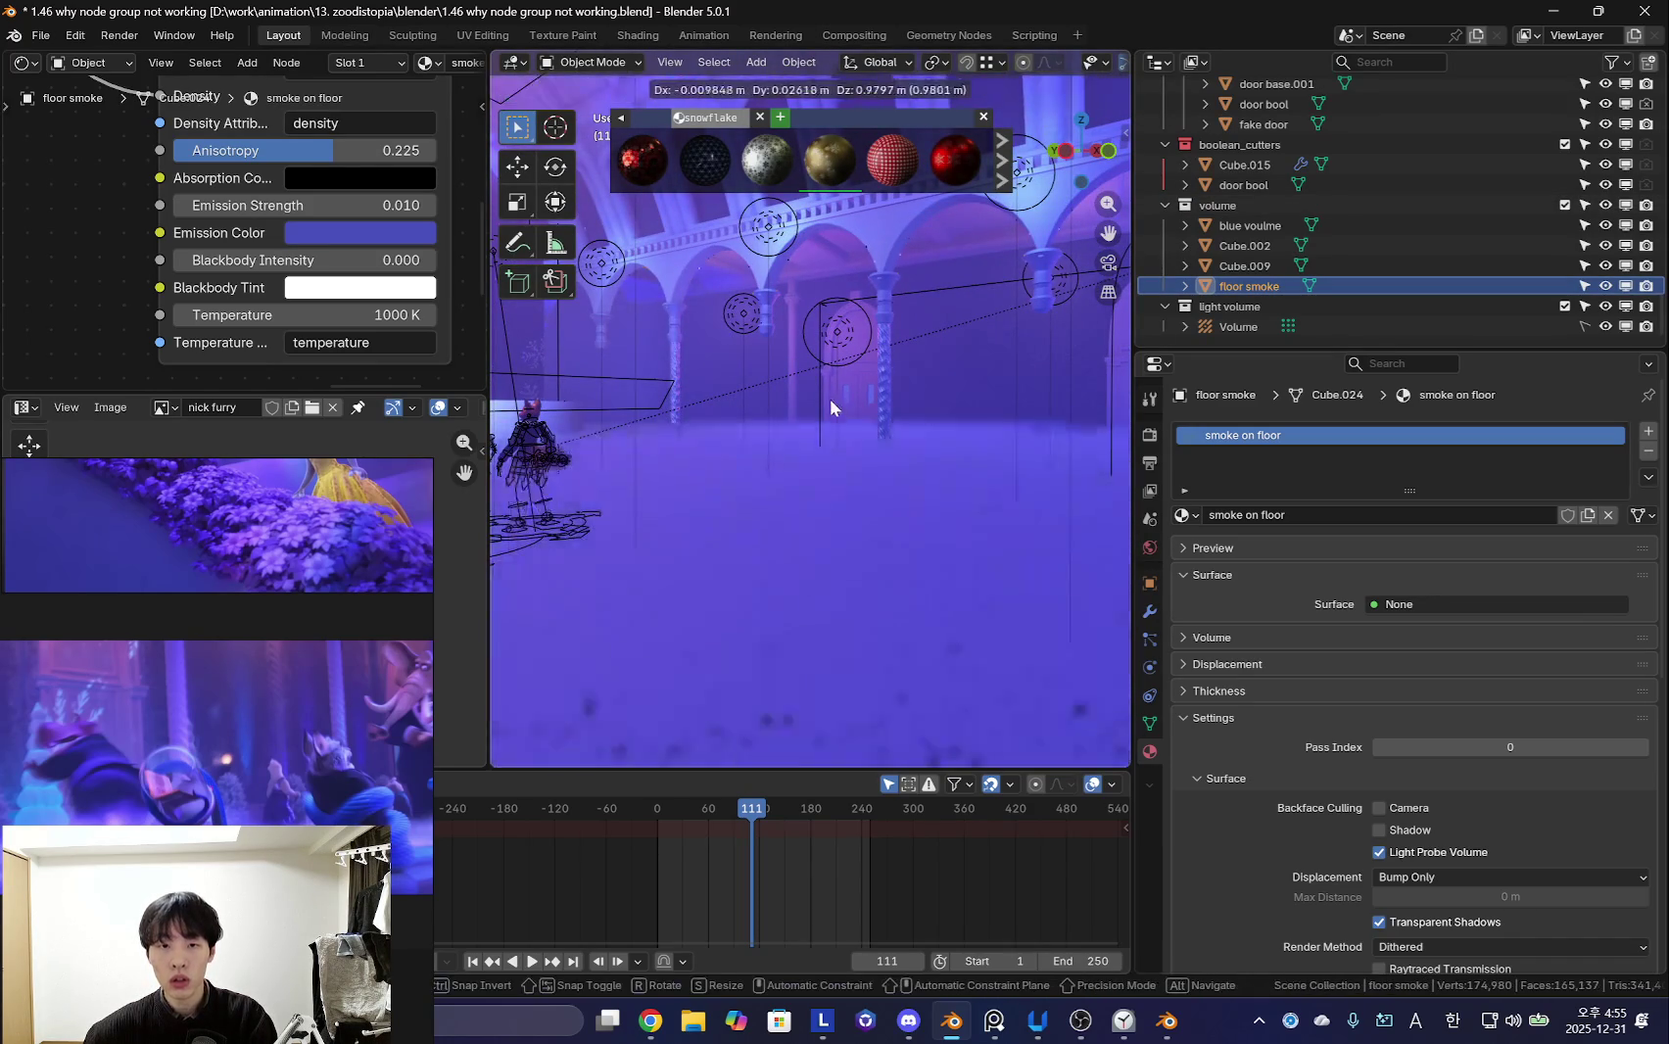
pyautogui.rightClick(841, 303)
pyautogui.hotkey('shift', 'alt', 'z')
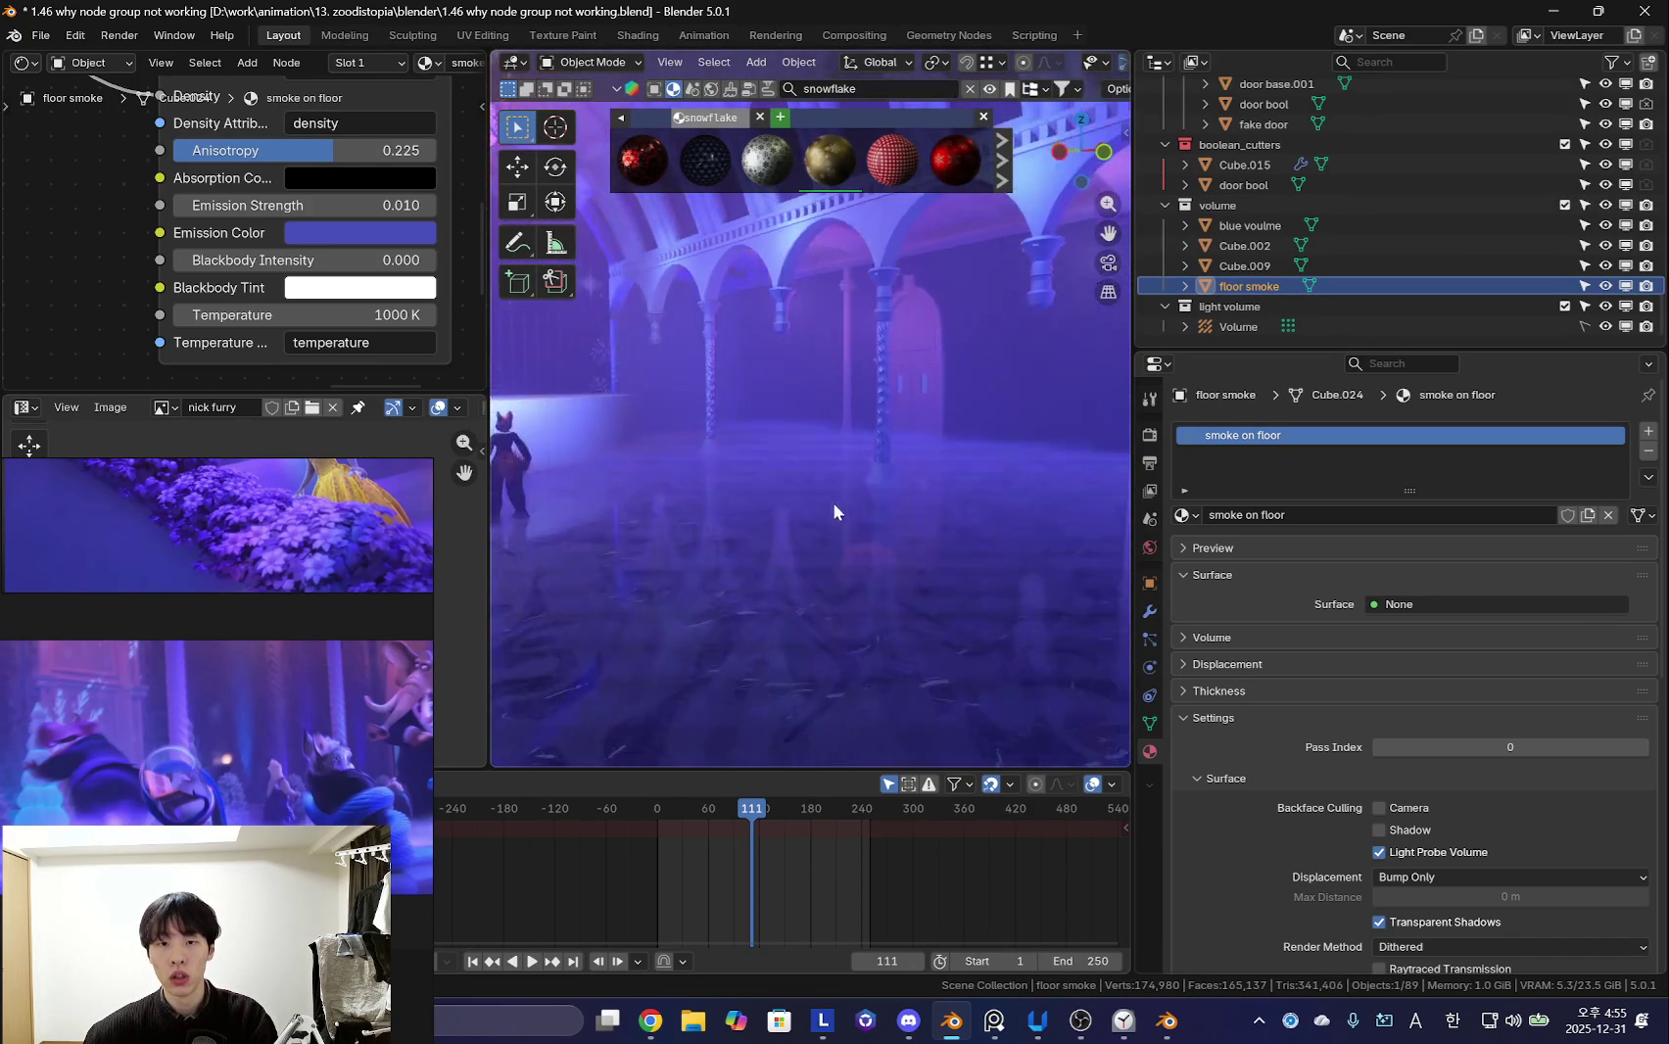
# - Set the floor smoke's emission strength back to 0 and view the stage from the camera
pyautogui.click(330, 206)
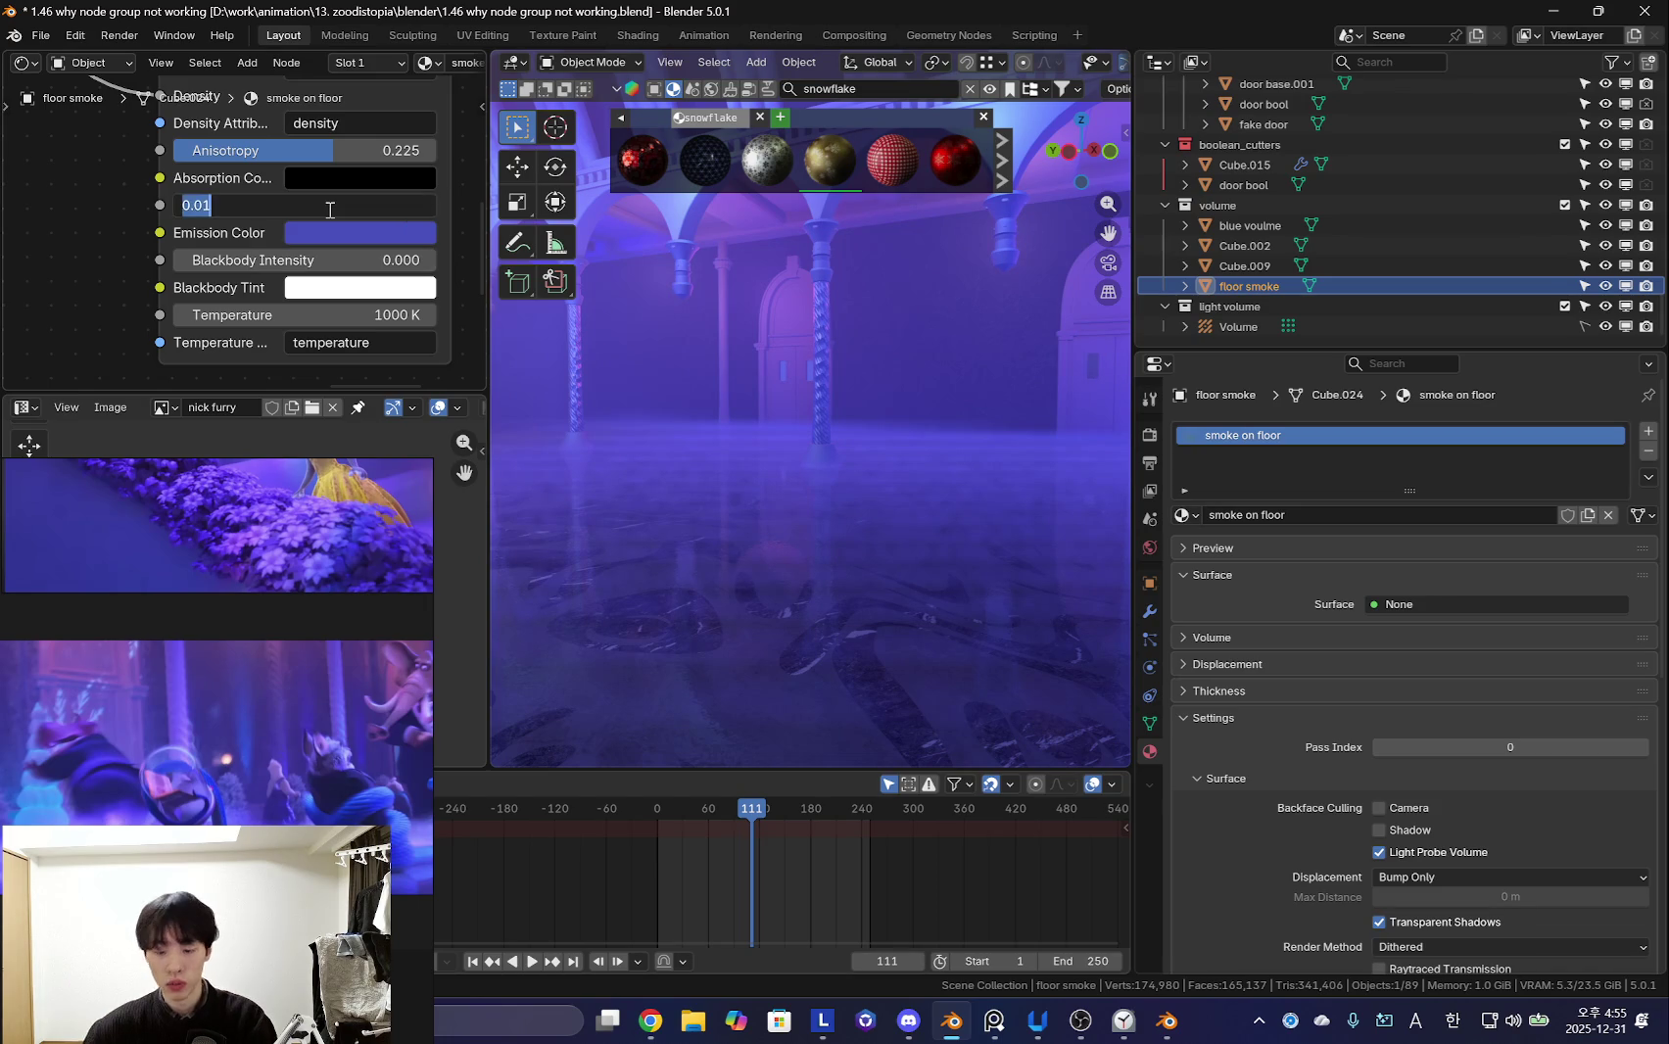
pyautogui.write('0.000')
pyautogui.press('Return')
pyautogui.hotkey('shift', 'alt', 'z')
pyautogui.moveTo(749, 403)
pyautogui.mouseDown(button='middle')
pyautogui.moveTo(855, 504)
pyautogui.moveTo(887, 488)
pyautogui.mouseUp(button='middle')
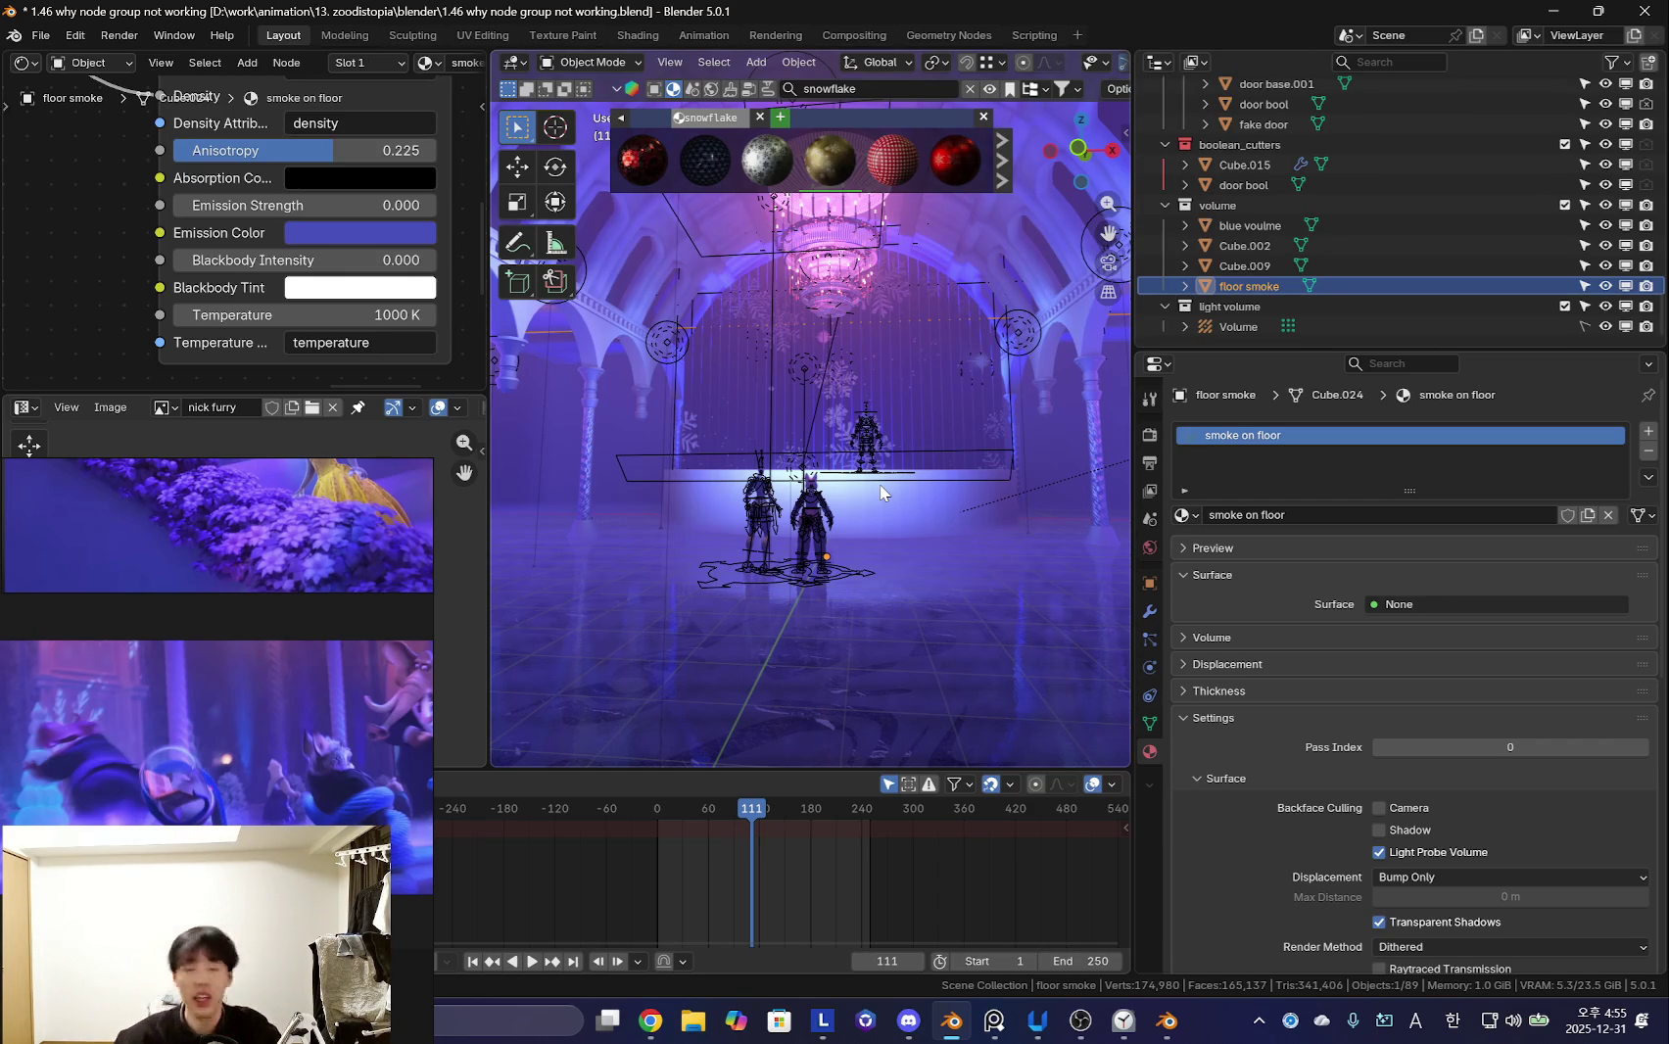
pyautogui.press('KP_0')
pyautogui.moveTo(831, 419)
pyautogui.mouseDown(button='middle')
pyautogui.moveTo(962, 397)
pyautogui.moveTo(841, 371)
pyautogui.moveTo(1137, 355)
pyautogui.mouseUp(button='middle')
# - Widen the 3D view and orbit in close to frame the fox and rabbit, cancelling a smoke move
pyautogui.moveTo(1130, 335); pyautogui.dragTo(1321, 335)
pyautogui.moveTo(1126, 421)
pyautogui.mouseDown(button='middle')
pyautogui.moveTo(892, 494)
pyautogui.moveTo(1107, 514)
pyautogui.moveTo(1062, 491)
pyautogui.moveTo(904, 555)
pyautogui.moveTo(807, 508)
pyautogui.moveTo(787, 539)
pyautogui.moveTo(1089, 572)
pyautogui.moveTo(1083, 514)
pyautogui.moveTo(1127, 470)
pyautogui.mouseUp(button='middle')
pyautogui.scroll(2, 893, 491)
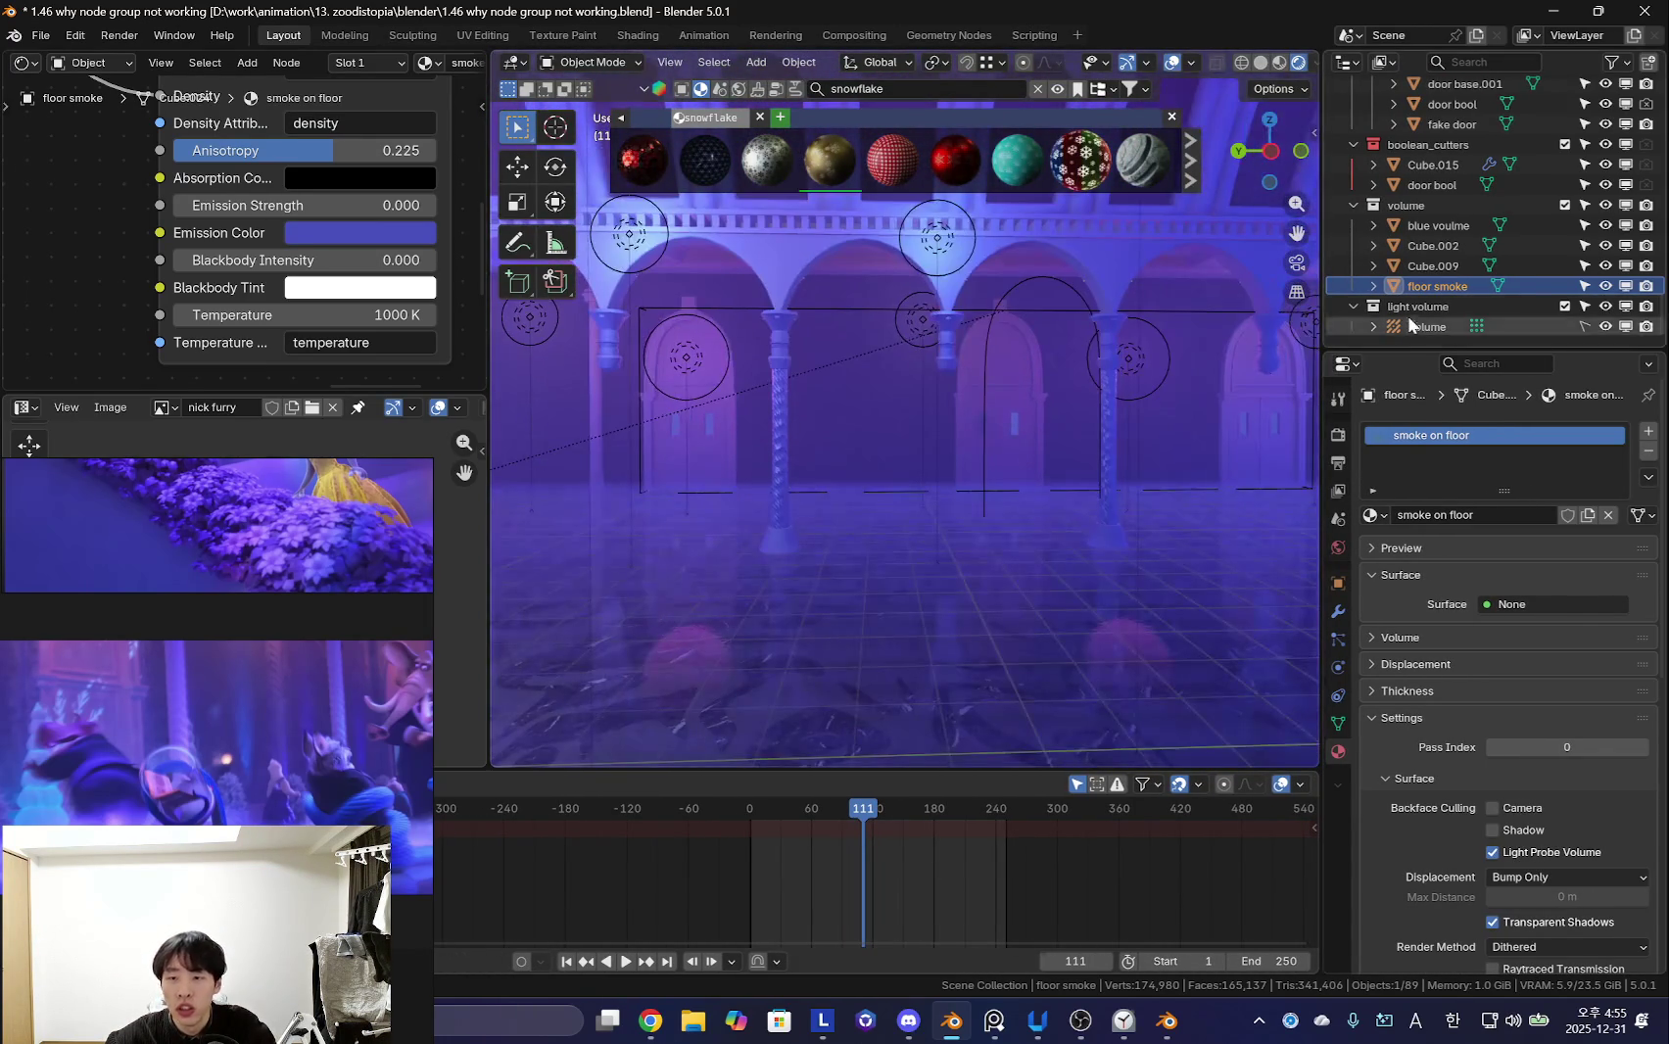
pyautogui.moveTo(1237, 414); pyautogui.dragTo(1064, 551, button='middle')
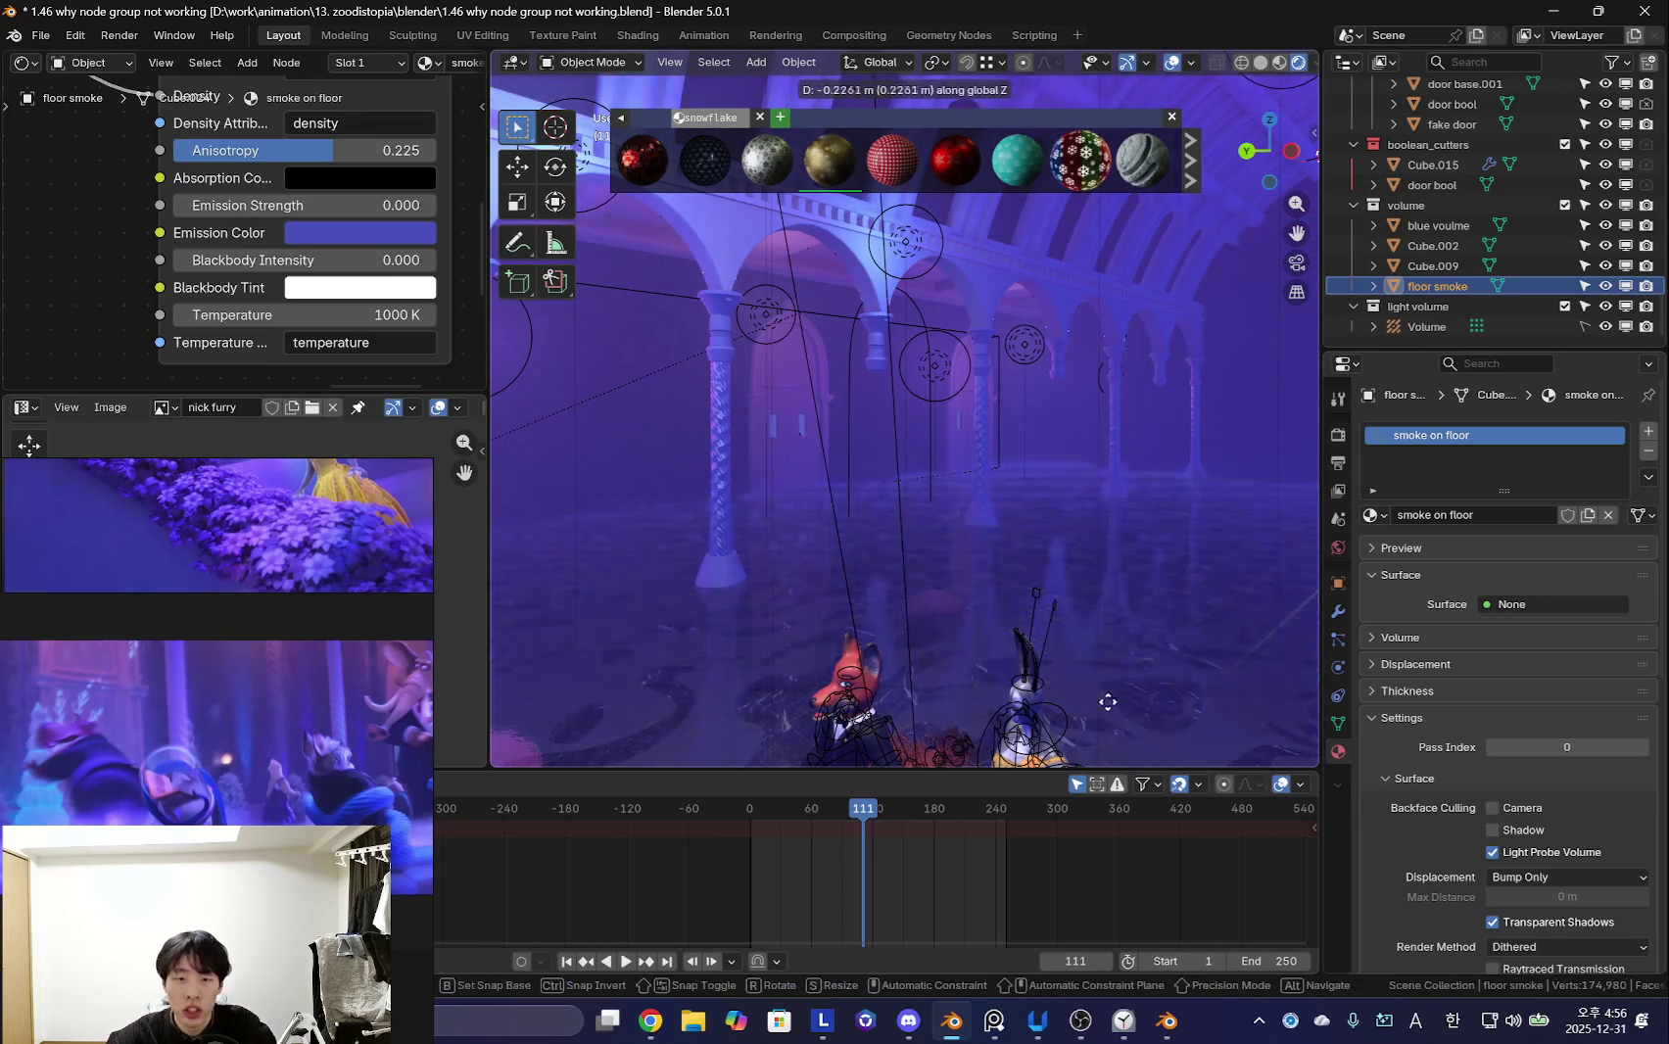
pyautogui.moveTo(1105, 692); pyautogui.dragTo(1106, 388, button='middle')
pyautogui.scroll(5, 1106, 441)
pyautogui.press('g')
pyautogui.press('z')
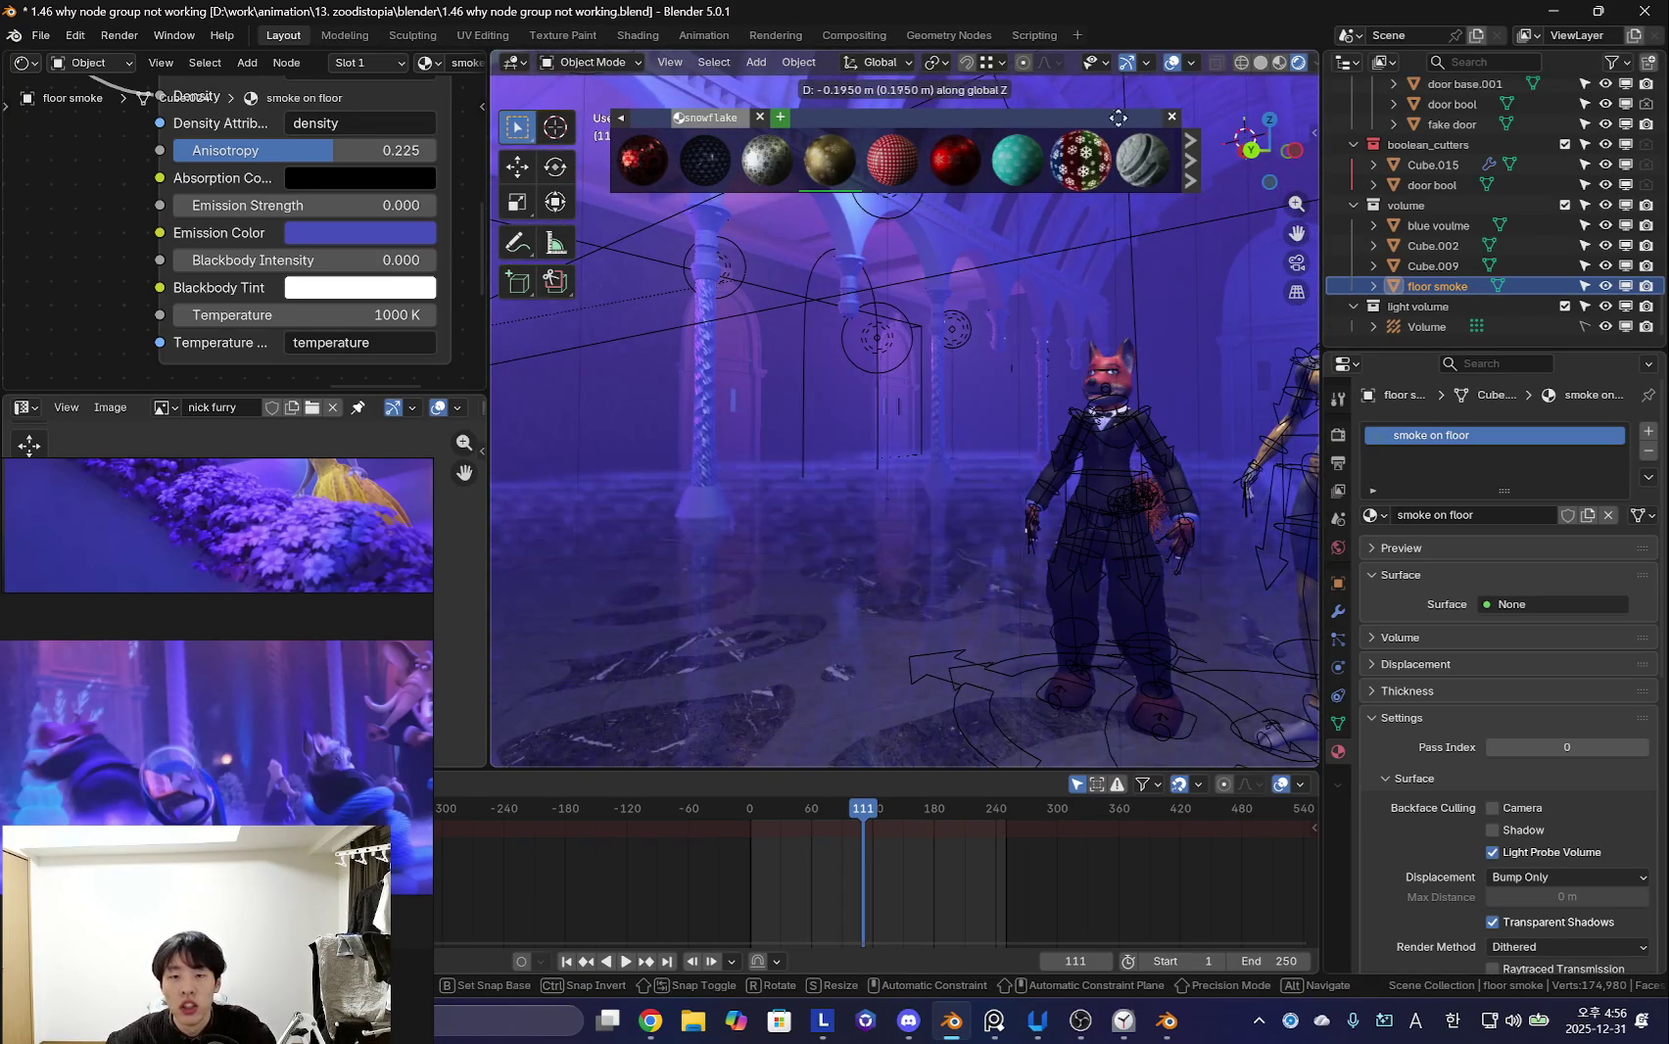
pyautogui.rightClick(1062, 438)
pyautogui.moveTo(1061, 438)
pyautogui.mouseDown(button='middle')
pyautogui.moveTo(1073, 479)
pyautogui.moveTo(1050, 499)
pyautogui.mouseUp(button='middle')
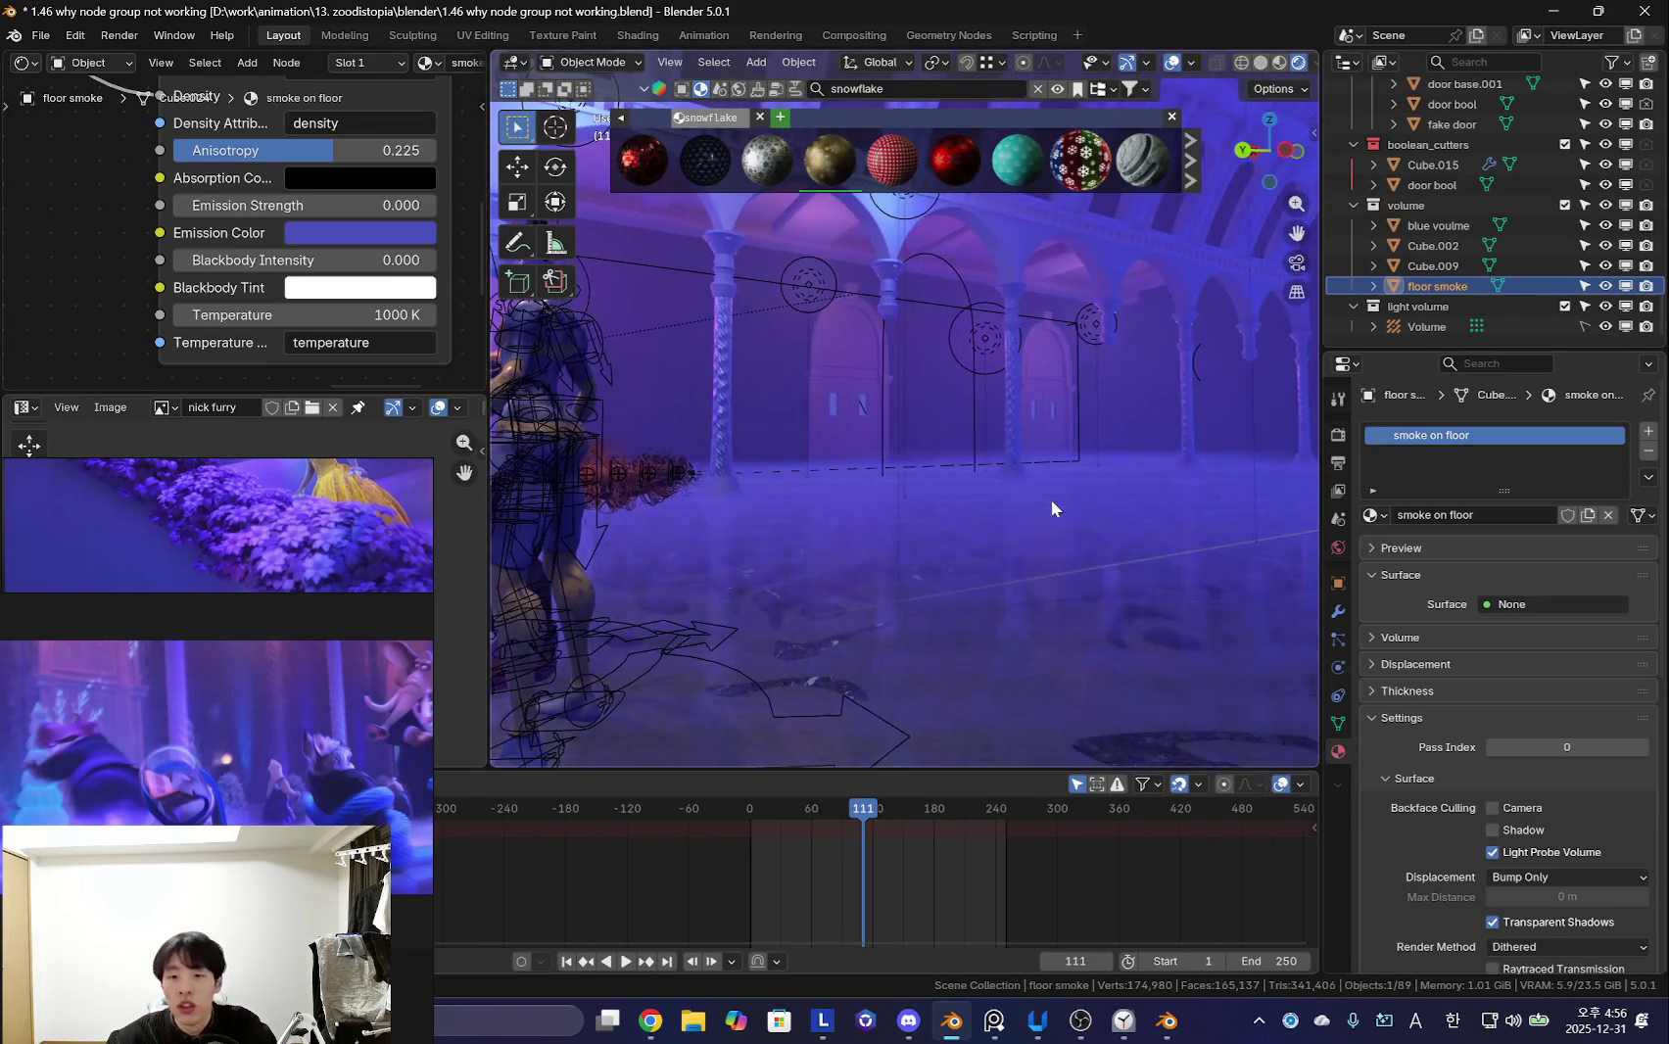
pyautogui.press('space')
pyautogui.moveTo(1036, 585); pyautogui.dragTo(943, 571, button='middle')
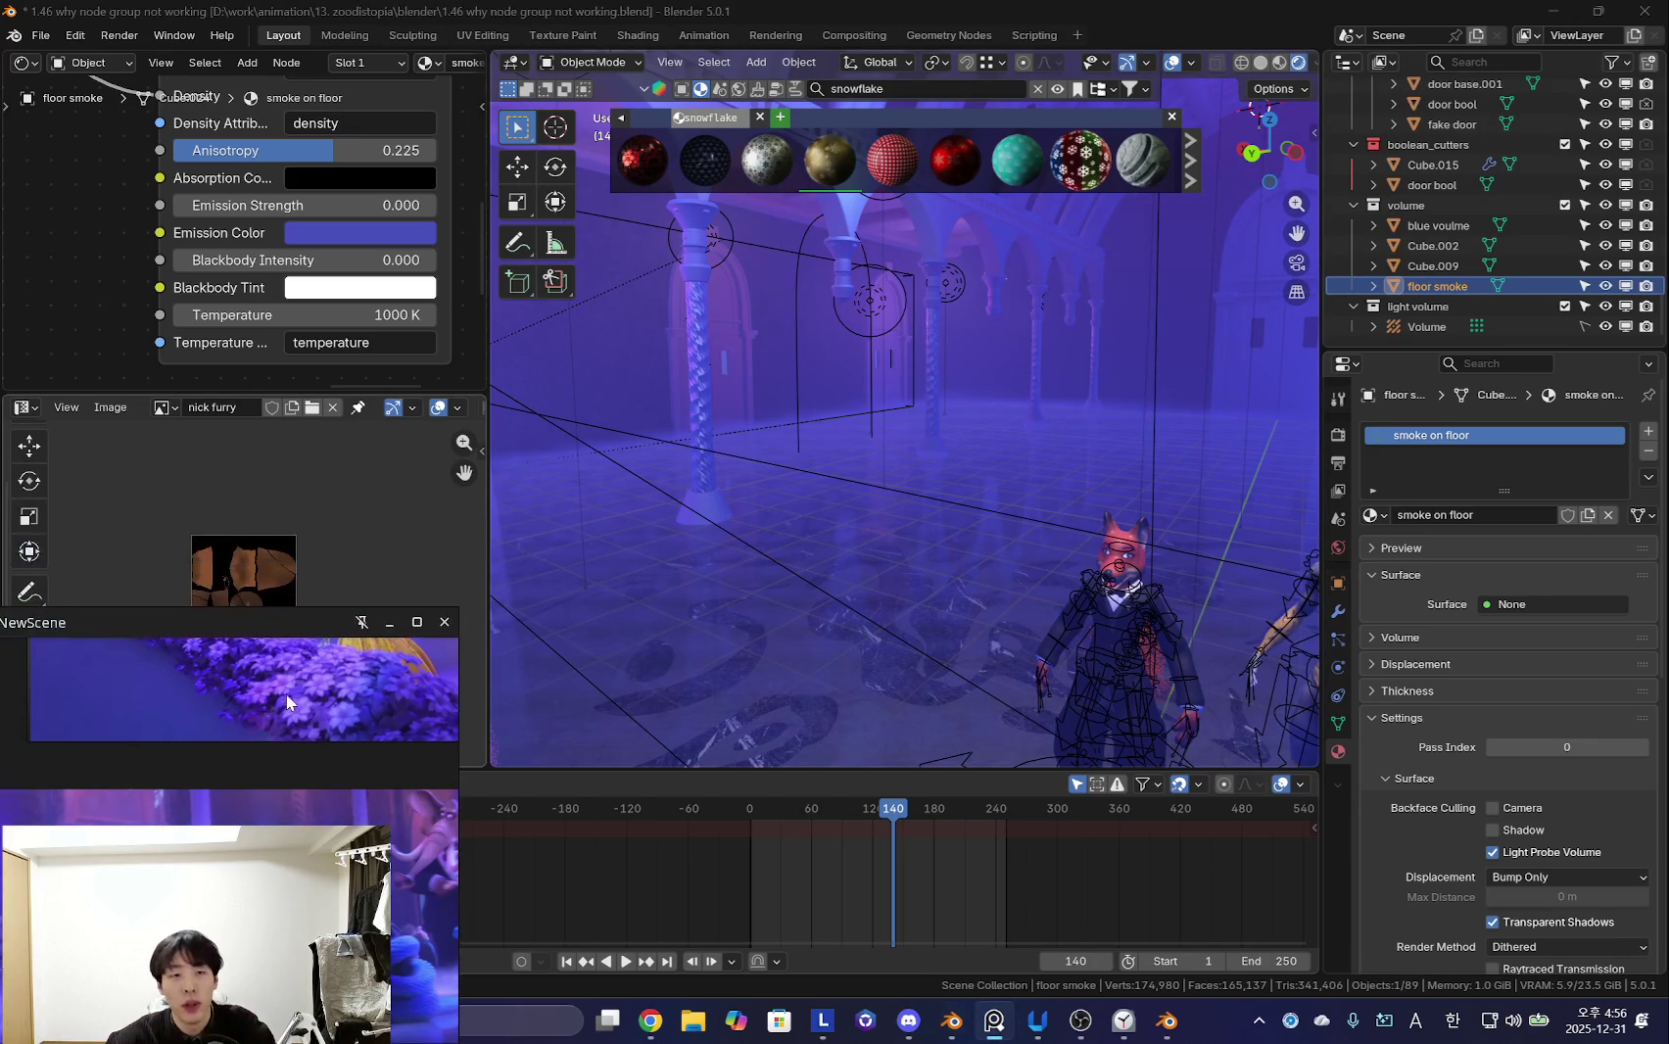
# - Set the fog's blackbody intensity to 0 and undo a 0.01 emission edit, keeping emission at 0
pyautogui.moveTo(307, 392); pyautogui.dragTo(307, 445)
pyautogui.click(323, 286)
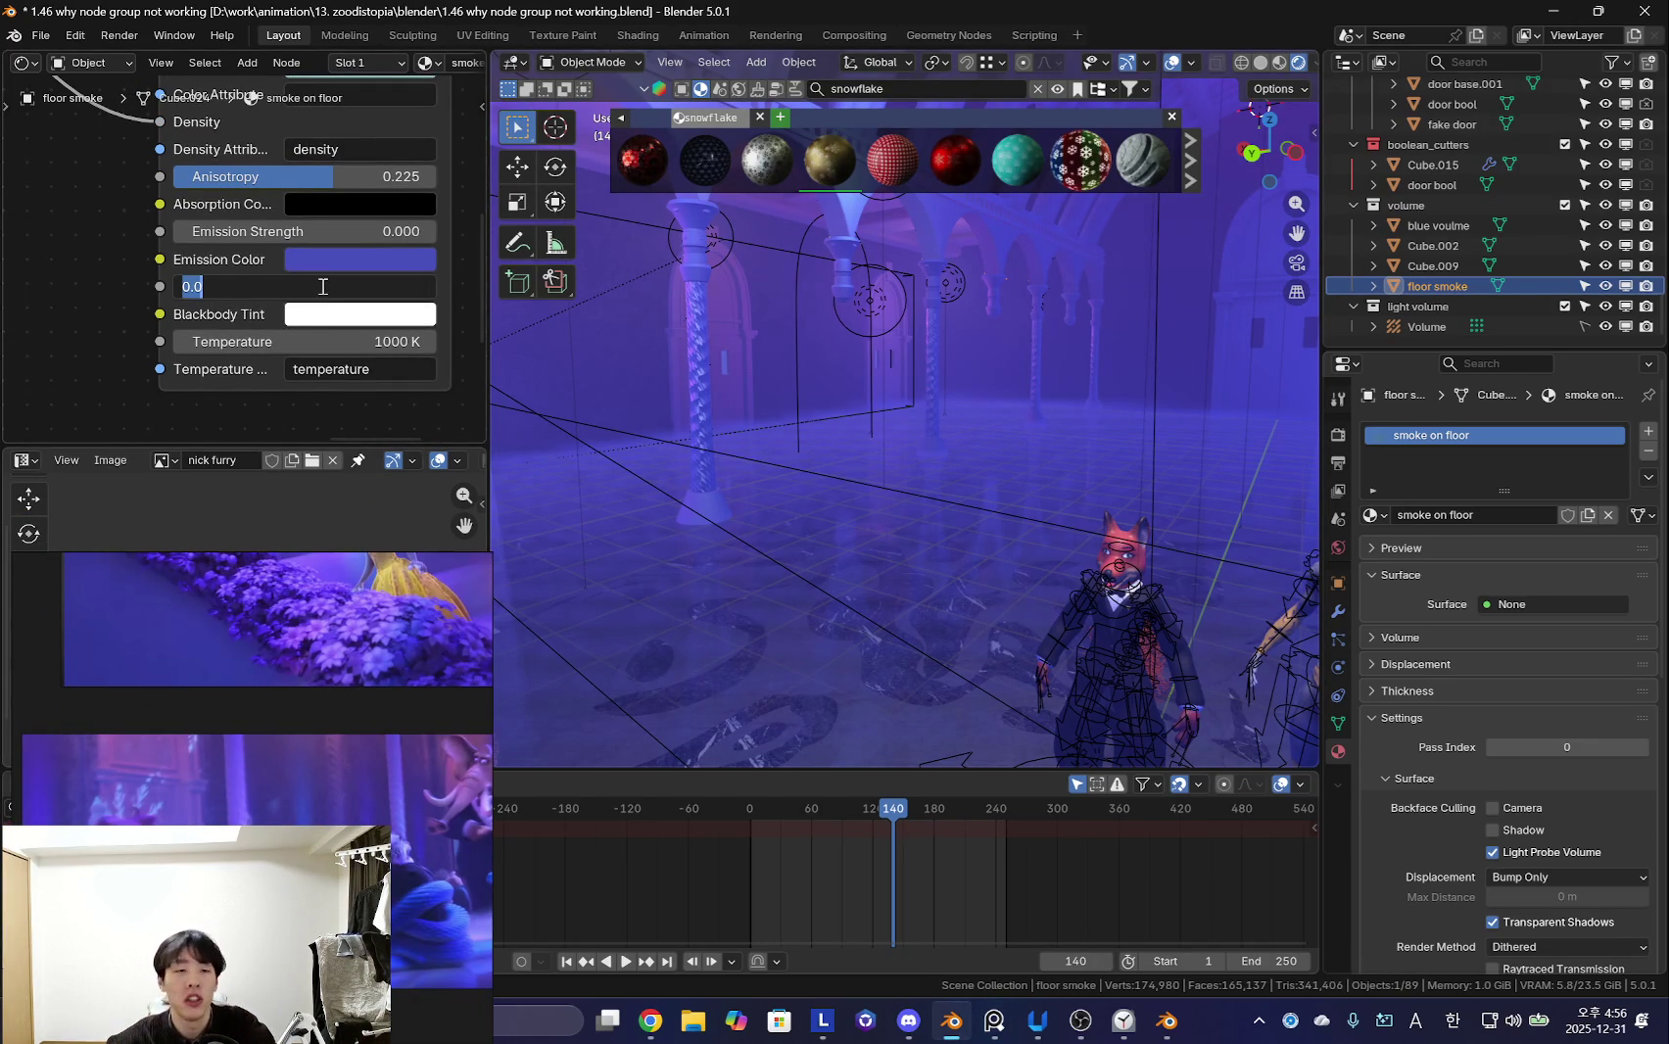
pyautogui.press('Return')
pyautogui.click(368, 231)
pyautogui.press('Return')
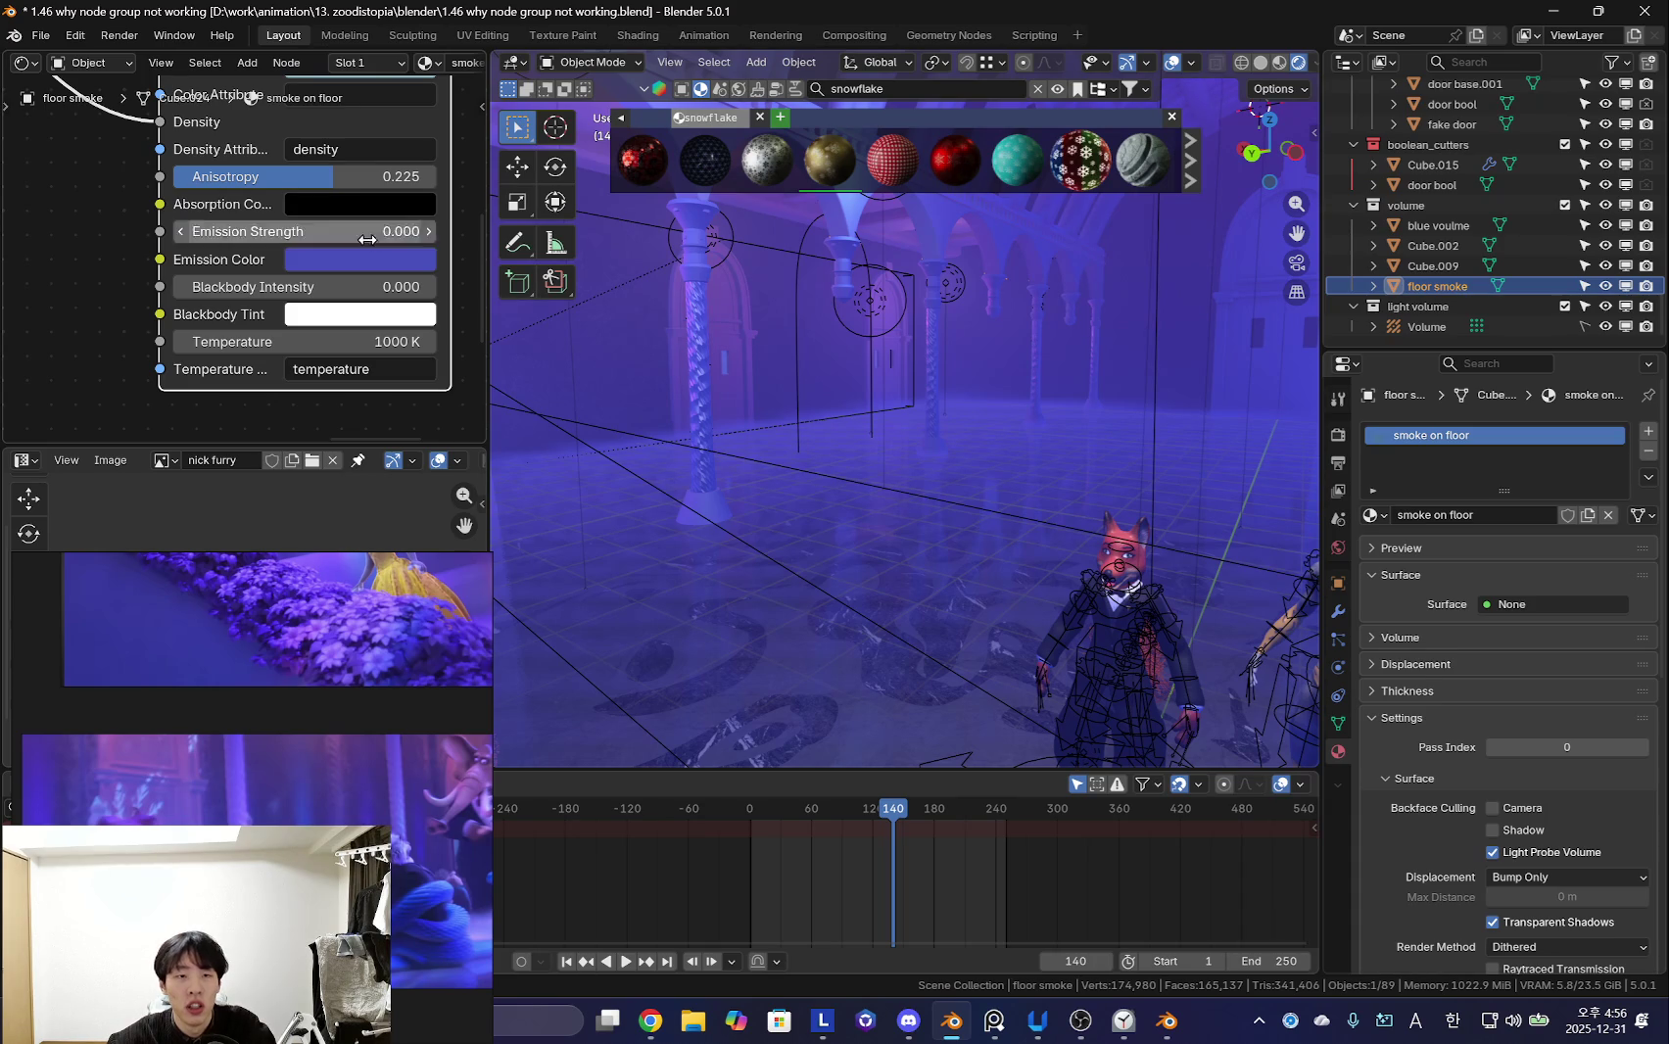
pyautogui.click(362, 233)
pyautogui.press('Return')
pyautogui.scroll(1, 363, 229)
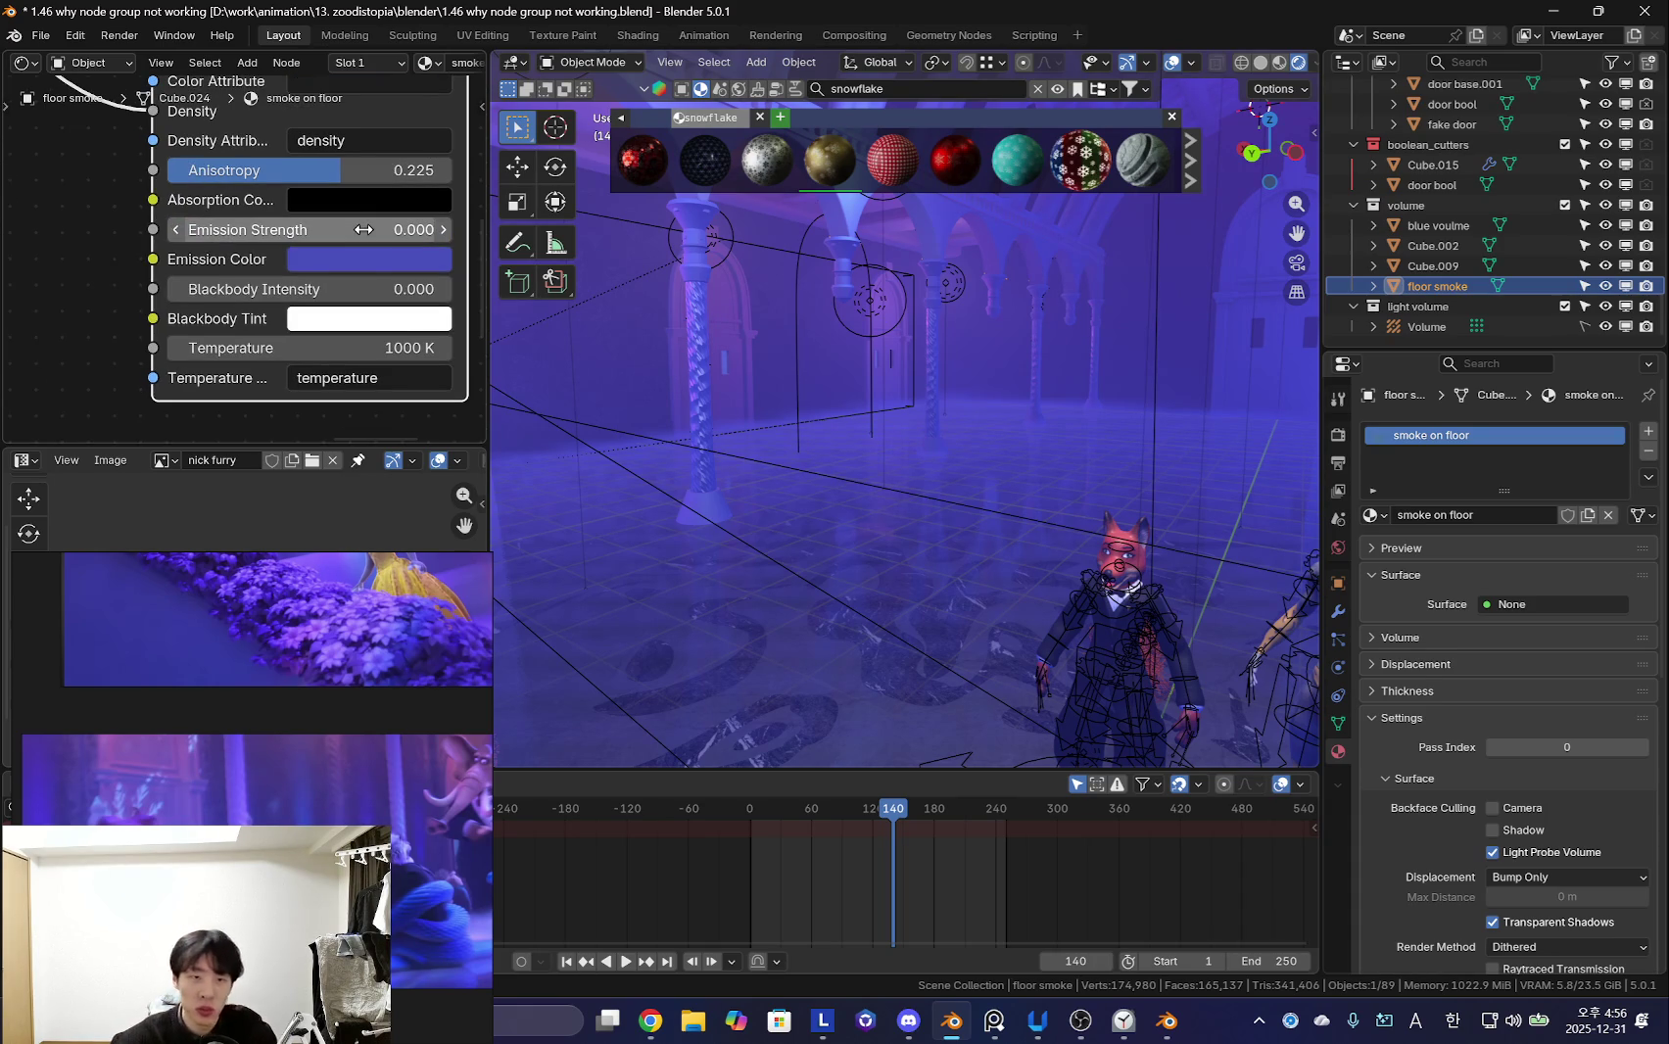
pyautogui.scroll(-2, 364, 229)
pyautogui.click(265, 229)
pyautogui.write('0.010')
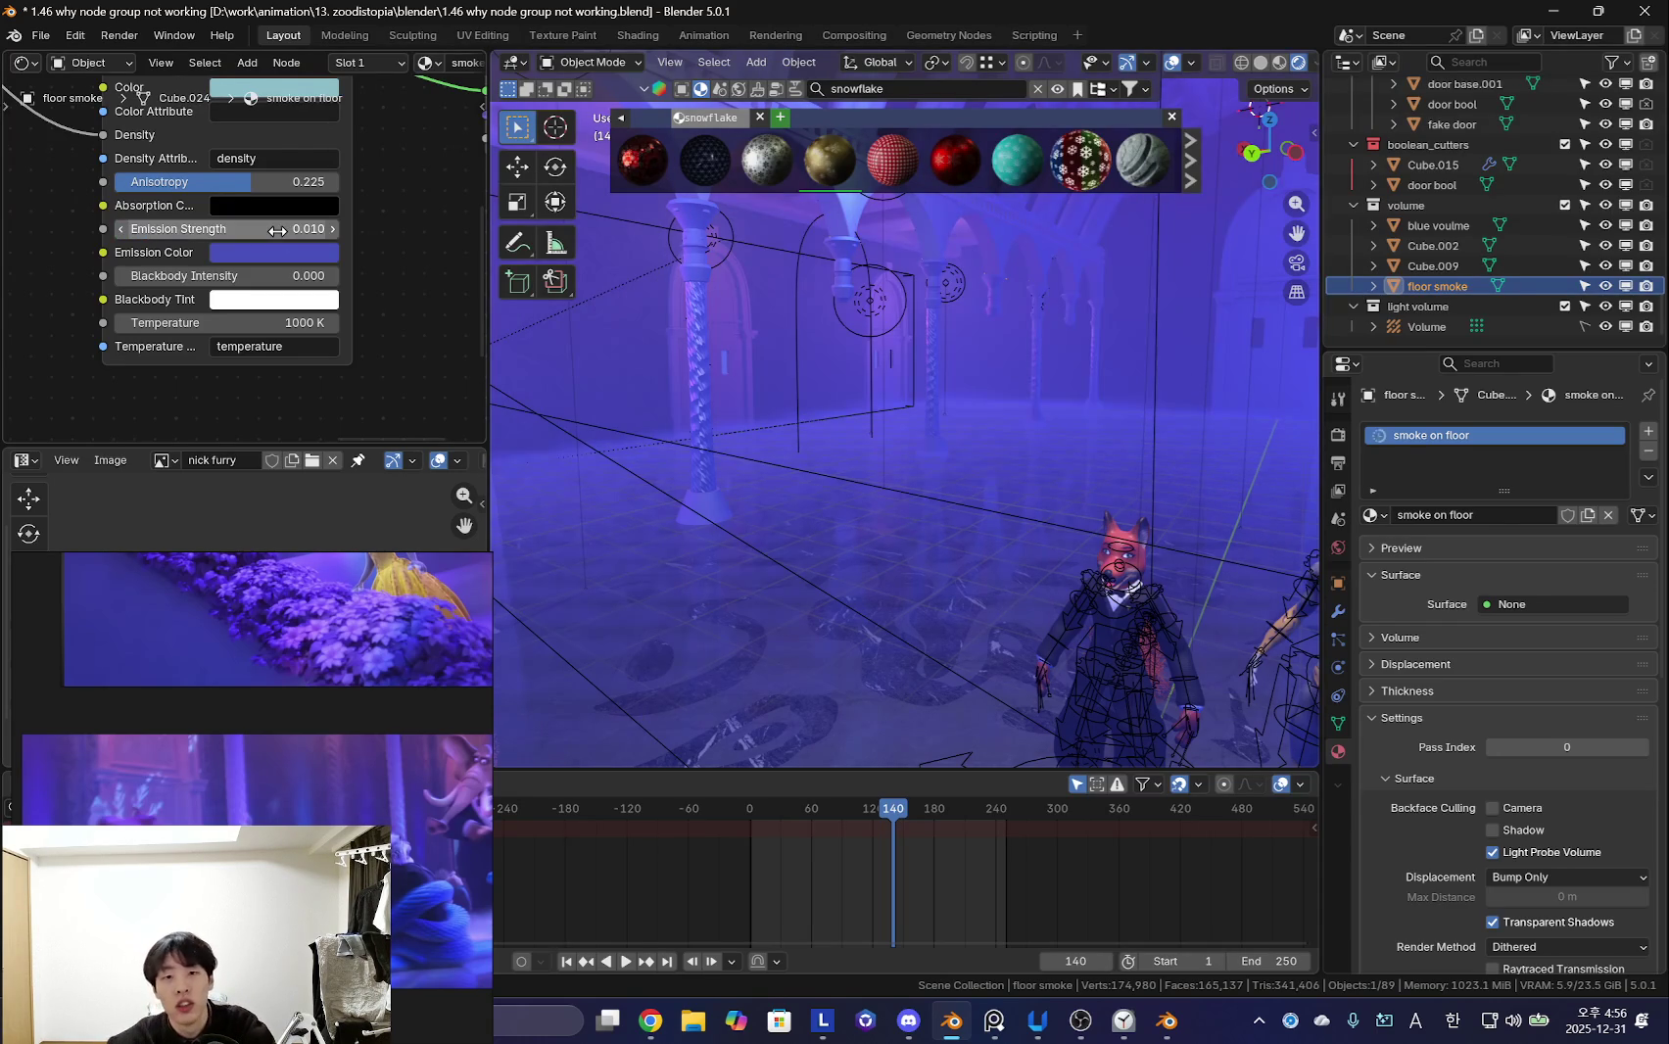
pyautogui.press('Return')
pyautogui.hotkey('ctrl', 'z')
pyautogui.hotkey('shift', 'alt', 'z')
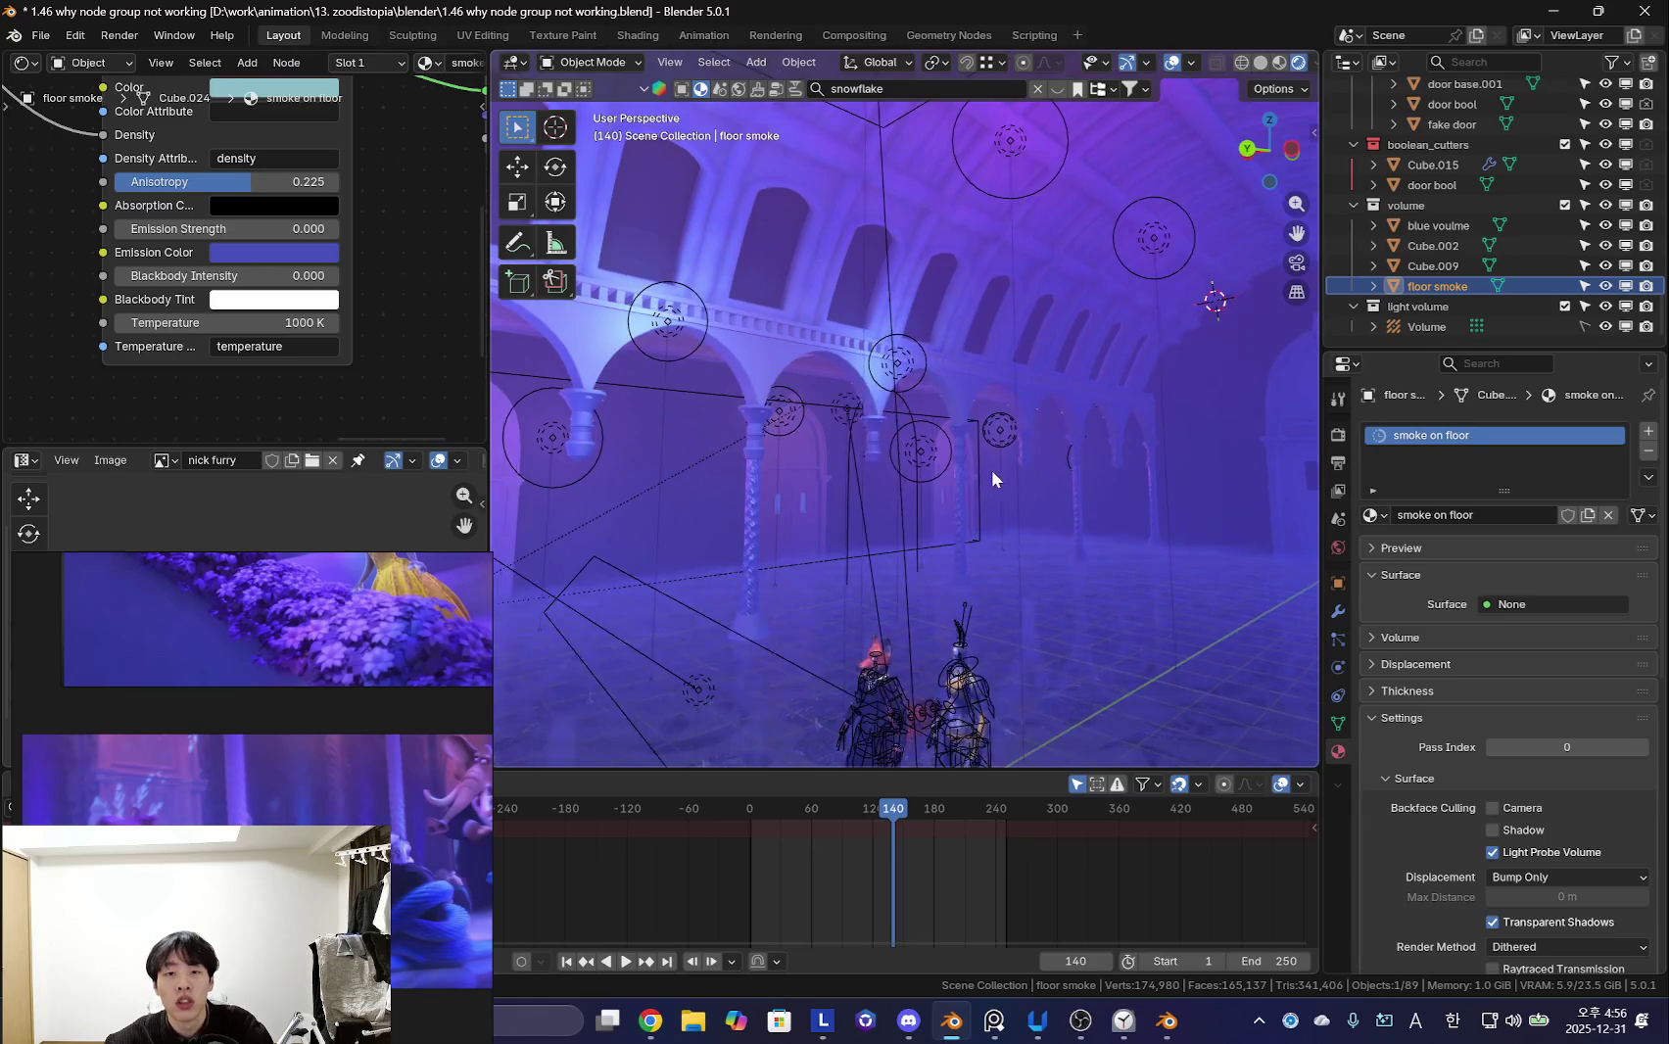
# - Lower the floor smoke's anisotropy from 0.225 to about 0.015
pyautogui.moveTo(991, 471); pyautogui.dragTo(960, 461, button='middle')
pyautogui.moveTo(315, 170); pyautogui.dragTo(213, 198, button='middle')
pyautogui.moveTo(167, 251); pyautogui.dragTo(98, 251)
pyautogui.moveTo(744, 412)
pyautogui.mouseDown(button='middle')
pyautogui.moveTo(818, 375)
pyautogui.moveTo(873, 436)
pyautogui.mouseUp(button='middle')
pyautogui.hotkey('shift', 'alt', 'z')
pyautogui.moveTo(166, 251); pyautogui.dragTo(204, 280)
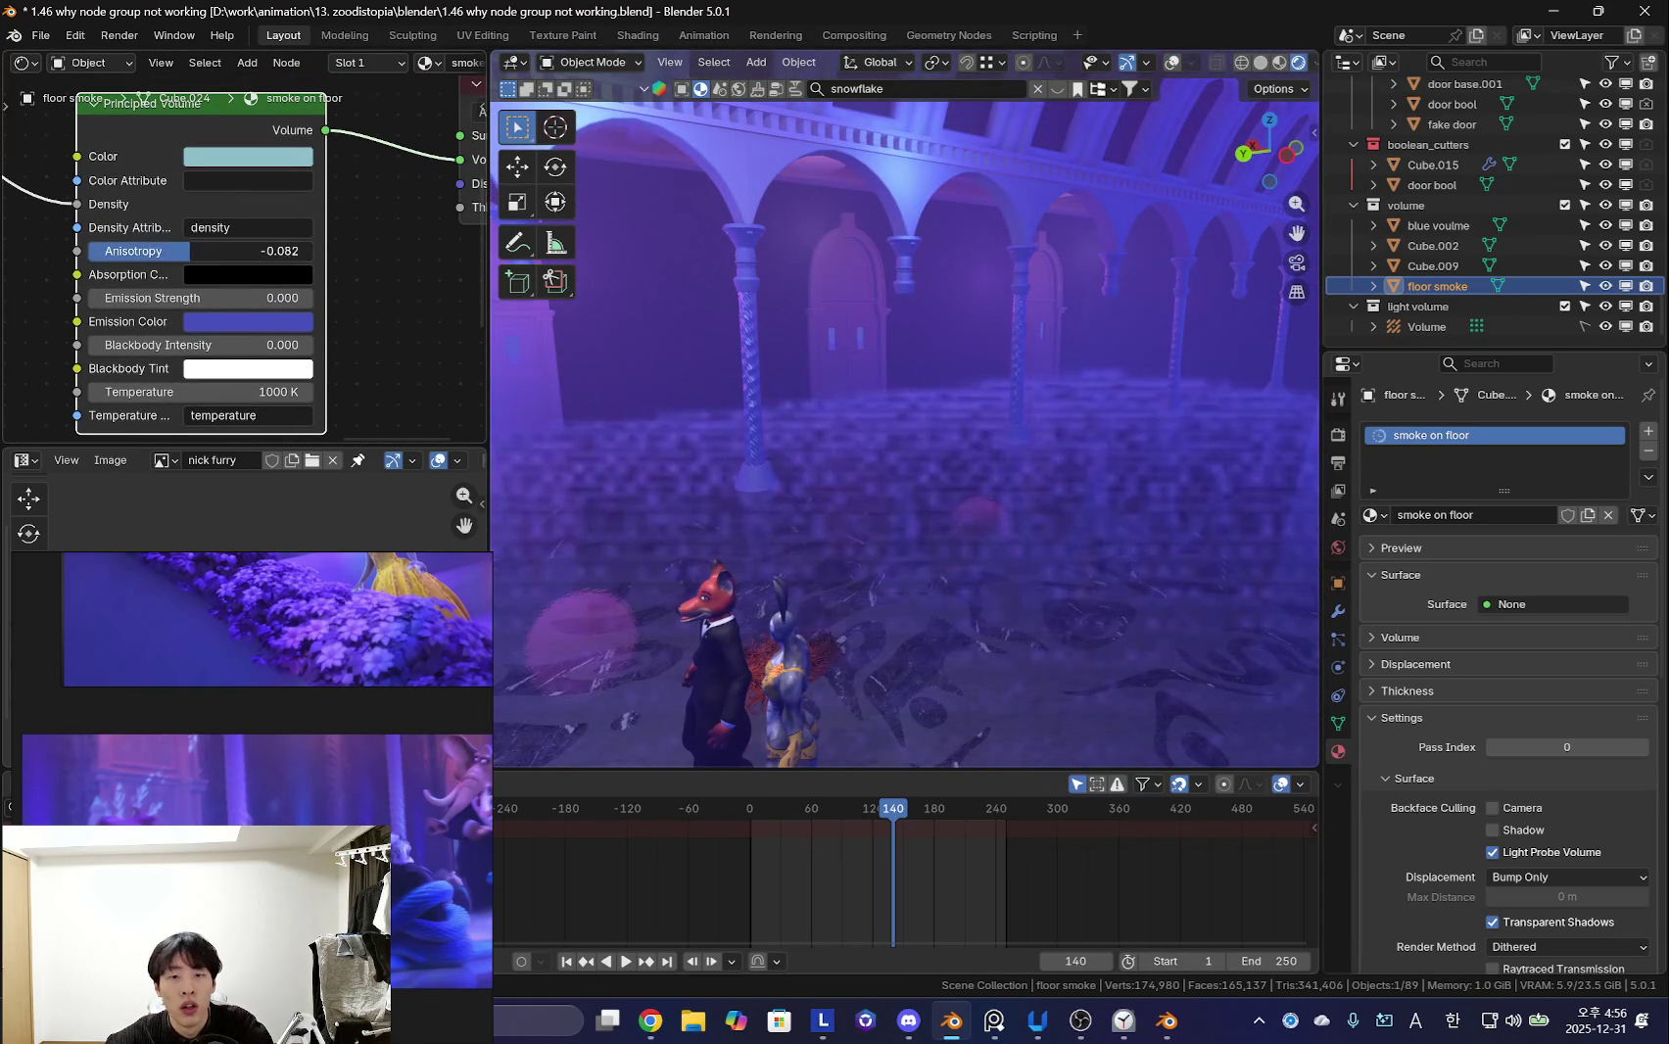
pyautogui.click(210, 298)
pyautogui.moveTo(569, 326)
pyautogui.mouseDown(button='middle')
pyautogui.moveTo(824, 430)
pyautogui.moveTo(816, 449)
pyautogui.moveTo(882, 430)
pyautogui.moveTo(996, 469)
pyautogui.moveTo(979, 506)
pyautogui.moveTo(916, 504)
pyautogui.moveTo(1004, 529)
pyautogui.moveTo(874, 537)
pyautogui.moveTo(900, 502)
pyautogui.moveTo(962, 503)
pyautogui.moveTo(888, 518)
pyautogui.moveTo(836, 469)
pyautogui.moveTo(1003, 468)
pyautogui.mouseUp(button='middle')
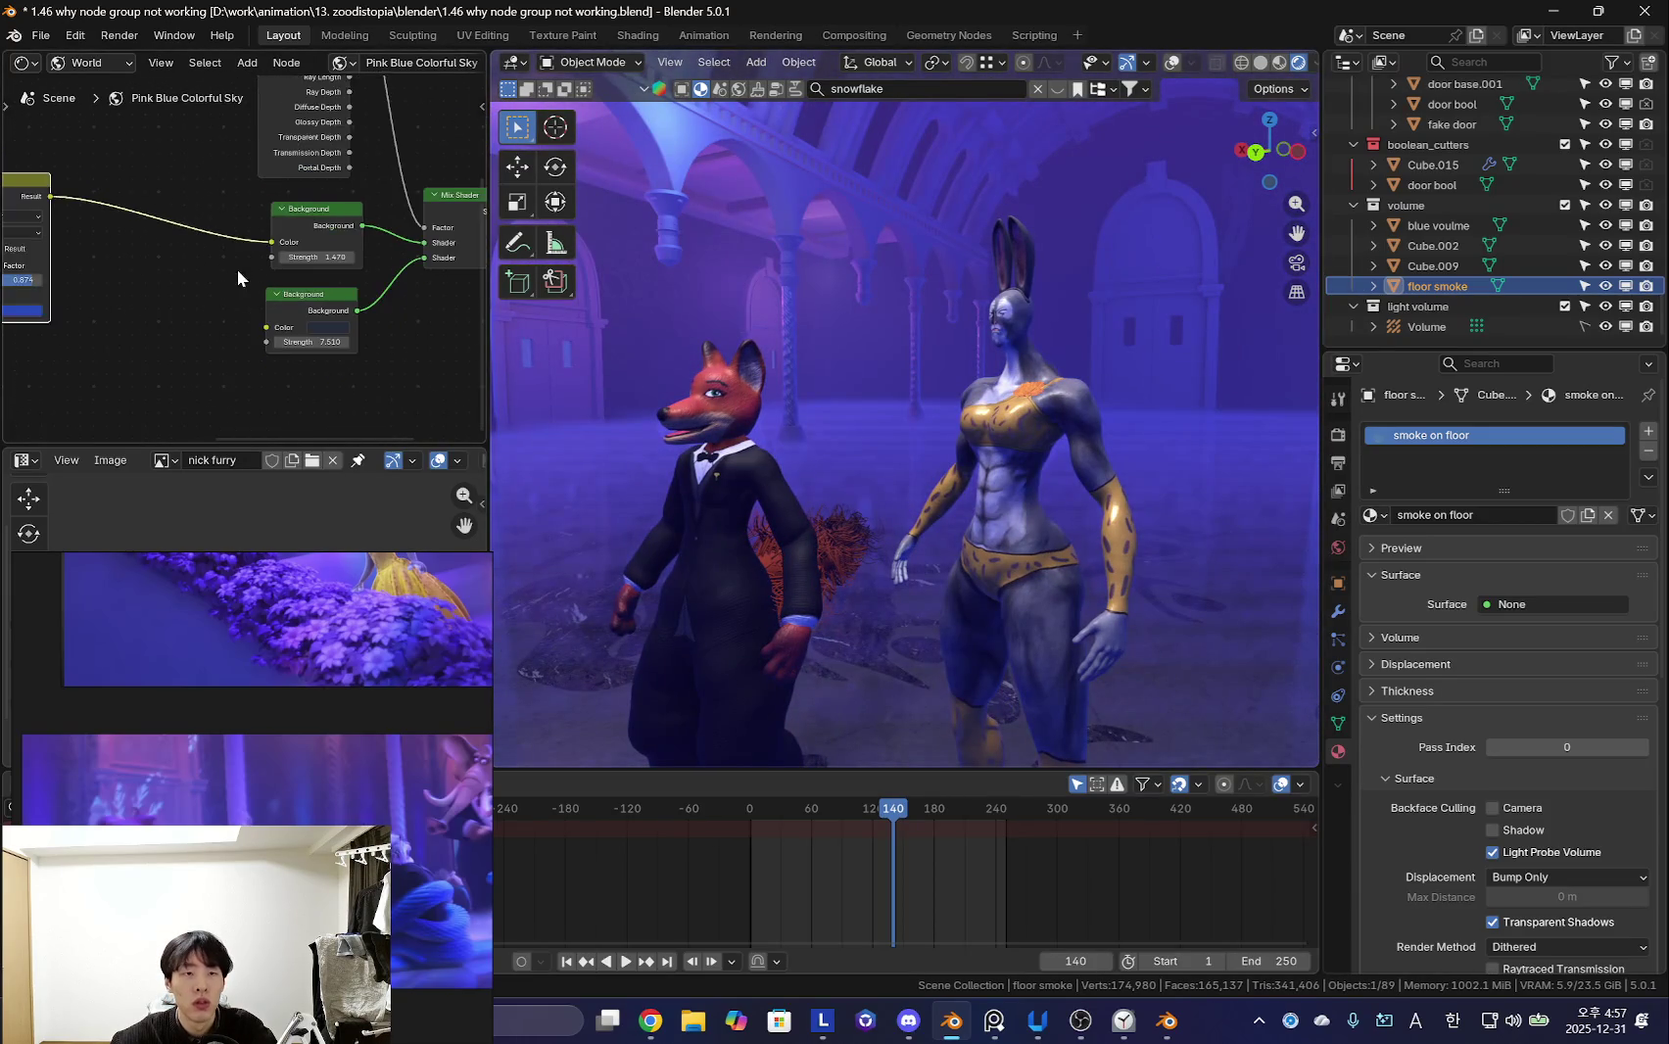
# - Orbit behind the characters and lower the view to floor level facing the stage
pyautogui.scroll(1, 238, 272)
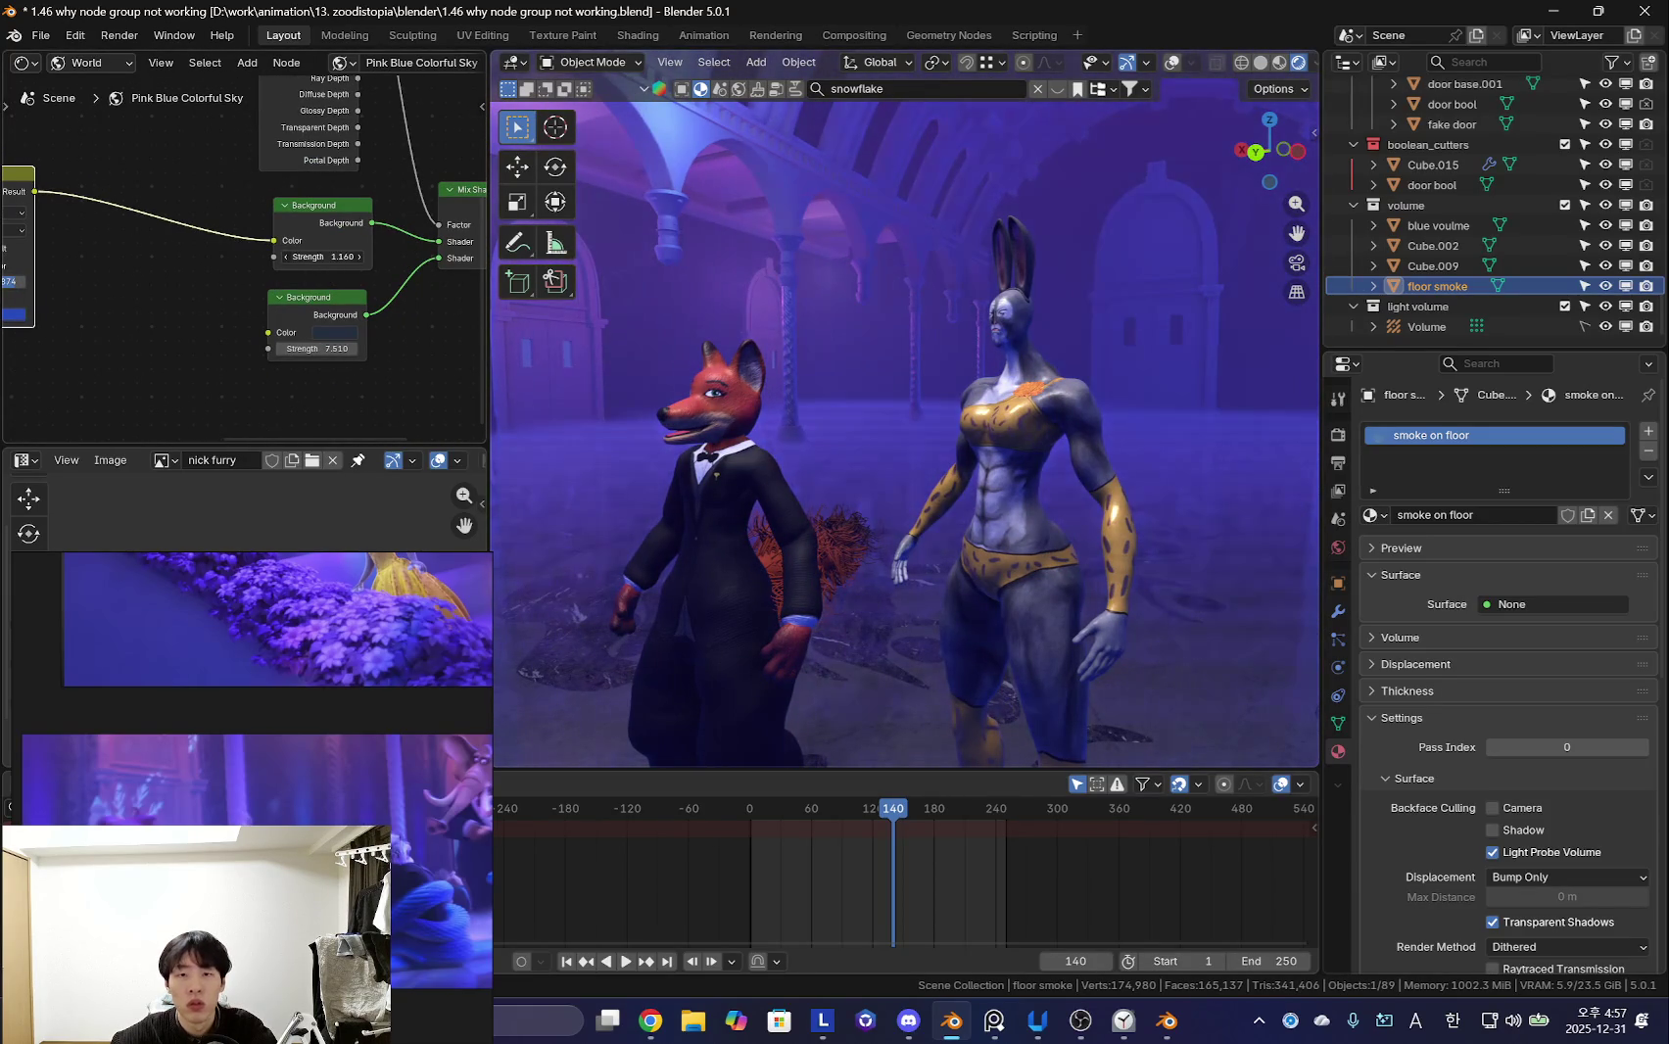
pyautogui.moveTo(991, 414); pyautogui.dragTo(958, 464, button='middle')
pyautogui.scroll(-2, 958, 464)
pyautogui.scroll(-2, 973, 477)
pyautogui.scroll(-2, 978, 521)
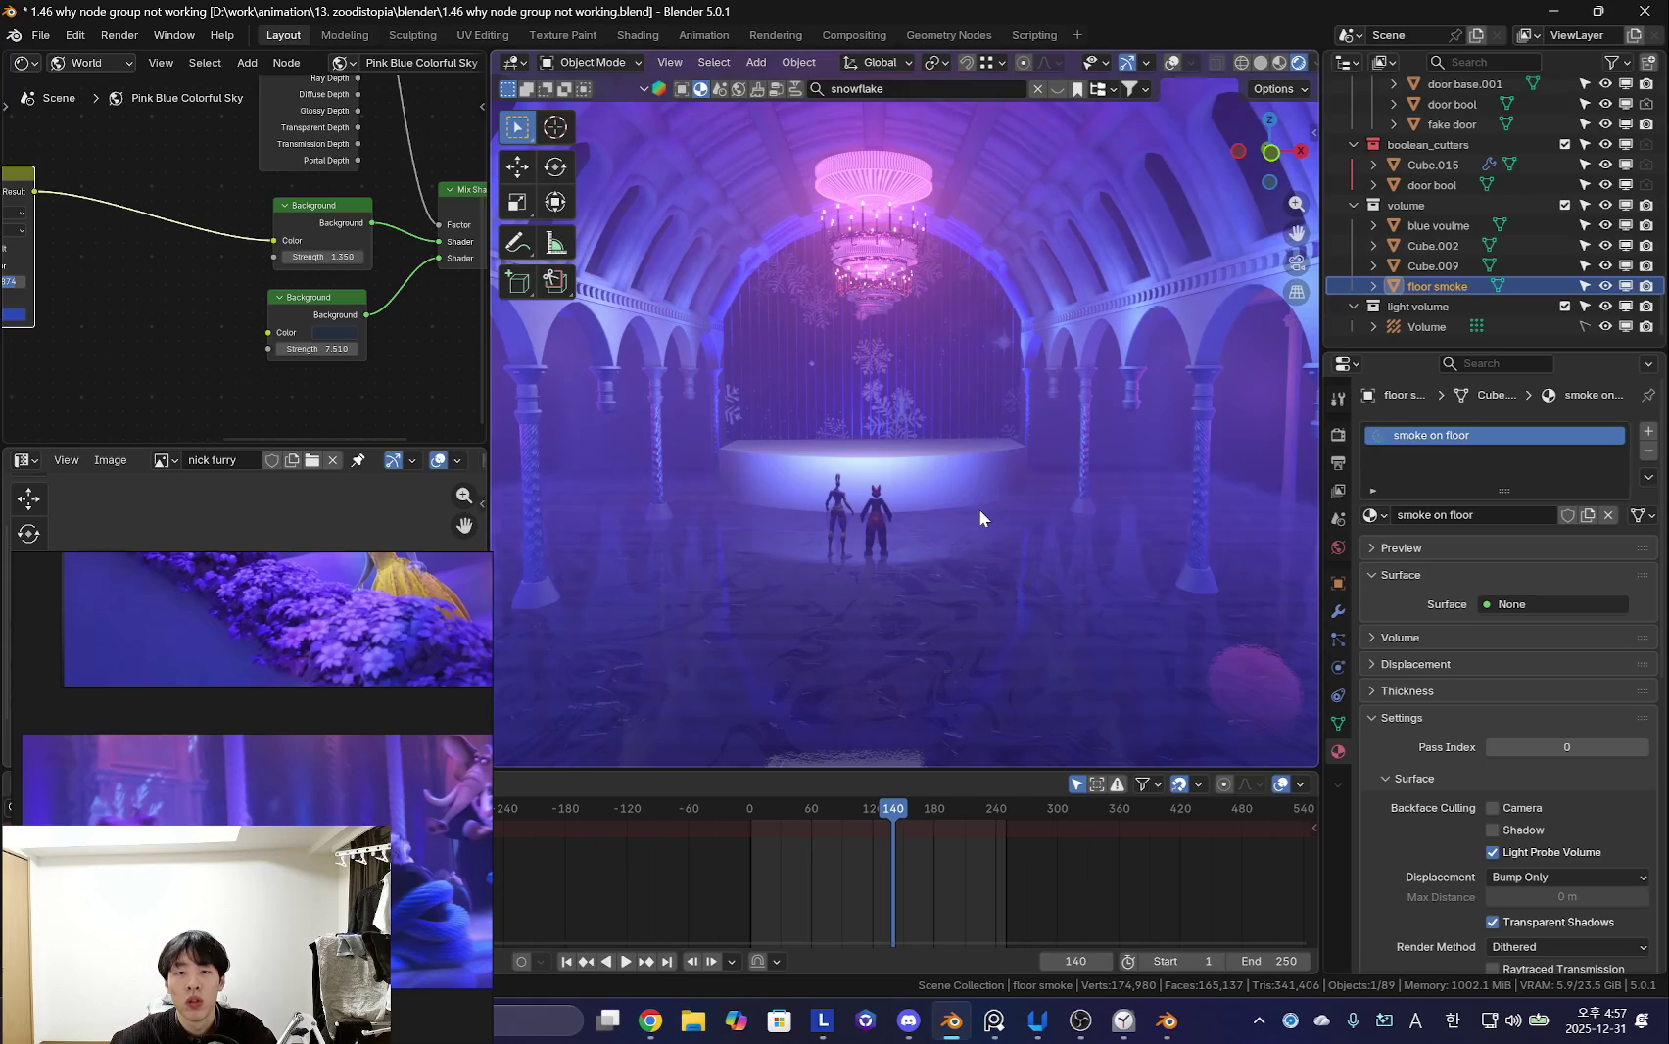
pyautogui.scroll(-3, 396, 527)
pyautogui.scroll(3, 406, 738)
pyautogui.scroll(-3, 407, 627)
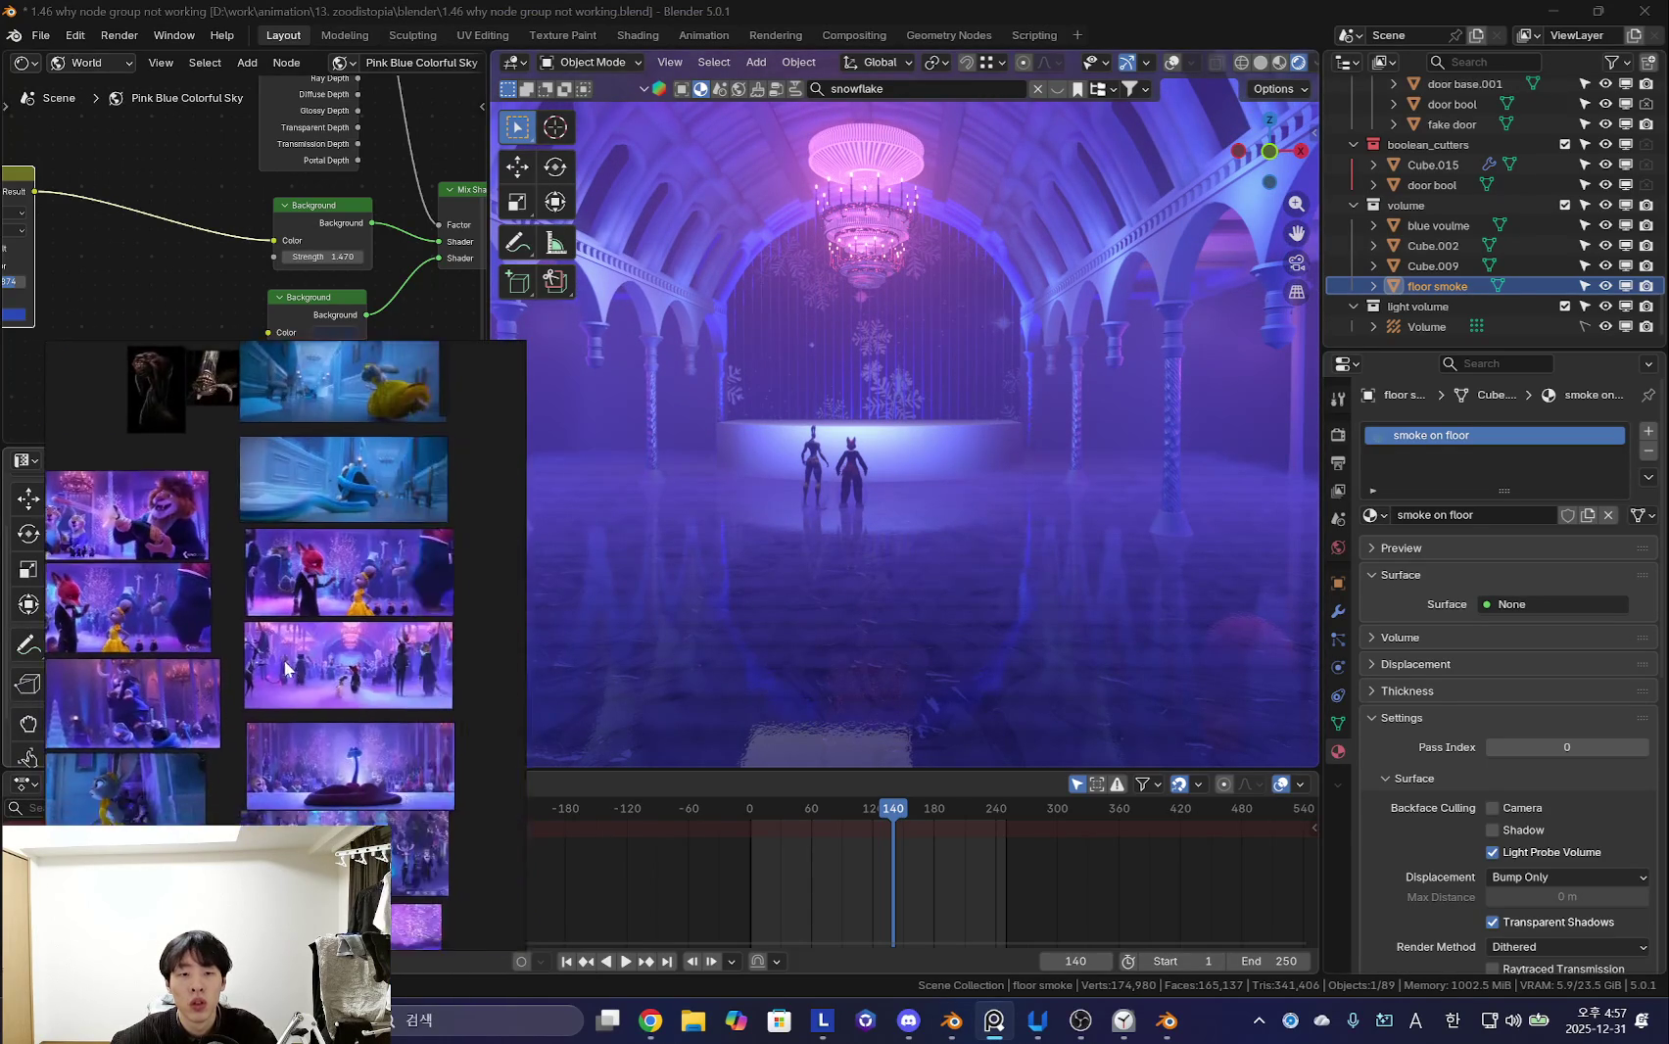
pyautogui.scroll(3, 509, 666)
pyautogui.moveTo(1047, 592)
pyautogui.mouseDown(button='middle')
pyautogui.moveTo(1140, 514)
pyautogui.moveTo(939, 553)
pyautogui.moveTo(986, 549)
pyautogui.moveTo(932, 536)
pyautogui.mouseUp(button='middle')
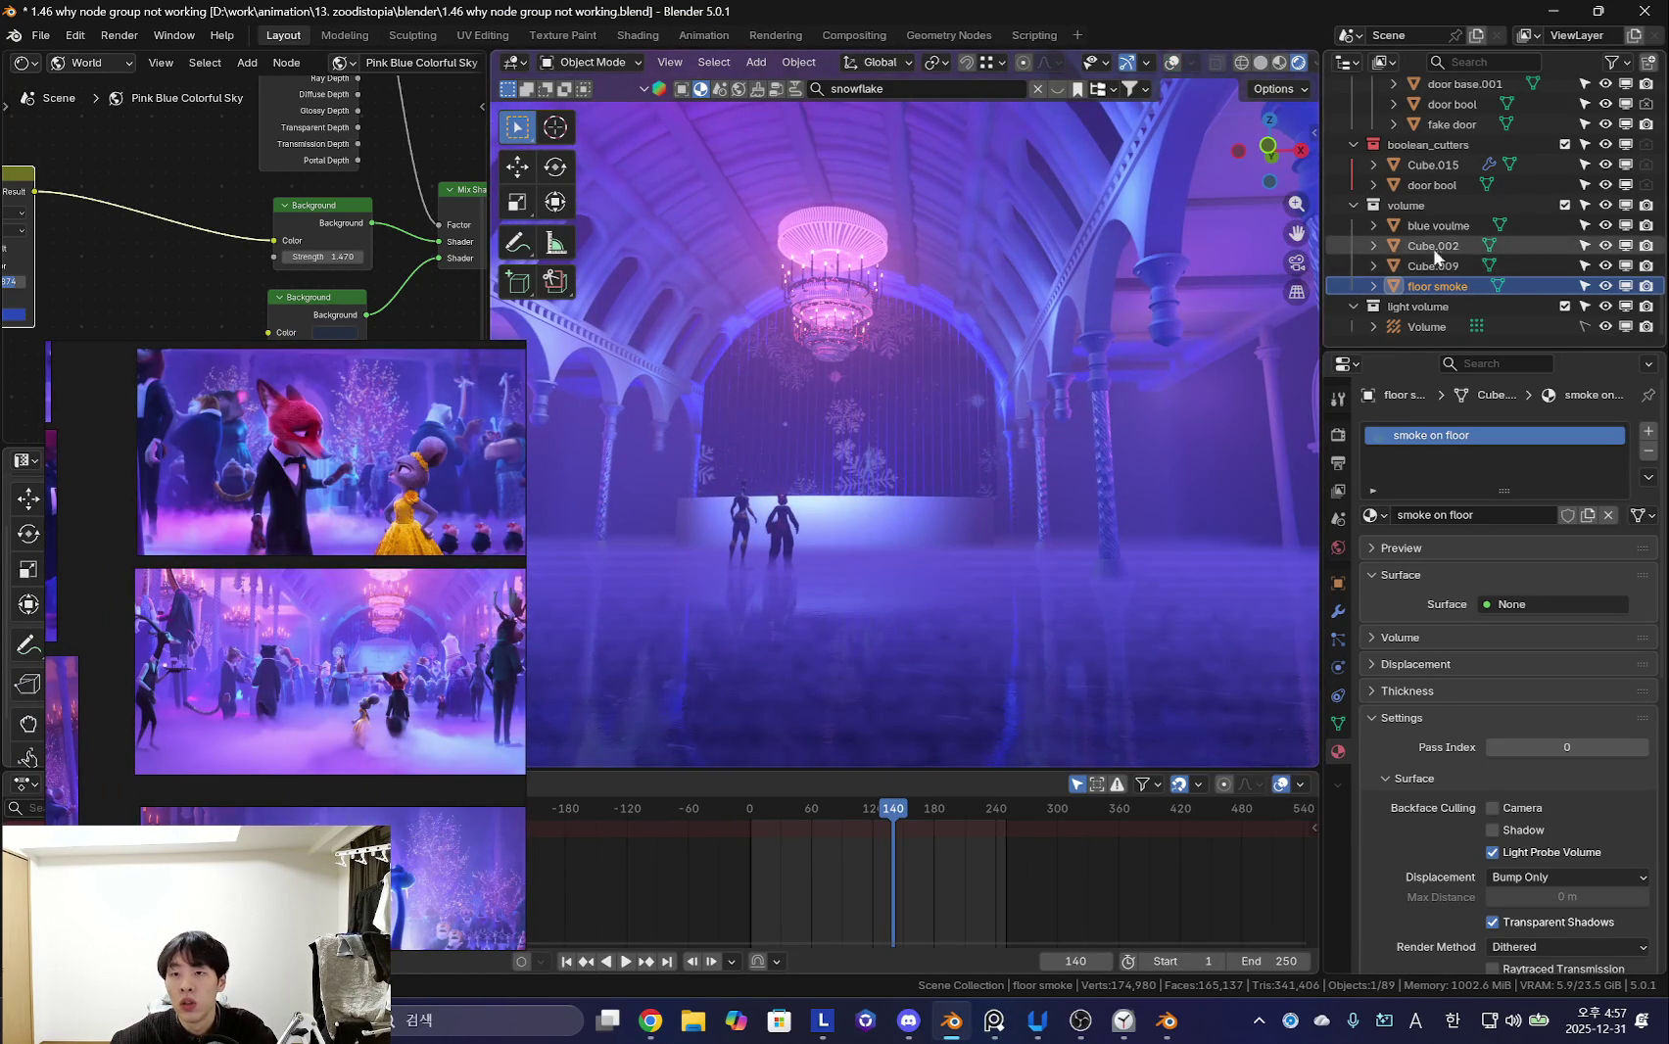
pyautogui.scroll(4, 1469, 259)
pyautogui.hotkey('shift', 'alt', 'z')
# - Raise the pink point lights' power to 234.9 and 335.2 (Point.009), previewing without overlays
pyautogui.click(1125, 409)
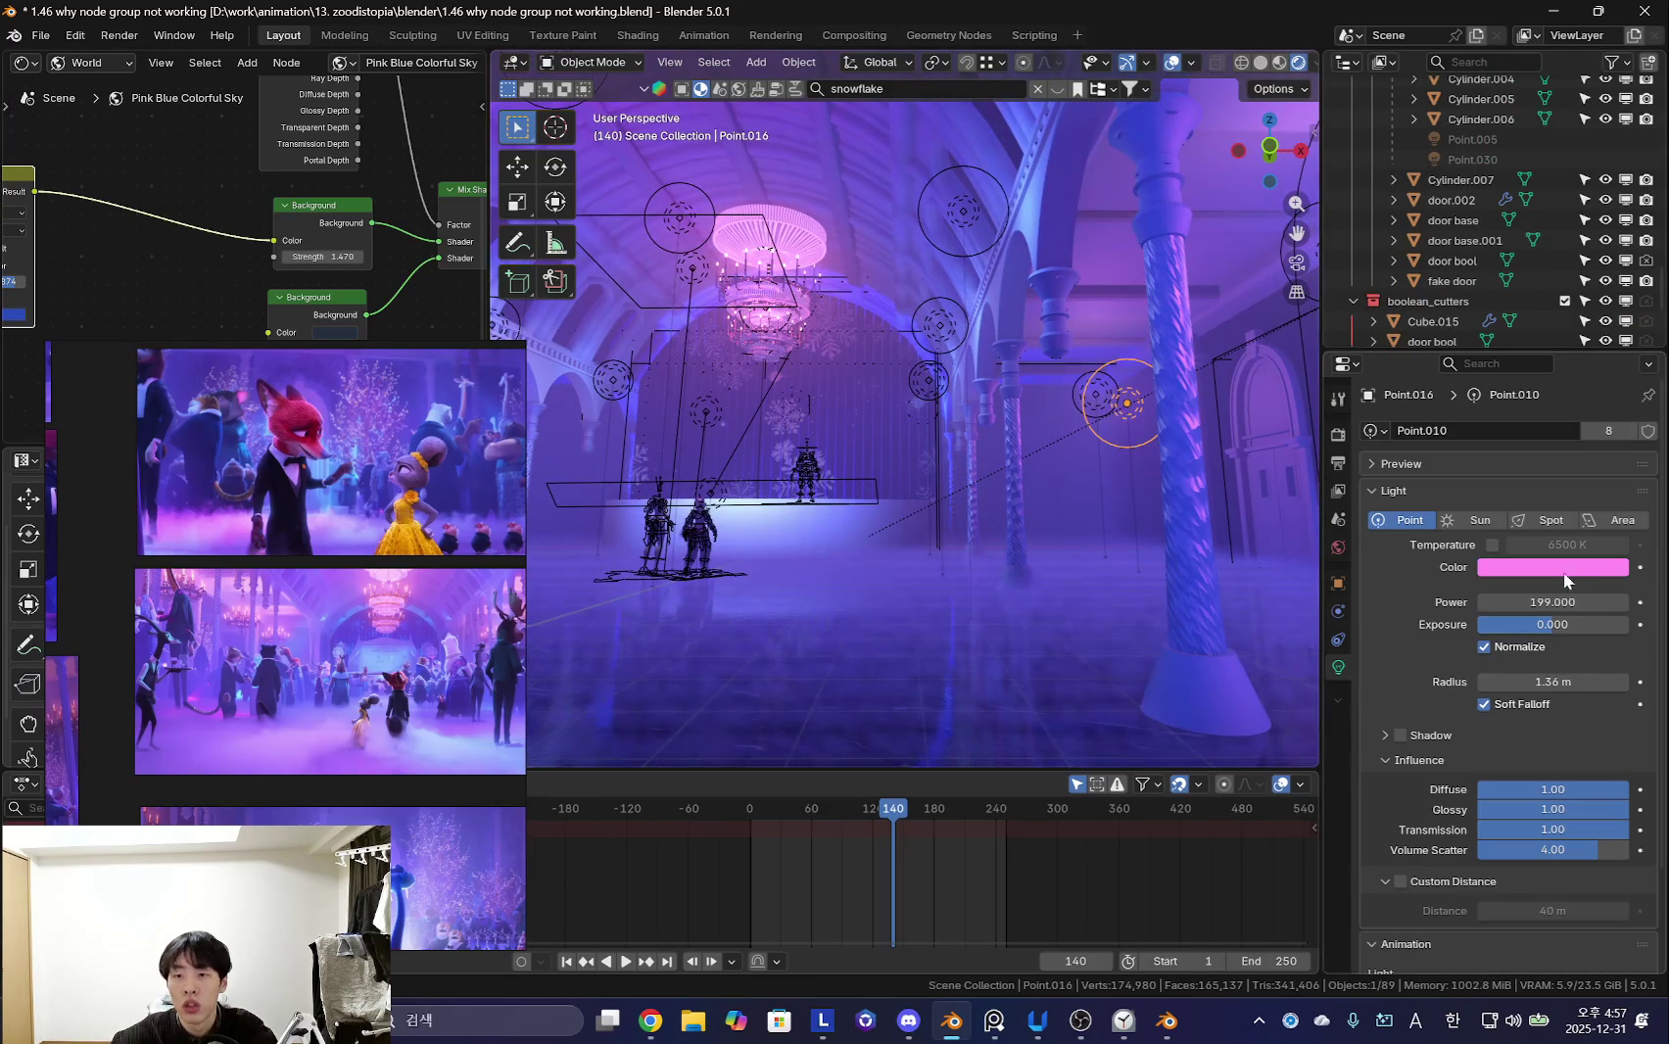
pyautogui.moveTo(1542, 602); pyautogui.dragTo(1562, 602)
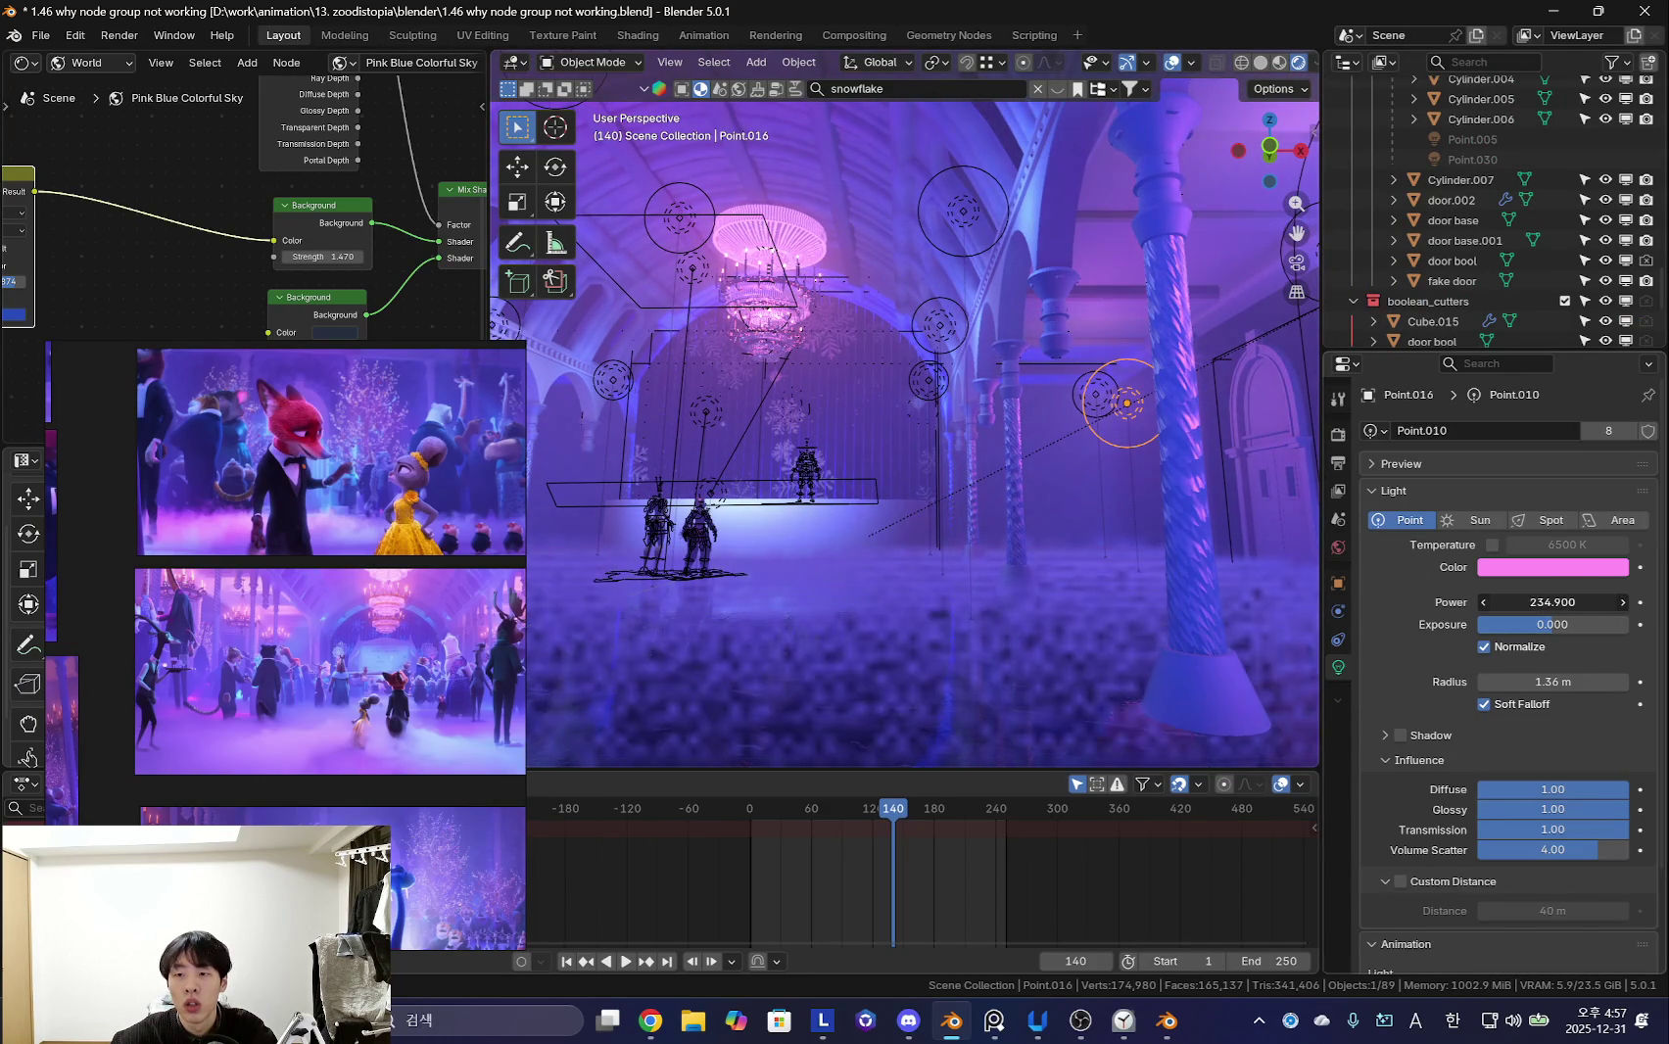
pyautogui.moveTo(1068, 416)
pyautogui.mouseDown(button='middle')
pyautogui.moveTo(1040, 419)
pyautogui.moveTo(1180, 413)
pyautogui.mouseUp(button='middle')
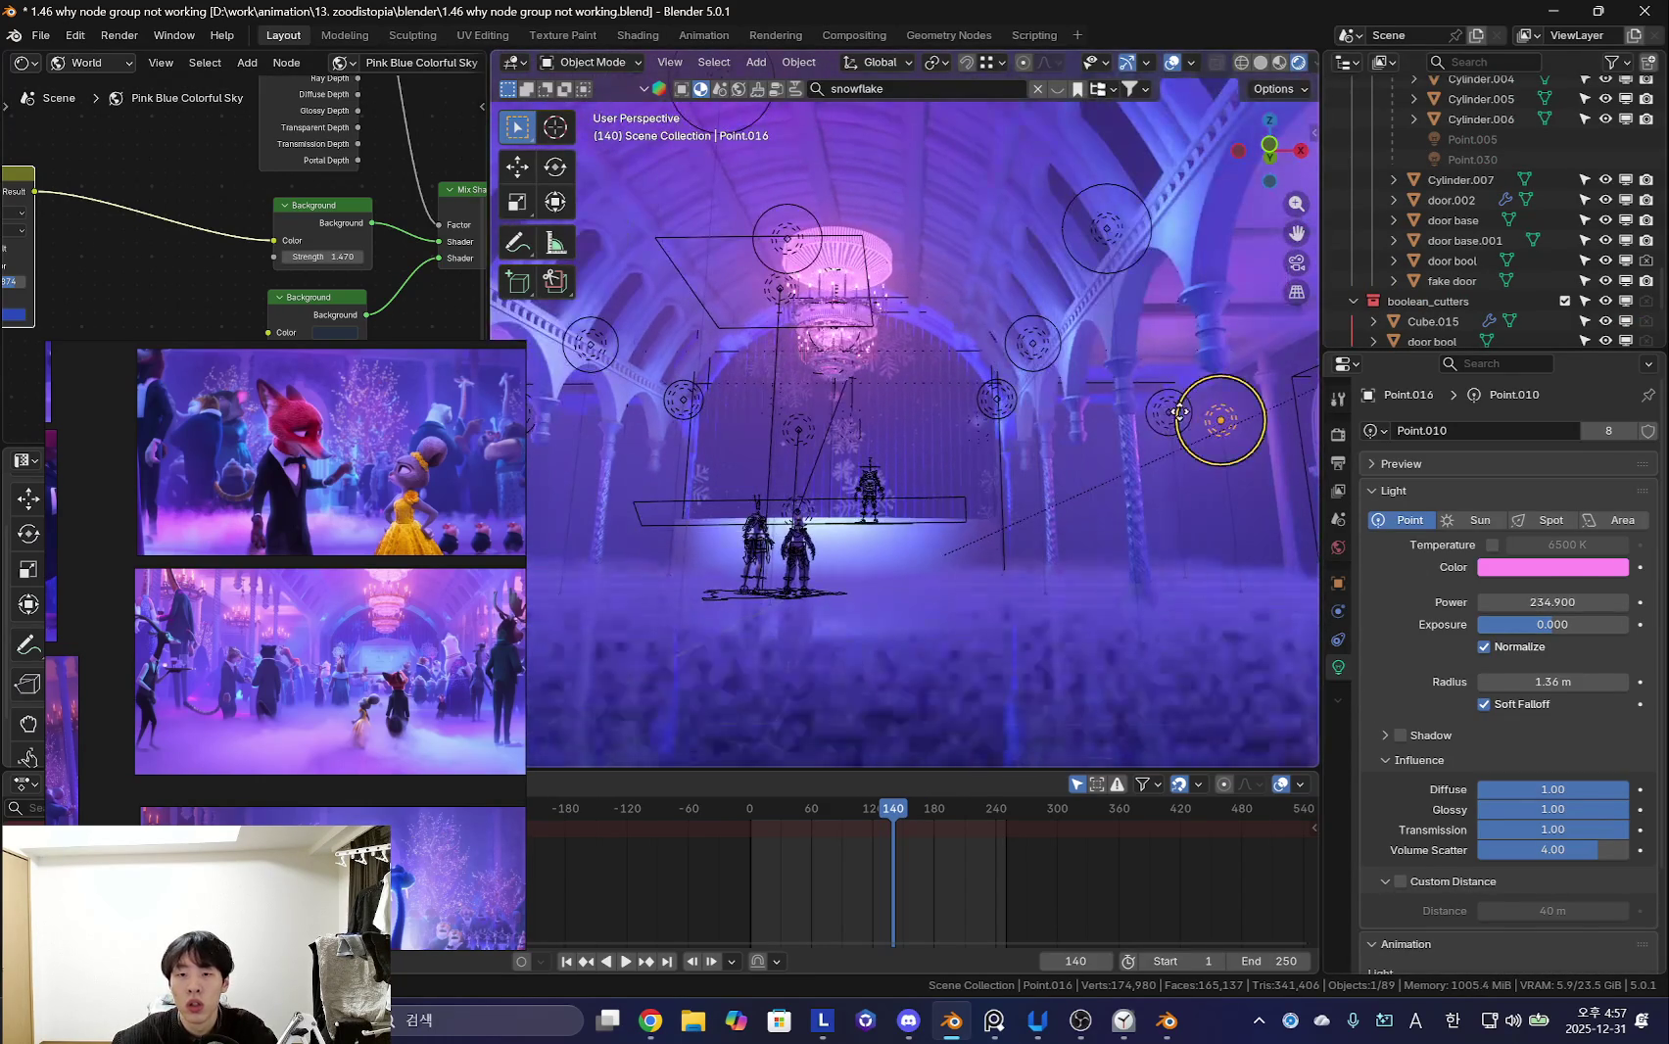
pyautogui.hotkey('shift', 'alt', 'z')
pyautogui.press('KP_0')
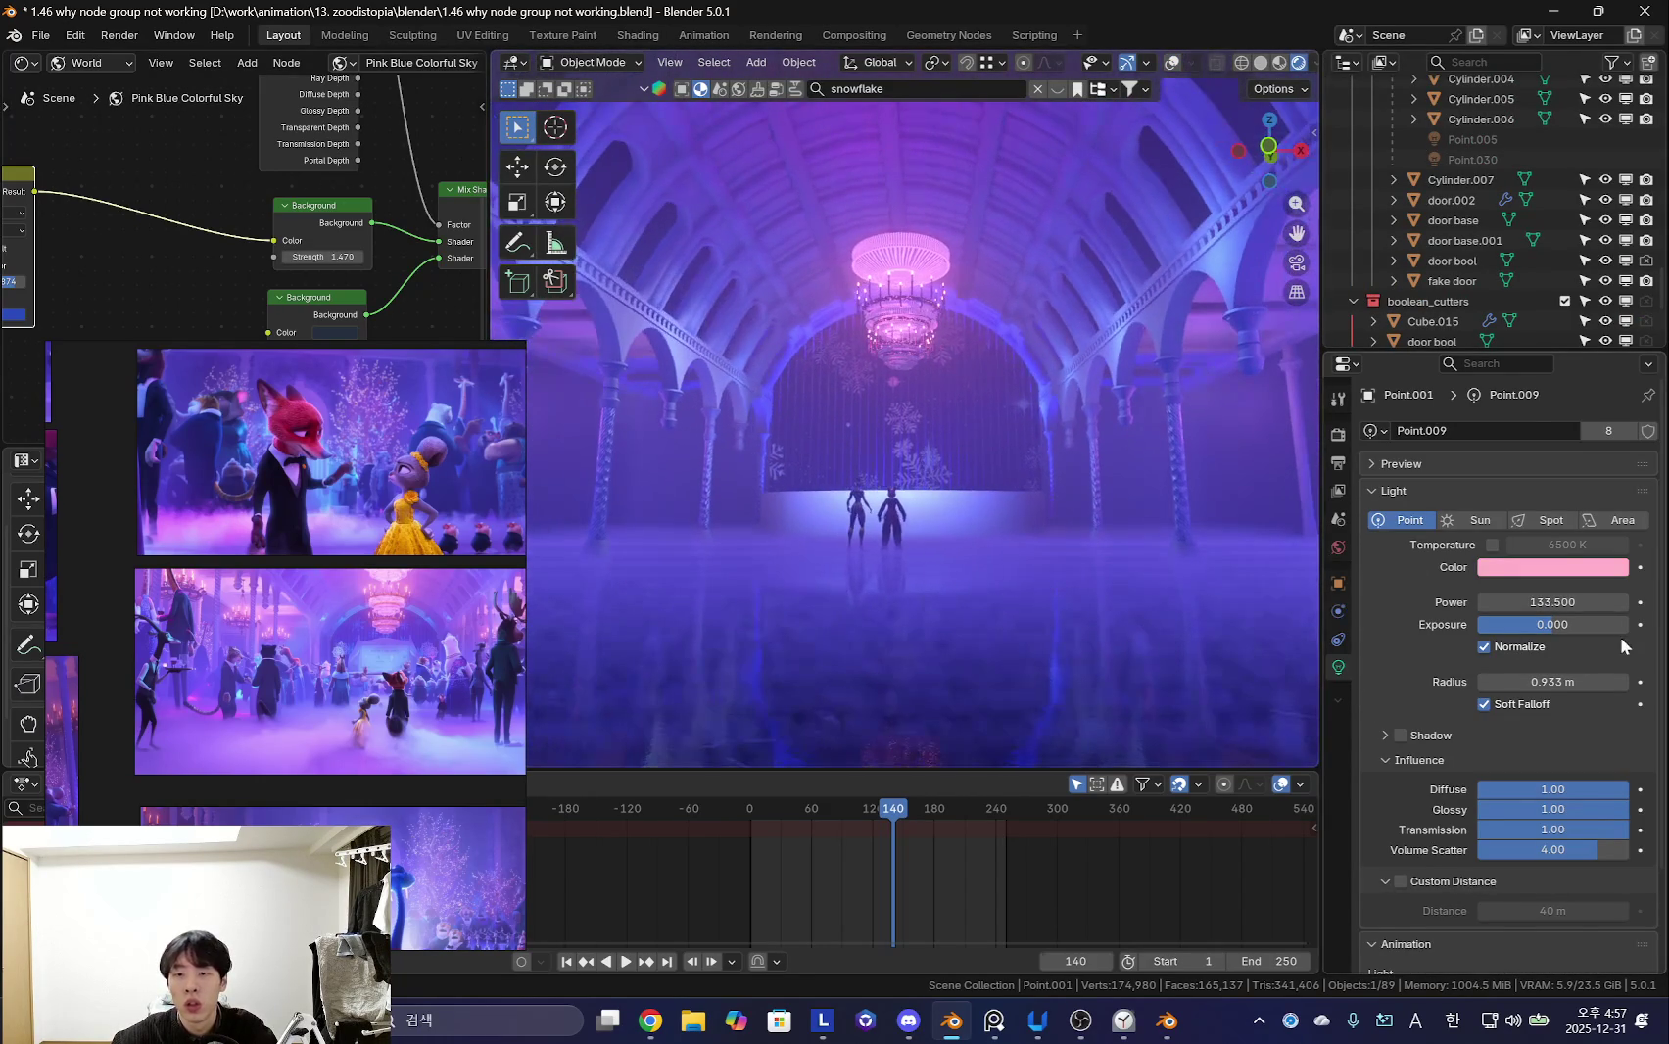
pyautogui.moveTo(1562, 605); pyautogui.dragTo(1616, 605)
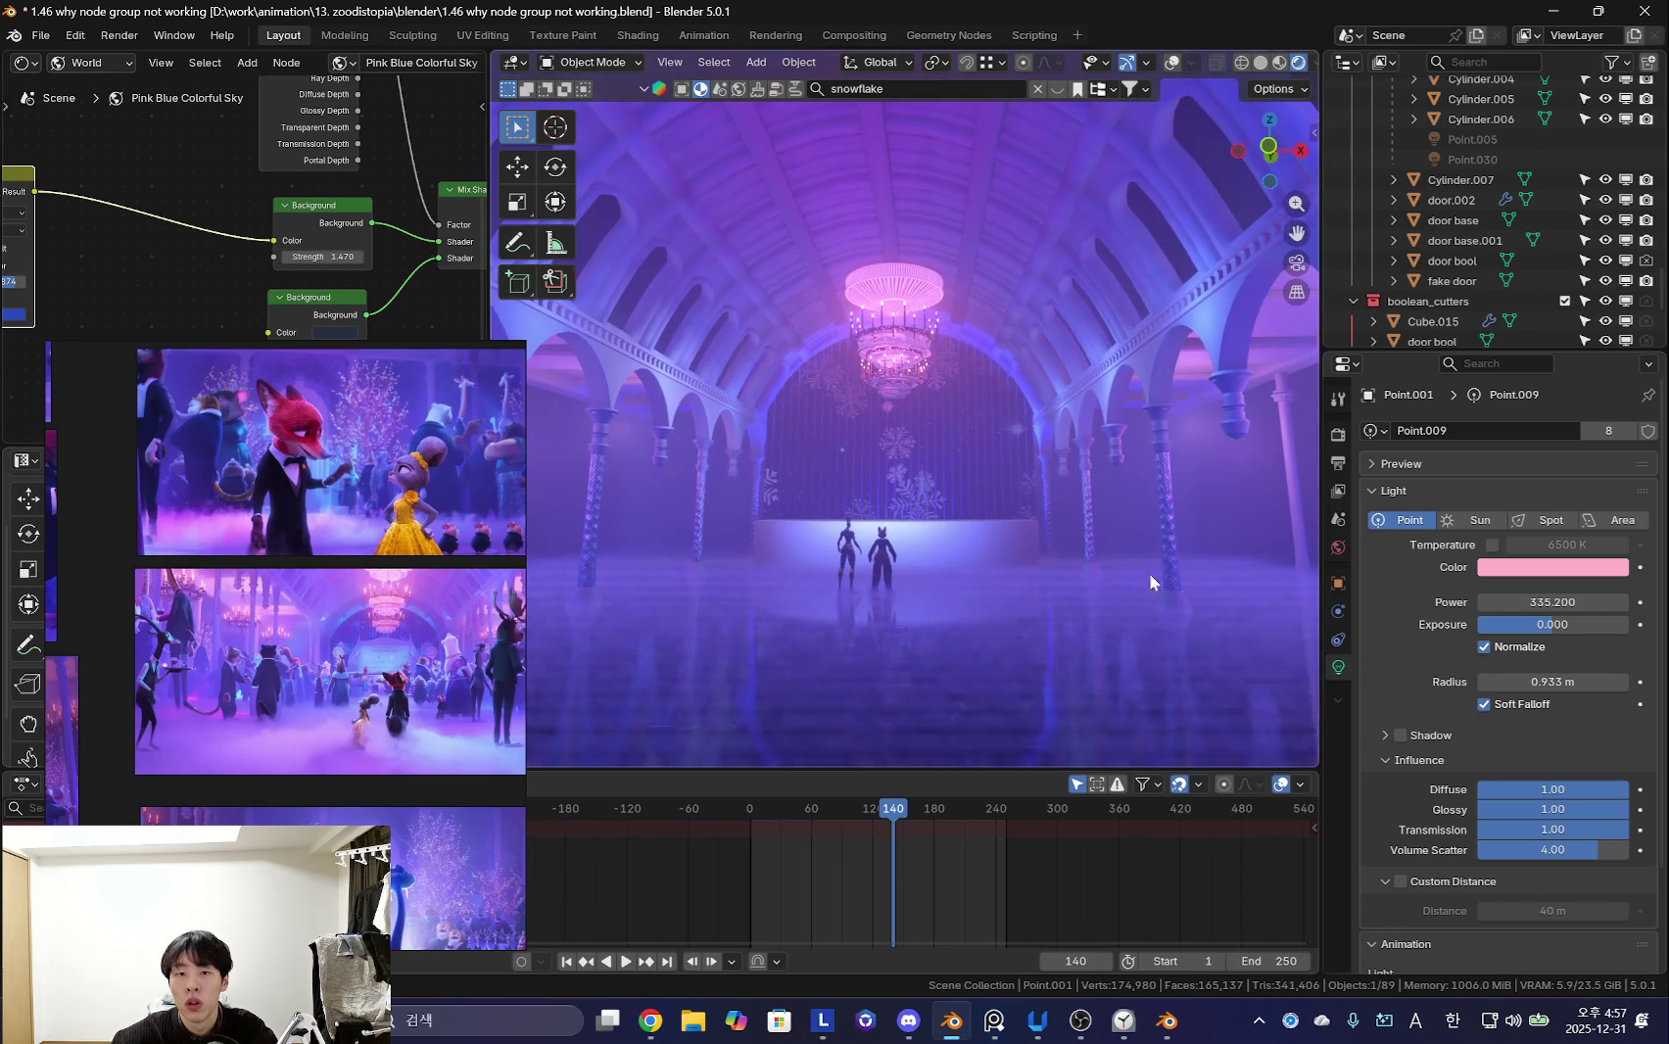
pyautogui.moveTo(341, 739)
pyautogui.mouseDown()
pyautogui.moveTo(235, 547)
pyautogui.moveTo(248, 510)
pyautogui.mouseUp()
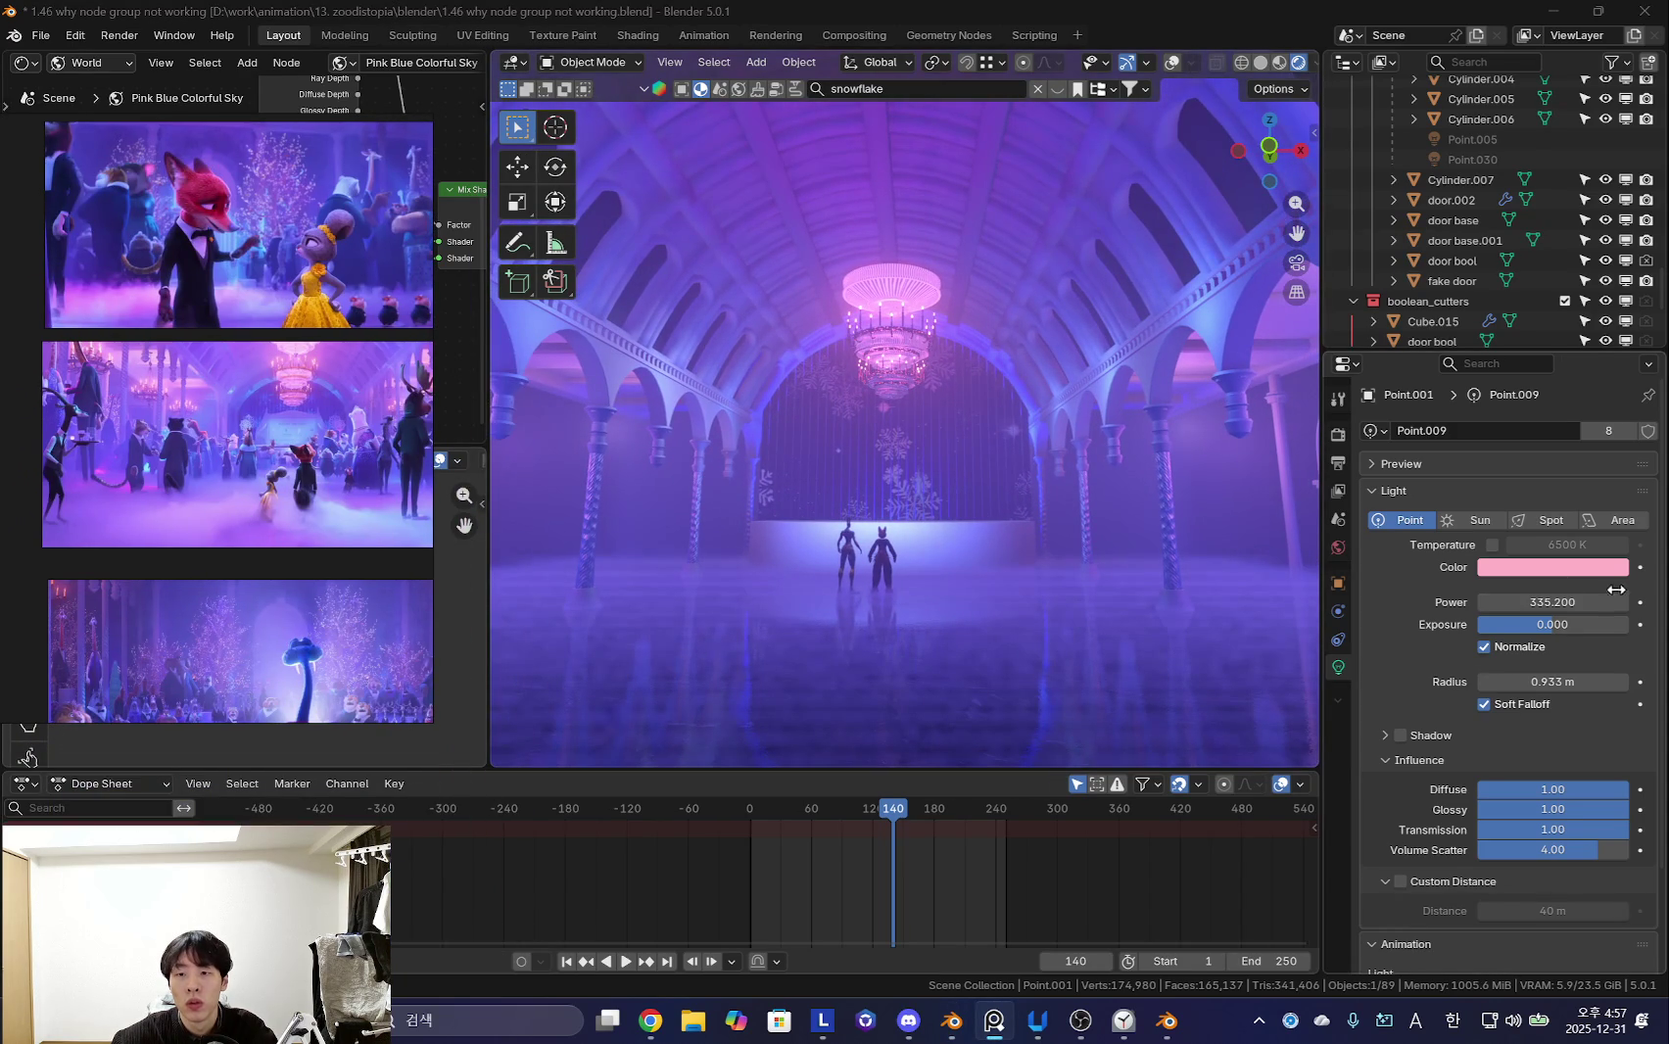
# - Raise Point.009's power to 434.3 W and orbit to view the side arches, column and doors
pyautogui.moveTo(1550, 602); pyautogui.dragTo(1586, 602)
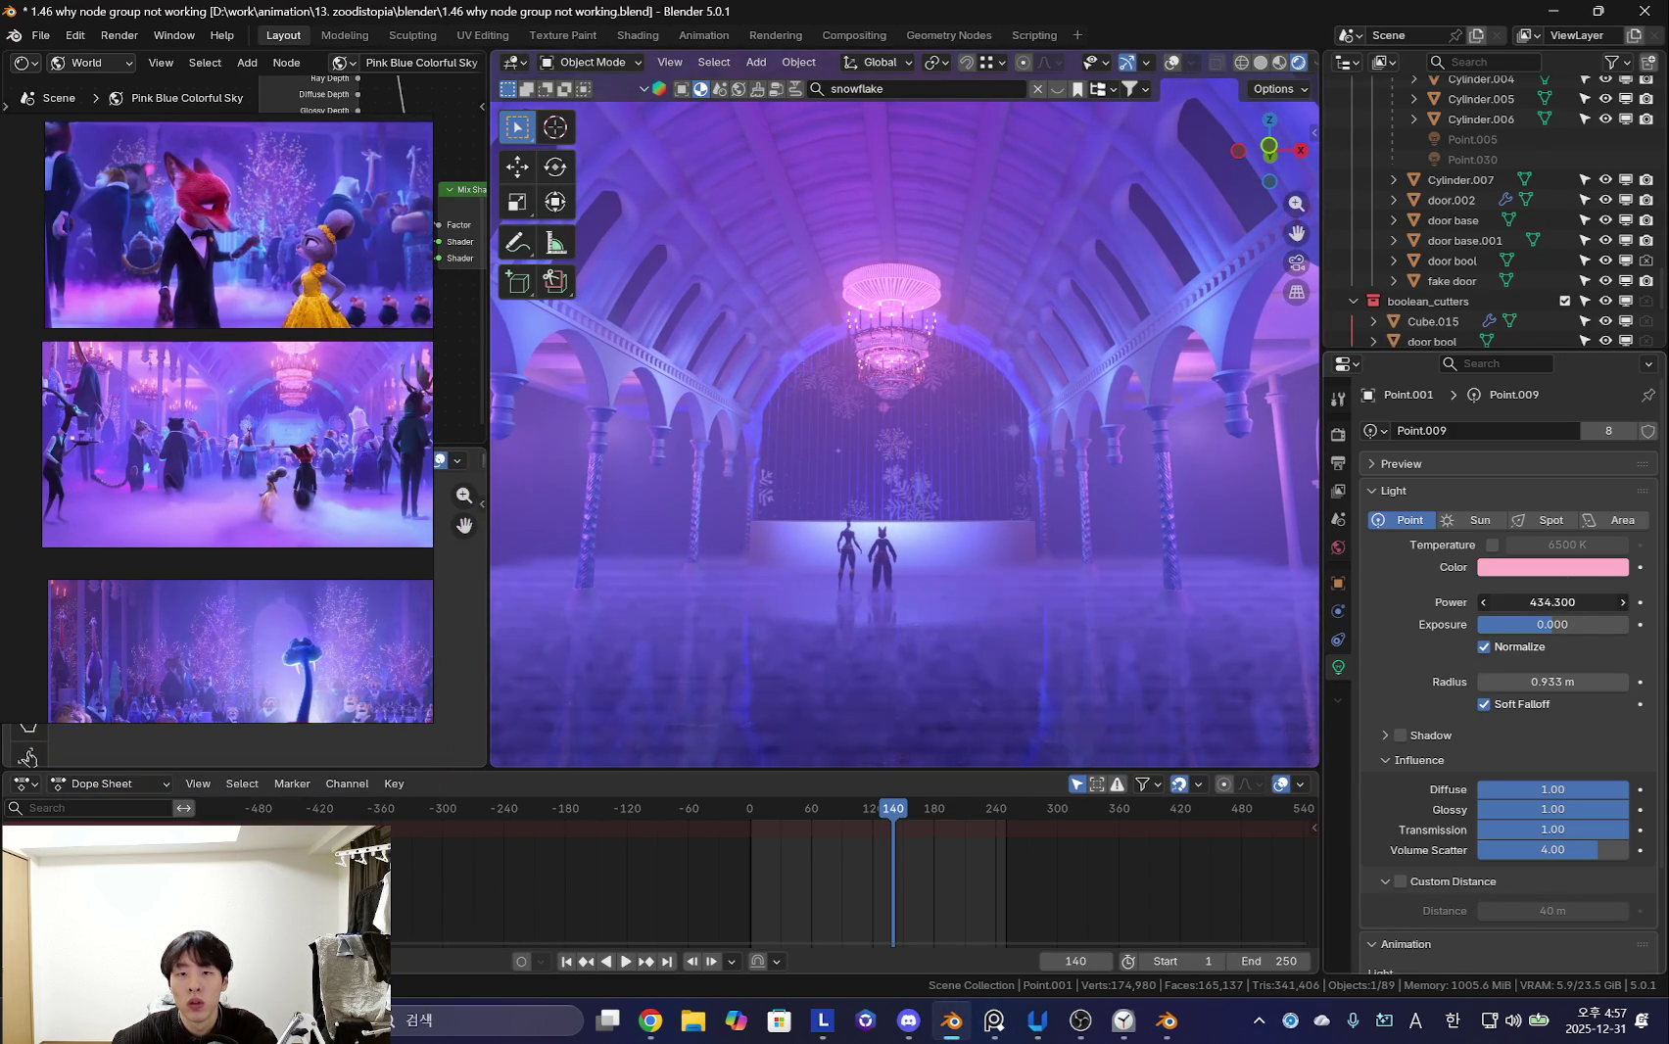
pyautogui.scroll(2, 861, 511)
pyautogui.scroll(2, 861, 510)
pyautogui.scroll(2, 1004, 532)
pyautogui.moveTo(1004, 532)
pyautogui.mouseDown(button='middle')
pyautogui.moveTo(882, 529)
pyautogui.moveTo(1014, 535)
pyautogui.moveTo(981, 516)
pyautogui.moveTo(896, 572)
pyautogui.mouseUp(button='middle')
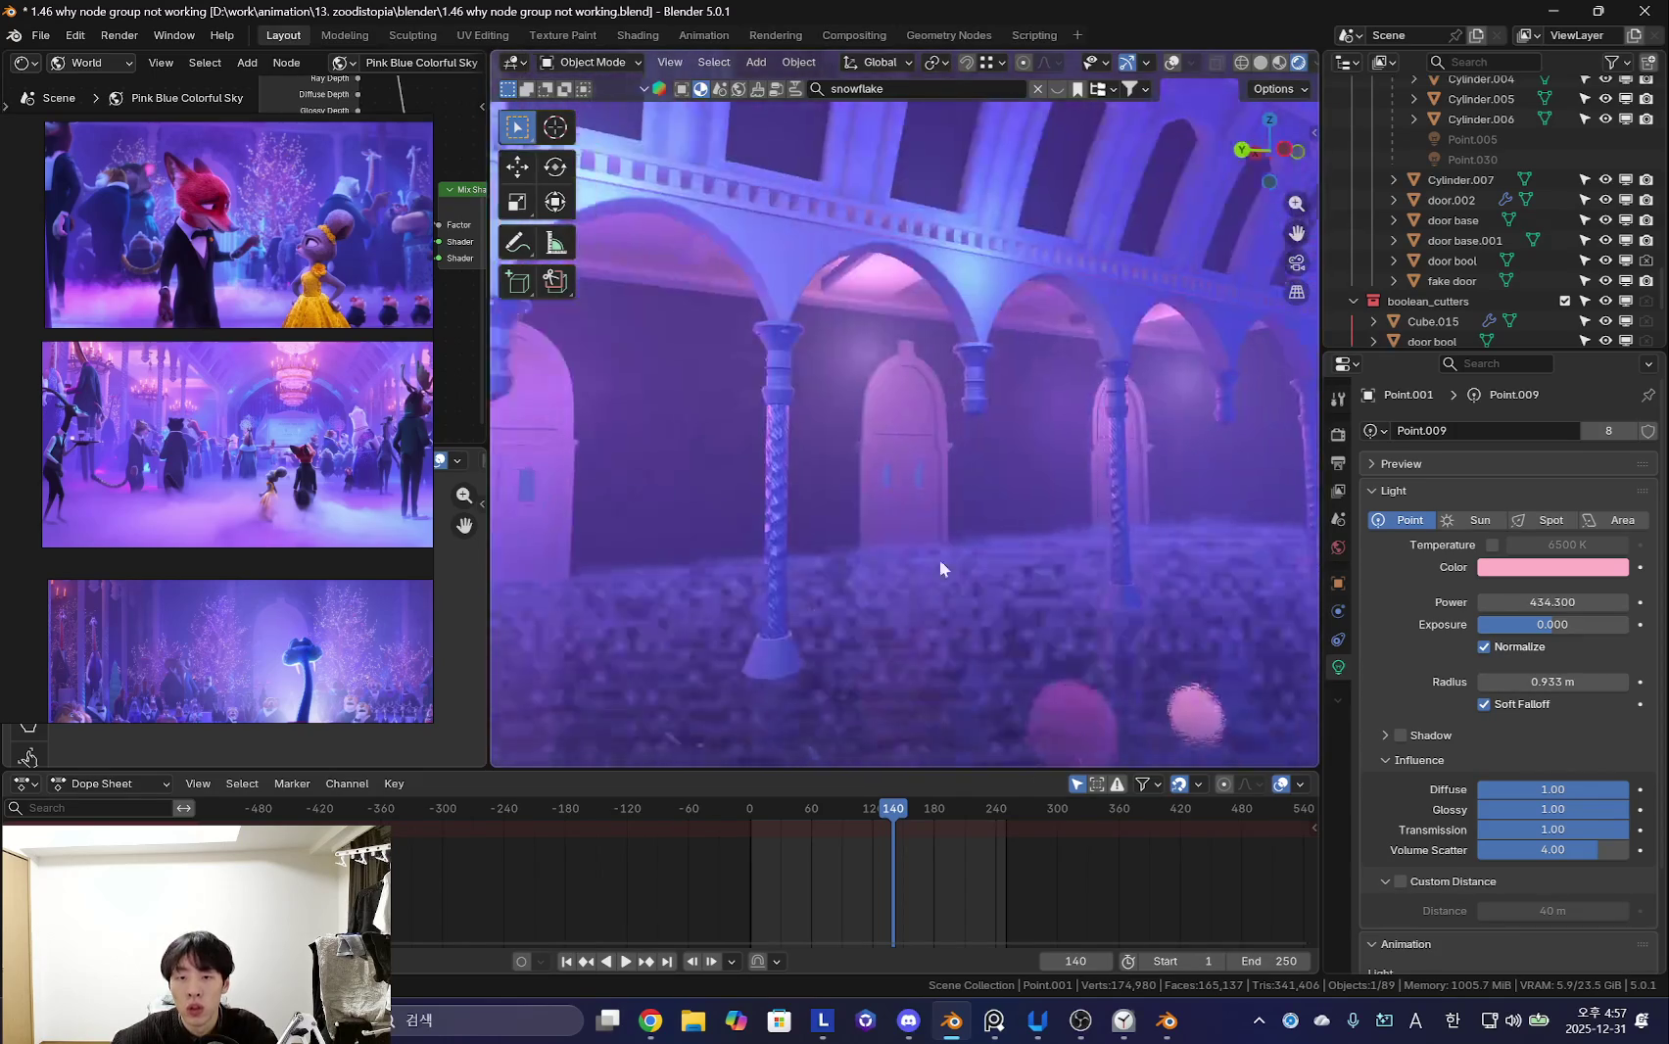
pyautogui.scroll(-3, 284, 410)
pyautogui.scroll(3, 258, 491)
pyautogui.scroll(2, 284, 461)
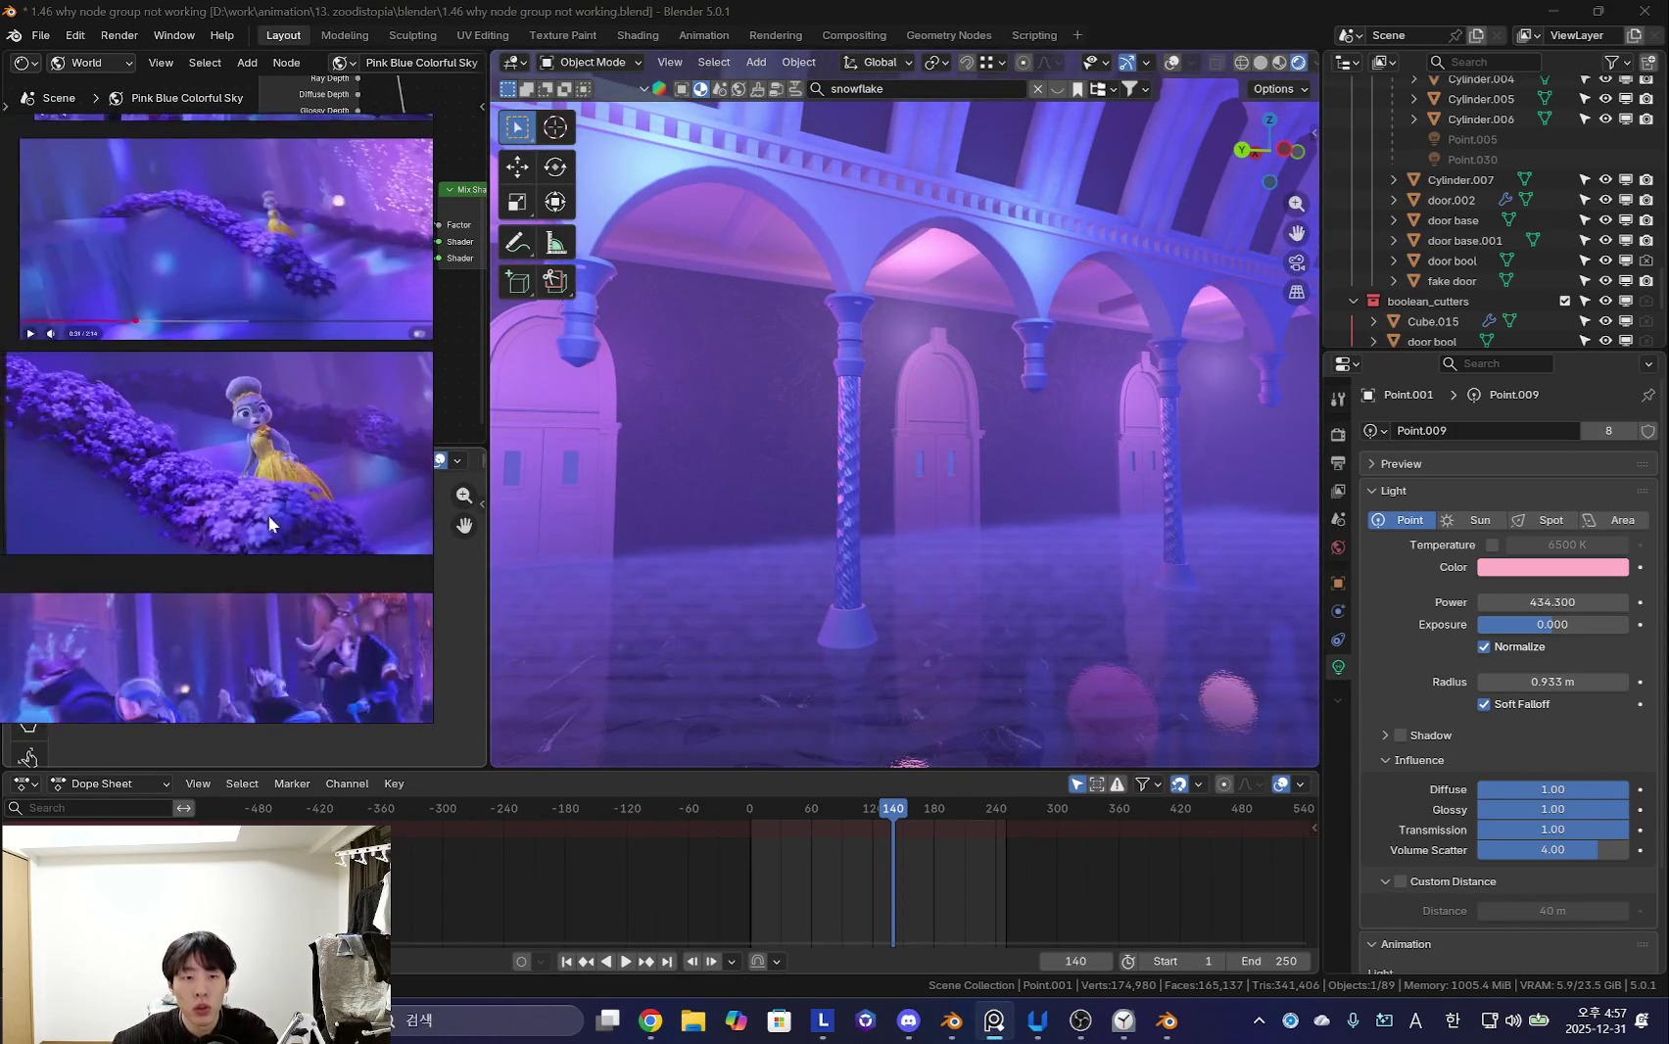
pyautogui.scroll(-3, 139, 431)
pyautogui.moveTo(933, 472); pyautogui.dragTo(857, 557, button='middle')
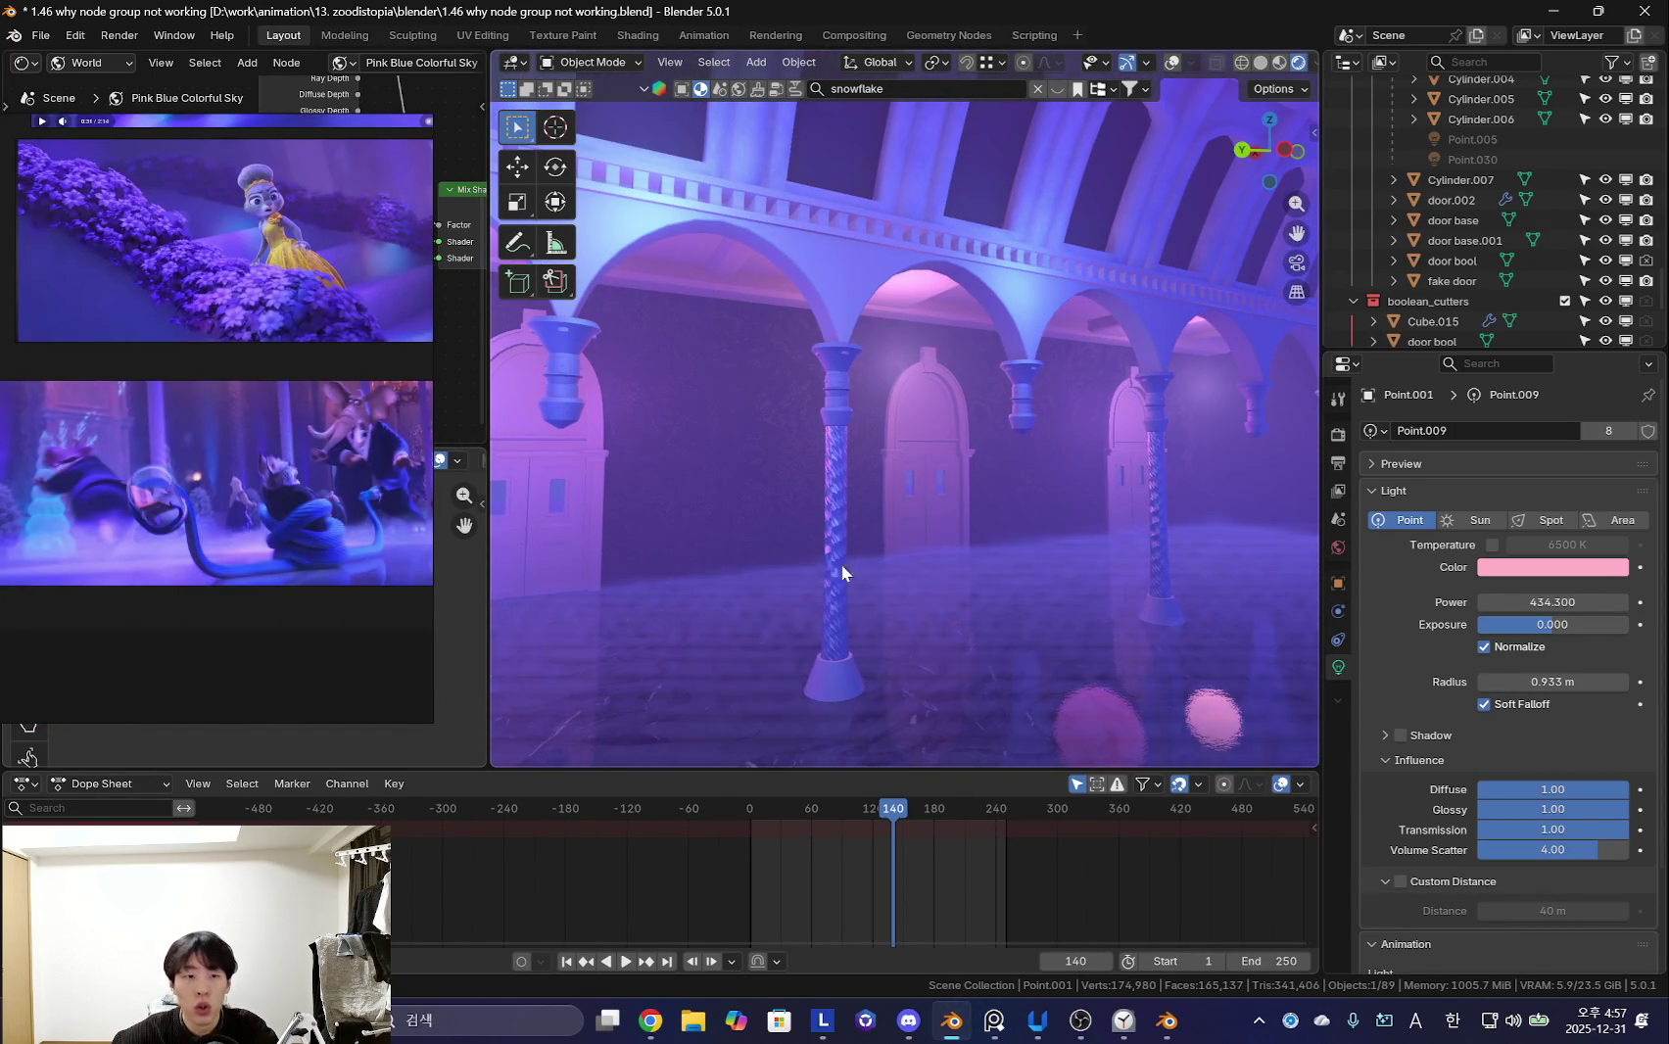
pyautogui.moveTo(279, 555); pyautogui.dragTo(330, 540, button='middle')
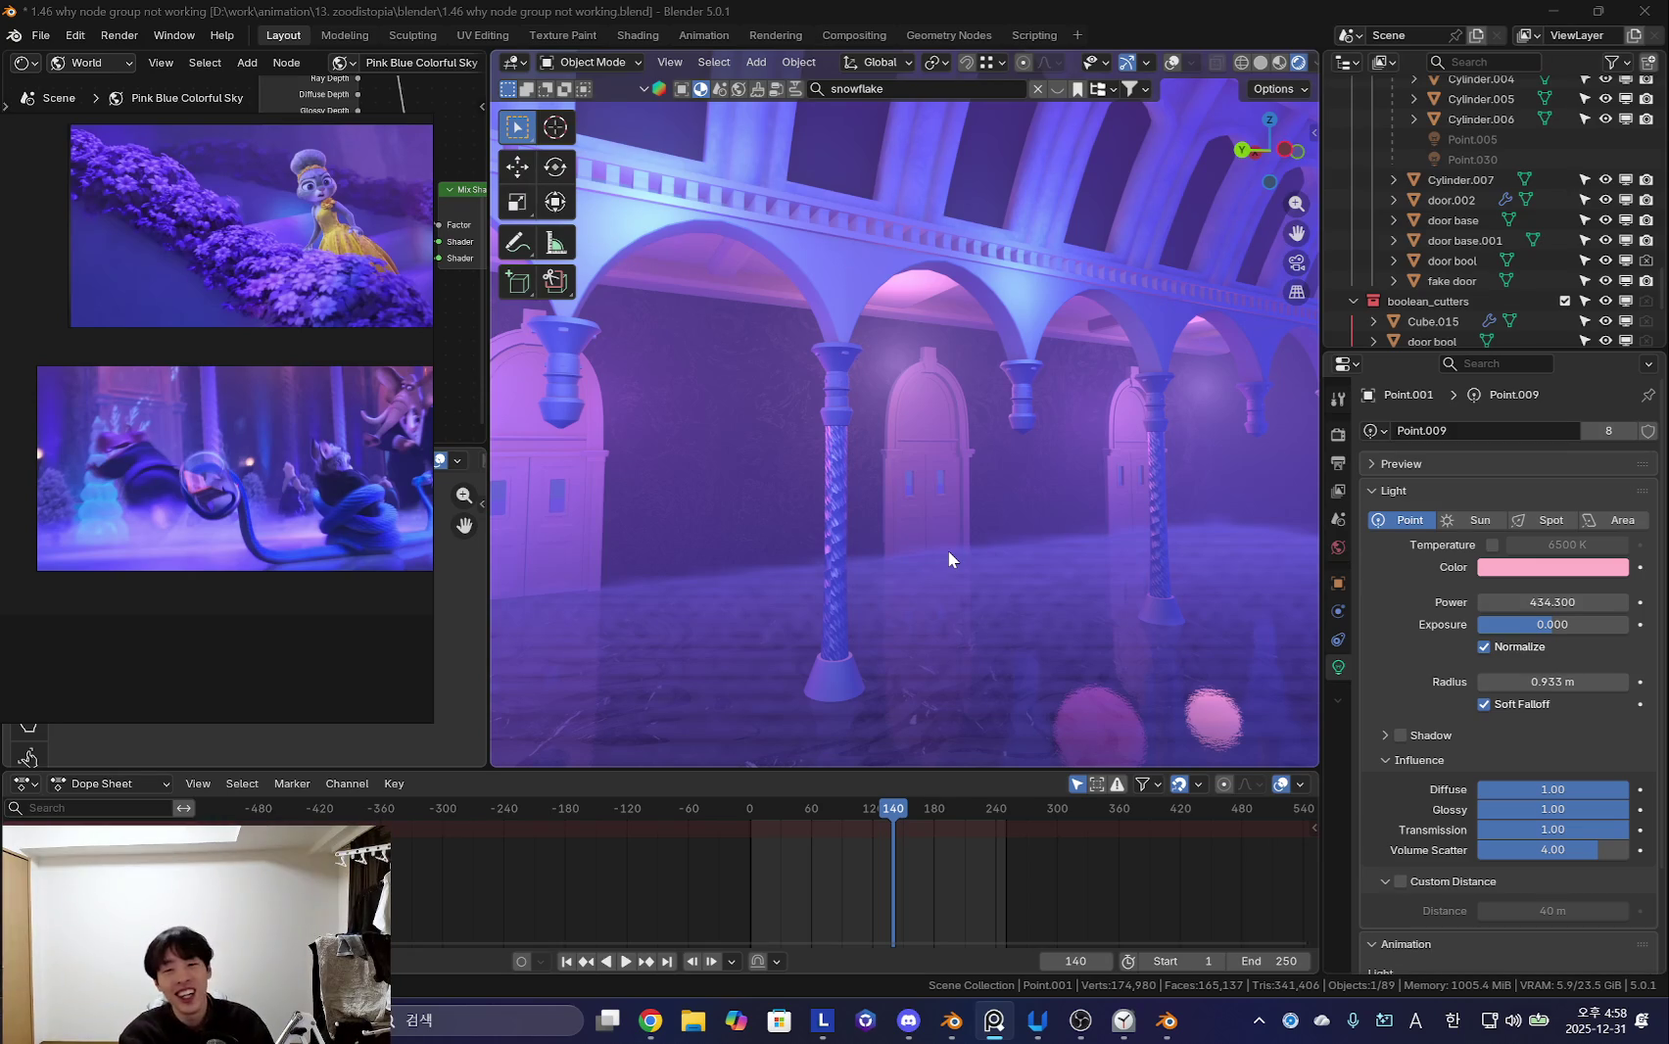
pyautogui.moveTo(946, 548); pyautogui.dragTo(1039, 328, button='middle')
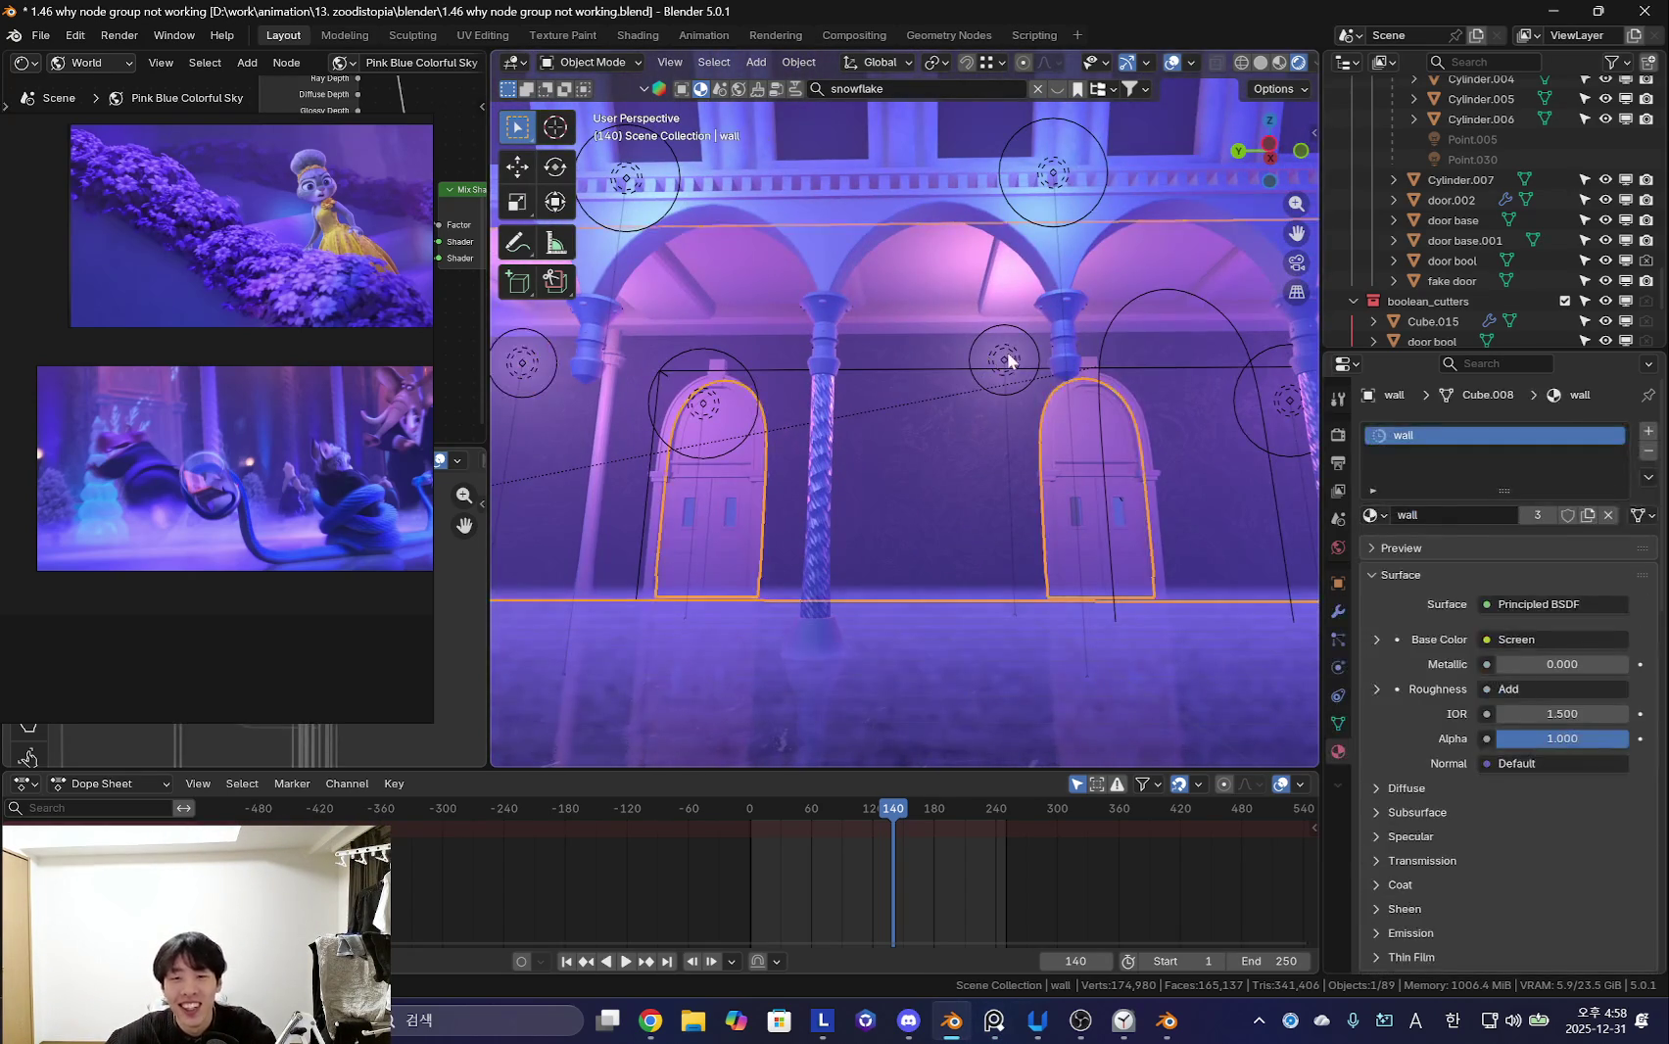
# - Move the selected pink light vertically along the Z axis
pyautogui.press('z')
pyautogui.press('g')
pyautogui.press('z')
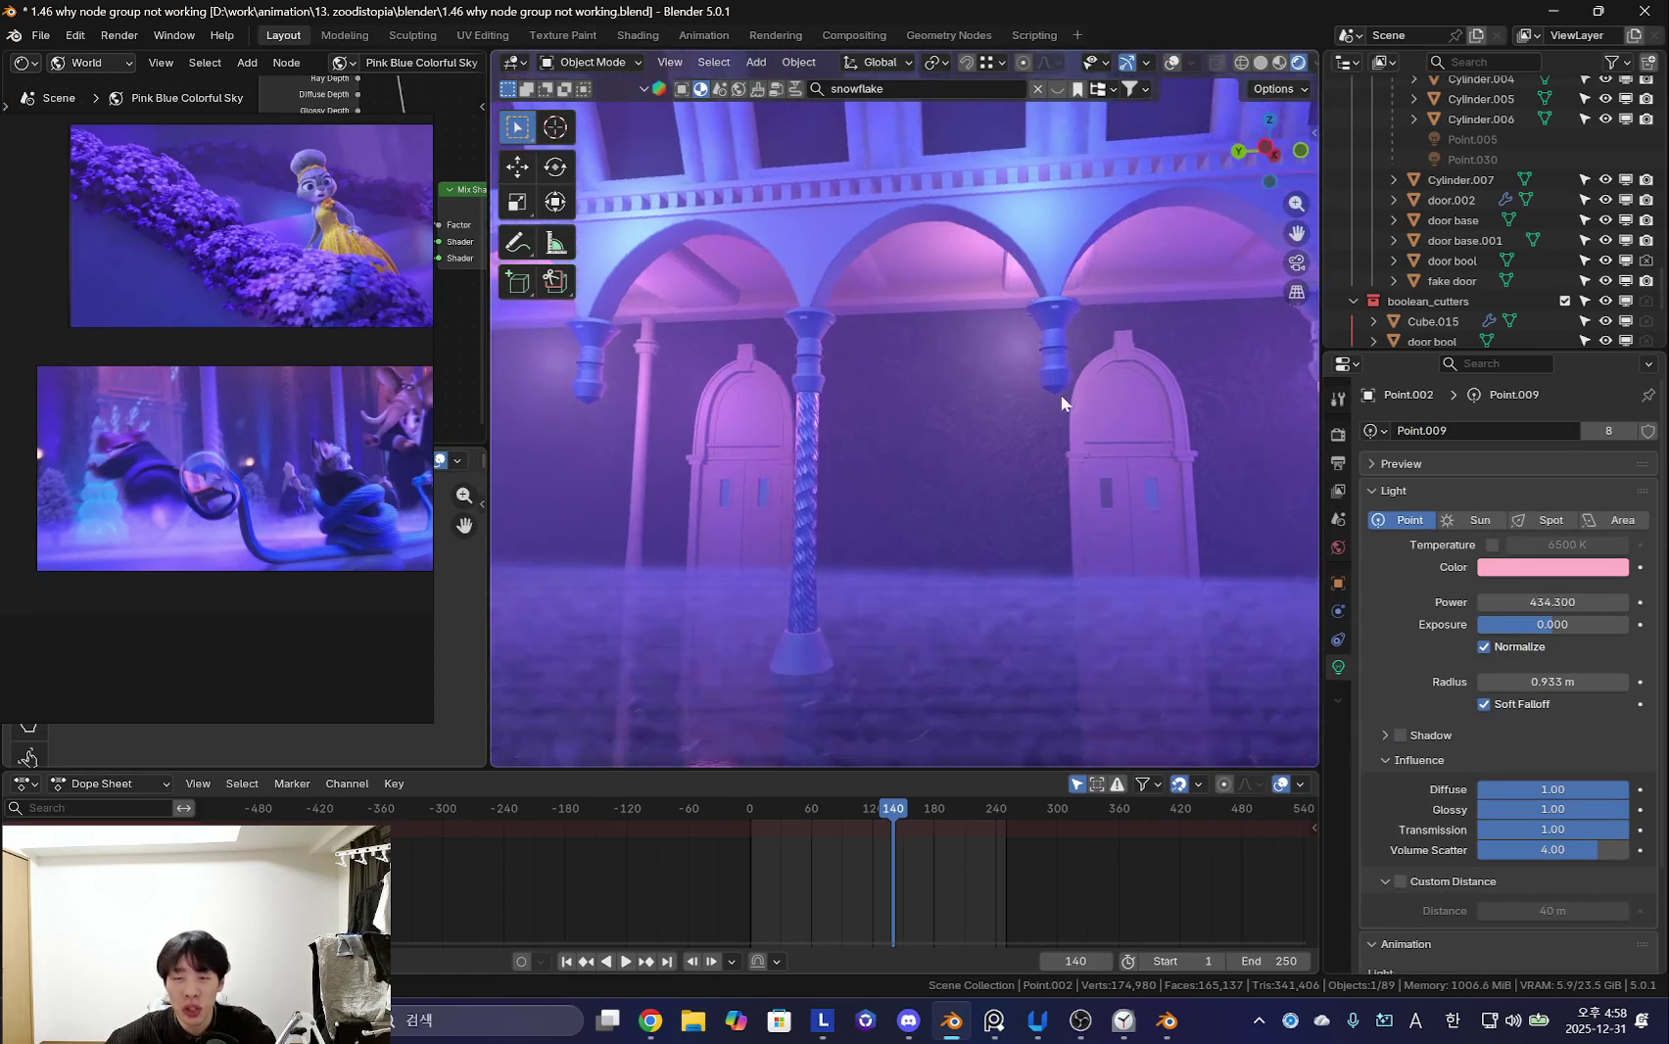
pyautogui.click(1034, 540)
# - Enable the pink light's shadows and preview playback, toggling shadows to compare the arcade and door
pyautogui.moveTo(1067, 410)
pyautogui.mouseDown(button='middle')
pyautogui.moveTo(1099, 487)
pyautogui.moveTo(986, 525)
pyautogui.mouseUp(button='middle')
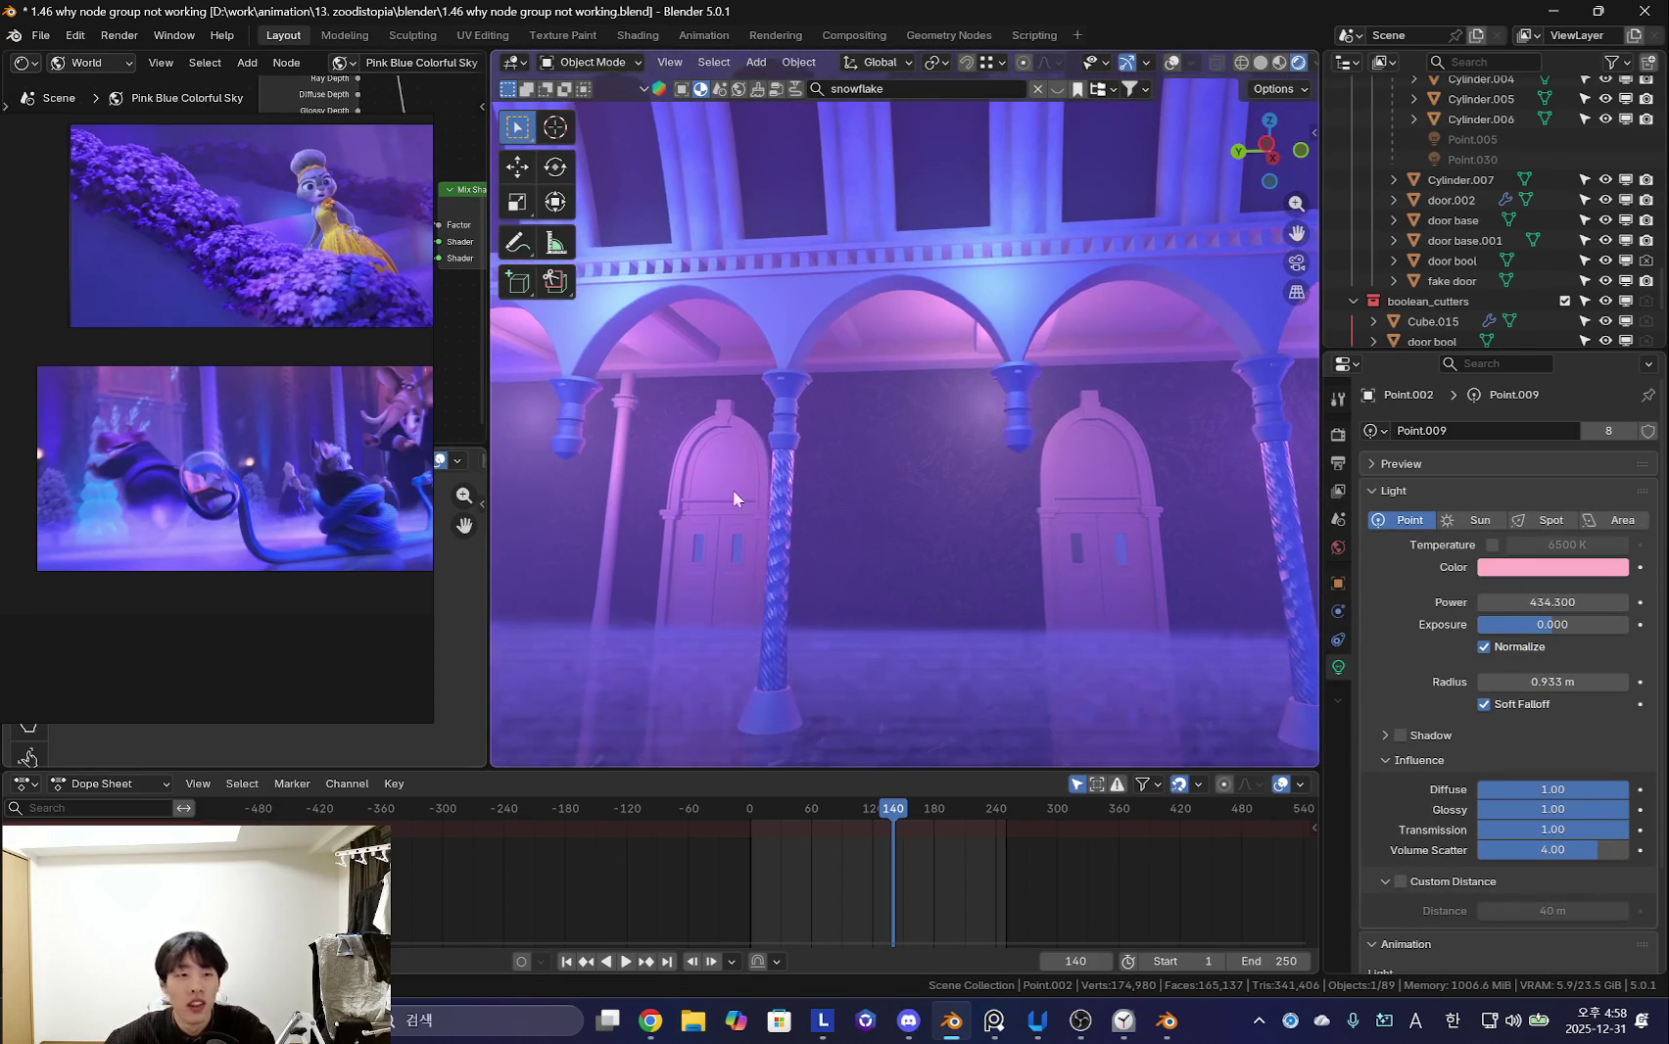
pyautogui.moveTo(506, 499); pyautogui.dragTo(913, 514, button='middle')
pyautogui.click(1401, 734)
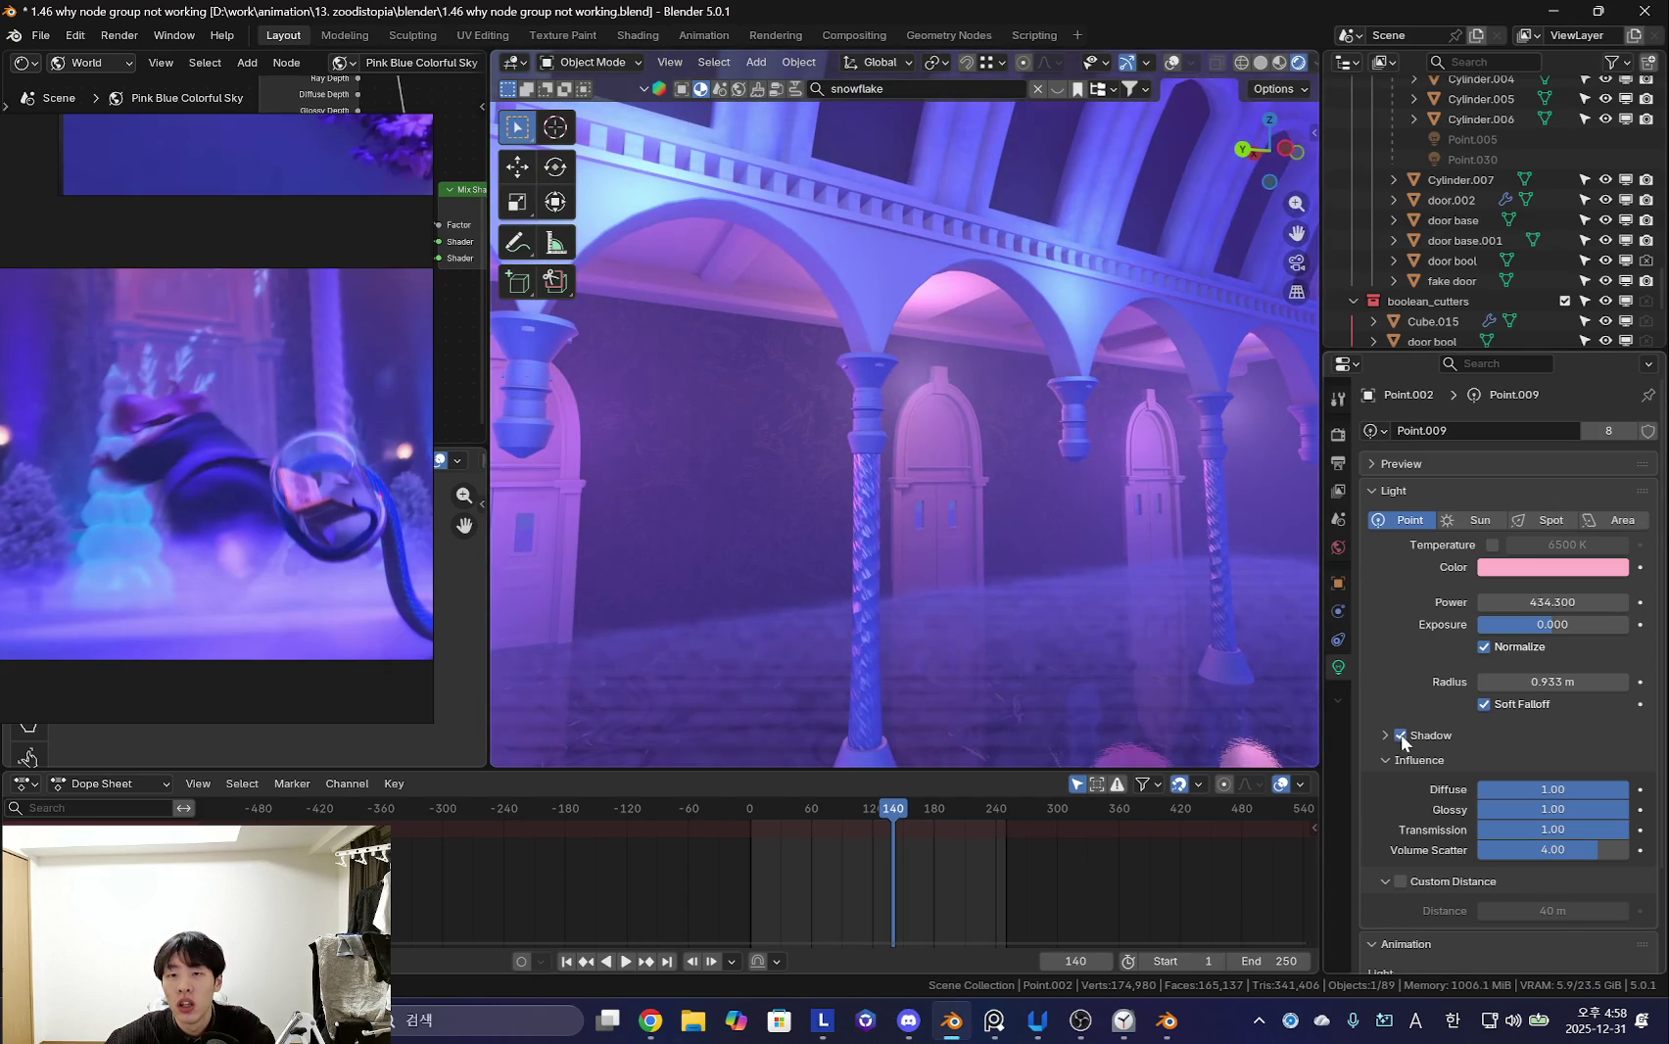
pyautogui.press('space')
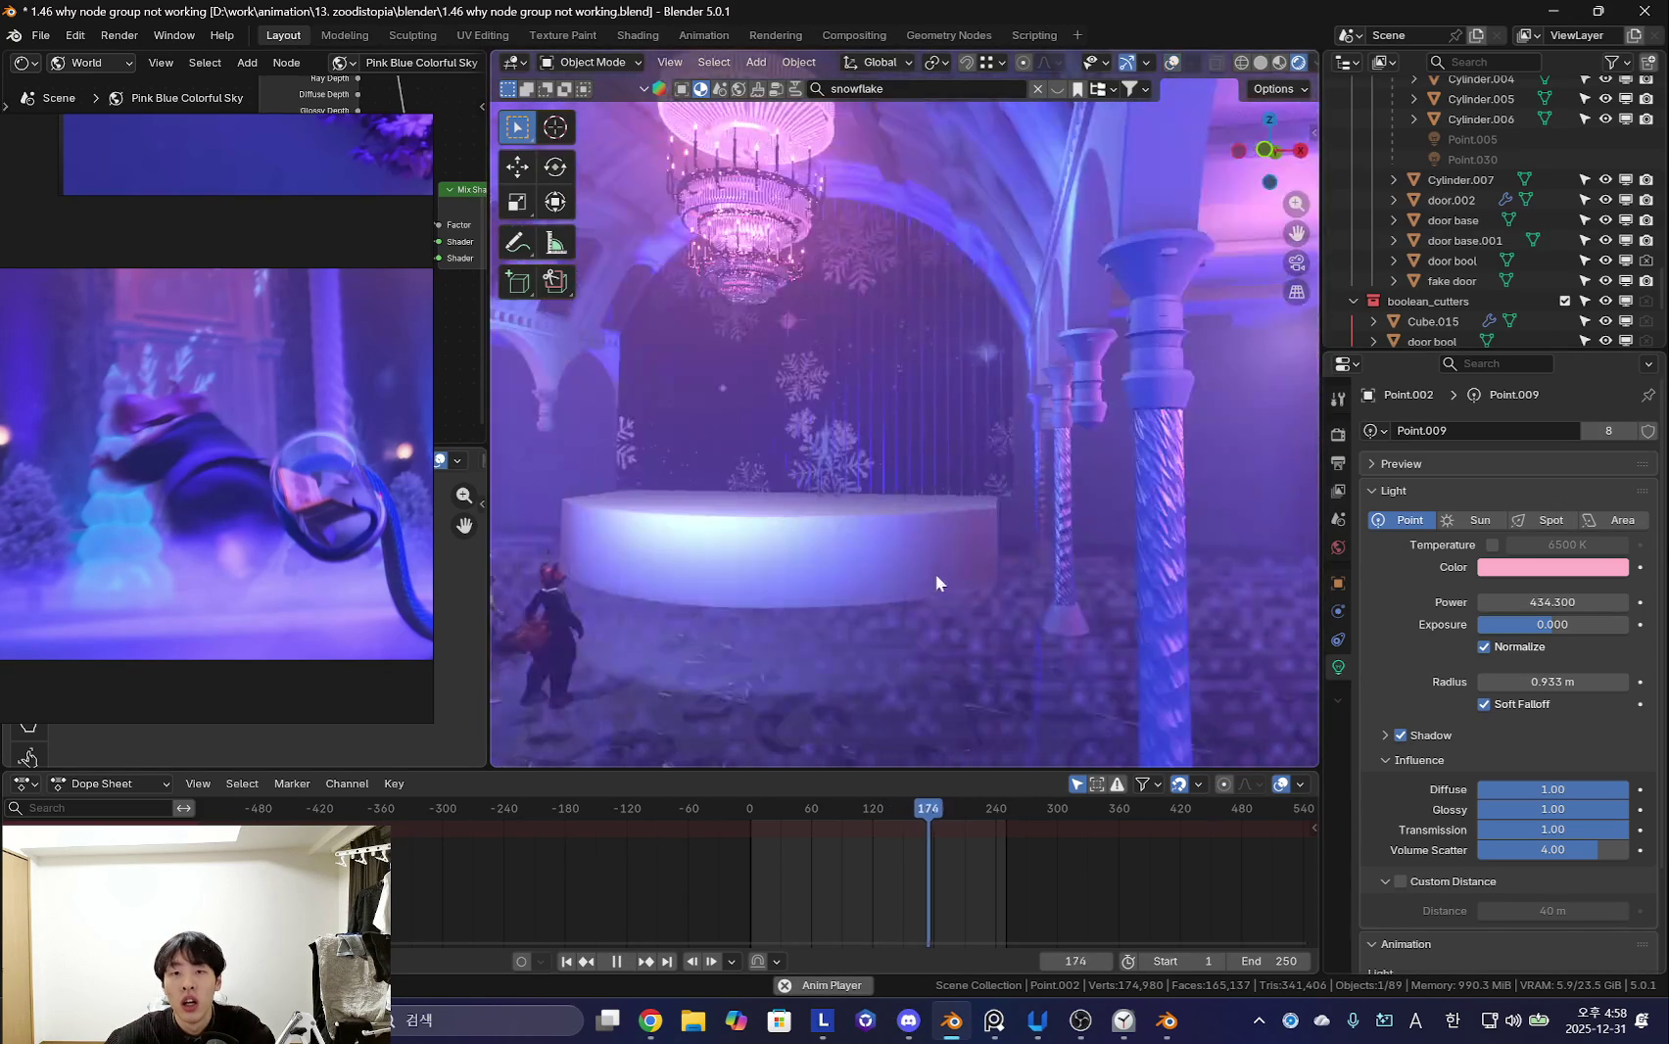
pyautogui.press('space')
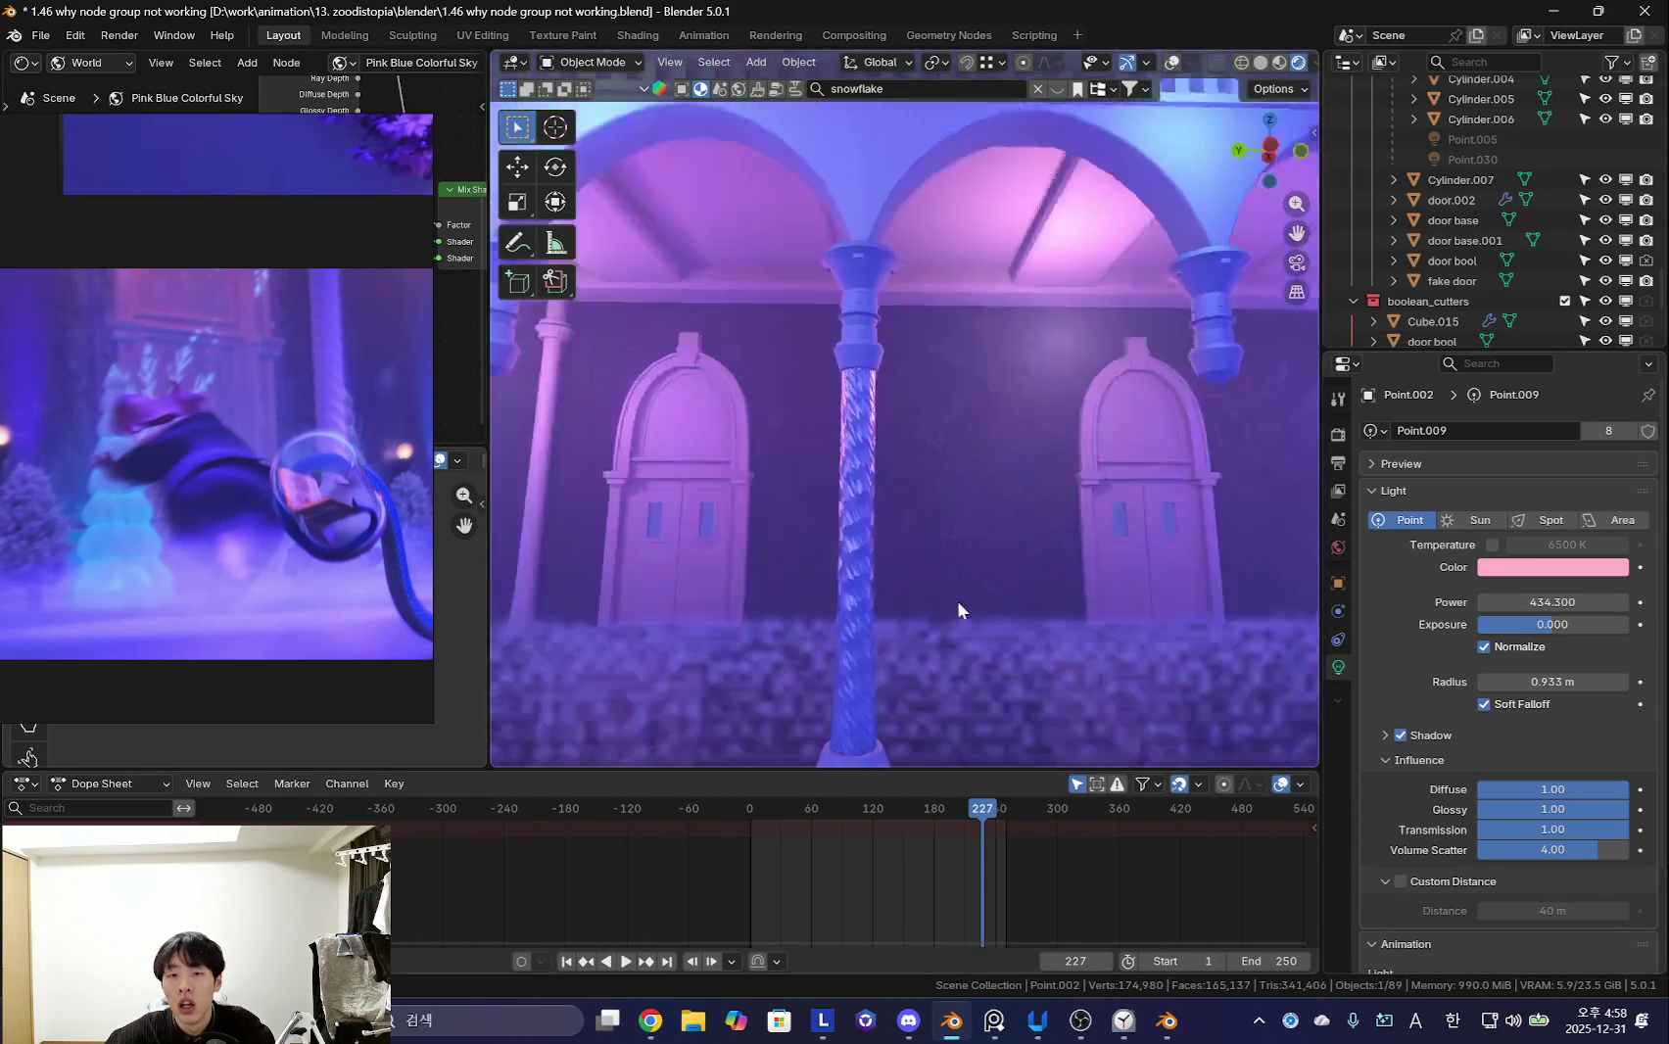
pyautogui.click(1400, 735)
pyautogui.click(1401, 735)
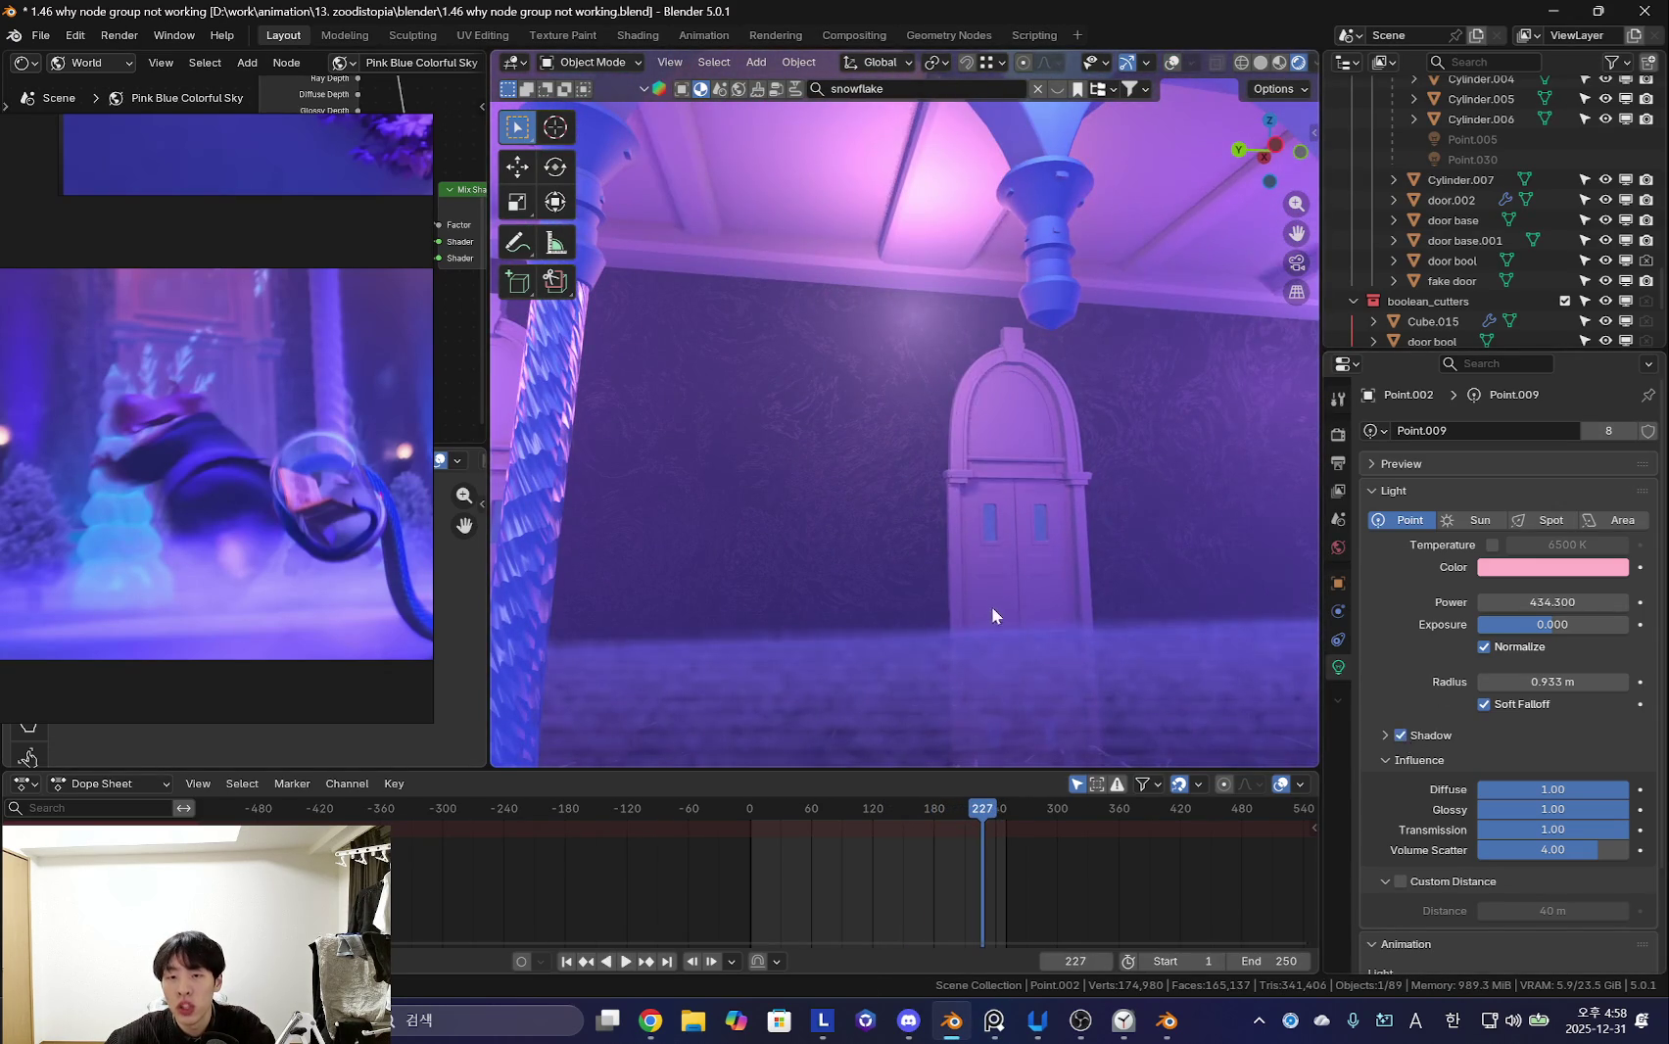
pyautogui.press('space')
pyautogui.press('space')
pyautogui.click(1401, 735)
pyautogui.click(1401, 735)
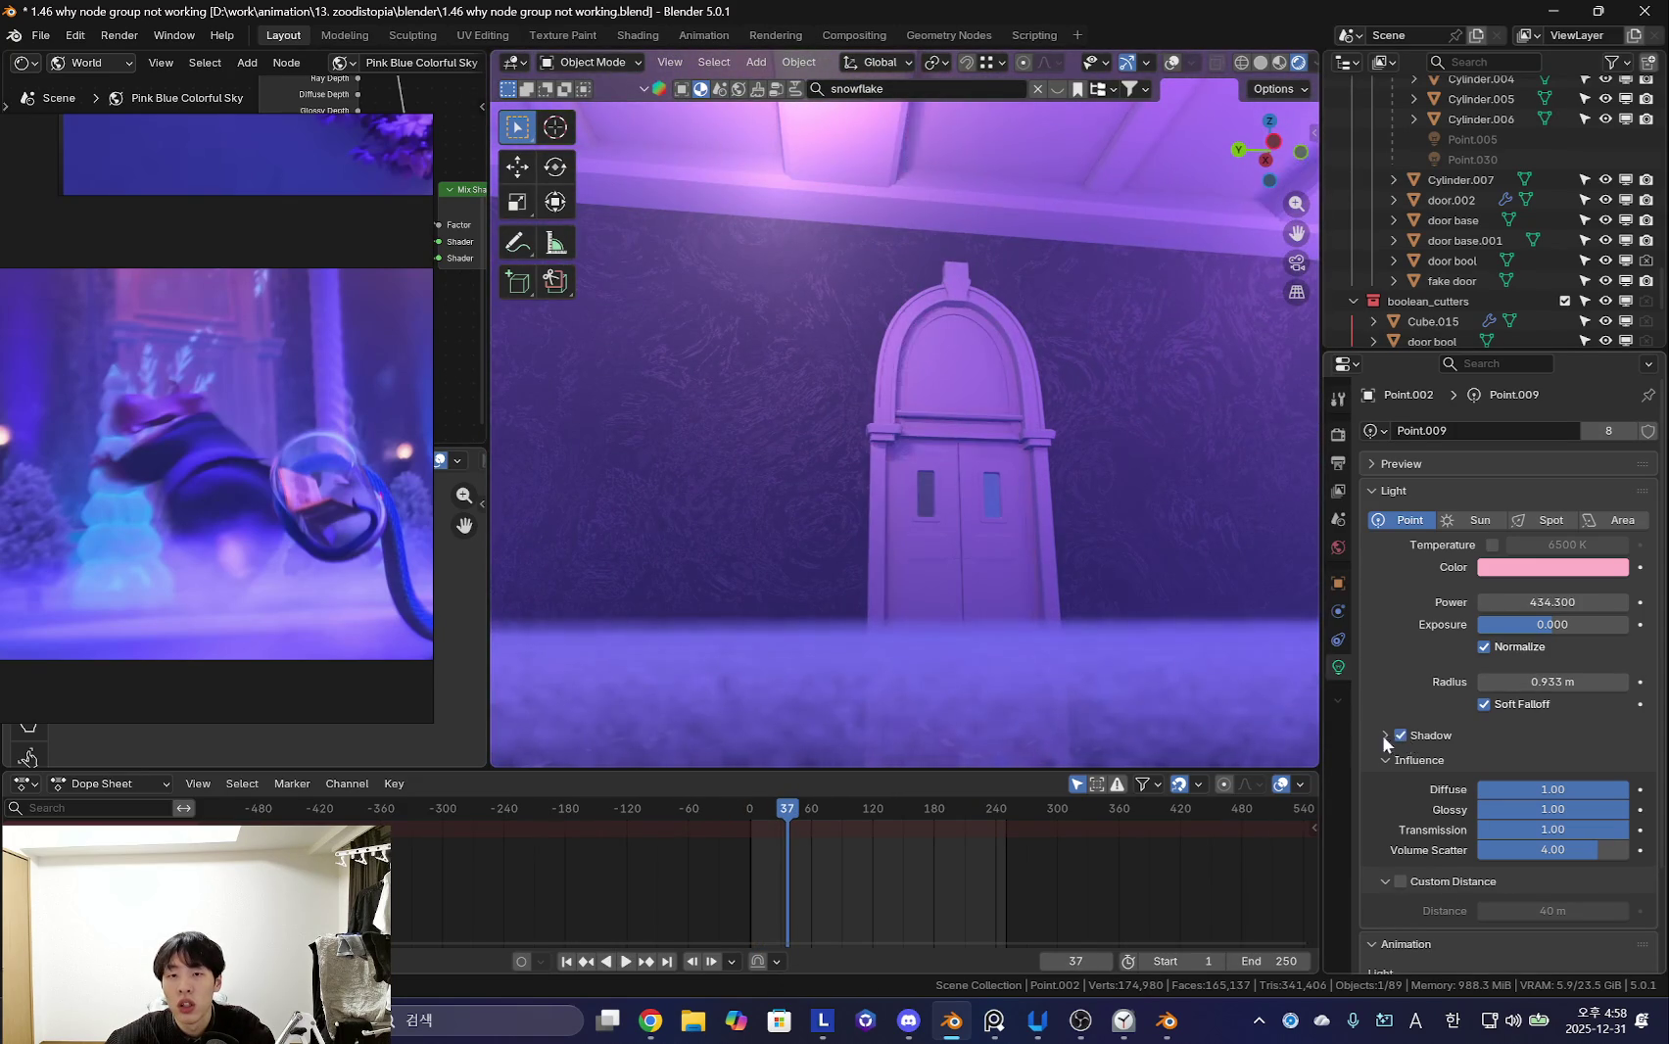
# - Preview the animation around the arched door with viewport overlays hidden
pyautogui.moveTo(721, 602); pyautogui.dragTo(641, 630, button='middle')
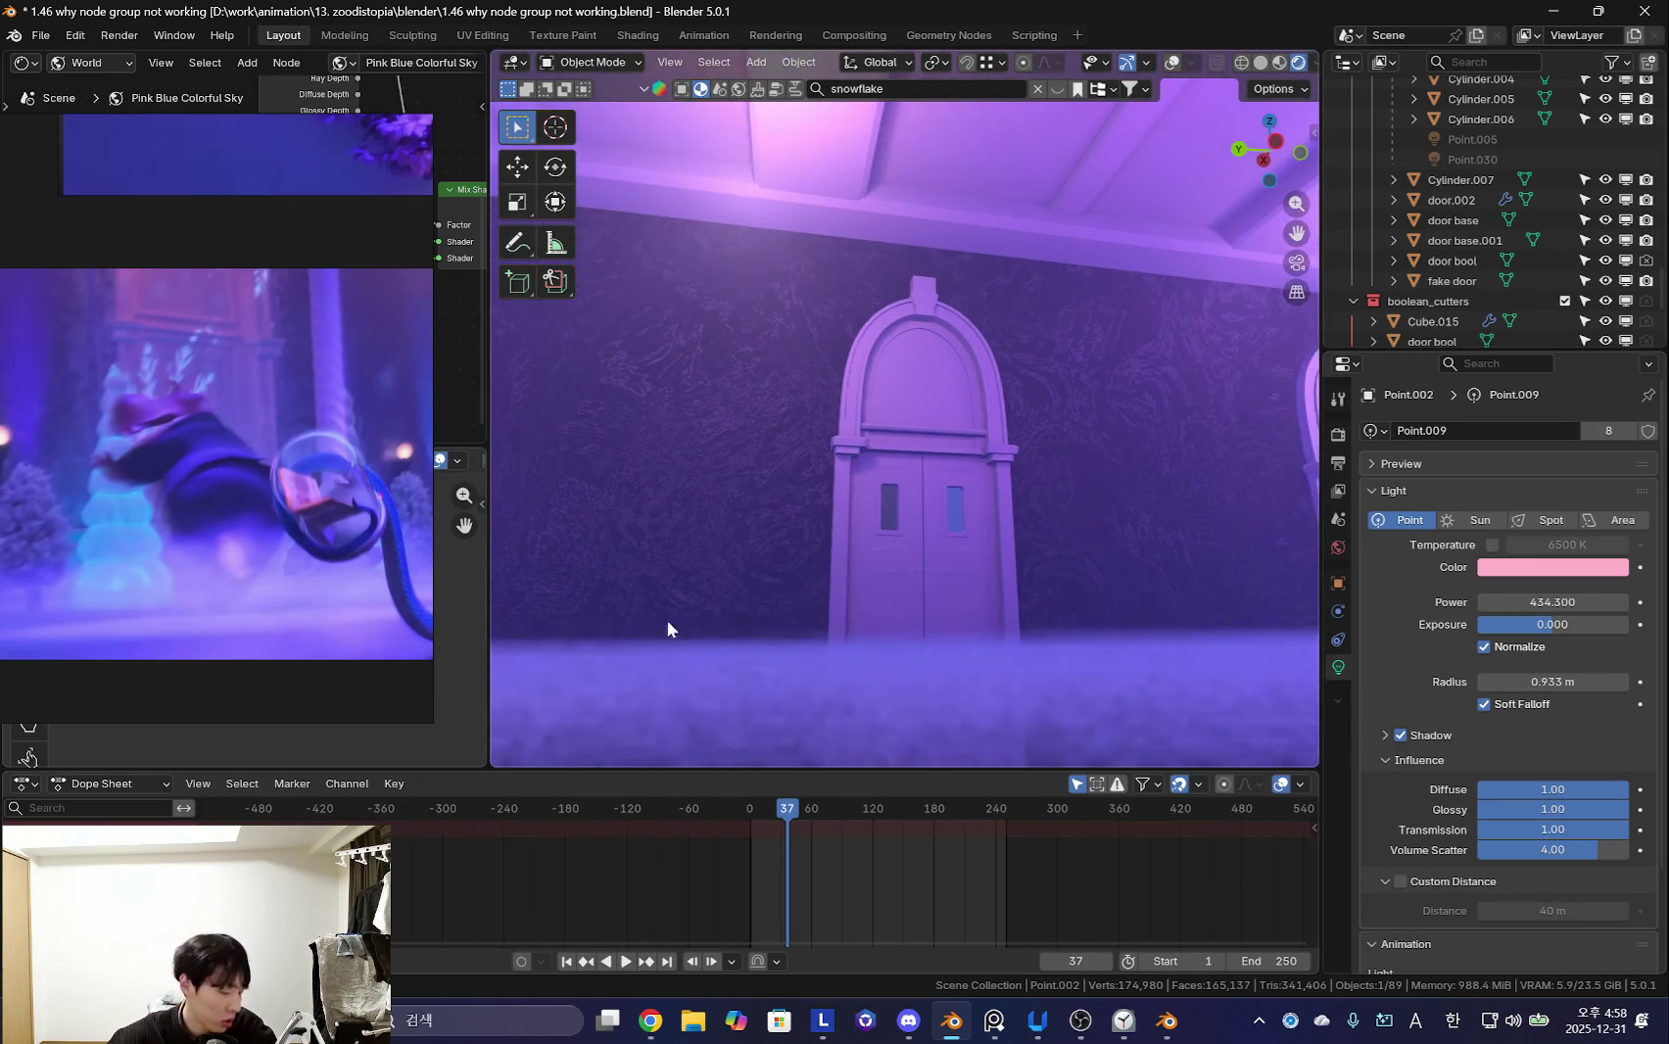
pyautogui.hotkey('shift', 'alt', 'z')
pyautogui.press('space')
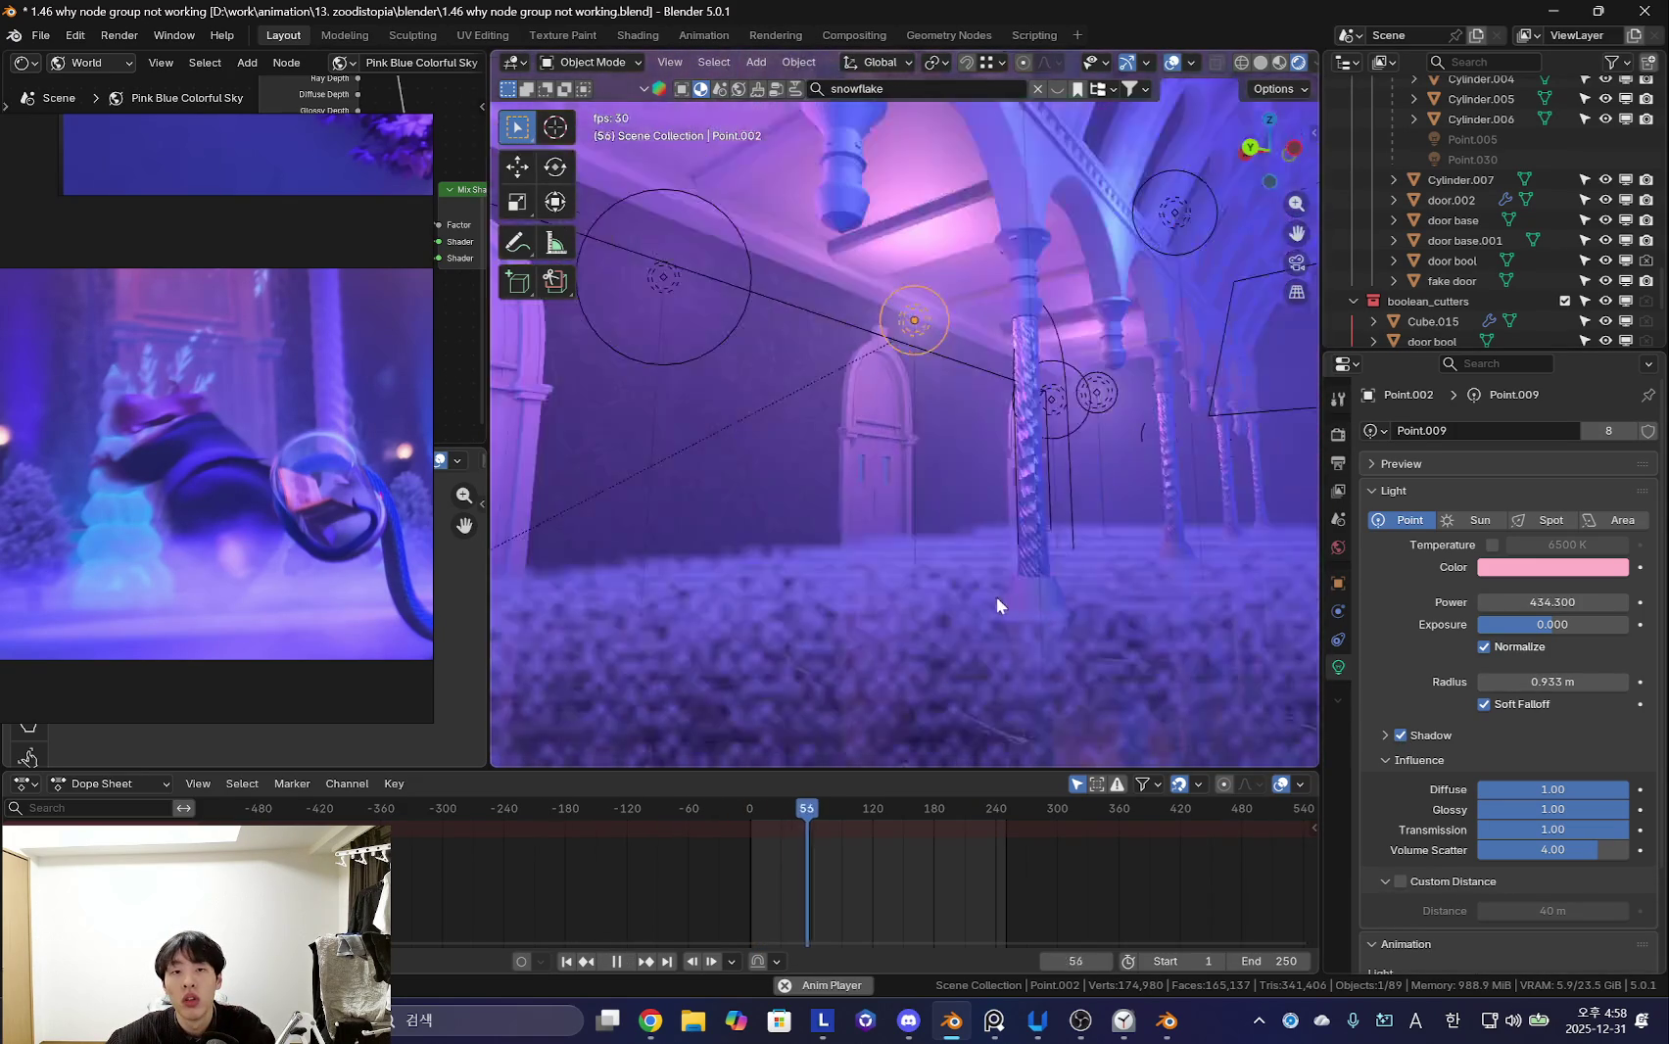
pyautogui.hotkey('shift', 'alt', 'z')
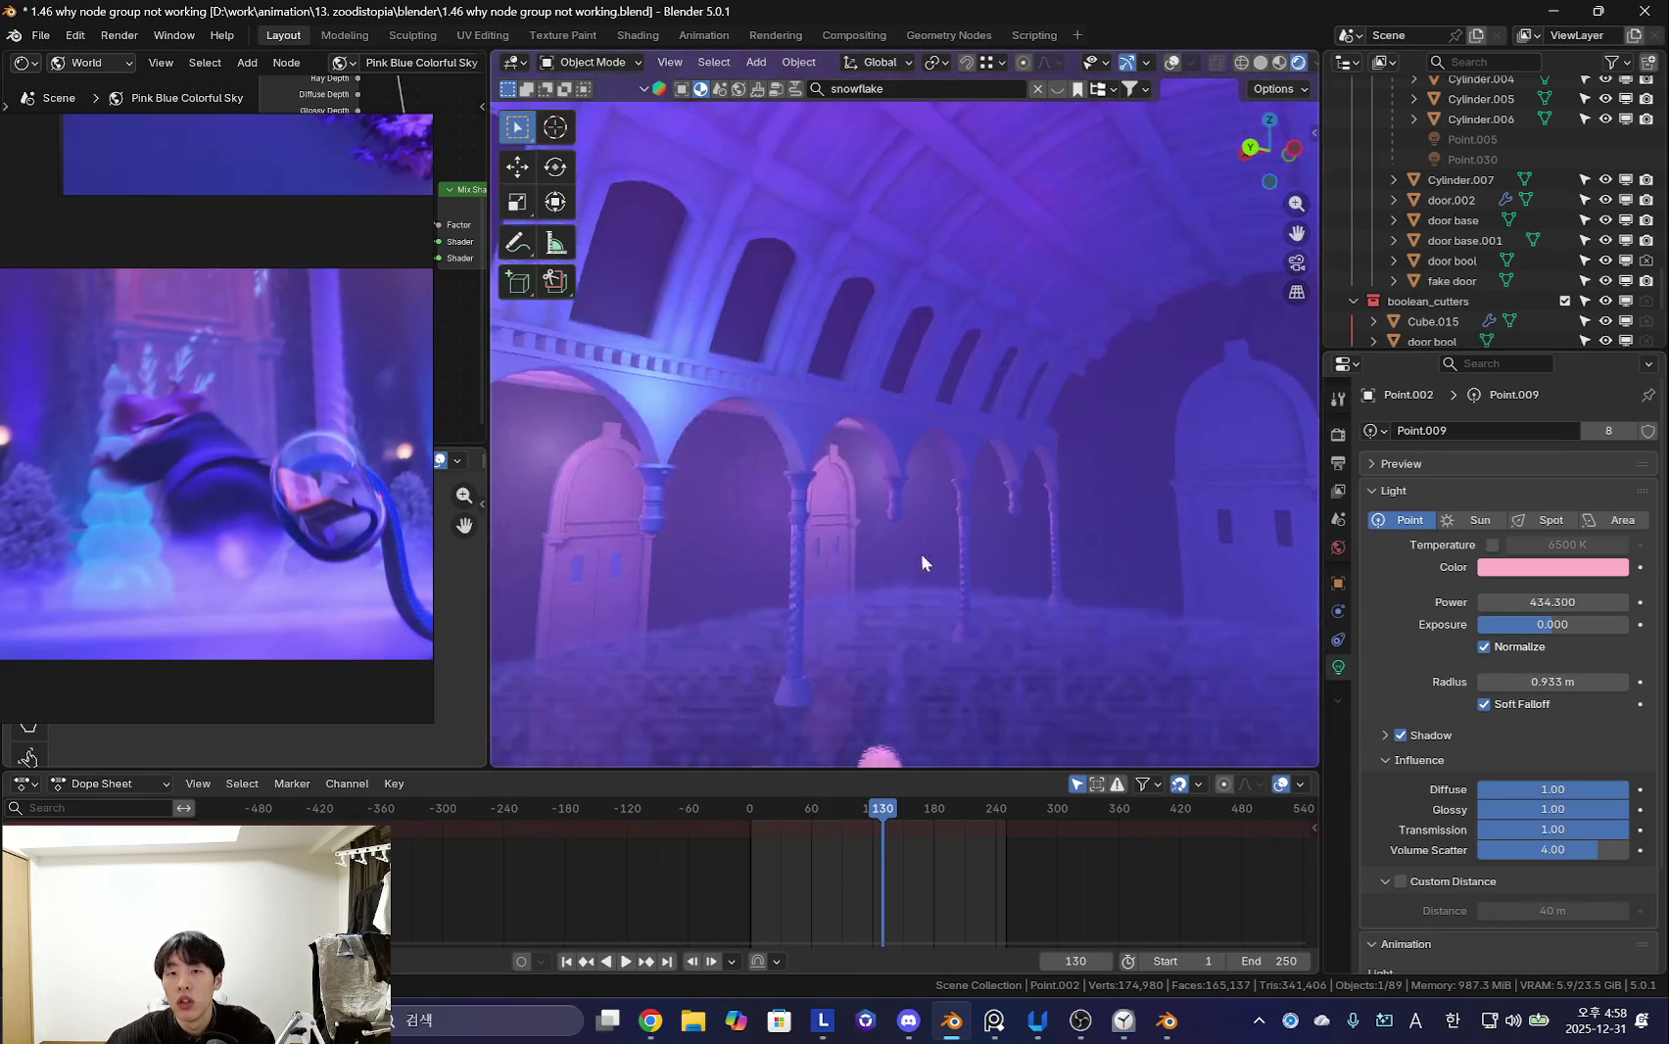
pyautogui.press('space')
# - Turn the pink light's shadows off, restore overlays, and show the EEVEE sampling settings
pyautogui.moveTo(793, 625); pyautogui.dragTo(876, 572, button='middle')
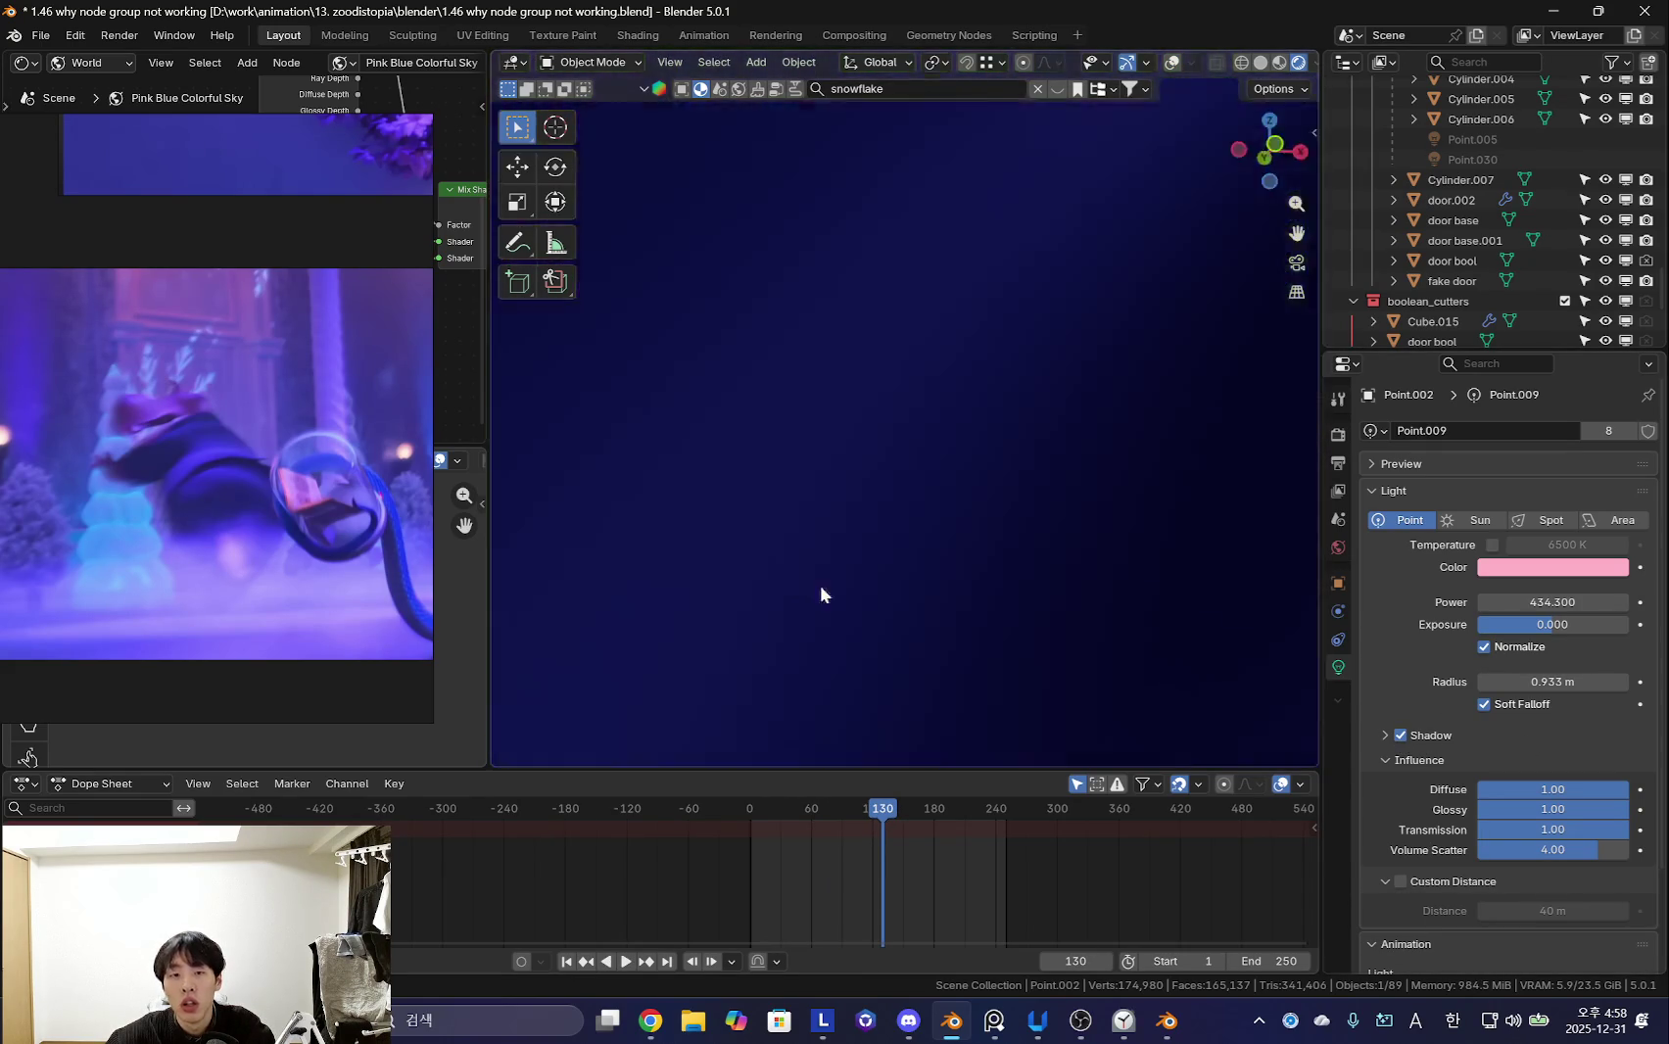
pyautogui.click(1406, 730)
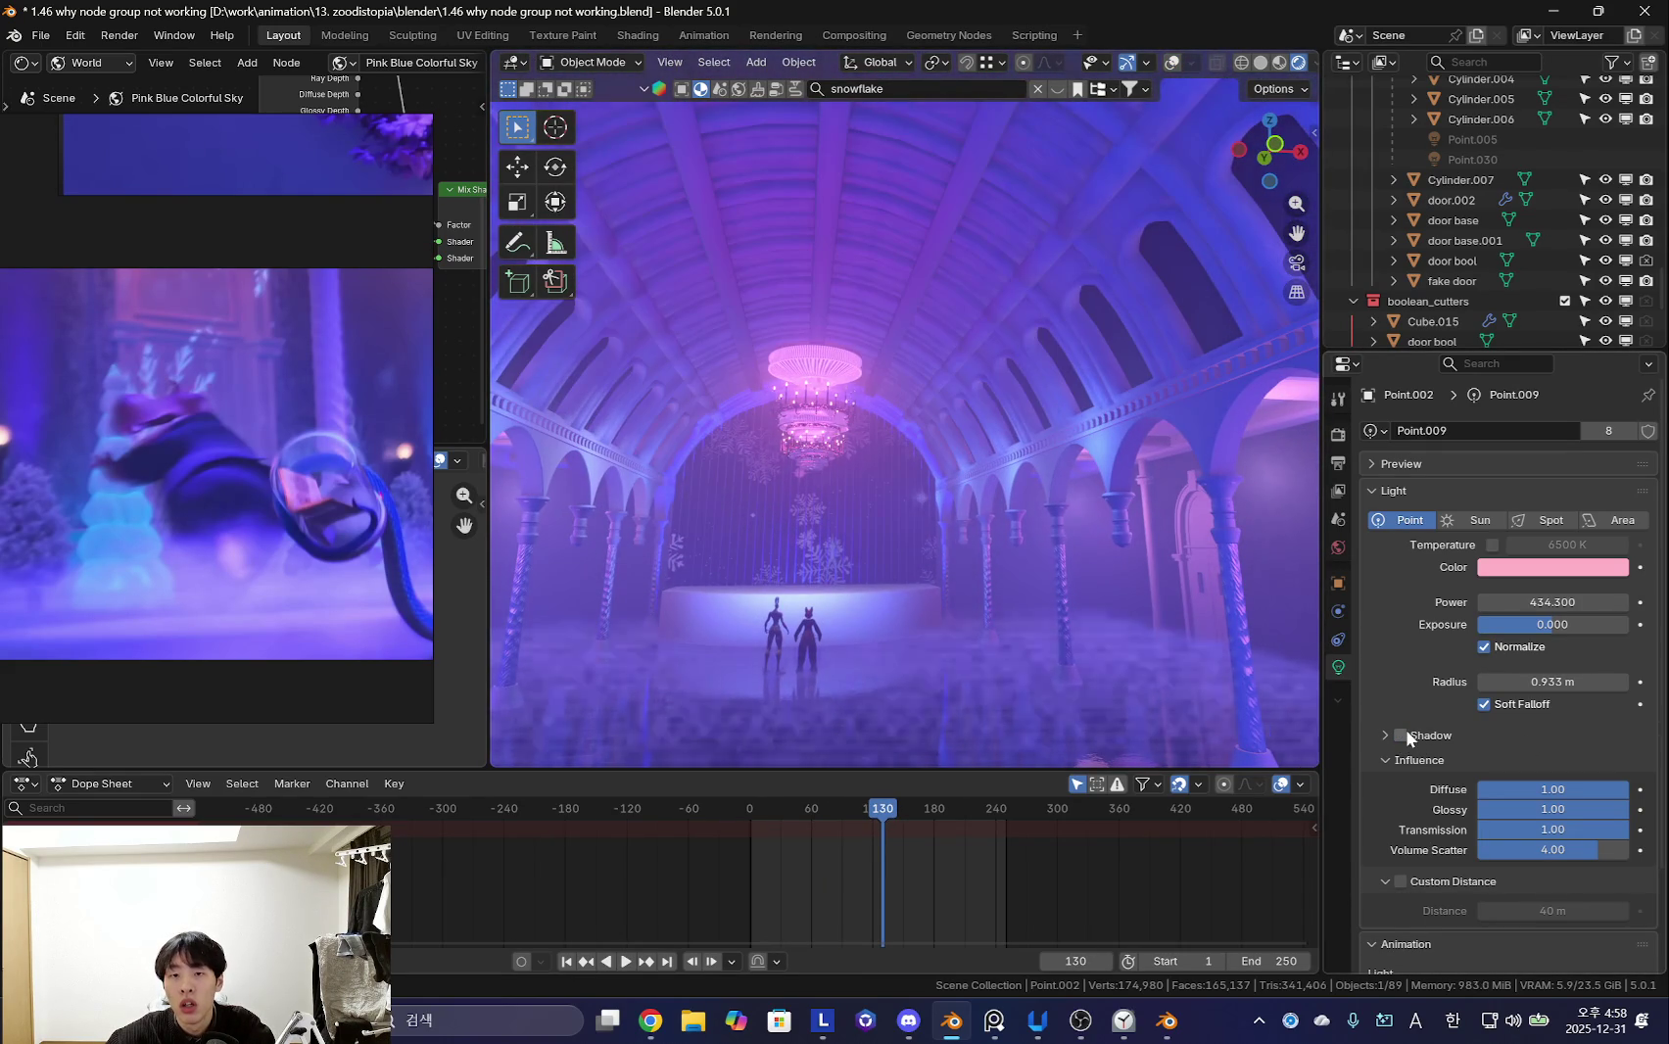
pyautogui.moveTo(842, 520); pyautogui.dragTo(932, 512, button='middle')
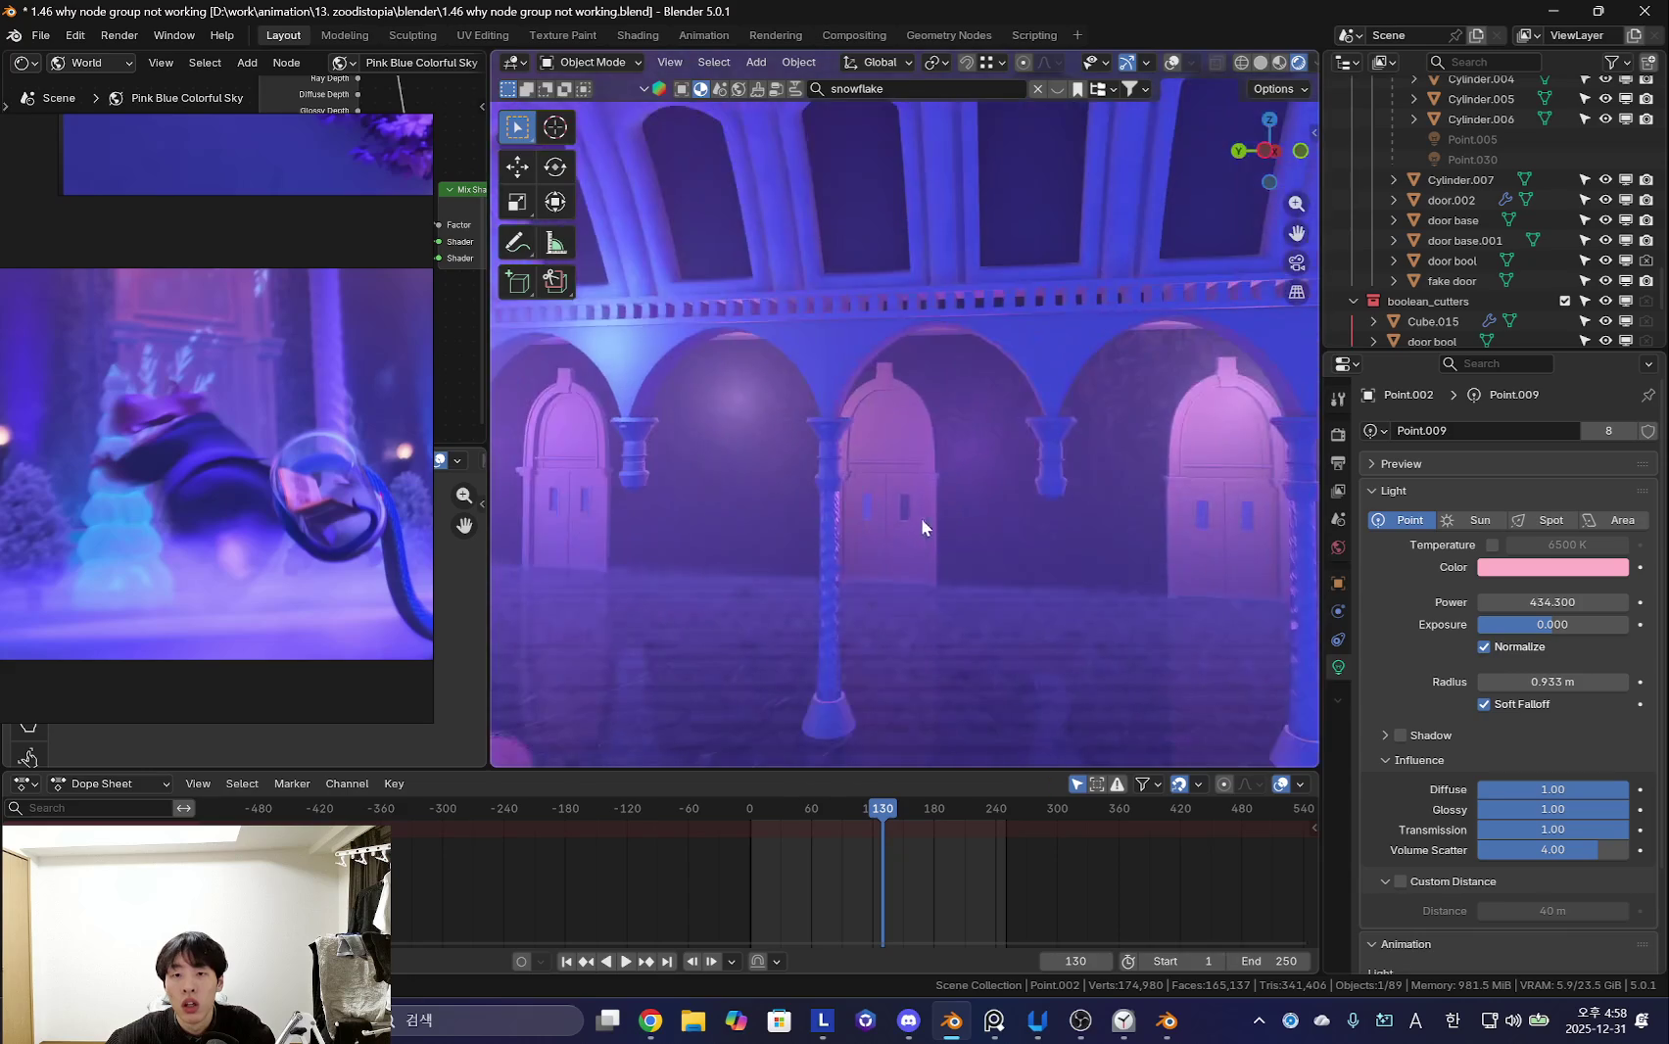
pyautogui.scroll(5, 863, 524)
pyautogui.scroll(-2, 863, 524)
pyautogui.moveTo(863, 524)
pyautogui.mouseDown(button='middle')
pyautogui.moveTo(958, 512)
pyautogui.moveTo(992, 487)
pyautogui.mouseUp(button='middle')
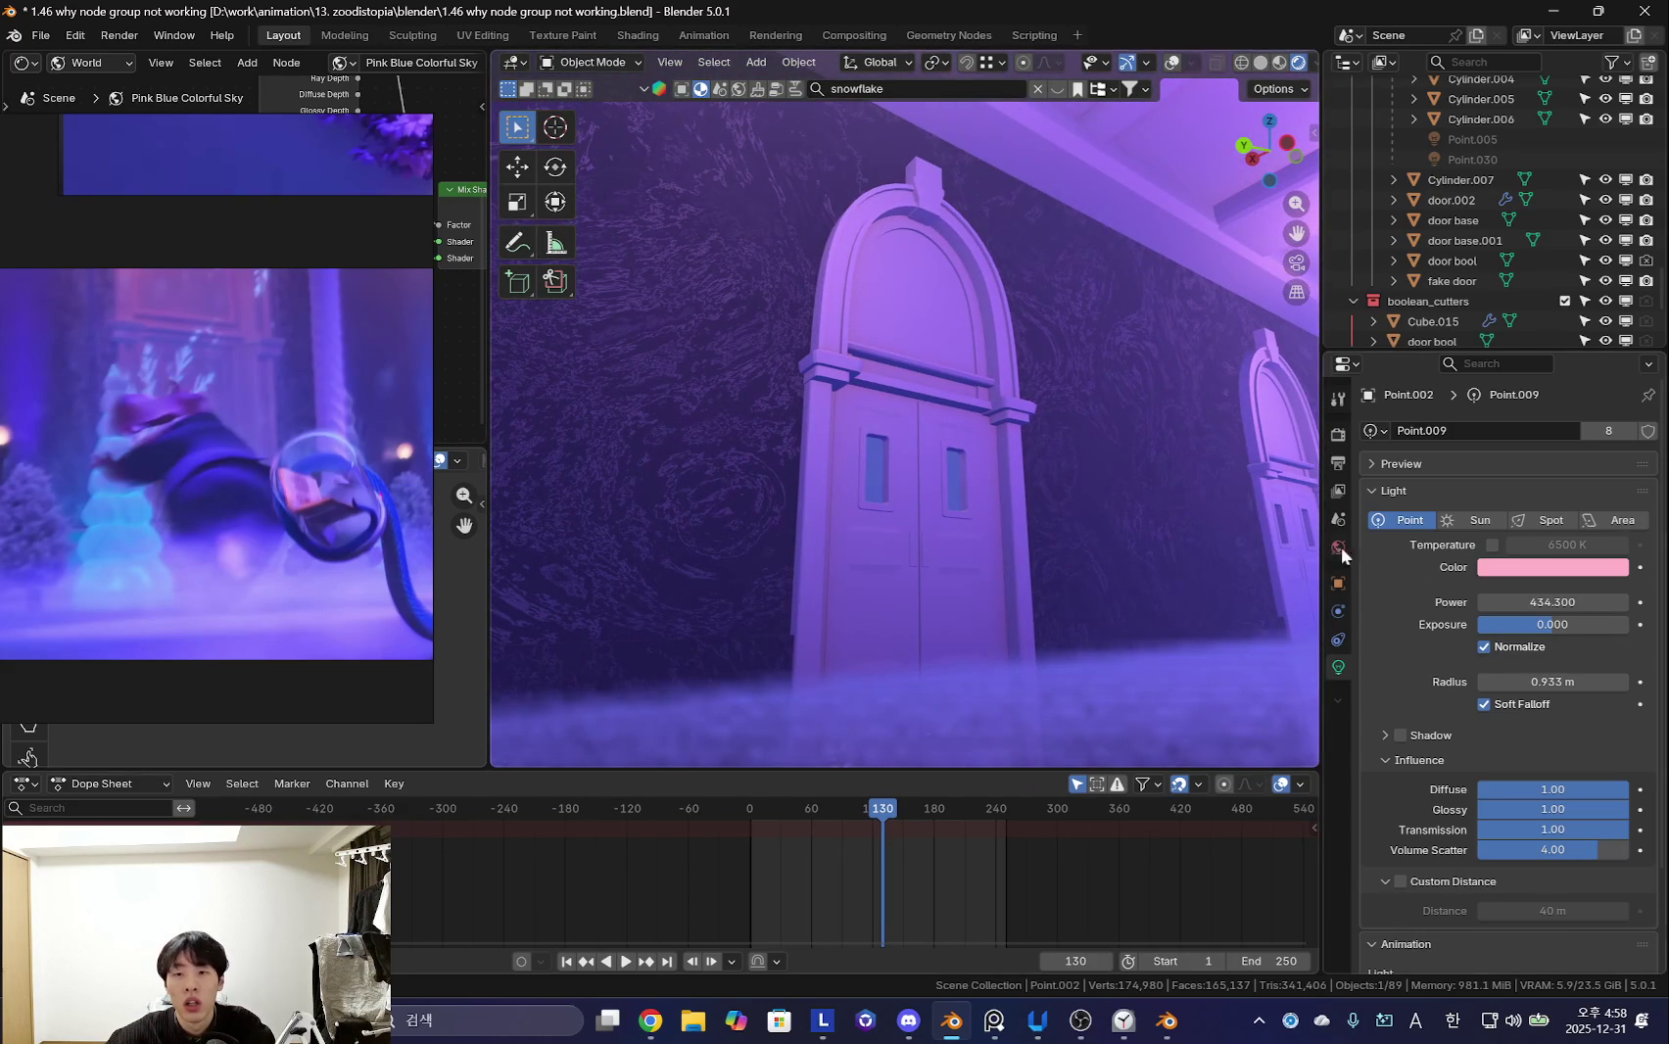
pyautogui.scroll(-2, 948, 451)
pyautogui.hotkey('shift', 'alt', 'z')
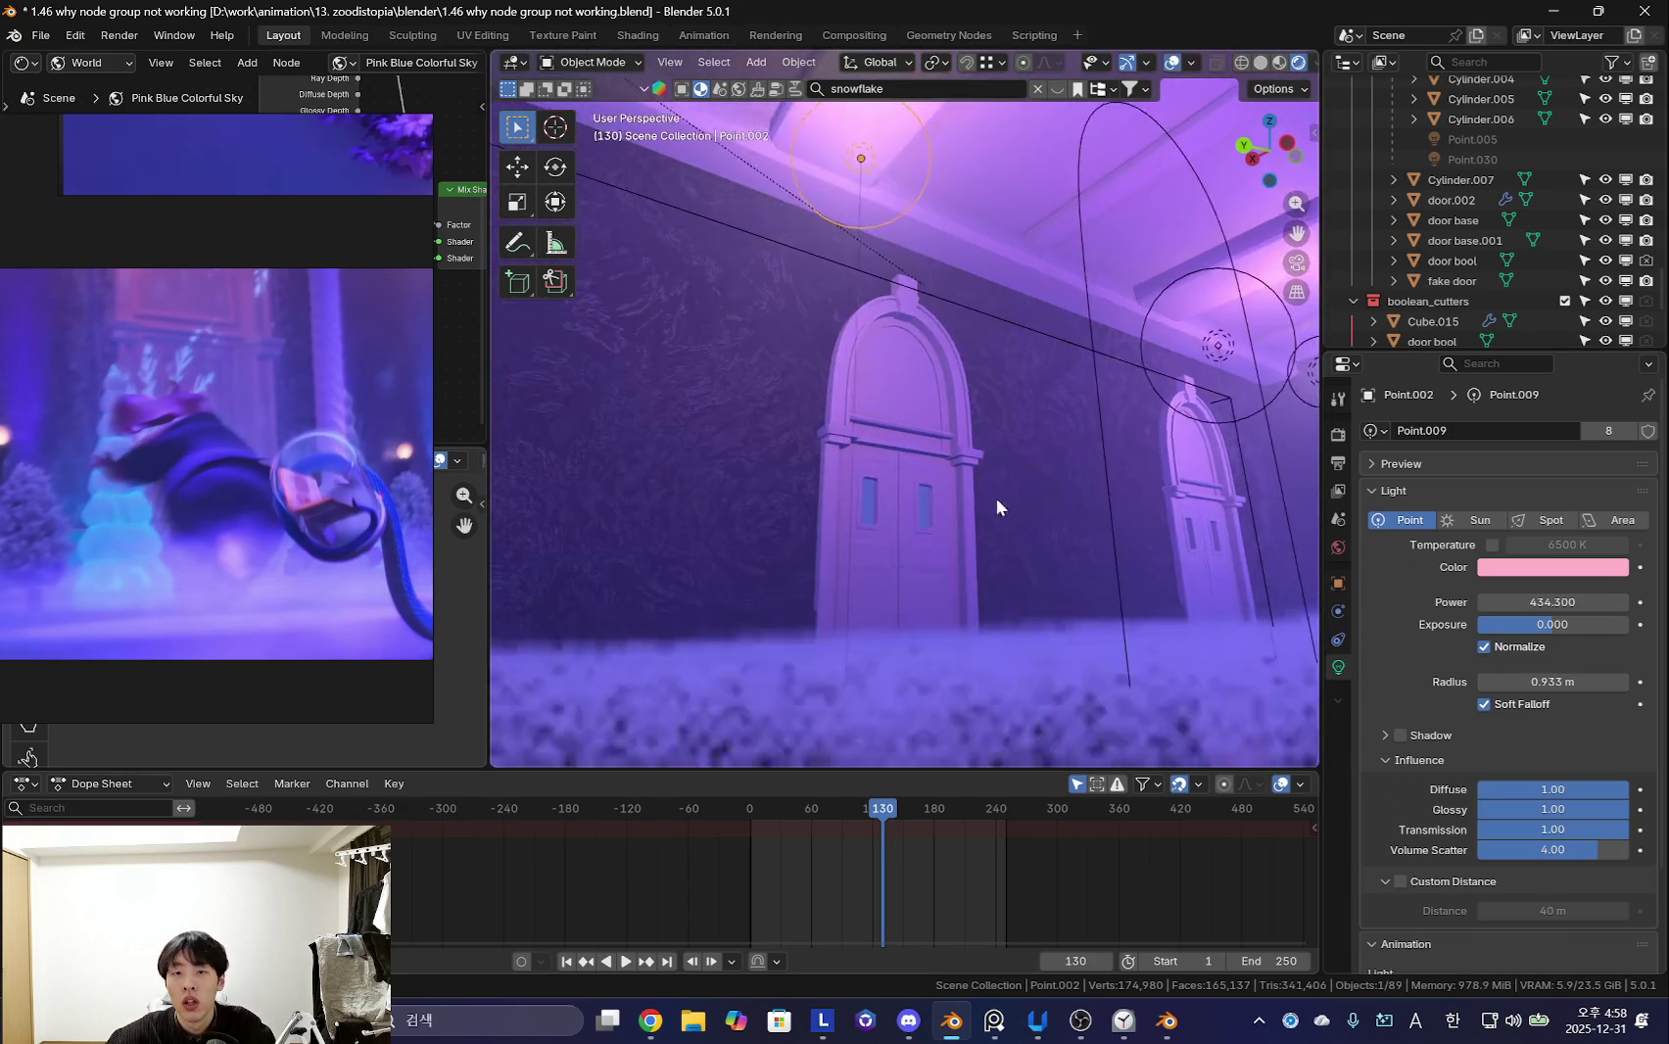
pyautogui.moveTo(993, 496); pyautogui.dragTo(1137, 432, button='middle')
pyautogui.scroll(2, 1140, 373)
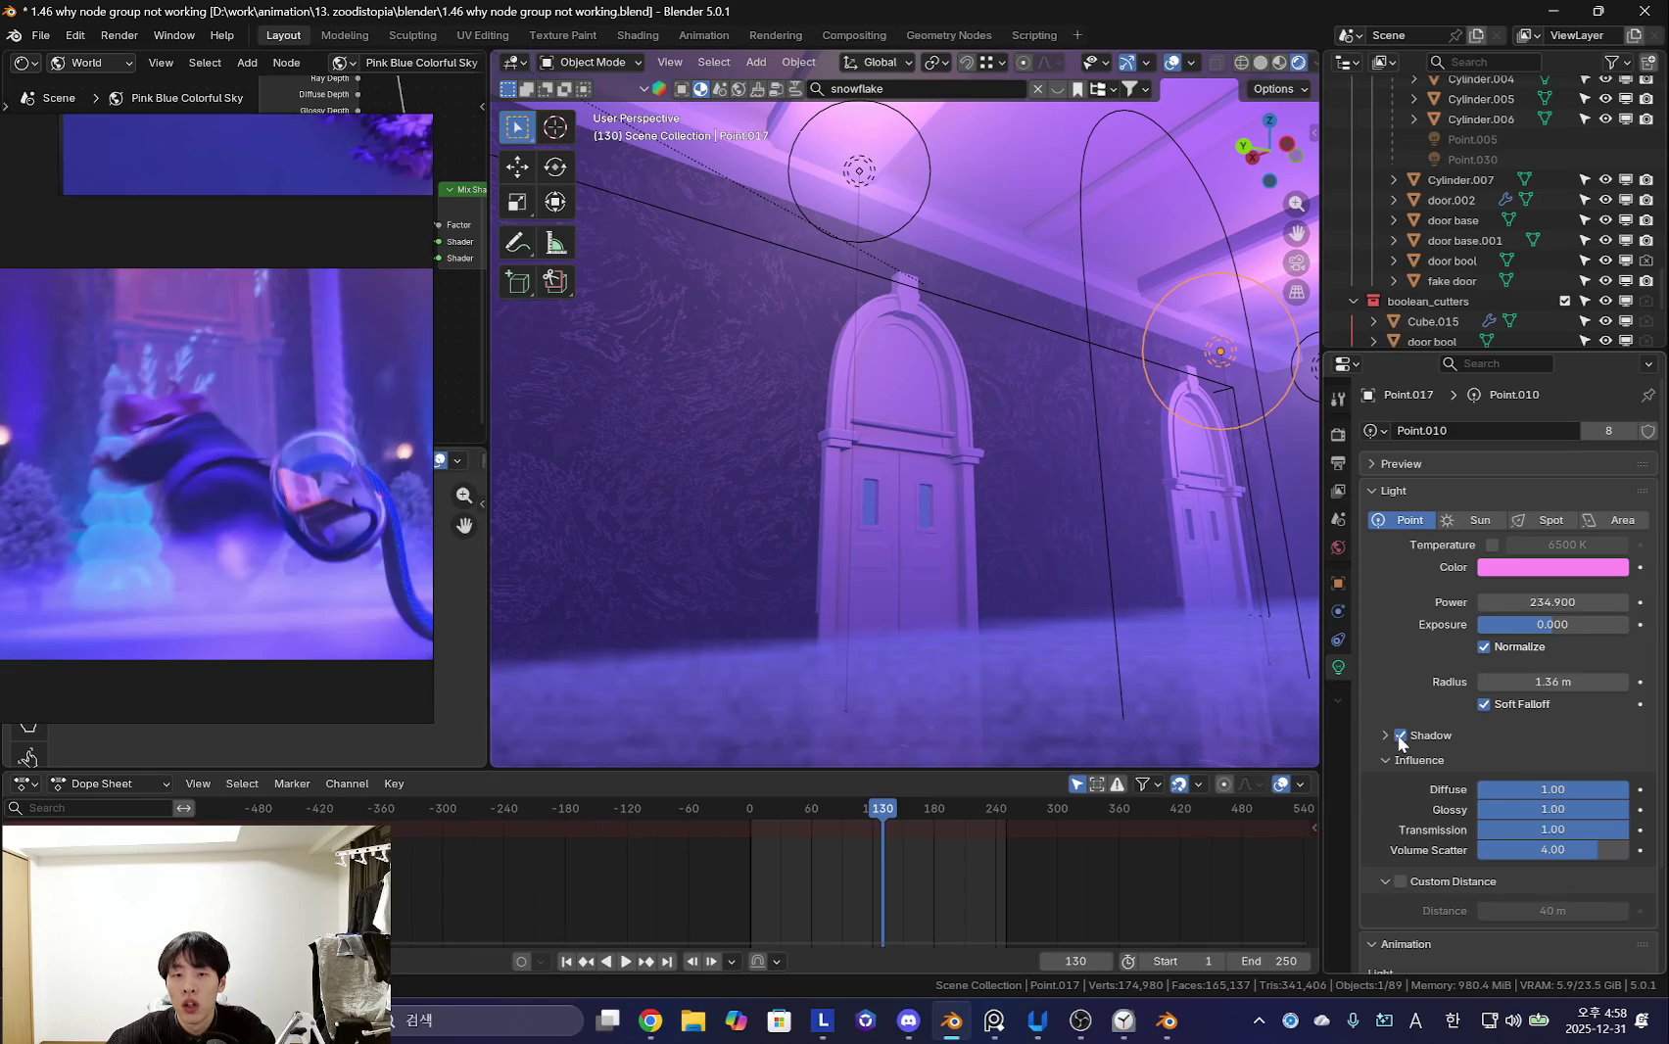
pyautogui.click(1338, 434)
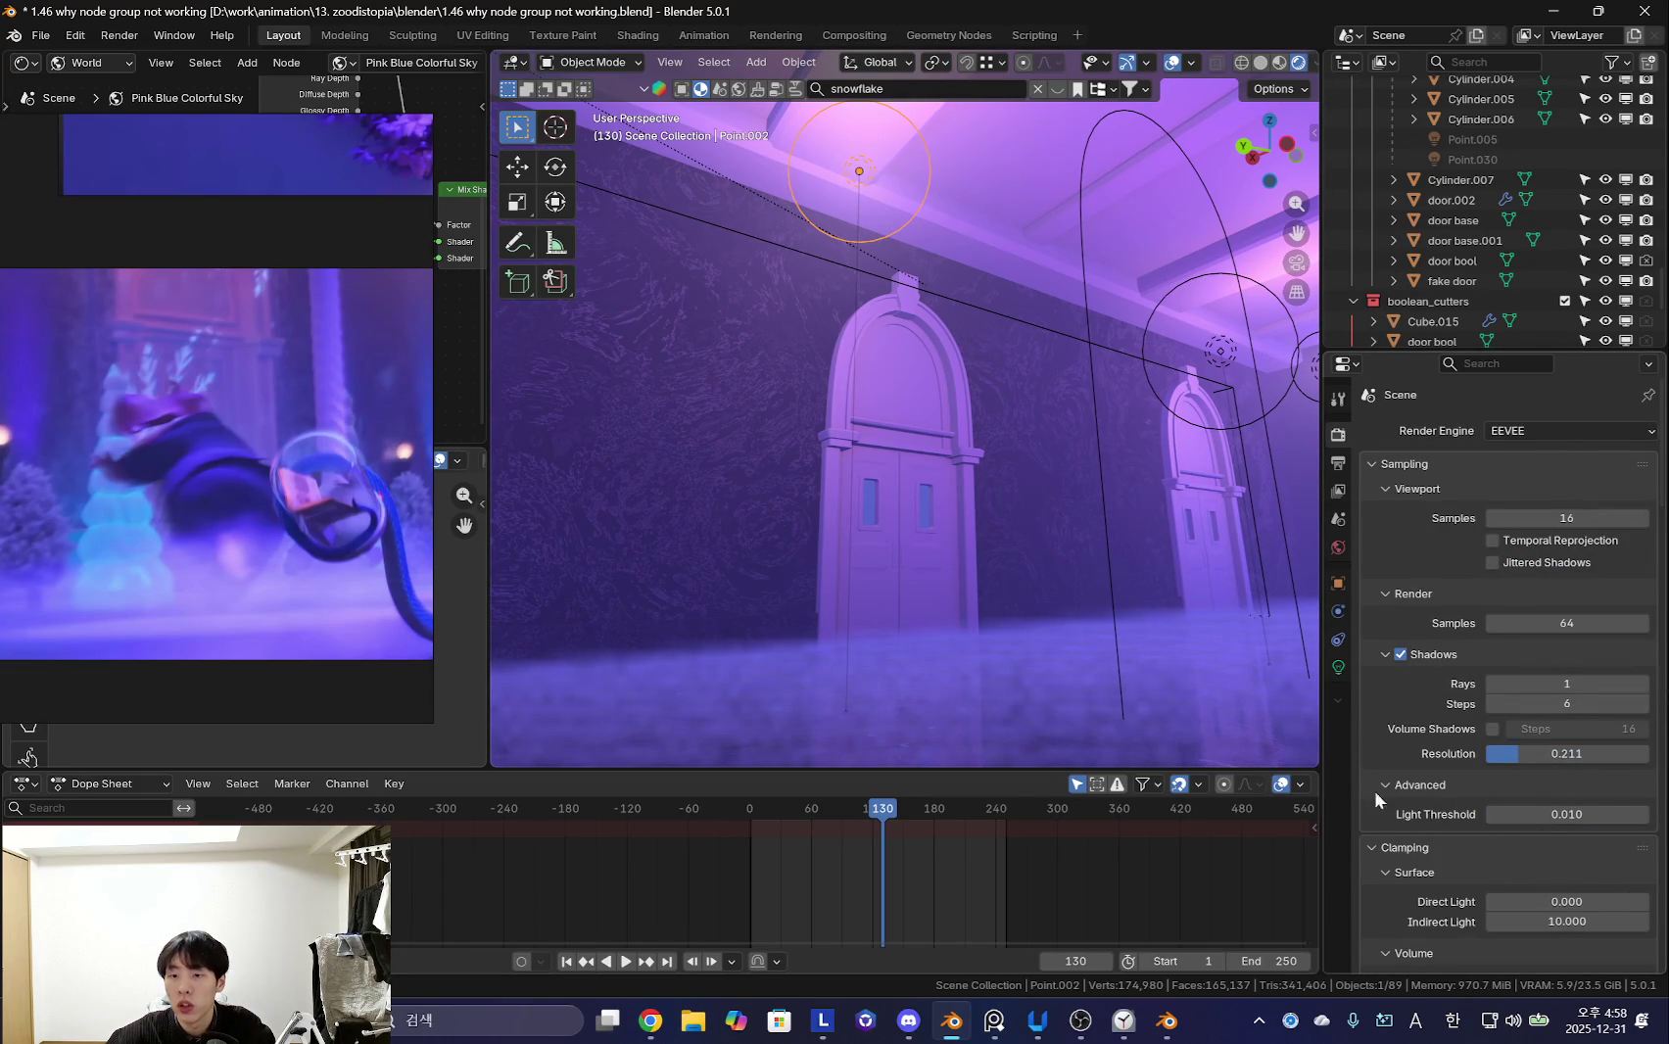
# - Select the pink light near the far door and stop playback at frame 192
pyautogui.click(1338, 639)
pyautogui.click(1338, 667)
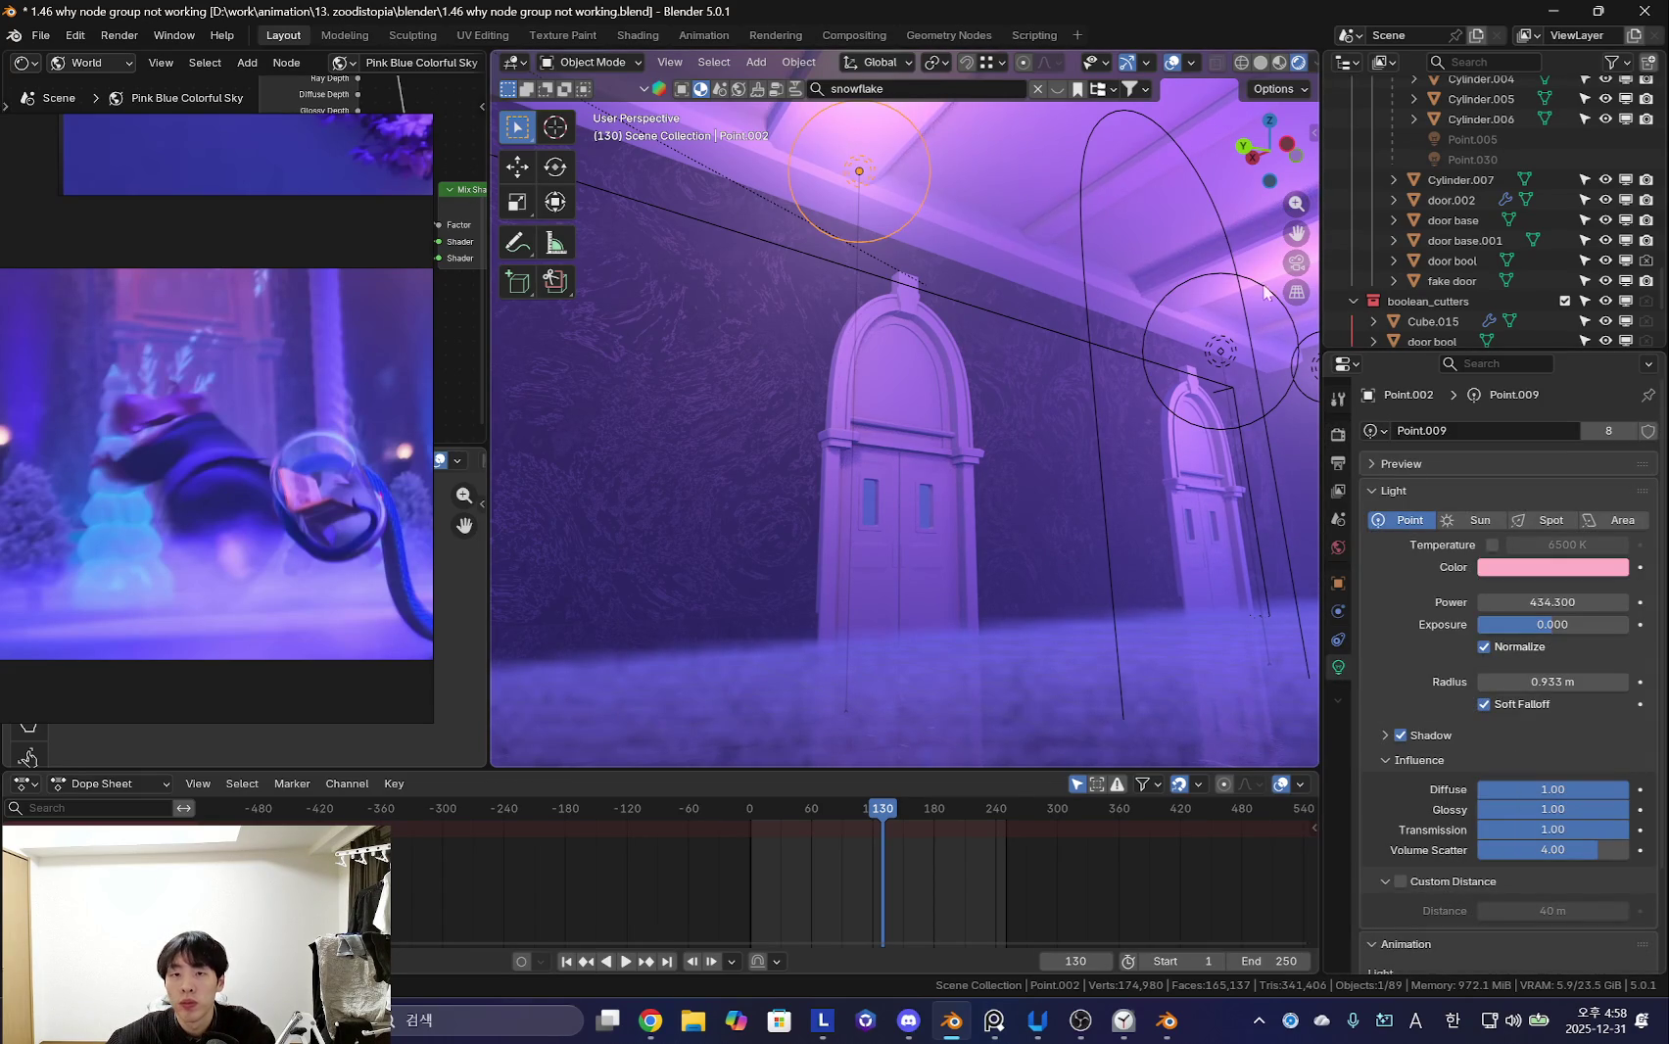
pyautogui.click(1215, 352)
pyautogui.press('space')
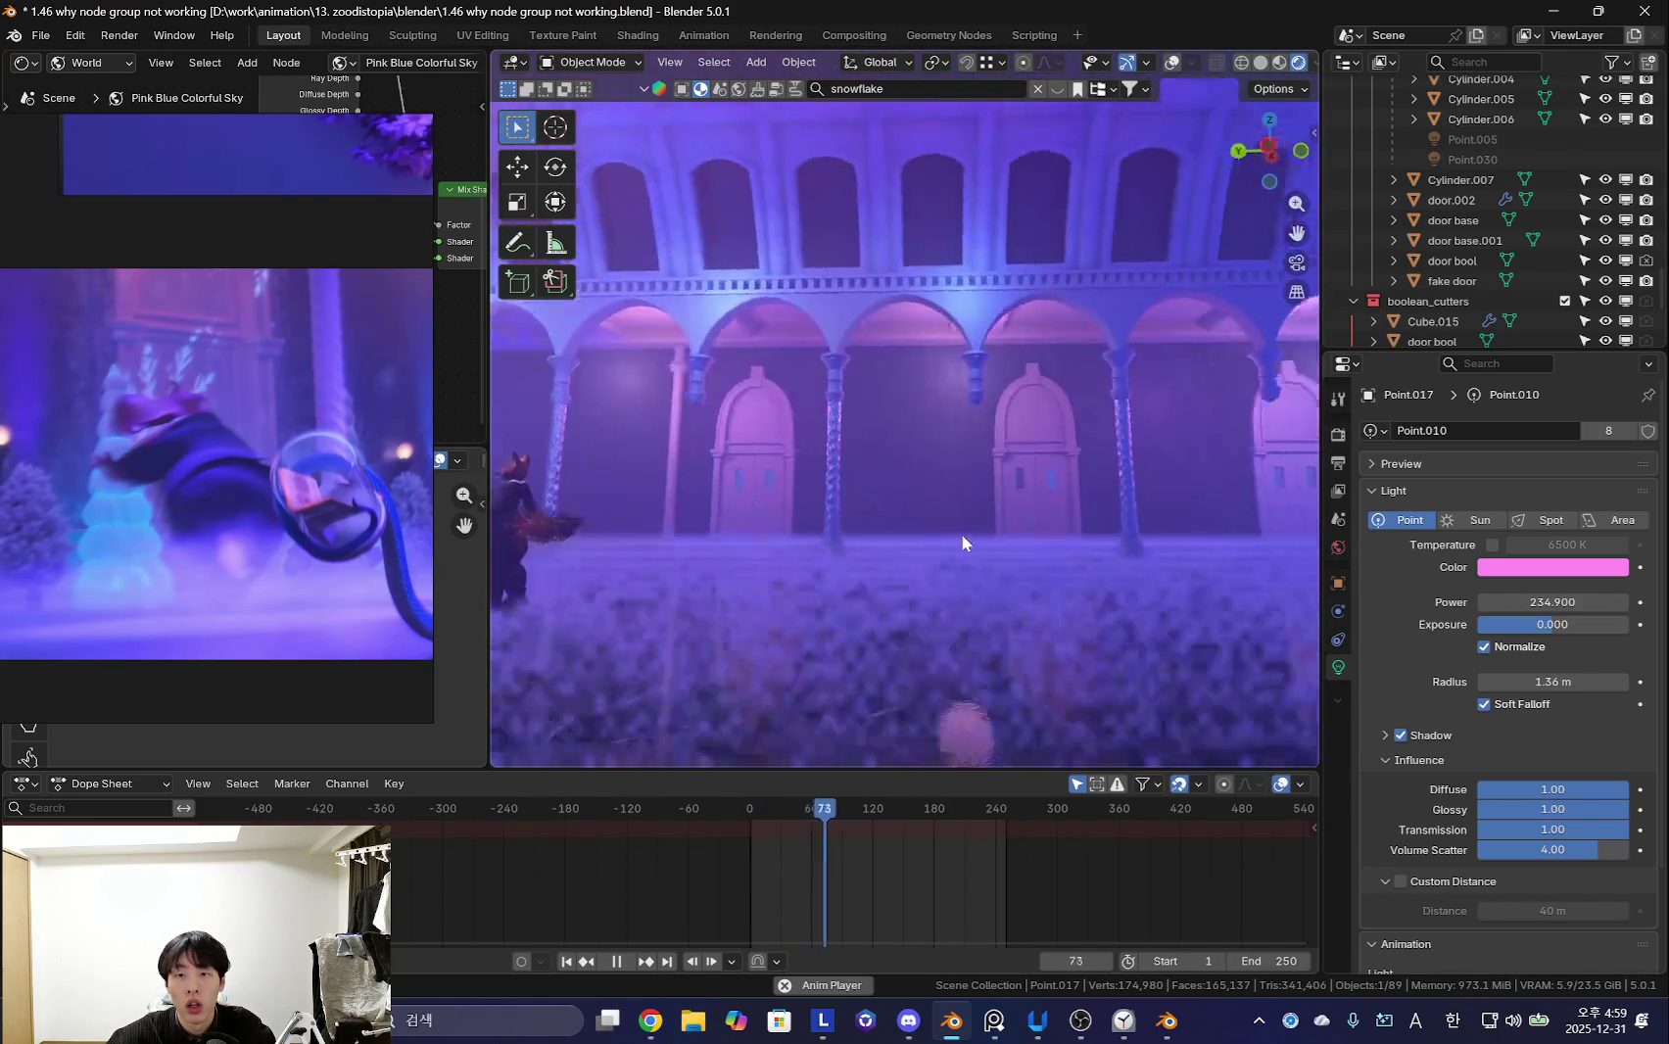
pyautogui.hotkey('shift', 'alt', 'z')
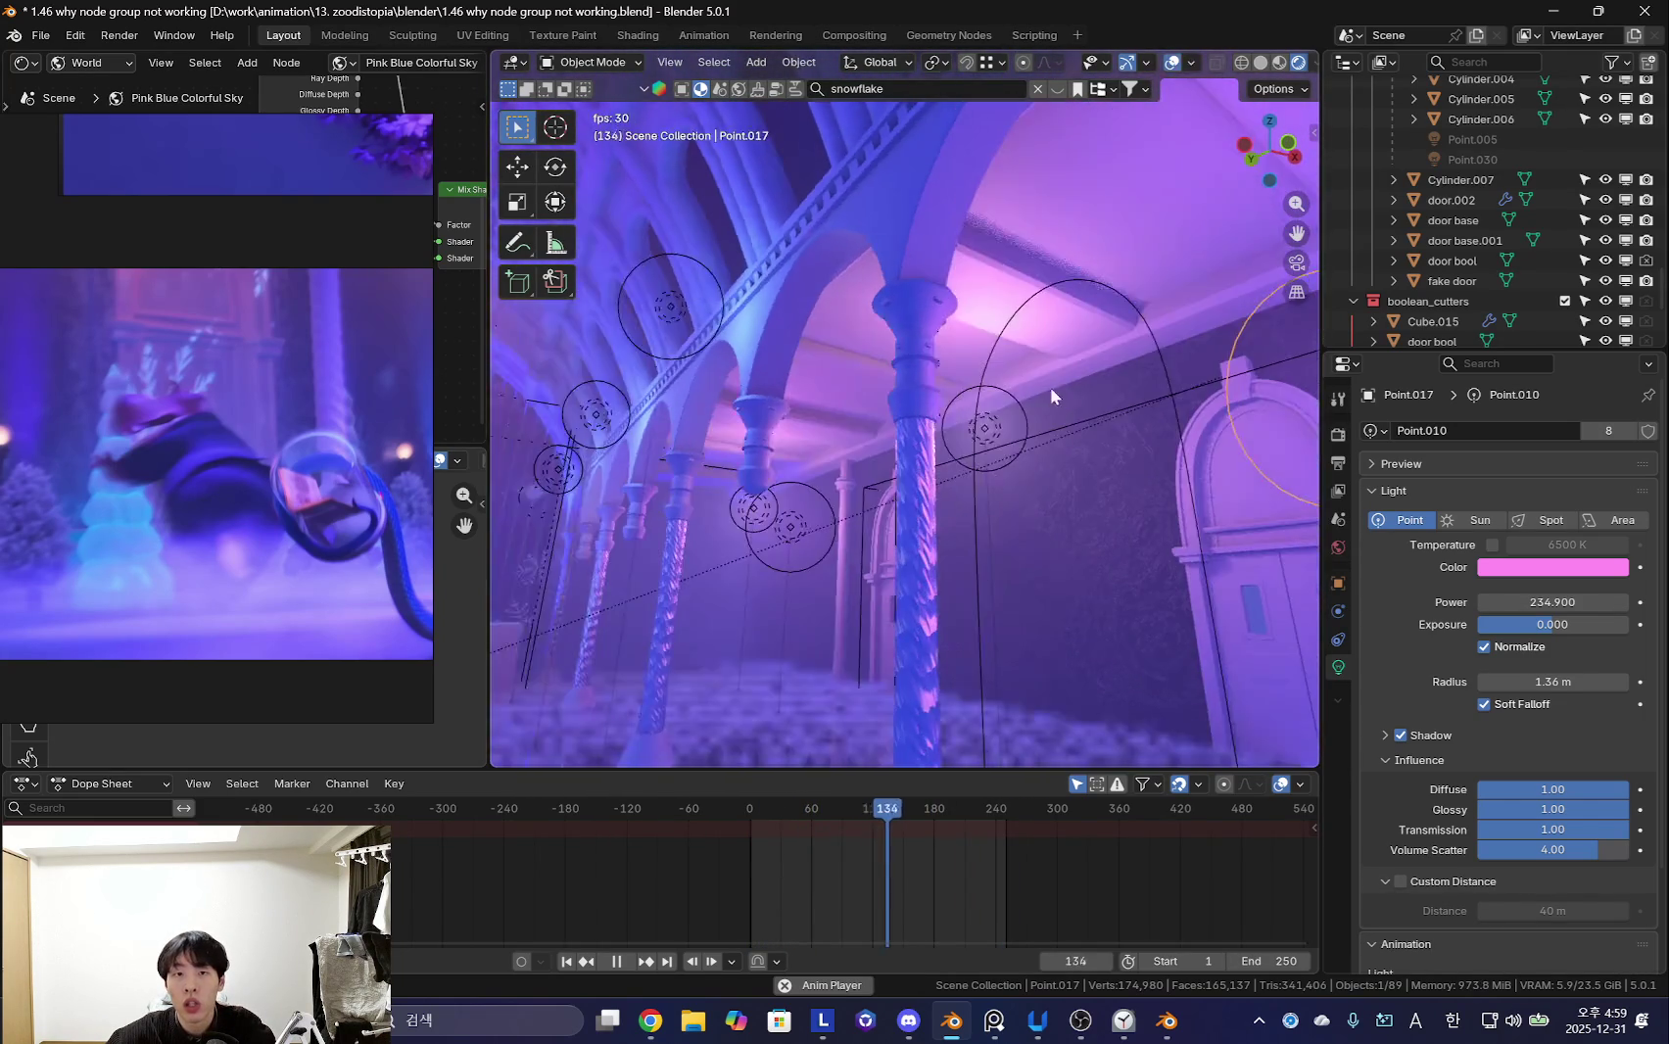
pyautogui.press('space')
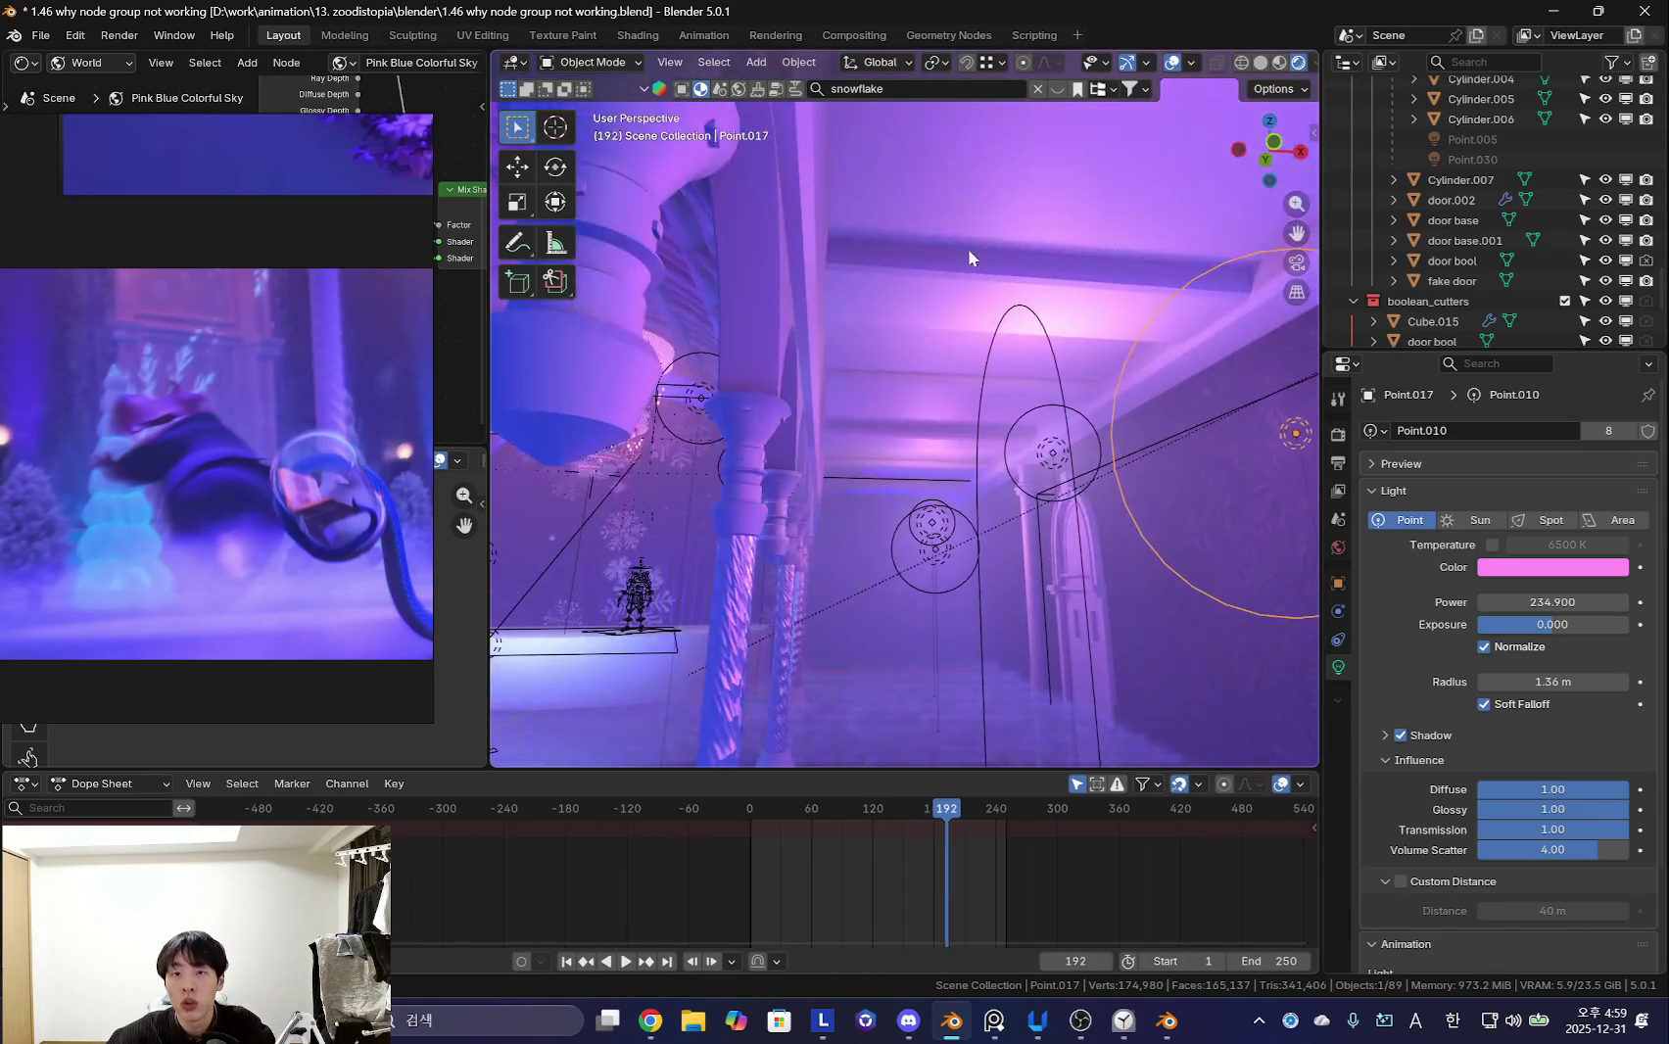
# - Uncheck the pink point light's Shadow and orbit along the colonnade with overlays hidden
pyautogui.moveTo(898, 472); pyautogui.dragTo(847, 476, button='middle')
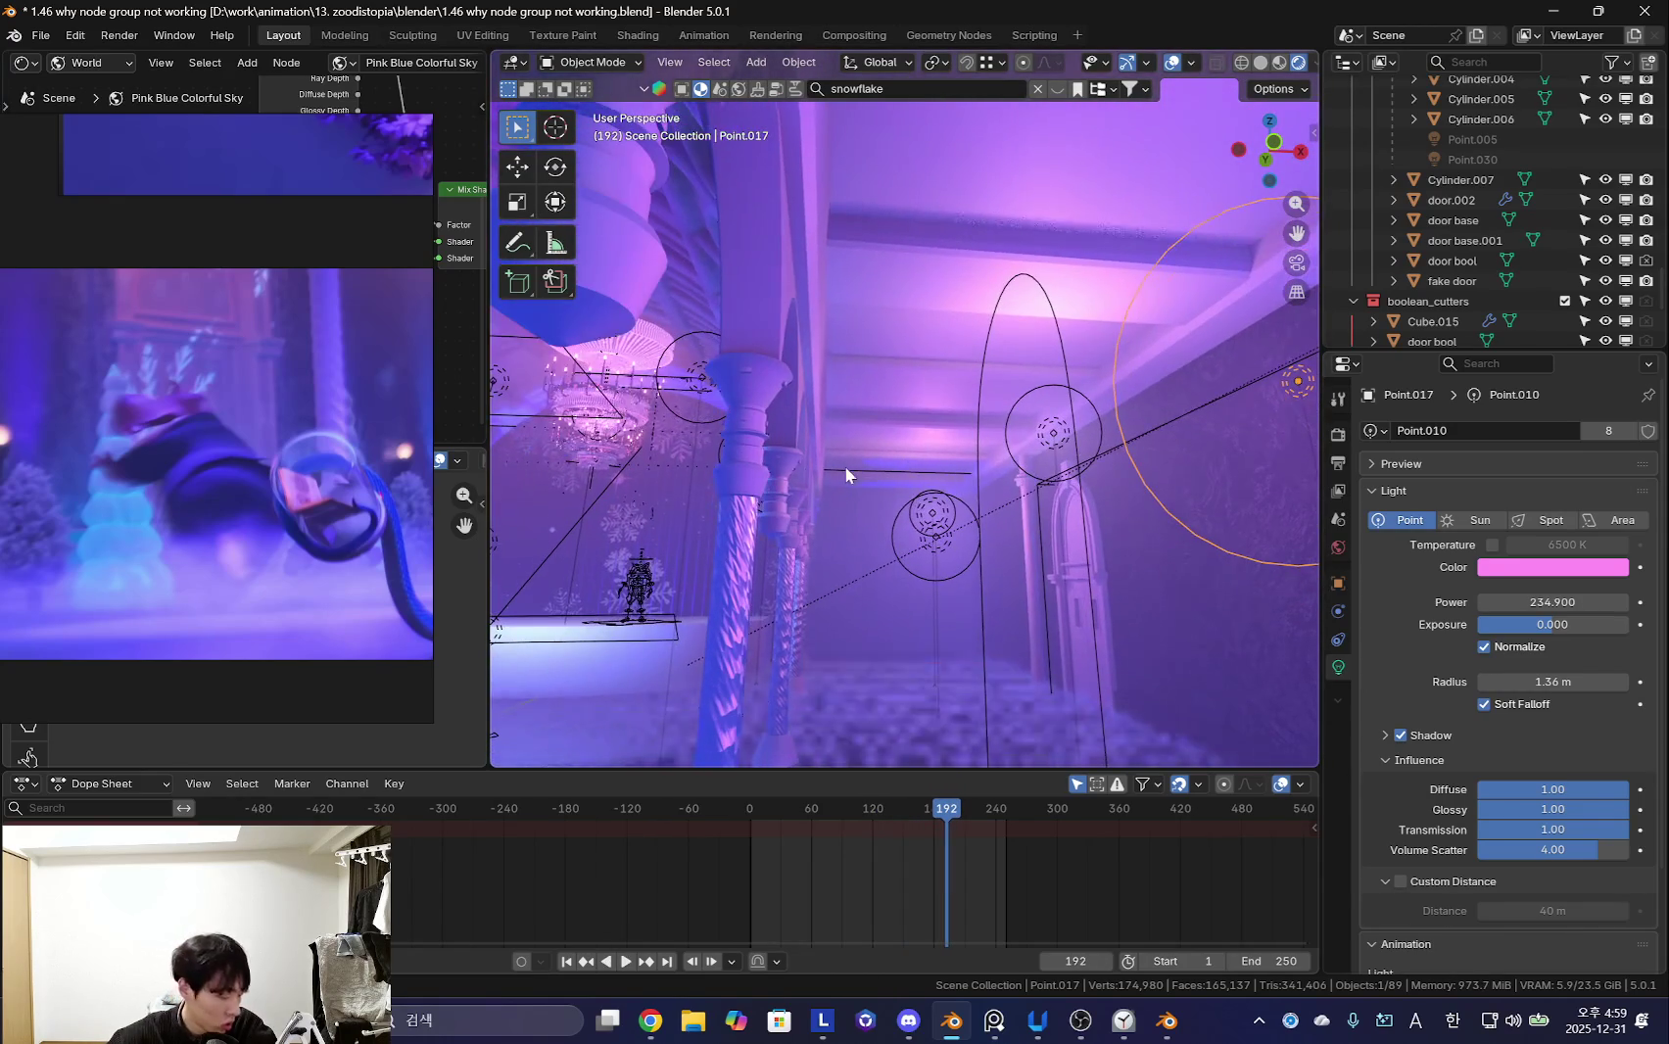
pyautogui.click(1400, 735)
pyautogui.moveTo(1078, 549); pyautogui.dragTo(981, 529, button='middle')
pyautogui.moveTo(1009, 466)
pyautogui.mouseDown(button='middle')
pyautogui.moveTo(977, 602)
pyautogui.moveTo(1032, 587)
pyautogui.moveTo(941, 591)
pyautogui.moveTo(806, 560)
pyautogui.moveTo(857, 540)
pyautogui.moveTo(794, 520)
pyautogui.moveTo(931, 559)
pyautogui.moveTo(1035, 526)
pyautogui.mouseUp(button='middle')
pyautogui.hotkey('shift', 'alt', 'z')
# - Scroll through the reference stills and orbit the view along the colonnade
pyautogui.scroll(-3, 313, 528)
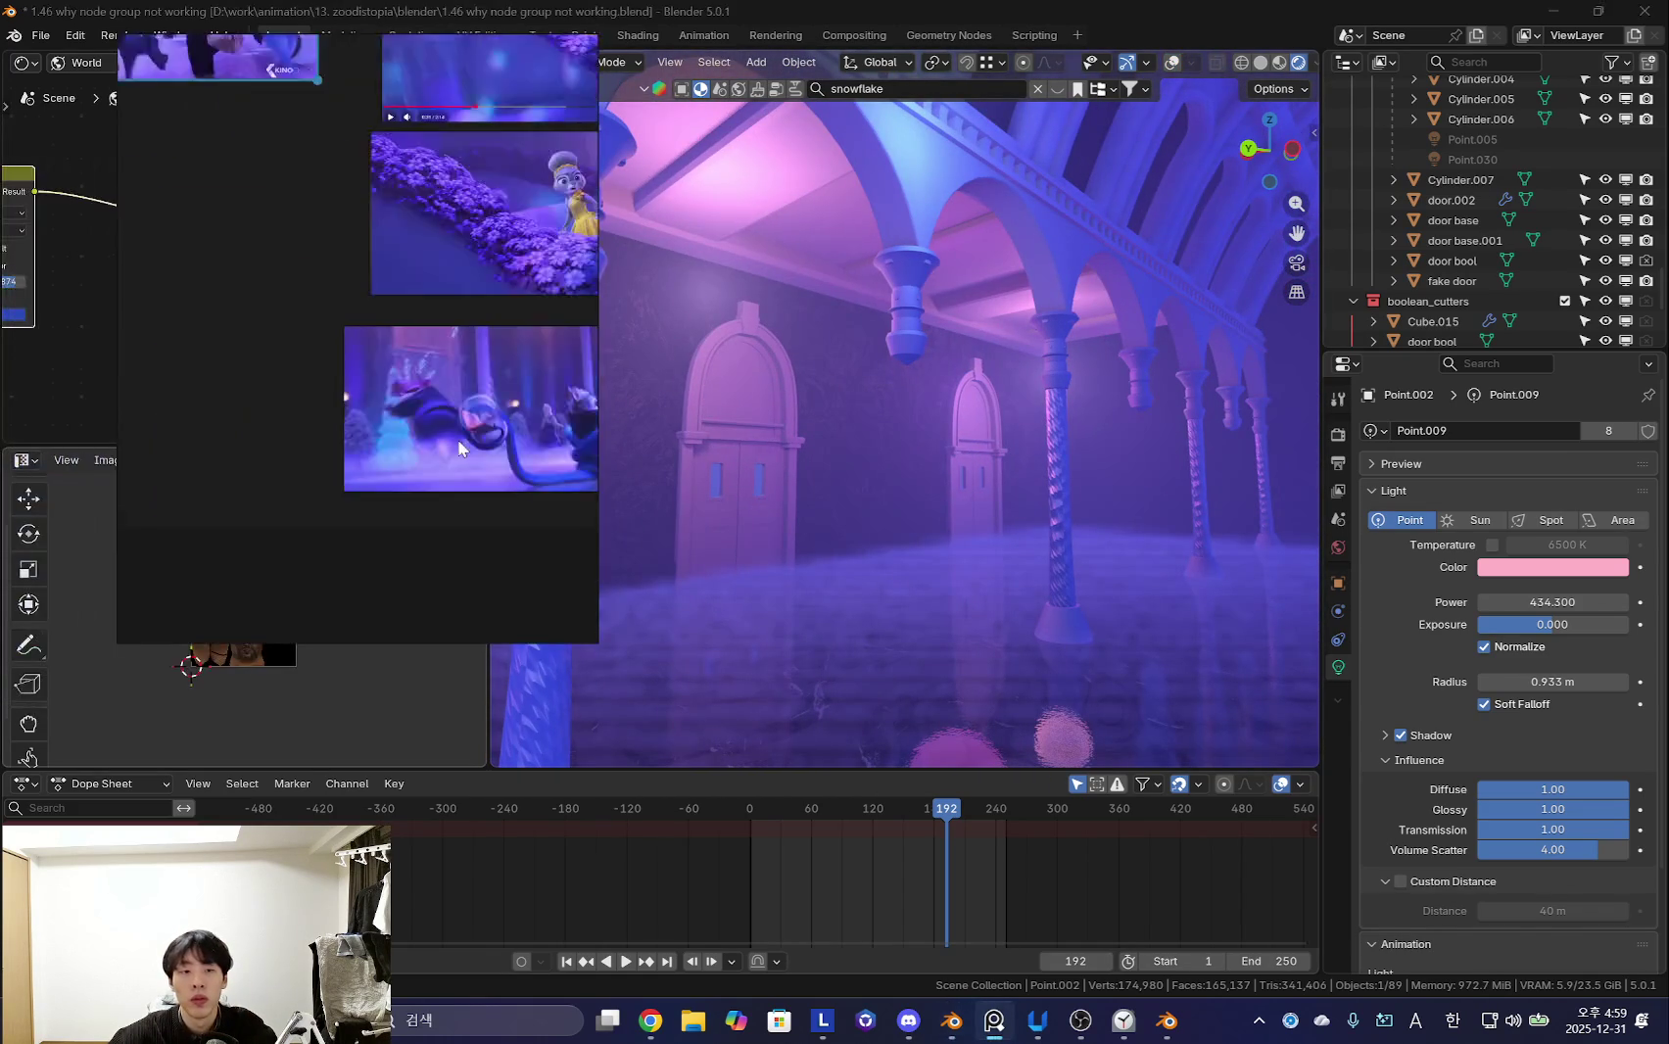
pyautogui.scroll(3, 448, 548)
pyautogui.scroll(-2, 448, 549)
pyautogui.scroll(1, 251, 559)
pyautogui.moveTo(980, 558); pyautogui.dragTo(1115, 571, button='middle')
# - Browse the enlarged reference board, drag it down to uncover the nodes, and select the blue fog volume
pyautogui.scroll(-3, 1107, 578)
pyautogui.scroll(3, 1088, 607)
pyautogui.scroll(-3, 1077, 627)
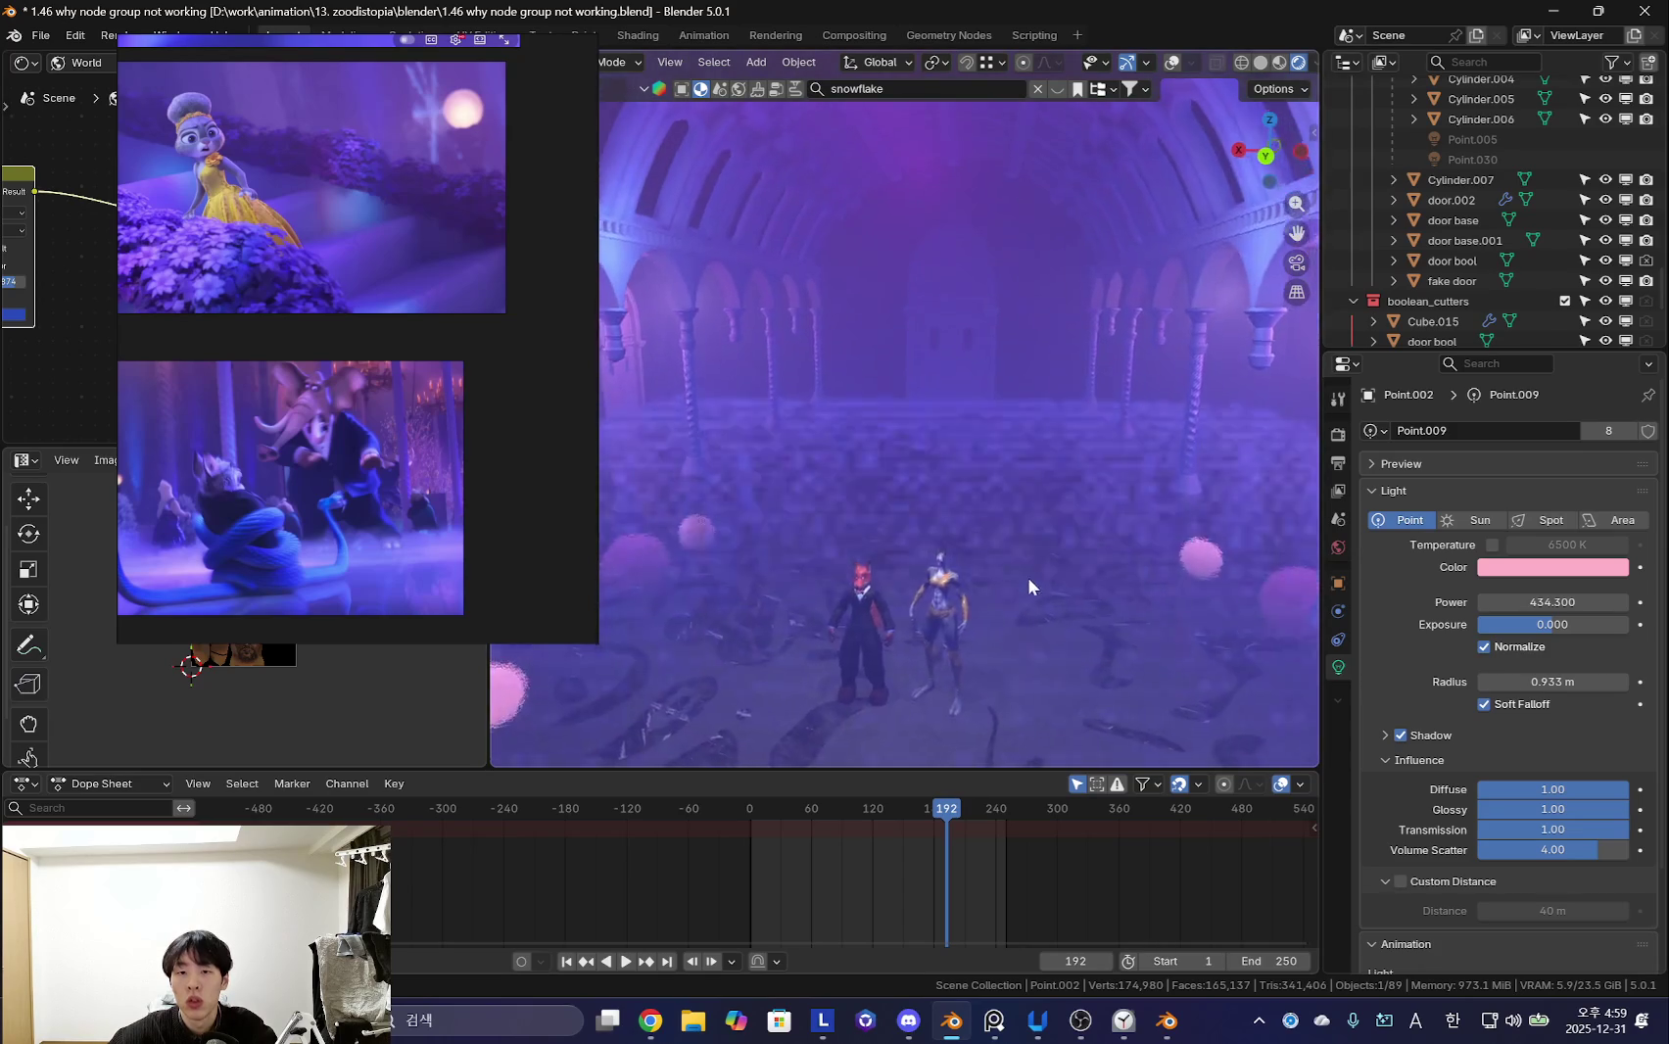
pyautogui.scroll(2, 1014, 582)
pyautogui.scroll(-2, 1019, 582)
pyautogui.scroll(-3, 336, 338)
pyautogui.scroll(3, 373, 392)
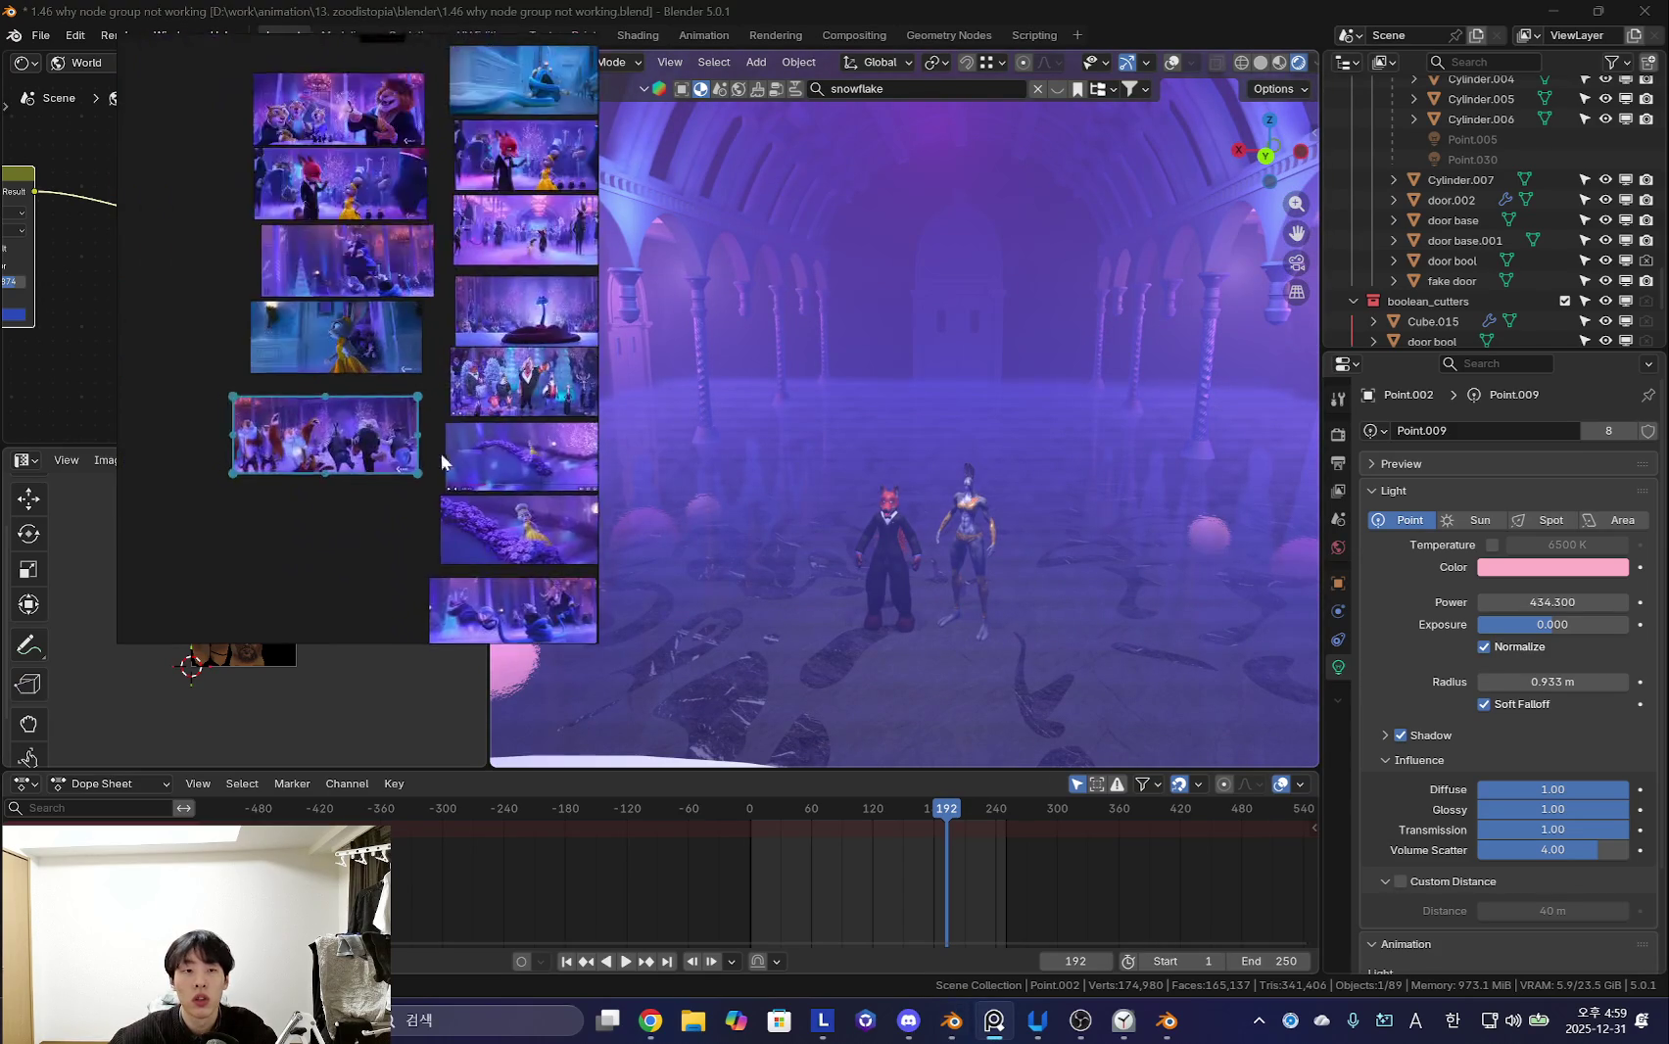
pyautogui.scroll(3, 409, 455)
pyautogui.moveTo(409, 455); pyautogui.dragTo(330, 840)
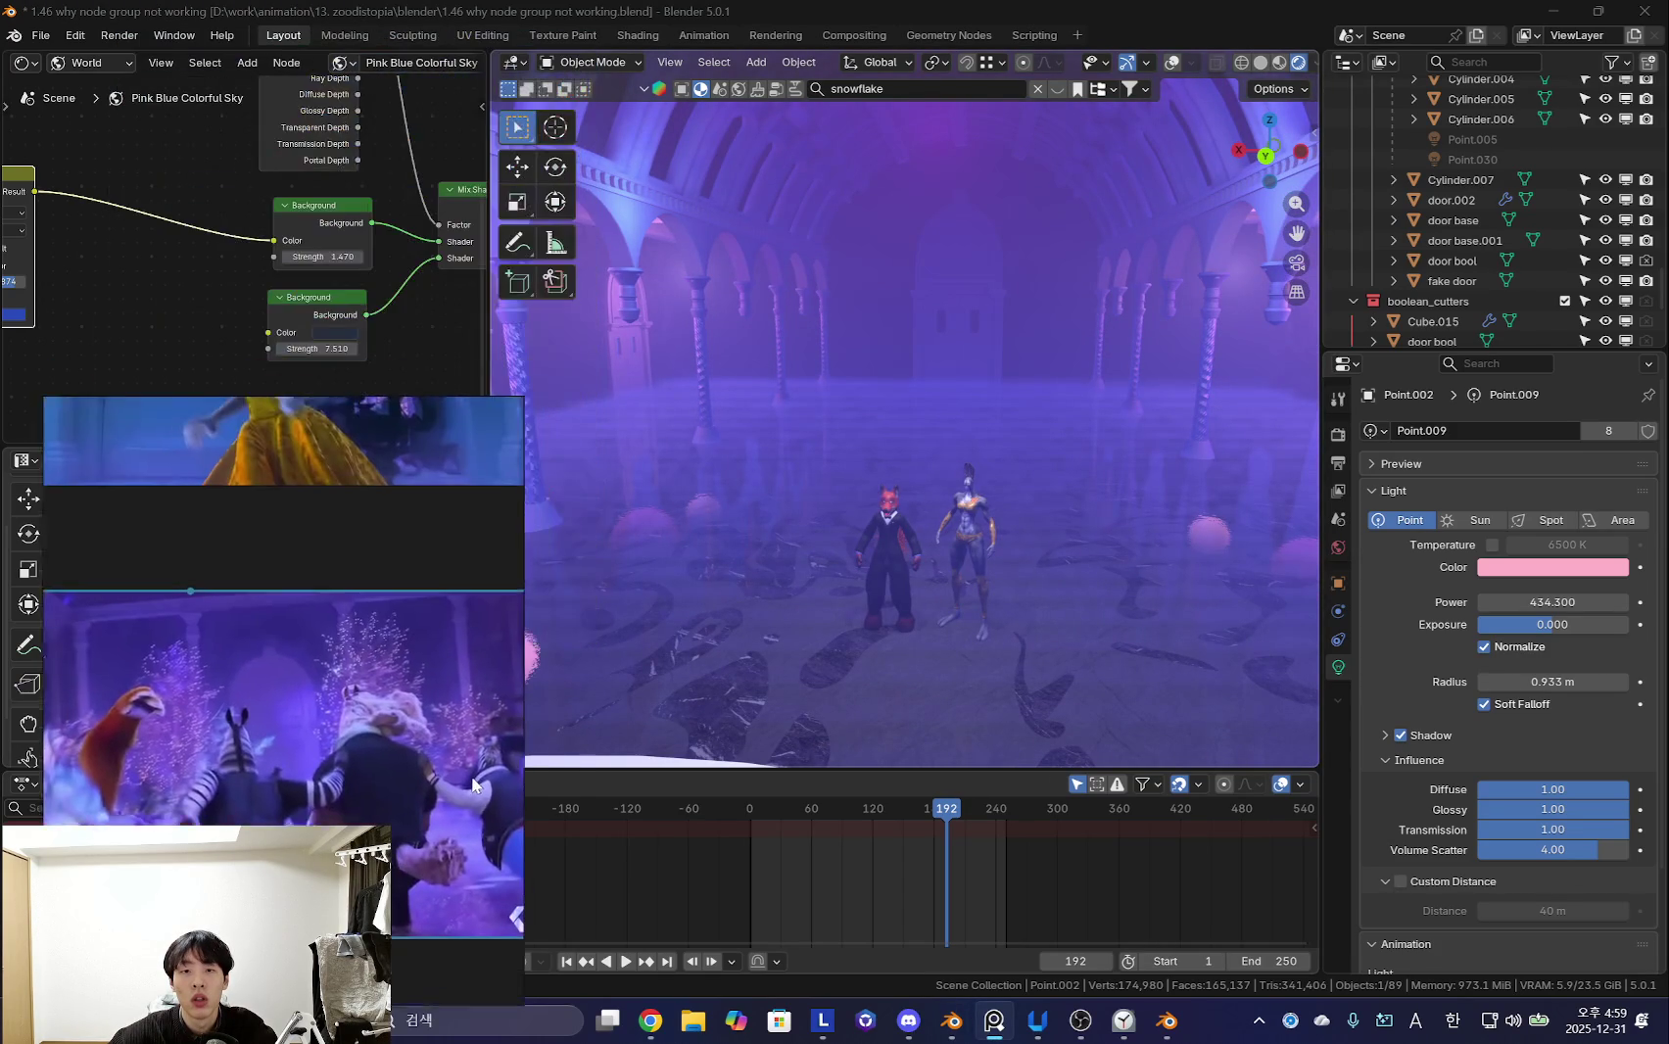
pyautogui.scroll(-4, 1449, 284)
pyautogui.click(1433, 235)
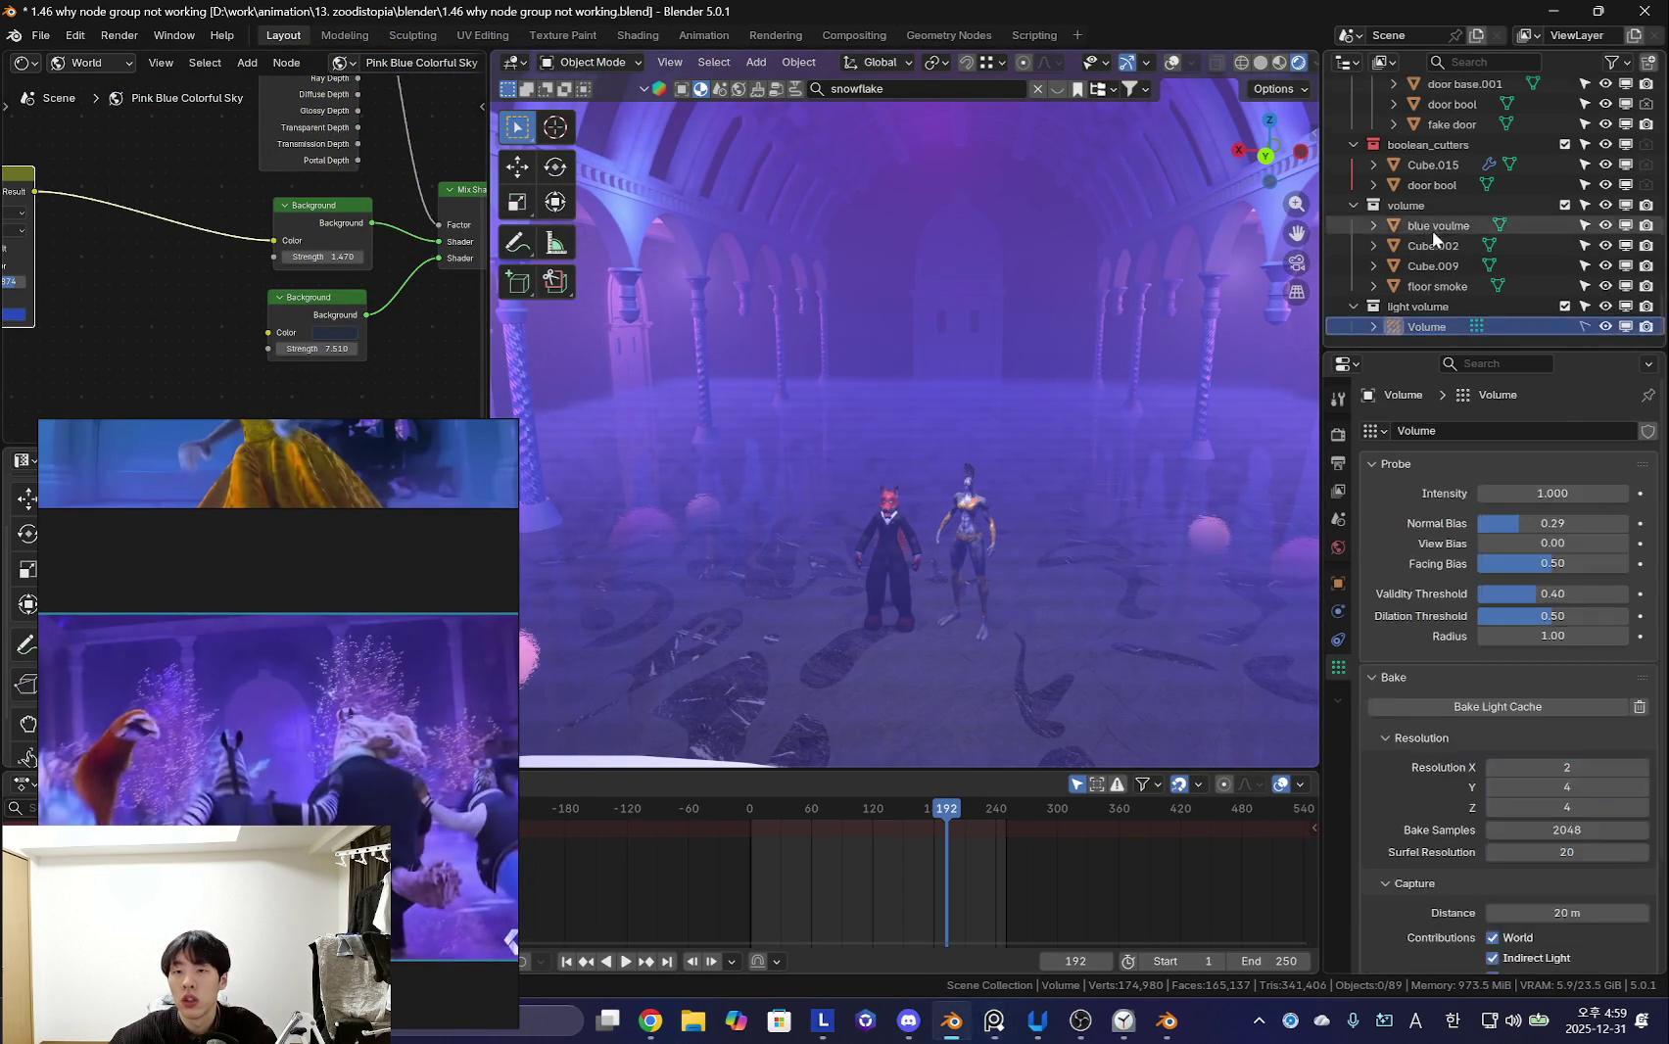
# - Unhide the hidden volume objects with Alt+H and select the Cube.002 fog volume
pyautogui.click(1440, 286)
pyautogui.hotkey('shift', 'alt', 'z')
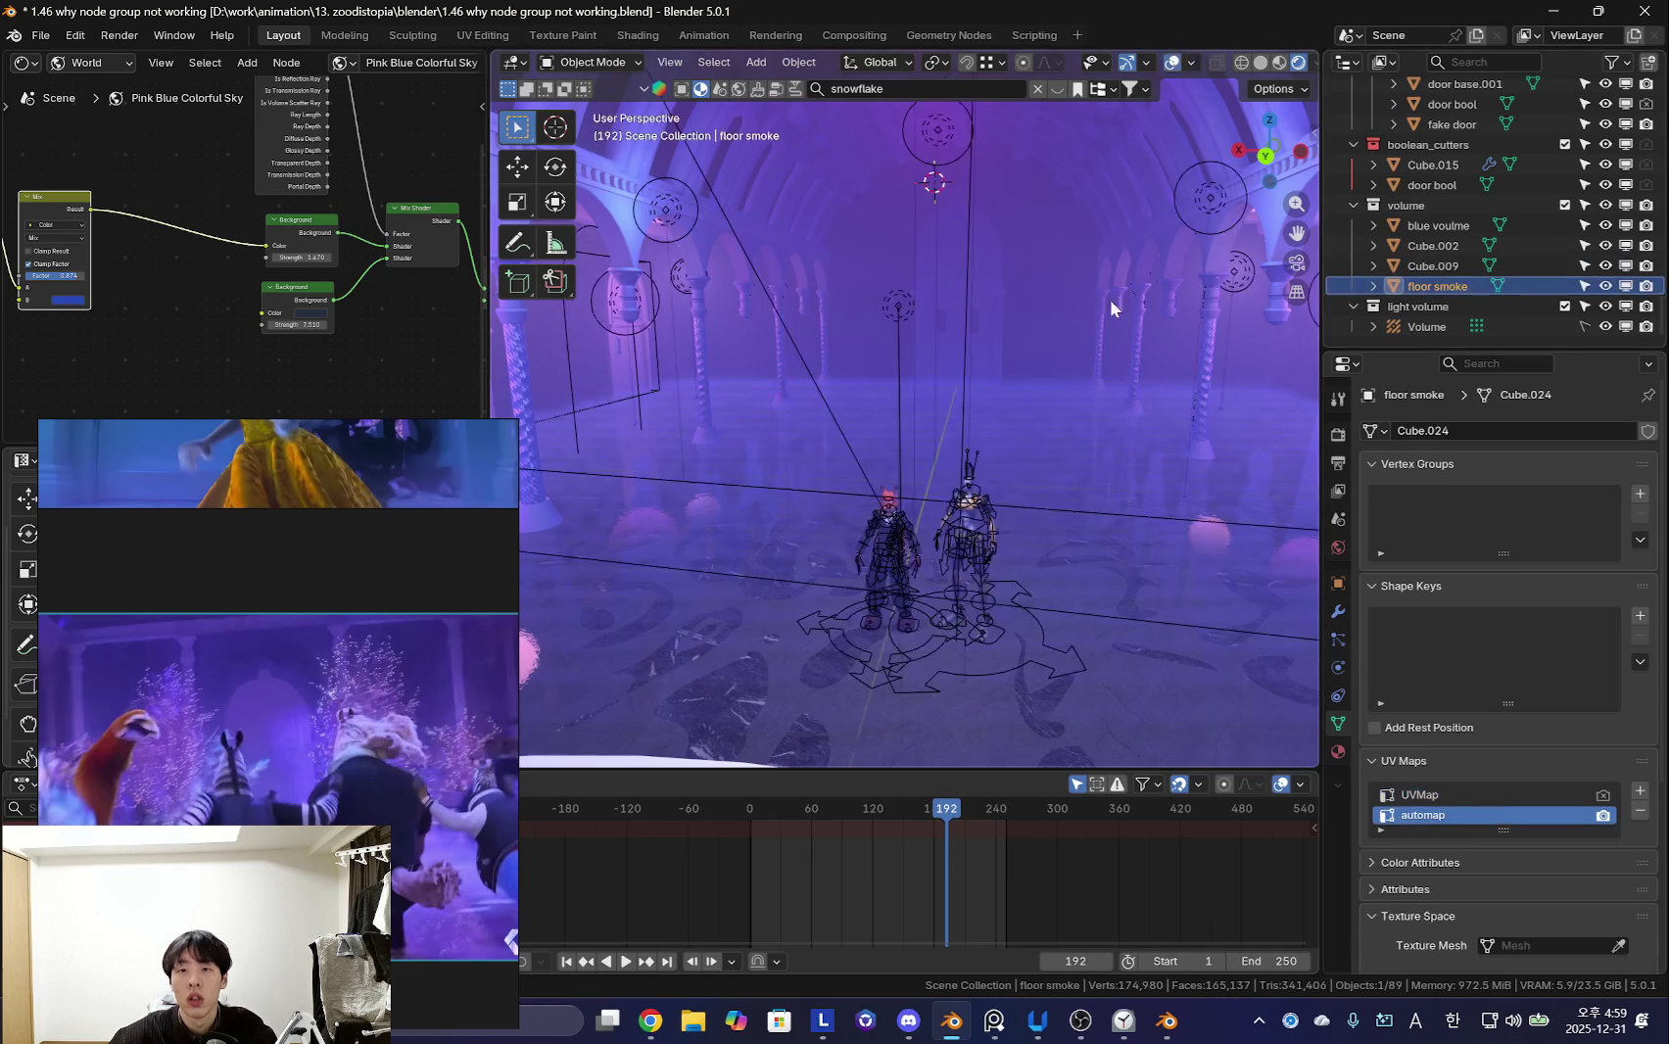
pyautogui.doubleClick(1434, 245)
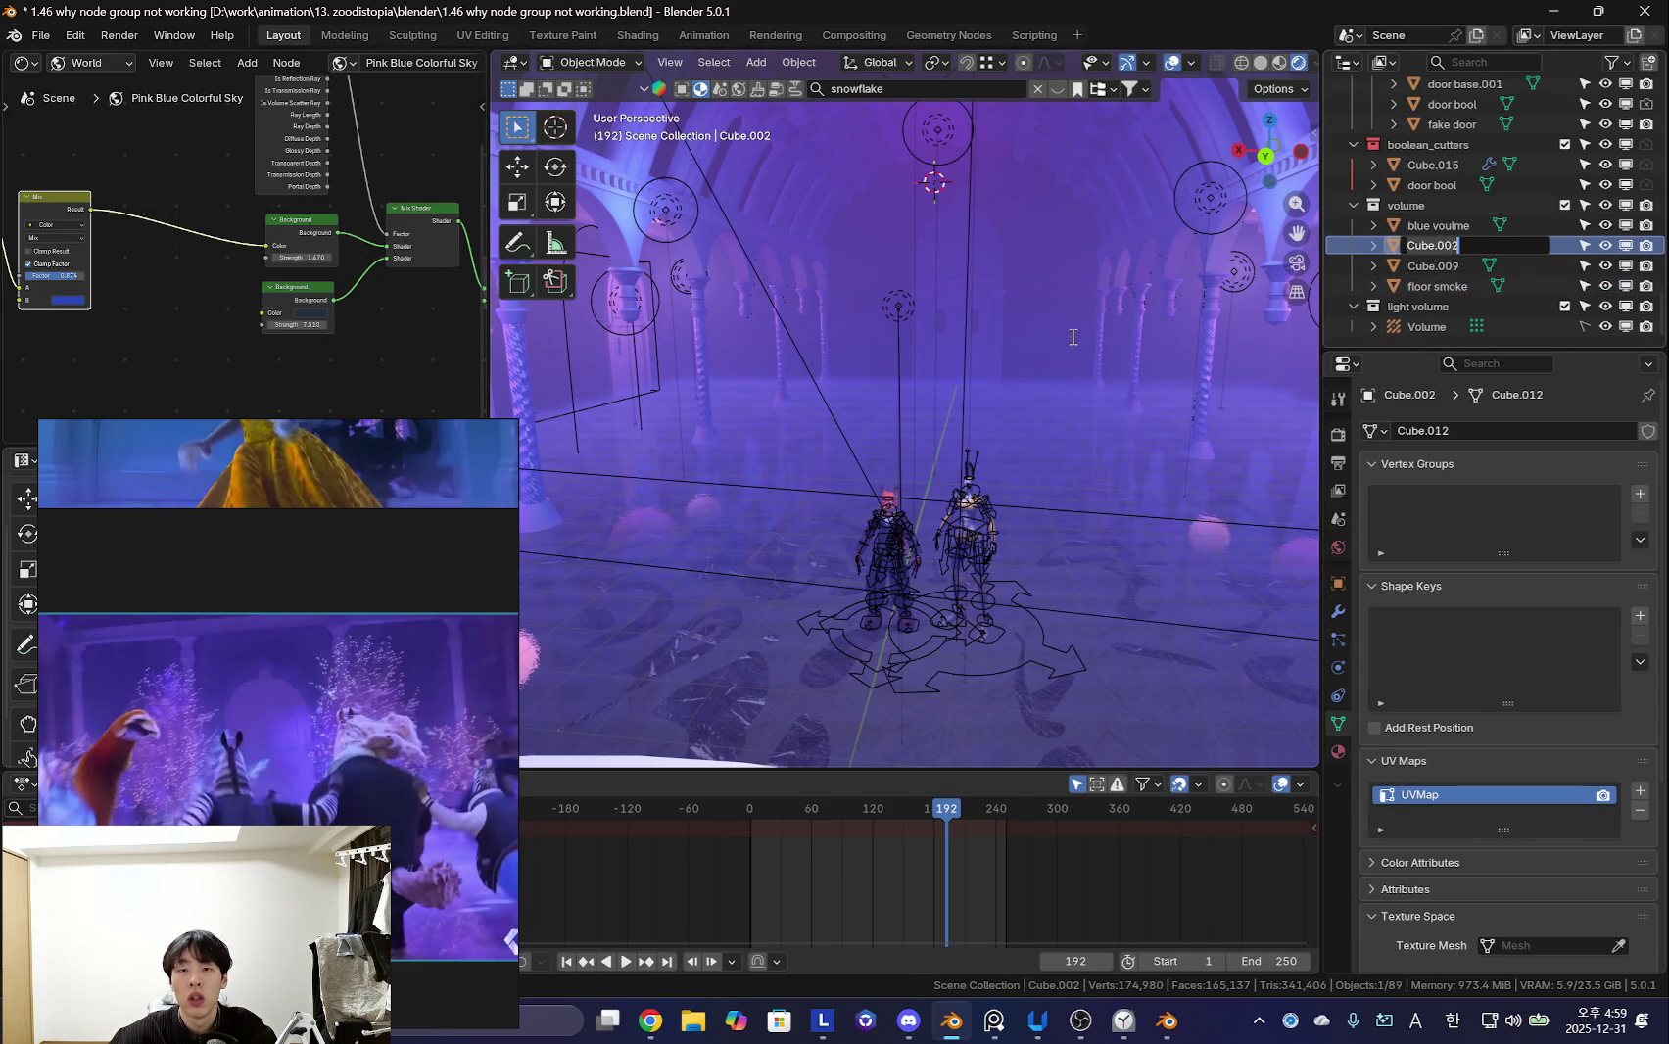
pyautogui.click(1440, 226)
pyautogui.press('g')
pyautogui.press('Escape')
pyautogui.hotkey('alt', 'h')
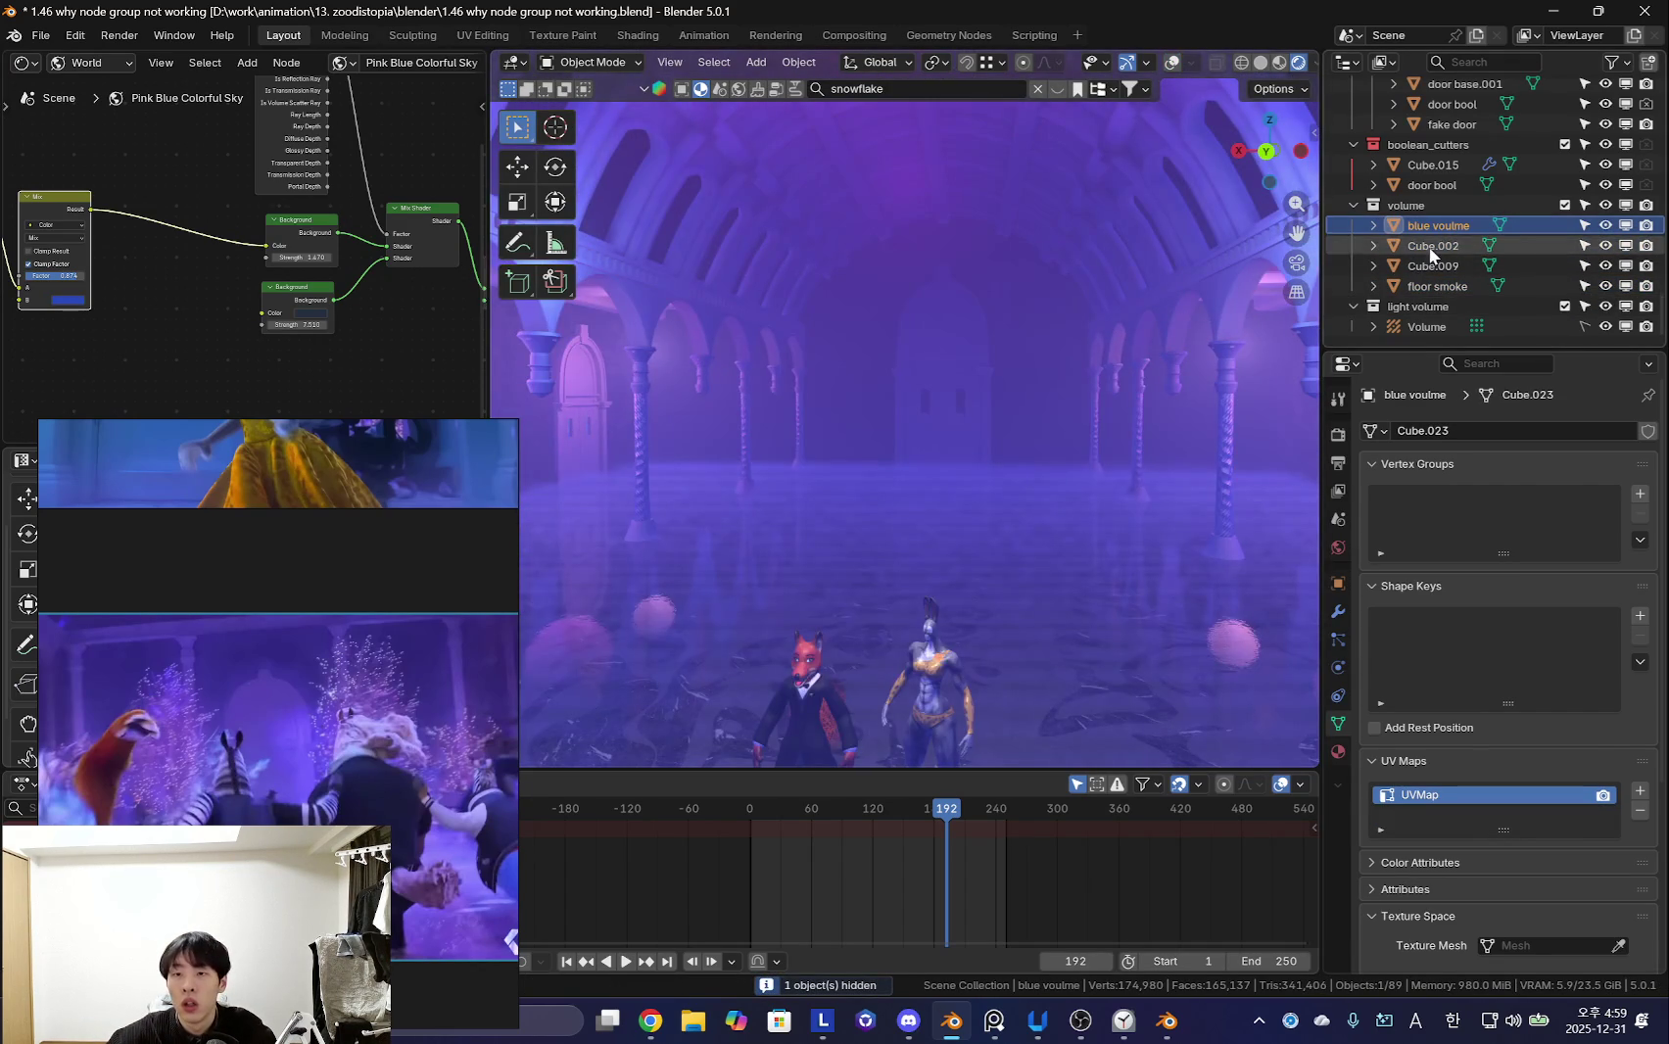
pyautogui.click(1431, 256)
pyautogui.hotkey('shift', 'alt', 'z')
# - Orbit to inspect the fog volumes from above and low, then select the blue voulme volume
pyautogui.moveTo(906, 481)
pyautogui.mouseDown(button='middle')
pyautogui.moveTo(846, 562)
pyautogui.moveTo(1181, 323)
pyautogui.mouseUp(button='middle')
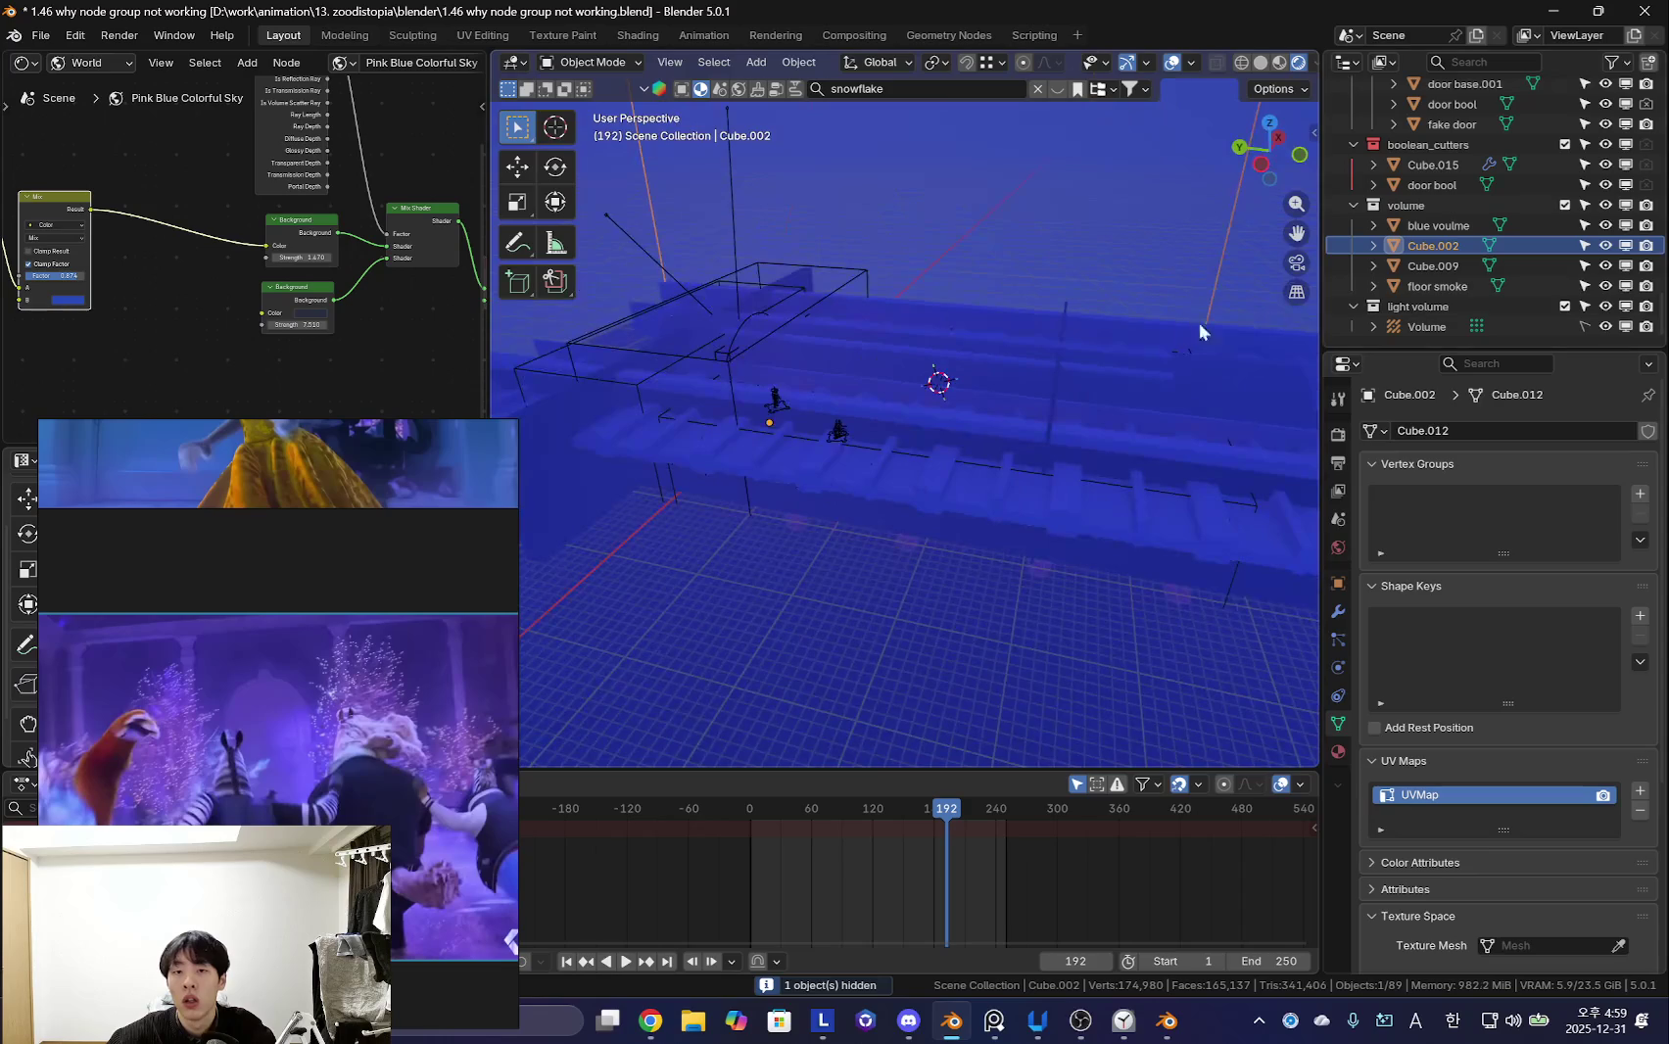
pyautogui.scroll(-3, 946, 434)
pyautogui.moveTo(947, 434); pyautogui.dragTo(954, 495, button='middle')
pyautogui.click(954, 496)
pyautogui.click(1444, 247)
pyautogui.click(1411, 225)
pyautogui.scroll(5, 1001, 465)
pyautogui.scroll(2, 1085, 520)
pyautogui.scroll(2, 1085, 520)
# - Switch the Shader Editor to Object, hide blue voulme, and show Cube.002's volume big material
pyautogui.click(94, 112)
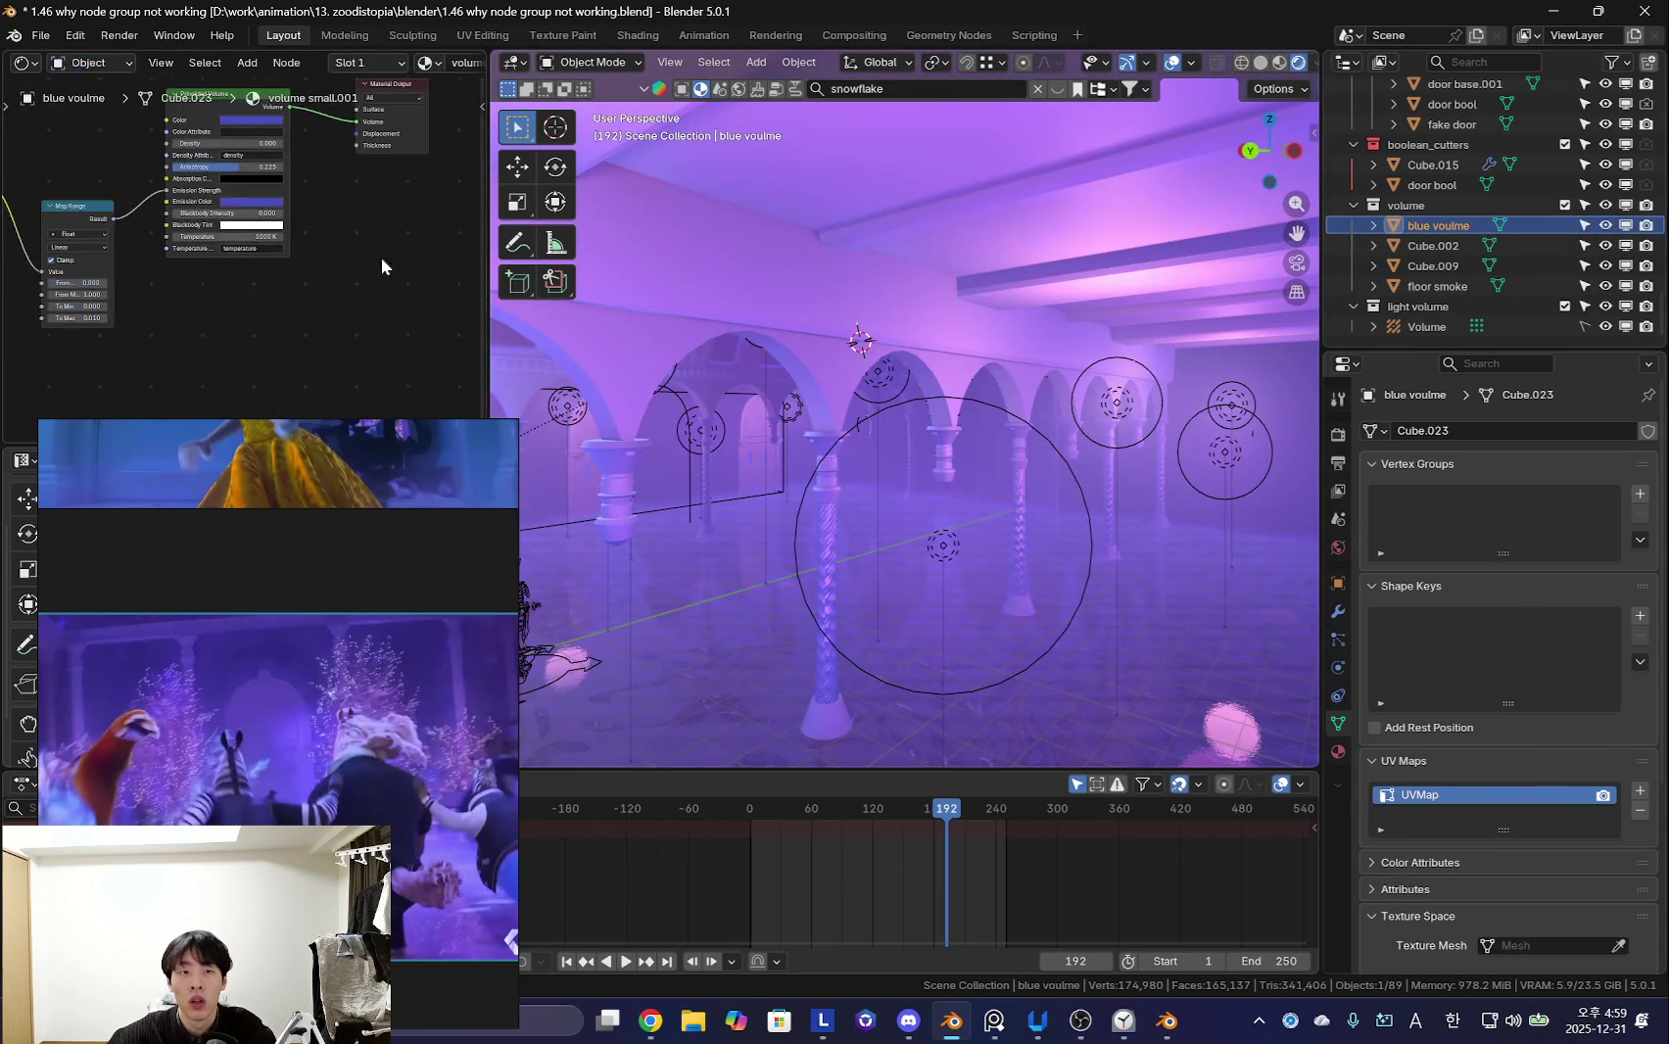
pyautogui.press('h')
pyautogui.moveTo(1059, 450); pyautogui.dragTo(1020, 471, button='middle')
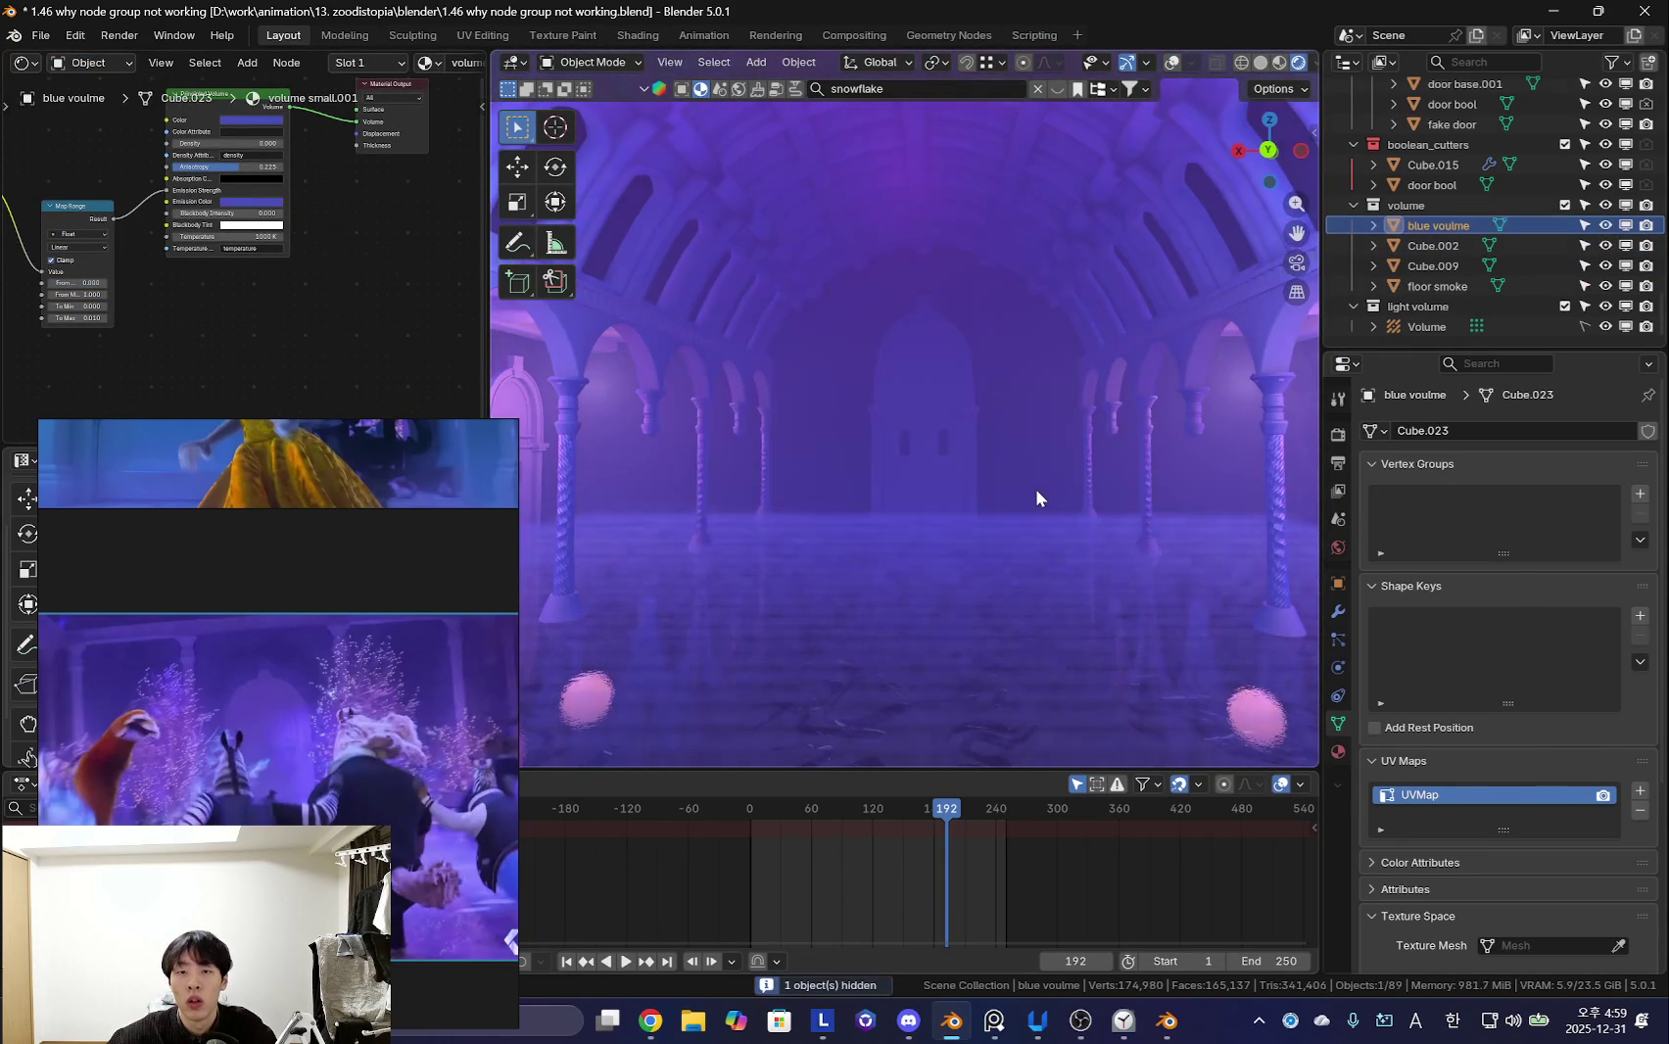
pyautogui.click(1414, 244)
pyautogui.scroll(3, 247, 228)
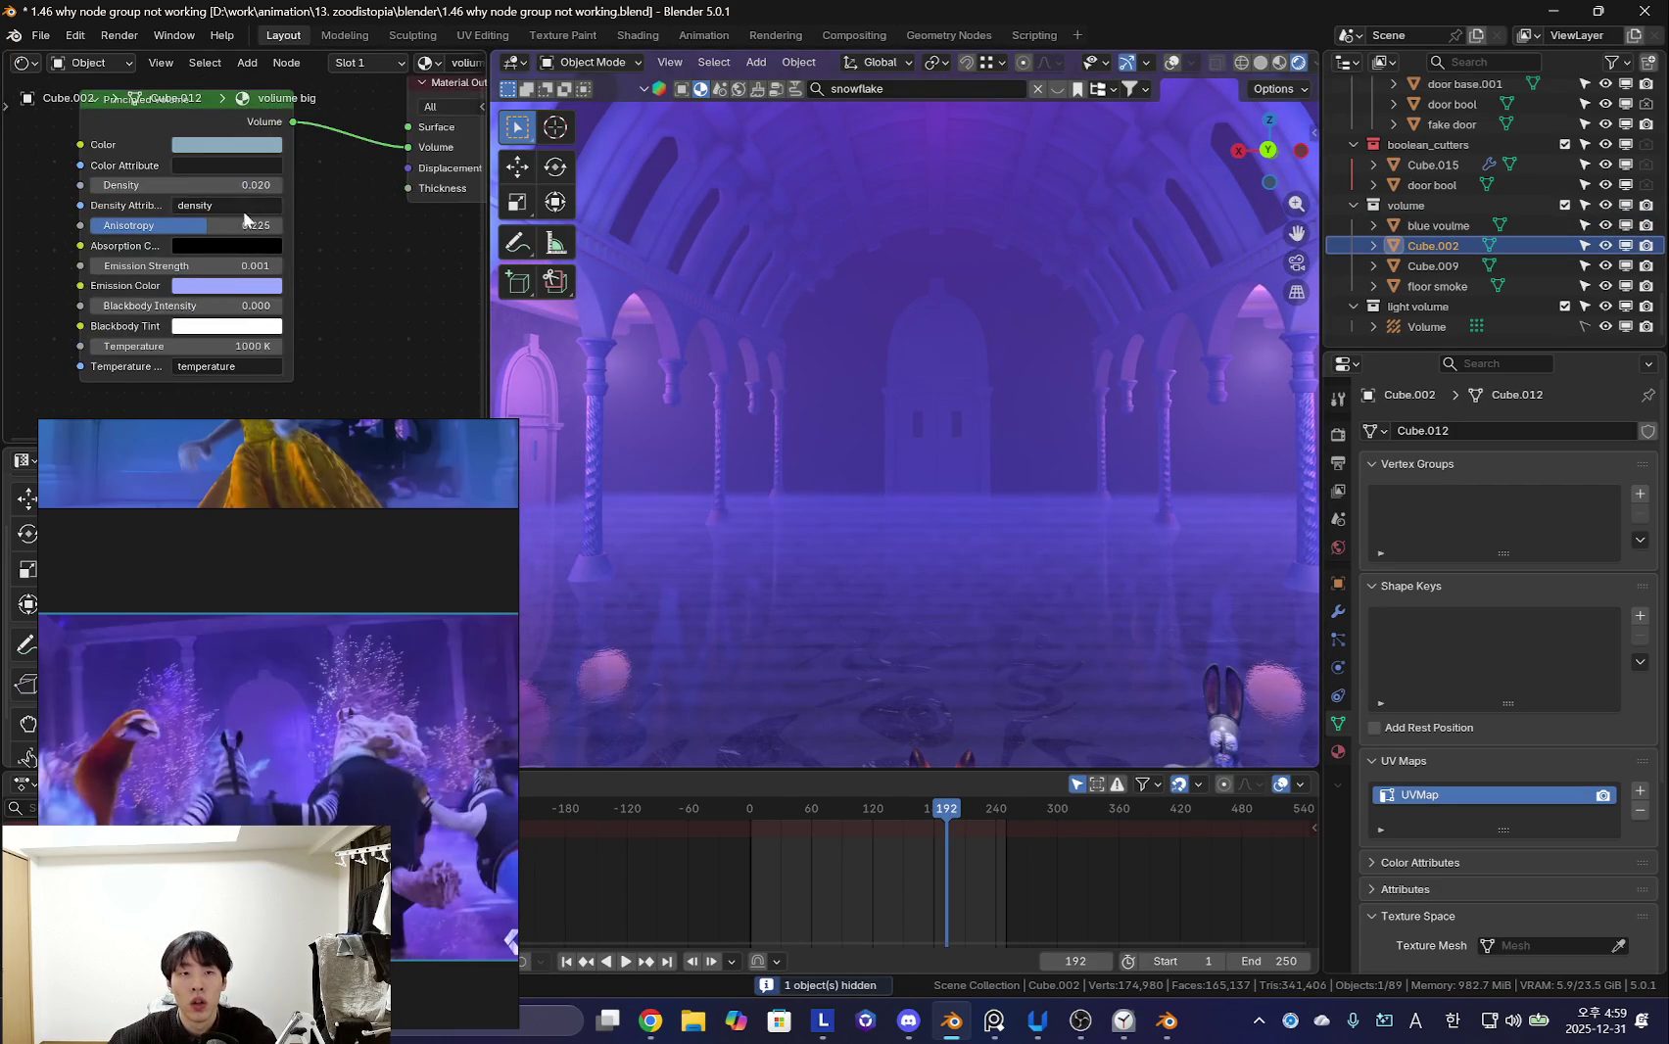
# - Set the Principled Volume Density to 0.010
pyautogui.moveTo(225, 185); pyautogui.dragTo(176, 185)
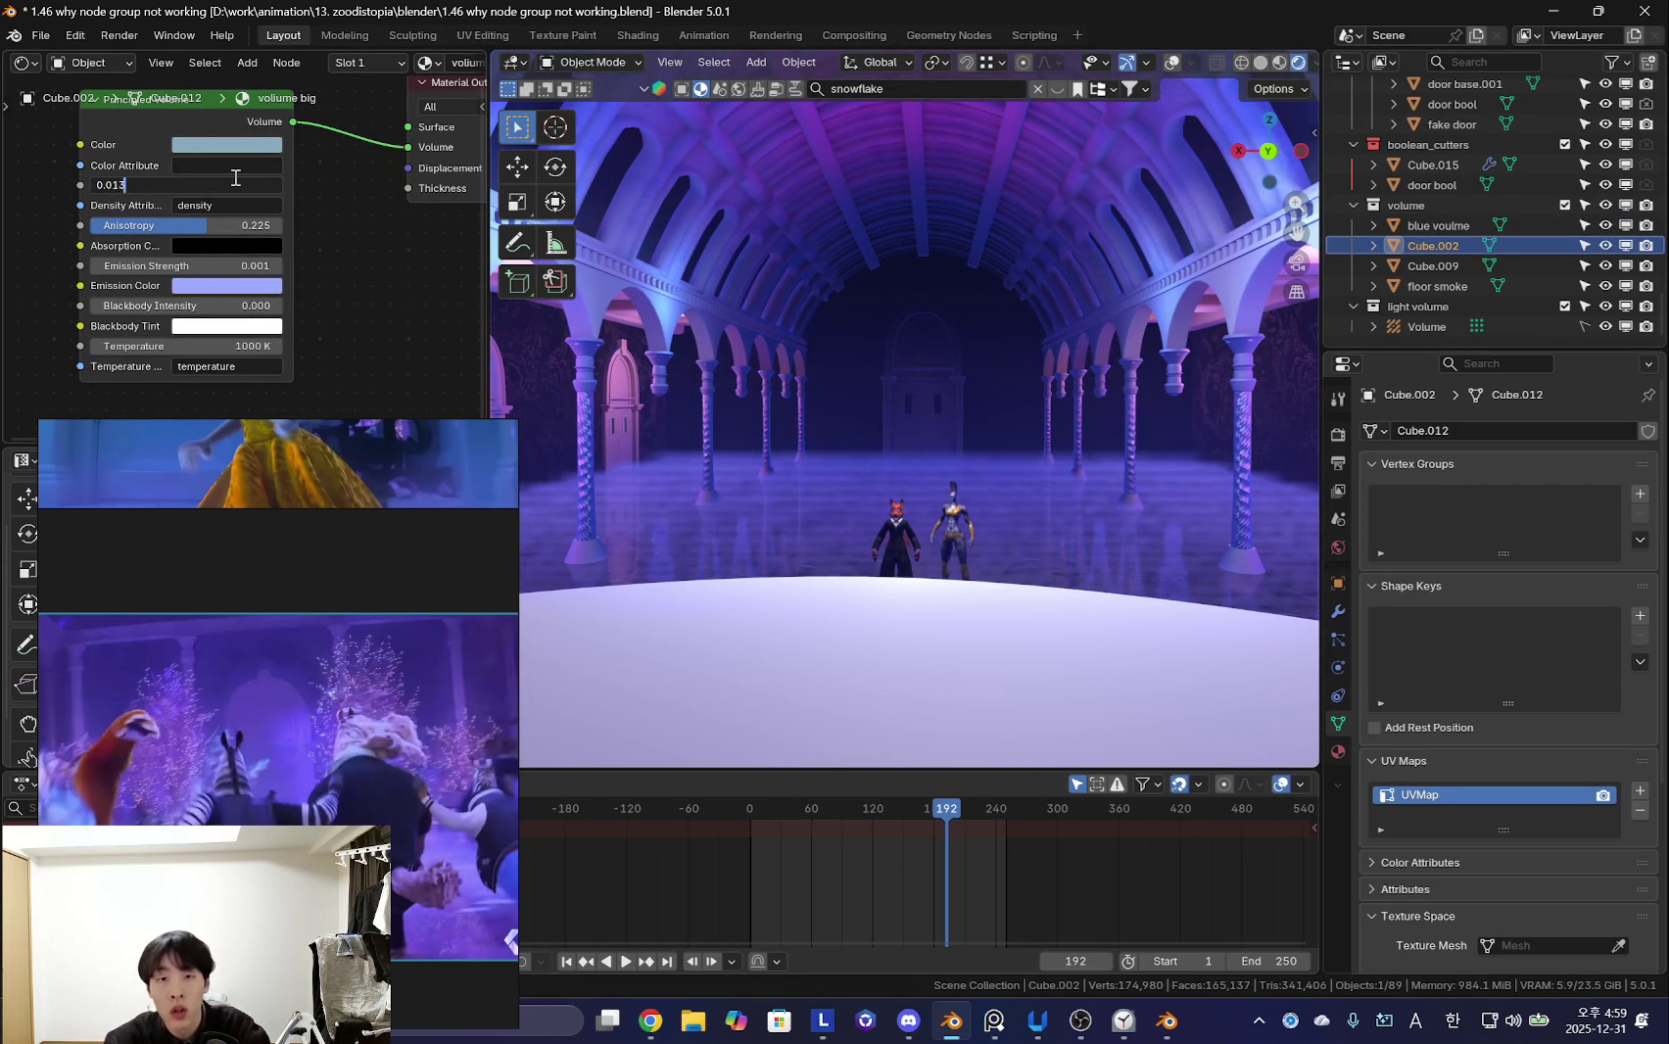
pyautogui.write('3')
pyautogui.press('Return')
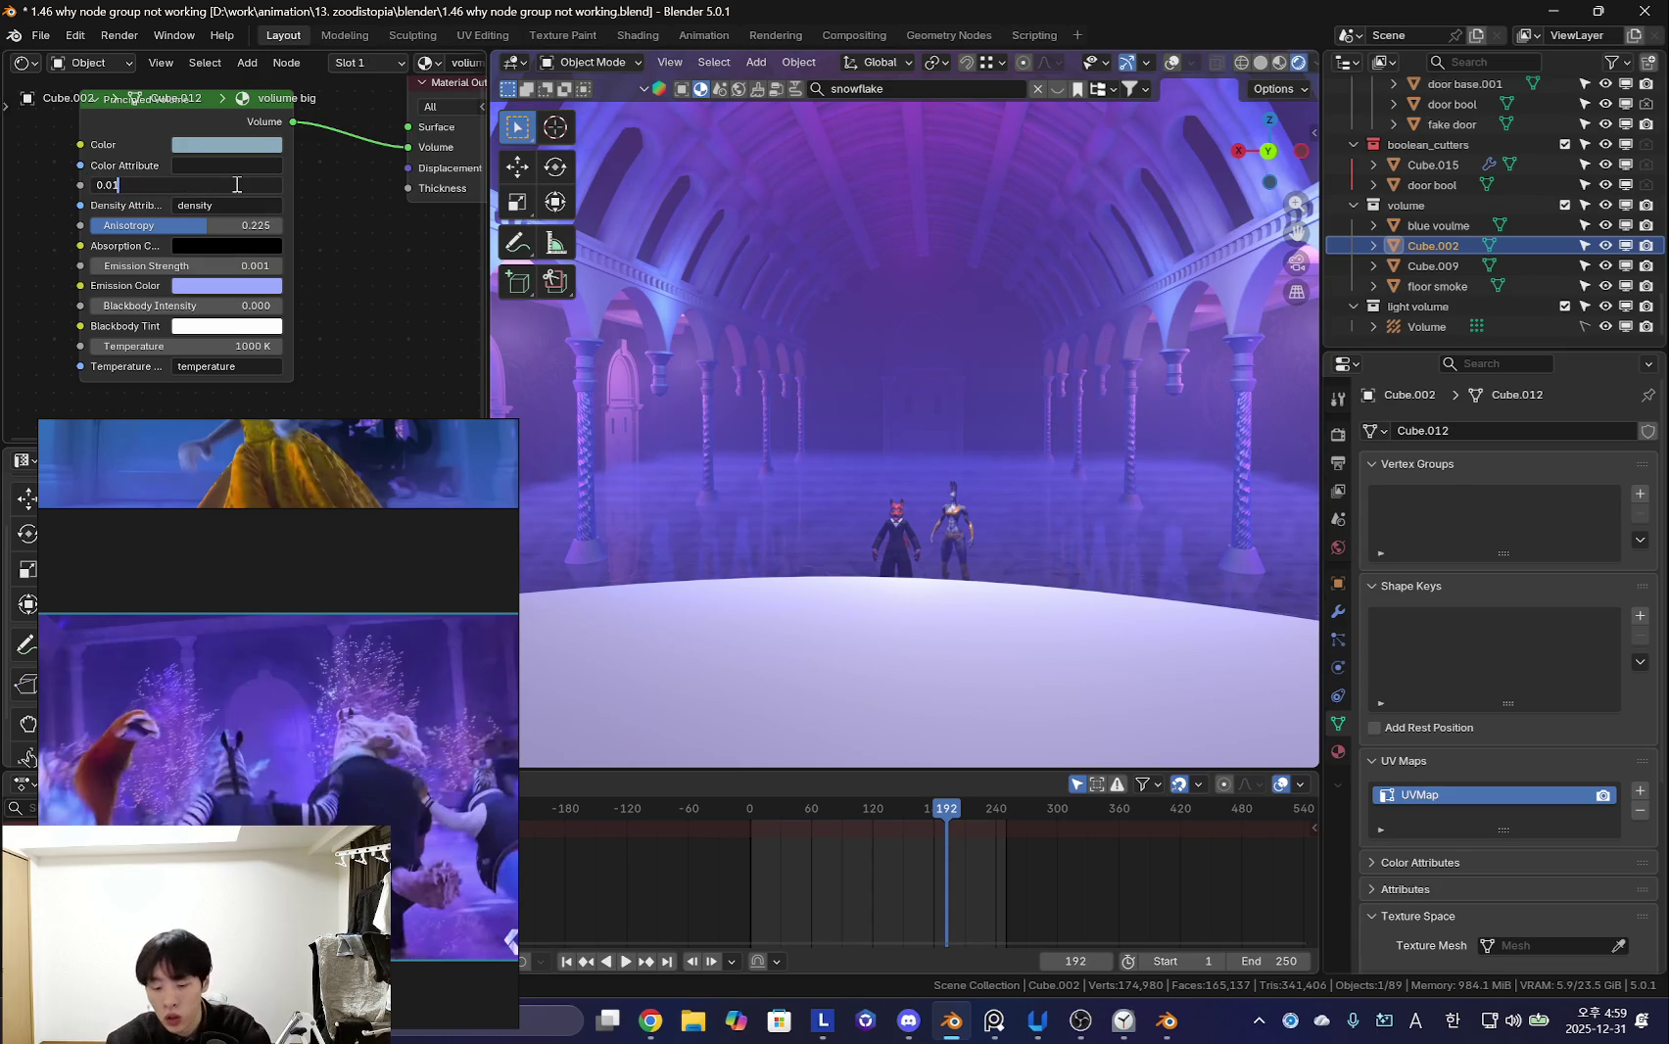
pyautogui.press('Return')
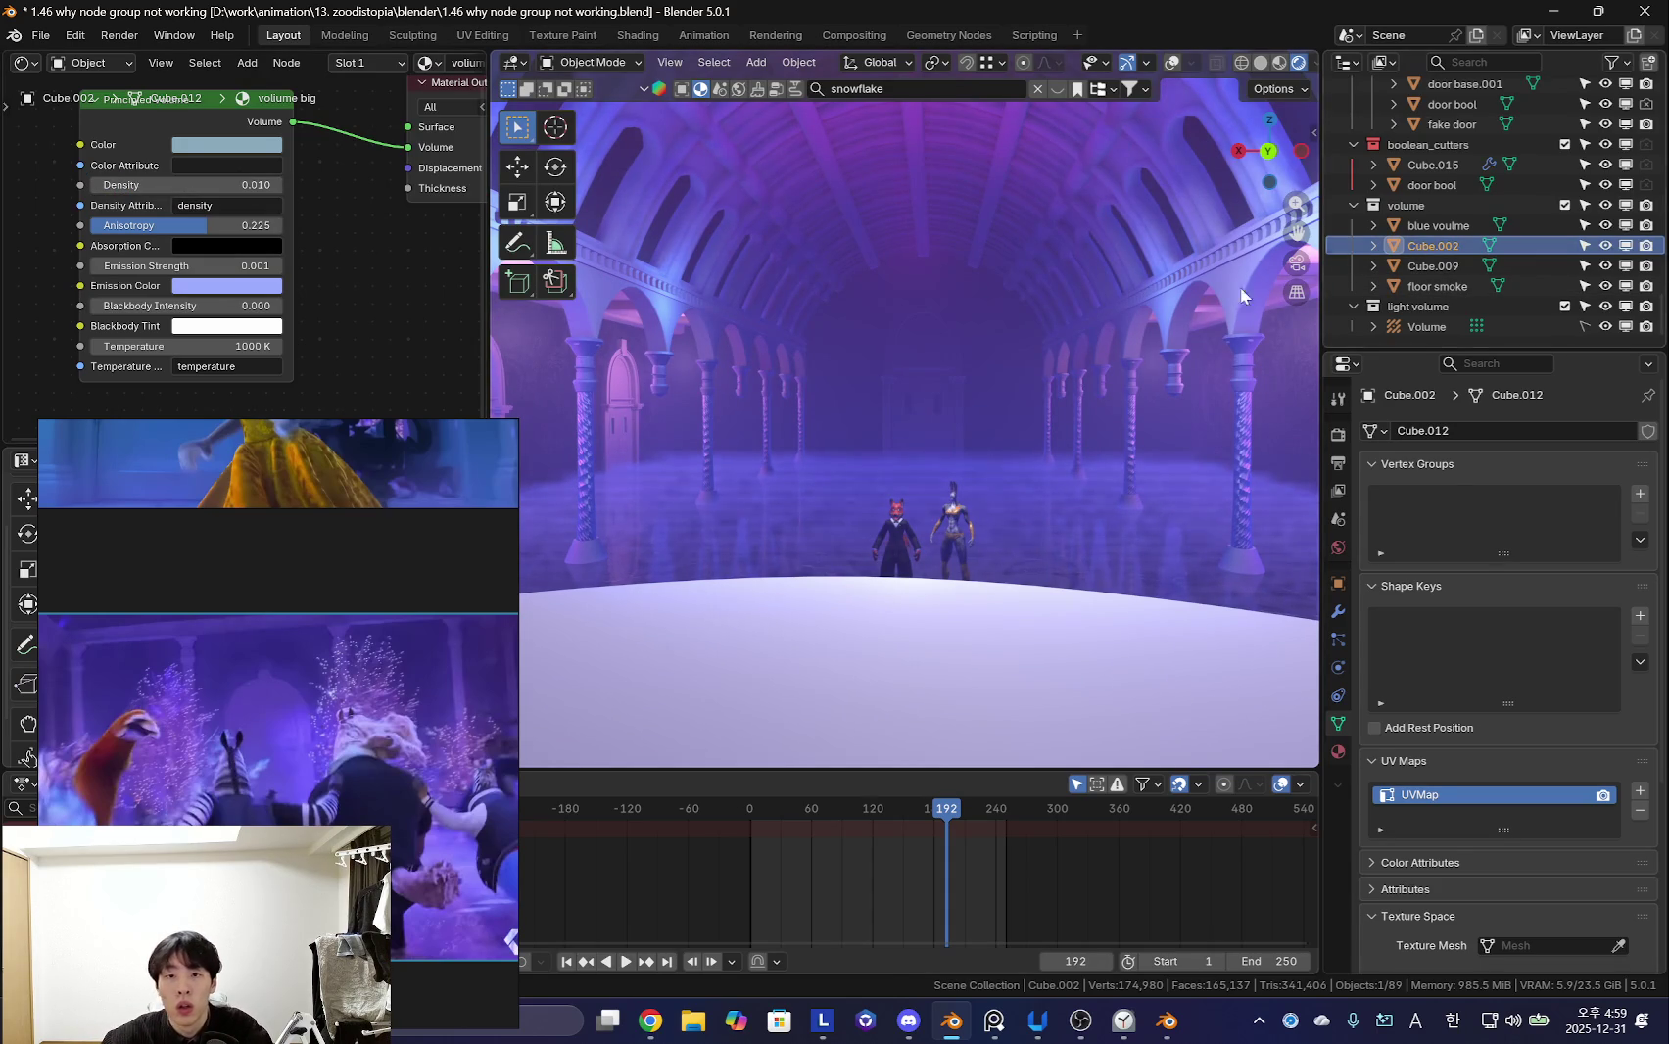
# - Give the fog a faint 0.001 emission strength, keep density at 0.010, and view the chandelier and stage
pyautogui.press('h')
pyautogui.moveTo(1001, 406)
pyautogui.mouseDown(button='middle')
pyautogui.moveTo(1013, 435)
pyautogui.moveTo(769, 416)
pyautogui.moveTo(957, 395)
pyautogui.moveTo(722, 369)
pyautogui.mouseUp(button='middle')
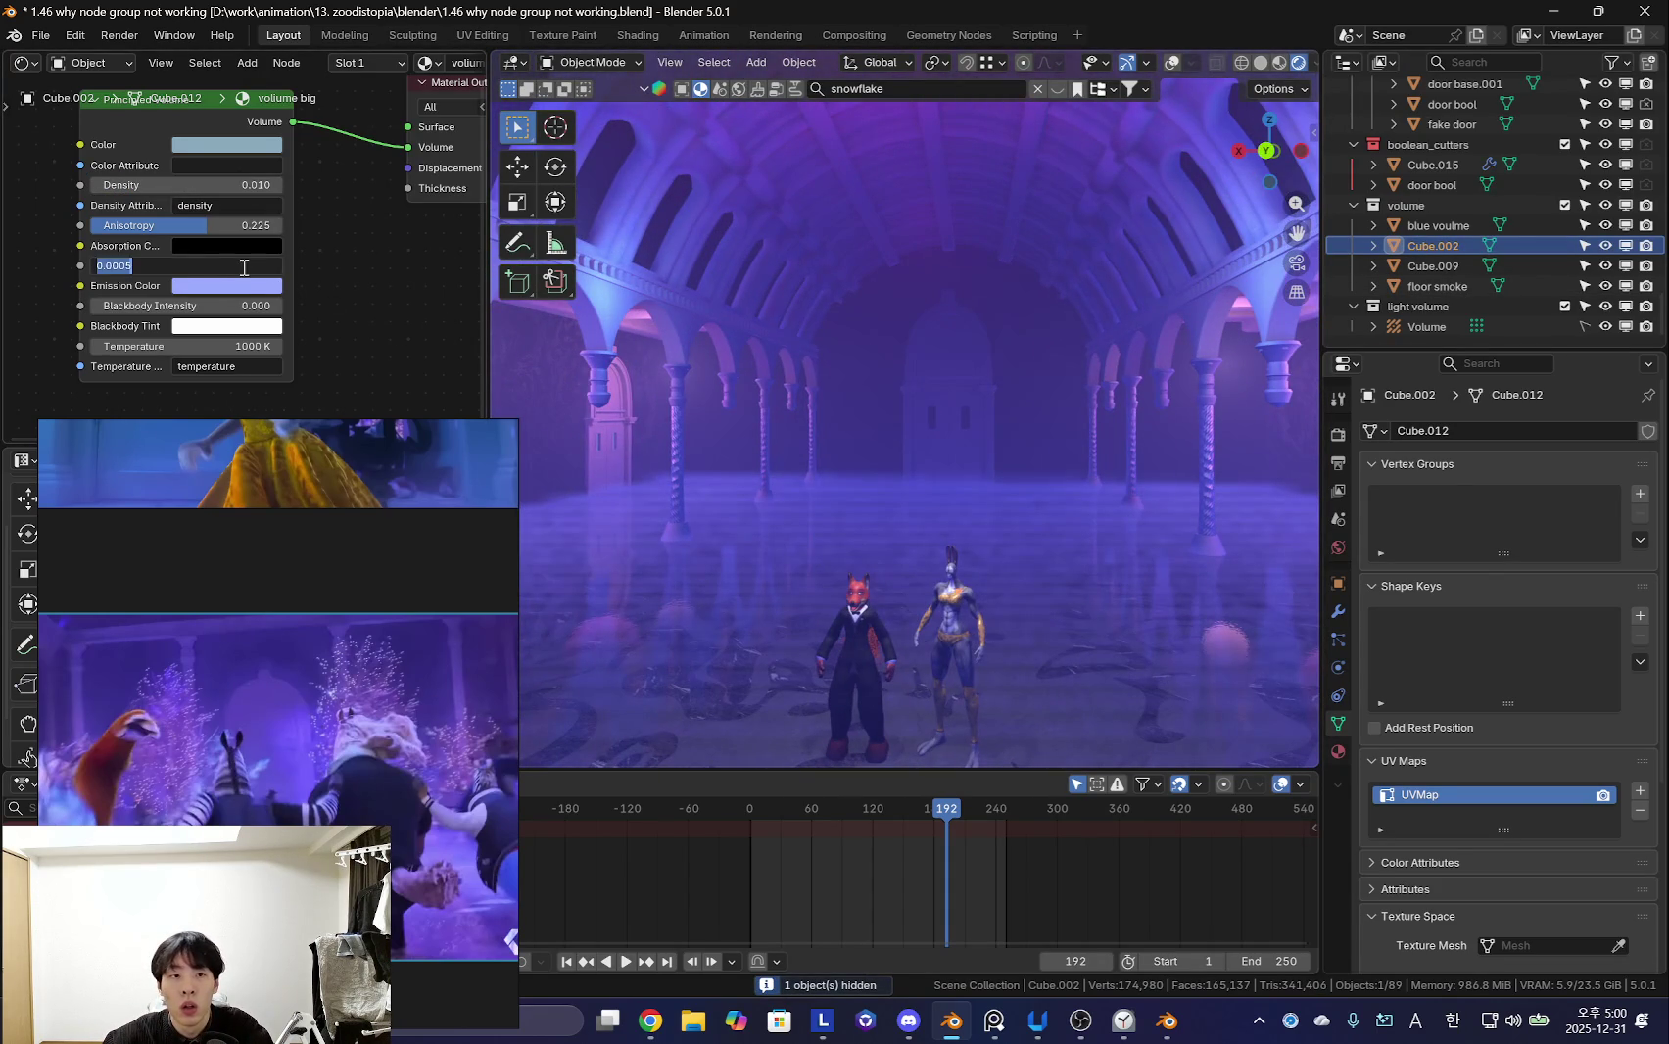
pyautogui.press('Return')
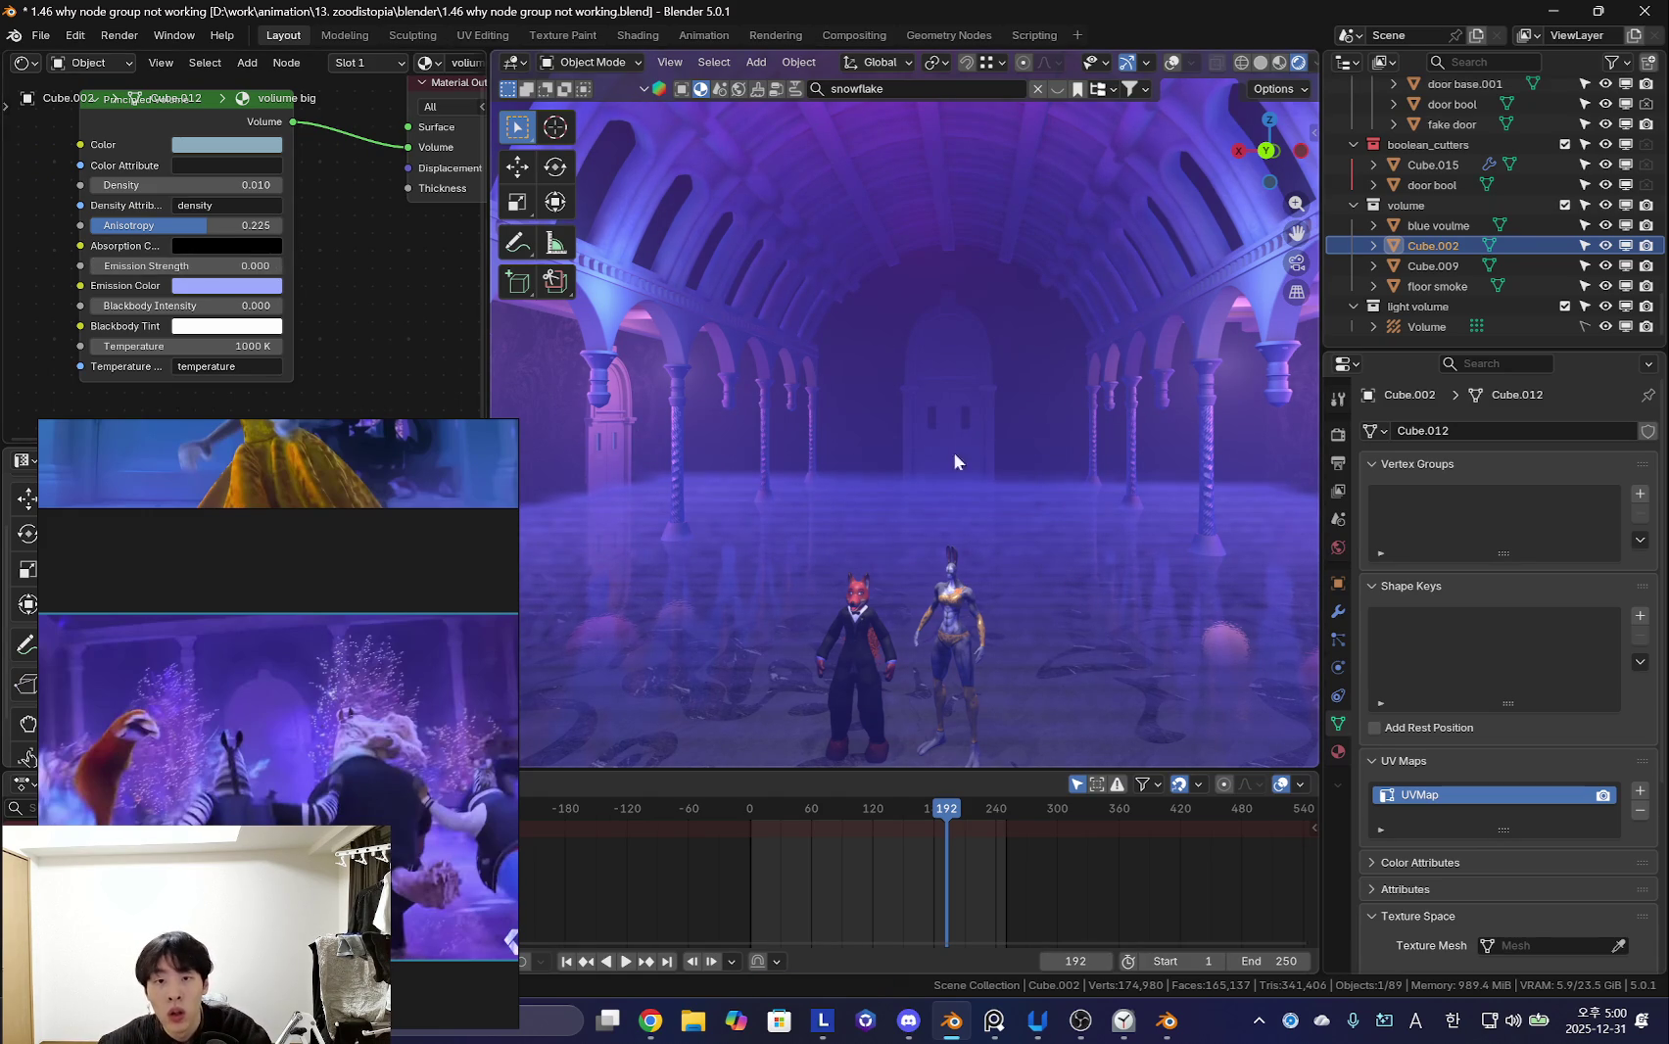
pyautogui.hotkey('ctrl', 'z')
pyautogui.hotkey('ctrl', 'z')
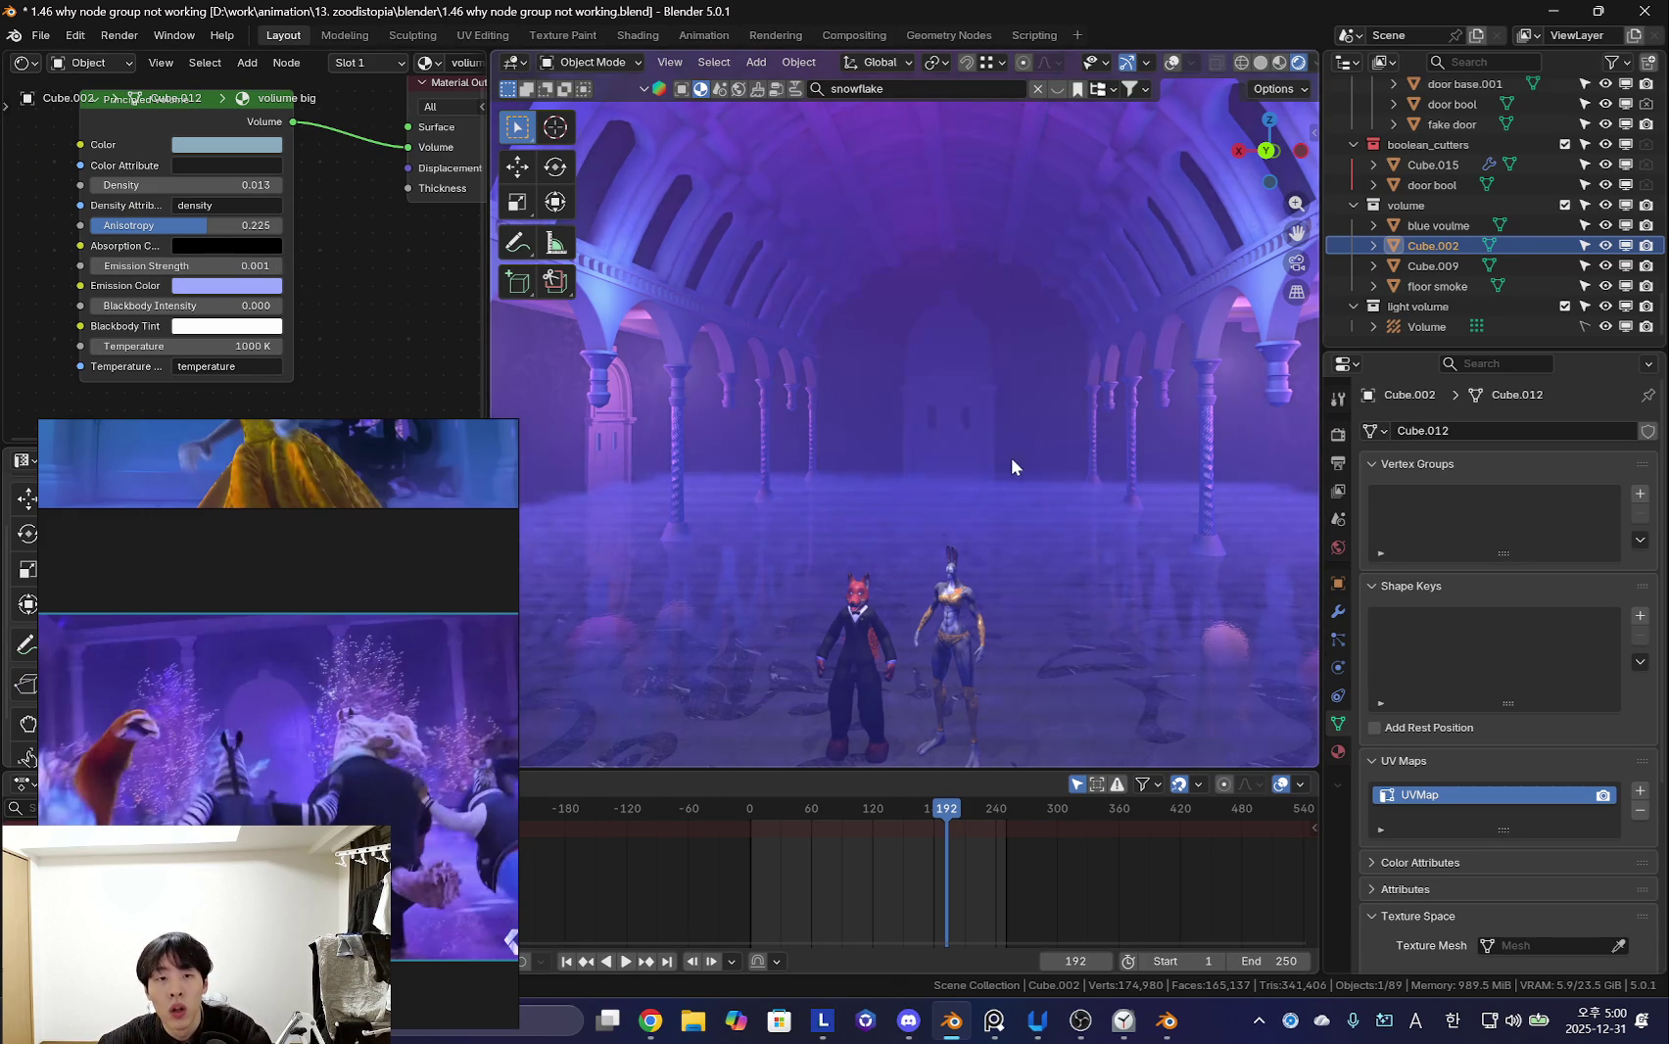
pyautogui.moveTo(1008, 457); pyautogui.dragTo(965, 455, button='middle')
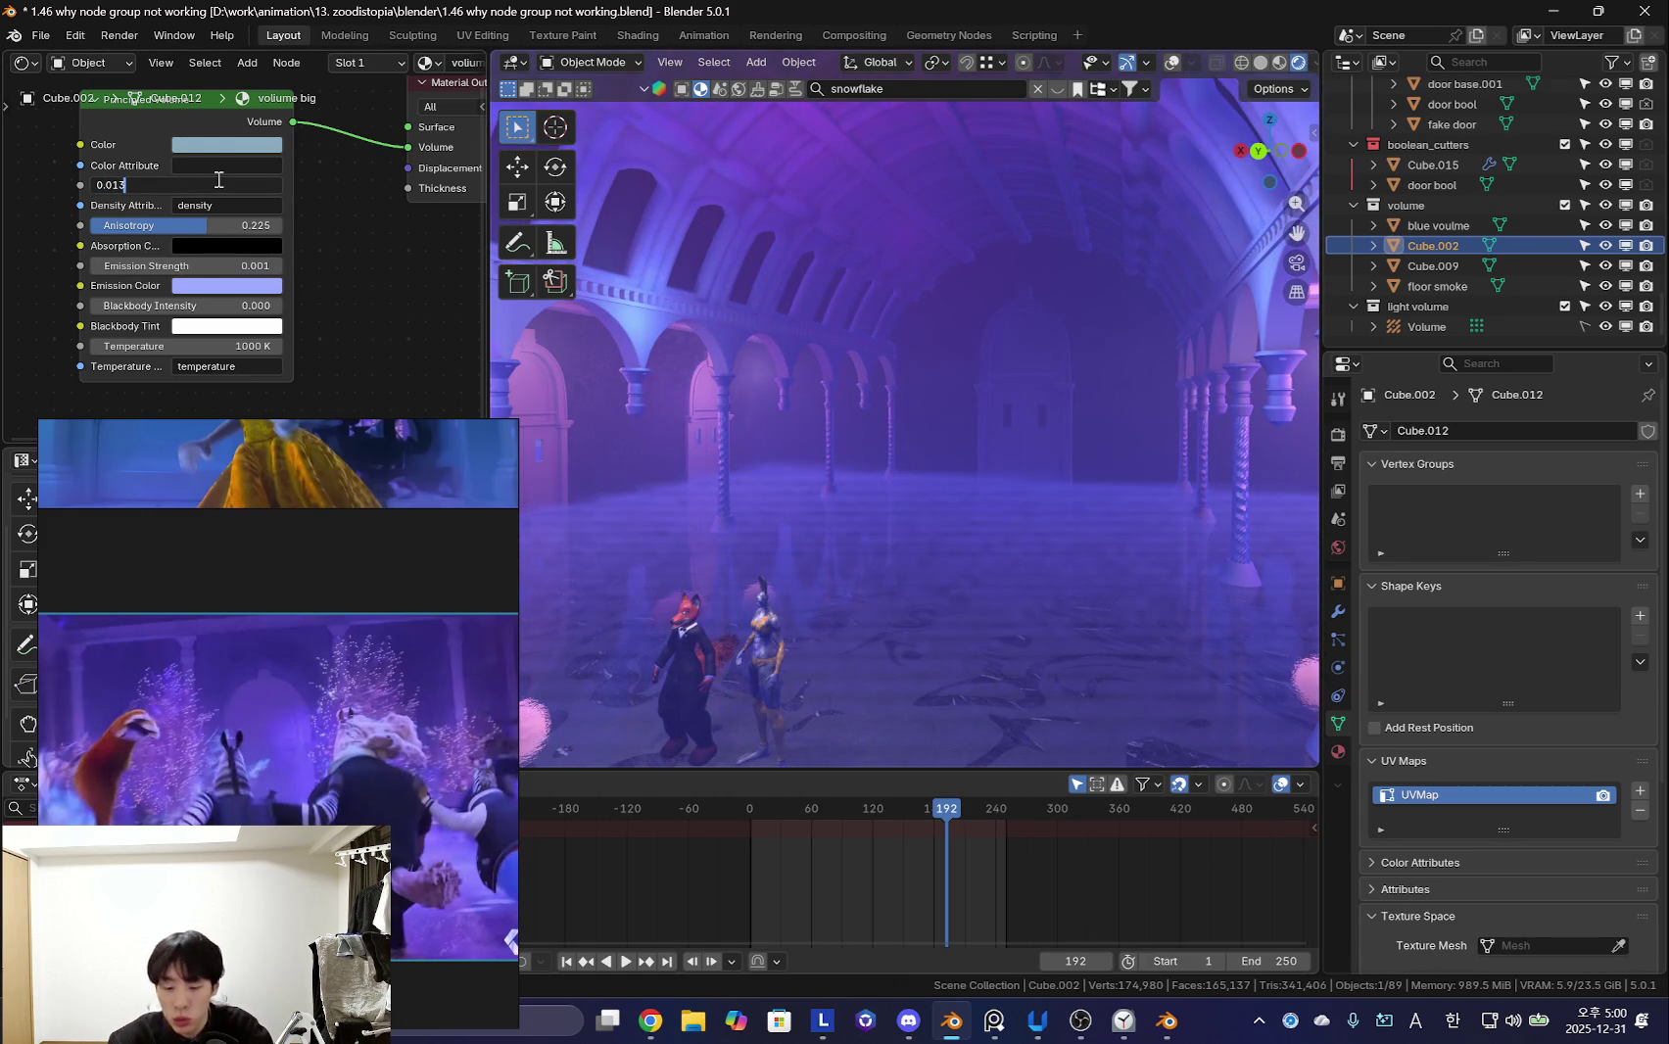
pyautogui.write('0.010')
pyautogui.press('Return')
pyautogui.moveTo(849, 457)
pyautogui.mouseDown(button='middle')
pyautogui.moveTo(909, 448)
pyautogui.moveTo(1069, 480)
pyautogui.mouseUp(button='middle')
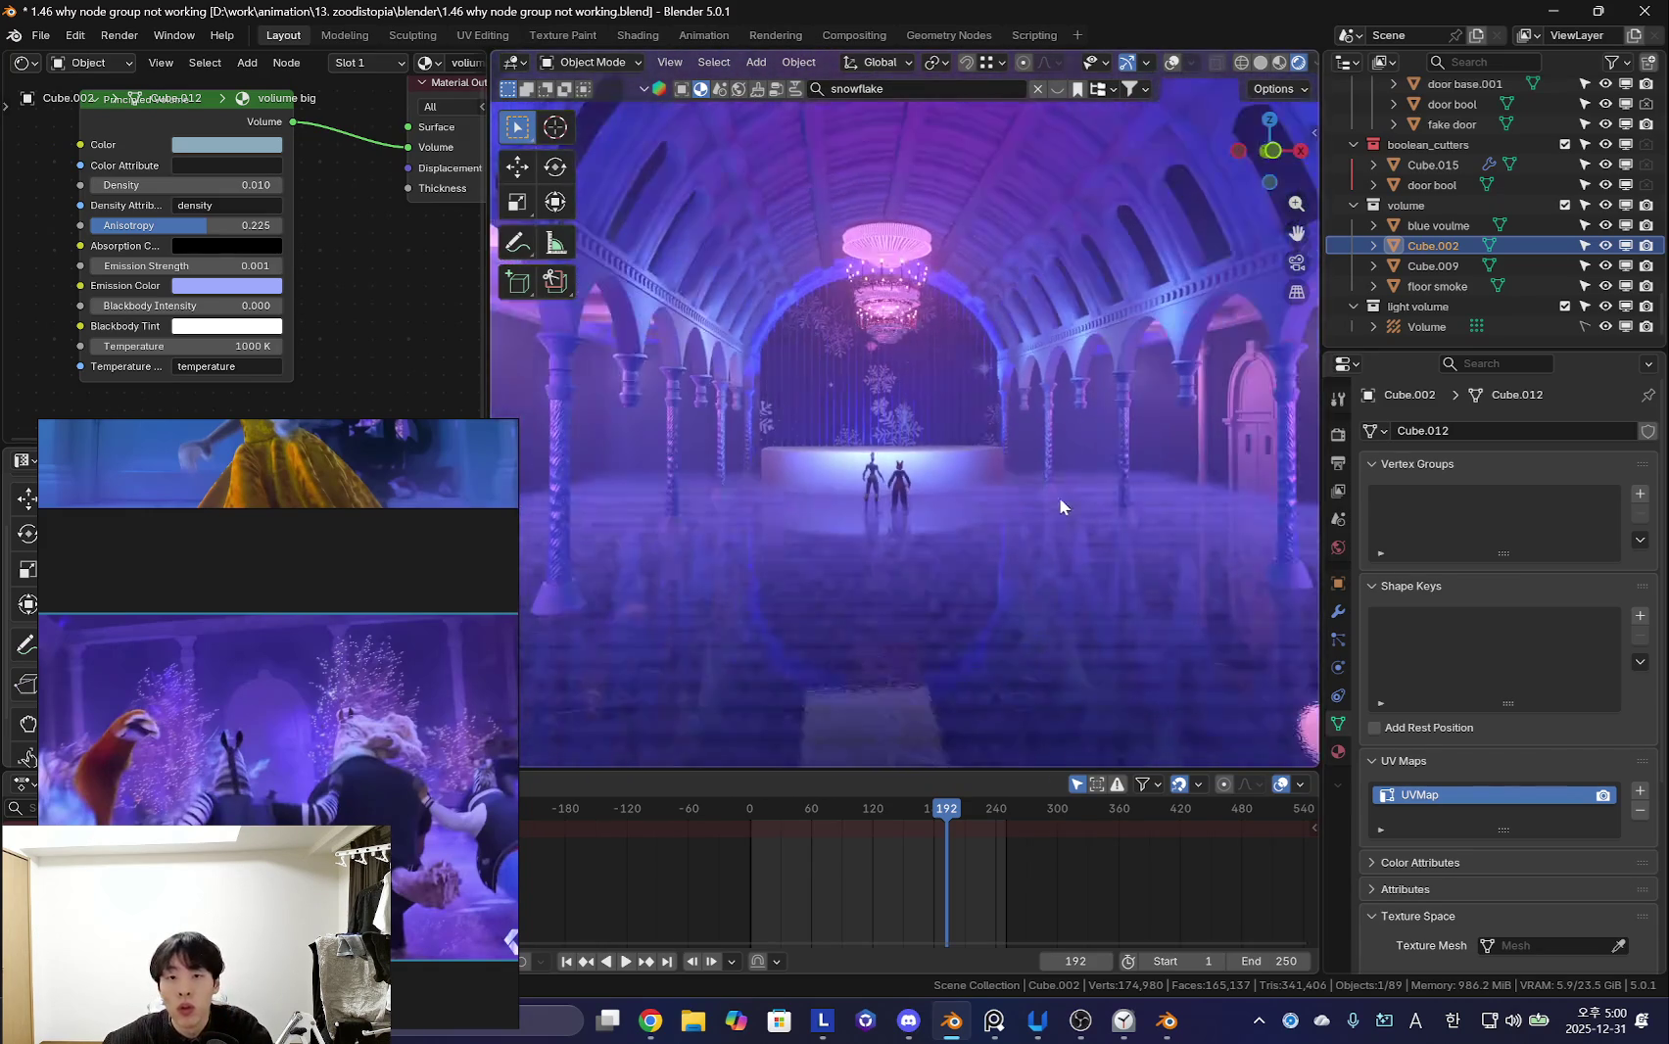
pyautogui.scroll(-3, 375, 489)
pyautogui.scroll(-2, 321, 558)
pyautogui.scroll(2, 363, 390)
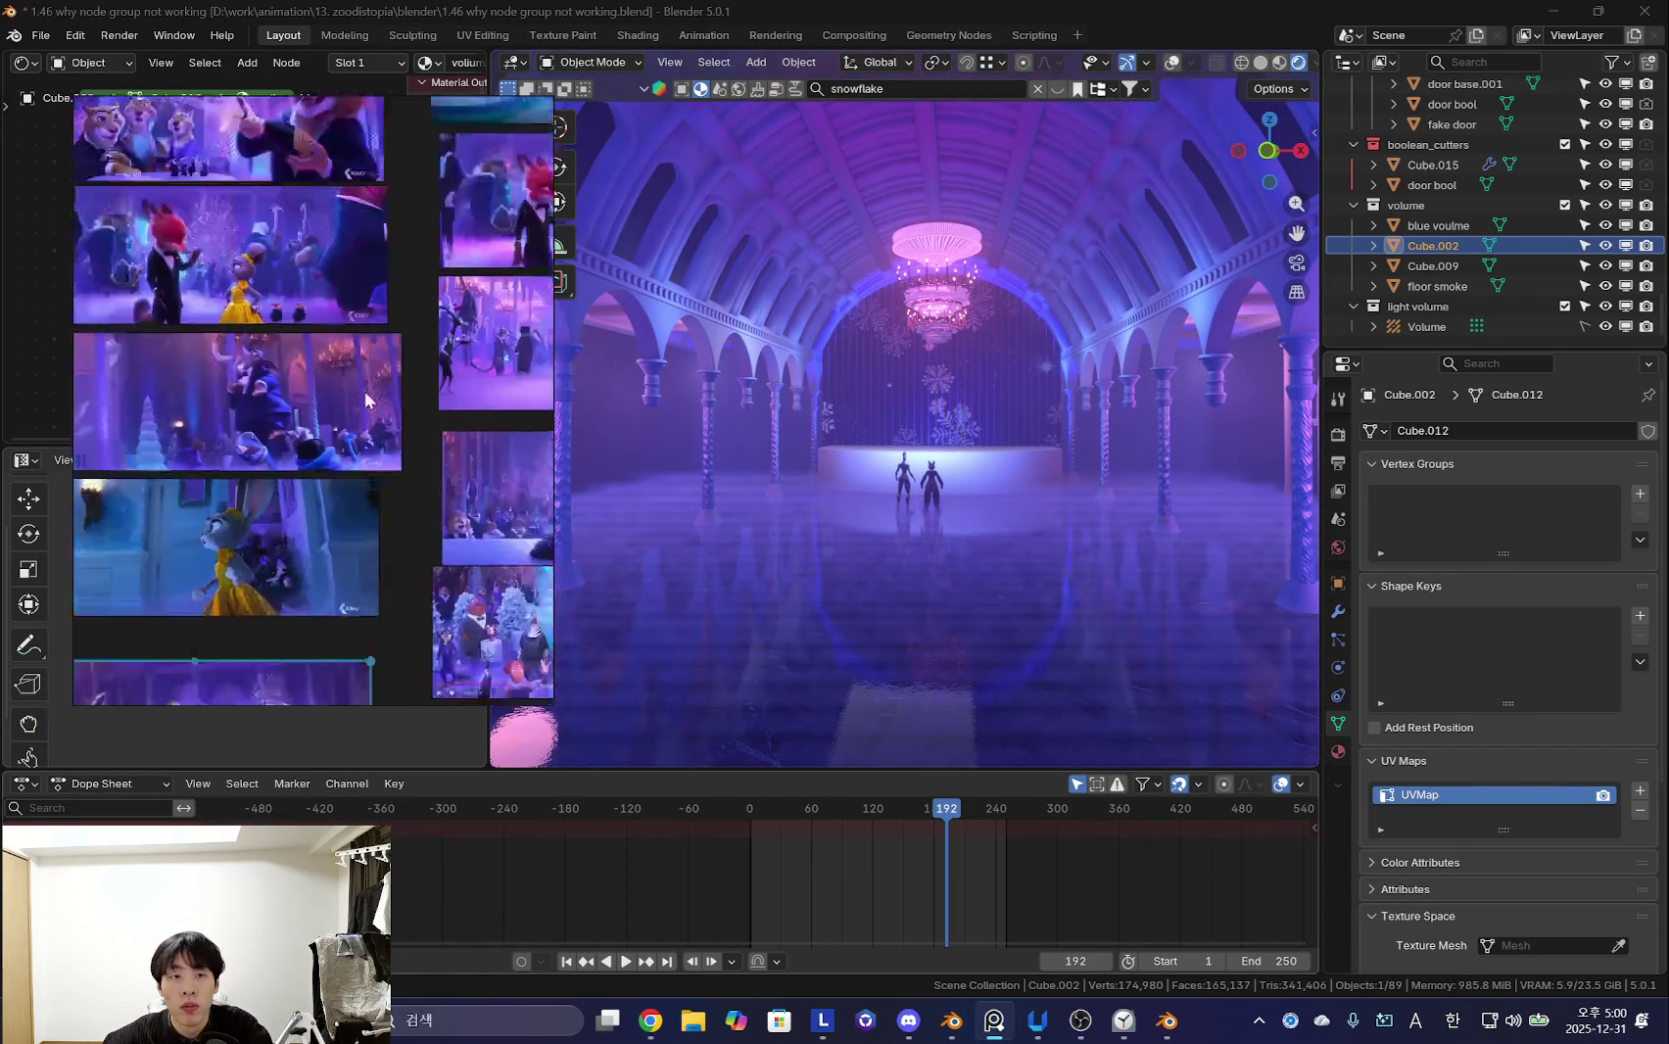